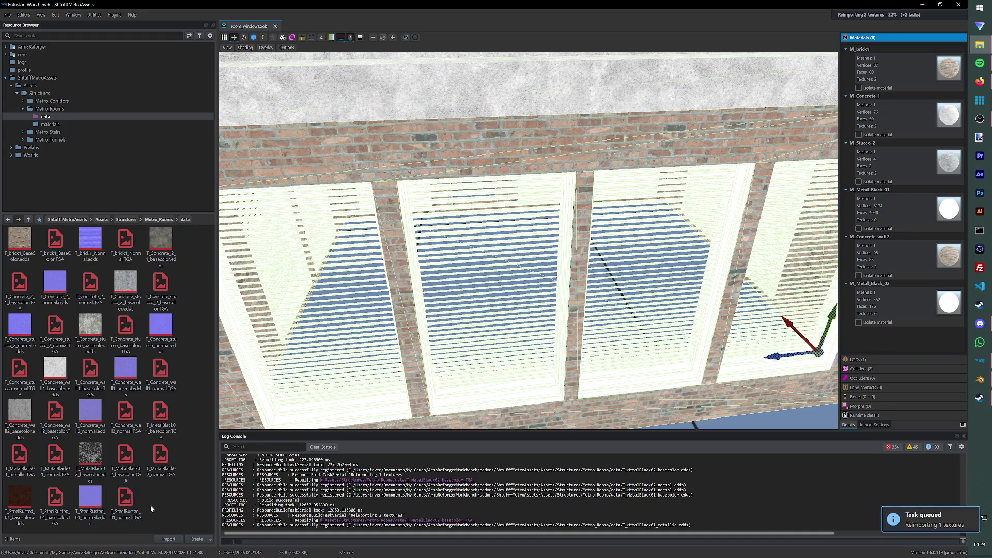
Step: Open the M_Metal_Black materials and assign T_MetalBlack01_basecolor as M_Metal_Black_01's base colour map, saved
click(51, 124)
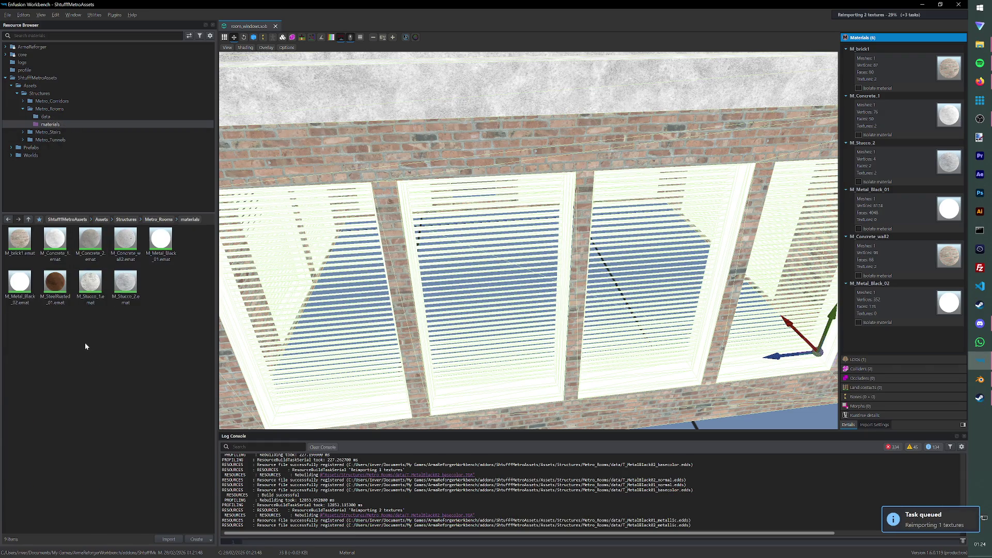
double_click(23, 285)
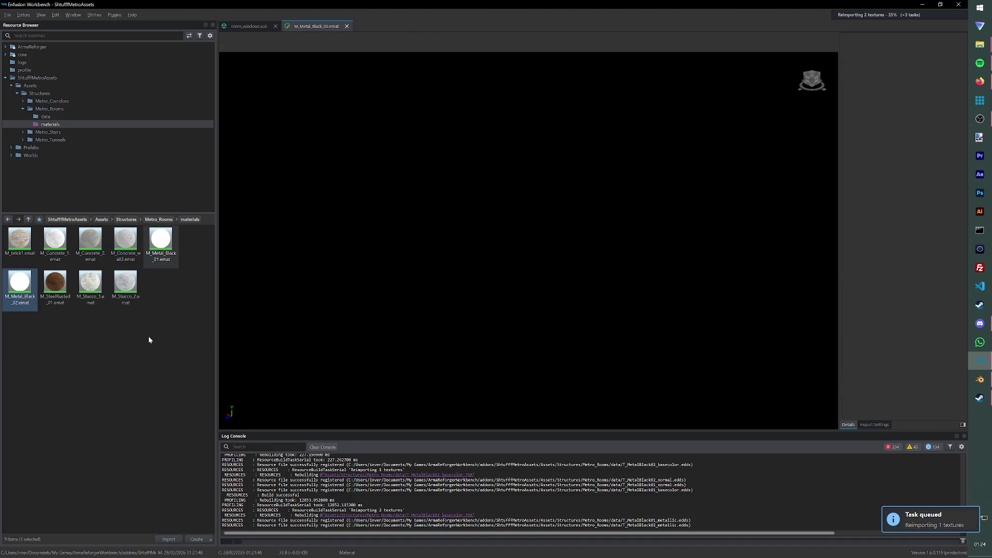
double_click(161, 247)
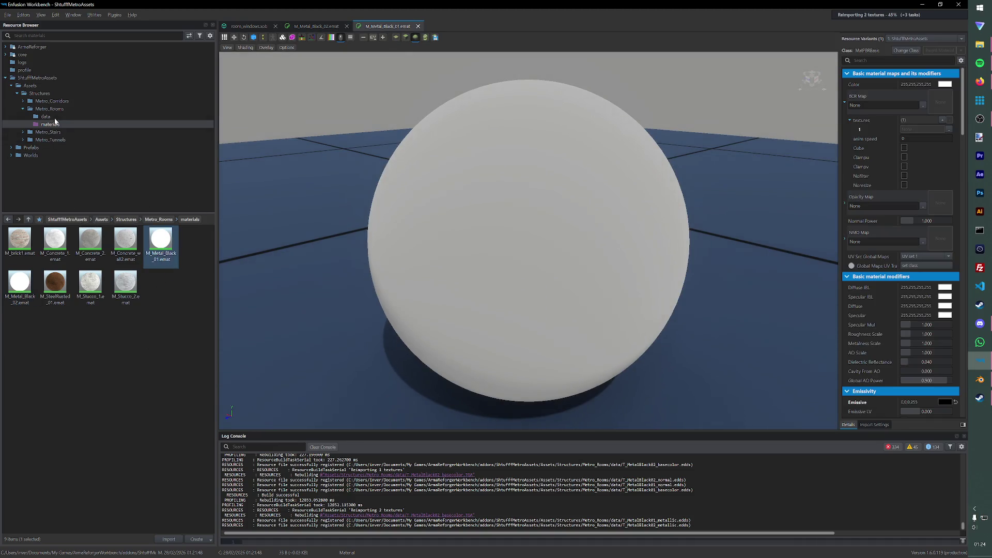
click(47, 116)
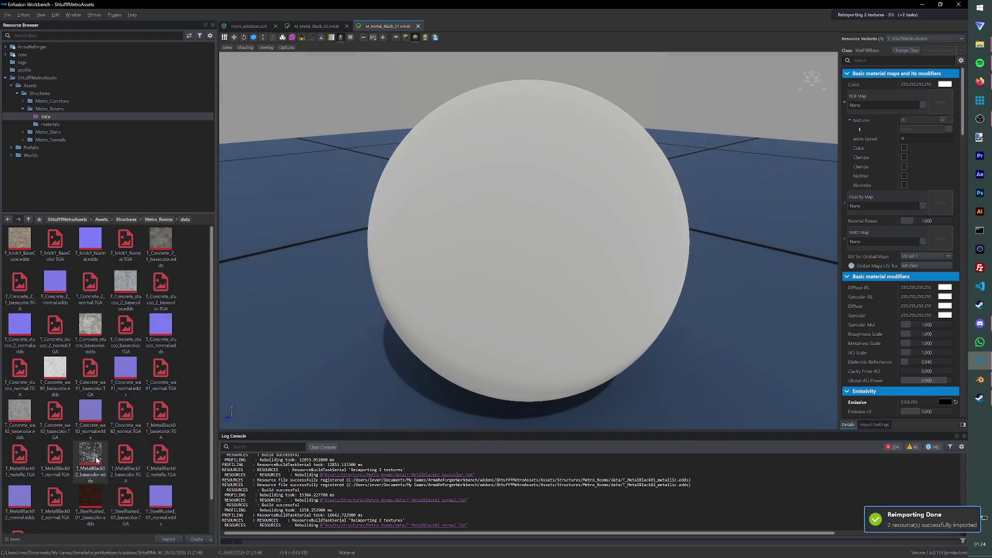
scroll(96, 461, down, 1)
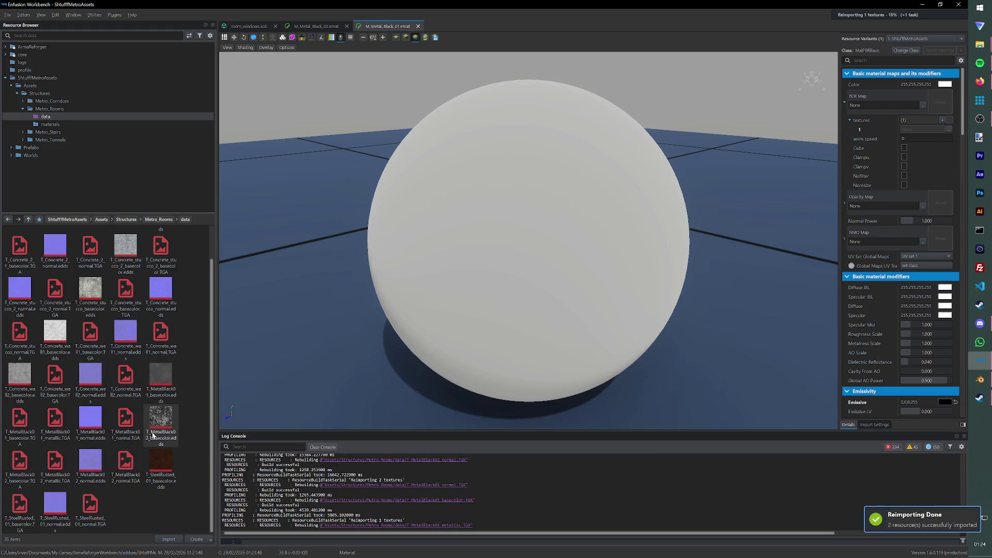
drag(153, 436, 884, 105)
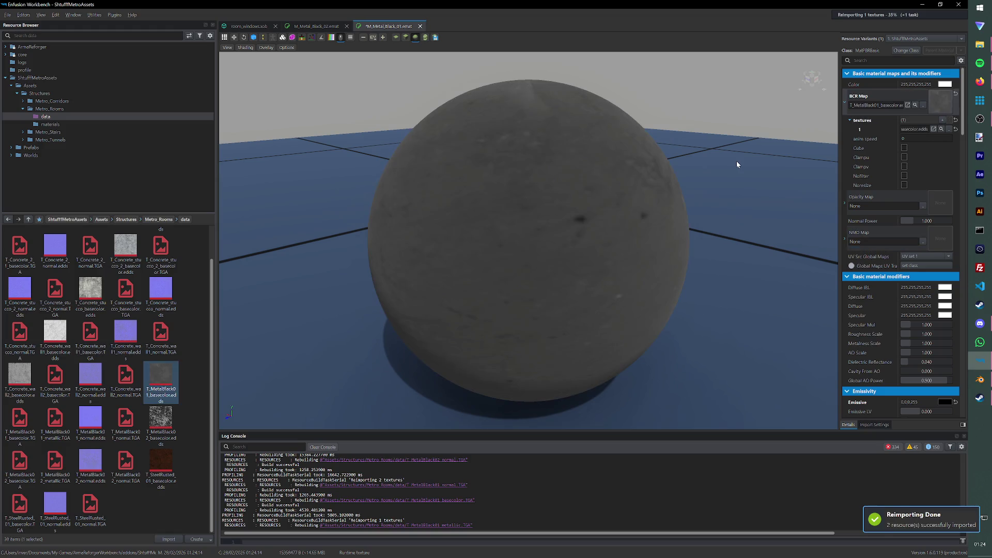
key(ctrl+s)
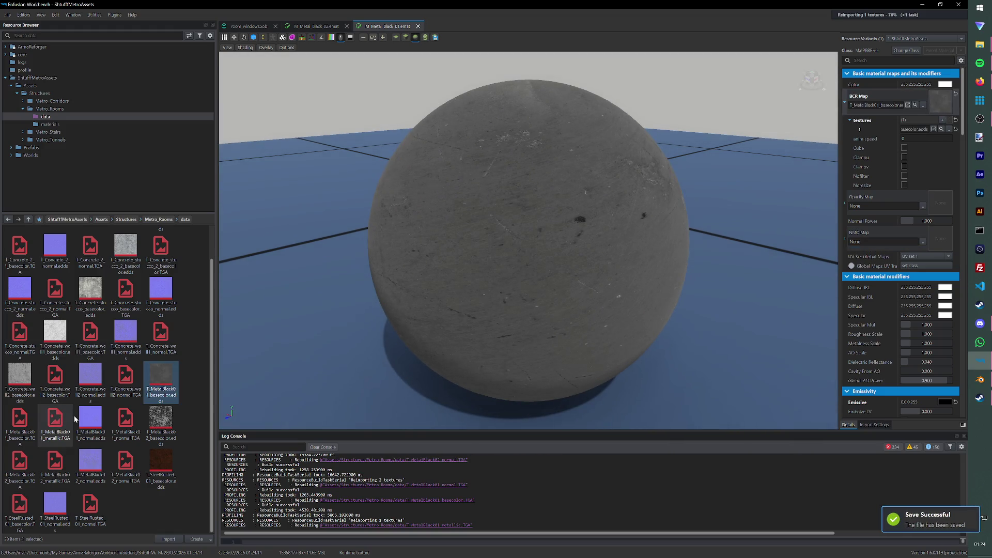
Step: Give M_Metal_Black_01 its normal map, raise metalness scale to 5, save and close it
drag(54, 419, 324, 439)
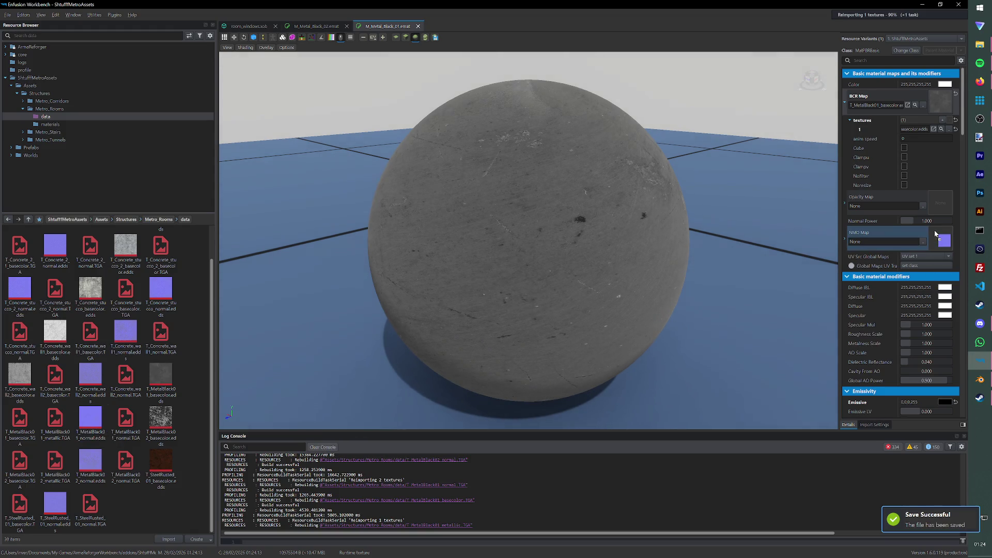
drag(853, 325, 930, 238)
scroll(900, 305, down, 1)
scroll(900, 305, down, 3)
scroll(895, 301, down, 3)
scroll(891, 305, down, 3)
scroll(893, 303, down, 2)
scroll(893, 301, down, 3)
scroll(892, 304, down, 3)
scroll(890, 304, down, 3)
scroll(892, 303, down, 2)
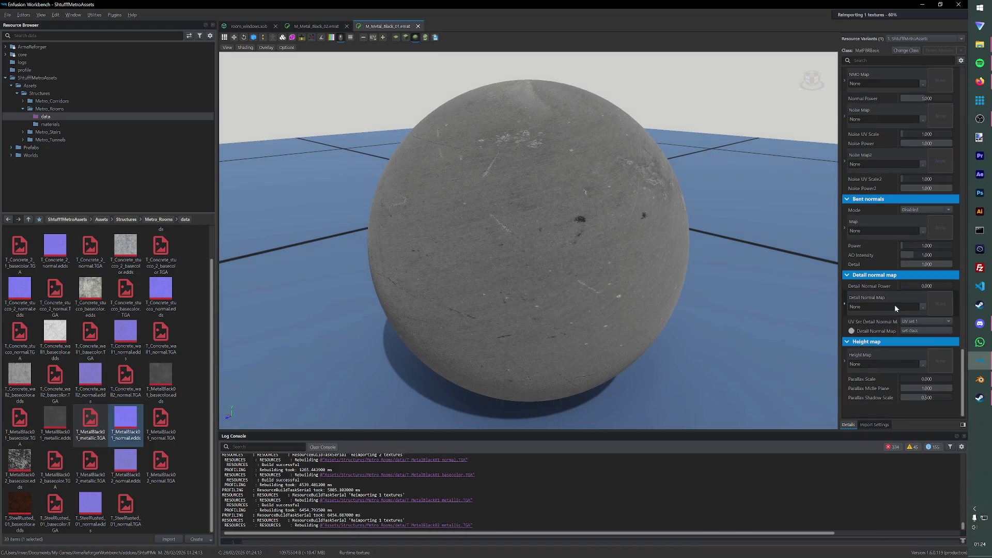
scroll(895, 305, up, 3)
scroll(897, 304, up, 6)
scroll(897, 303, up, 5)
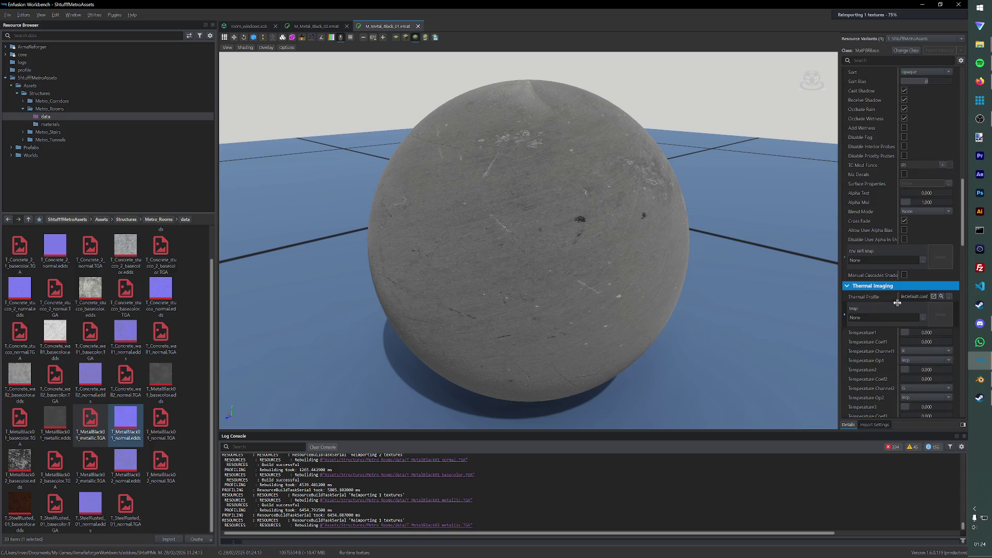
scroll(899, 304, up, 3)
scroll(898, 303, up, 3)
scroll(896, 301, up, 3)
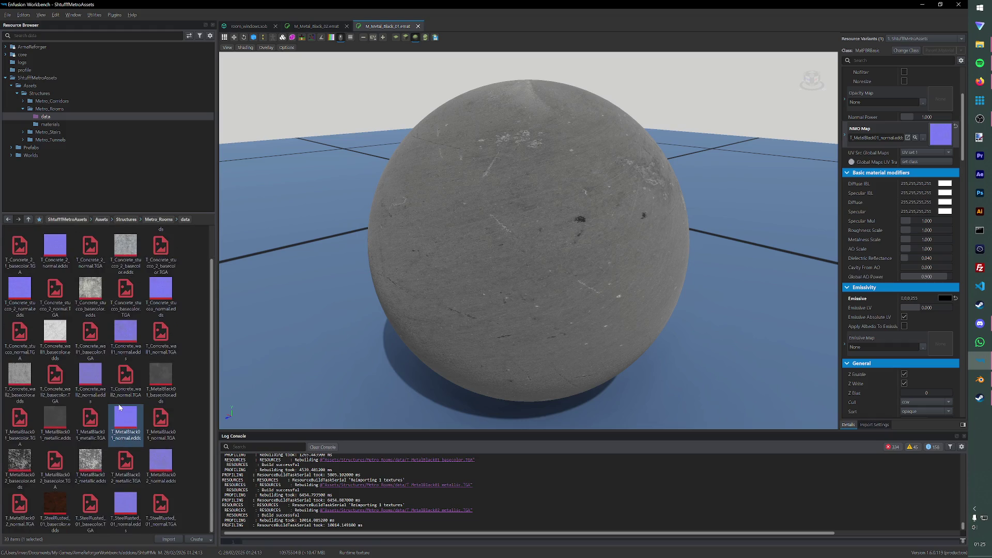
key(ctrl+s)
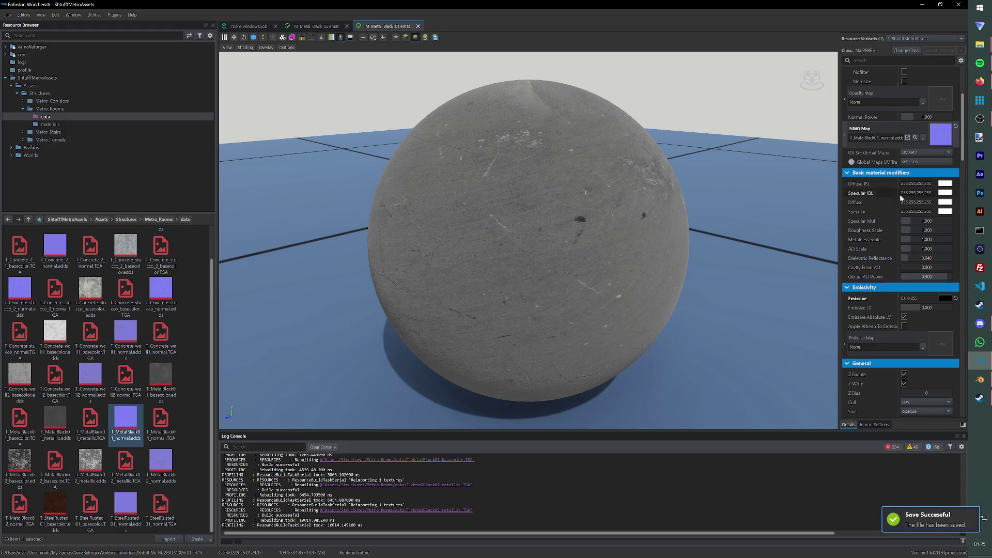
drag(915, 240, 956, 246)
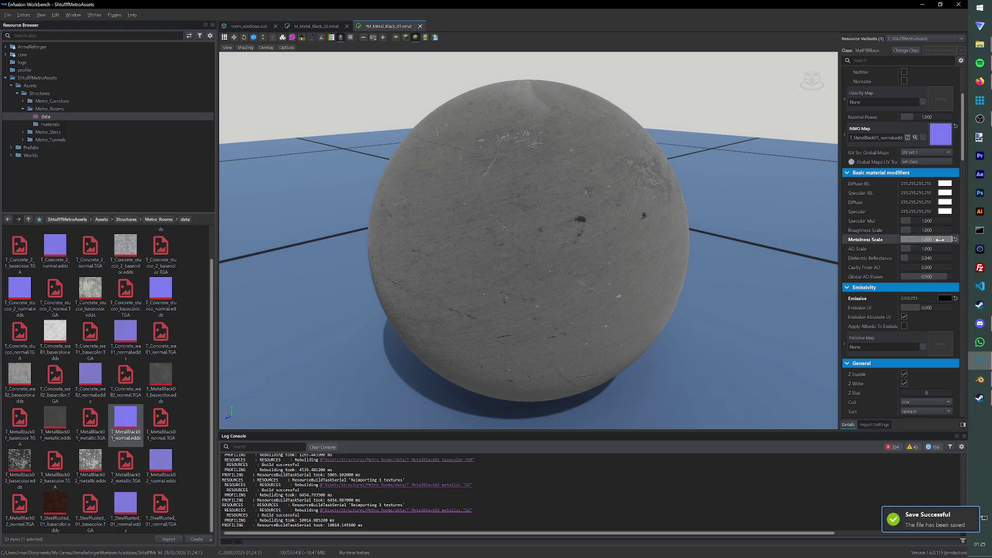
click(419, 26)
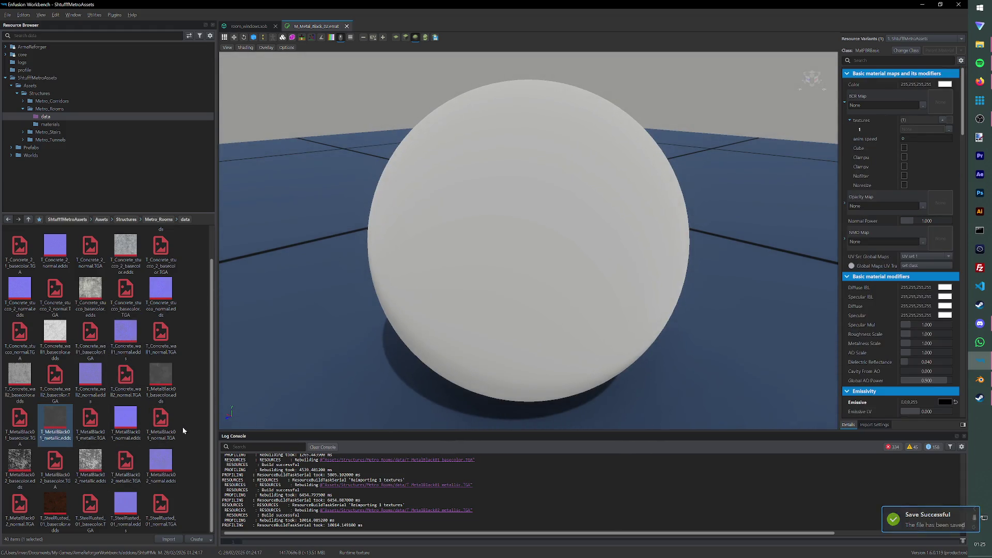
Step: Assign T_MetalBlack02_basecolor and T_MetalBlack02_normal to M_Metal_Black_02 and save it
click(21, 466)
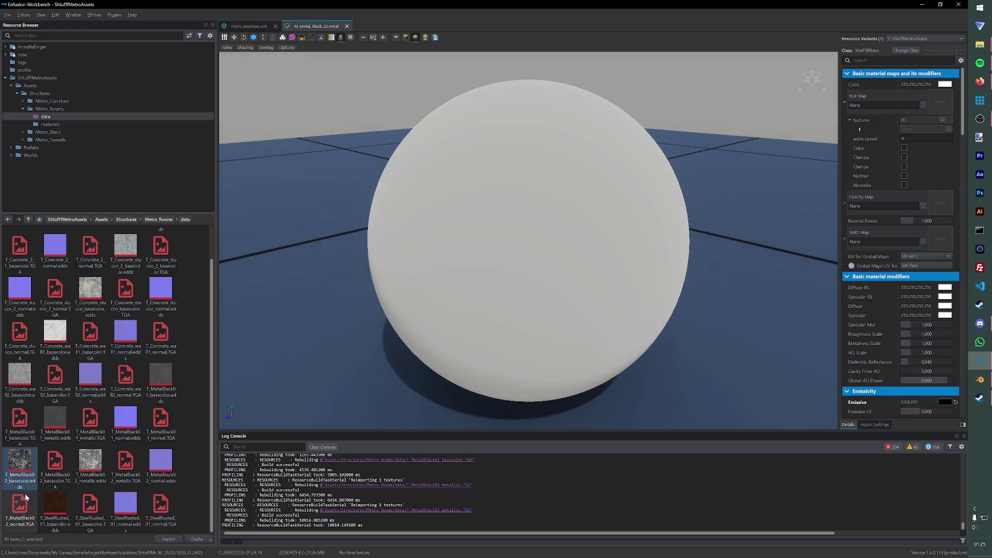
drag(10, 464, 552, 402)
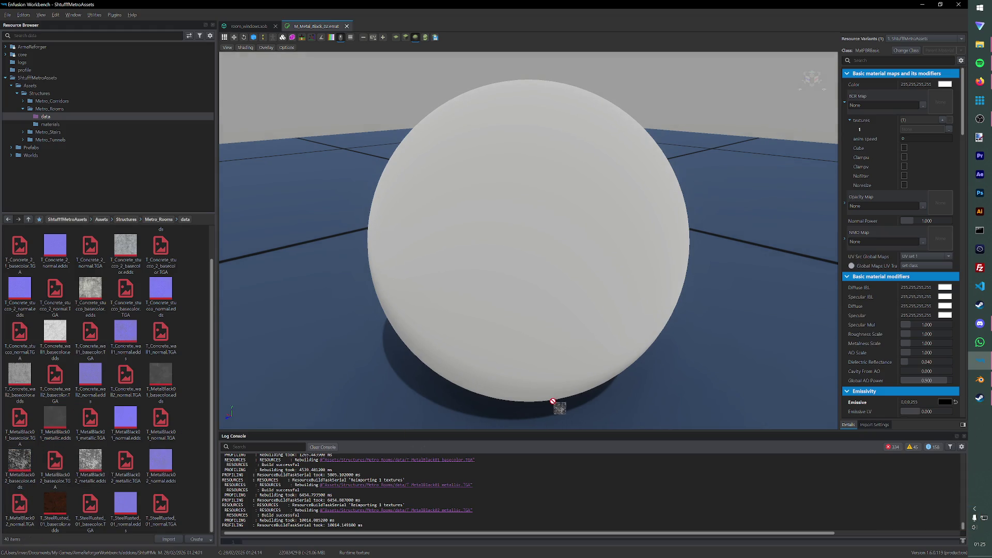
drag(899, 160, 943, 100)
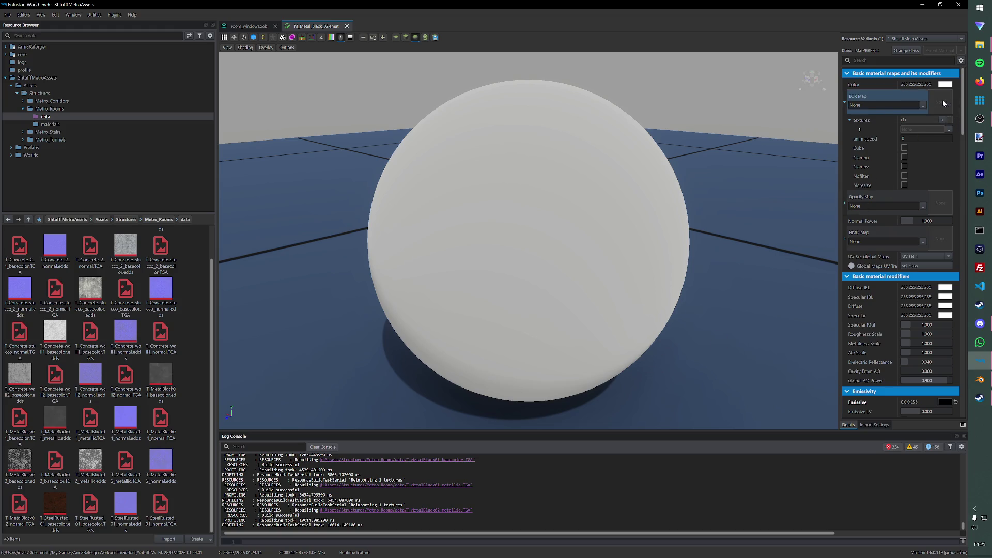
key(ctrl+s)
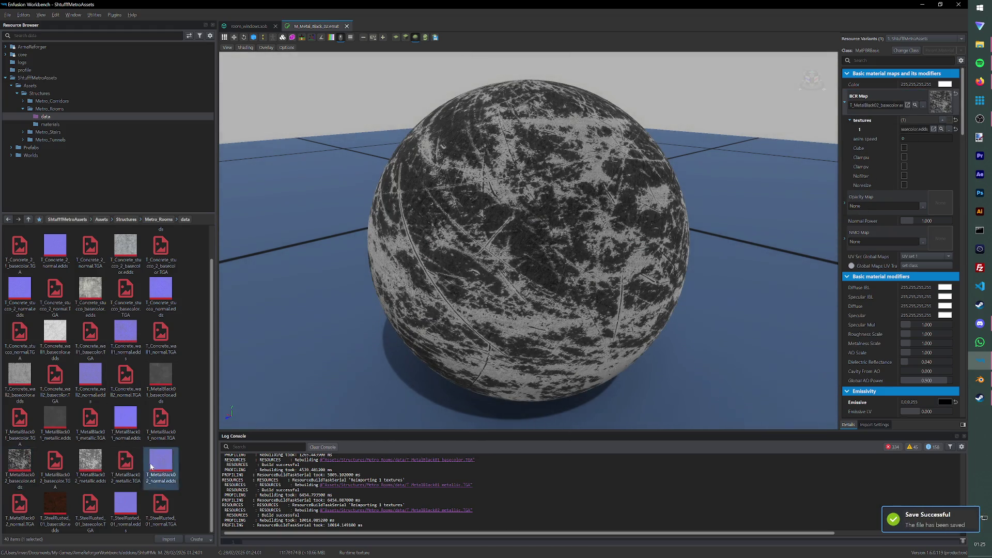
drag(160, 463, 931, 250)
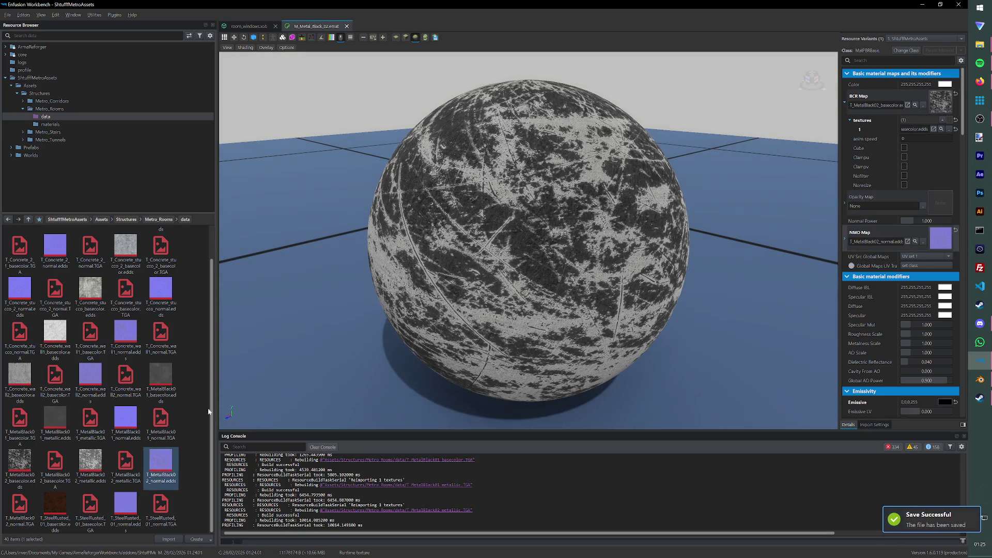
Step: Delete the MetalBlack02 and MetalBlack01 metallic .edds and .TGA texture files
click(91, 463)
ctrl+click(123, 466)
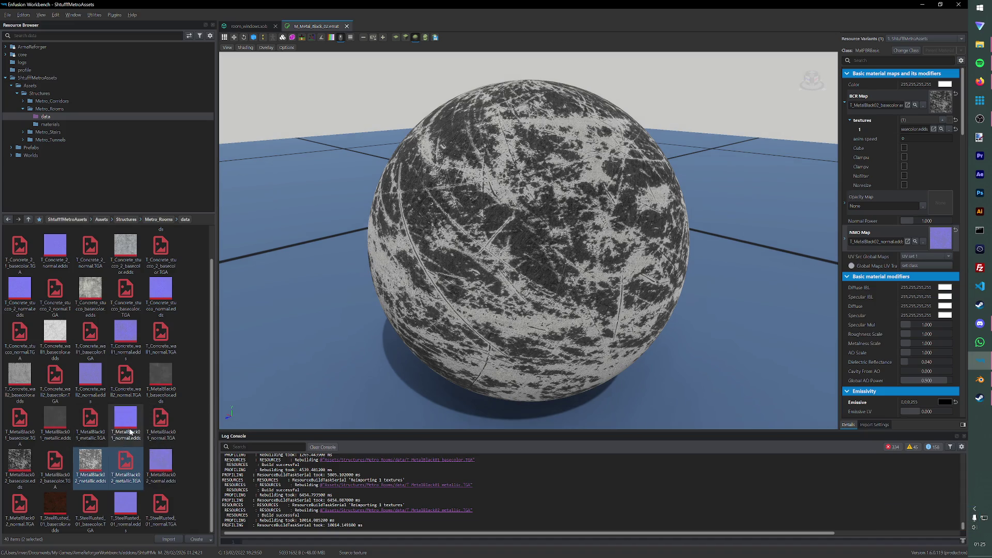
key(Delete)
click(471, 290)
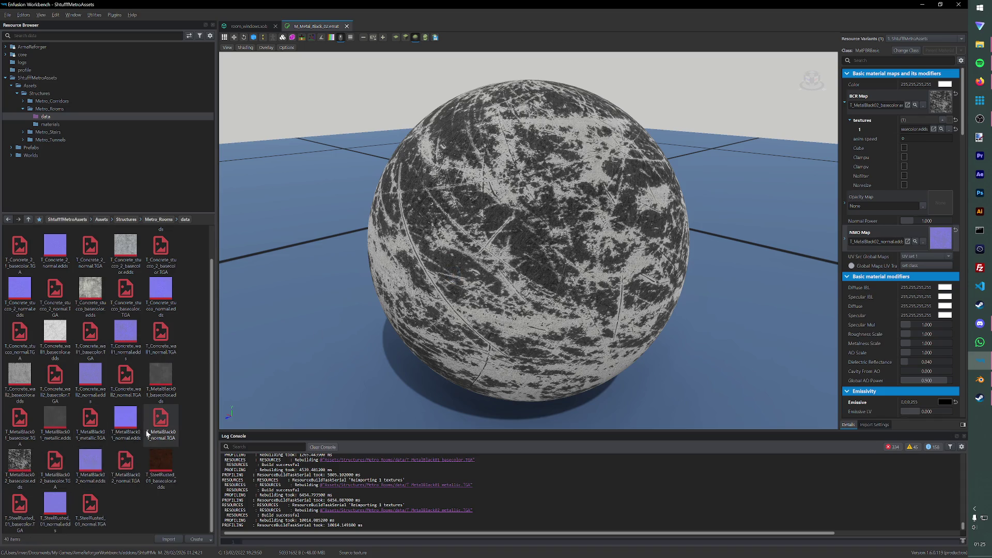
click(66, 421)
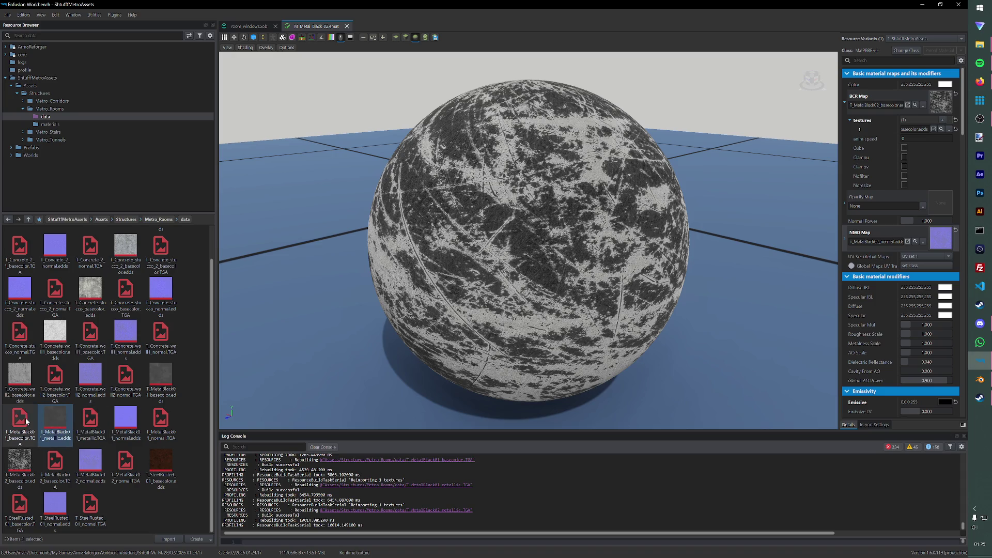
ctrl+click(87, 418)
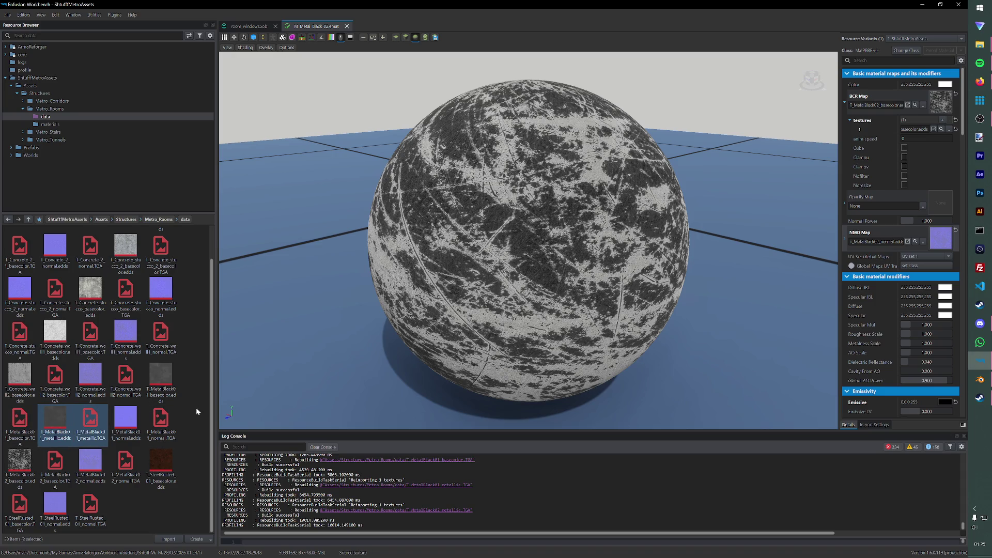
key(Delete)
key(ctrl+s)
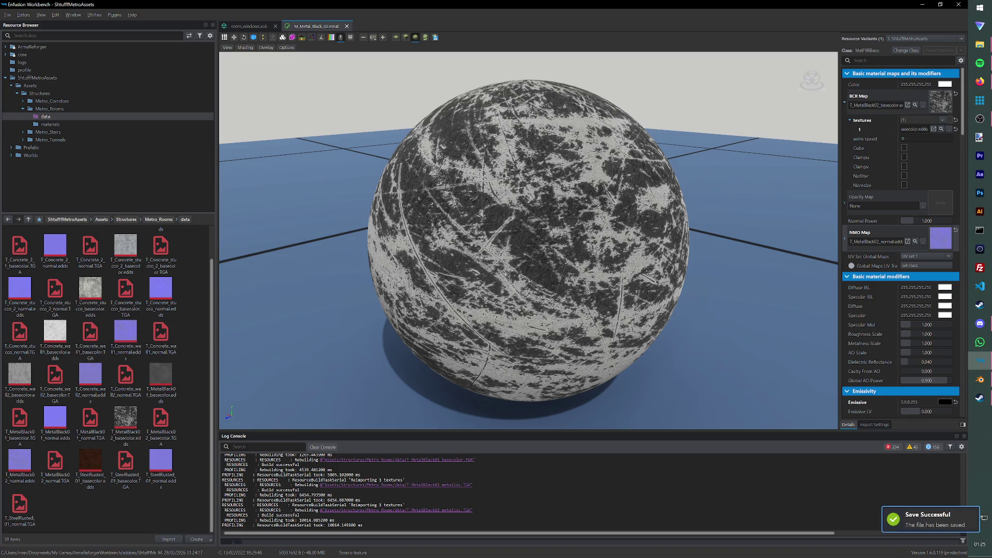
Step: Inspect the textured preview sphere and close the M_Metal_Black_02 material
key(alt+Tab)
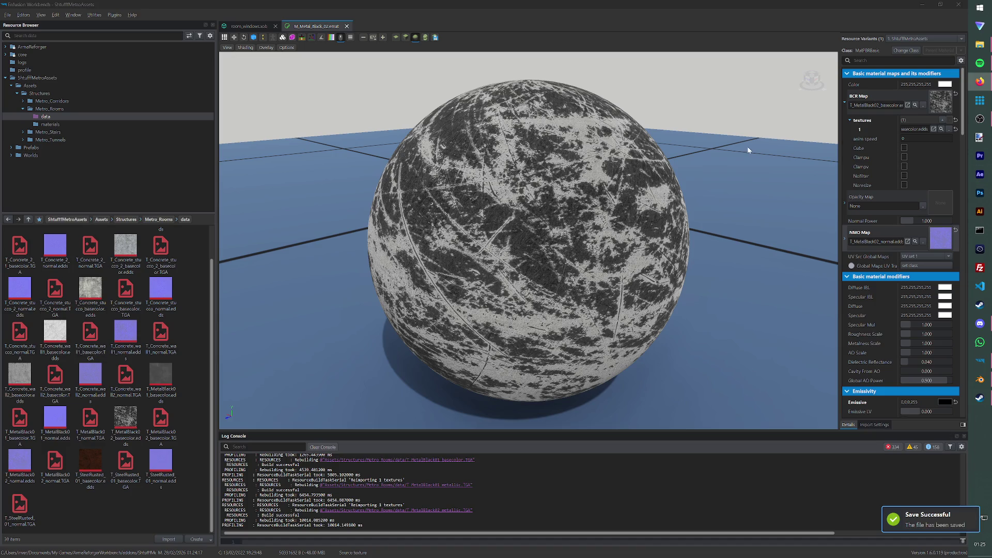
click(636, 240)
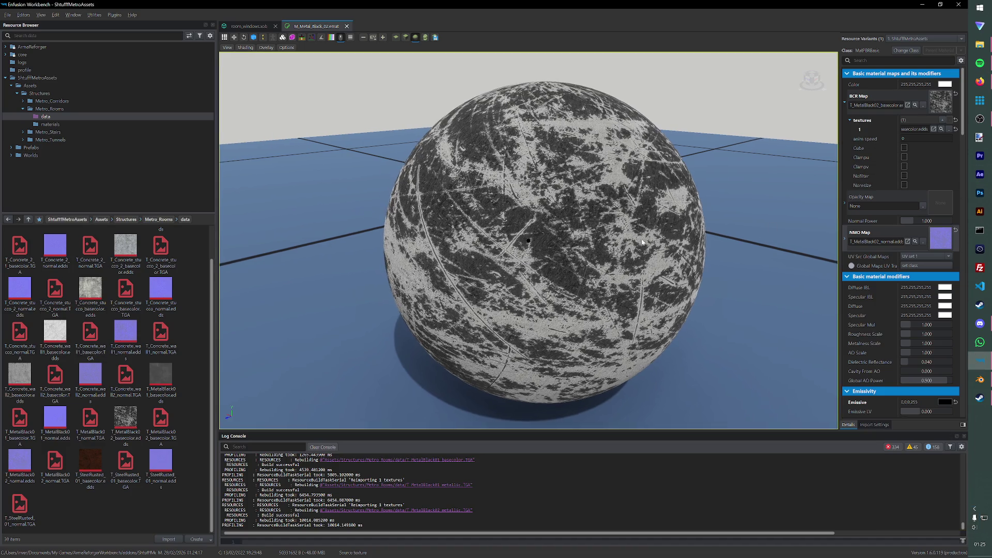
drag(635, 241, 609, 220)
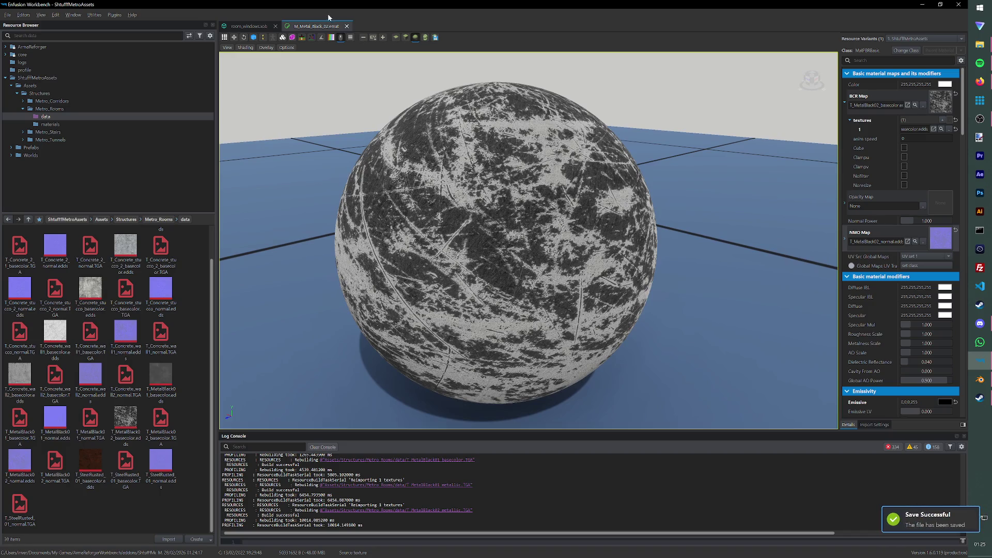
click(346, 26)
Step: Look over the open room model from a frontal angle and close it
middle_drag(522, 191, 573, 221)
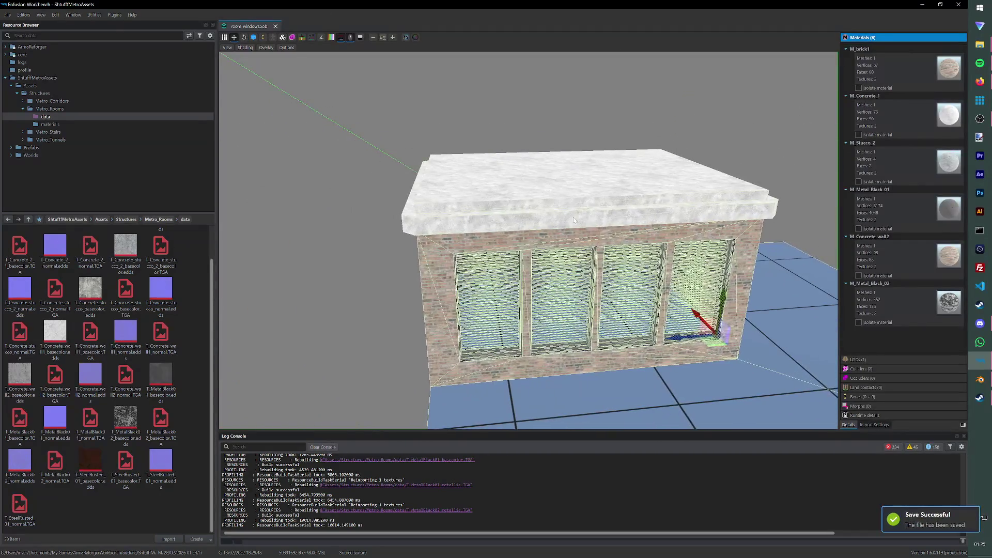
drag(646, 226, 691, 262)
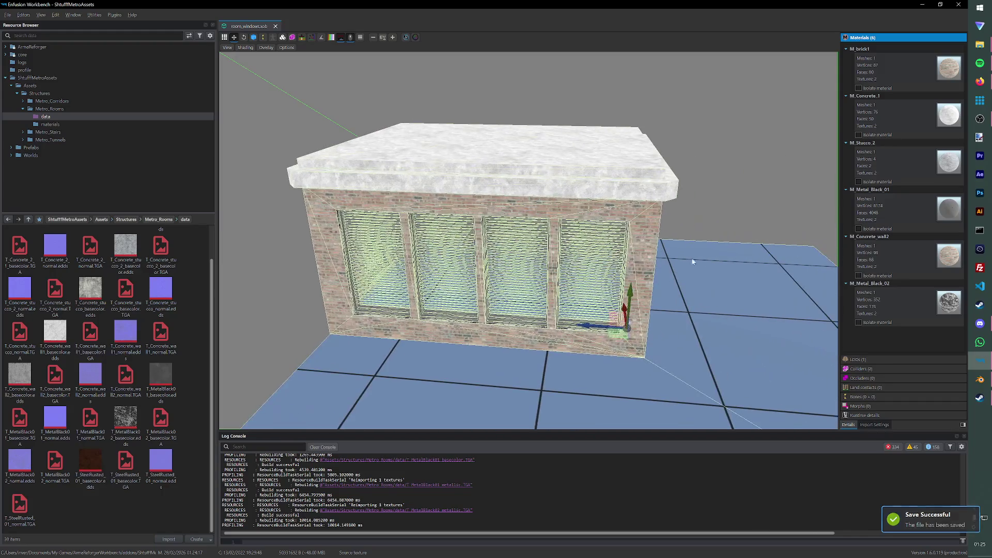
click(979, 378)
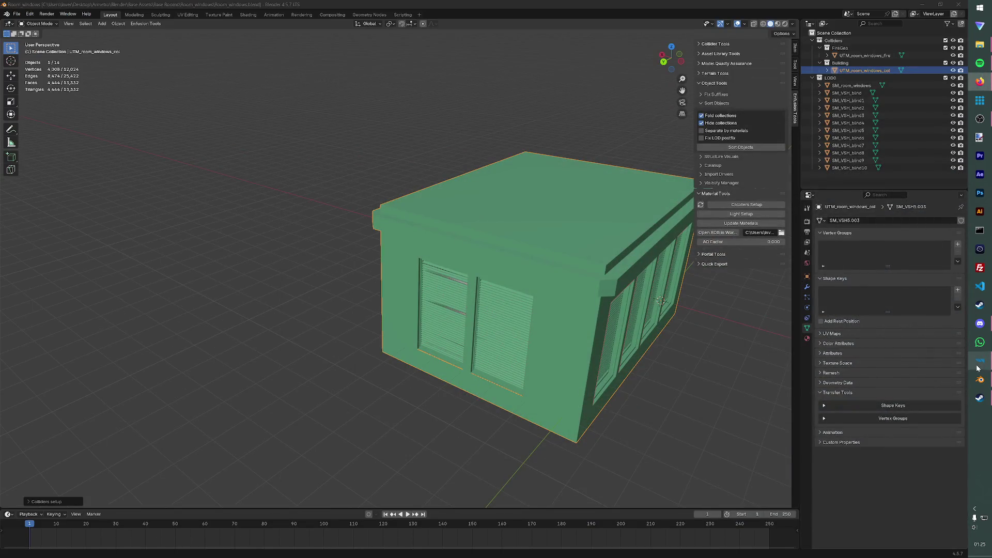
click(979, 361)
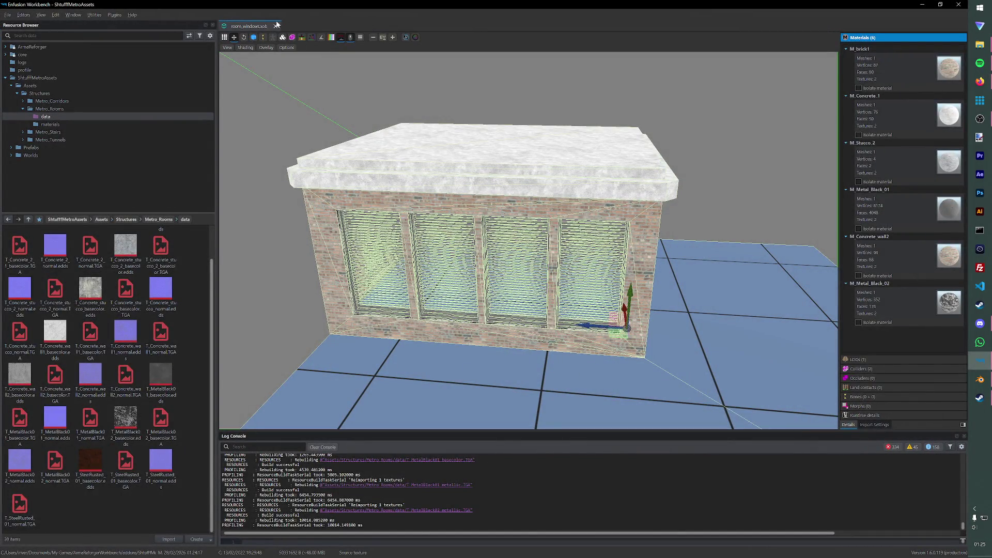
click(276, 25)
Step: Open room_windows.xob from the Metro_Rooms folder, then launch the World Editor
click(46, 132)
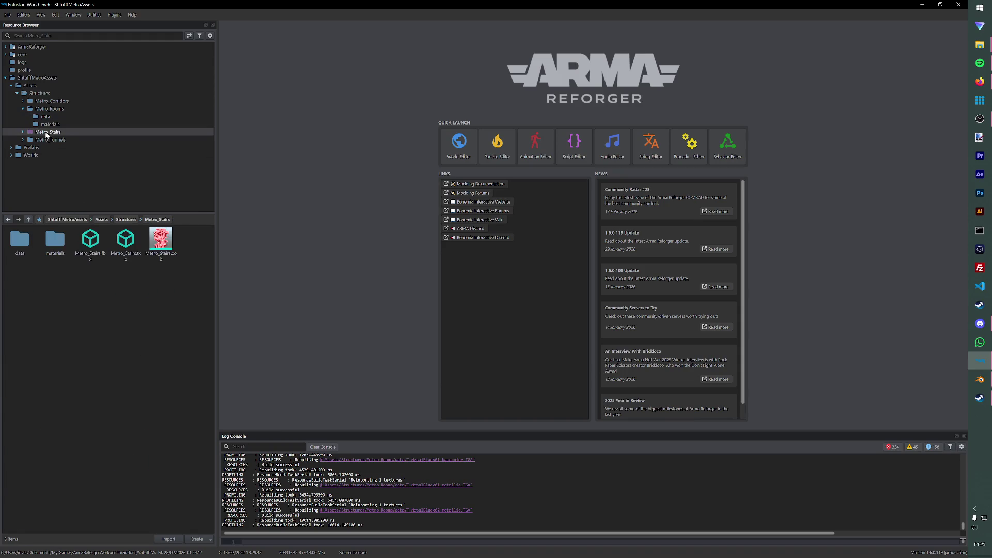
click(51, 109)
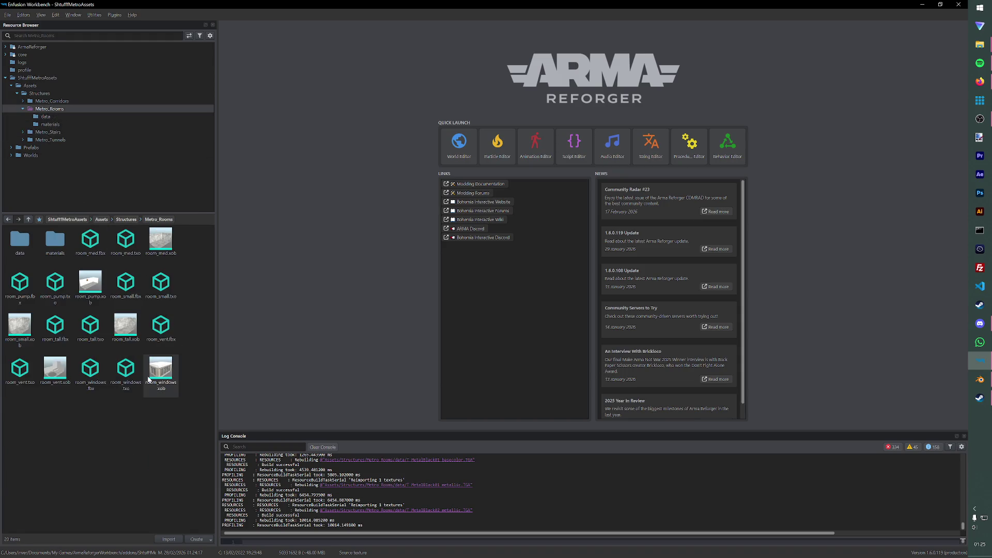
double_click(153, 379)
click(24, 15)
click(40, 27)
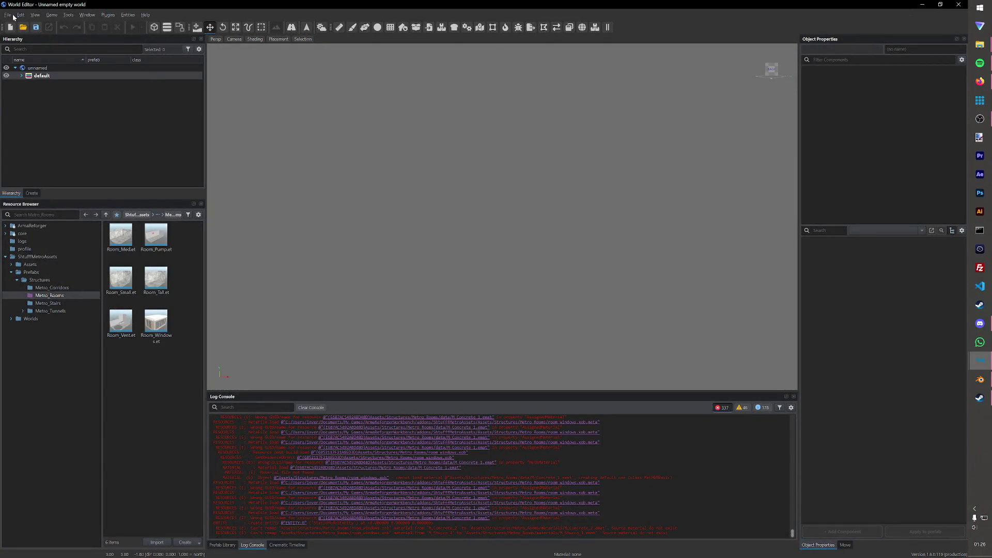
Step: Load the Test.ent world through Load World
click(9, 15)
click(31, 41)
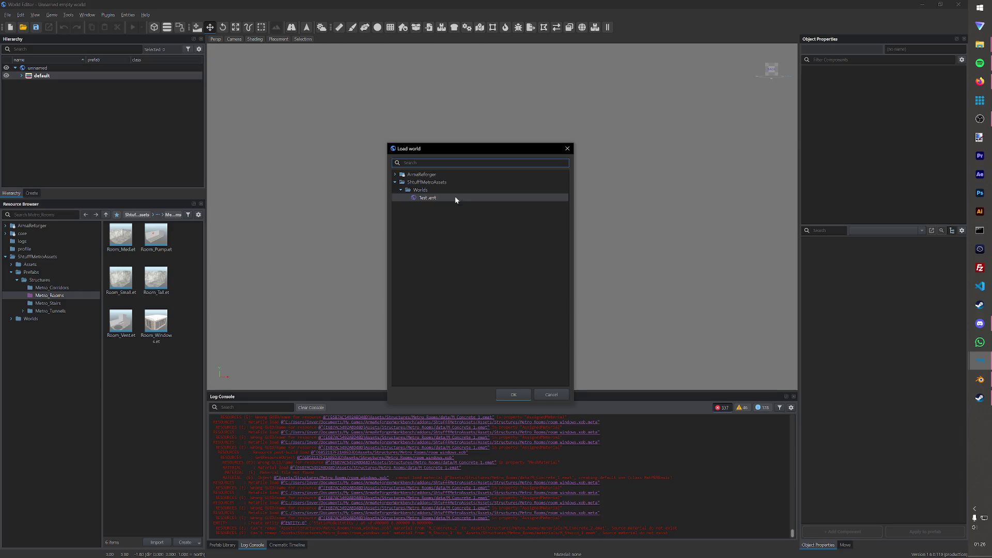
double_click(456, 198)
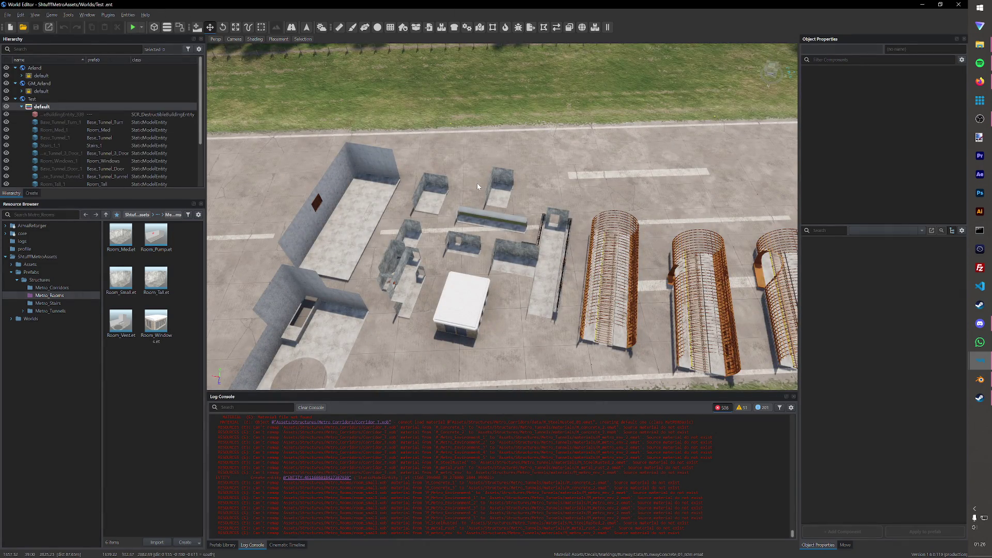
Step: Pan toward the tunnel frames with the Room_Window prefab selected and start game mode
mouse_move(477, 186)
middle_down()
mouse_move(564, 152)
mouse_move(574, 167)
middle_up()
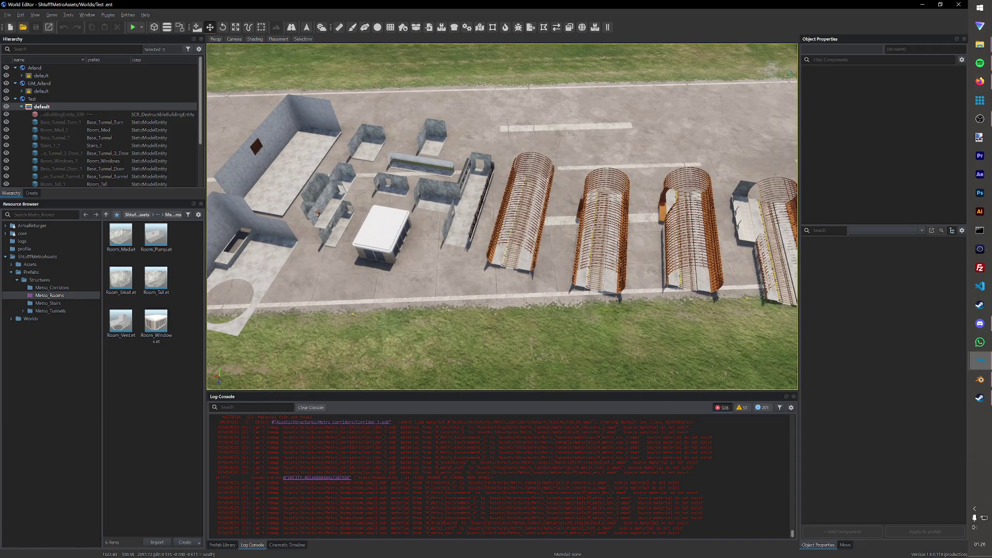
middle_drag(829, 169, 327, 334)
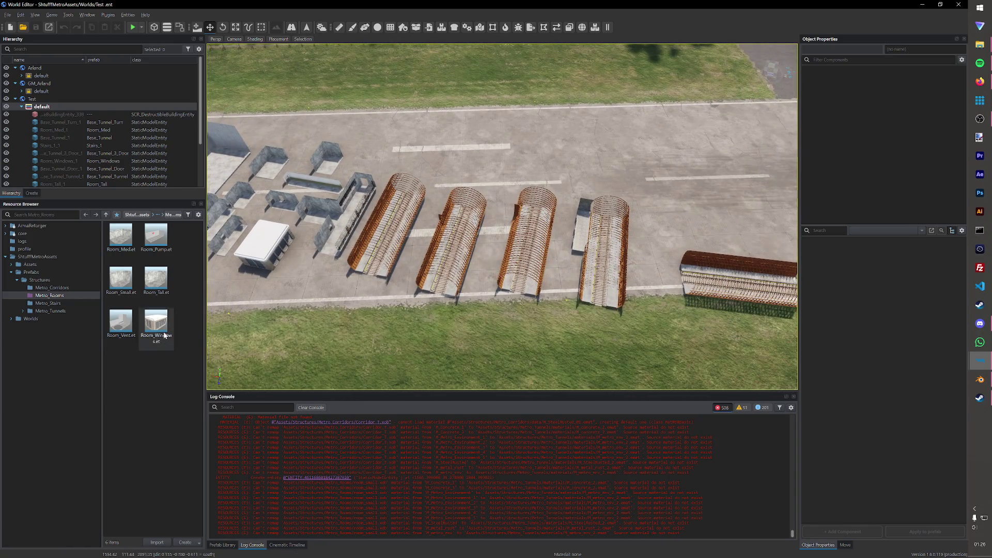
drag(156, 321, 405, 162)
drag(221, 316, 161, 325)
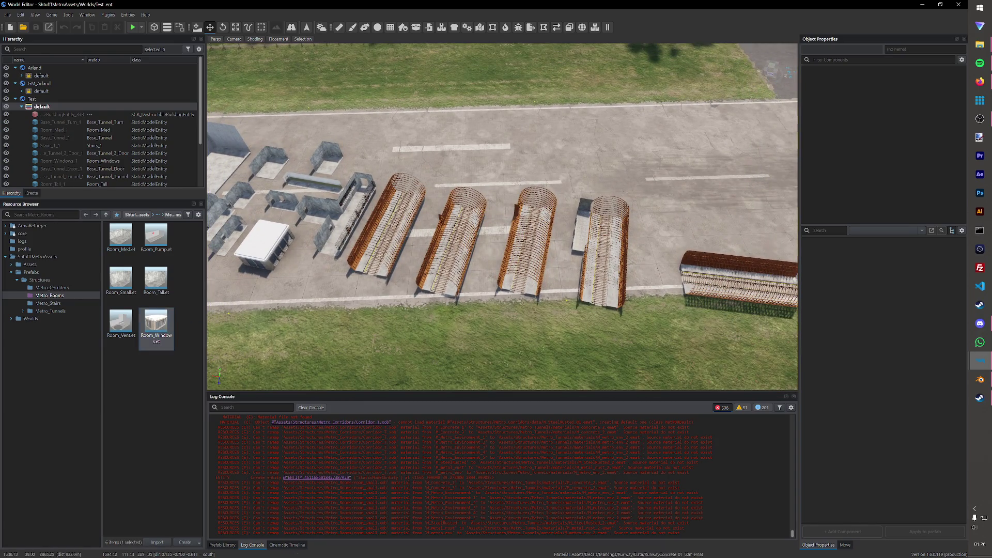
scroll(503, 217, up, 10)
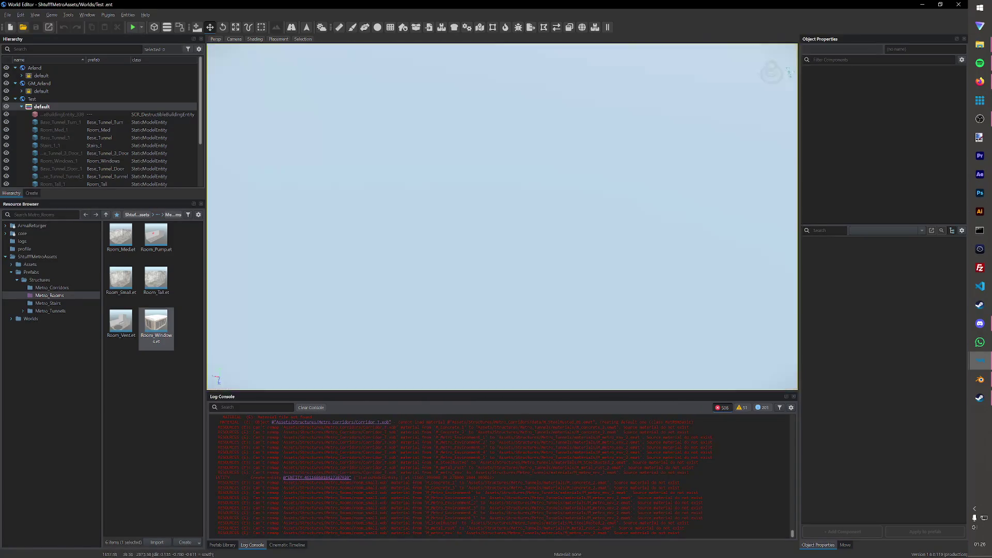
scroll(564, 175, down, 5)
scroll(564, 175, down, 5)
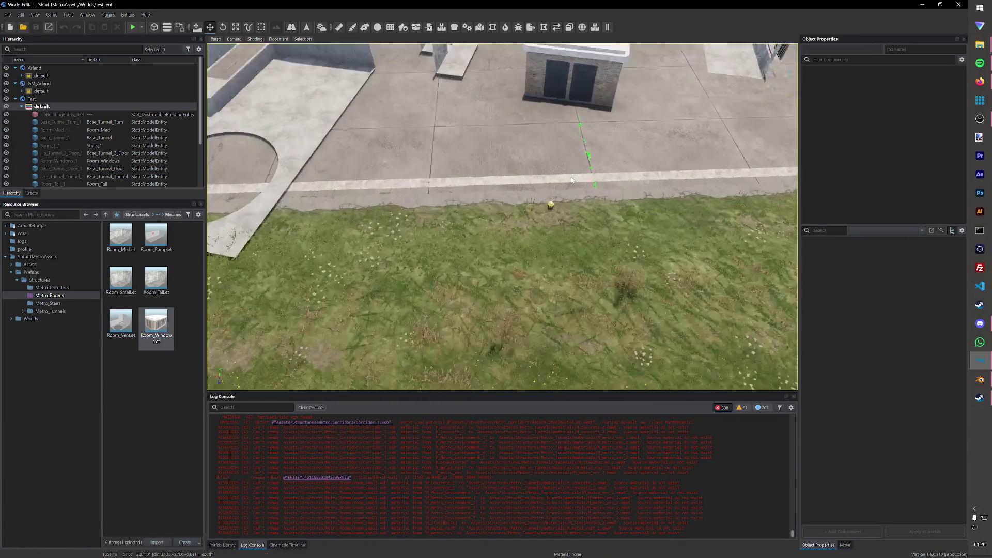
scroll(533, 201, down, 5)
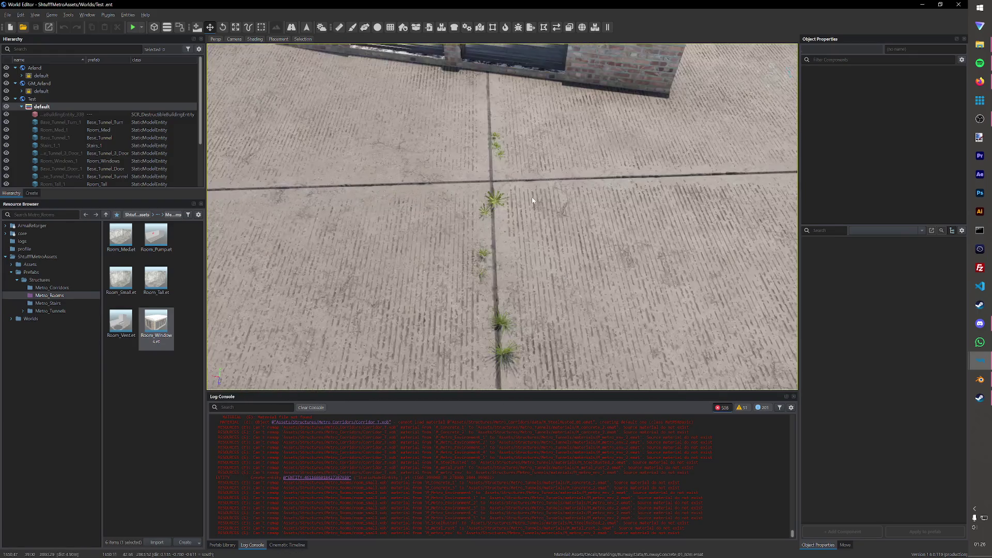
click(134, 28)
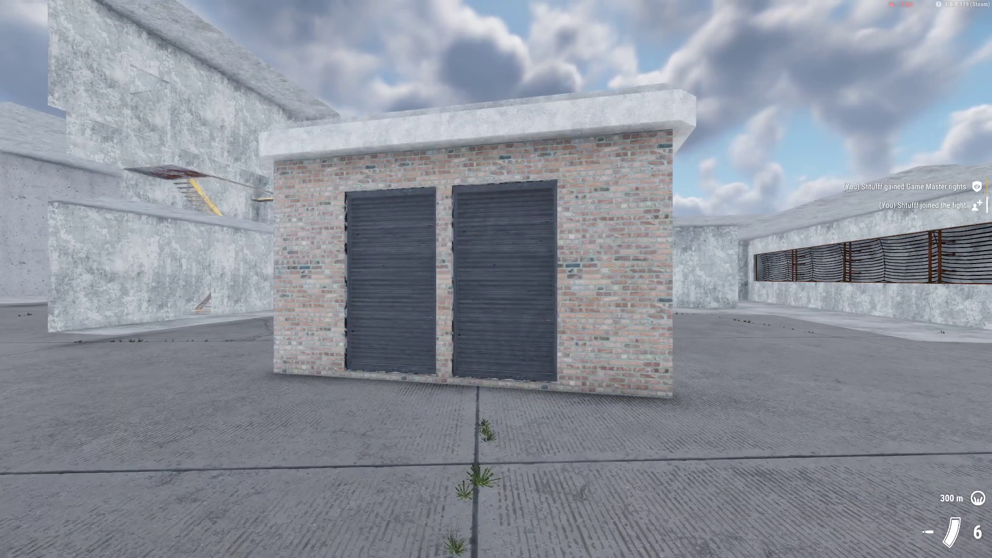
Step: Walk up to the brick building and fire the rifle at its shutter walls
key(w)
scroll(496, 279, down, 1)
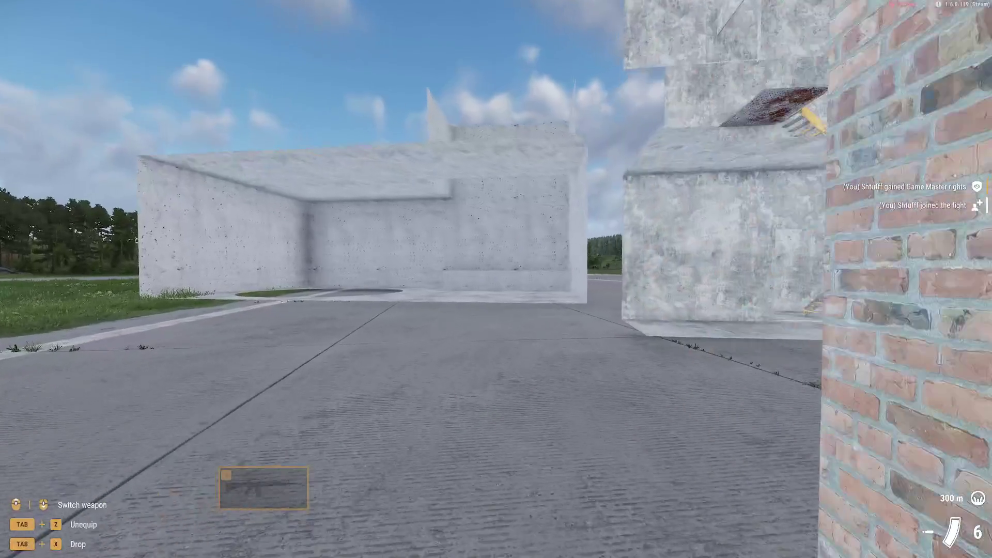
key(w)
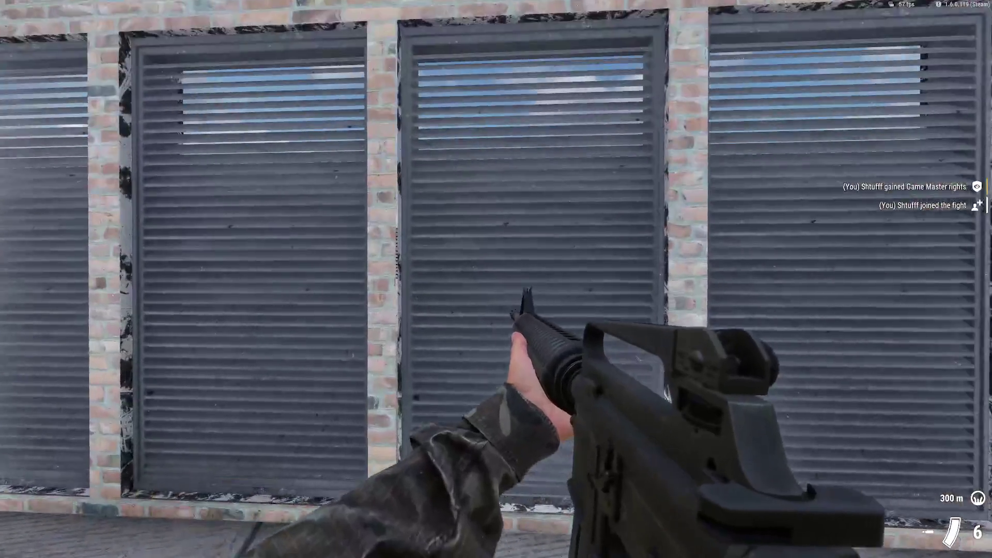
click(496, 279)
click(497, 279)
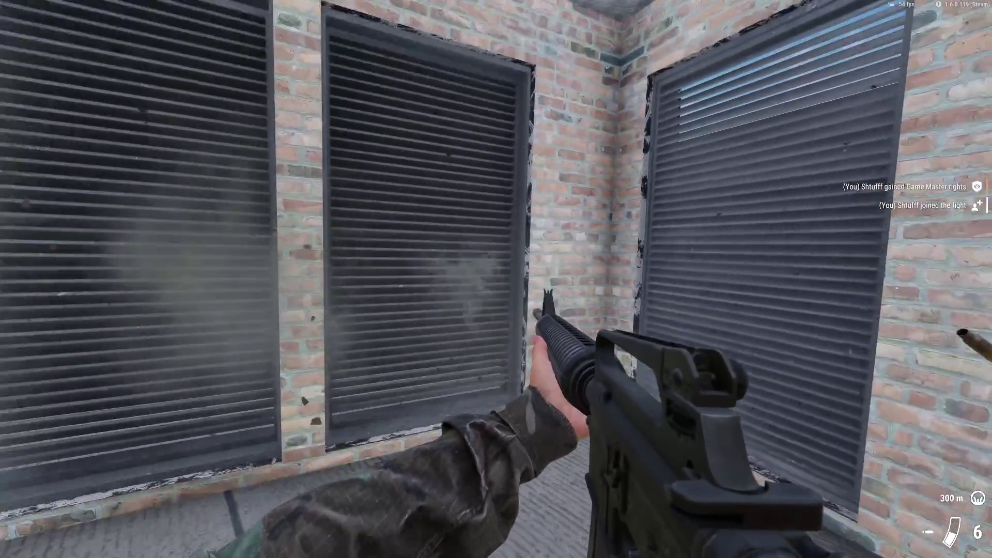
click(497, 280)
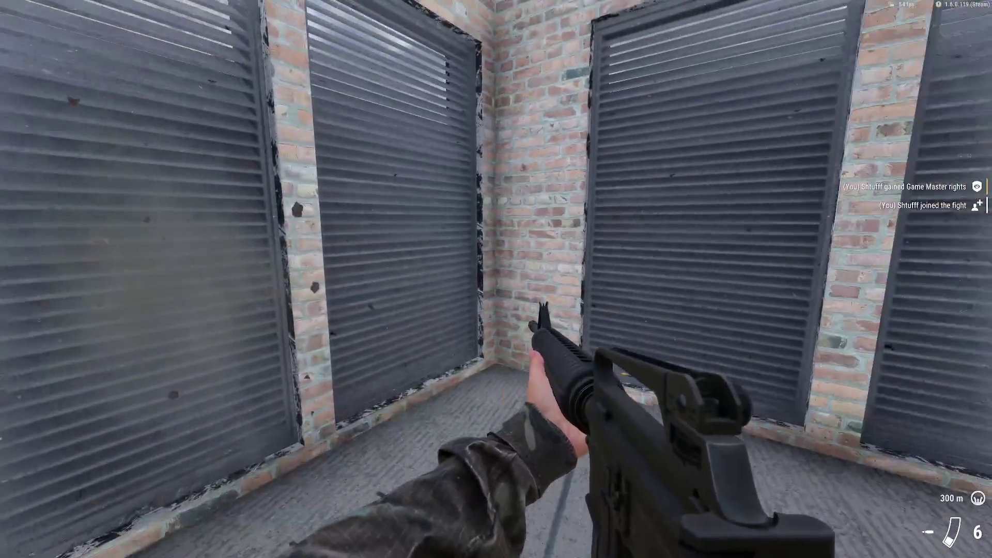
Step: Leave game mode and switch over to the Room_windows model in Blender
key(y)
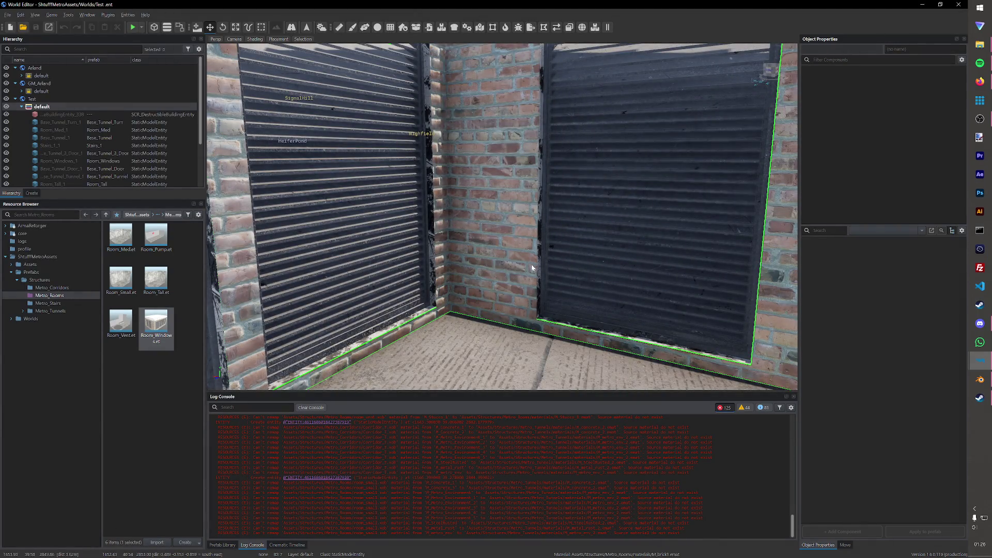
scroll(531, 264, down, 5)
scroll(579, 230, down, 3)
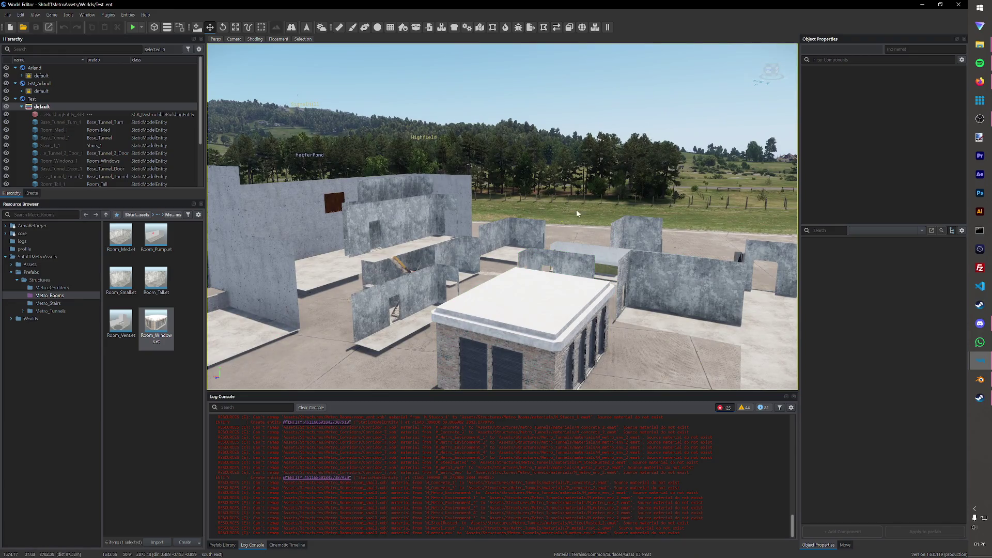
scroll(576, 213, up, 2)
scroll(626, 237, up, 2)
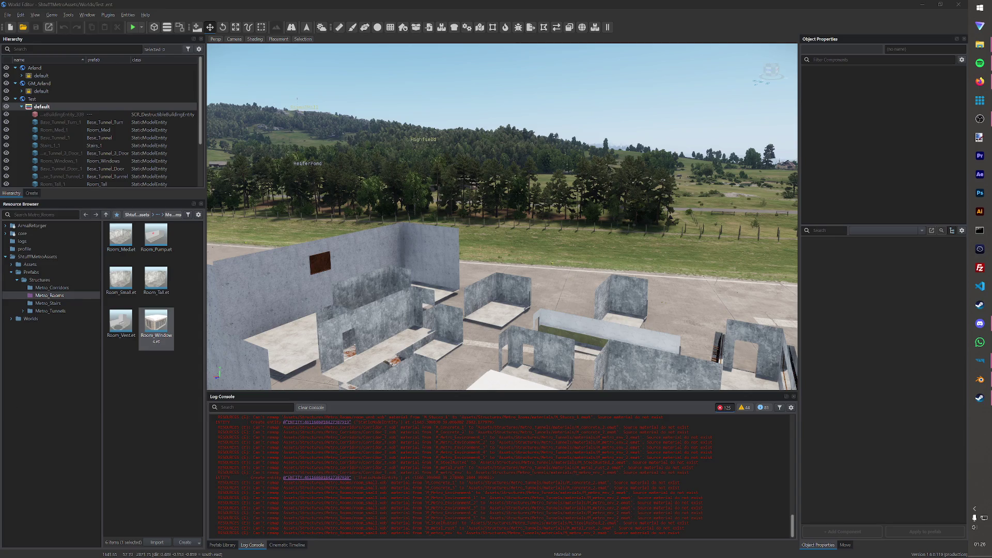
key(alt+Tab)
middle_drag(259, 231, 193, 224)
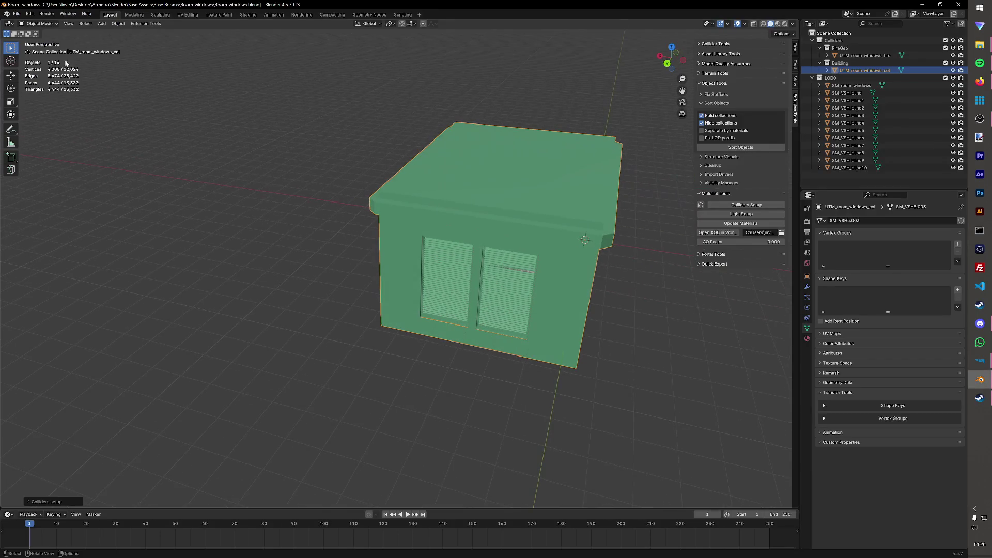
Step: Save the Room_windows file via Save As and close Blender
key(ctrl+s)
click(17, 14)
click(35, 69)
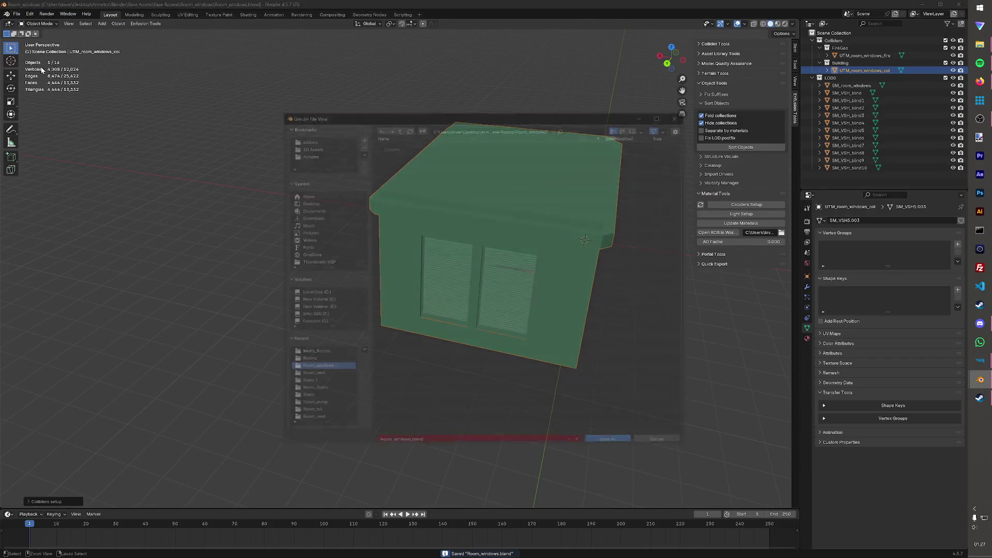
click(602, 440)
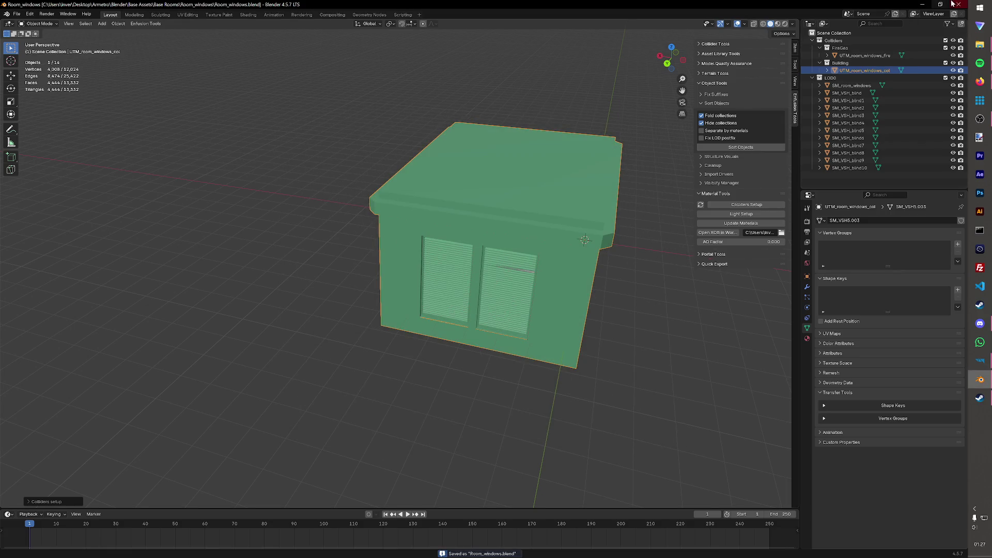
click(923, 4)
mouse_move(979, 45)
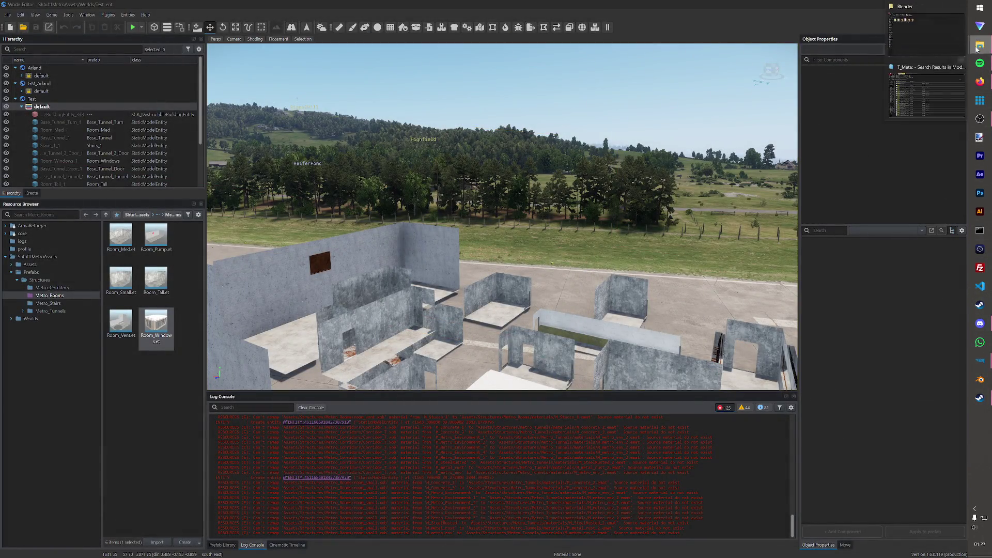
Step: Browse Explorer through Base Assets > Base Rooms > Room_windows and reopen Room_windows.blend
click(892, 51)
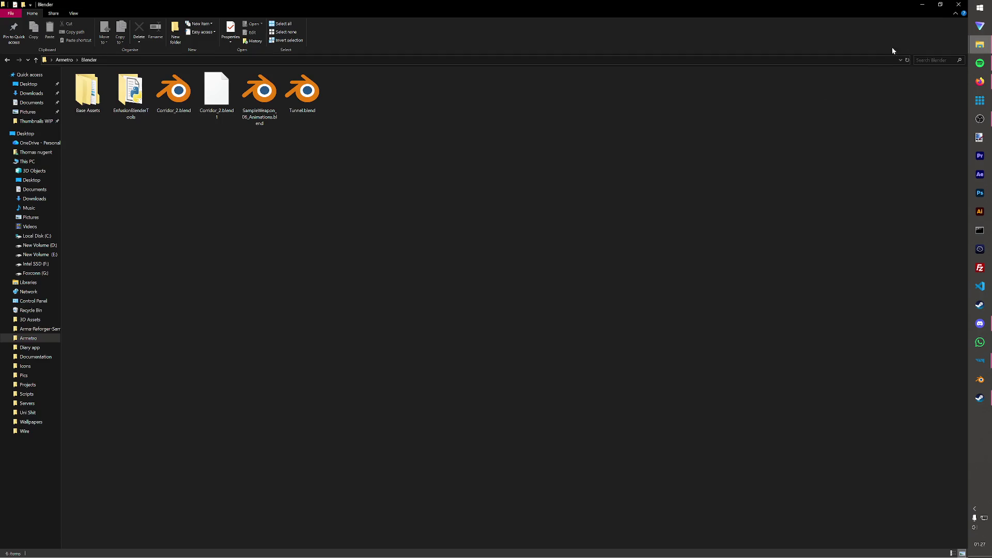
double_click(88, 92)
double_click(144, 112)
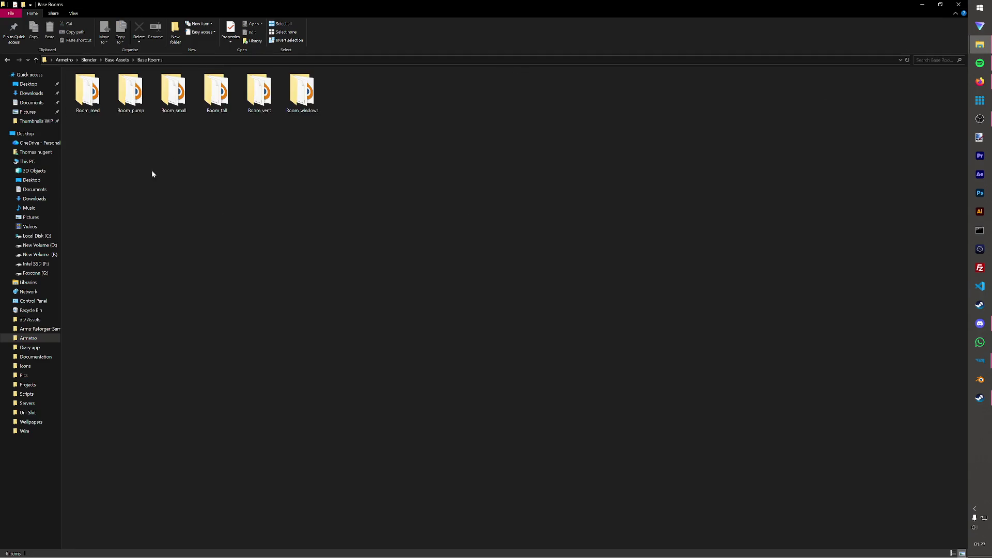
double_click(302, 92)
double_click(90, 93)
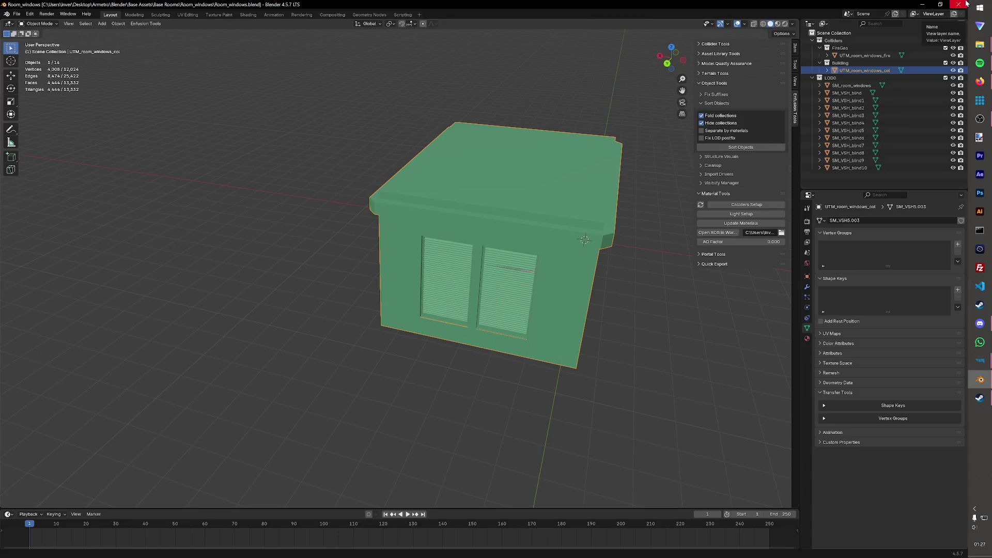
Step: Close Blender again and open Corridor_2.blend from the Blender folder
click(958, 4)
click(88, 60)
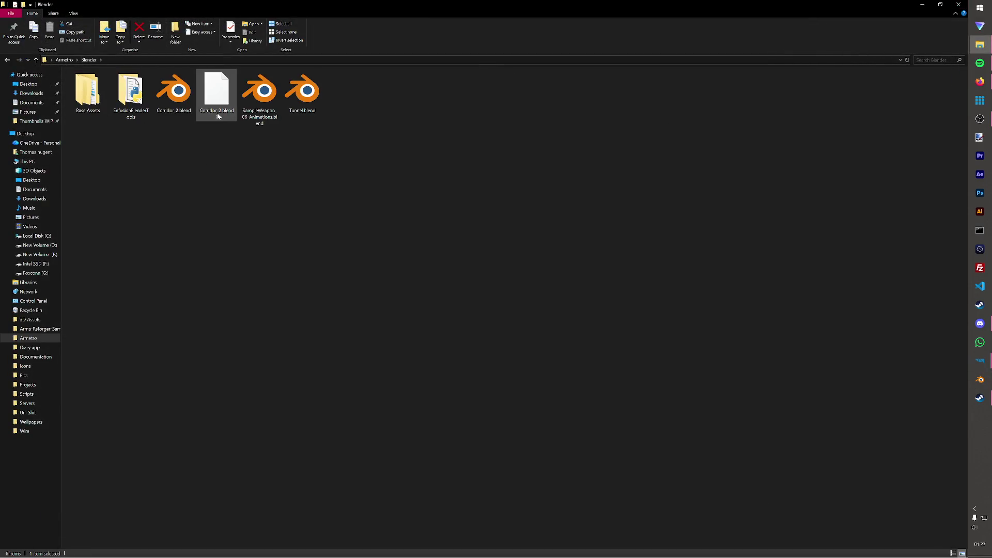
double_click(174, 92)
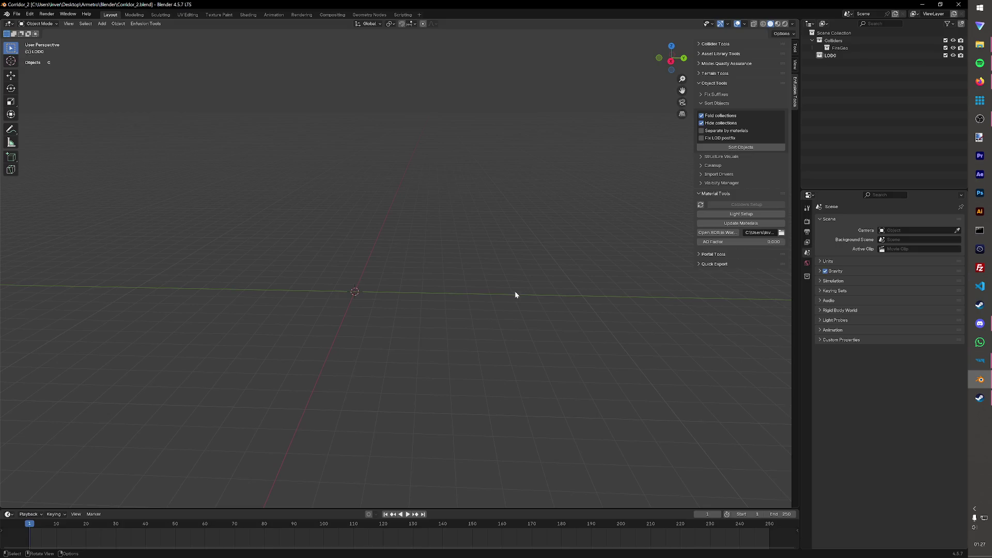
Step: Save Corridor_2, import the SM_VSH5 building from the Rooms meshes by mistake, and delete it
middle_drag(447, 254, 460, 271)
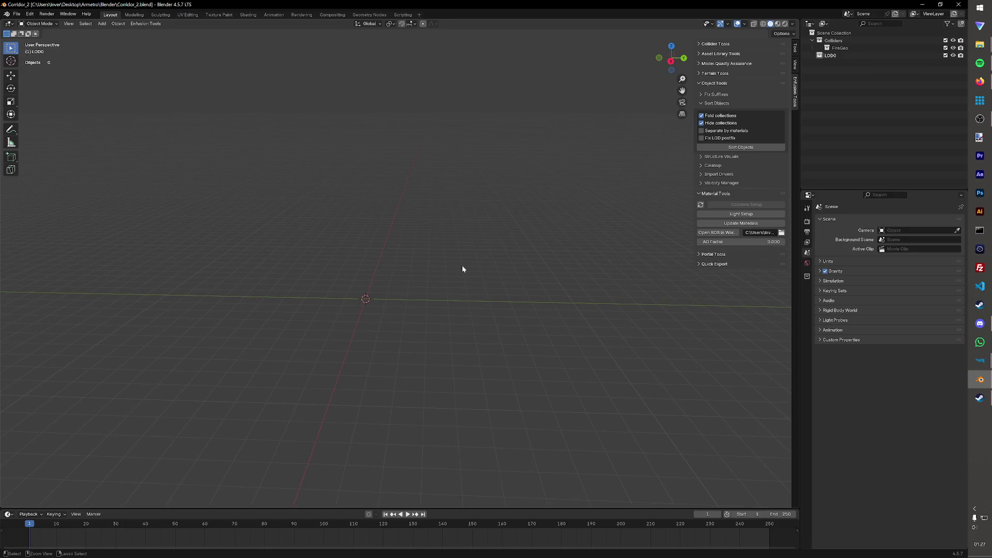
key(ctrl+s)
click(16, 14)
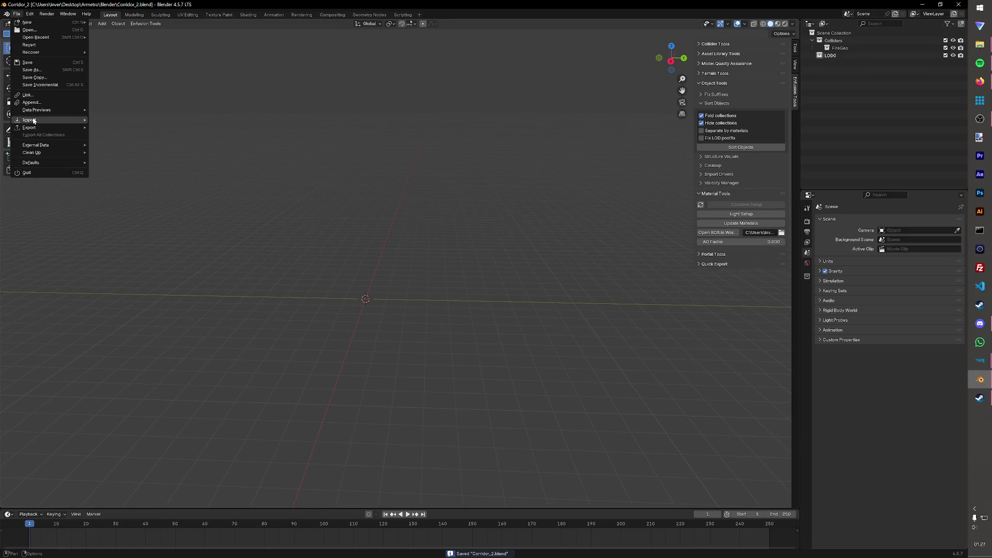
mouse_move(29, 120)
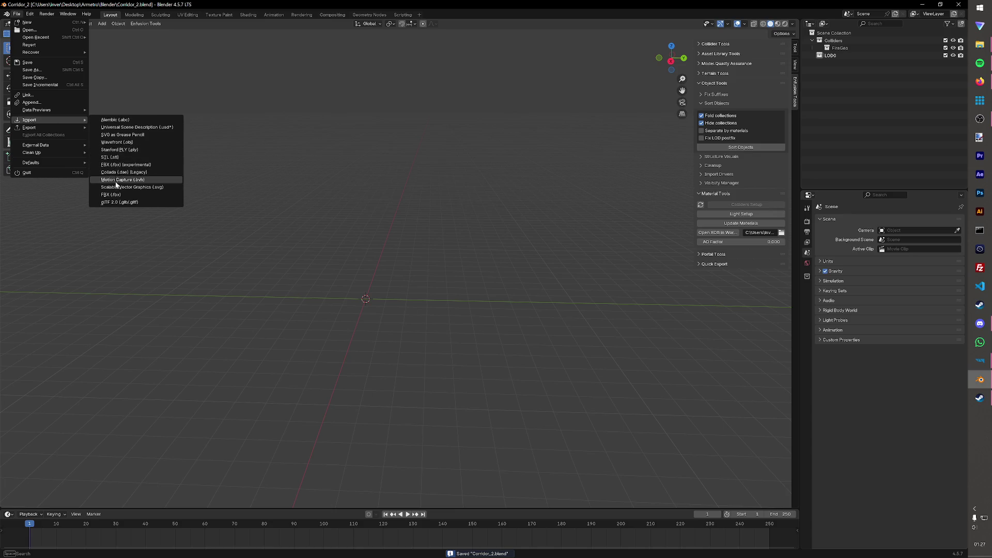
click(309, 146)
click(402, 159)
double_click(402, 164)
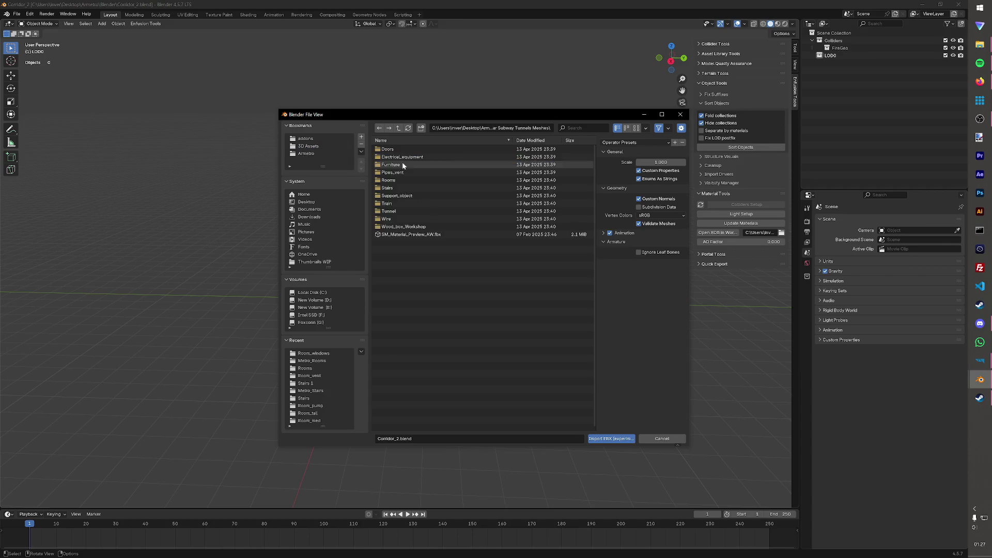
double_click(404, 184)
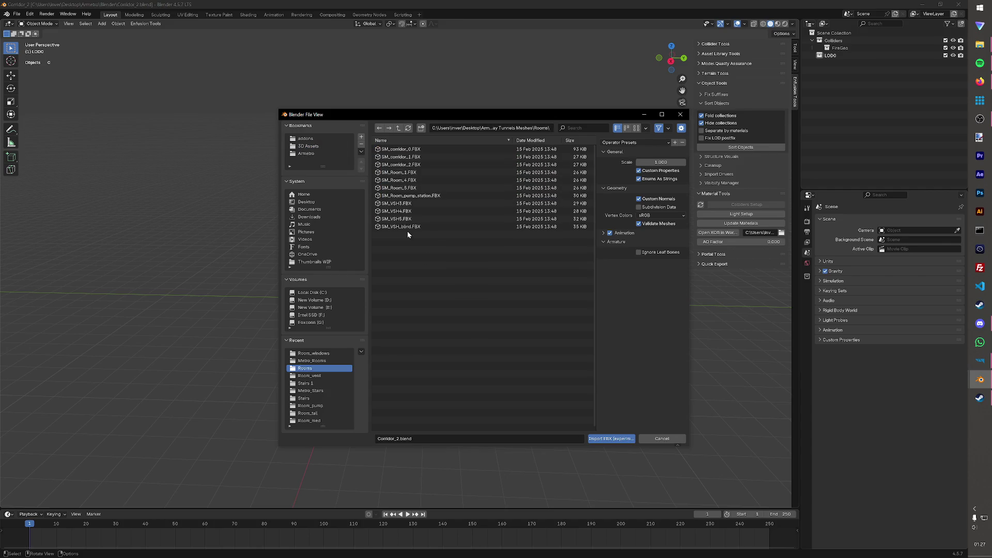
click(399, 218)
click(612, 438)
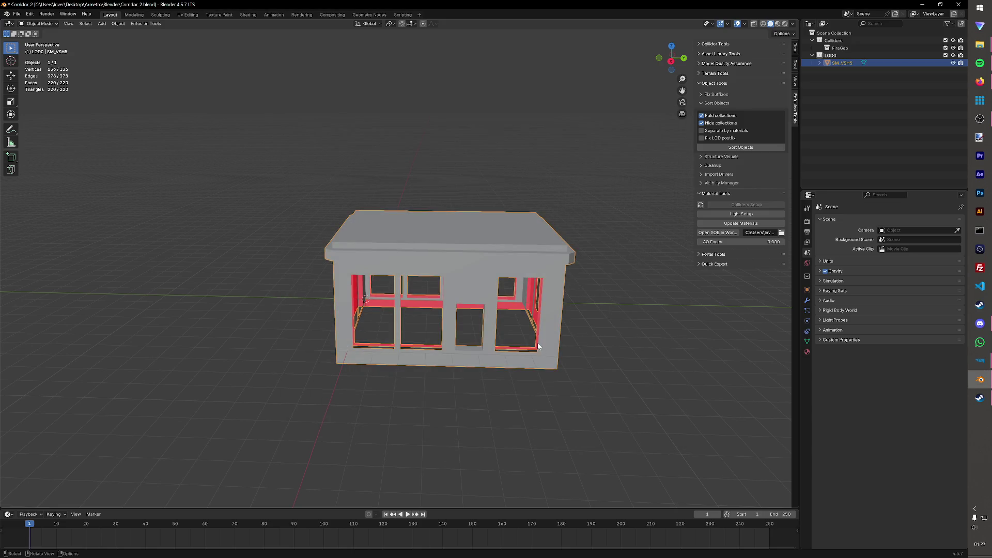
key(Delete)
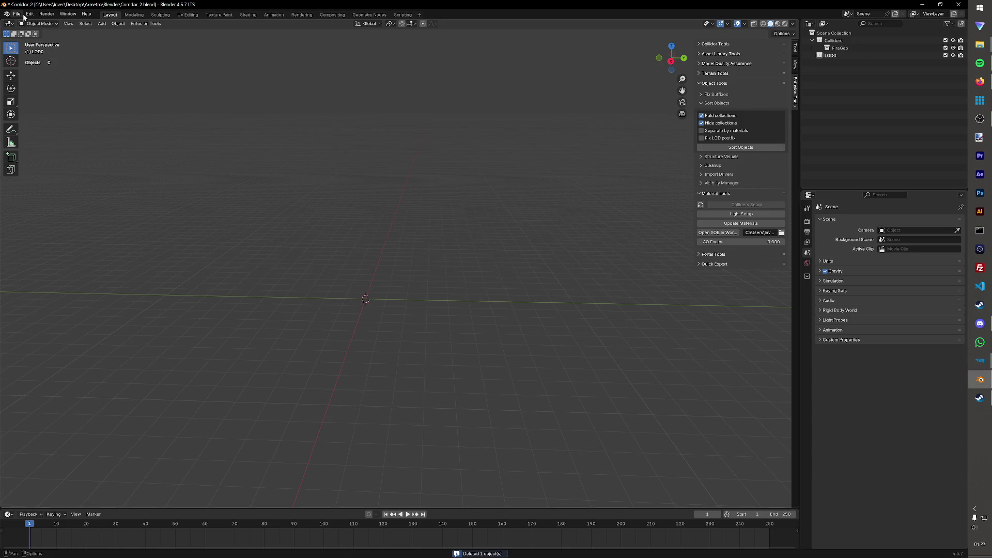
Step: Import SM_train_1.FBX from the Train folder under Subway Tunnels Meshes
click(17, 14)
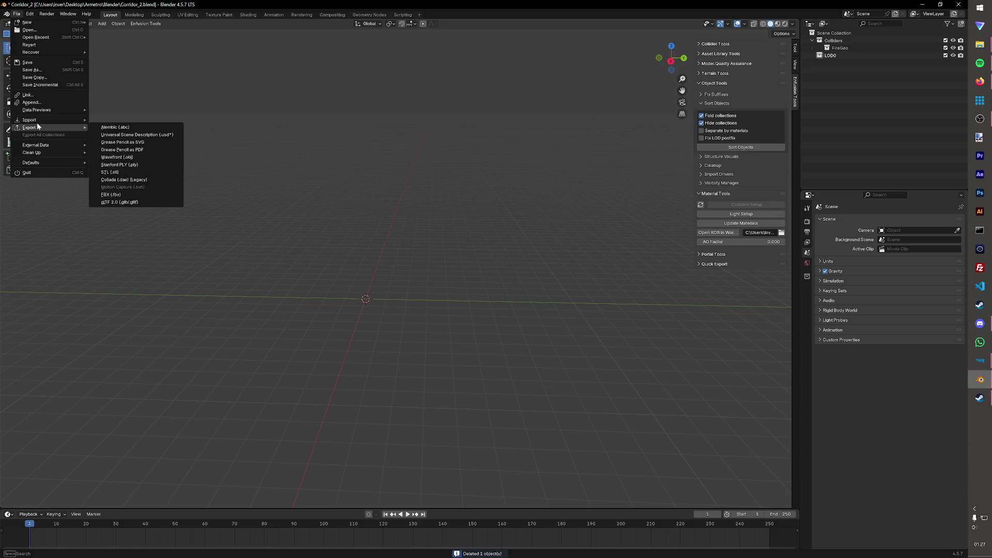
mouse_move(30, 120)
click(106, 166)
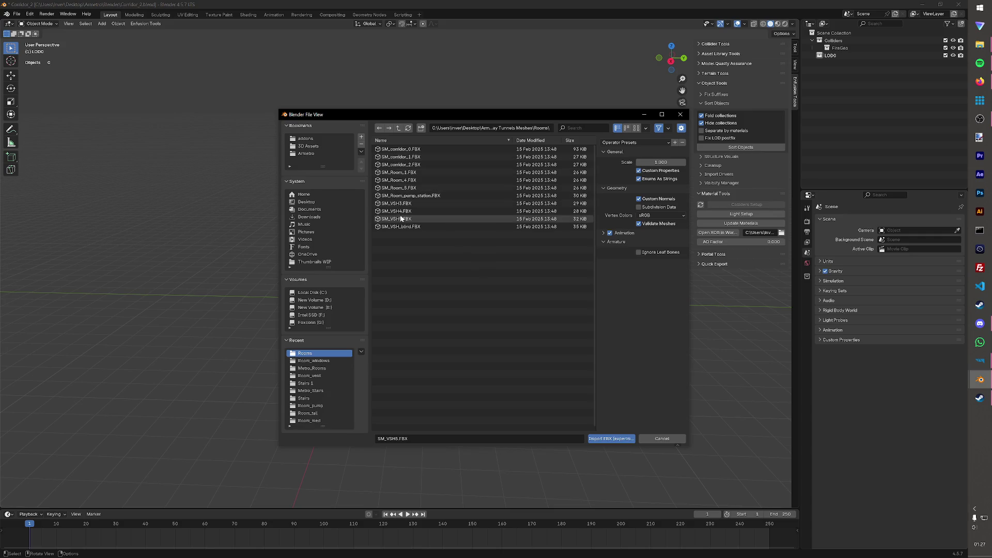
click(398, 129)
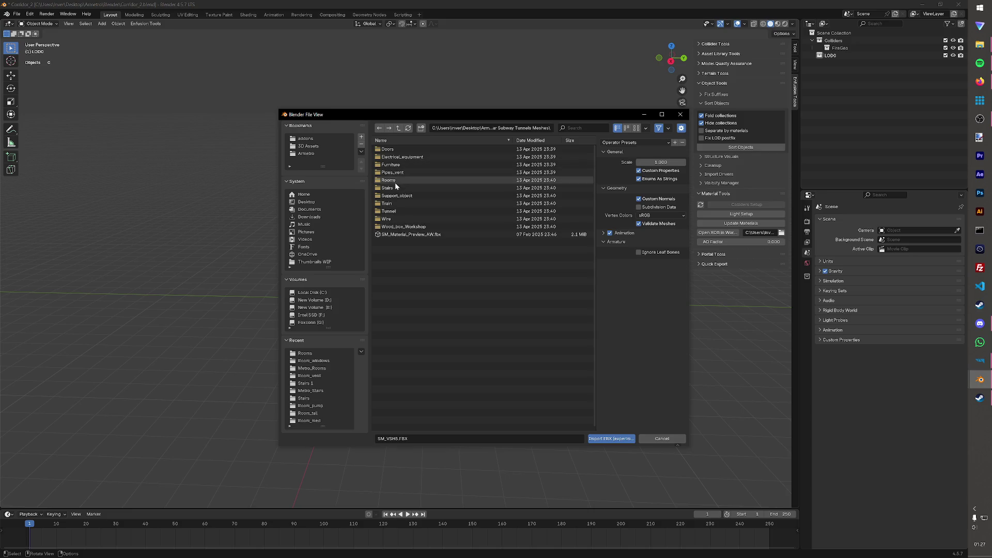
click(402, 204)
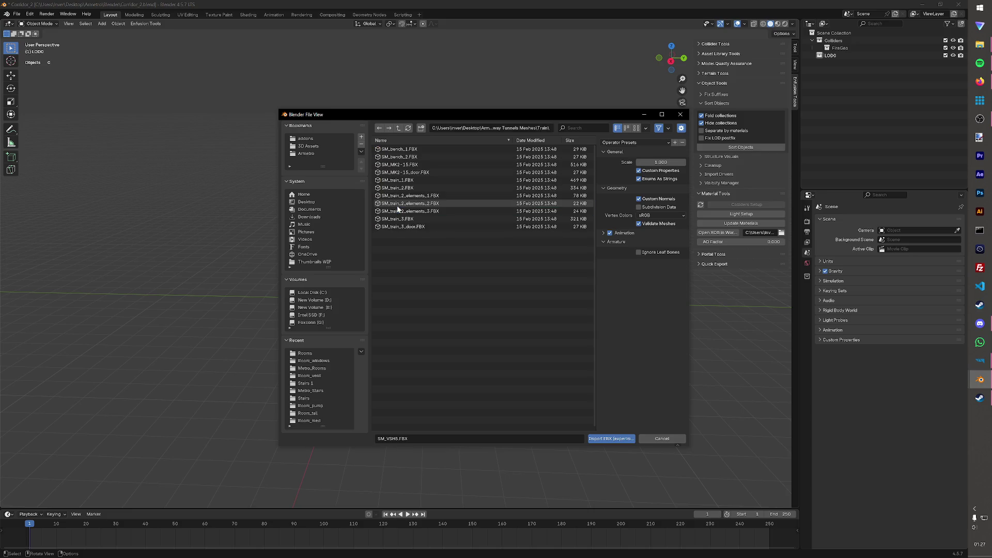
double_click(416, 179)
scroll(433, 257, up, 3)
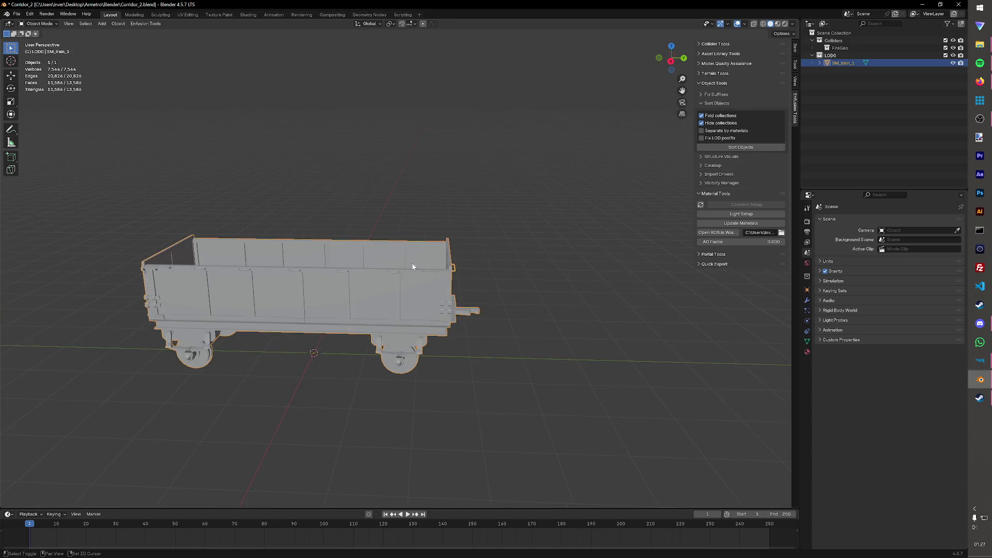
Step: Select the wagon, add a Boolean modifier by mistake and remove it
middle_drag(434, 256, 516, 293)
click(490, 208)
mouse_move(490, 210)
middle_down()
mouse_move(439, 284)
mouse_move(412, 236)
mouse_move(686, 264)
middle_up()
click(439, 284)
click(807, 300)
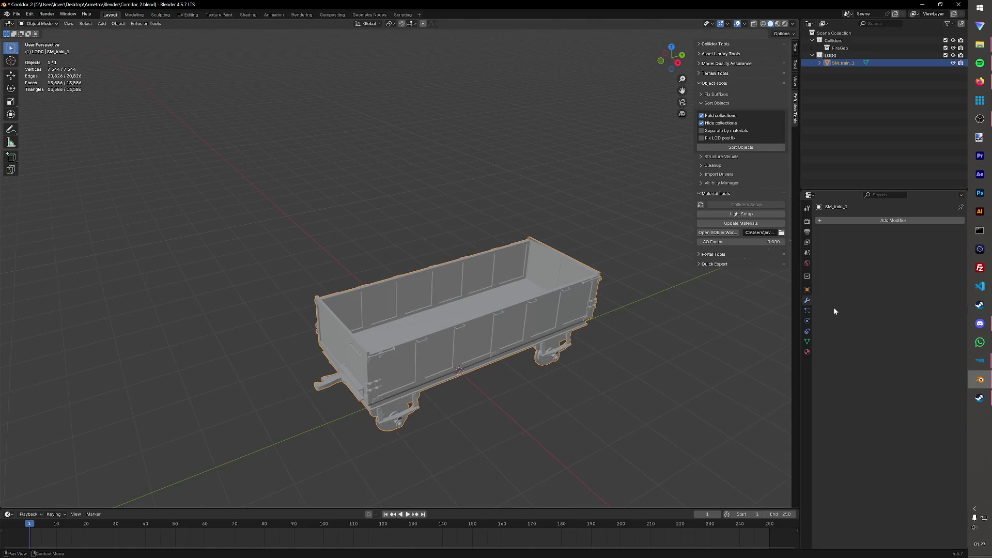
click(859, 220)
mouse_move(843, 256)
click(894, 262)
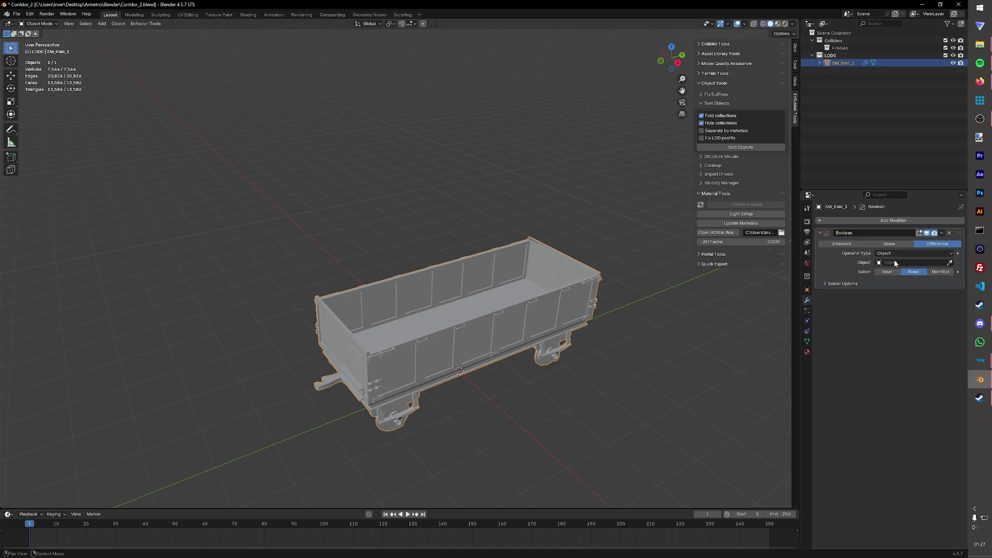
click(949, 233)
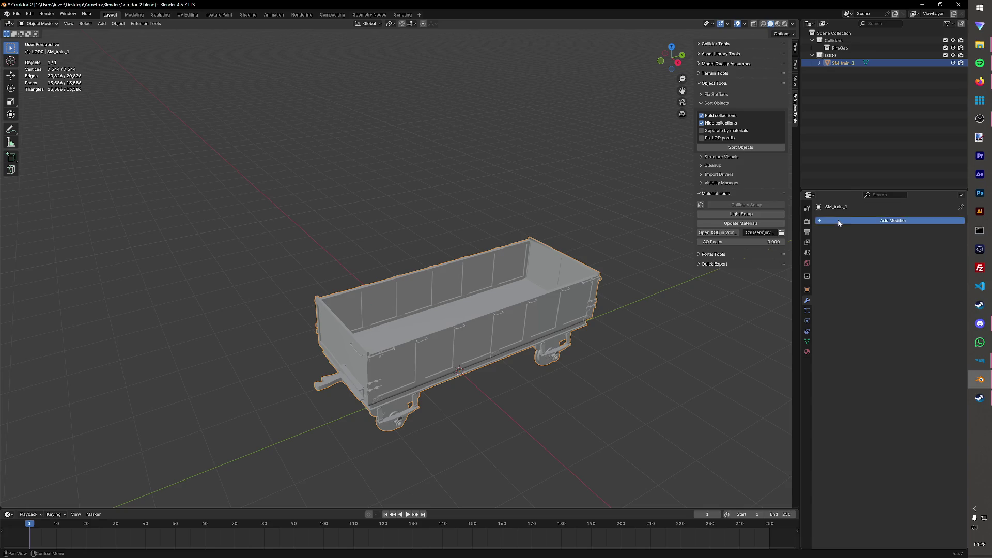
Step: Add a Decimate modifier, try ratios 0.5 and 0.3, and settle on 0.45
click(821, 222)
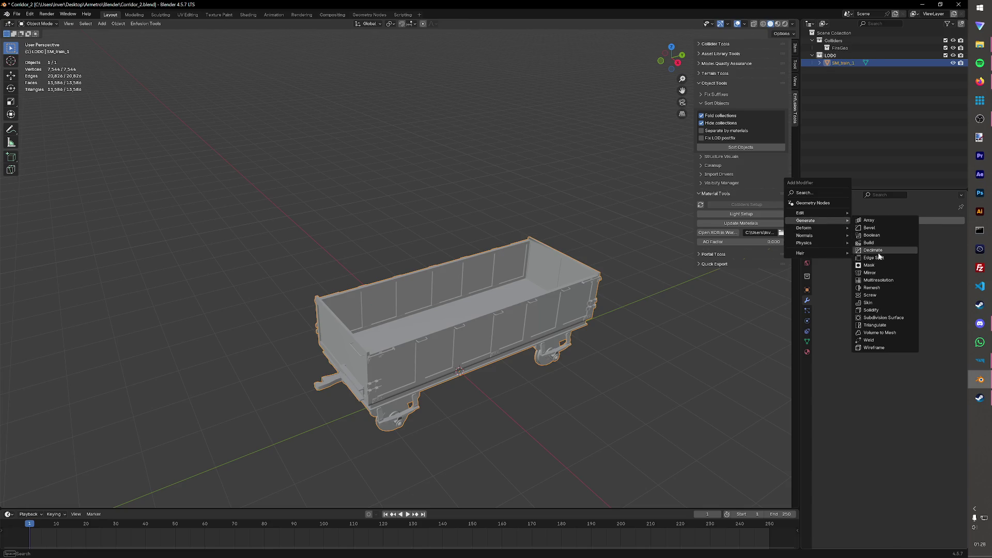
click(873, 250)
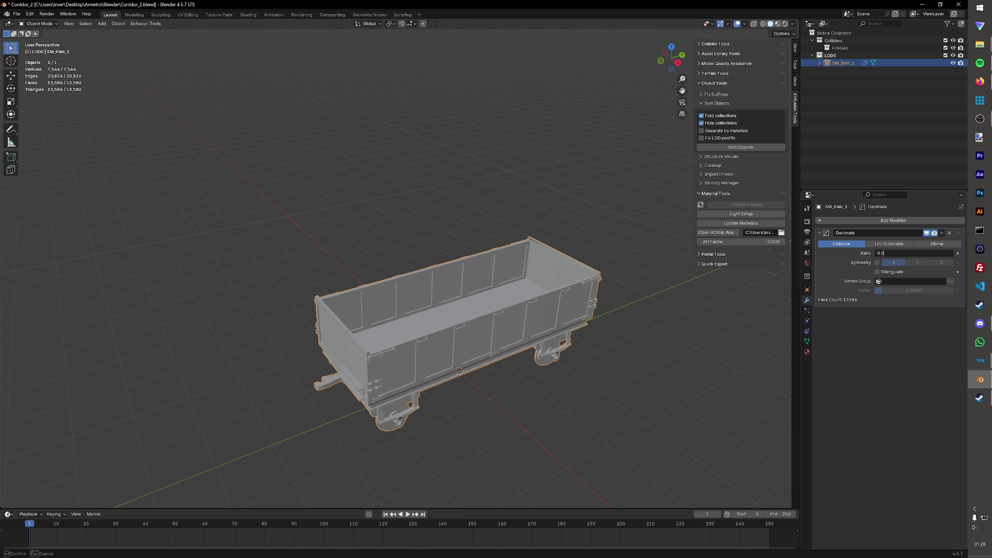
key(Return)
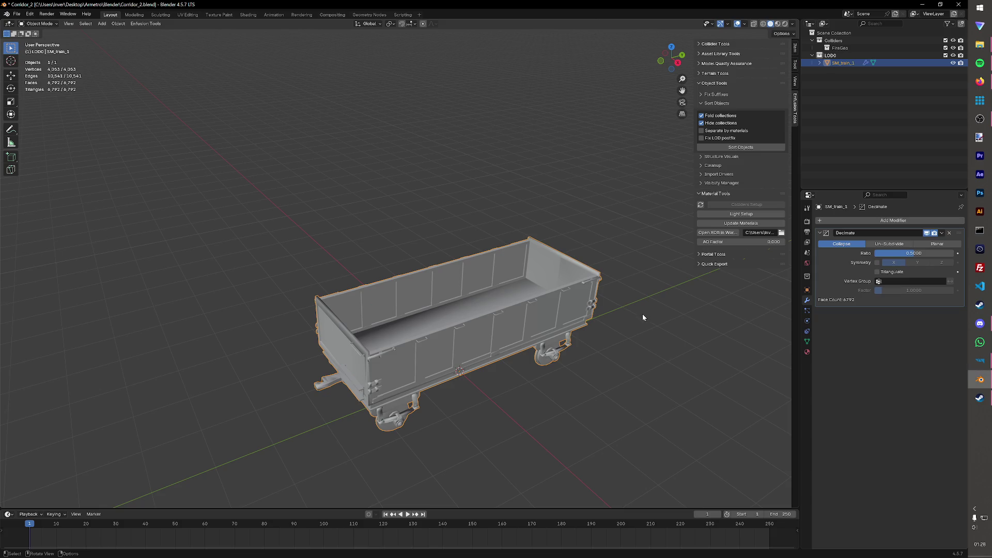
middle_drag(645, 328, 543, 300)
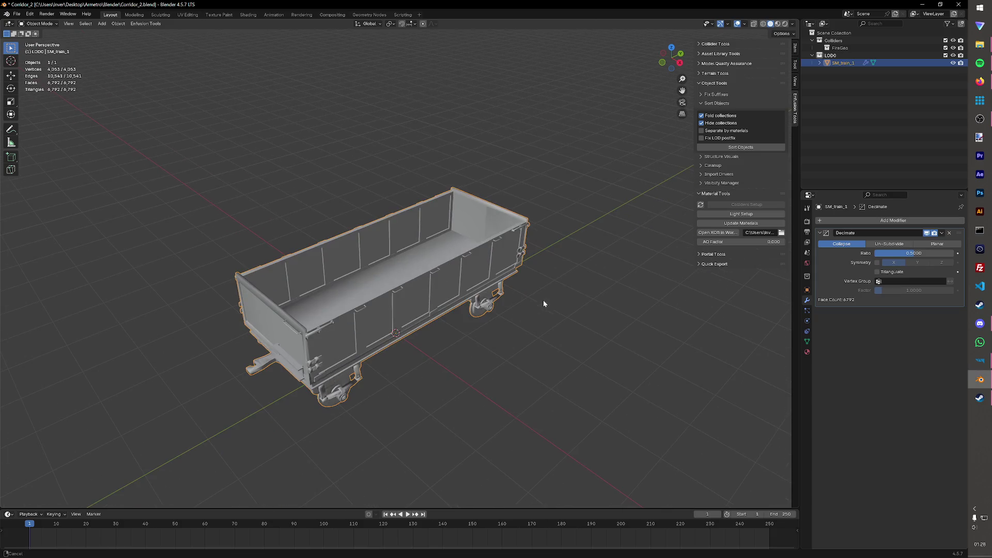
scroll(645, 296, up, 5)
mouse_move(644, 296)
middle_down()
mouse_move(584, 266)
mouse_move(635, 264)
middle_up()
click(915, 253)
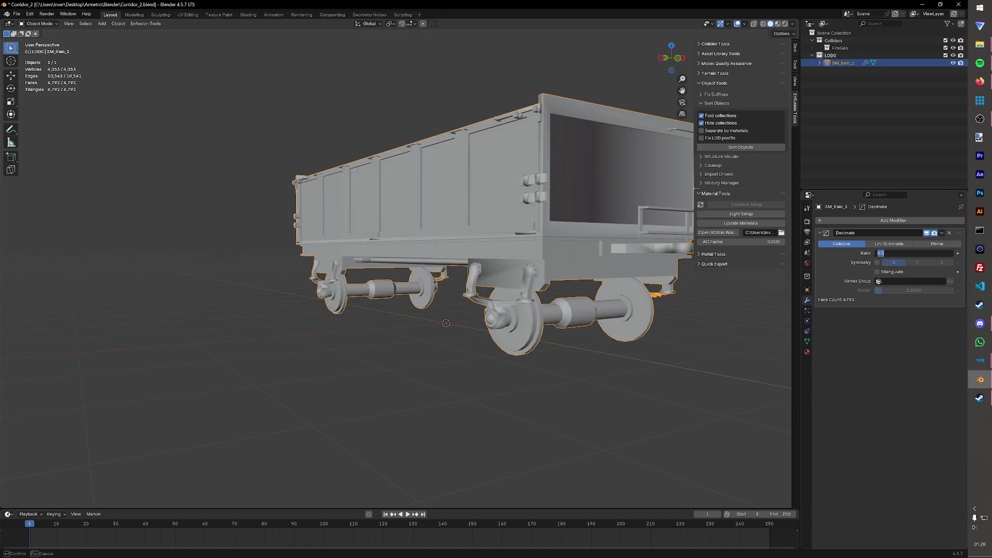
text(0.2)
key(Return)
mouse_move(437, 345)
middle_down()
mouse_move(489, 364)
mouse_move(478, 332)
middle_up()
key(ctrl+z)
click(914, 253)
text(45)
key(Return)
Step: Save the file and apply the Decimate modifier permanently to the wagon mesh
mouse_move(612, 325)
middle_down()
mouse_move(667, 317)
mouse_move(547, 323)
mouse_move(444, 306)
mouse_move(373, 233)
mouse_move(447, 278)
mouse_move(900, 234)
middle_up()
scroll(682, 315, up, 3)
key(ctrl+s)
click(949, 233)
click(915, 244)
mouse_move(506, 331)
middle_down()
mouse_move(473, 356)
mouse_move(478, 452)
middle_up()
scroll(488, 345, down, 4)
click(479, 452)
middle_drag(537, 430, 531, 417)
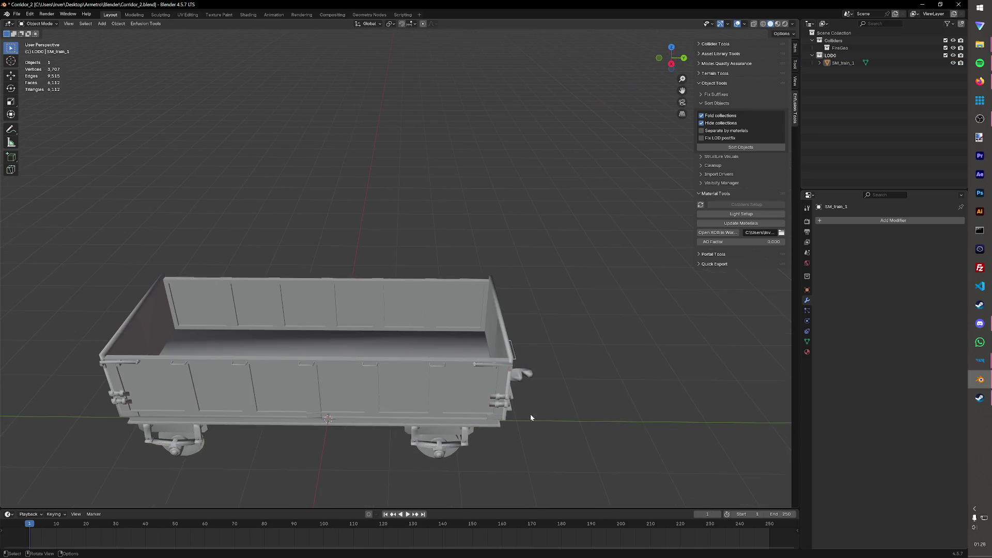
Step: Rename the SM_train_1 object to SM_wagon_empty in the outliner
click(499, 409)
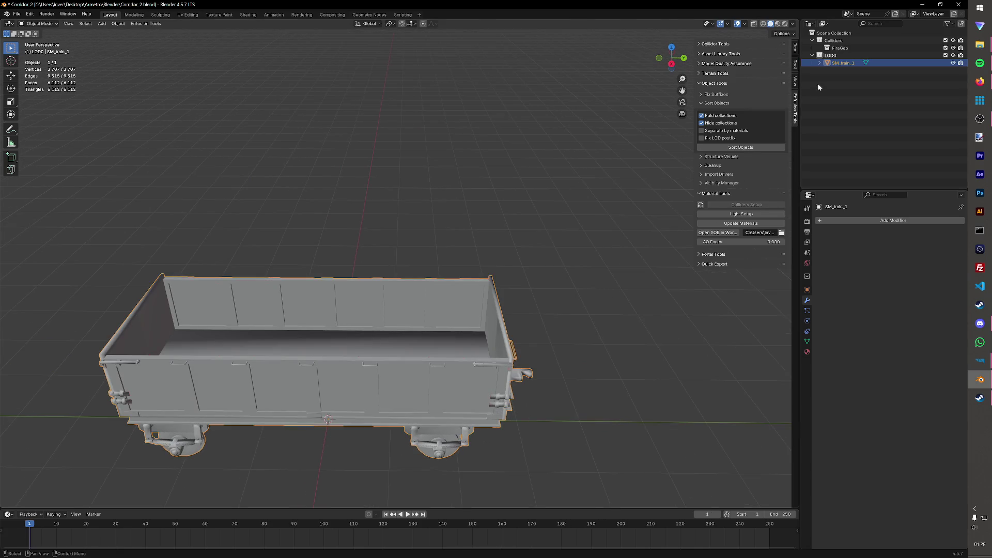
double_click(845, 65)
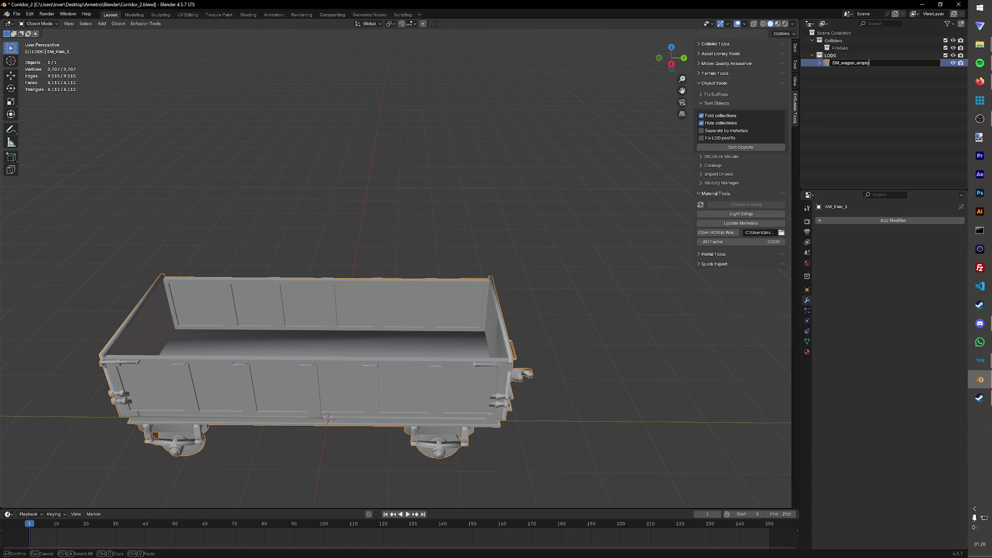
key(Return)
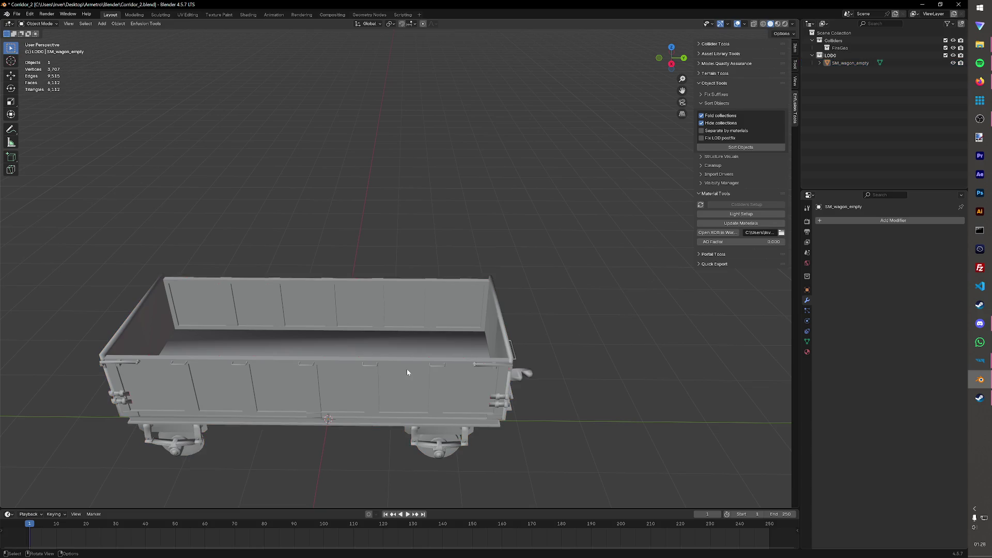
Step: Duplicate the wagon in place and rename the copy UTM_wagon_empty_col
key(shift+d)
right_click(406, 368)
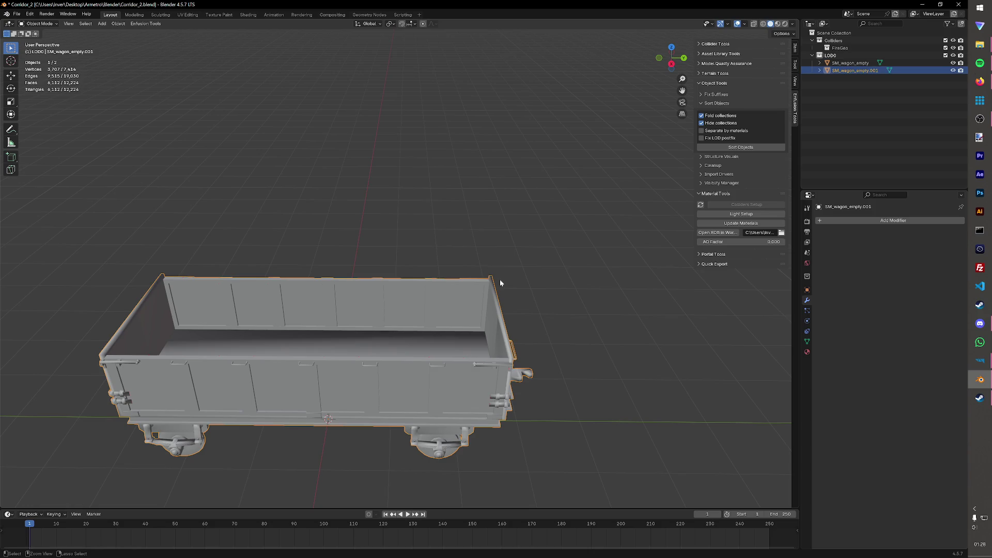
double_click(853, 70)
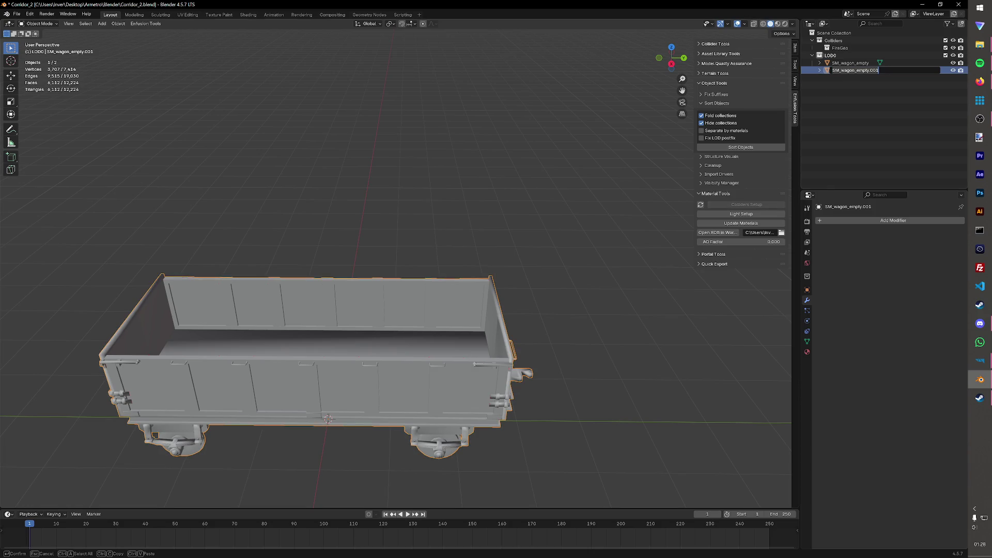
key(End)
key(Delete)
key(Delete)
text(UT)
text(M)
key(Return)
click(744, 194)
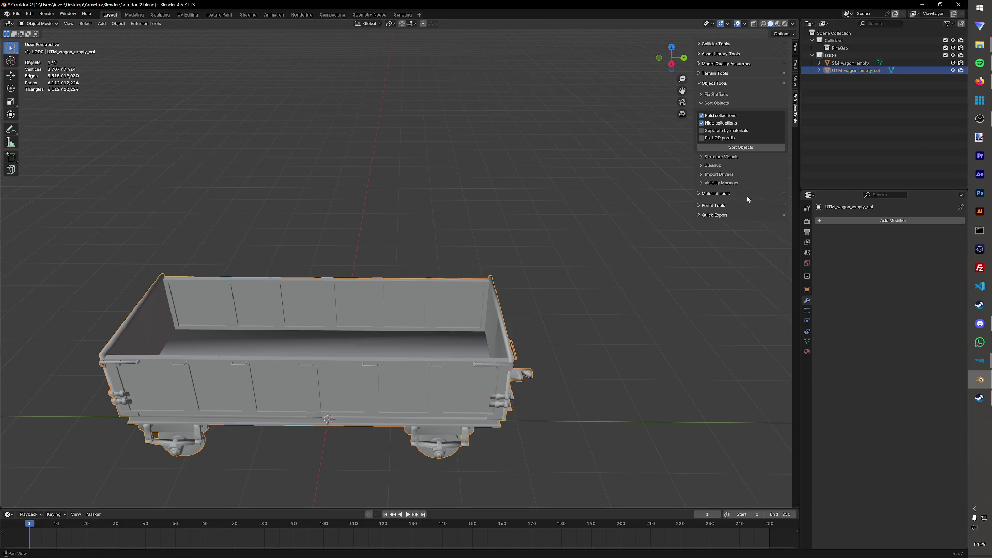
Step: Set up UTM_wagon_empty_col as a collider with Metal game material and the Building layer preset
click(719, 194)
click(746, 203)
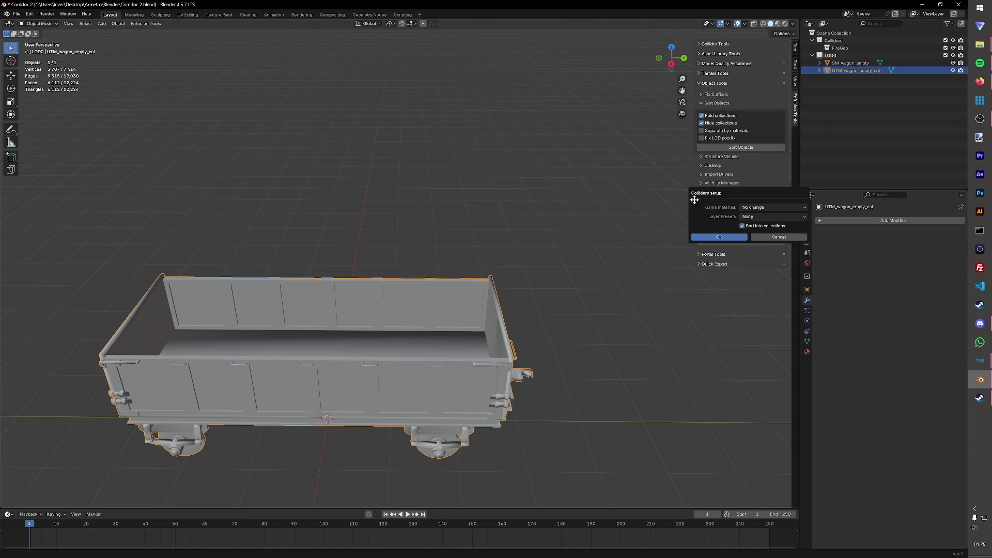
click(772, 207)
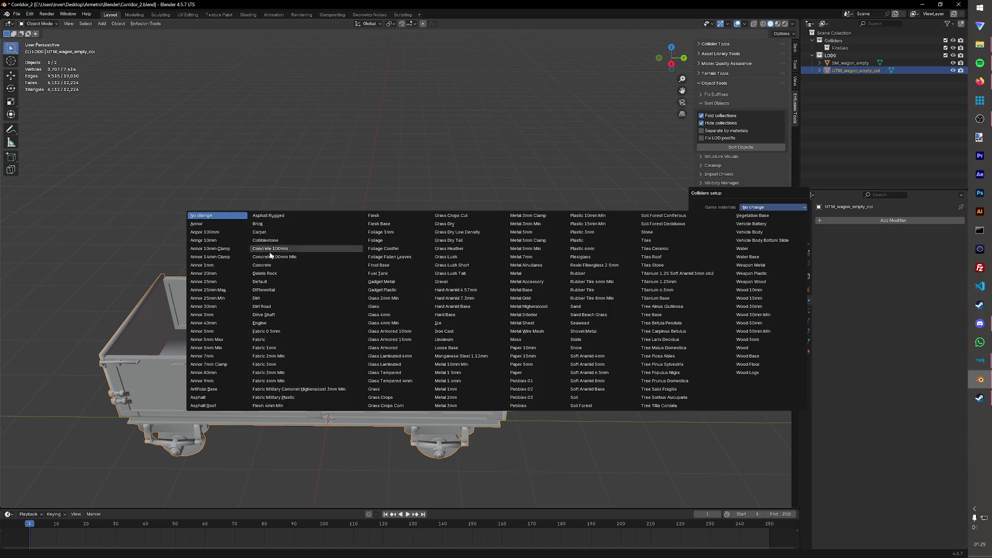
click(518, 273)
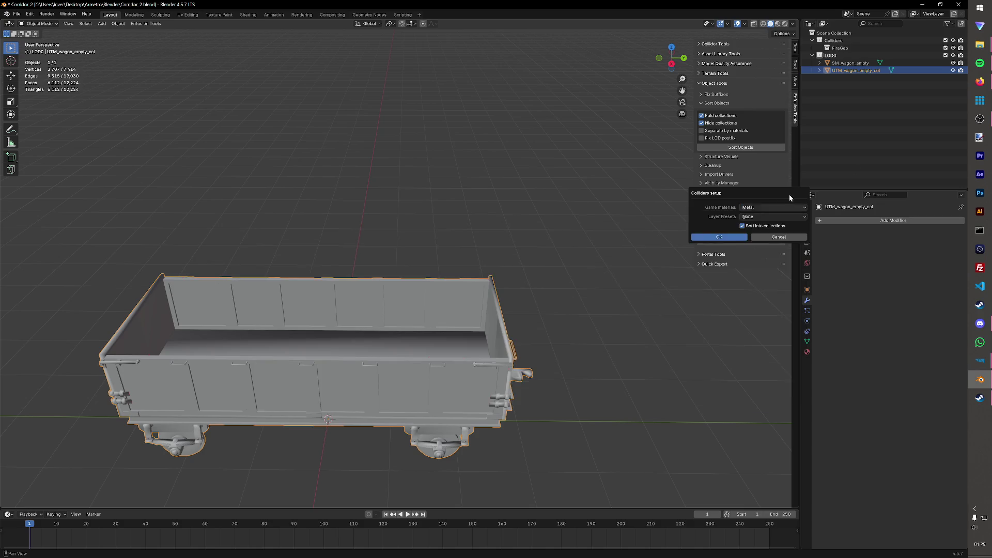
click(775, 216)
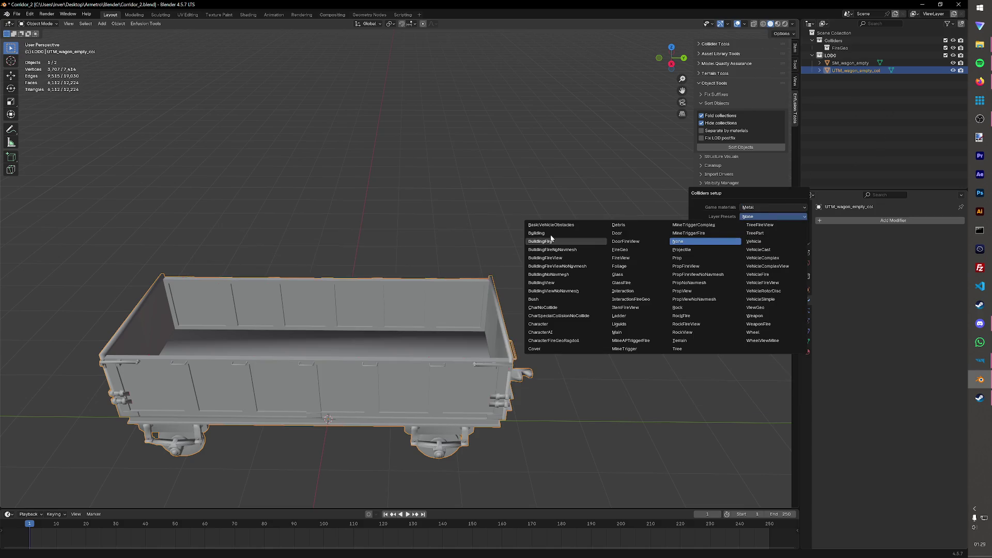
click(566, 241)
key(Return)
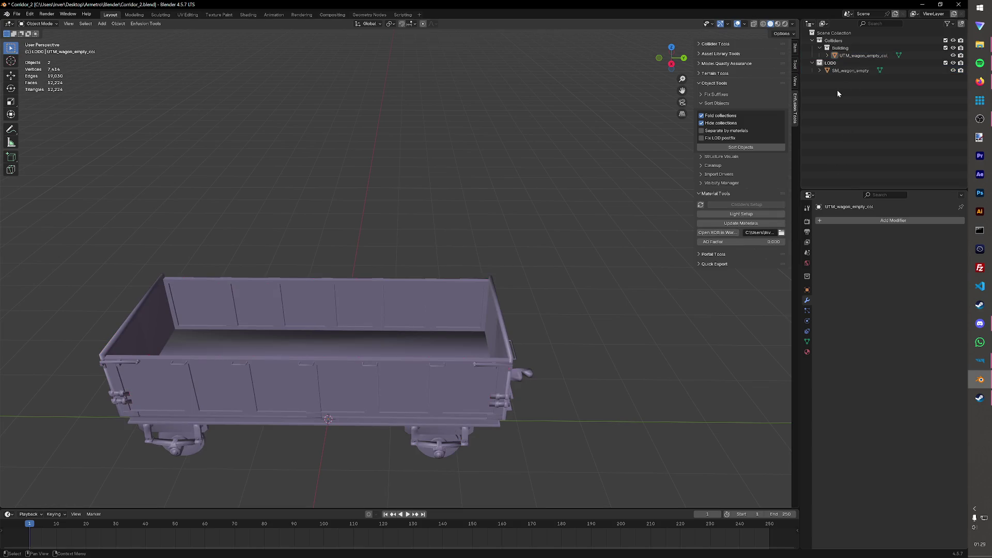
Step: Duplicate the collider and rename the copy UTM_wagon_empty_fire
click(852, 72)
key(Up)
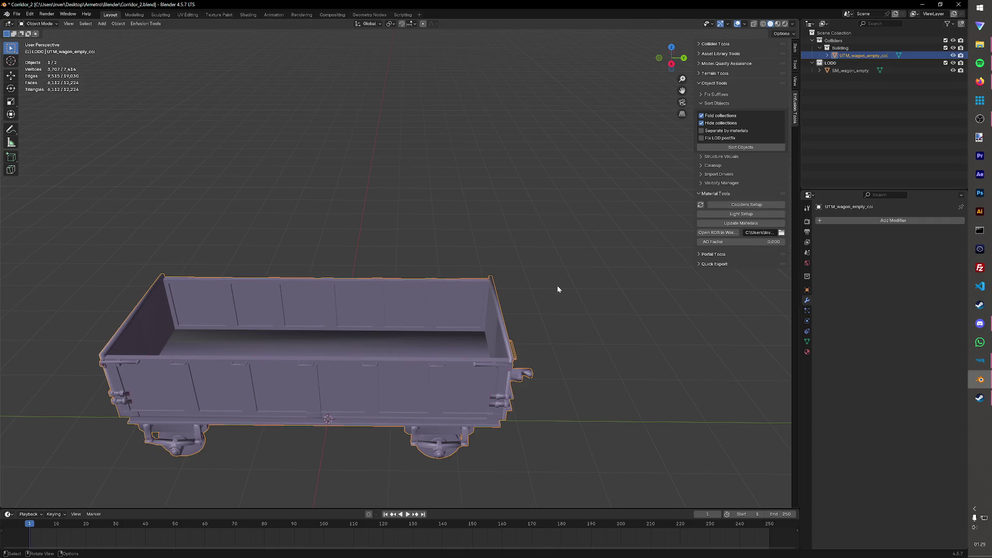
key(shift+d)
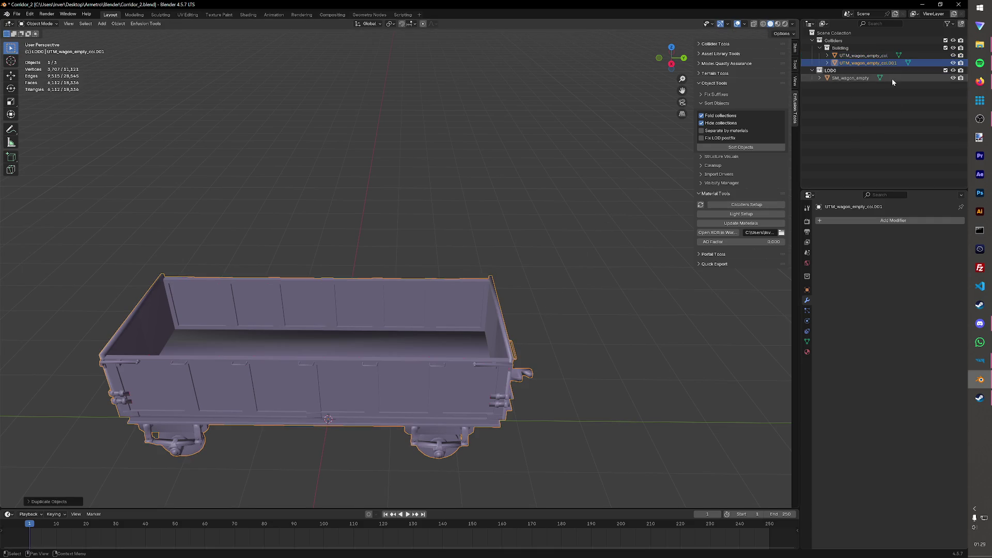
double_click(897, 62)
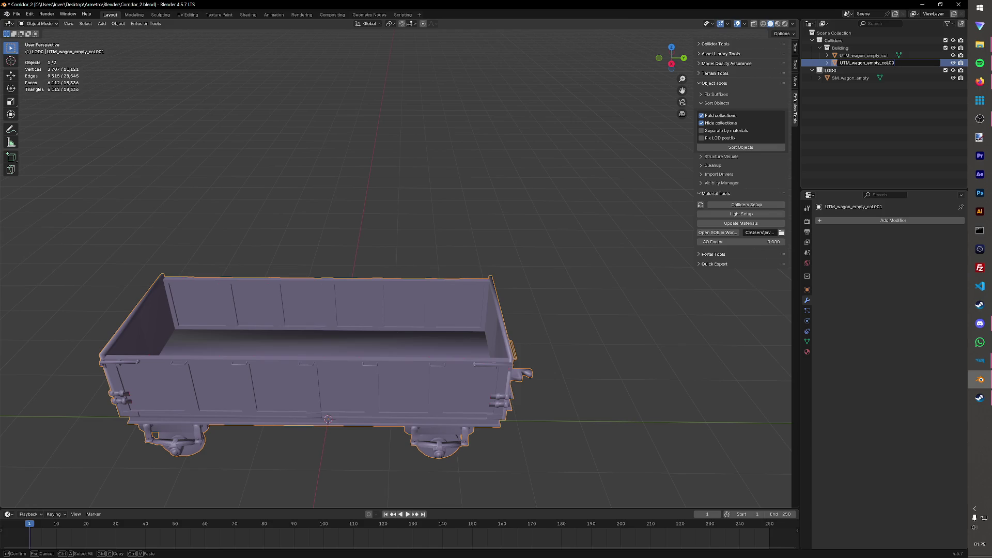
text(fre)
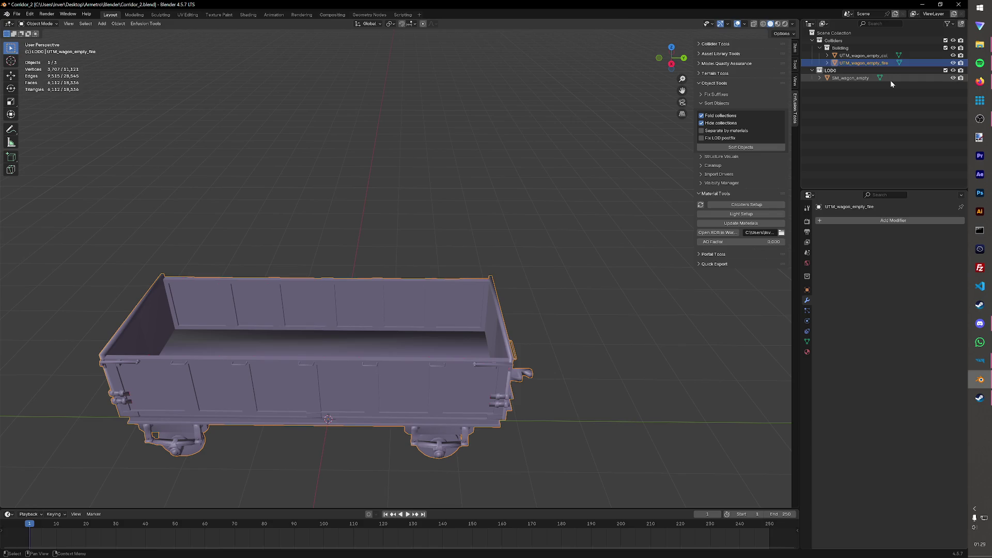
key(Return)
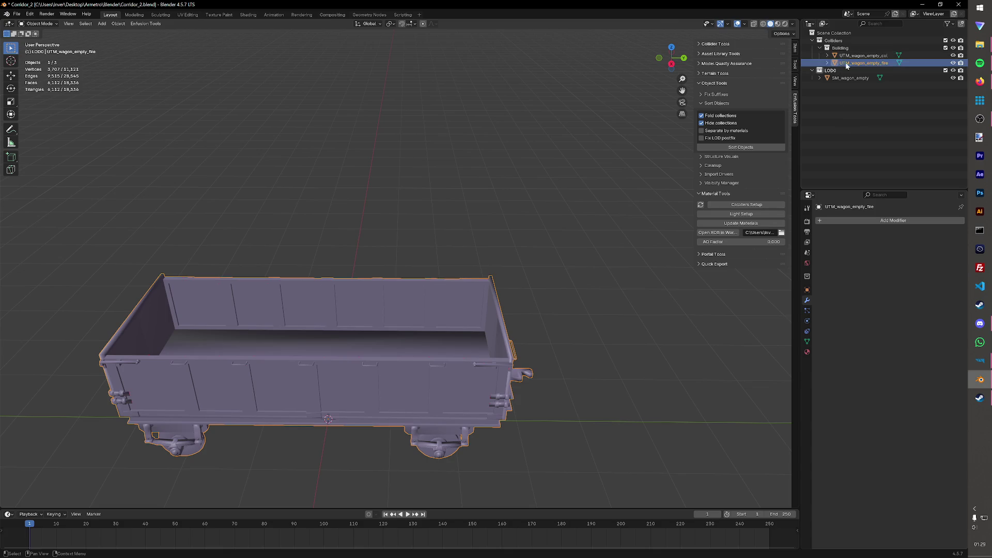
Step: Give UTM_wagon_empty_fire the FireGeo layer preset and save Corridor_2
click(744, 205)
click(783, 212)
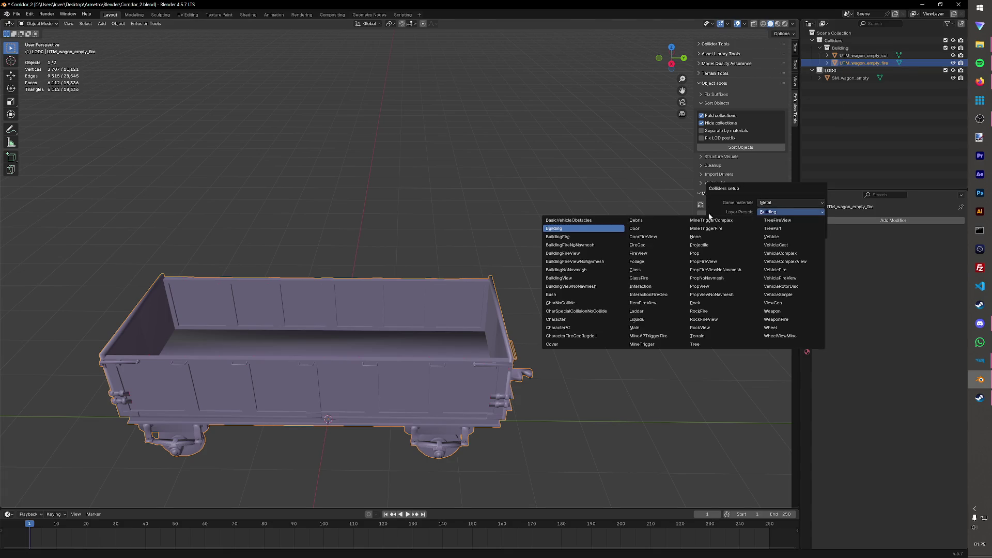
click(646, 244)
click(760, 233)
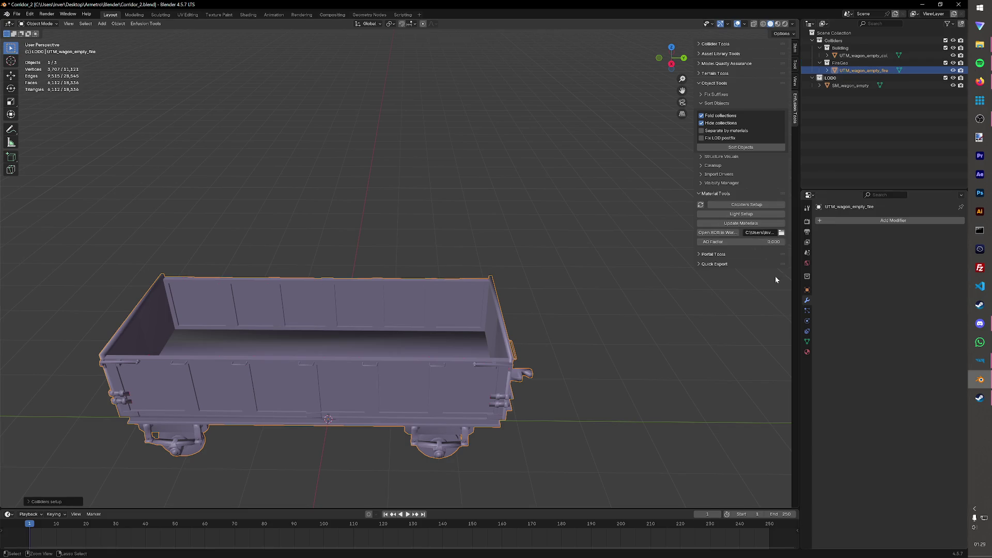
key(ctrl+s)
click(824, 87)
Step: Inspect SM_wagon_empty's two materials, M_trainsMK2-15 and M_MK2-15, in the Outliner
click(823, 86)
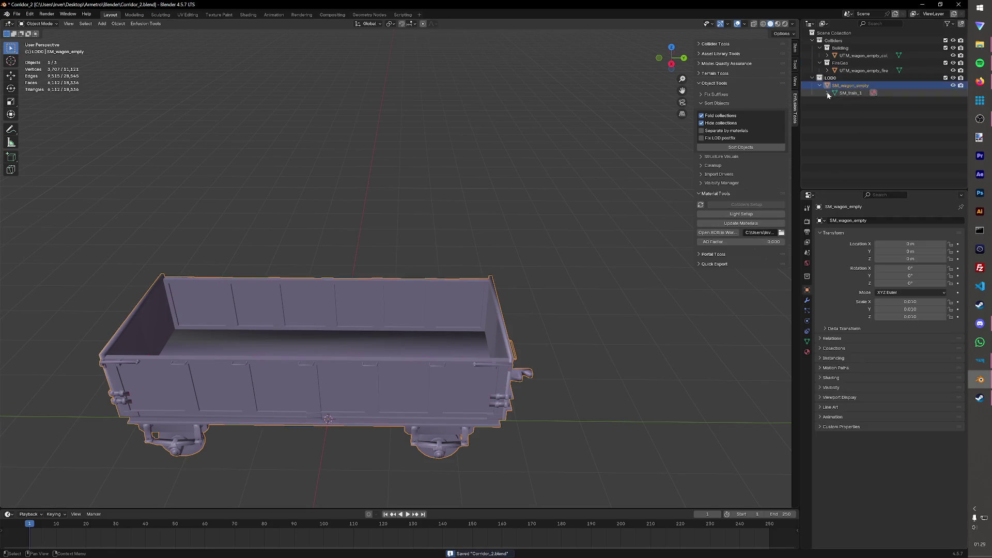
click(851, 93)
click(866, 101)
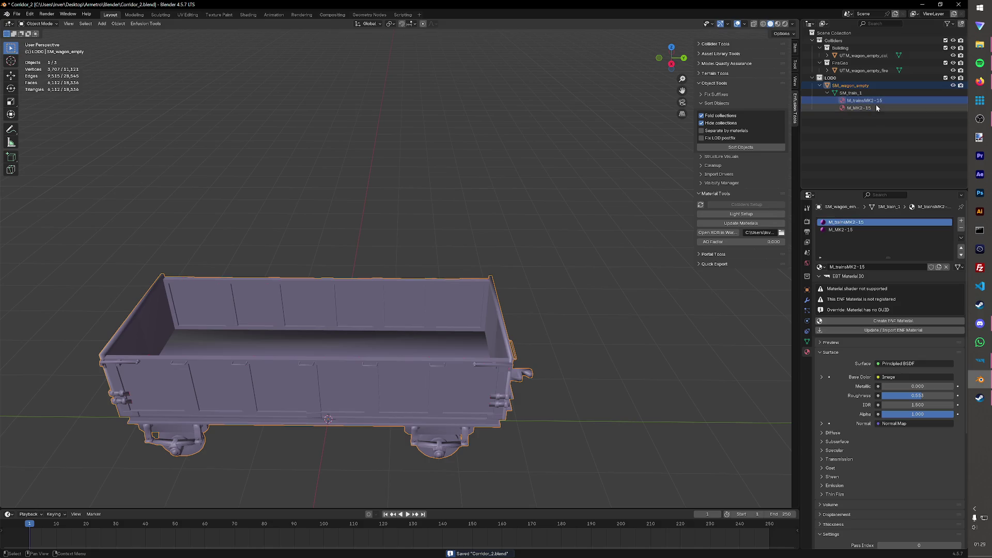
click(876, 108)
Step: Orbit to the wagon's front, check the Enfusion export options, and switch to Enfusion Workbench
click(535, 231)
mouse_move(494, 230)
middle_down()
mouse_move(611, 241)
mouse_move(576, 238)
middle_up()
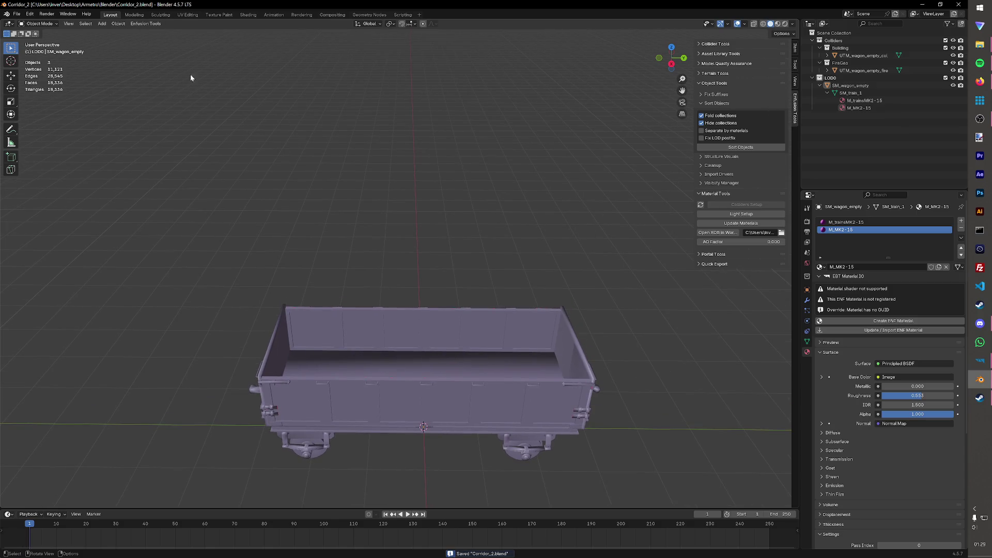
click(145, 24)
mouse_move(139, 31)
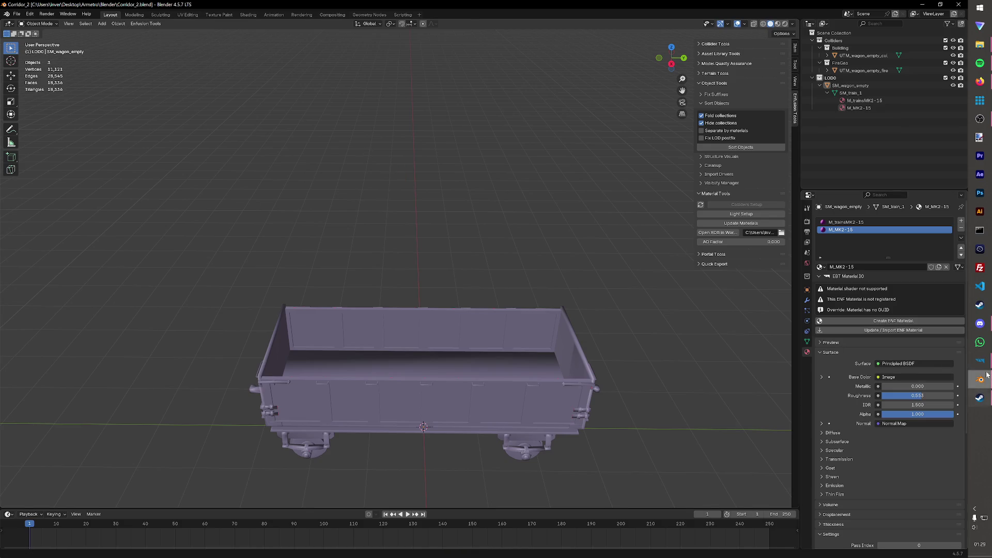
click(929, 333)
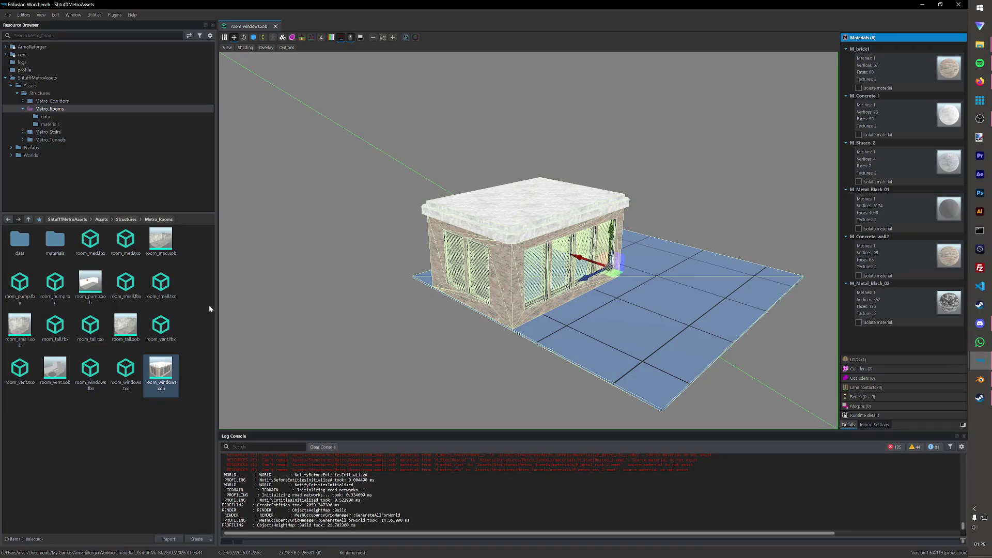
Step: Navigate the Resource Browser up to the Structures folder and tidy the tree
key(BackSpace)
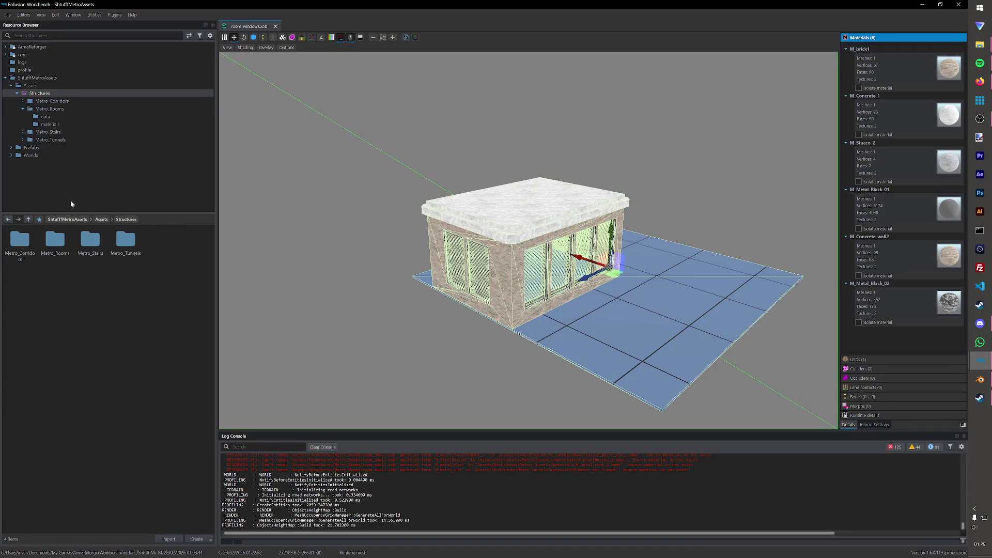
click(24, 109)
click(18, 93)
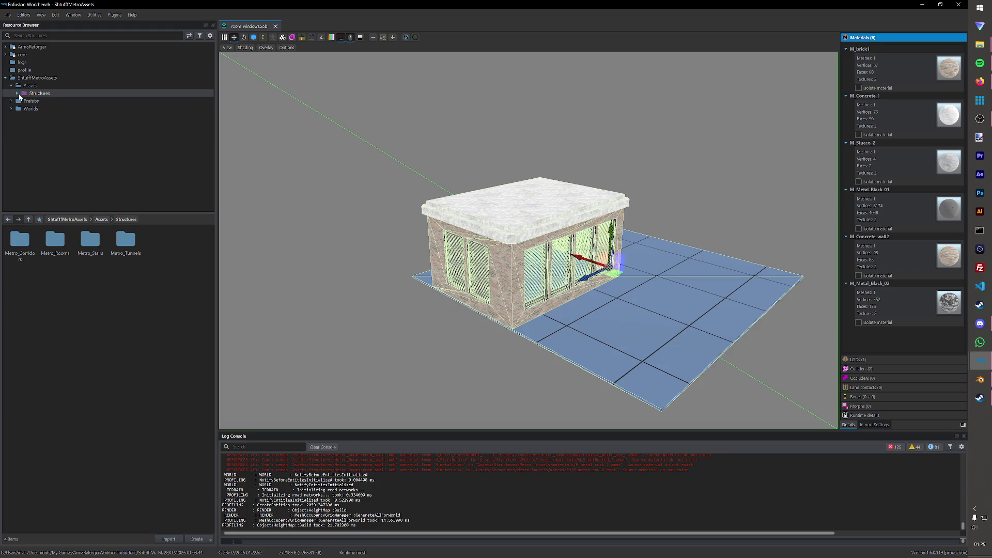
click(17, 93)
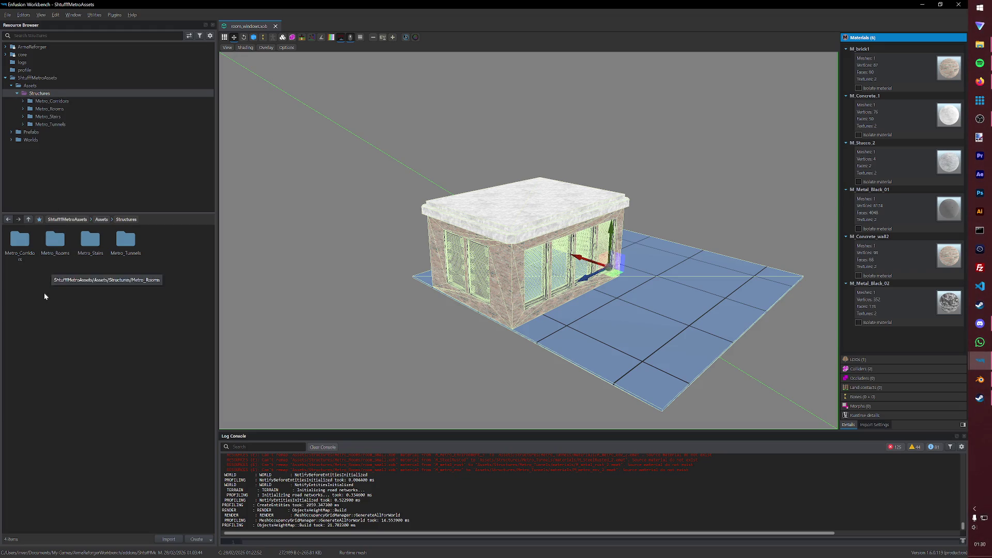
Step: Create a Metro_Trains folder inside Structures and enter it
right_click(56, 320)
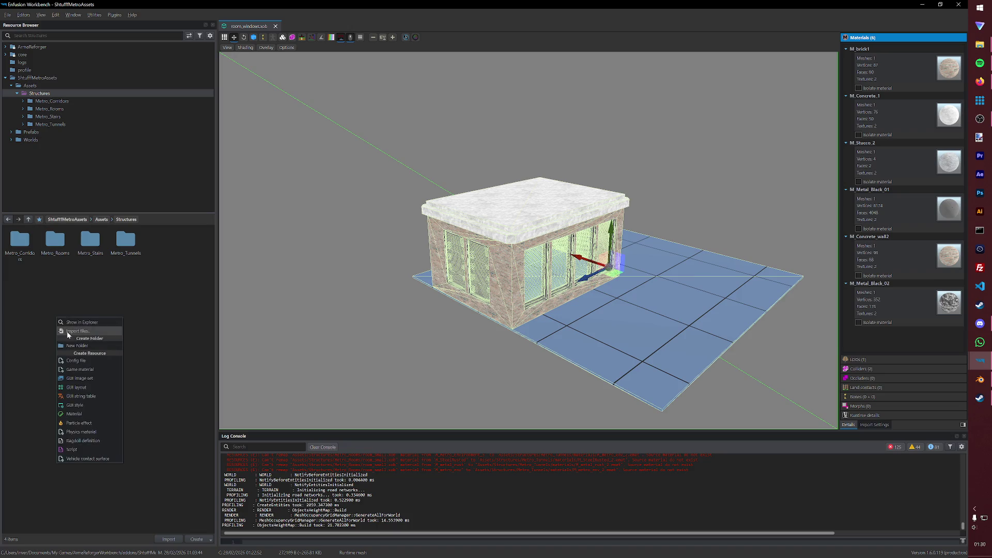
click(93, 347)
text(Metro_Tra)
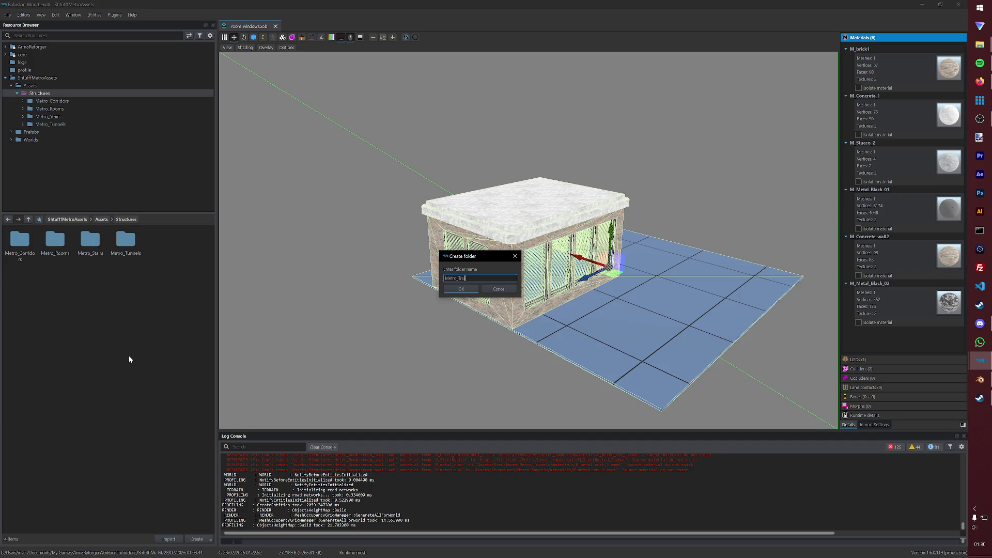
text(ins)
key(Return)
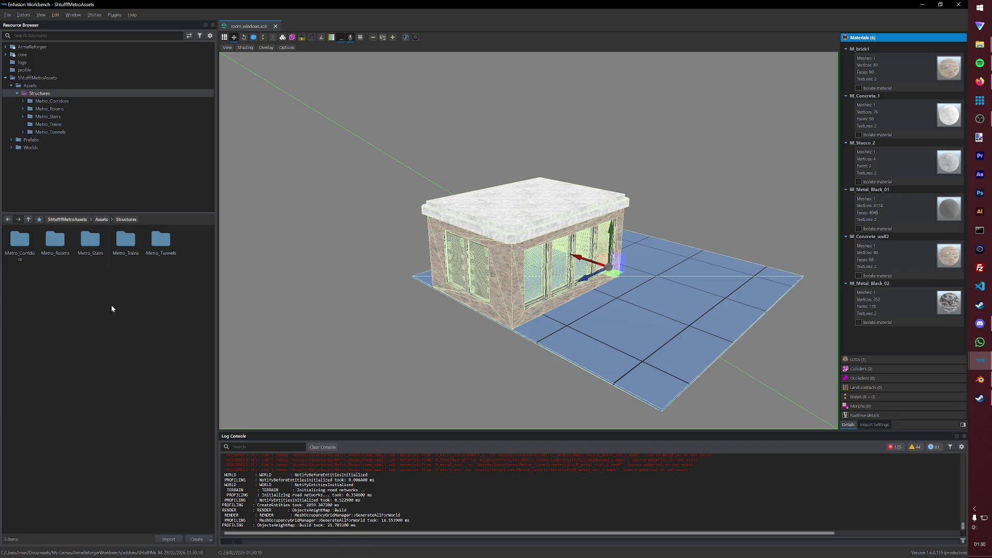
double_click(126, 242)
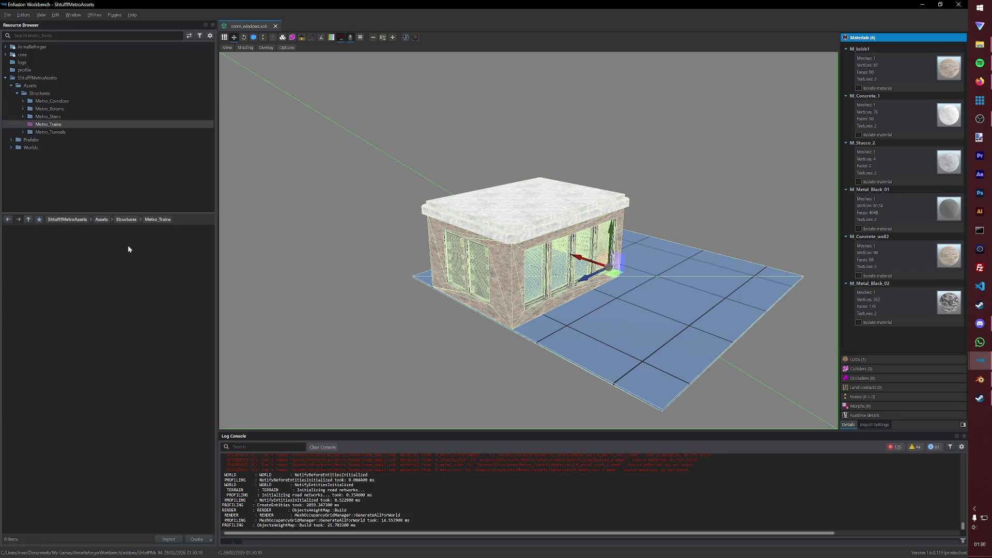
Step: Return to Blender and start the Enfusion FBX export
click(981, 380)
click(146, 24)
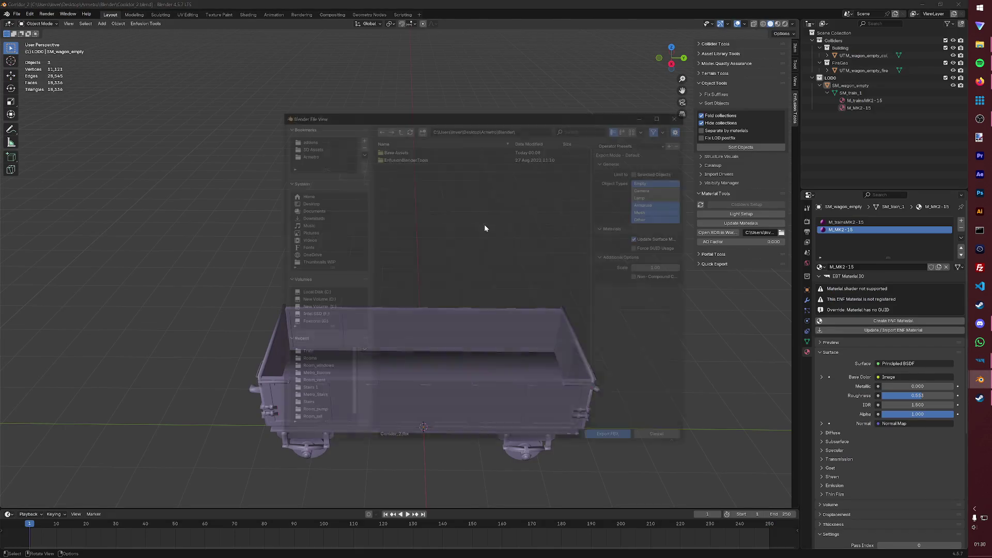
Step: Browse the FBX export file browser into ShtufffMetroAssets\Assets\Structures
click(308, 140)
click(426, 172)
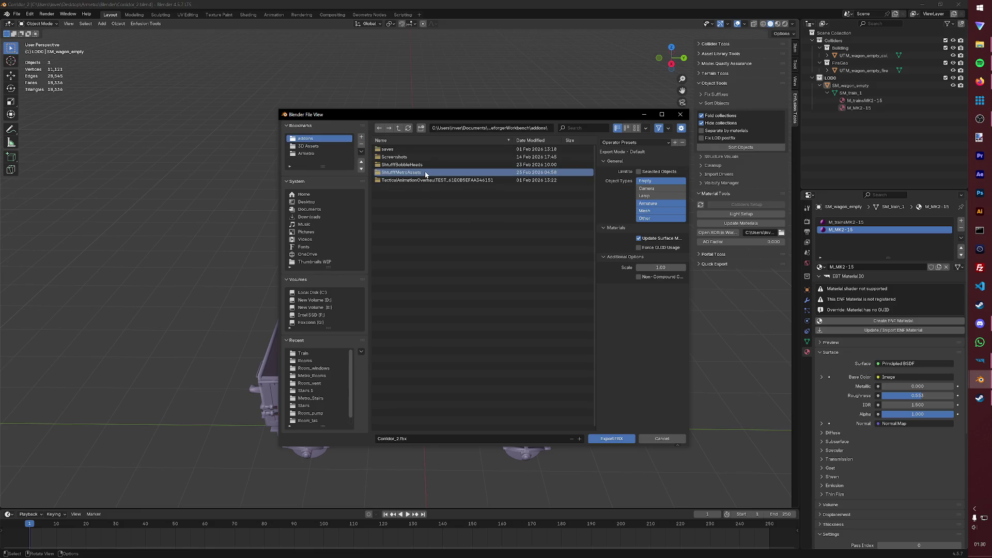
click(426, 173)
double_click(391, 149)
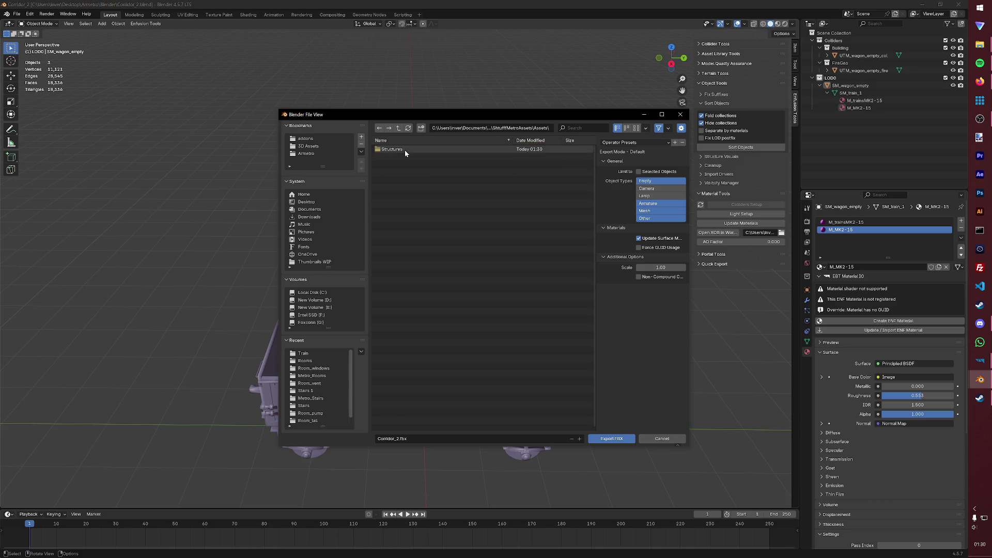
double_click(396, 150)
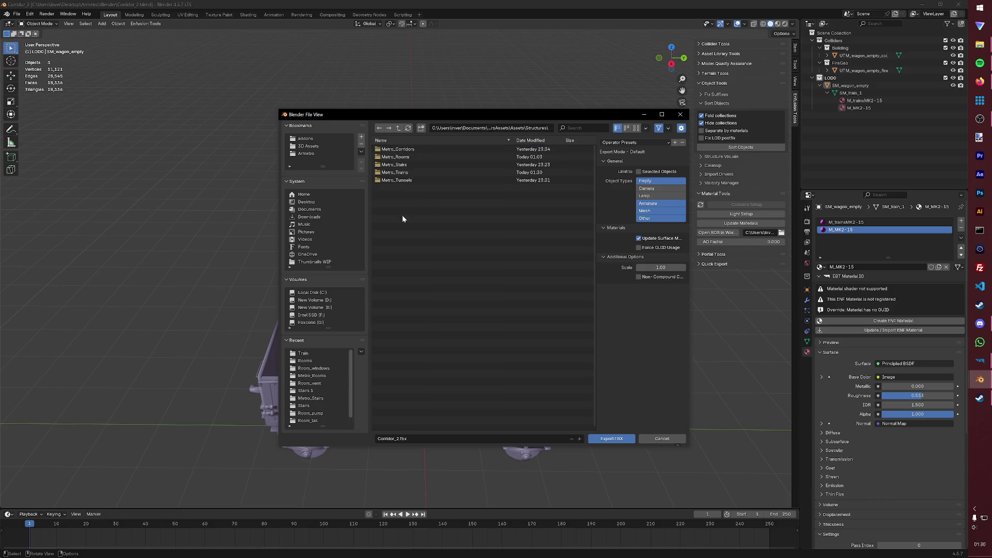
Step: Create an accidental new folder in Structures and delete it again
click(421, 128)
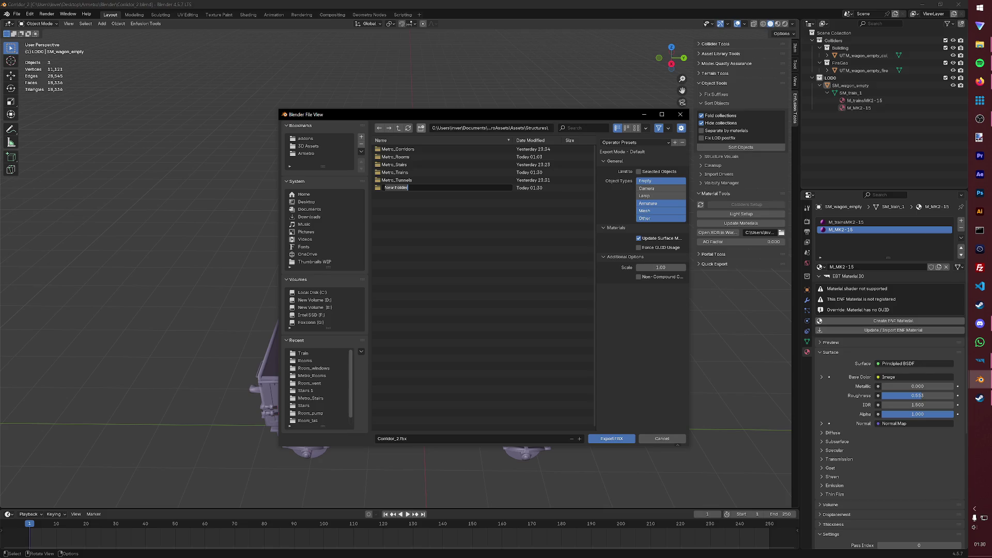
key(Return)
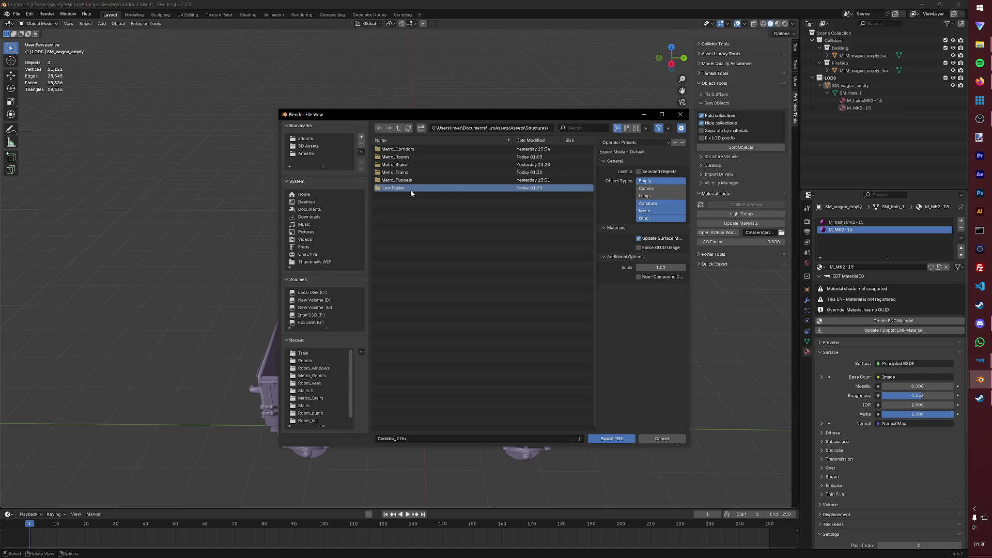
key(Delete)
click(399, 192)
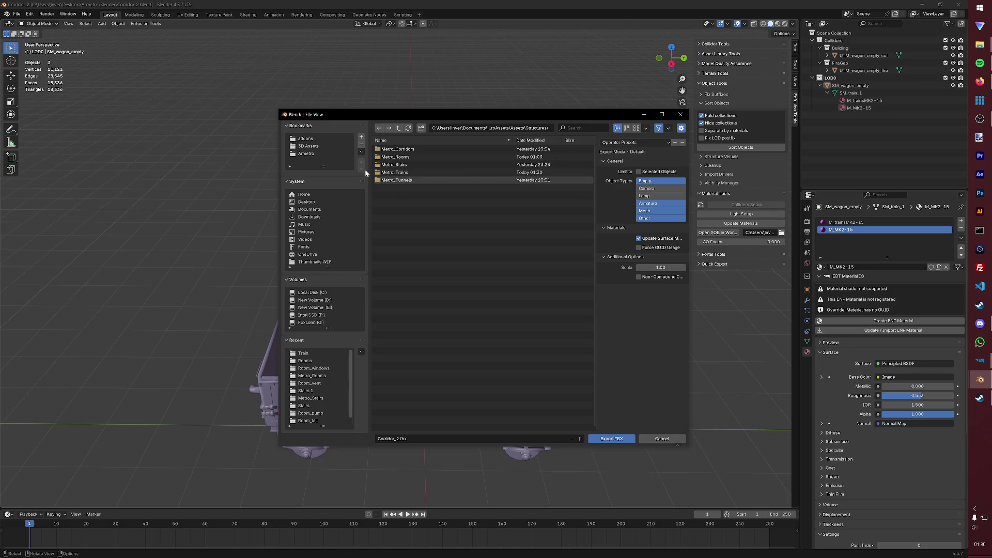
Step: Bookmark the Structures folder and remove the old 3D Assets bookmark
click(362, 138)
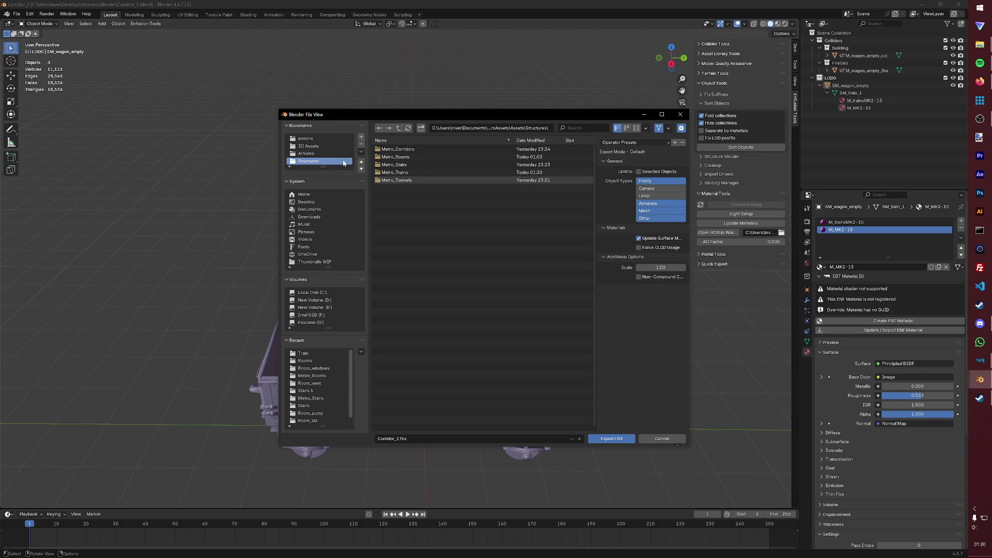
click(318, 139)
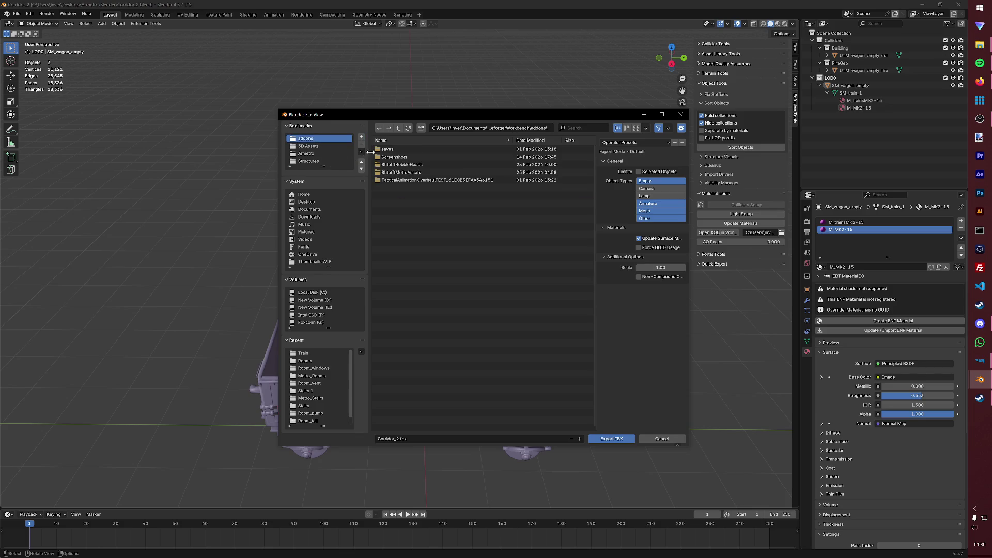
click(330, 147)
click(360, 148)
Step: Enter the empty Metro_Trains folder via the Structures bookmark, then switch to Enfusion Workbench
click(310, 153)
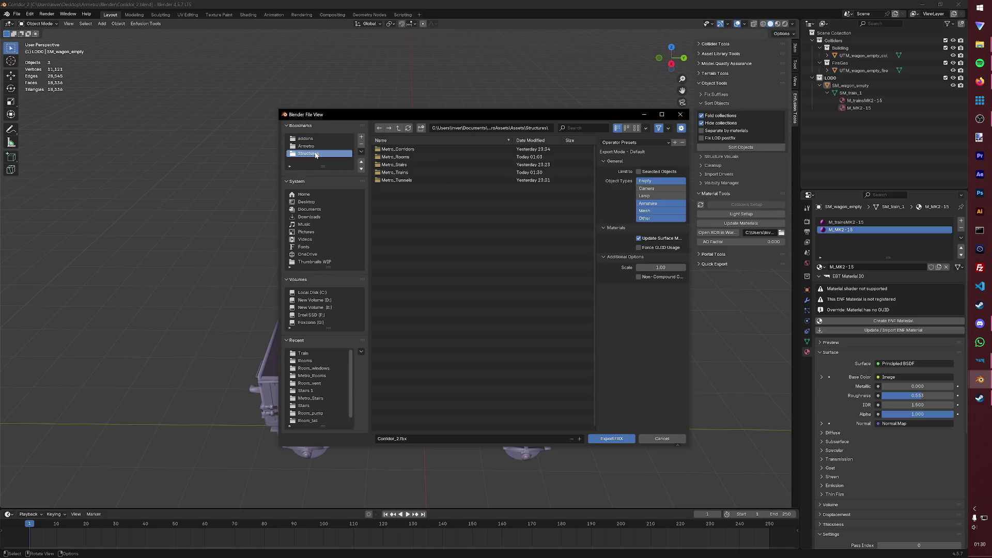
right_click(404, 212)
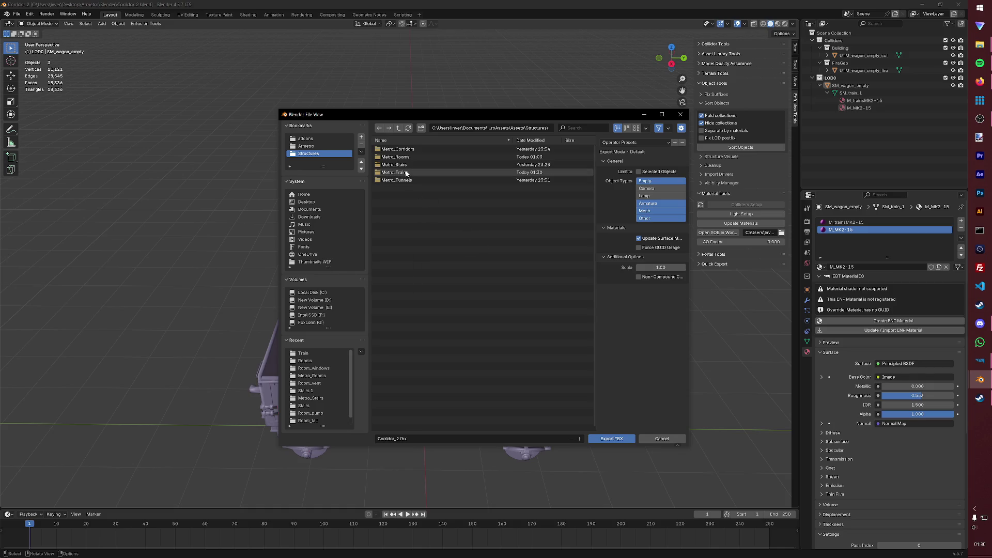
double_click(406, 172)
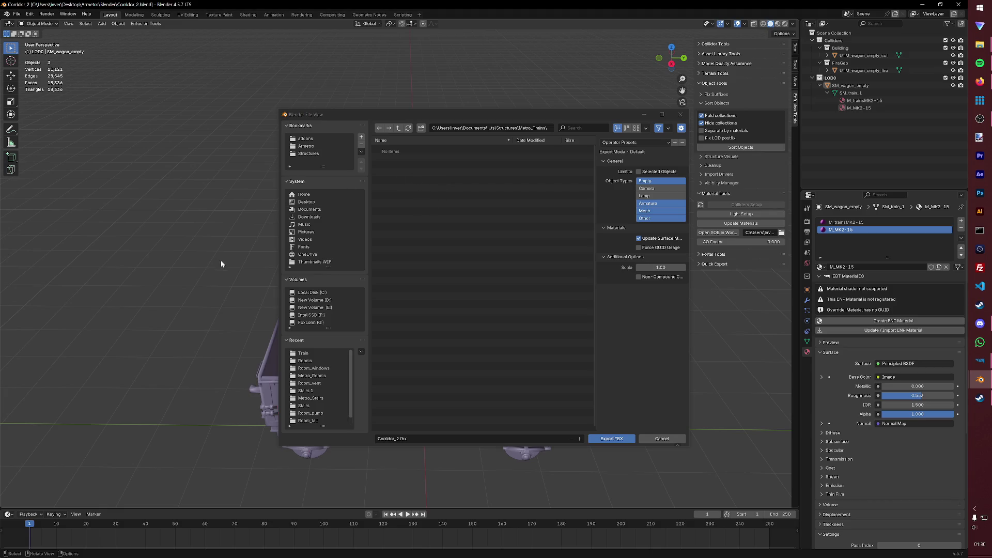
mouse_move(980, 362)
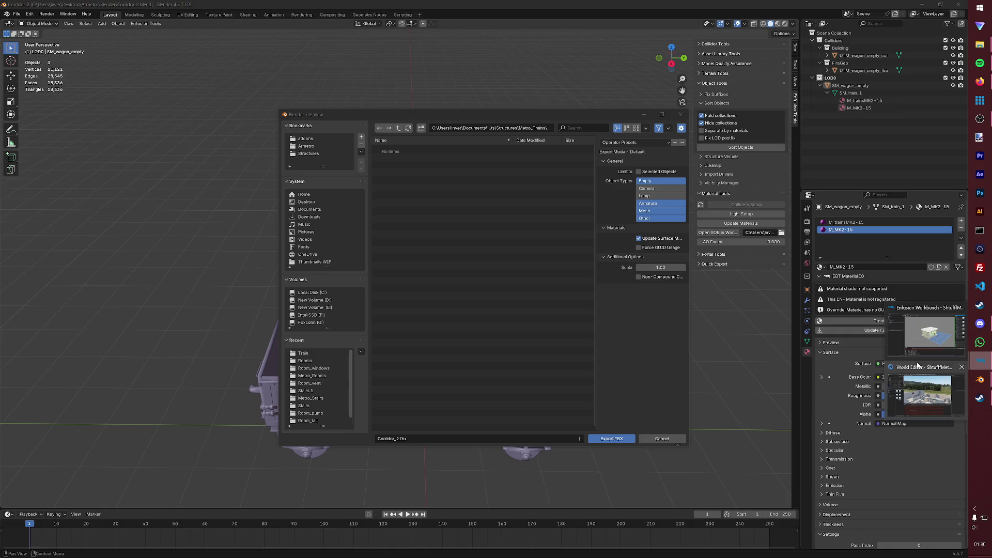
click(921, 345)
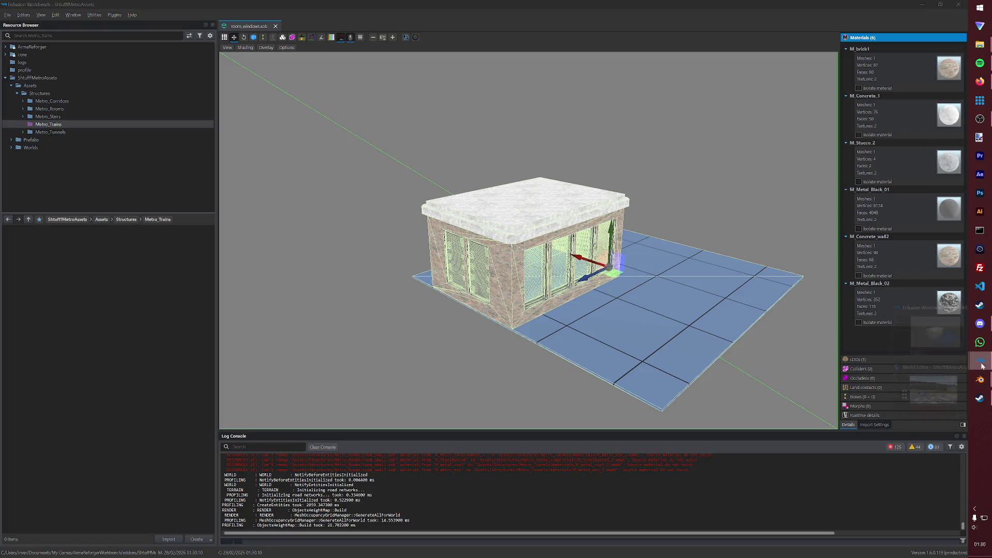
Step: Close the World Editor and browse into Metro_Trains, starting a folder creation there
click(927, 387)
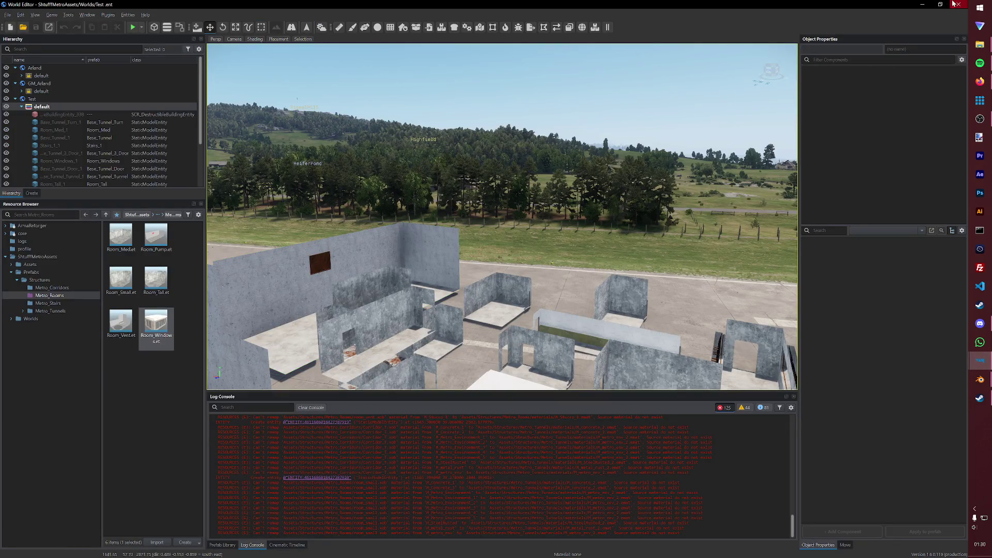
click(959, 5)
click(46, 132)
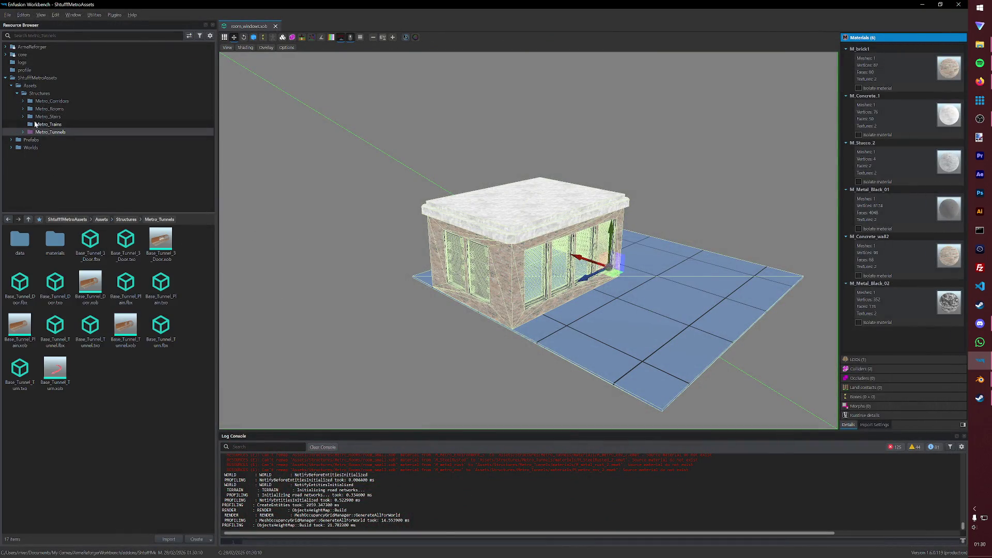
click(34, 125)
right_click(128, 317)
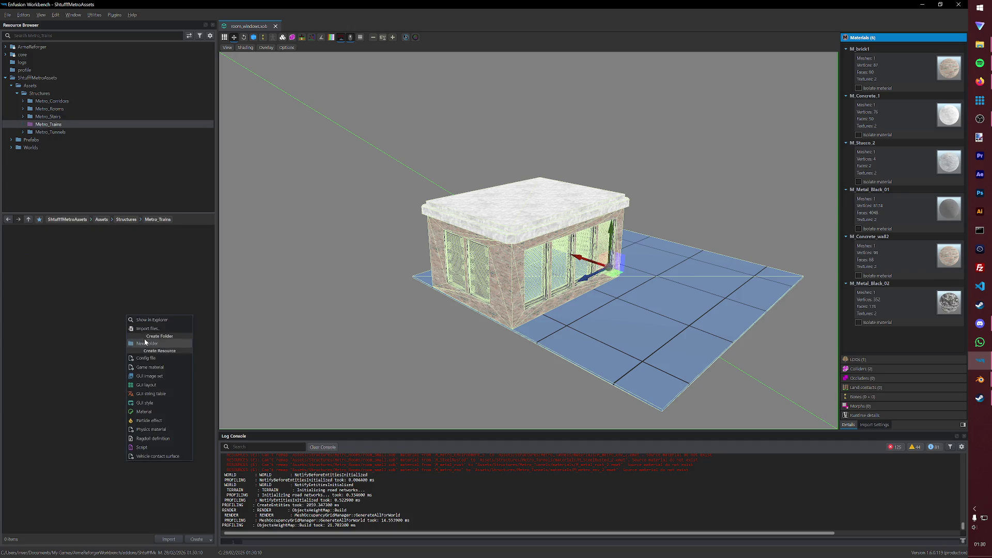
click(146, 343)
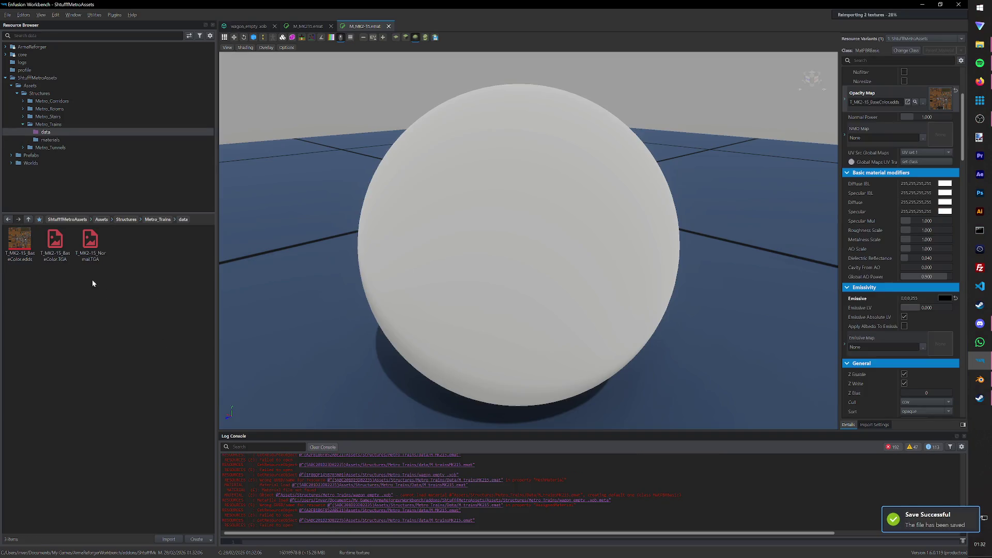
scroll(356, 299, down, 5)
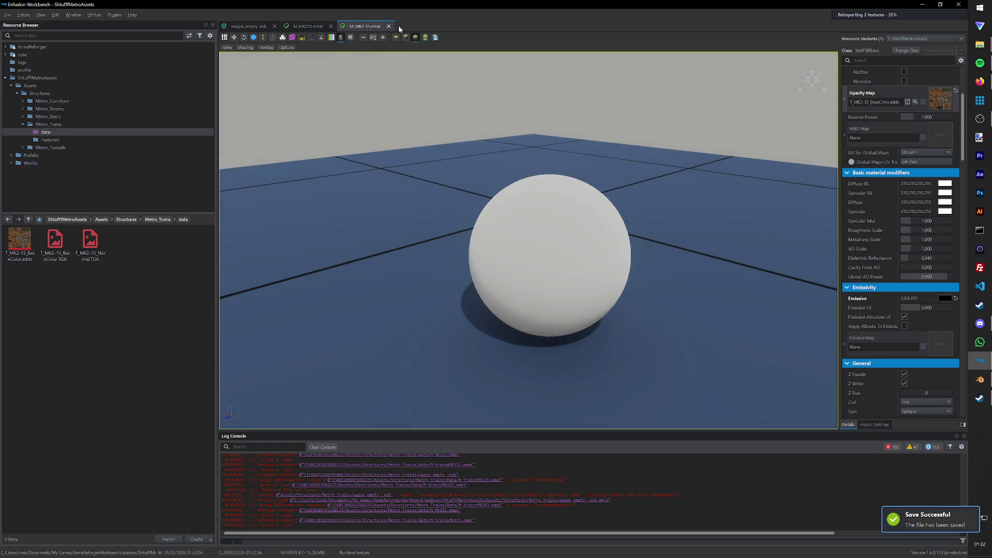
Step: Close both open material editors and list the train materials folder contents
click(389, 26)
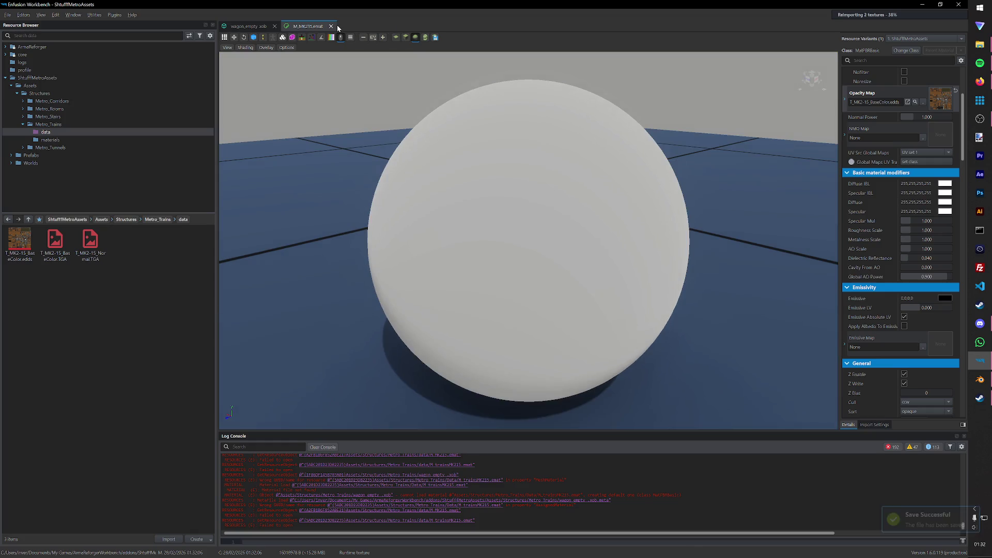
click(330, 25)
click(39, 140)
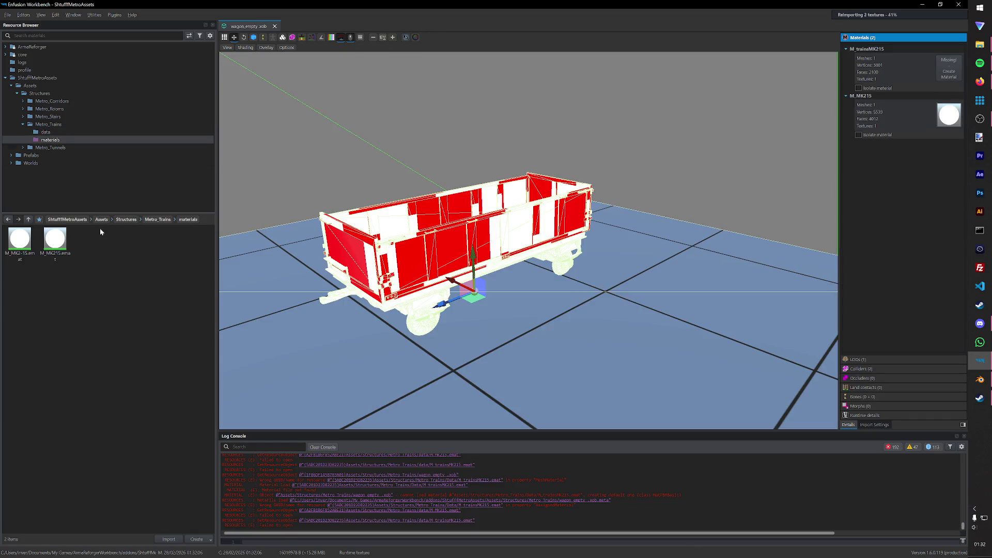
Step: Clear the wrongly assigned opacity texture from both the MK2-15 and MK215 materials
double_click(19, 242)
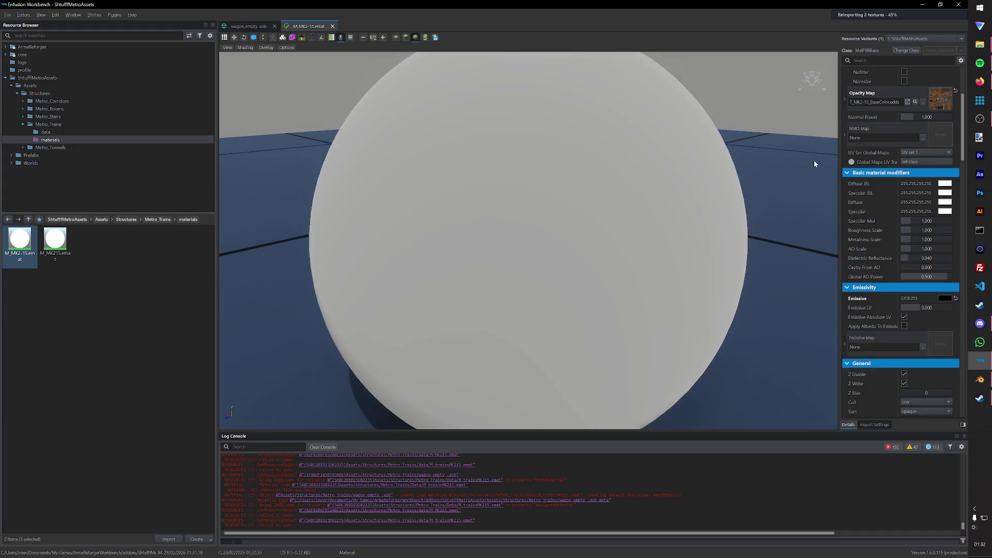
click(956, 91)
scroll(941, 101, up, 3)
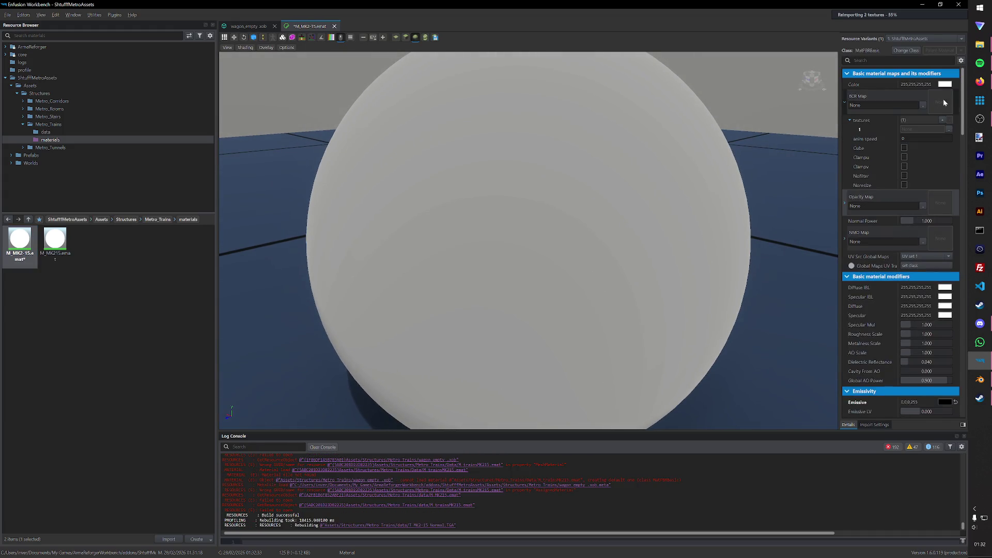
double_click(55, 242)
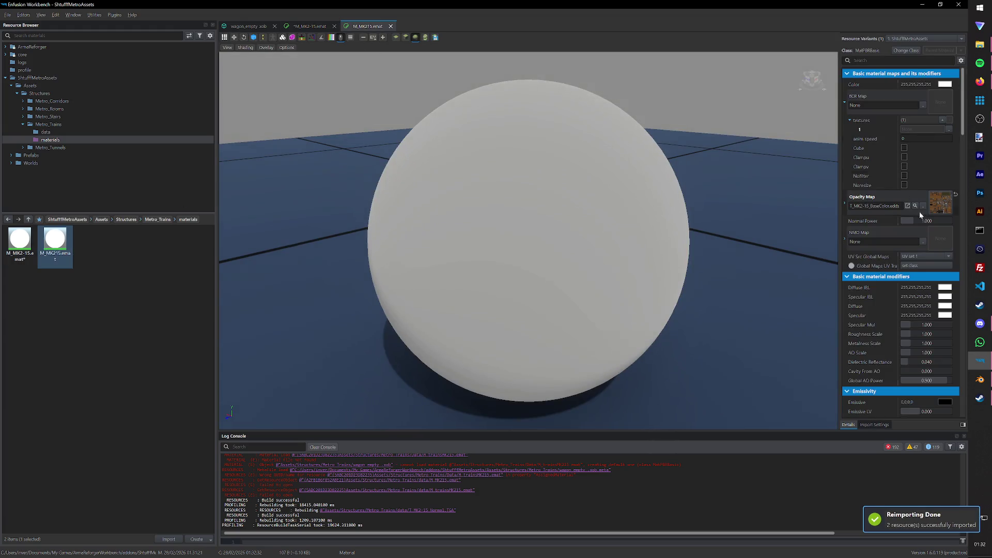
click(949, 203)
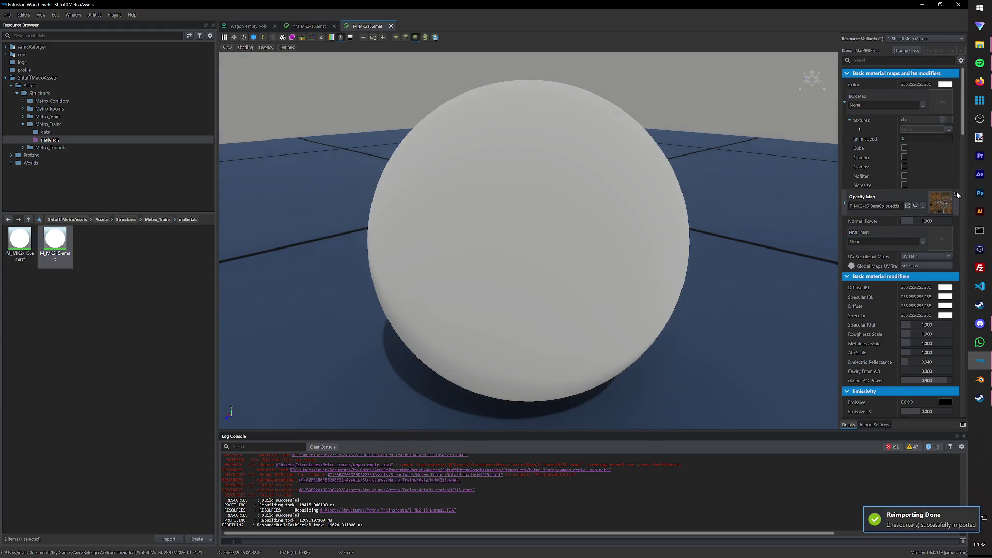
key(ctrl+s)
Step: Assign T_MK2-15_BaseColor as the BCR colour map on both materials and save
click(60, 132)
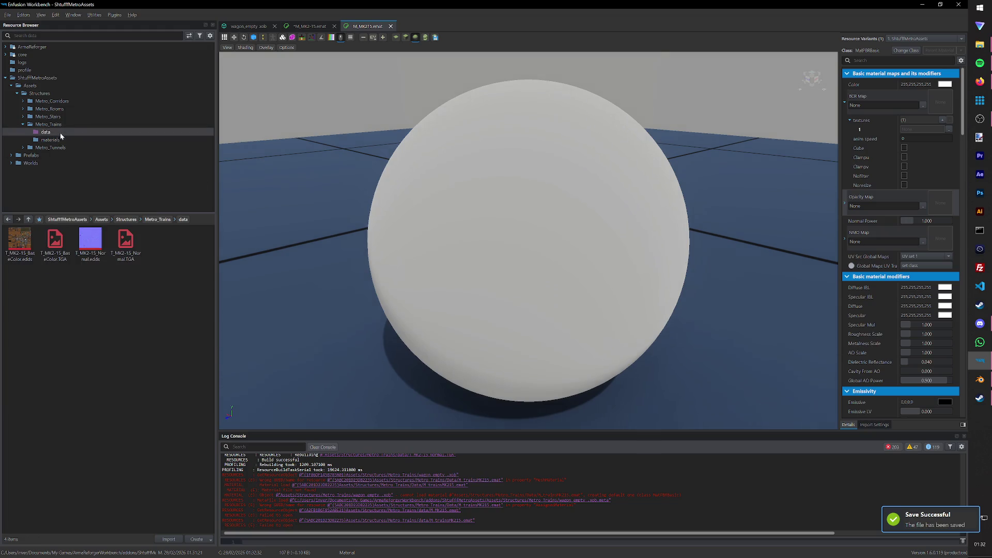
drag(19, 244, 942, 105)
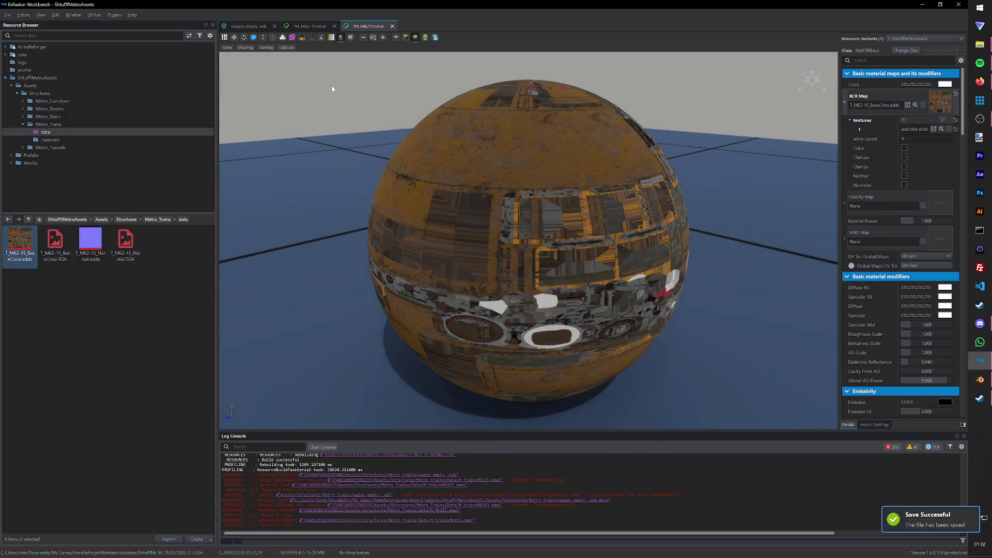
click(309, 25)
drag(31, 246, 942, 105)
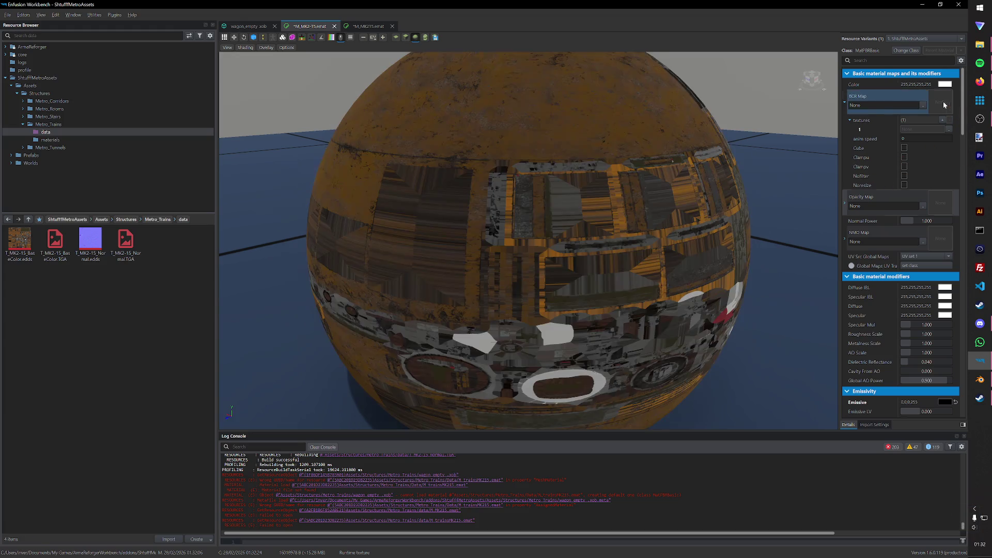
key(ctrl+s)
Step: Assign T_MK2-15_Normal as the NMO normal map on both materials and return to the wagon model
click(370, 26)
key(ctrl+s)
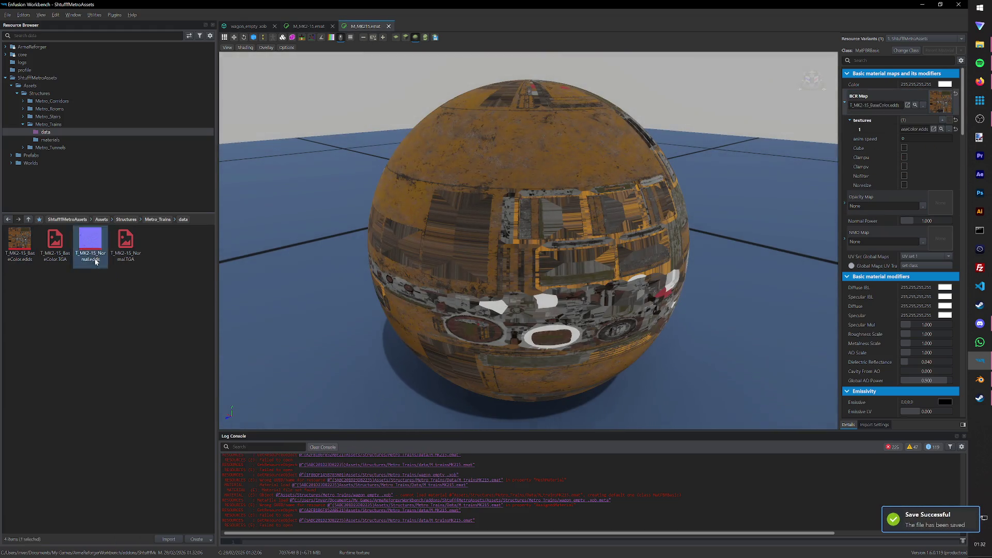
drag(90, 240, 937, 243)
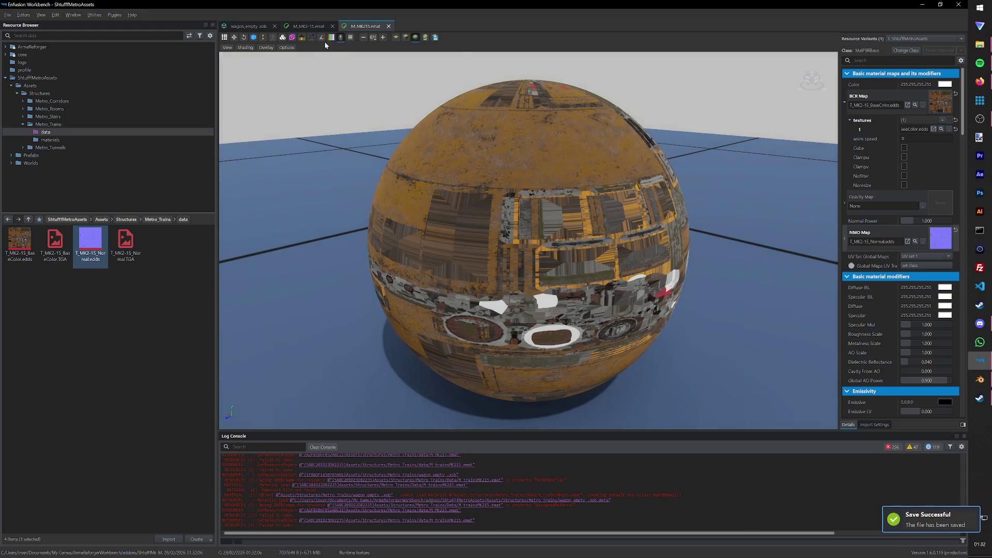
click(309, 26)
drag(90, 242, 930, 242)
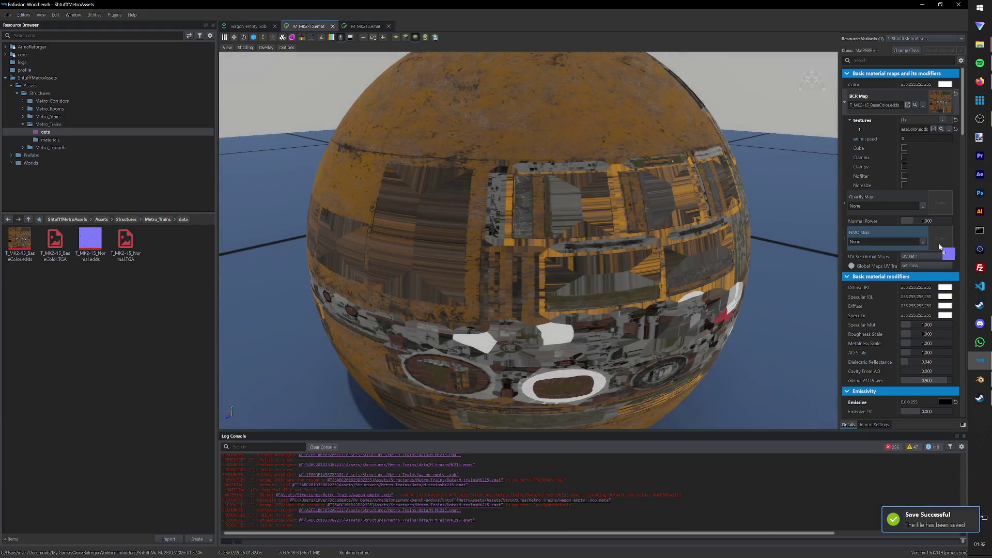
click(248, 26)
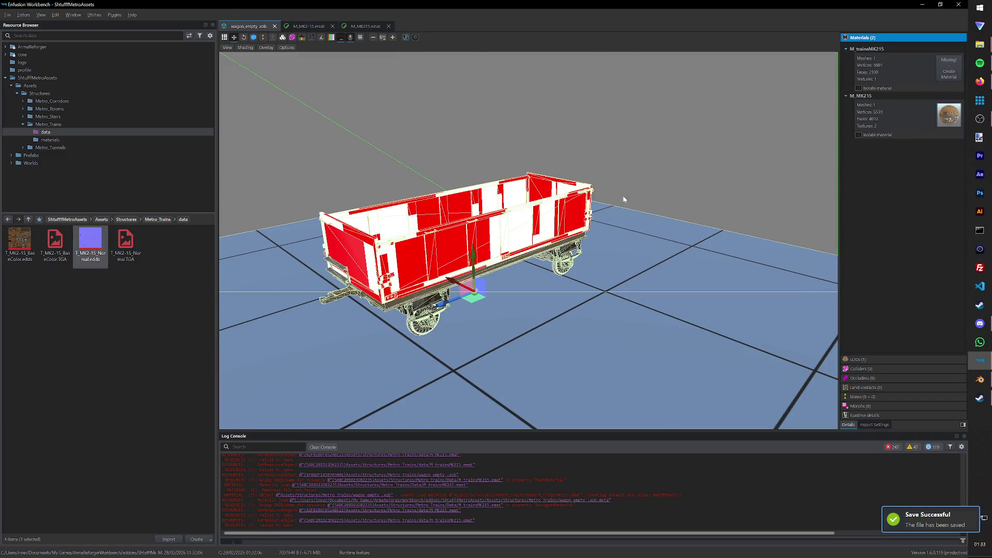
Step: Drop M_MK2-15.emat onto the wagon's missing material slot, inspect it side-on, and open M_MK215
click(50, 140)
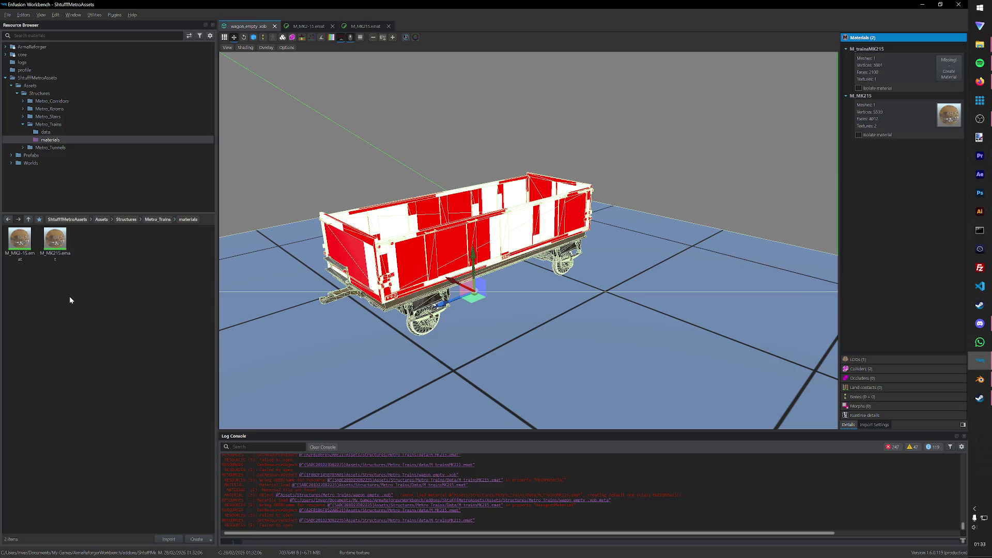
drag(19, 240, 948, 69)
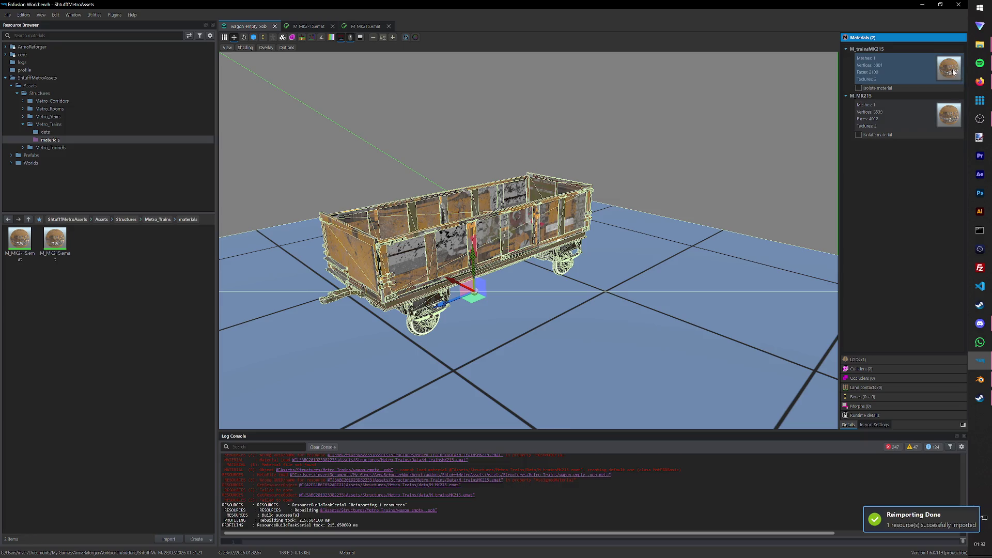
drag(711, 217, 828, 172)
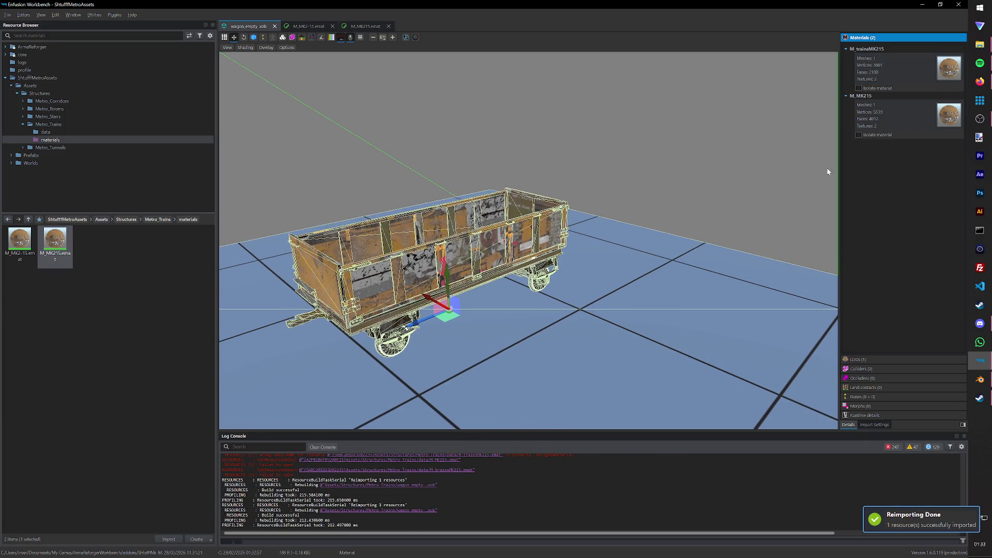
click(98, 298)
drag(434, 263, 465, 233)
scroll(513, 241, up, 5)
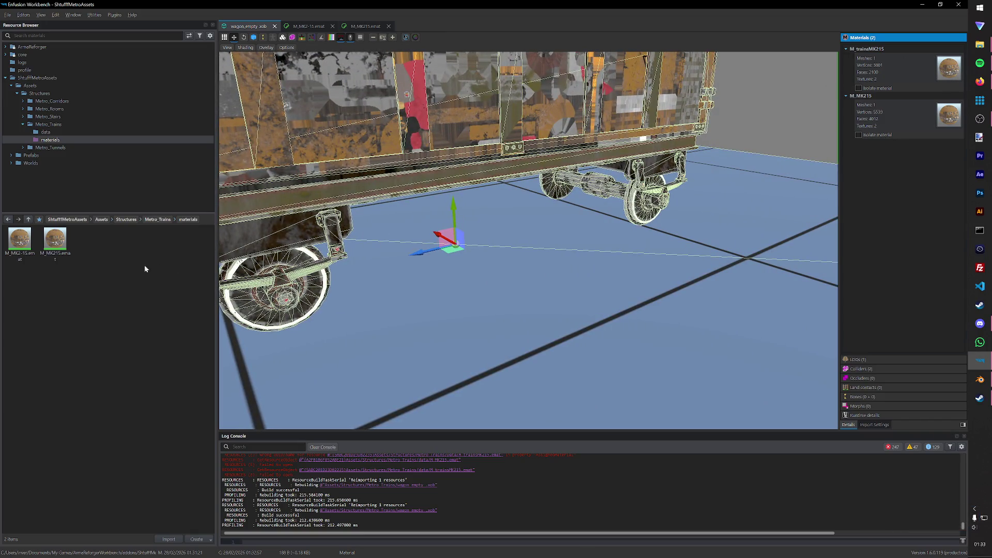
double_click(950, 115)
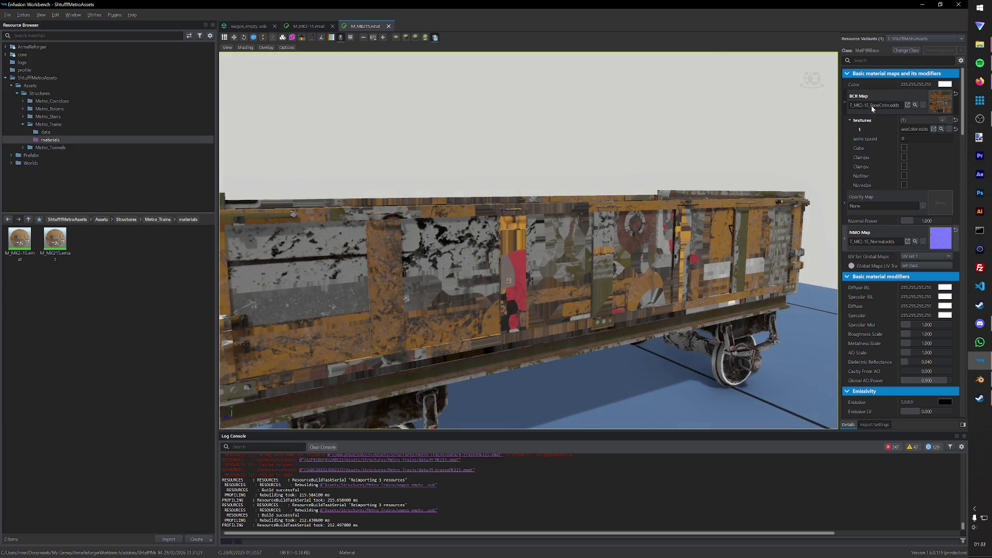
Step: Clear the MK215 material's BCR colour map and browse the Metro_Stairs materials folder
click(953, 91)
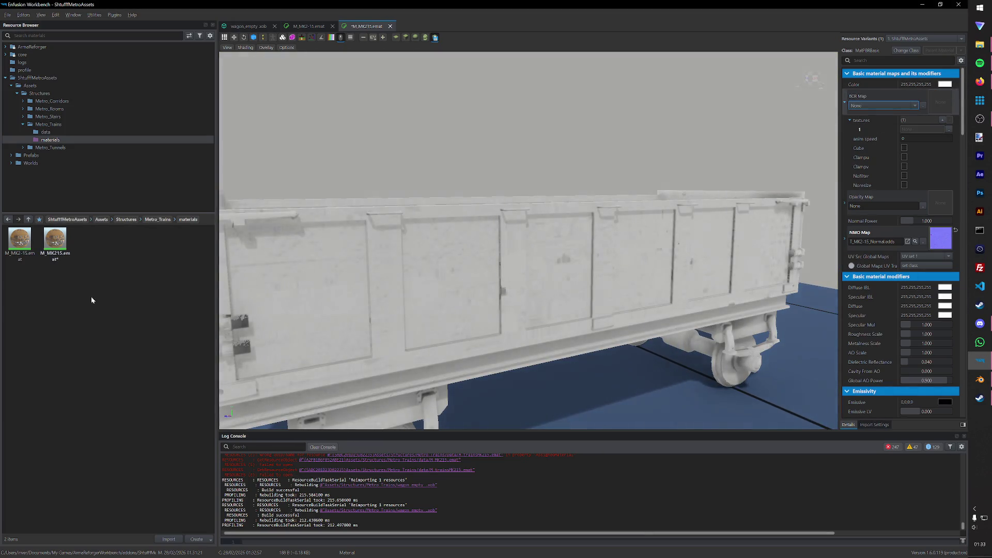
click(47, 116)
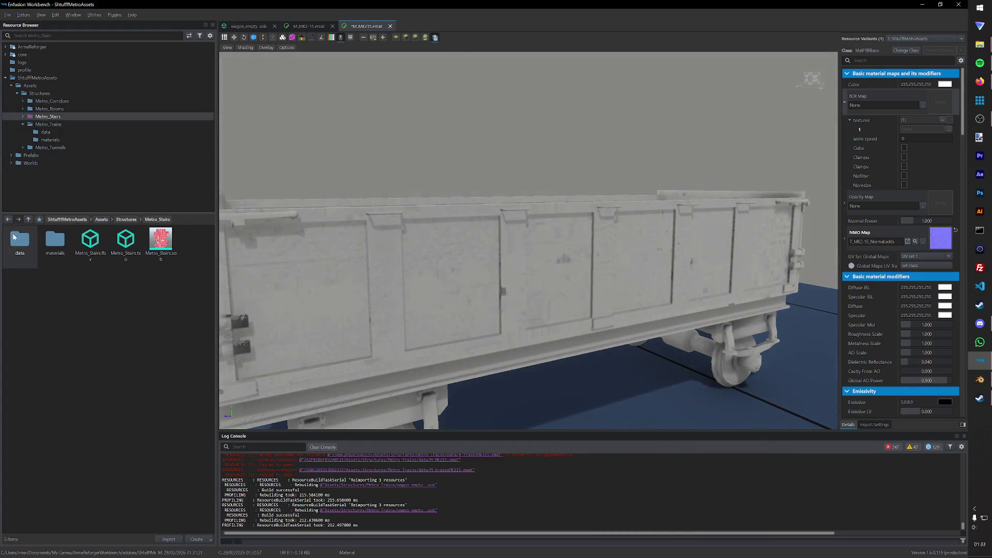
double_click(54, 240)
click(22, 117)
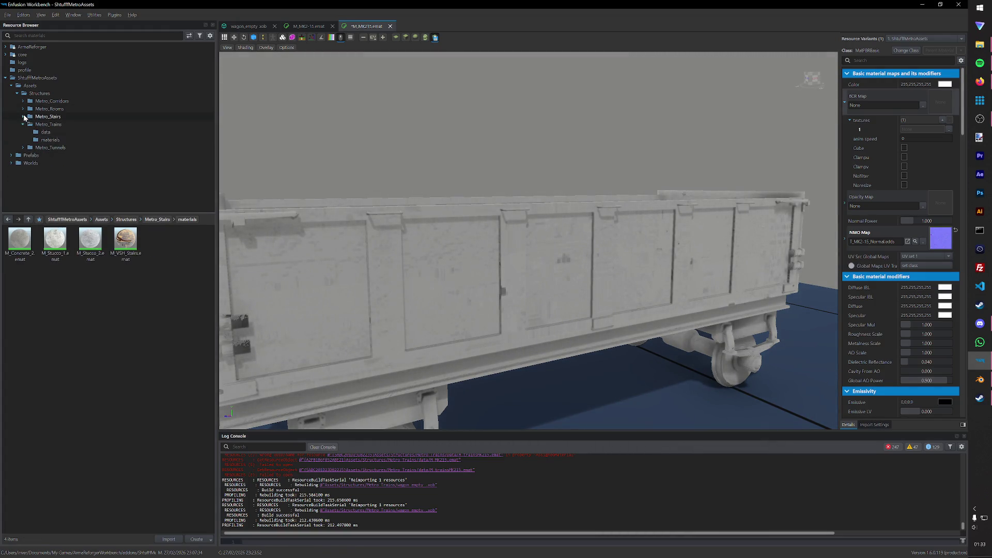
click(21, 124)
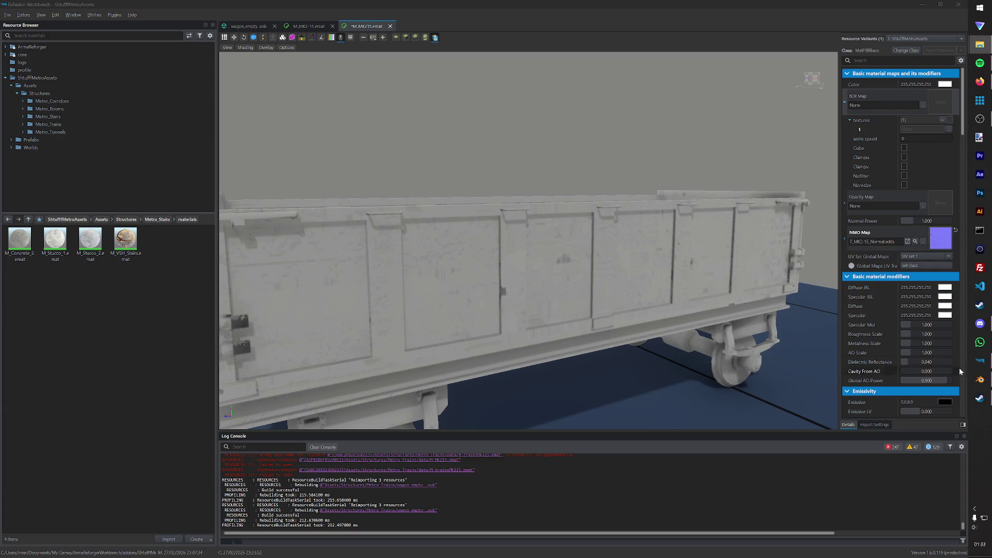
Step: Check the M_MK2-15 material settings in Blender and come back to Workbench
click(981, 380)
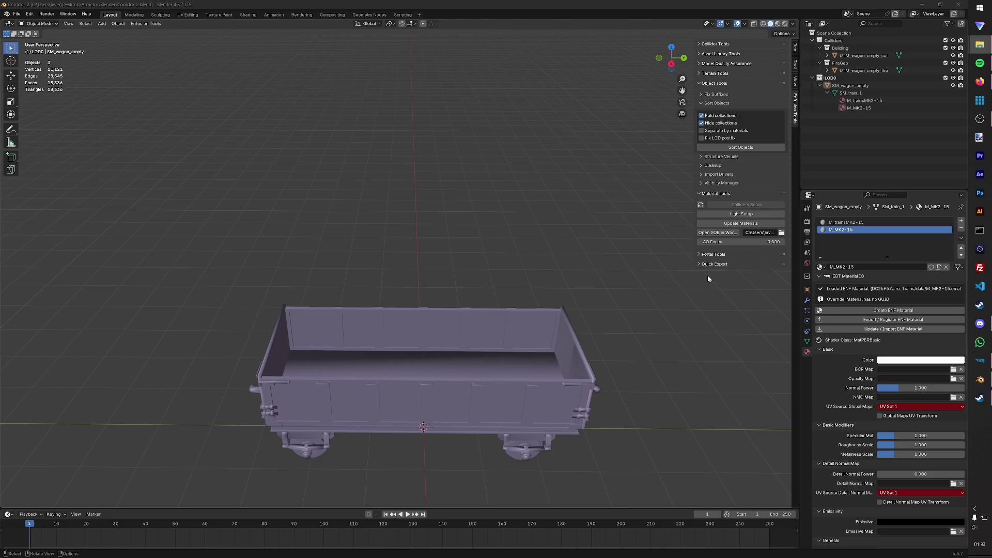
click(974, 357)
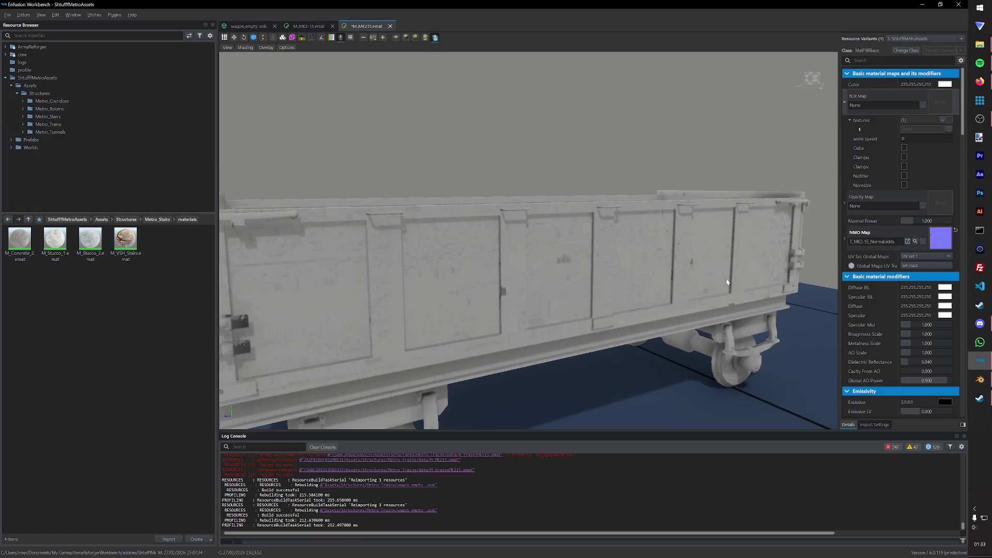
Step: Drag the two trainsMK2-15 TGA textures from File Explorer into Metro_Trains/data
click(45, 124)
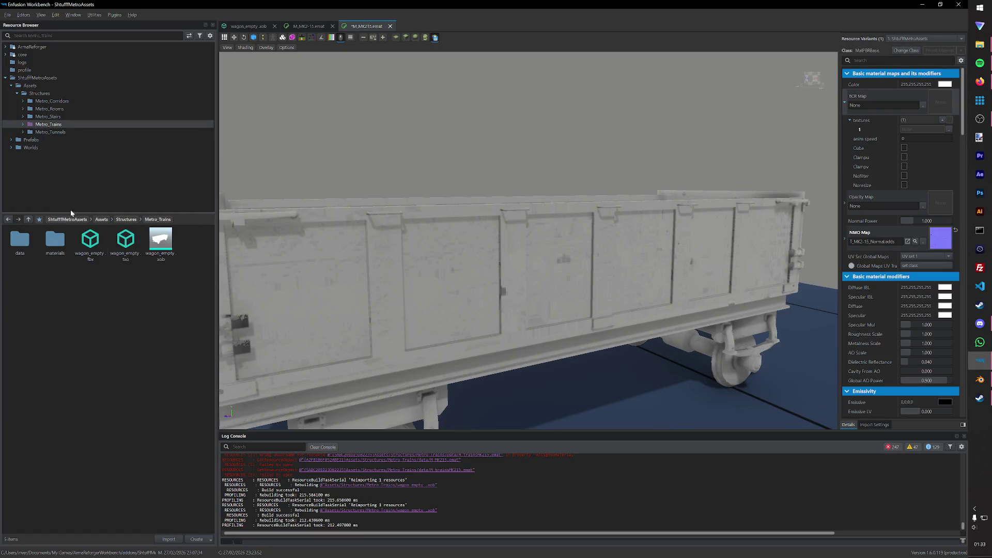
double_click(31, 248)
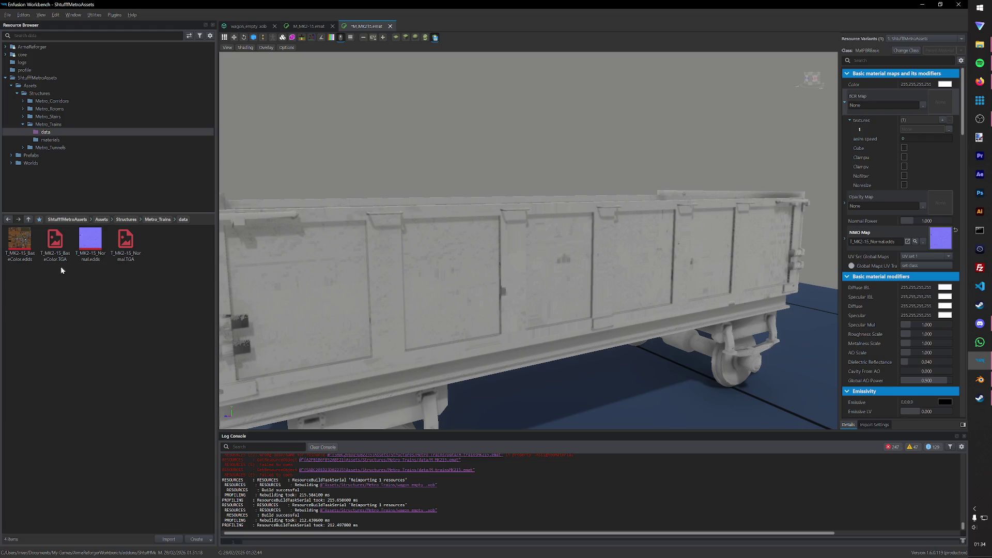
key(alt+Tab)
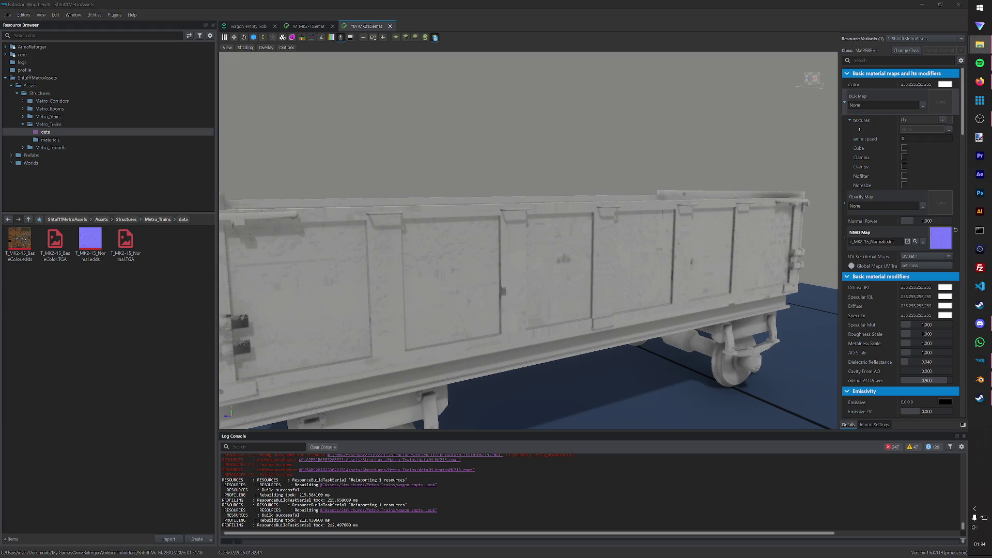
drag(0, 325, 88, 344)
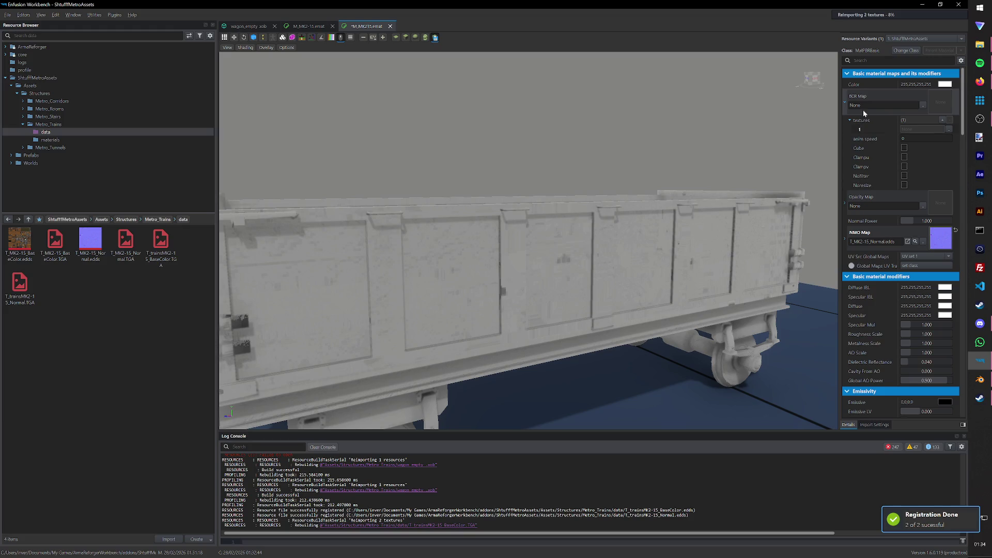
Step: Review the train materials while orbiting the wagon, then close the M_MK2-15 material editor
click(49, 139)
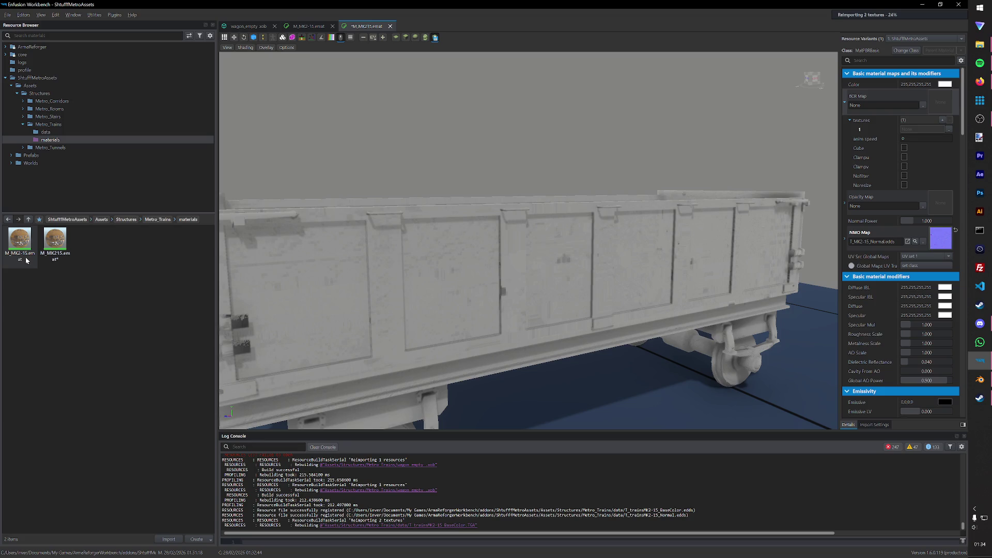
mouse_move(349, 310)
mouse_down()
mouse_move(409, 308)
mouse_move(383, 307)
mouse_up()
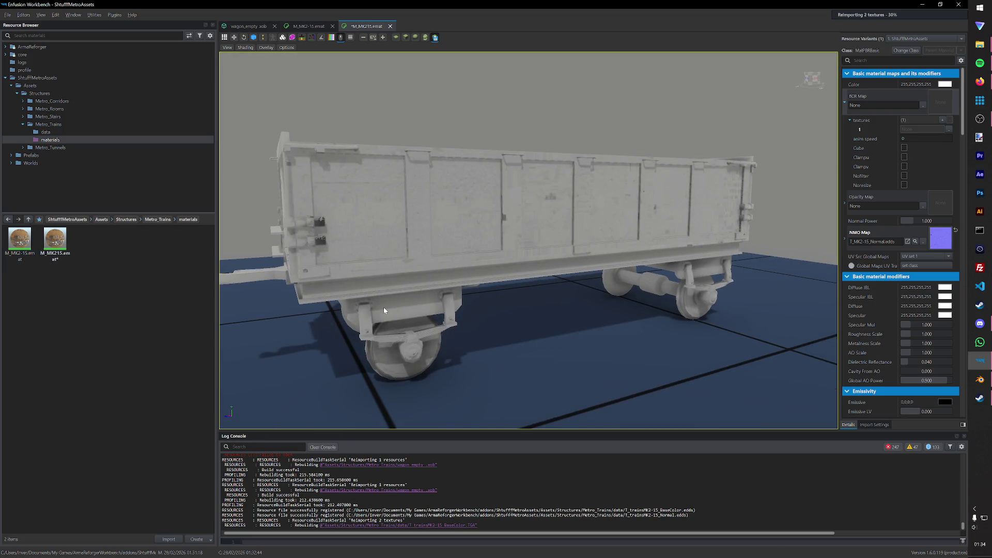
click(65, 245)
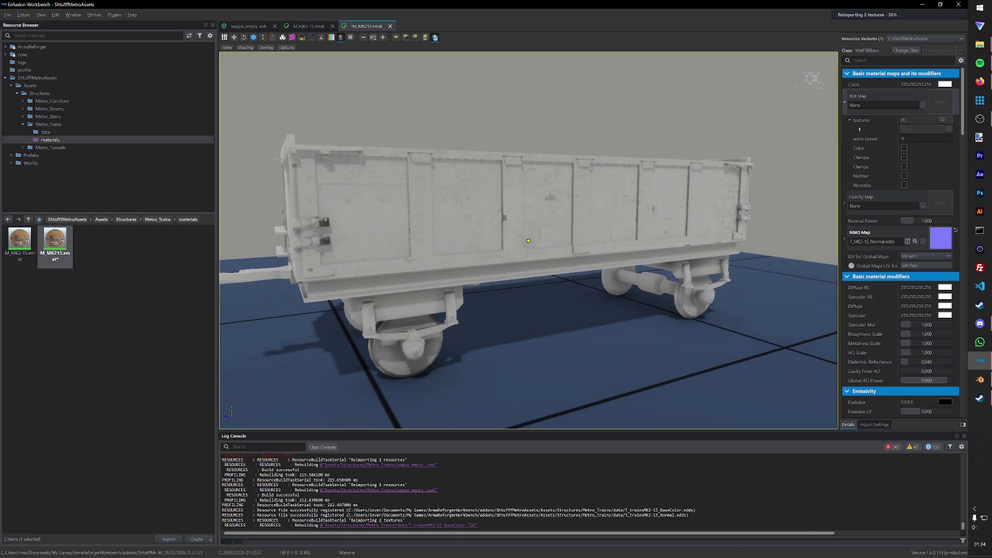
drag(279, 210, 319, 175)
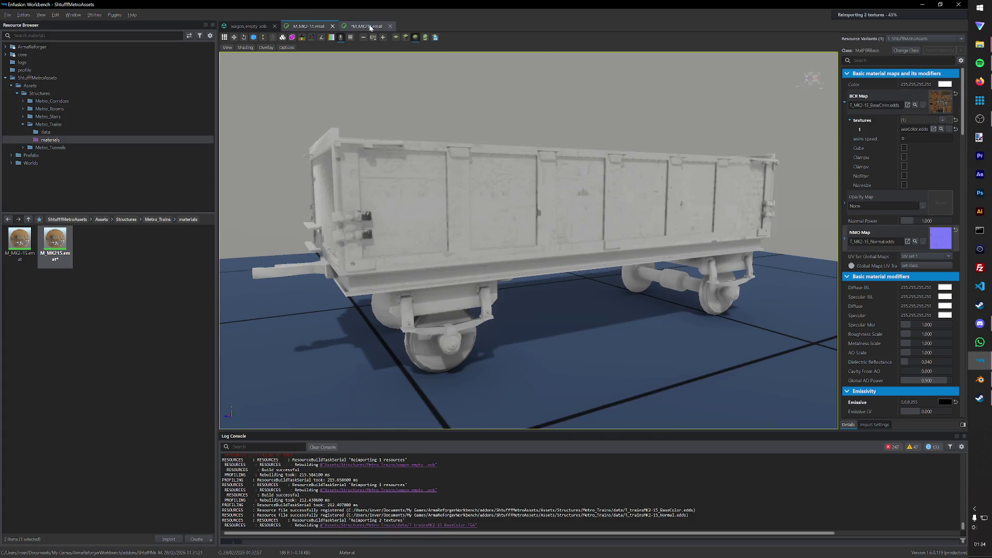
click(327, 25)
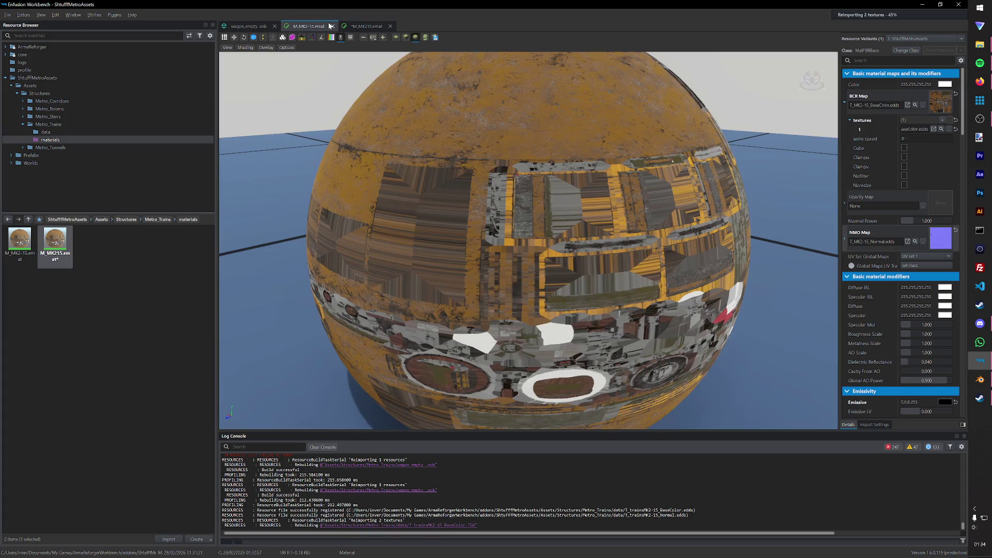
click(332, 26)
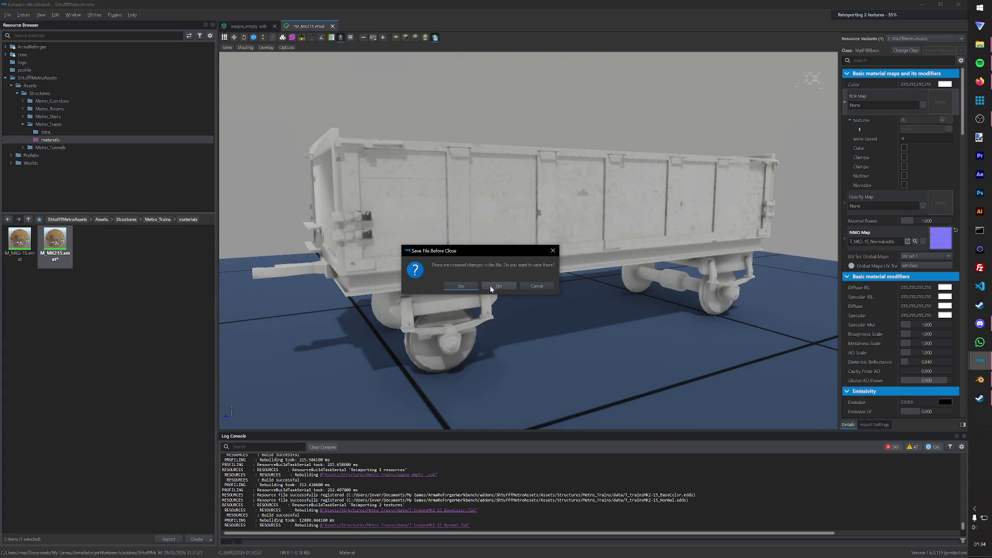
Step: Save the material on close and drop M_MK2-15.emat onto the wagon's M_MK215 slot
click(460, 286)
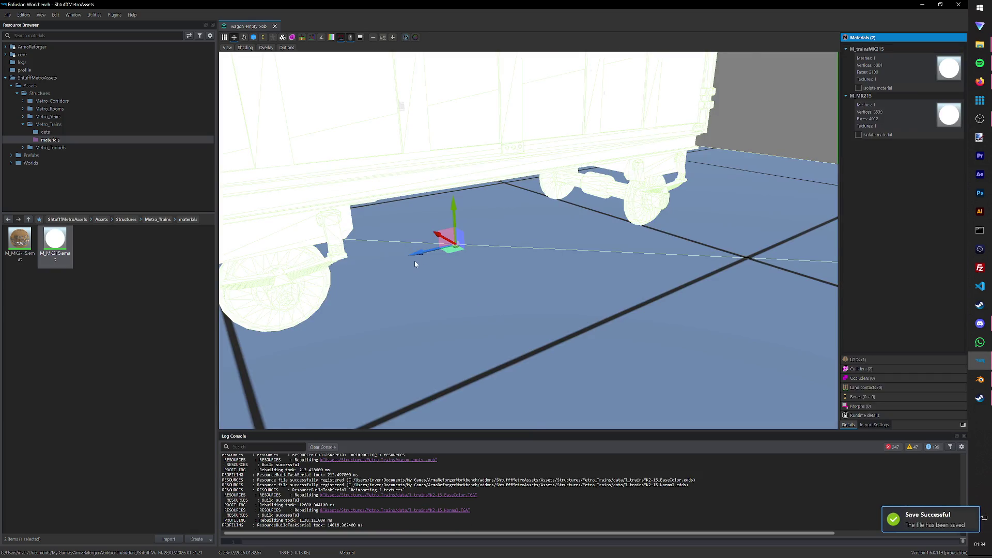
click(131, 341)
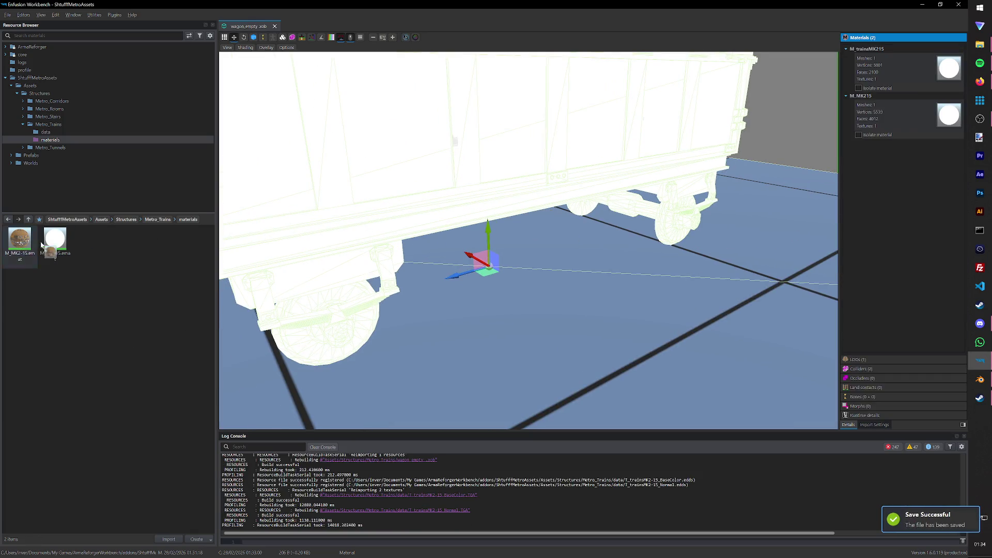
drag(19, 241, 949, 115)
Step: Orbit in to inspect the textured wheel assembly and select the blank M_MK215 file
middle_drag(753, 226, 612, 246)
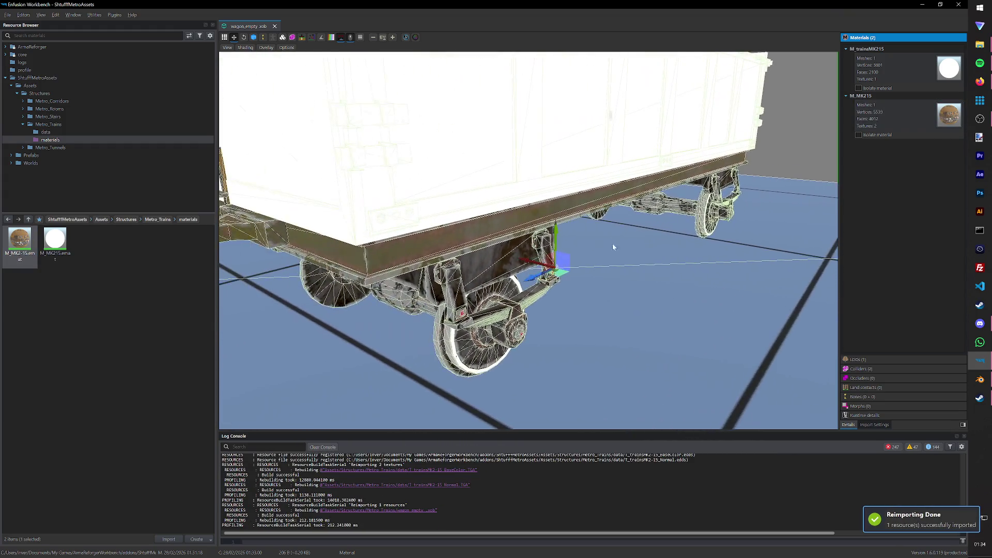
middle_drag(596, 331, 570, 322)
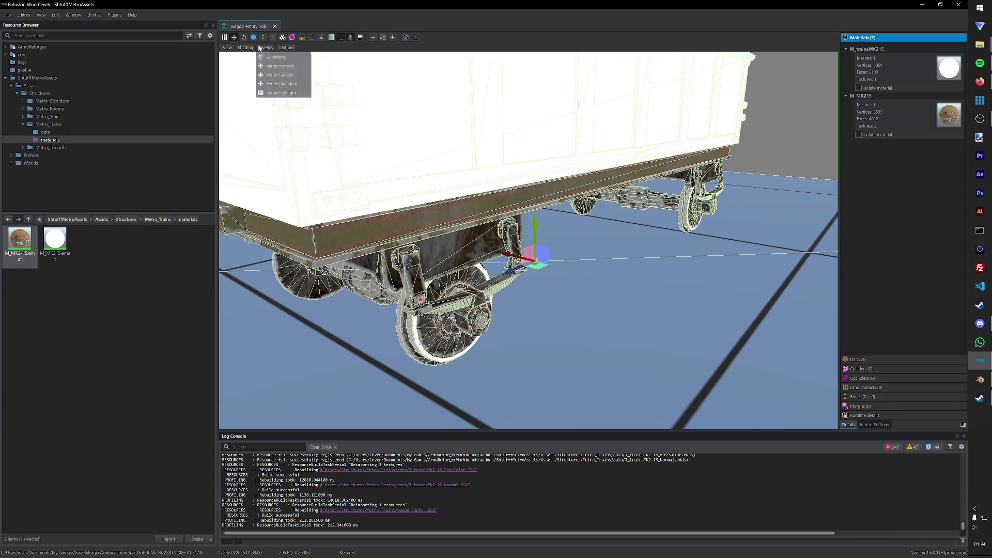
mouse_move(466, 267)
middle_down()
mouse_move(521, 294)
mouse_move(722, 239)
middle_up()
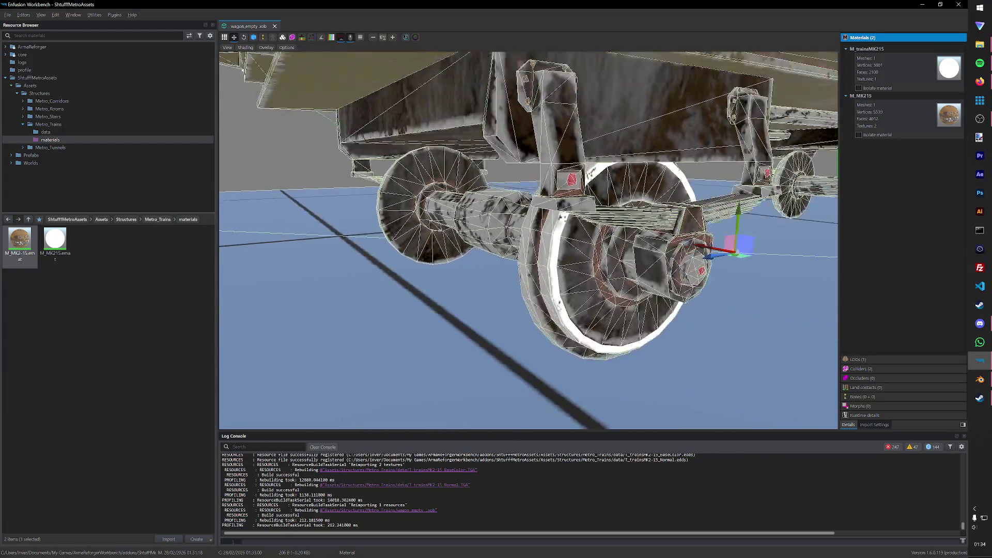
click(62, 263)
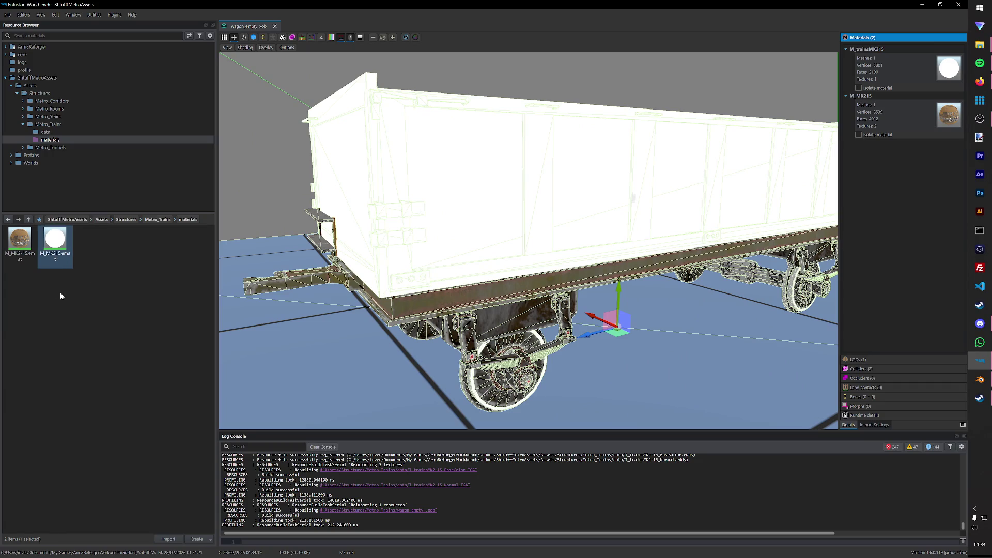
Step: Rename M_MK215.emat to M_trainsMK215 and open it for editing
right_click(52, 259)
click(69, 365)
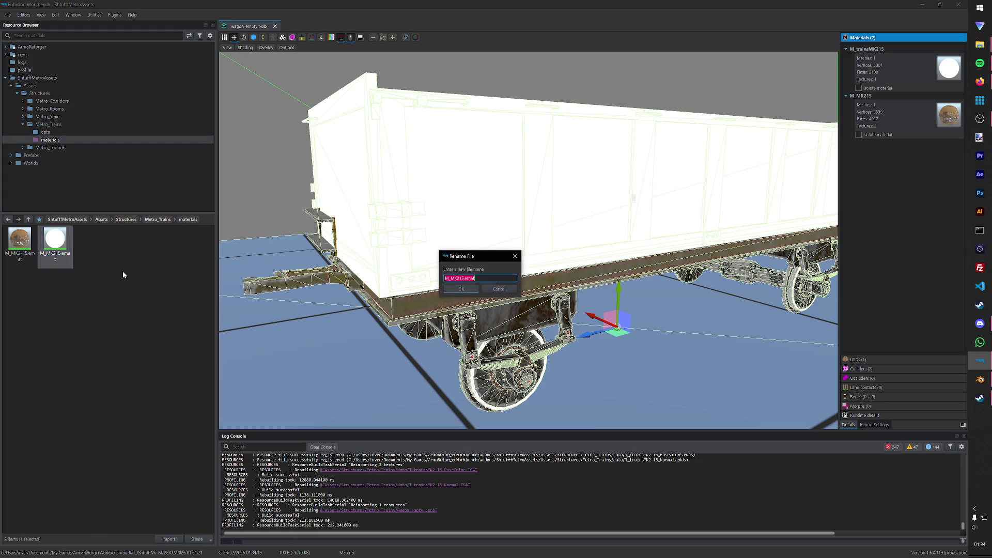
click(452, 278)
text(trains)
key(Return)
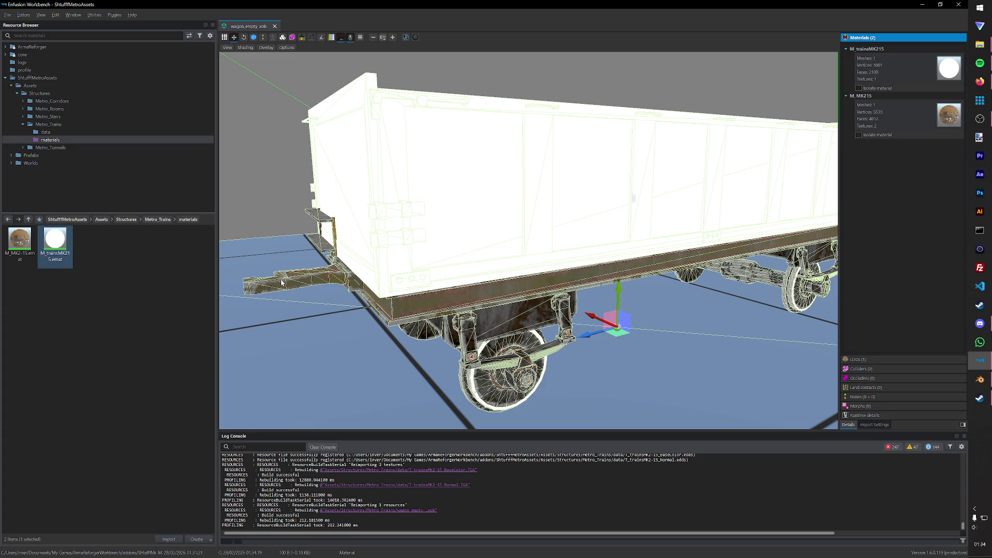
double_click(55, 243)
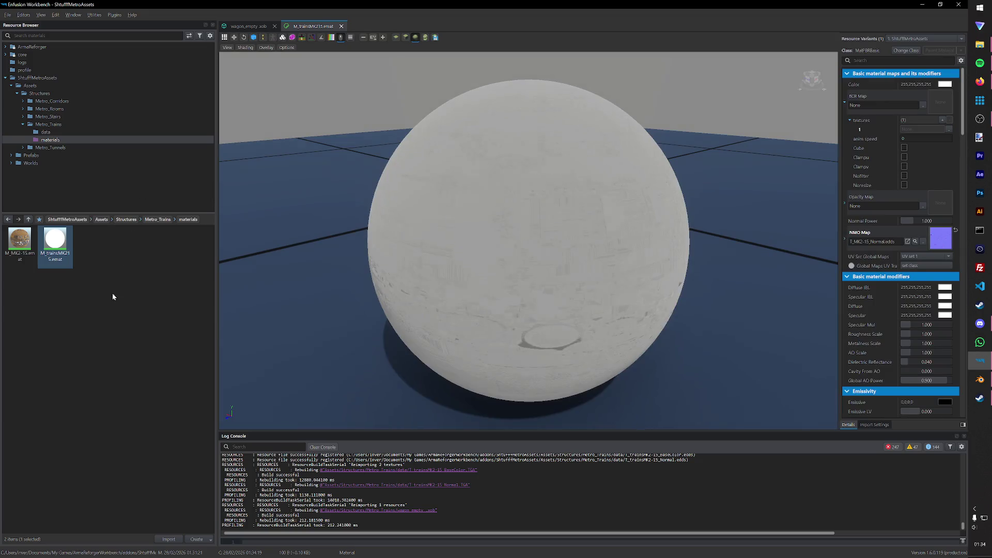
Step: Assign the trainsMK2-15 BaseColor and Normal textures to its BCR and NMO maps, save, and view the textured wagon
click(45, 132)
mouse_move(160, 244)
mouse_down()
mouse_move(708, 255)
mouse_move(940, 103)
mouse_up()
key(ctrl+s)
drag(55, 285, 941, 239)
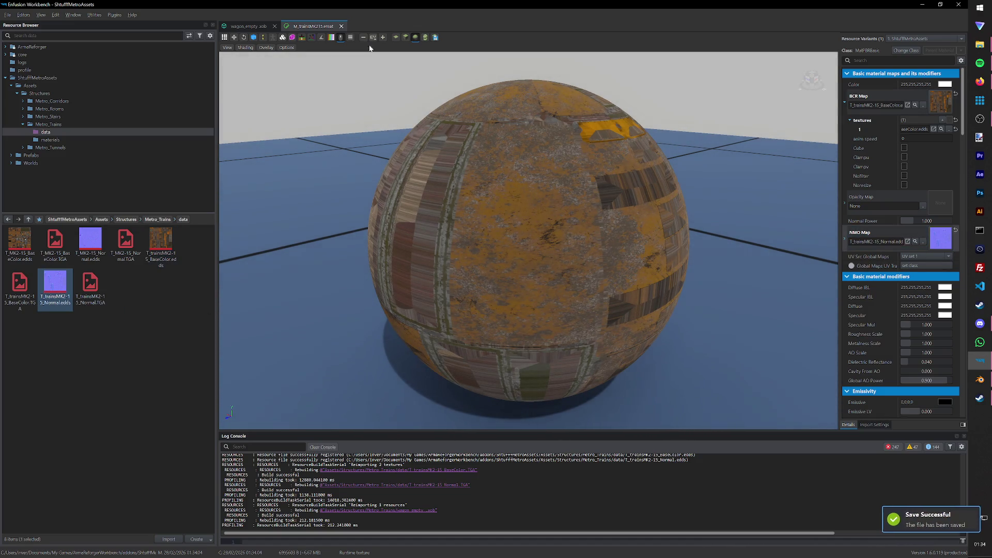
click(341, 26)
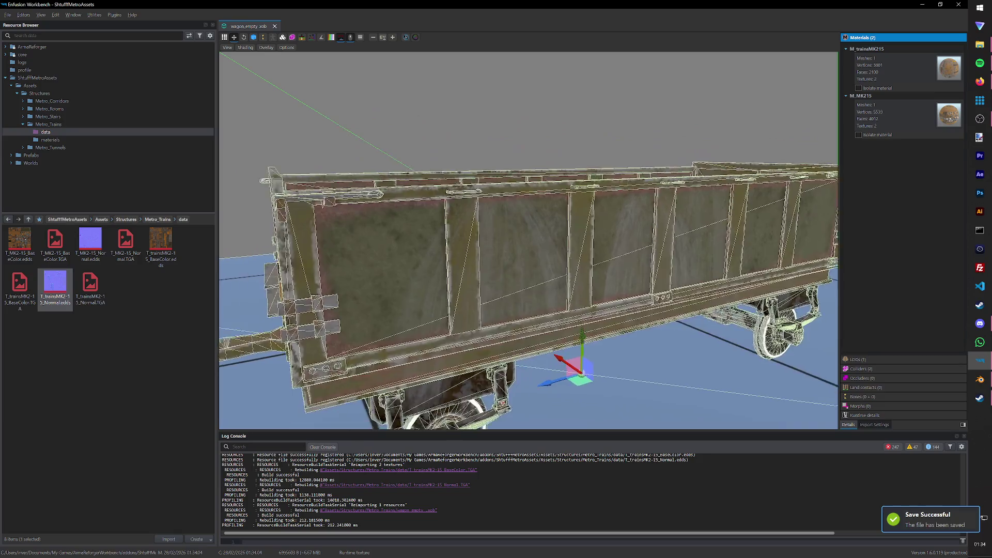
mouse_move(524, 346)
middle_down()
mouse_move(616, 339)
mouse_move(576, 293)
middle_up()
Step: Close the wagon model, launch the World Editor and load Test.ent from the recent worlds list
click(273, 26)
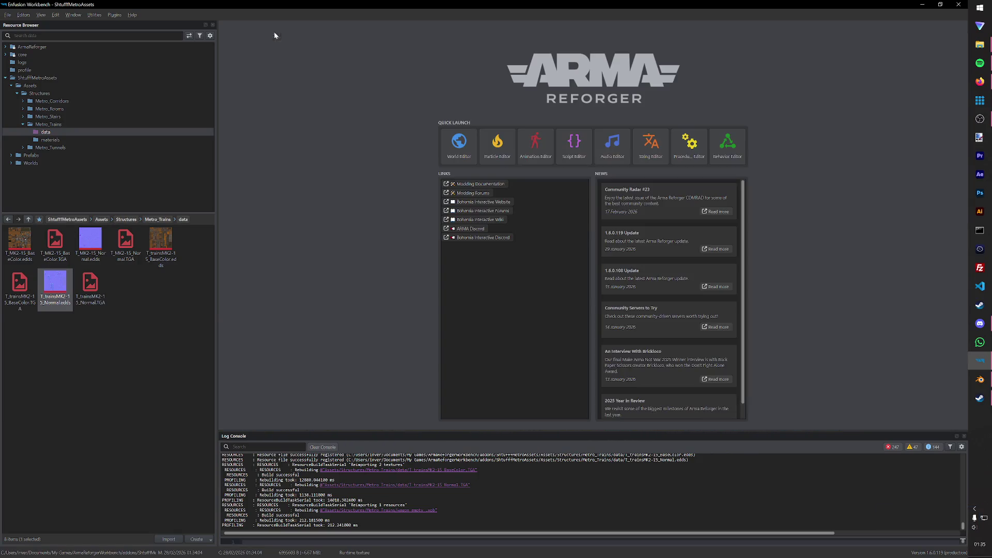
click(460, 141)
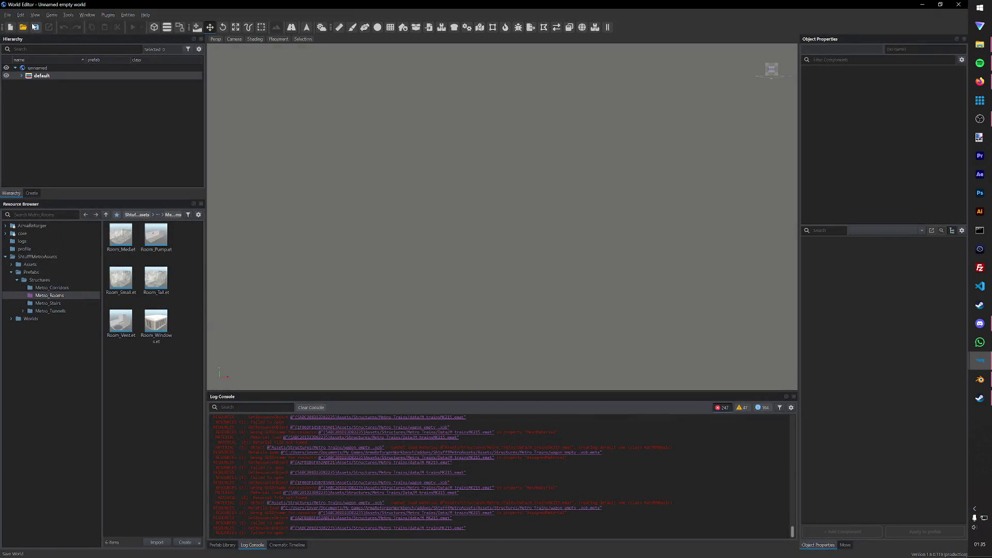
click(8, 15)
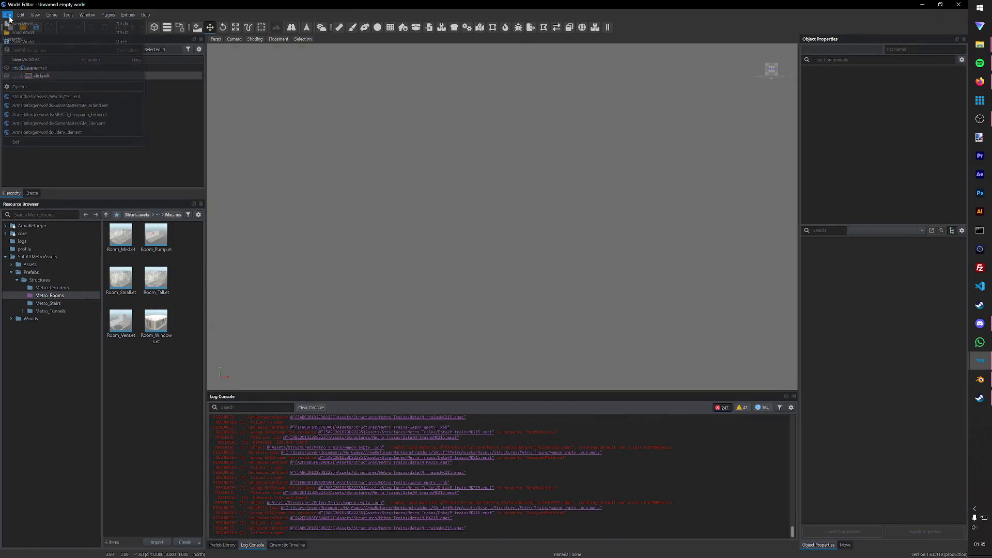
click(32, 96)
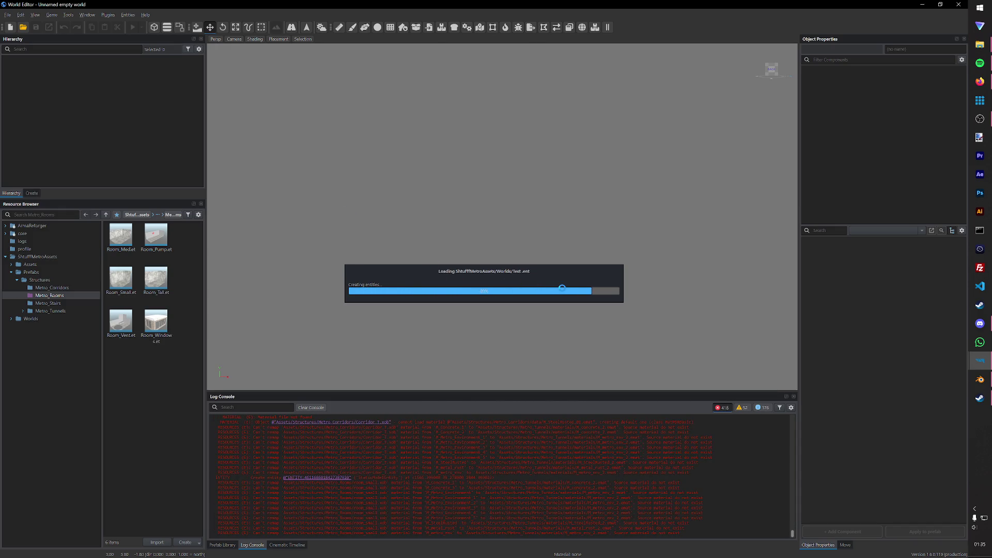
key(w)
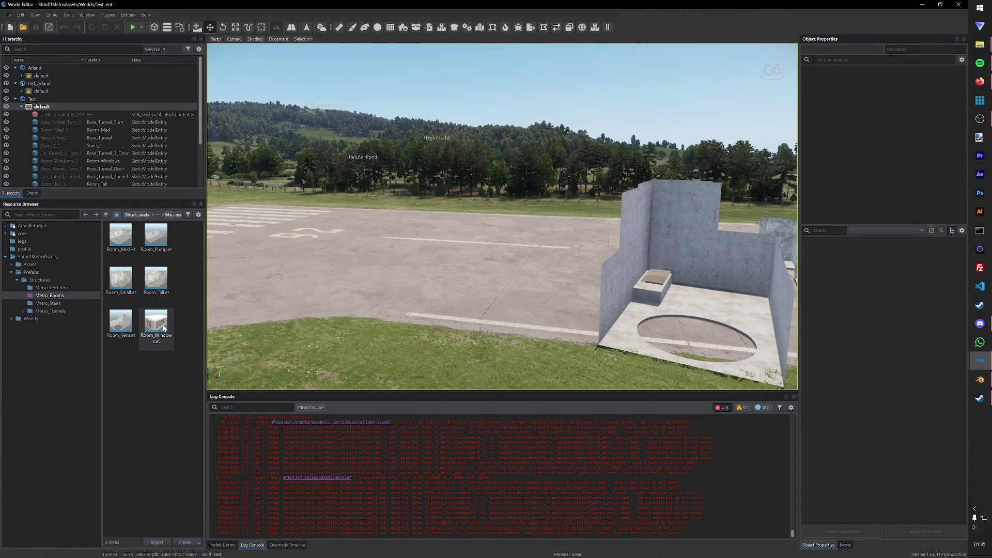
Step: Cancel a stray Room_Windows duplicate, then create a Metro_Trains folder inside the Structures prefabs
key(a)
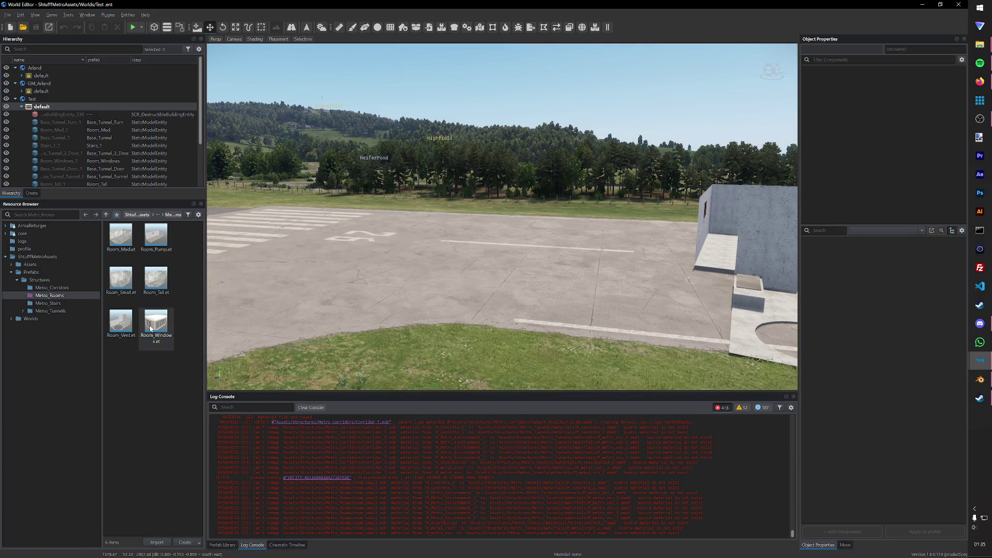
right_click(163, 345)
click(167, 138)
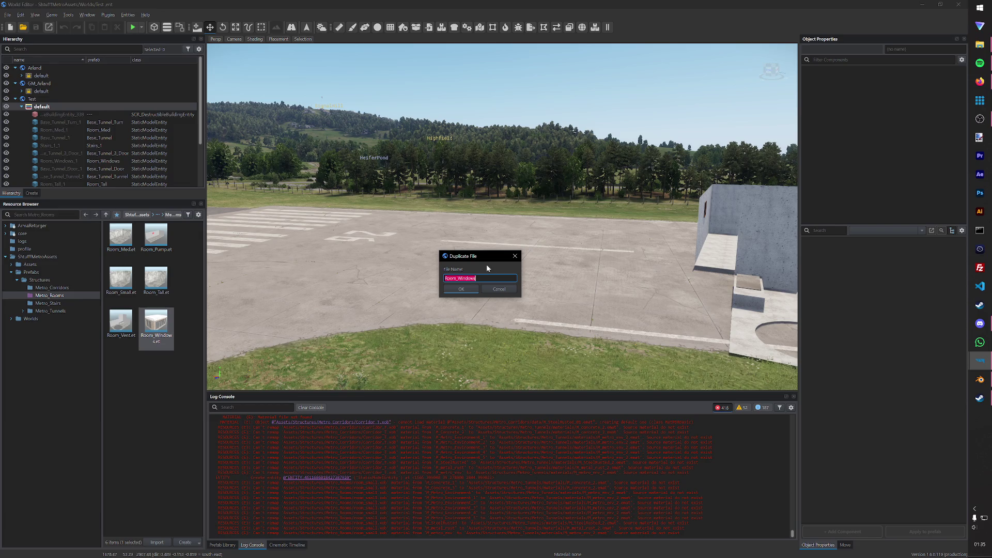
key(Return)
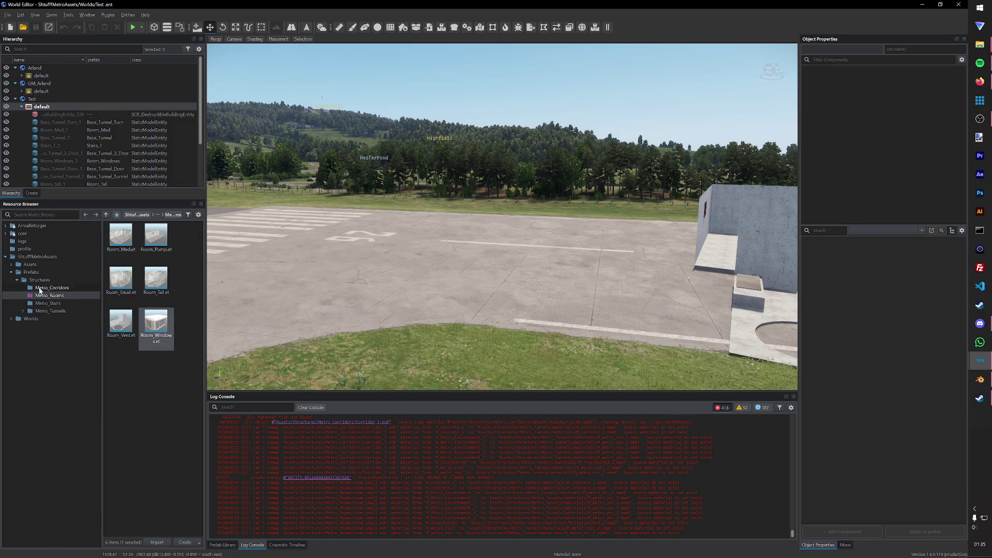
click(40, 281)
right_click(153, 338)
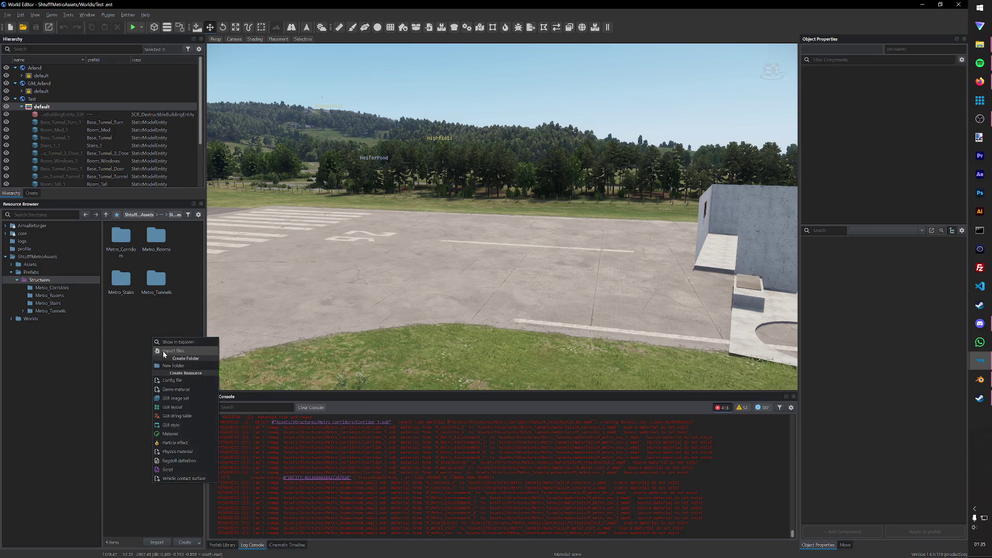
click(182, 365)
text(Metro_)
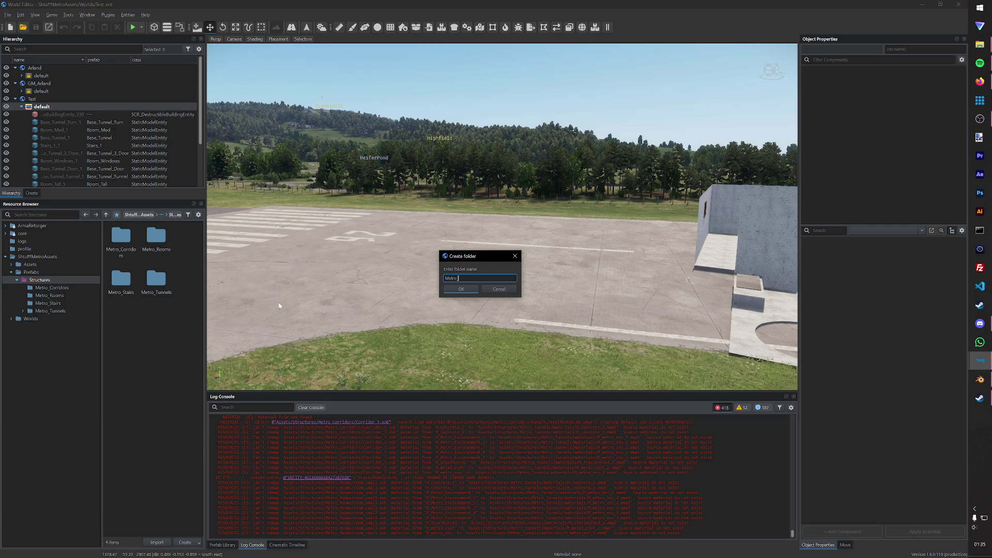
text(ins)
key(Return)
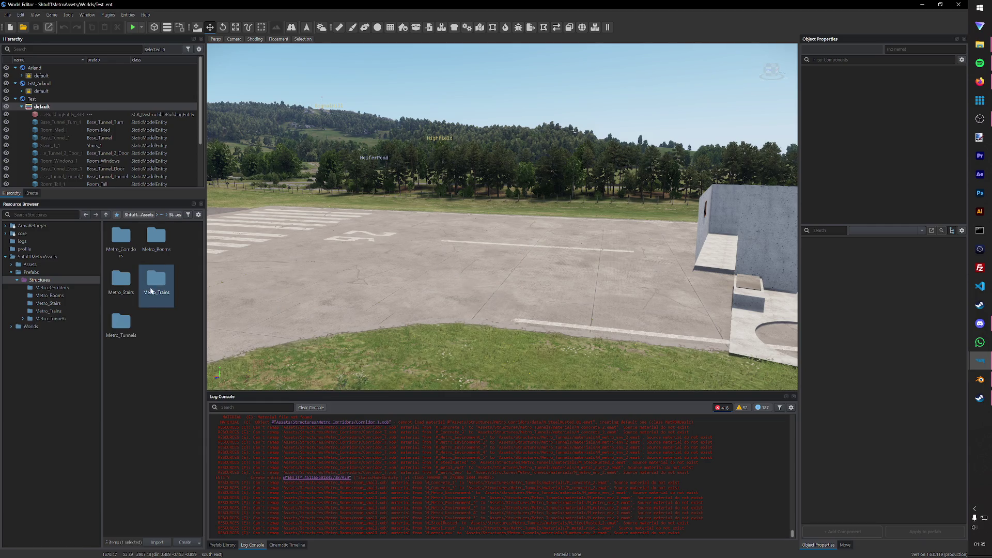
Step: Duplicate the Stairs_1 prefab as wagon.et and move it into the Metro_Trains folder
double_click(134, 280)
click(124, 241)
right_click(133, 243)
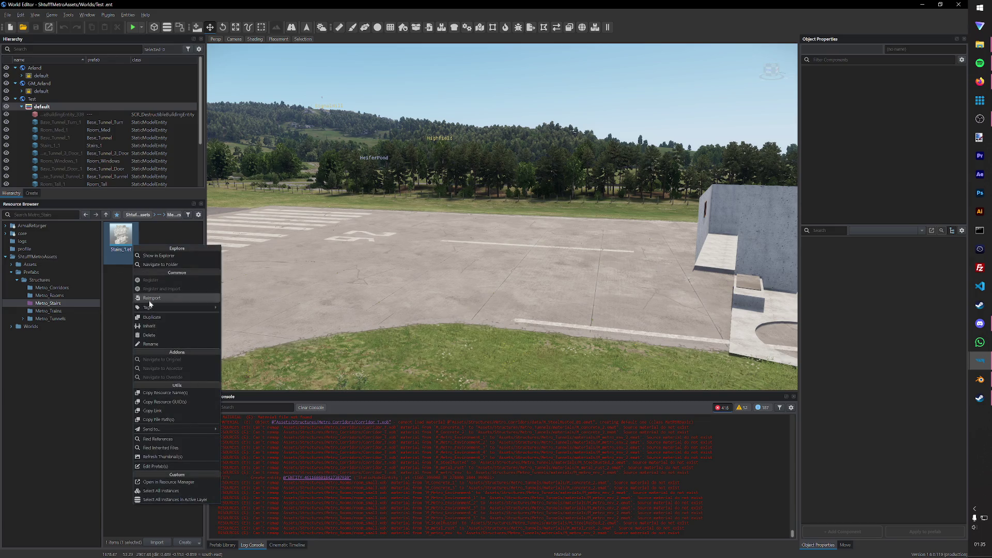
click(153, 318)
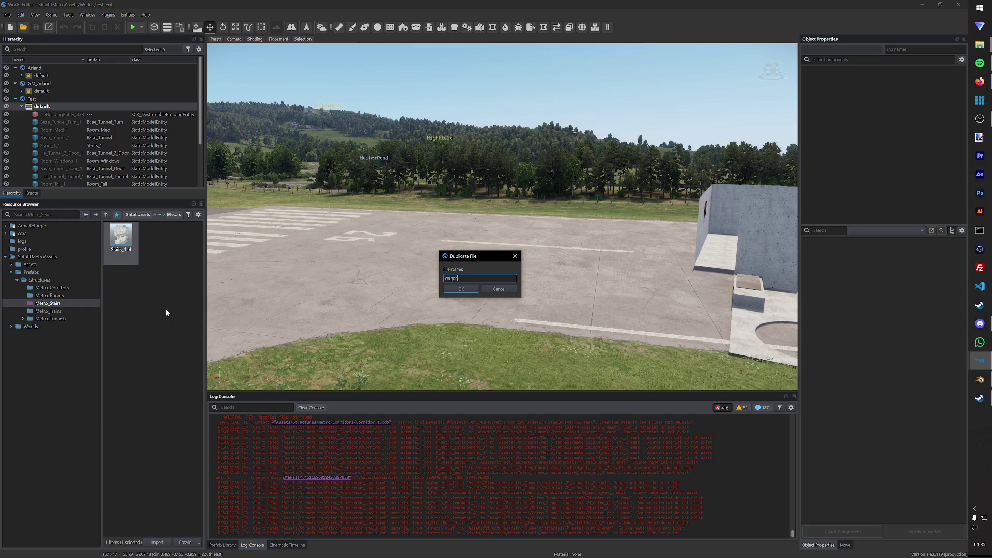
key(Return)
drag(156, 235, 78, 315)
key(Return)
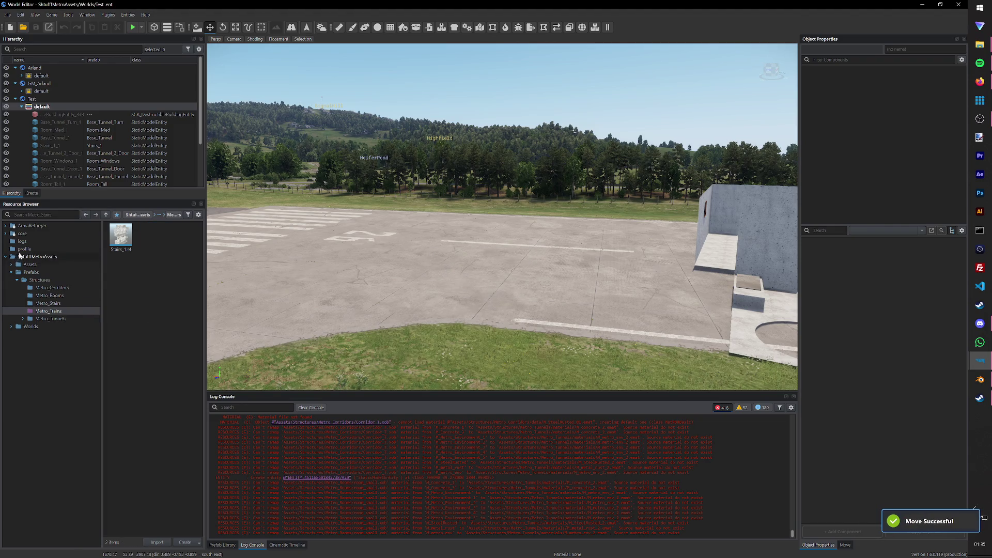
Step: Browse the Metro_Trains asset and prefab folders and return to the World Editor
double_click(23, 265)
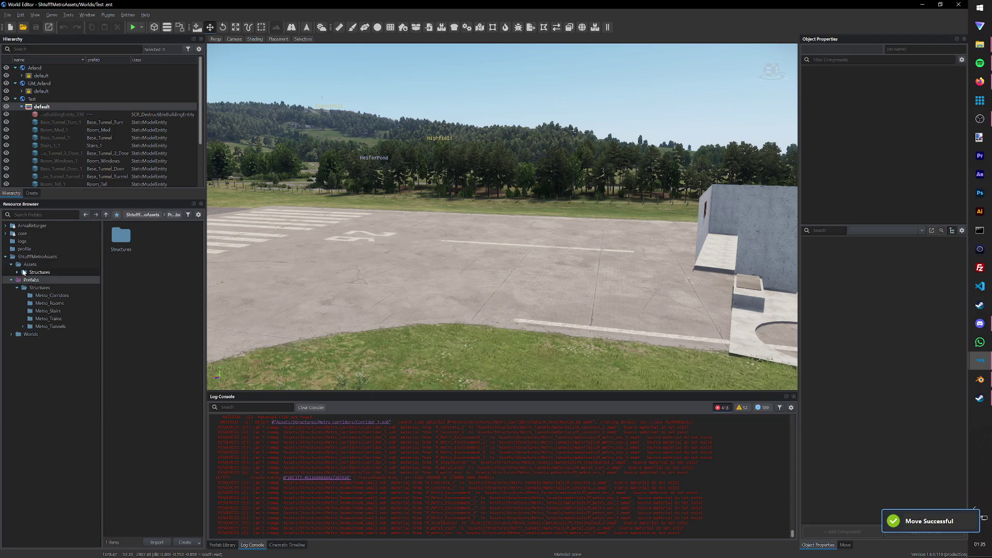
double_click(24, 272)
click(47, 302)
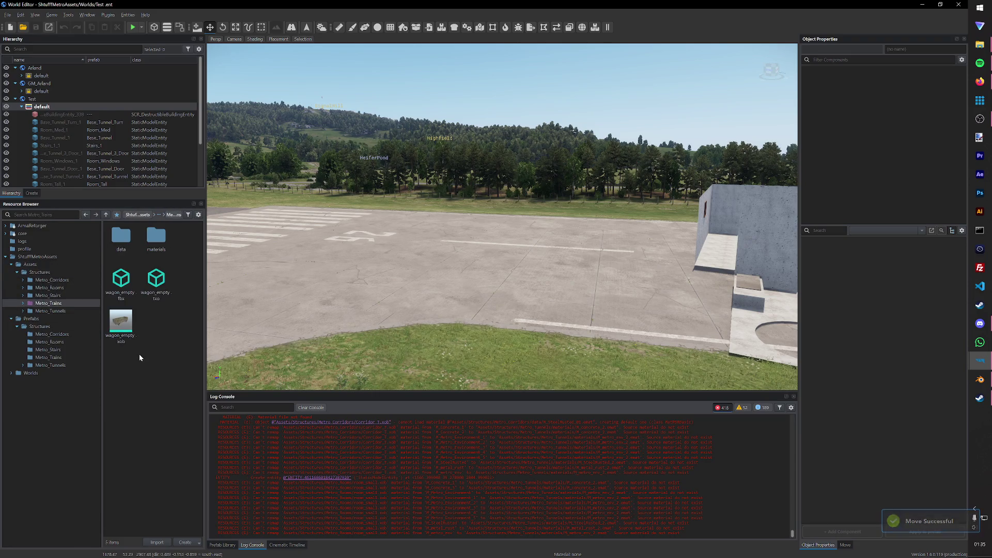
click(43, 350)
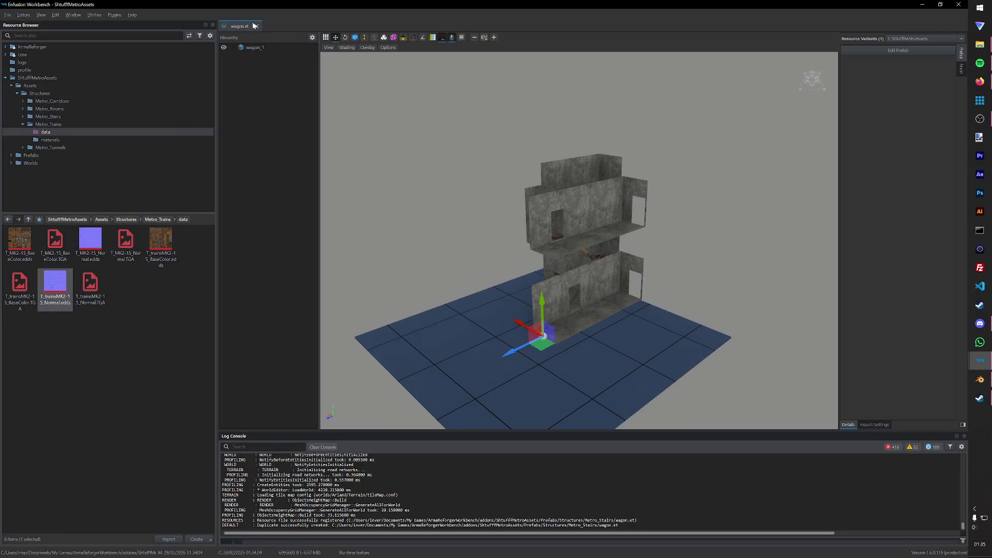
click(254, 25)
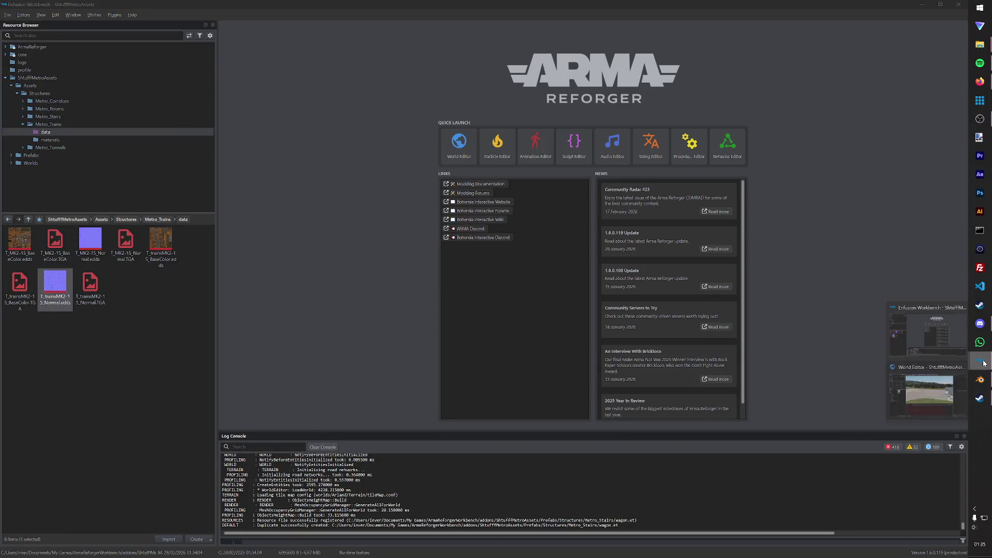
click(935, 380)
right_click(126, 243)
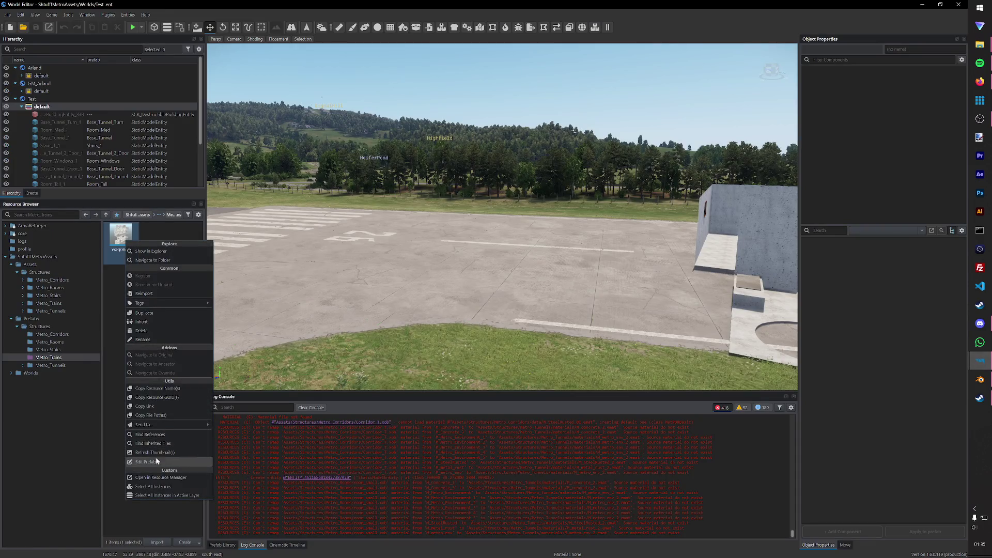
click(106, 424)
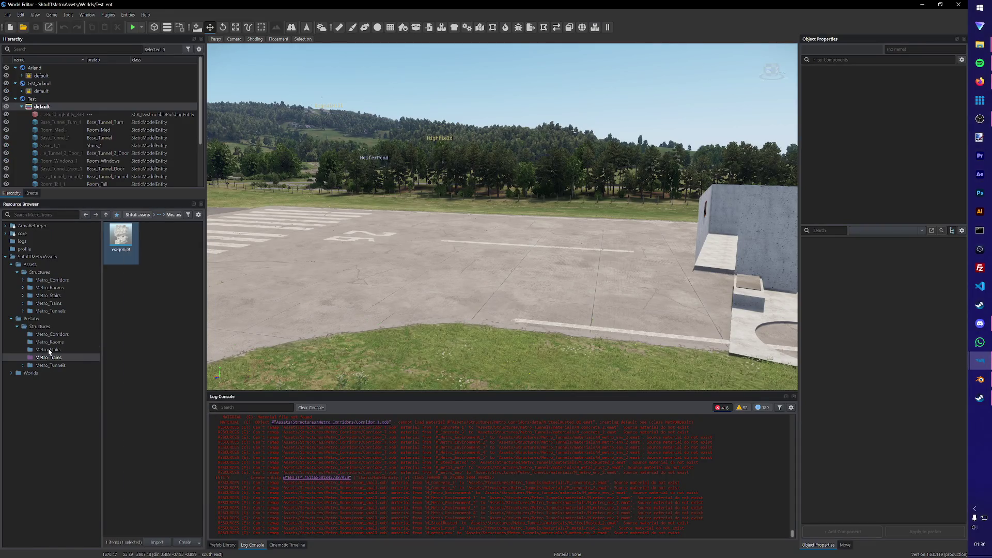
Step: Rename wagon.et to Wagon_empty and open it for prefab editing in the World Editor
right_click(129, 252)
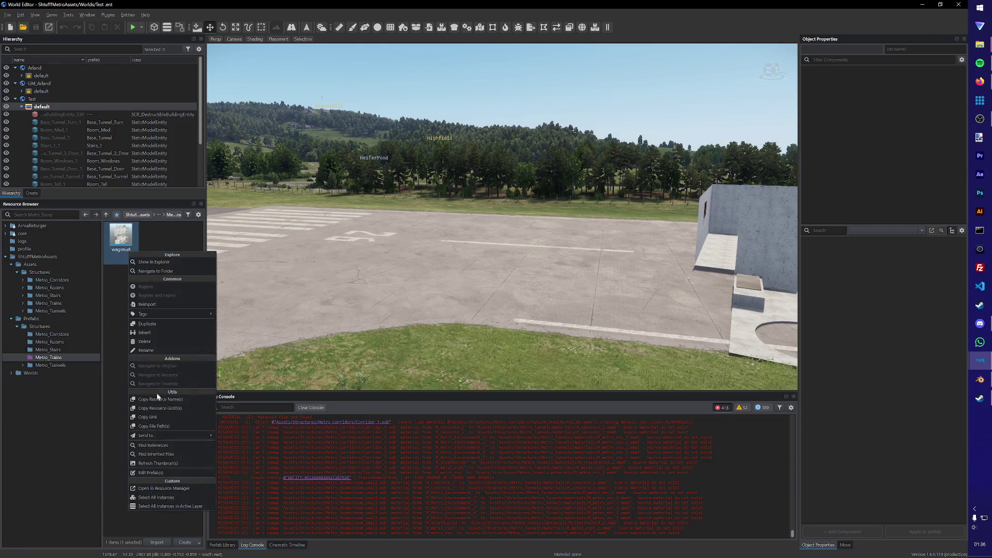
click(147, 350)
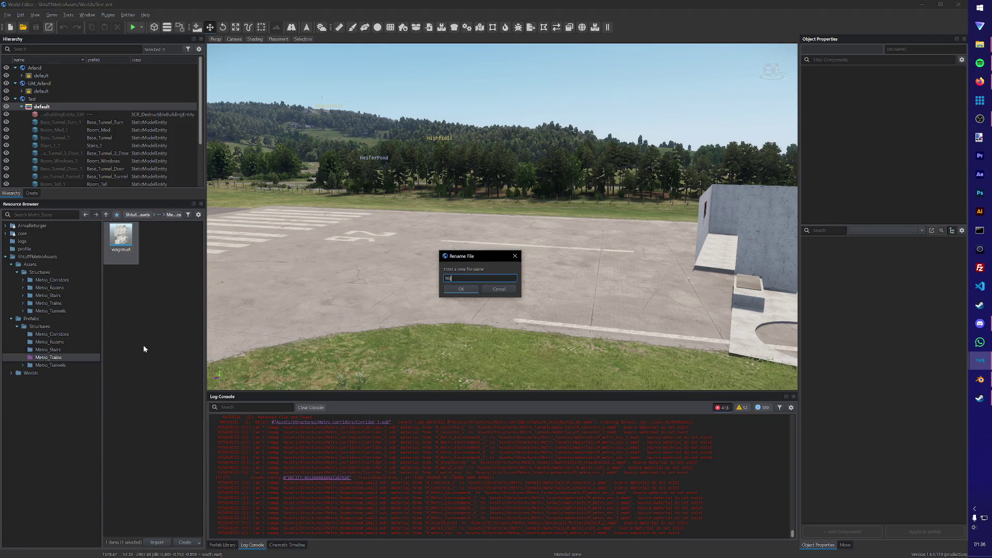
text(pty)
key(Return)
double_click(121, 240)
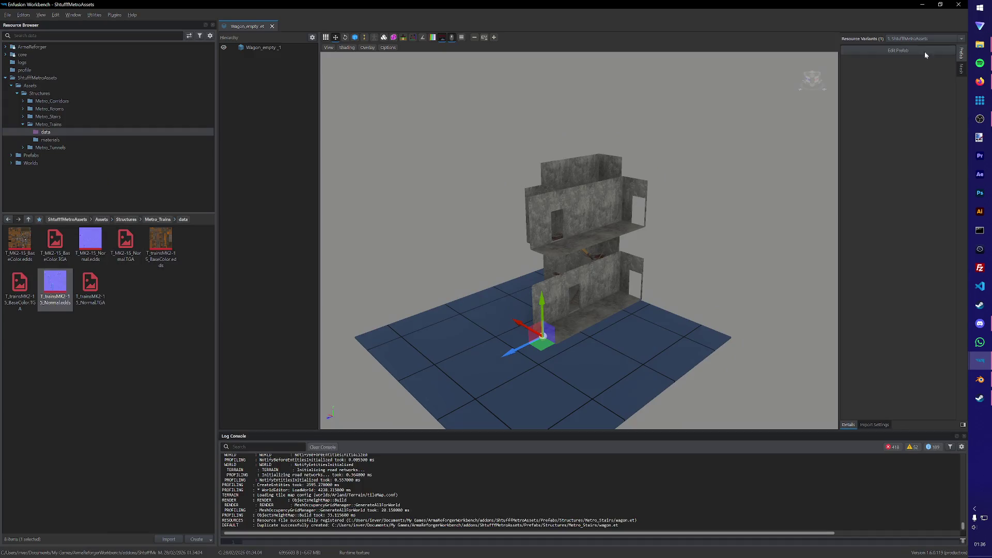
click(925, 51)
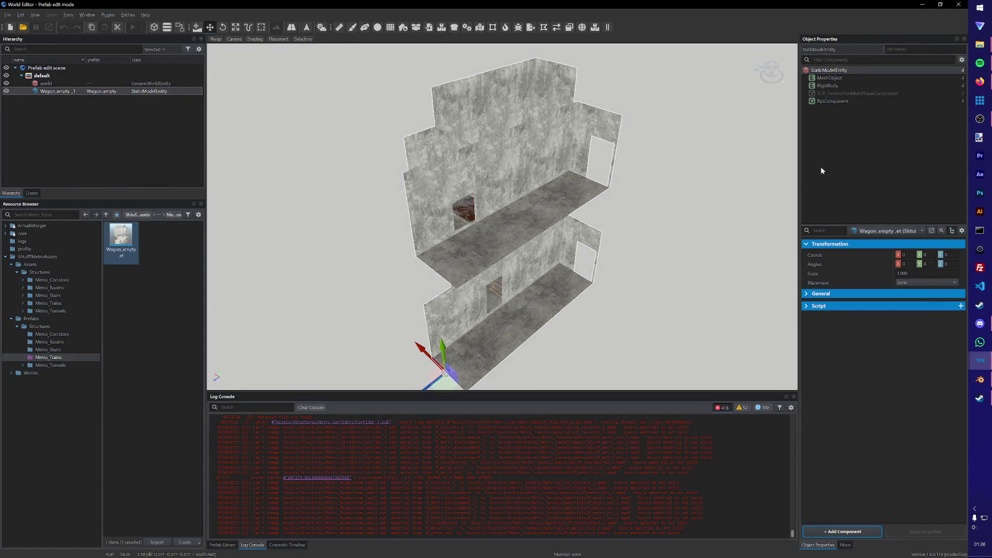
Step: Set the MeshObject's model to Metro_Trains/wagon_empty.xob, then reload the Test.ent world
click(832, 78)
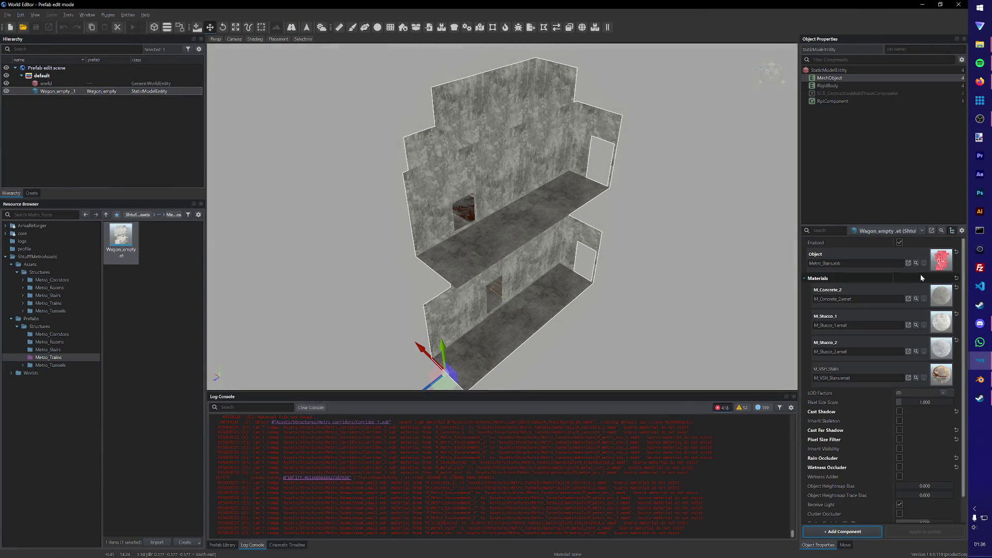
click(908, 262)
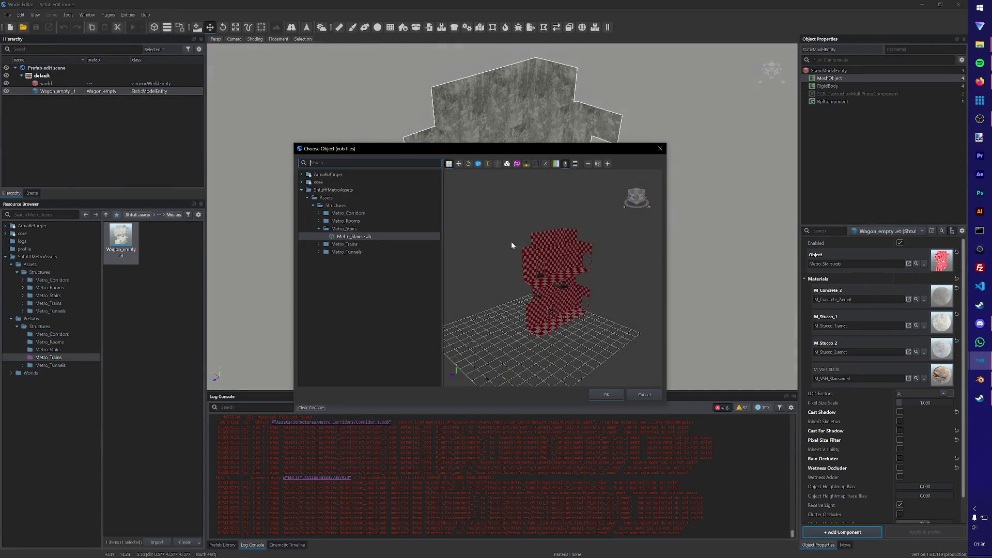
click(320, 227)
click(316, 238)
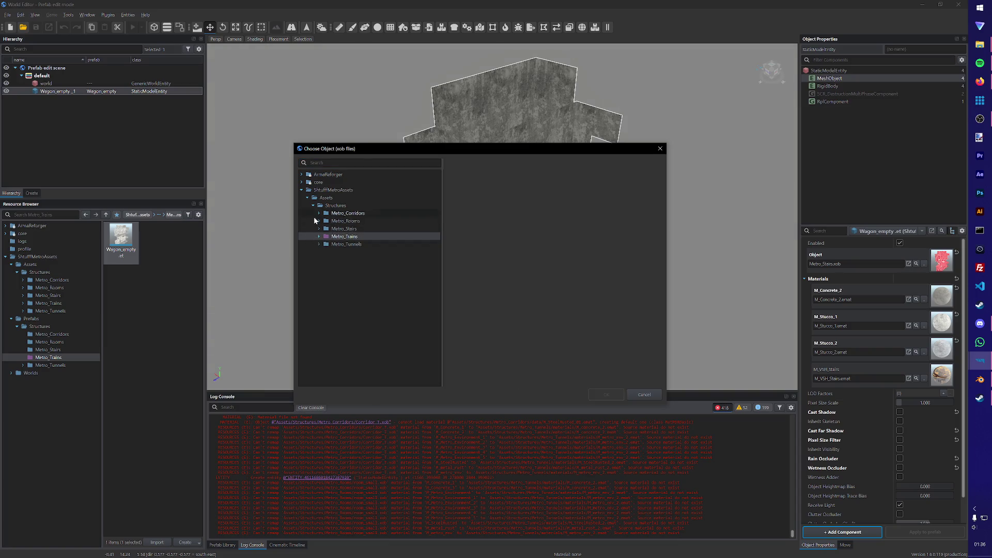
click(334, 244)
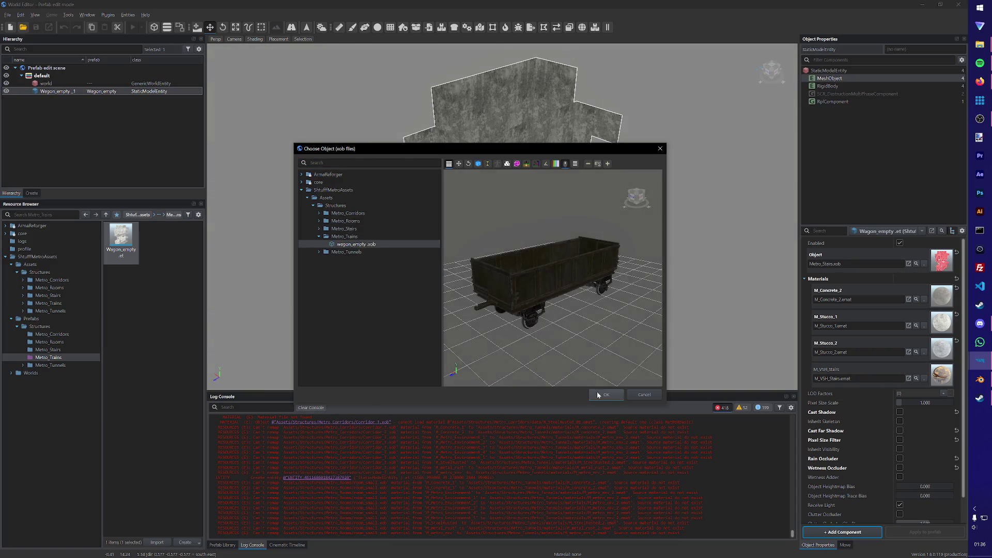
click(601, 394)
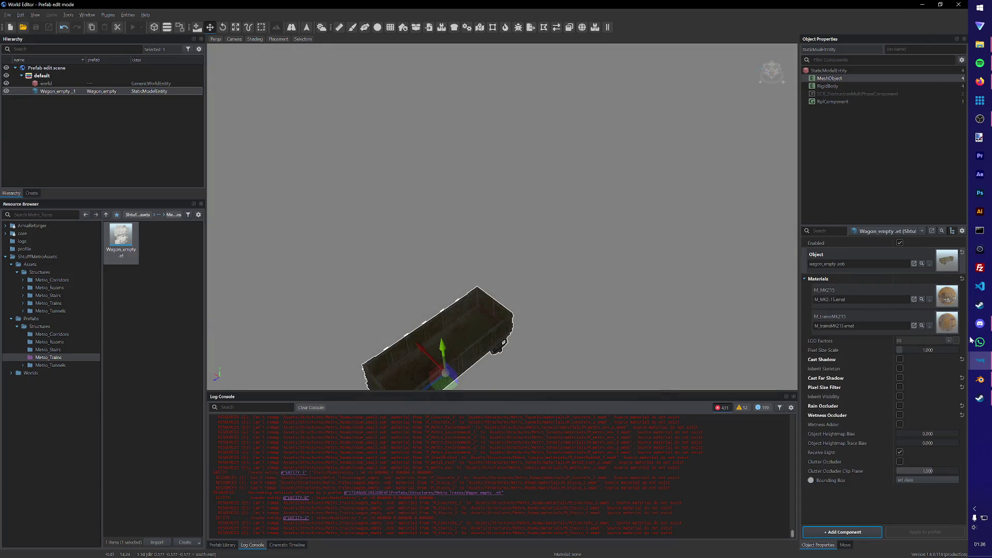
click(7, 14)
click(35, 97)
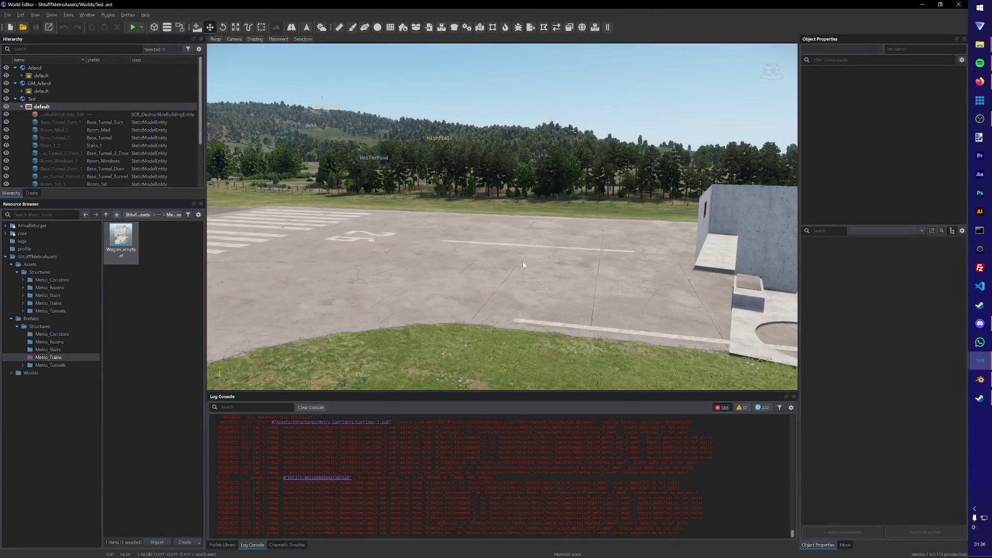
Step: Drop Wagon_empty.et onto the tarmac, frame it, and start playing the world
drag(121, 237, 463, 336)
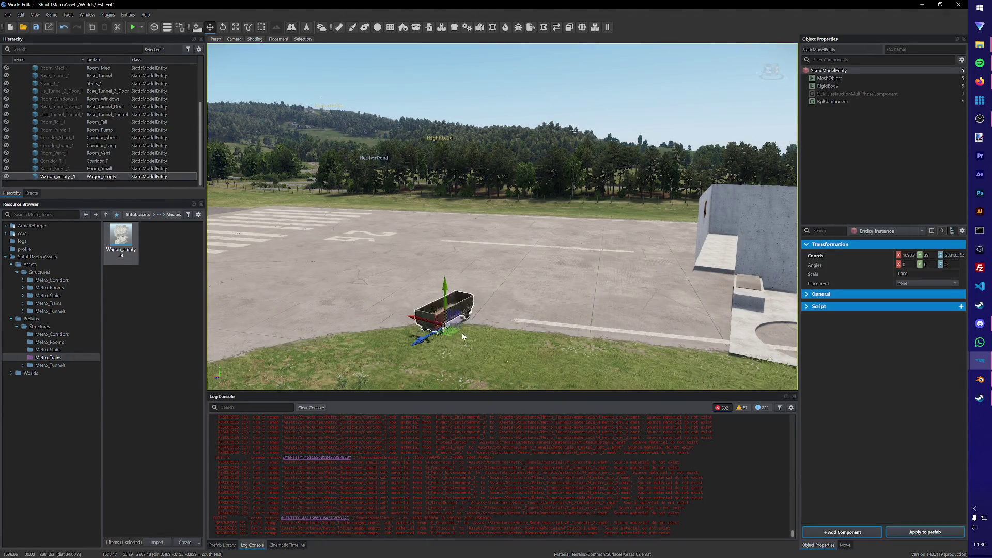
scroll(463, 335, up, 3)
scroll(466, 343, down, 3)
scroll(466, 343, down, 3)
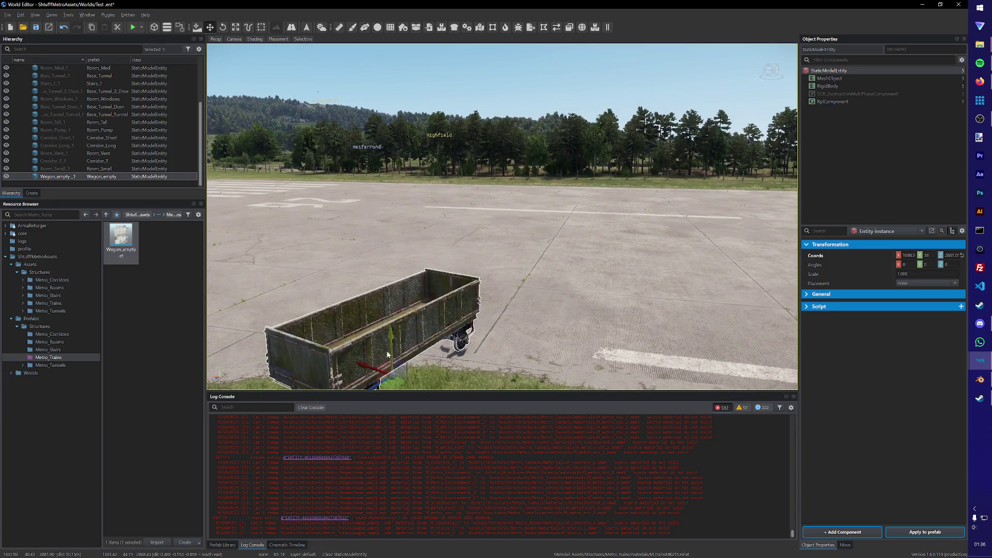
drag(398, 378, 474, 334)
scroll(474, 333, up, 3)
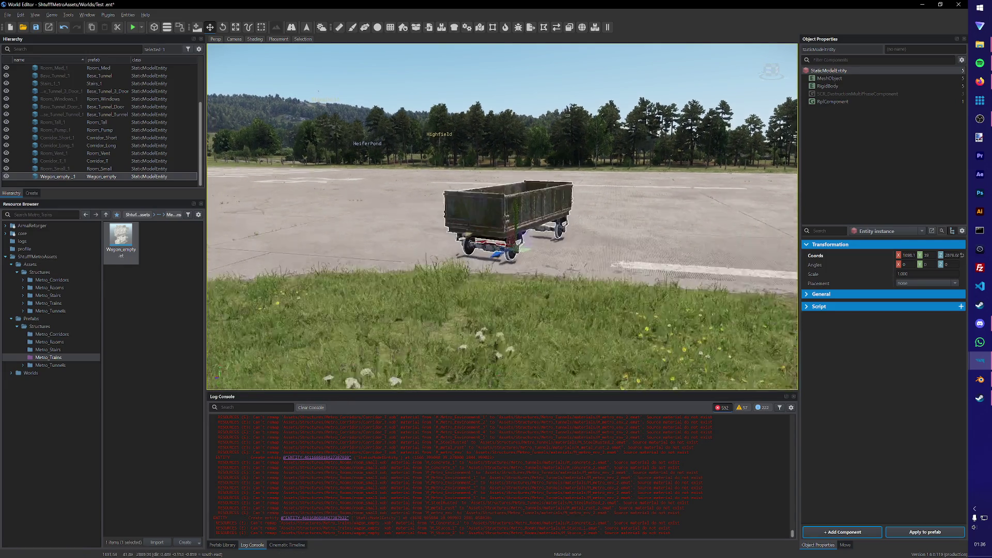
key(f)
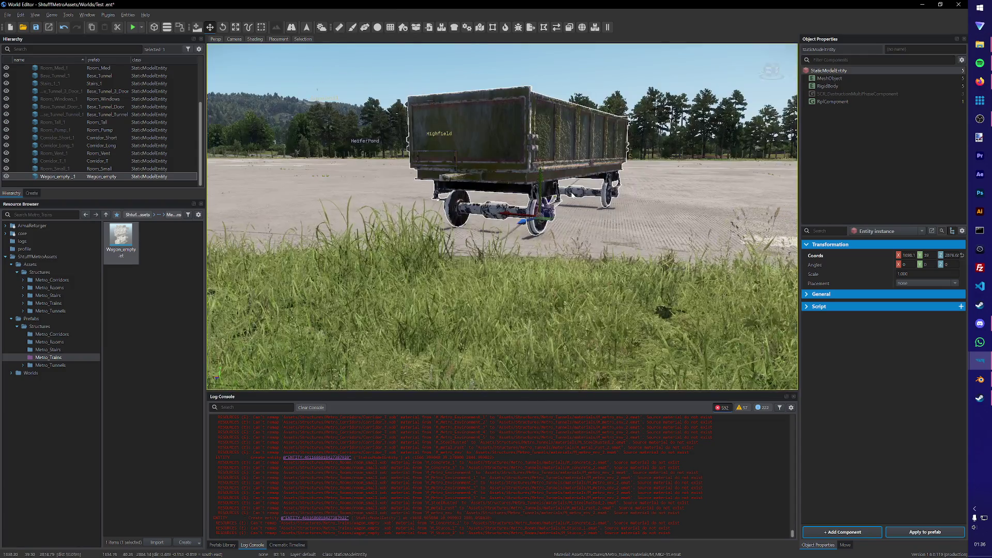
click(132, 28)
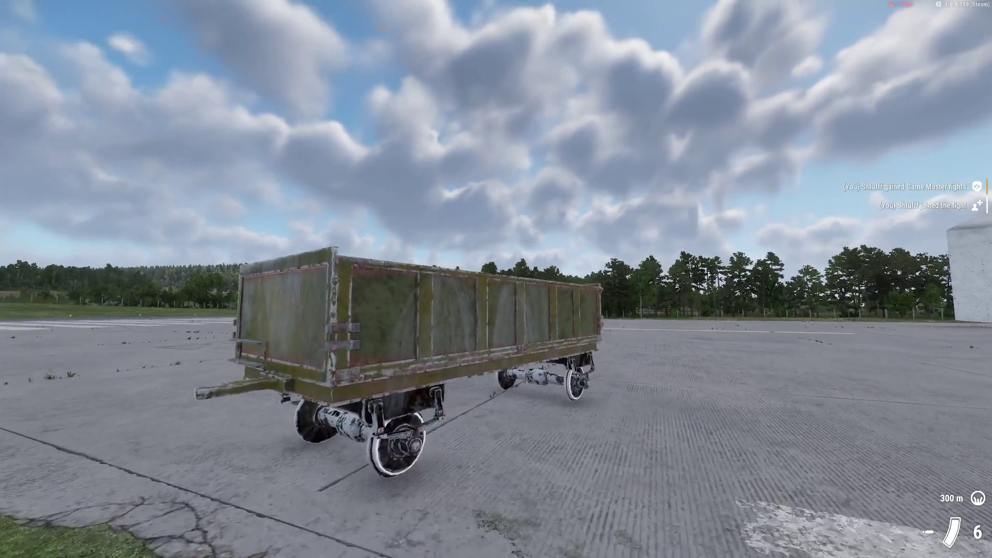
Step: Walk the soldier into the wagon bed, fire, climb back out, and return to edit mode
key(w)
key(space)
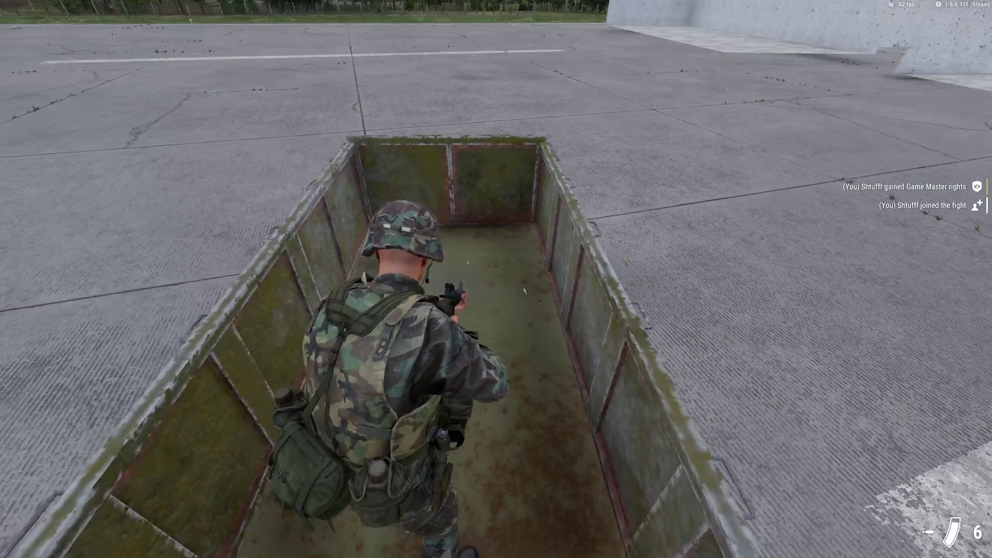
click(496, 279)
key(v)
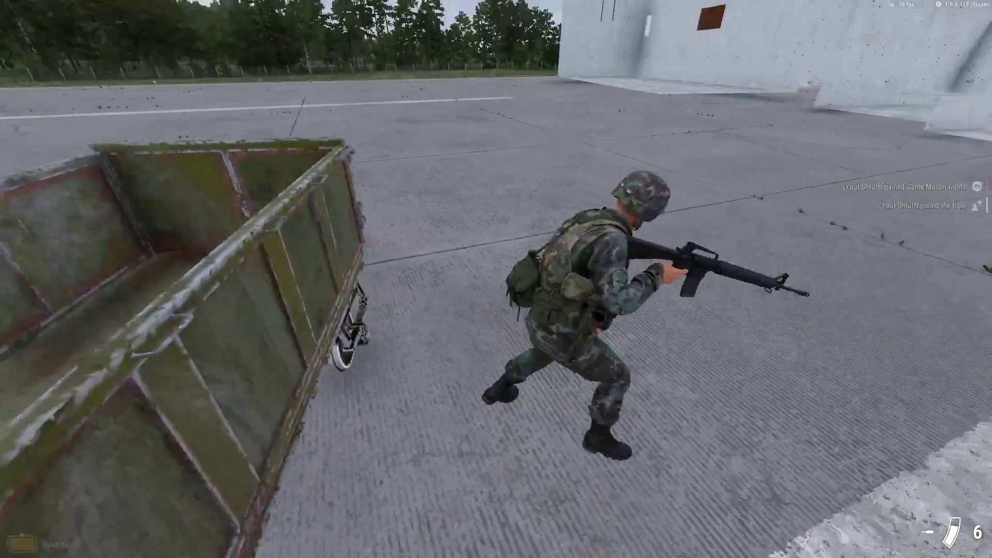
key(Escape)
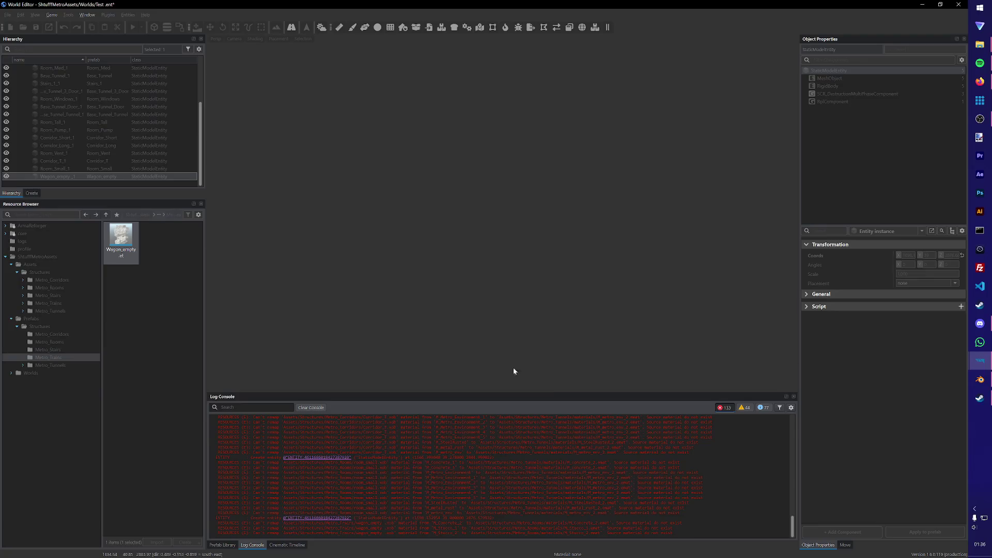
Step: Inspect the wagon, drag it to a new spot on the concrete by the buildings, and save the Test world
key(f)
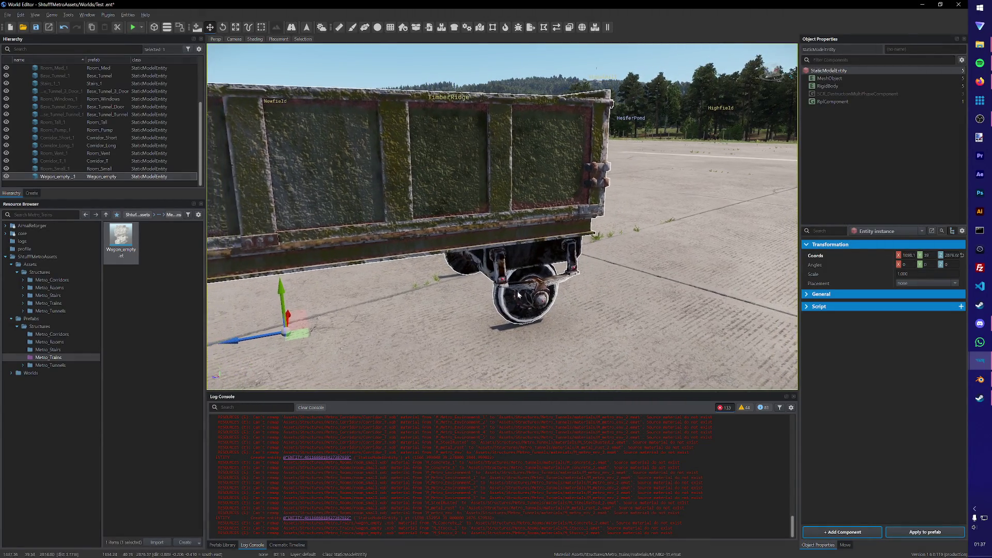
right_drag(496, 233, 525, 288)
key(w)
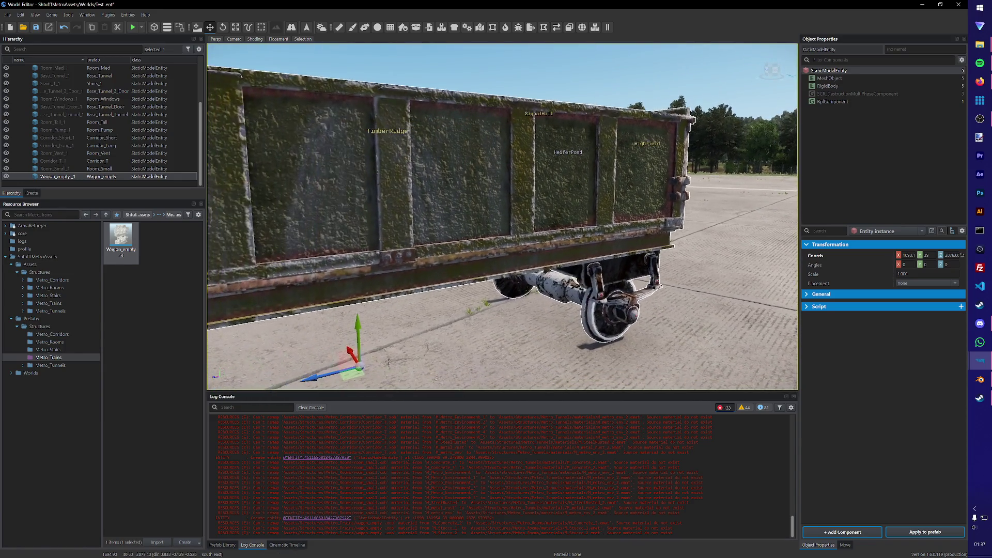
scroll(481, 291, down, 5)
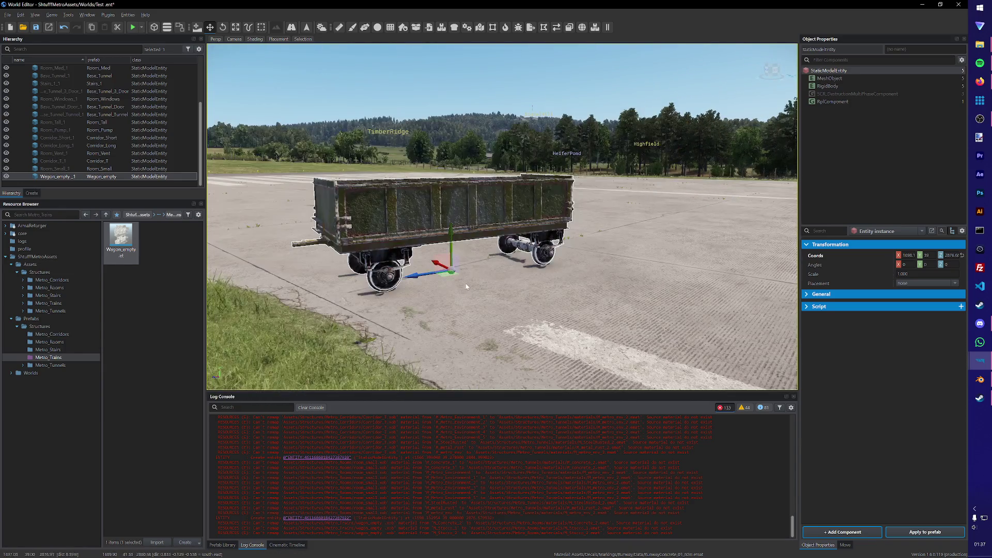
click(829, 78)
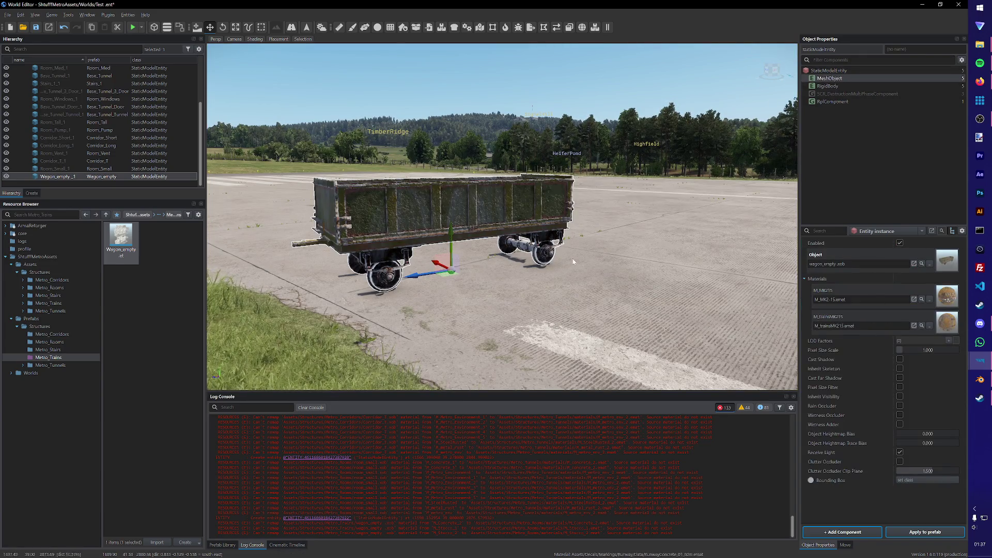
key(a)
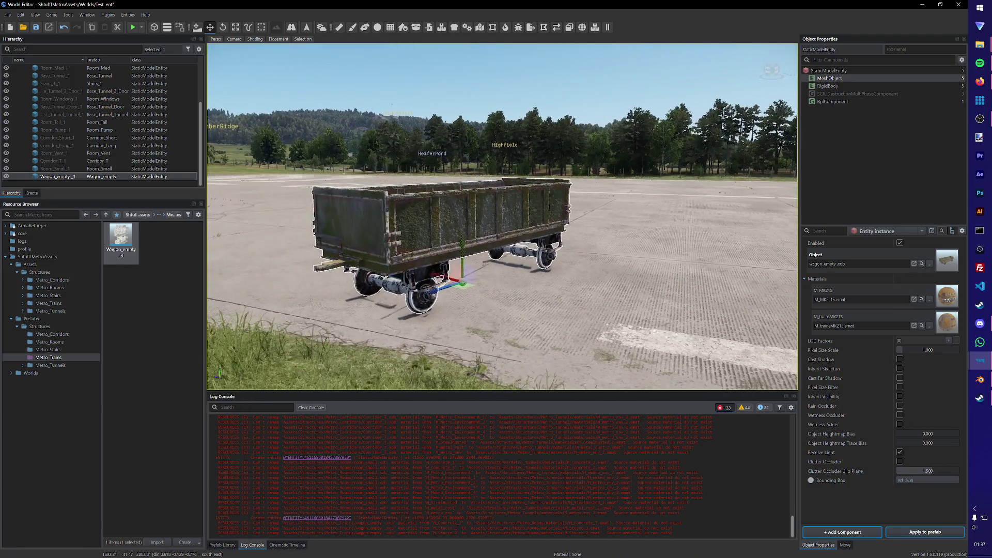
scroll(510, 275, up, 5)
key(f)
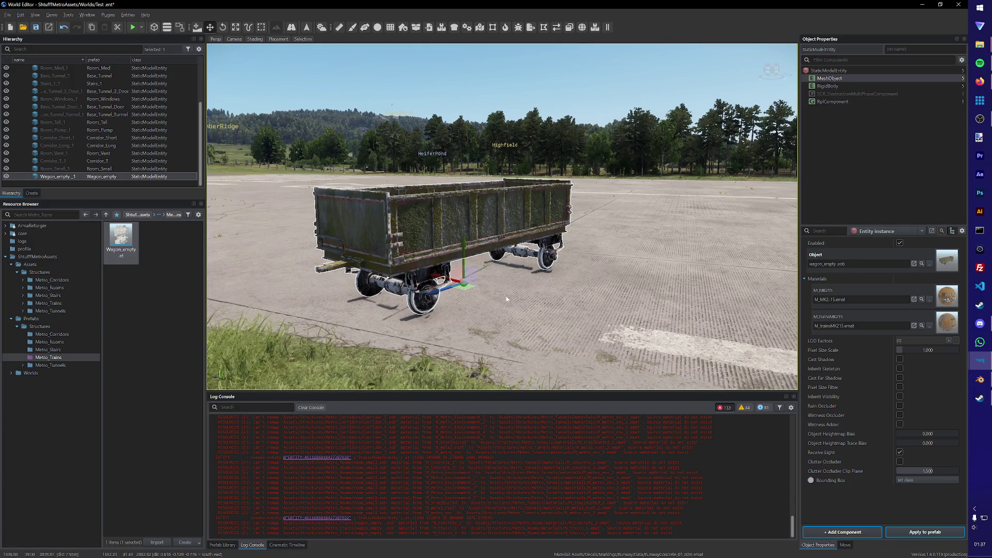
scroll(465, 232, down, 5)
scroll(511, 221, down, 3)
mouse_move(510, 221)
right_down()
mouse_move(578, 299)
mouse_move(535, 245)
right_up()
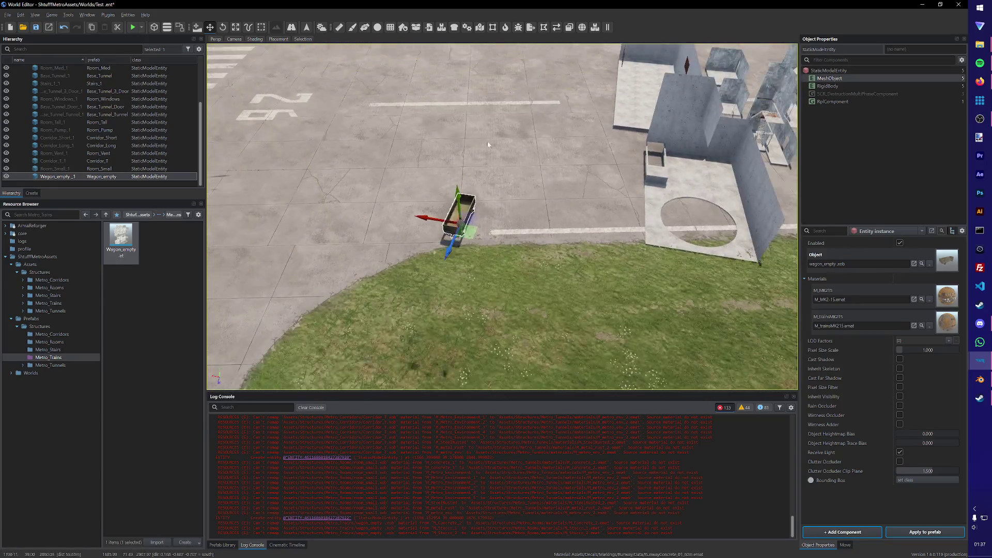
drag(469, 302, 574, 268)
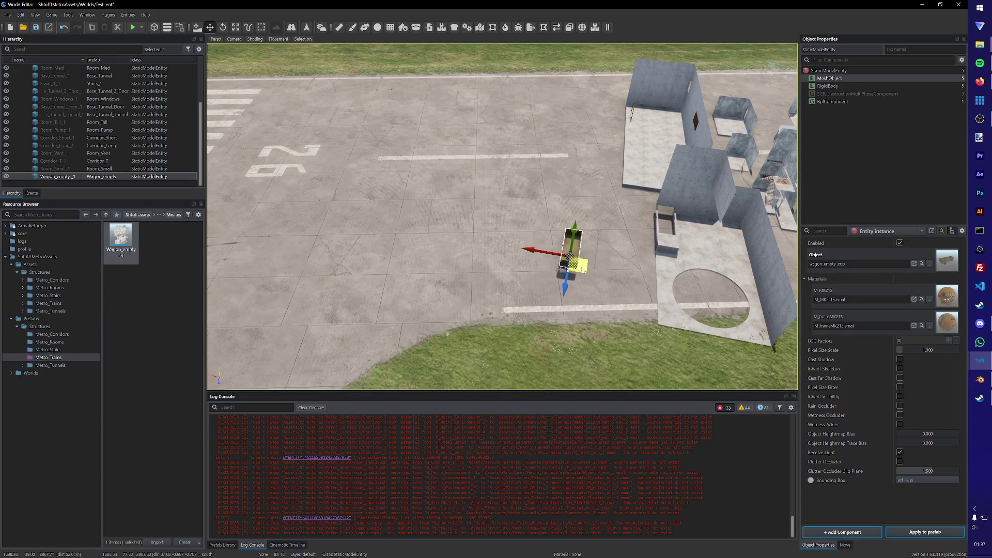
key(ctrl+s)
Step: Close the World Editor and look through the Metro_Trains data and materials folders
click(958, 4)
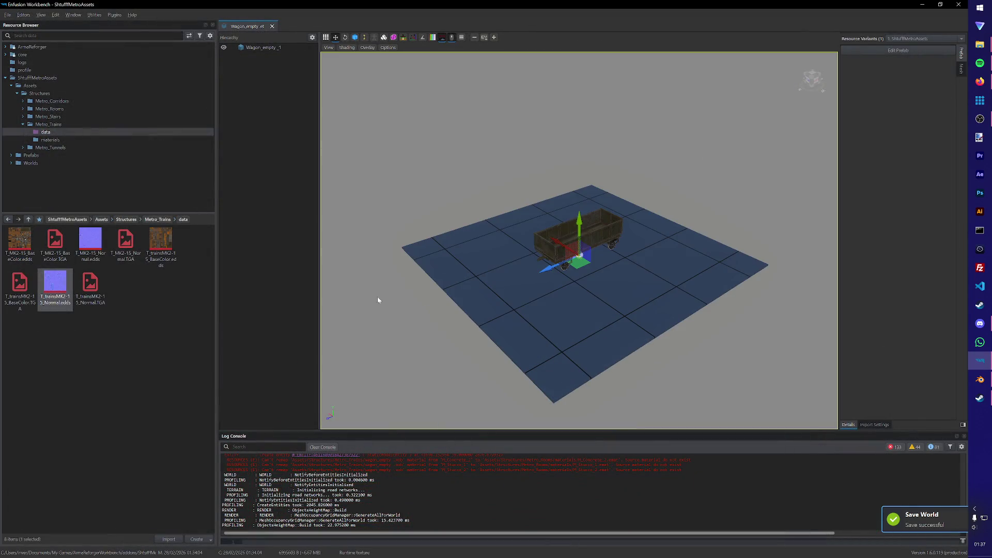
click(377, 300)
click(49, 141)
click(44, 140)
click(44, 133)
key(Up)
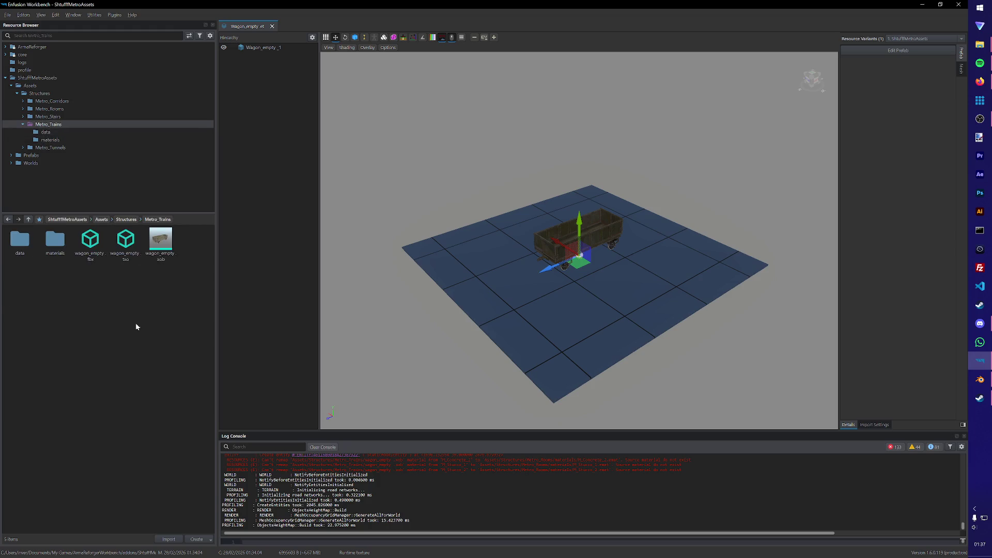
Step: Browse Prefabs > Structures into Metro_Trains and Metro_Tunnels, then switch to Blender
click(43, 154)
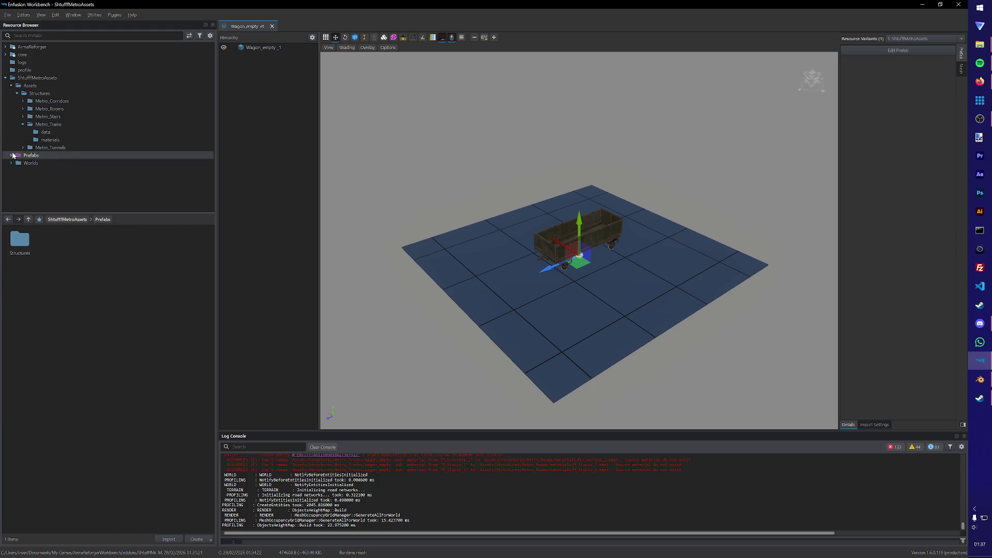
key(Up)
click(17, 164)
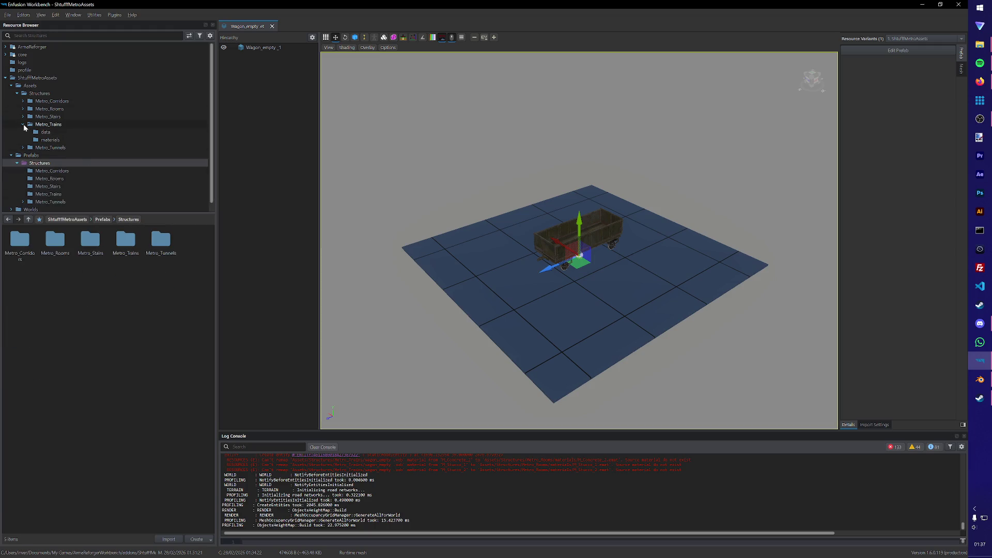
click(56, 196)
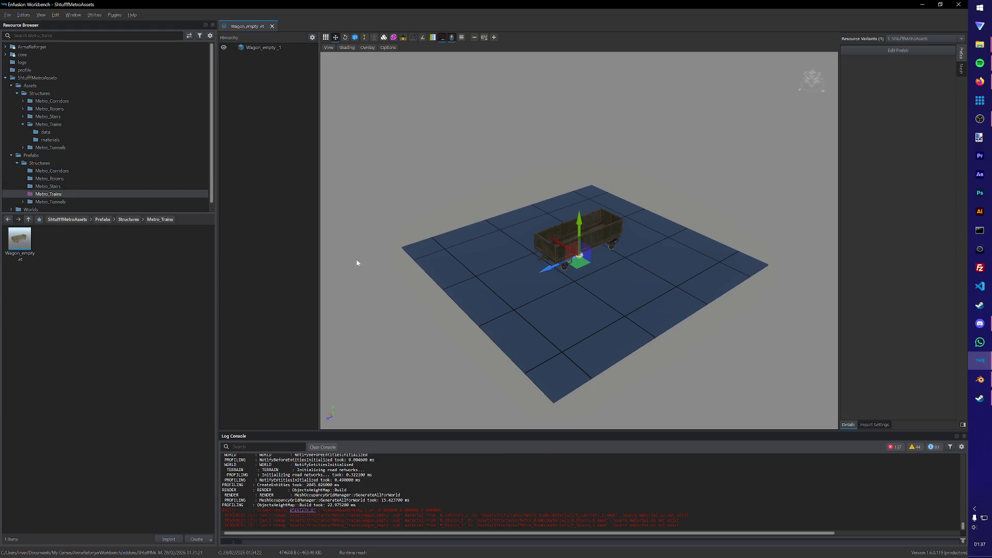
click(43, 202)
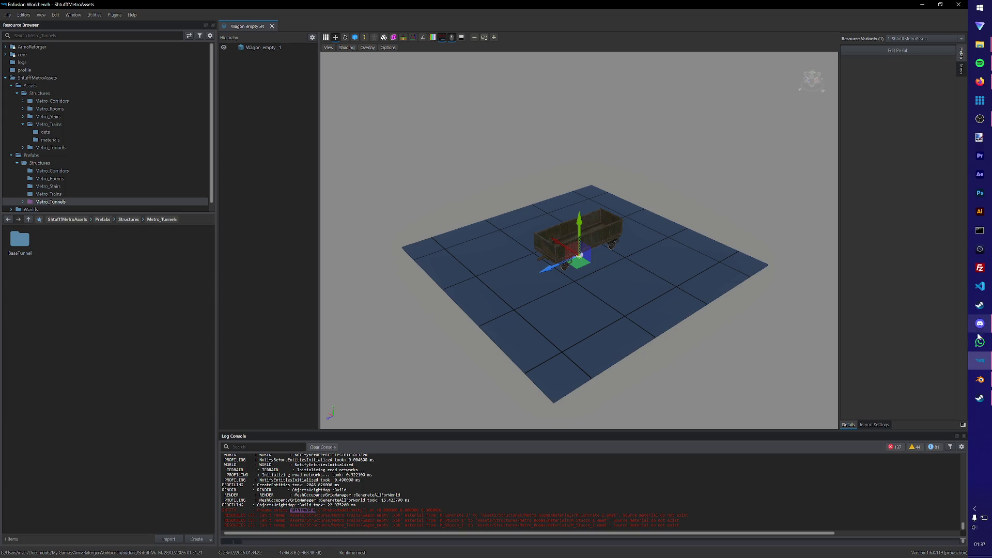
click(980, 379)
Step: In Save As, create a Base Trains folder under Base Assets and a Wagon_empty folder inside it
click(17, 15)
click(16, 14)
click(40, 72)
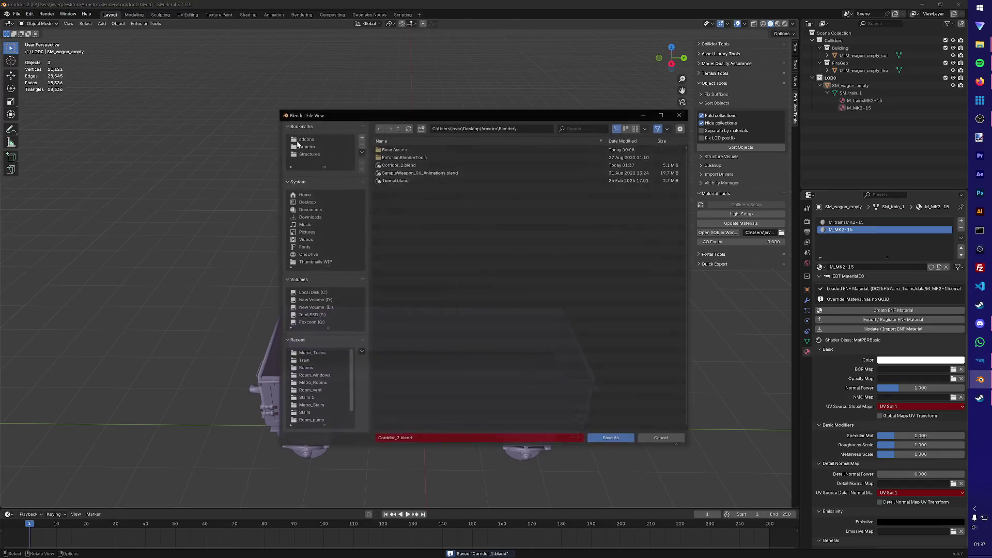
double_click(386, 150)
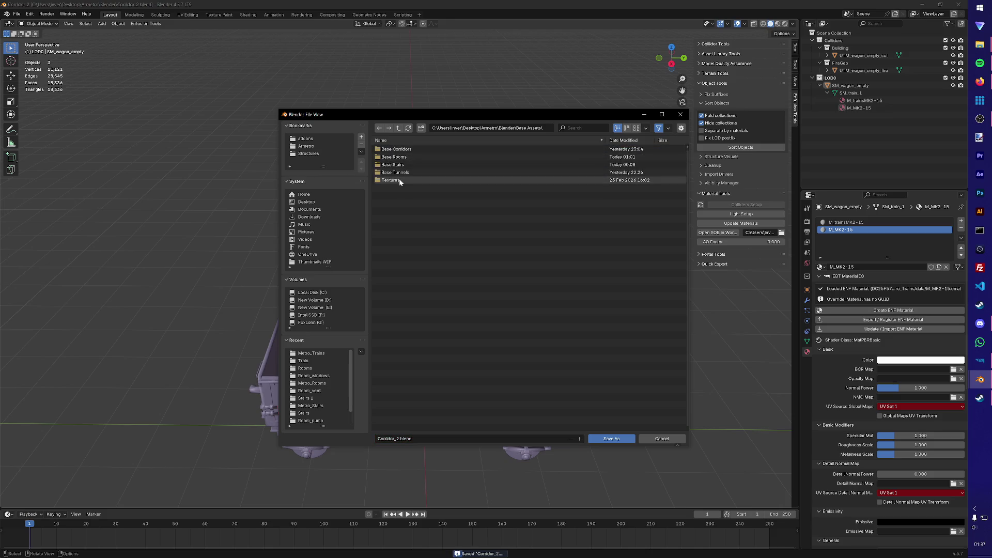
right_click(423, 298)
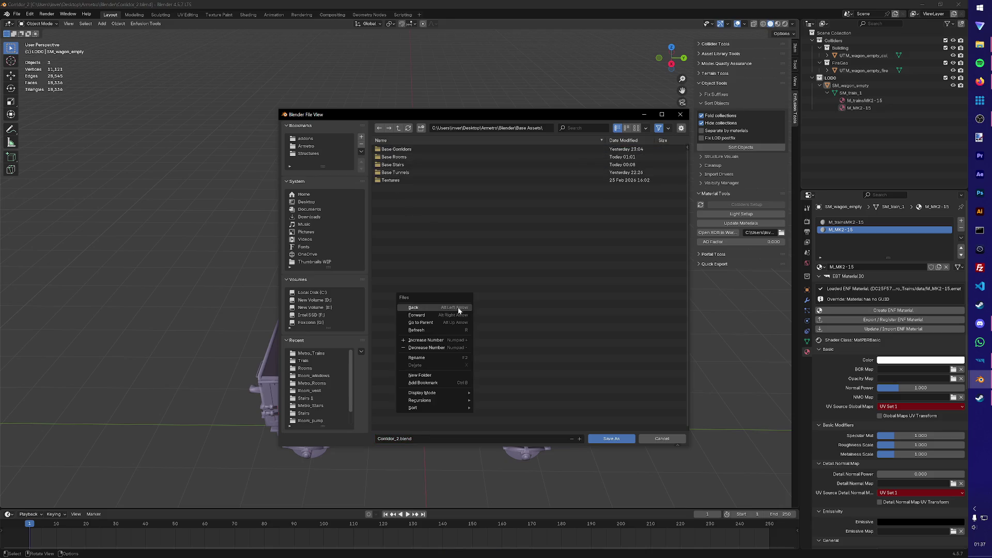
click(426, 318)
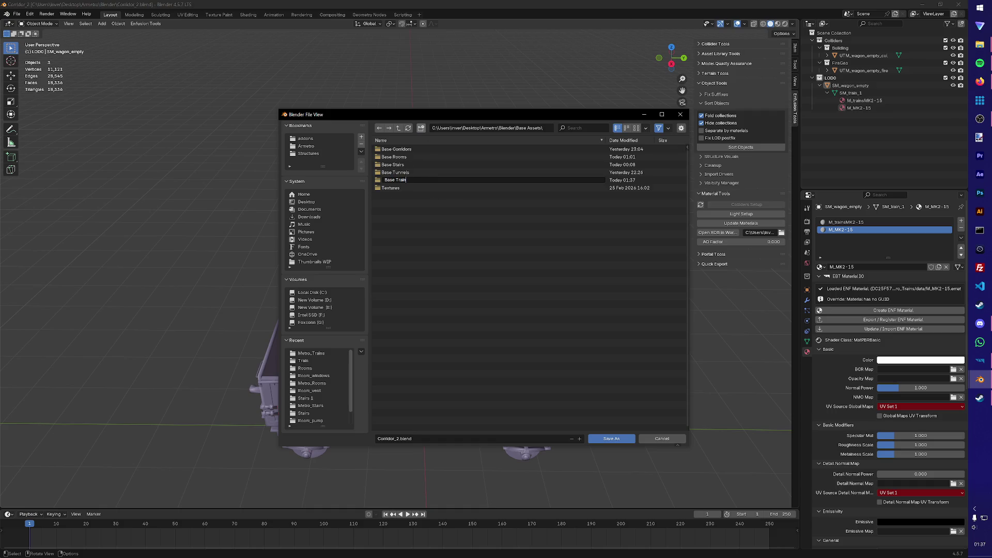
text(s)
key(Return)
double_click(411, 183)
right_click(430, 303)
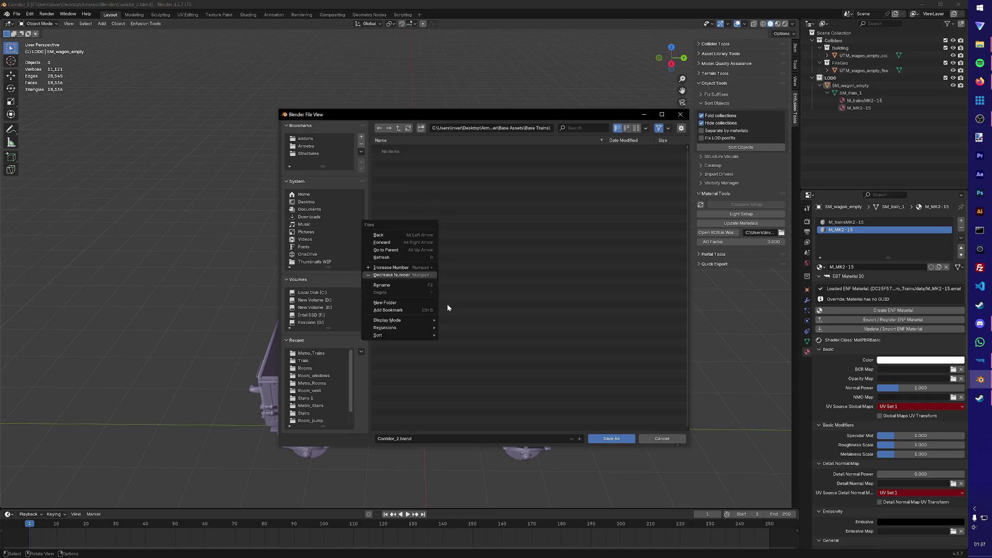
click(385, 302)
text(Wagon_empt)
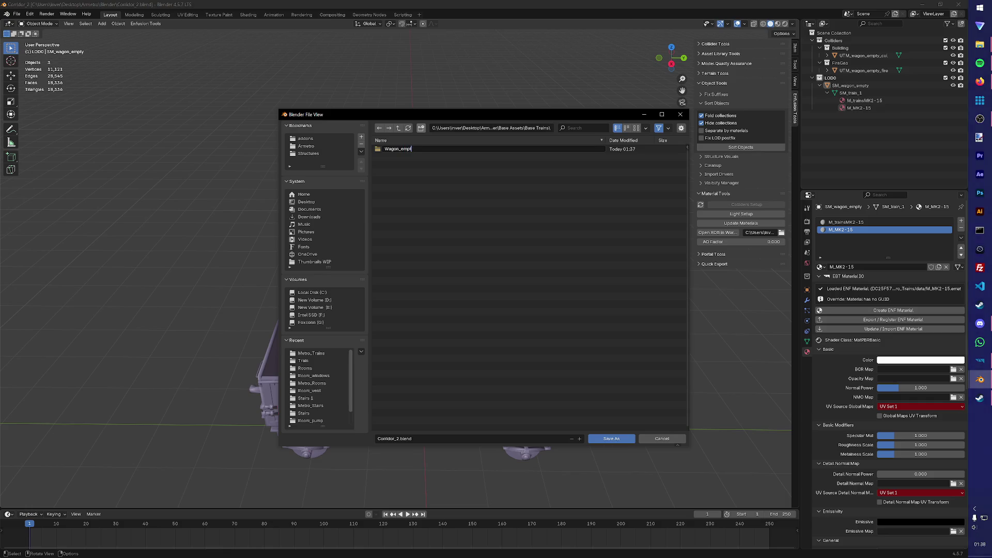
key(Return)
key(Return)
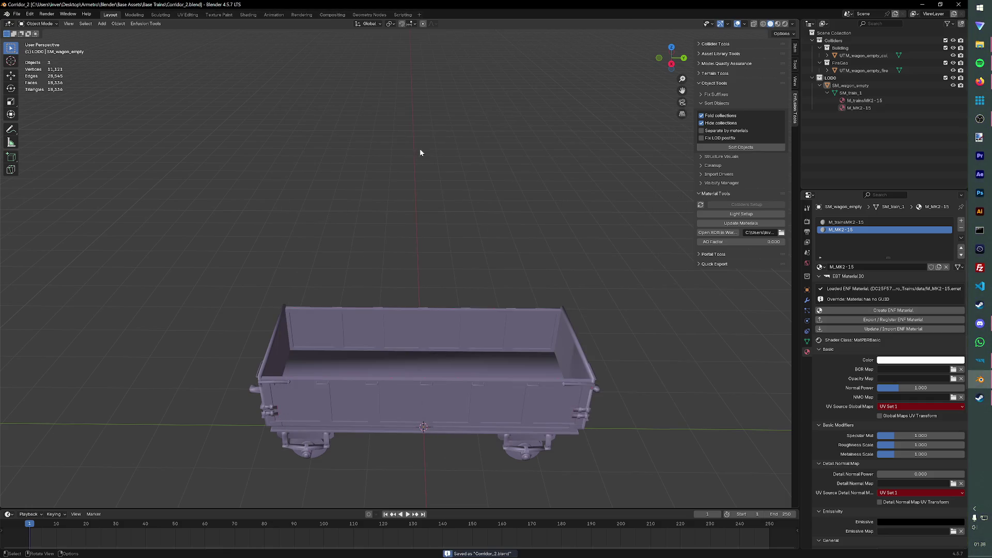
Step: Save the scene as wagon_empty.blend and close Blender
mouse_move(419, 153)
middle_down()
mouse_move(470, 190)
mouse_move(91, 4)
middle_up()
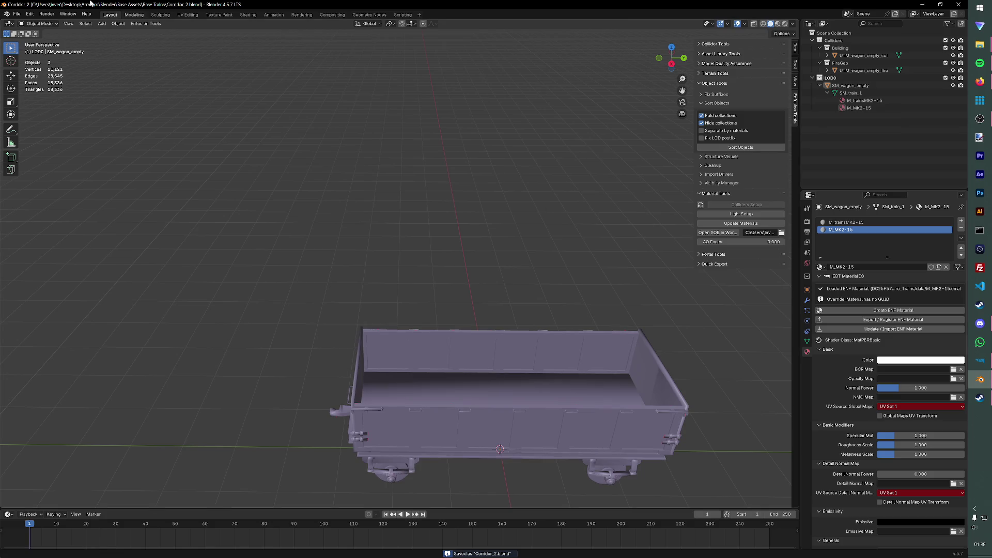
click(20, 12)
key(Escape)
click(17, 15)
click(29, 70)
text(wagon_empty.blend)
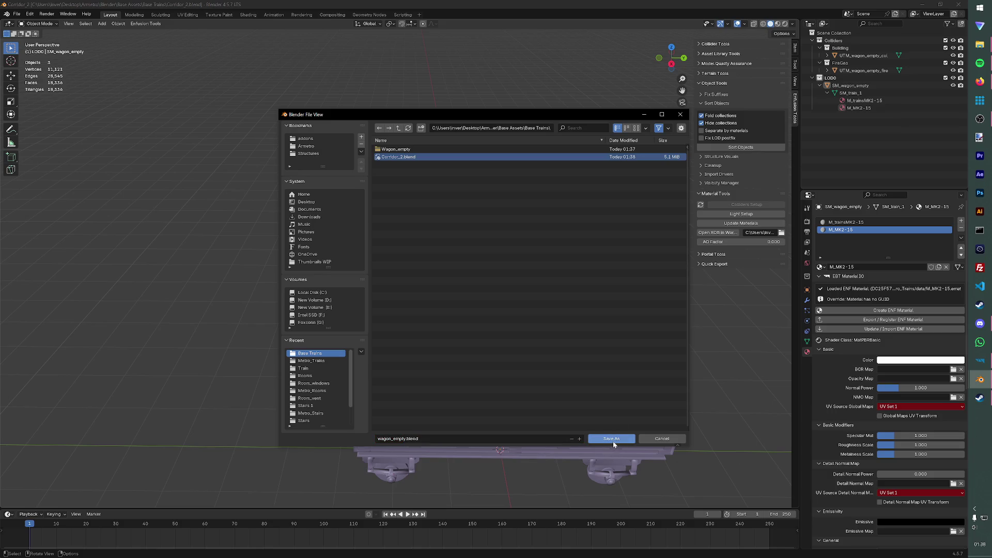
click(611, 439)
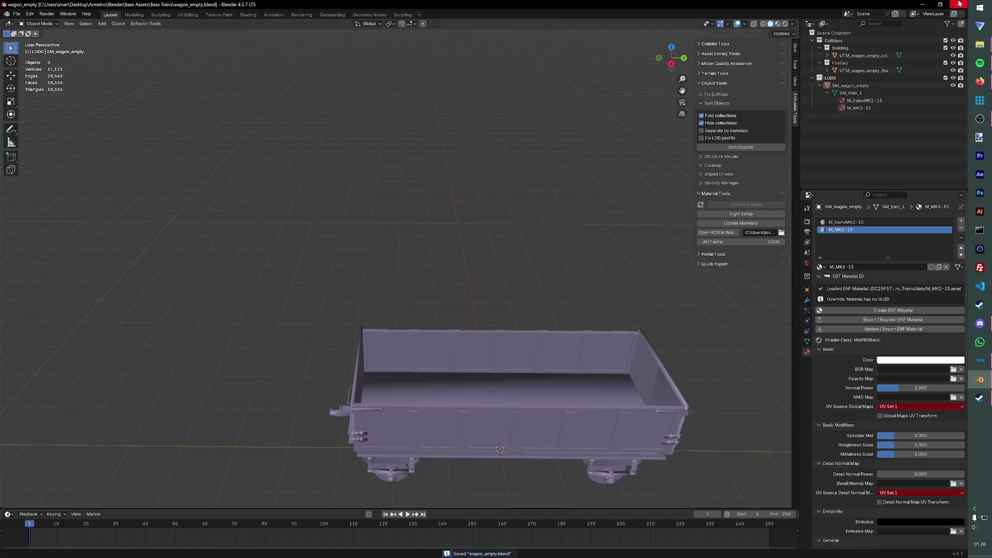
click(959, 3)
click(979, 81)
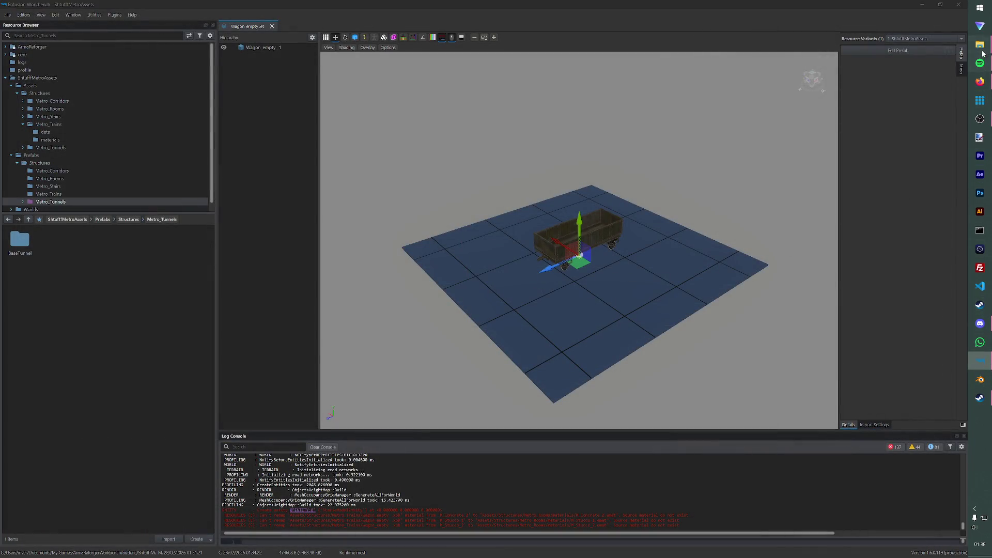
Step: Move wagon_empty.blend and .blend1 into the Wagon_empty folder and delete the stray Corridor_2.blend copy
click(918, 35)
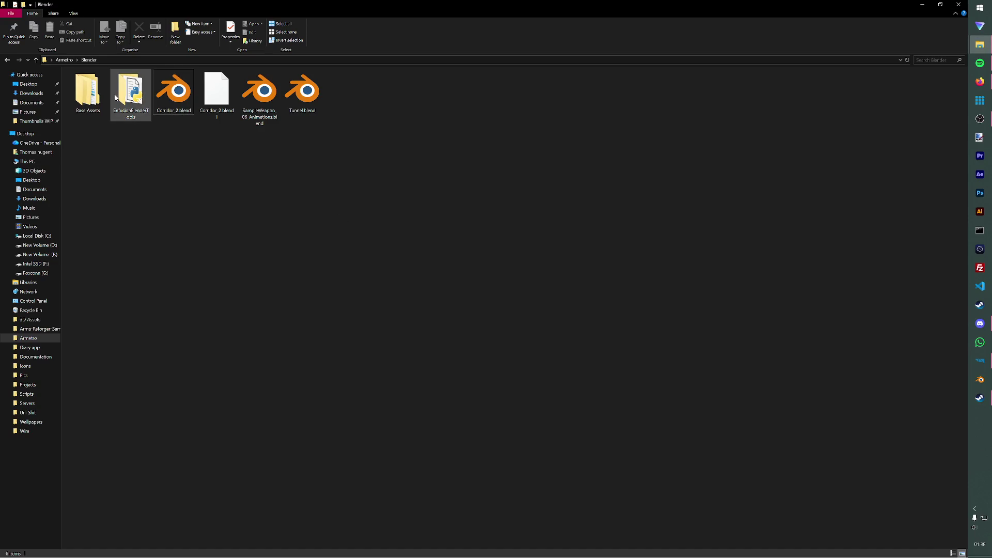
double_click(88, 88)
double_click(217, 92)
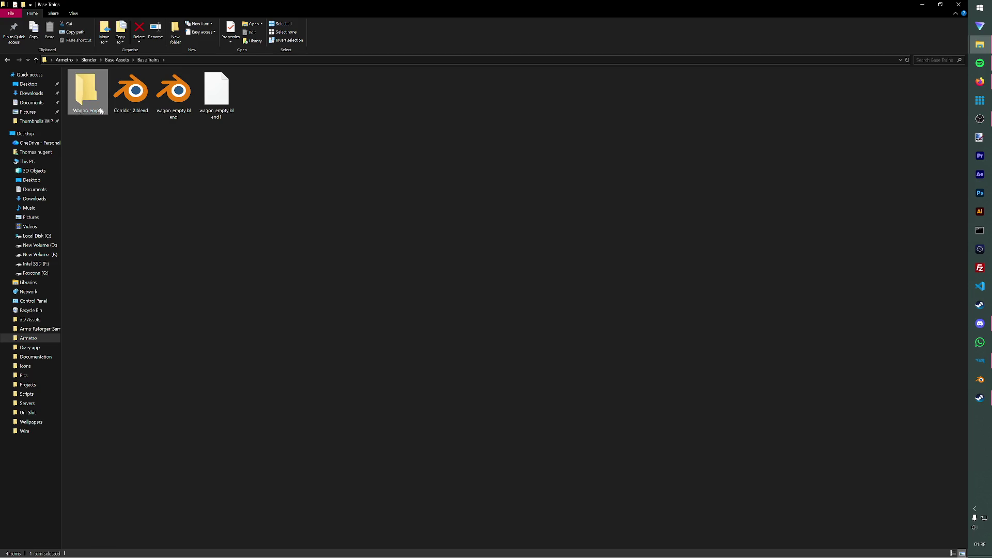
double_click(87, 95)
click(9, 60)
drag(176, 93, 73, 99)
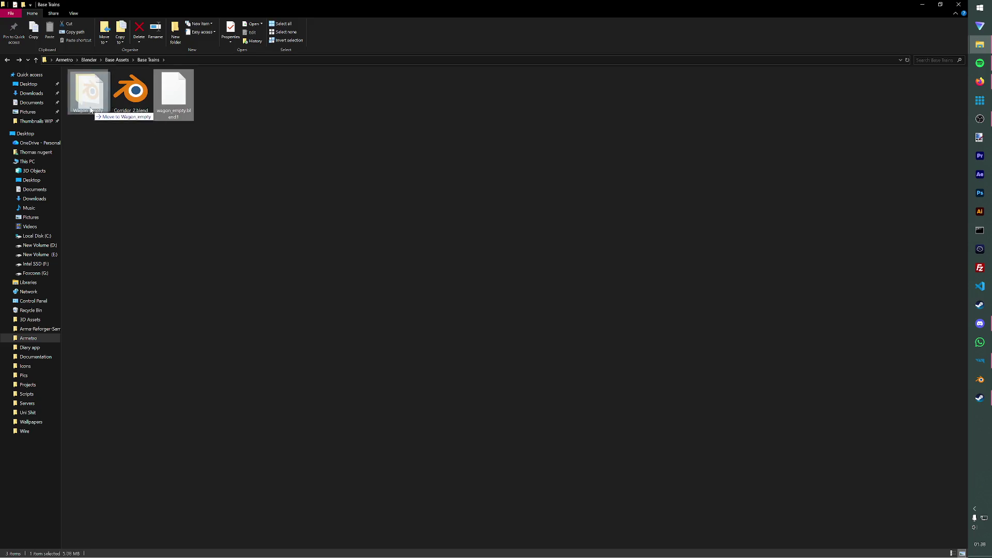
drag(173, 93, 88, 93)
key(Delete)
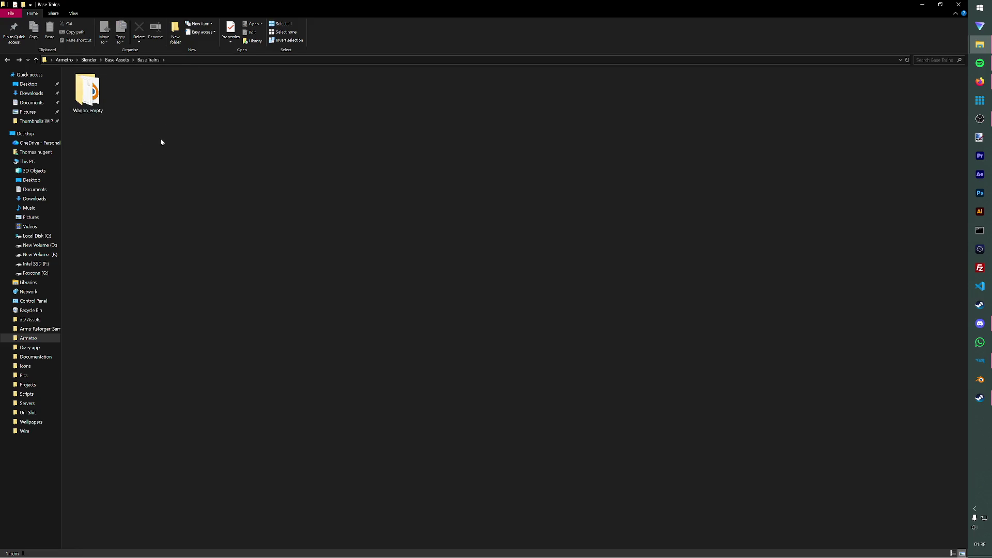
Step: Check wagon_empty.blend opens, then go back to the Blender folder and reopen Corridor_2.blend
double_click(88, 92)
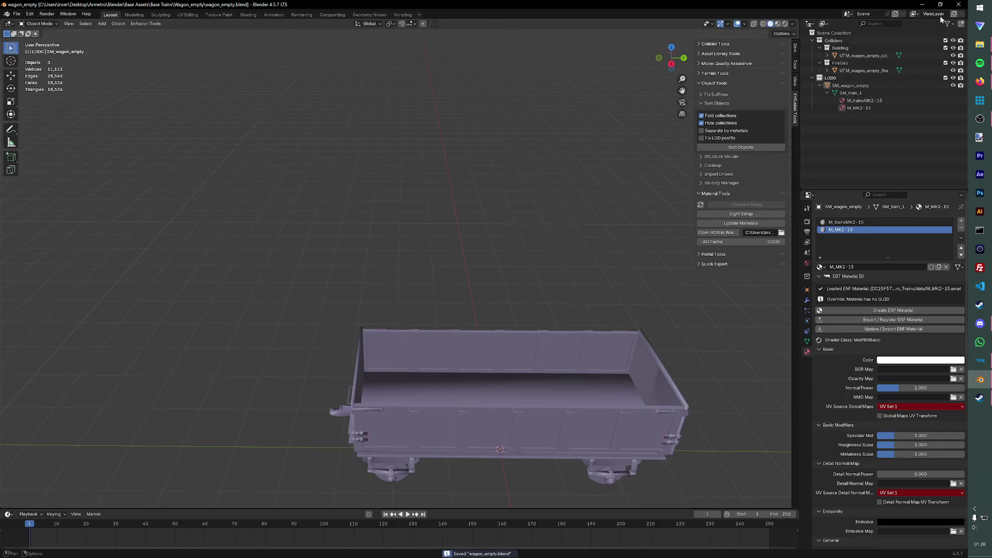
click(958, 3)
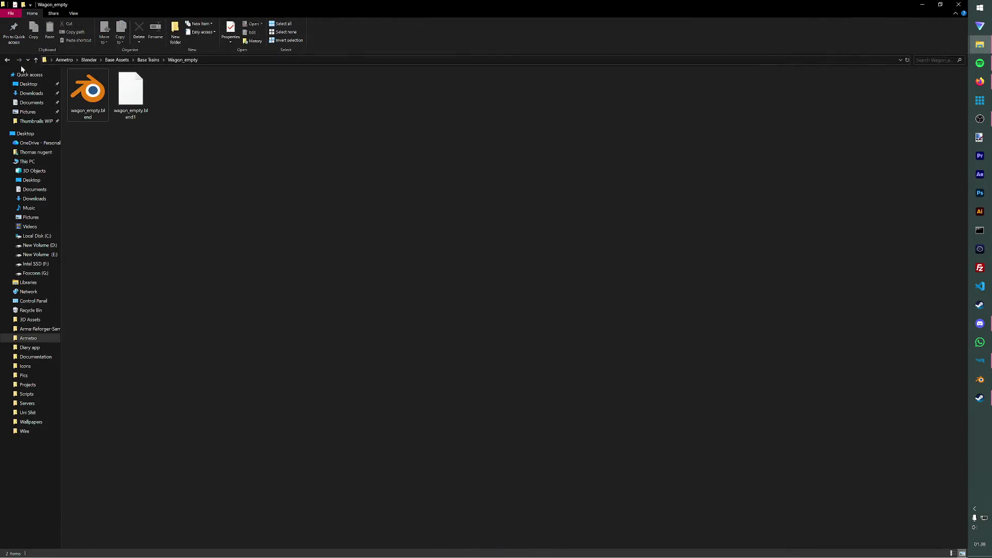
click(7, 60)
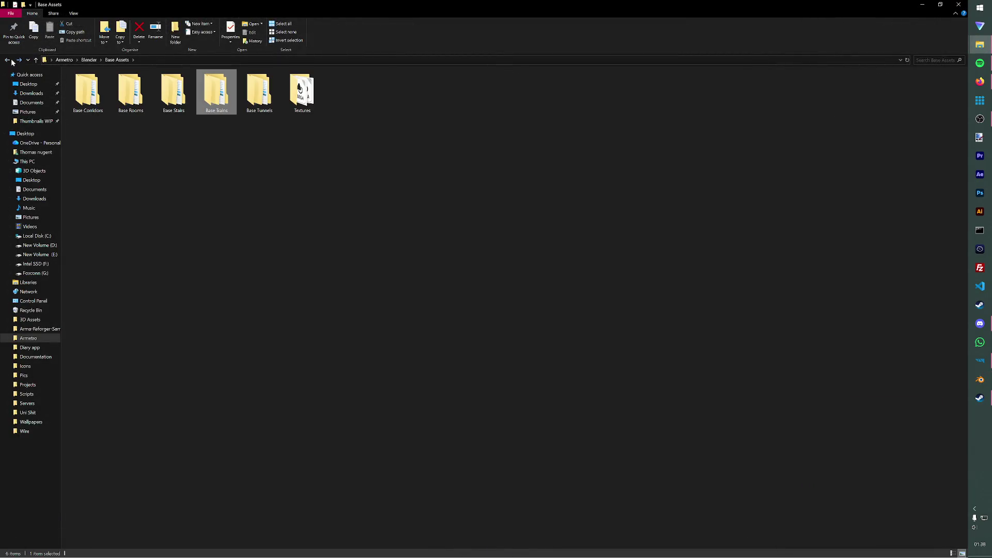
click(7, 60)
double_click(174, 94)
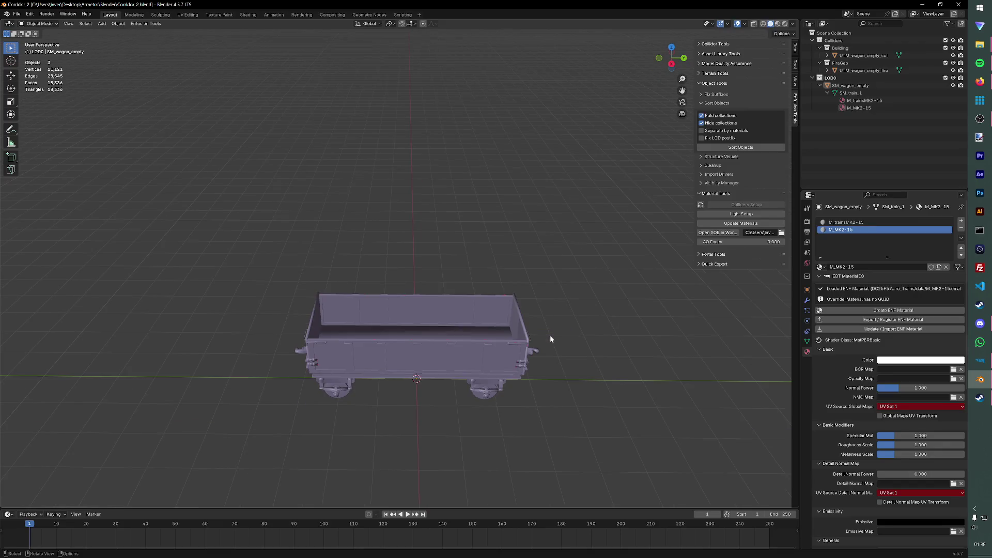
middle_drag(550, 335, 550, 344)
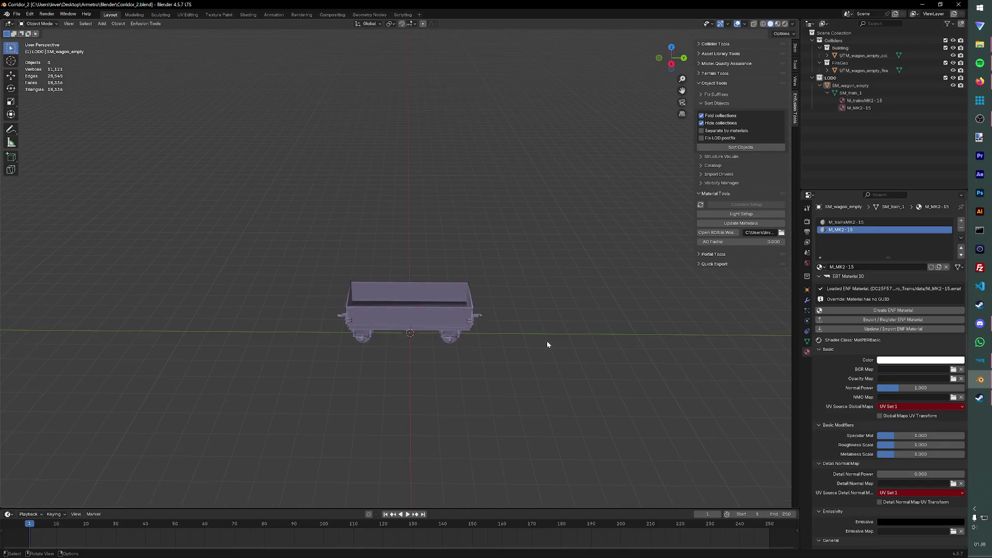
Step: Delete the wagon objects and import SM_train_2.FBX from Armetro's Modular Subway Tunnels Meshes/Train folder
key(Delete)
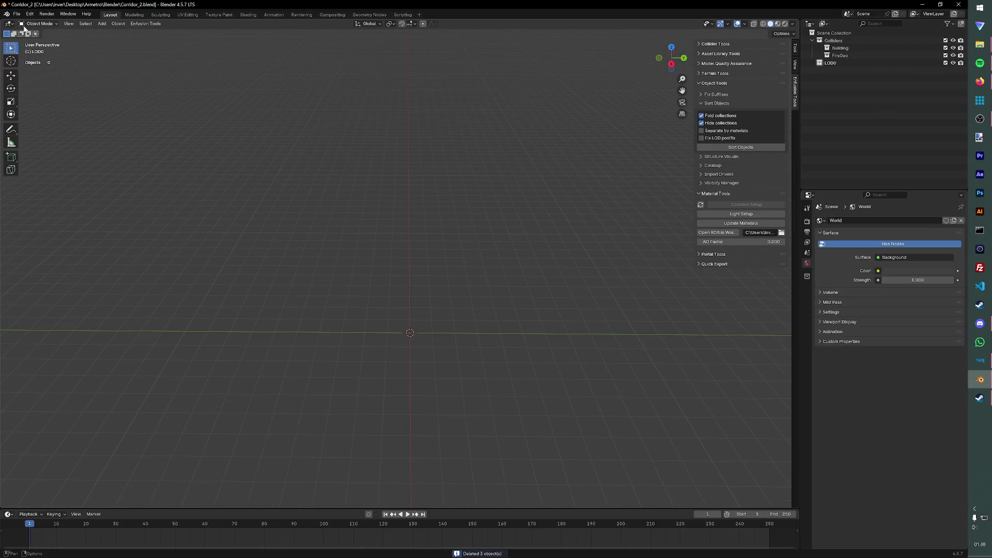
click(16, 15)
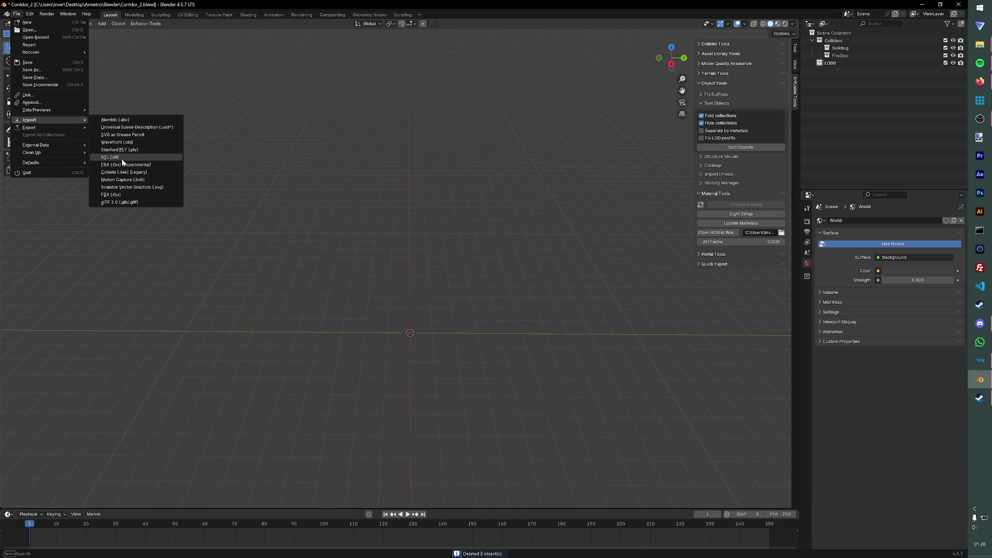
click(124, 164)
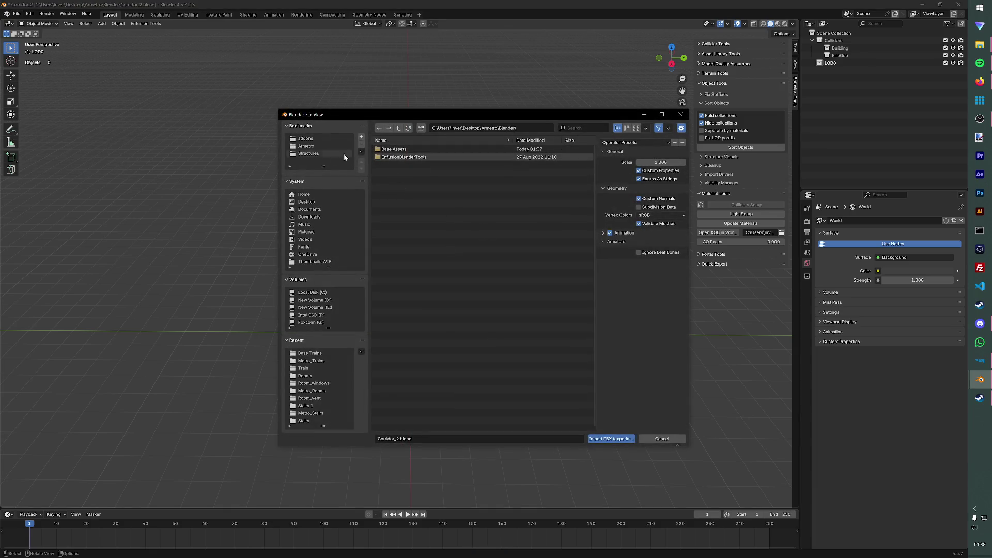
click(345, 153)
click(334, 146)
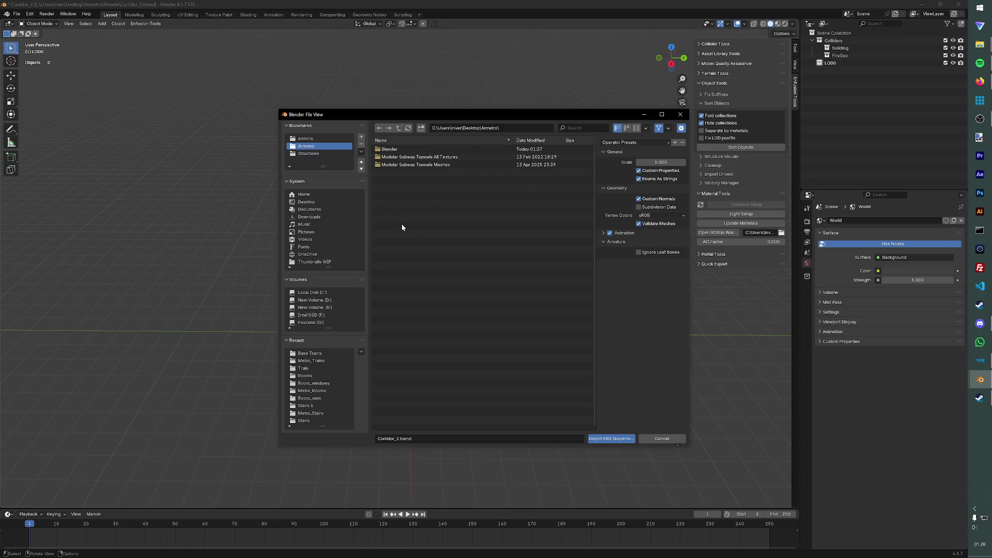
click(419, 165)
click(419, 203)
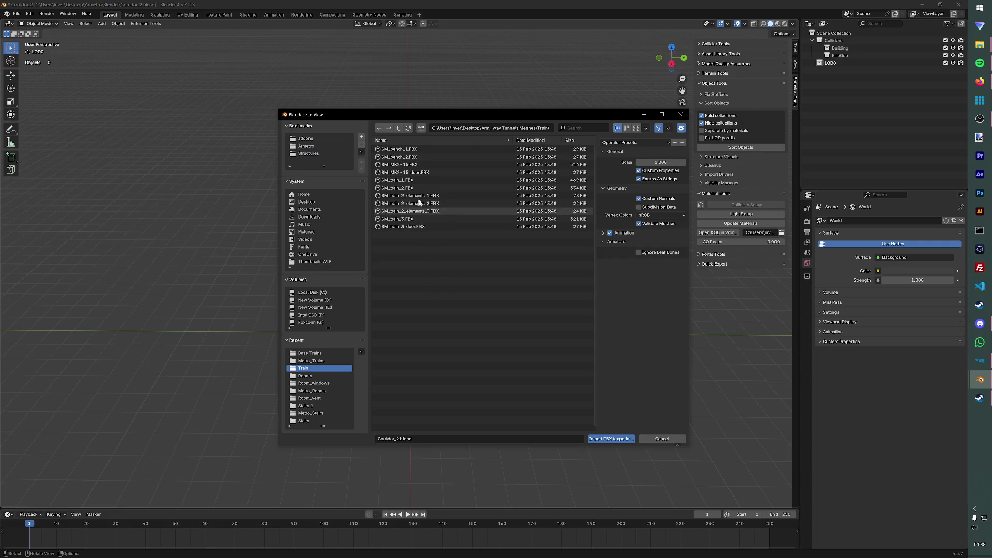
double_click(419, 188)
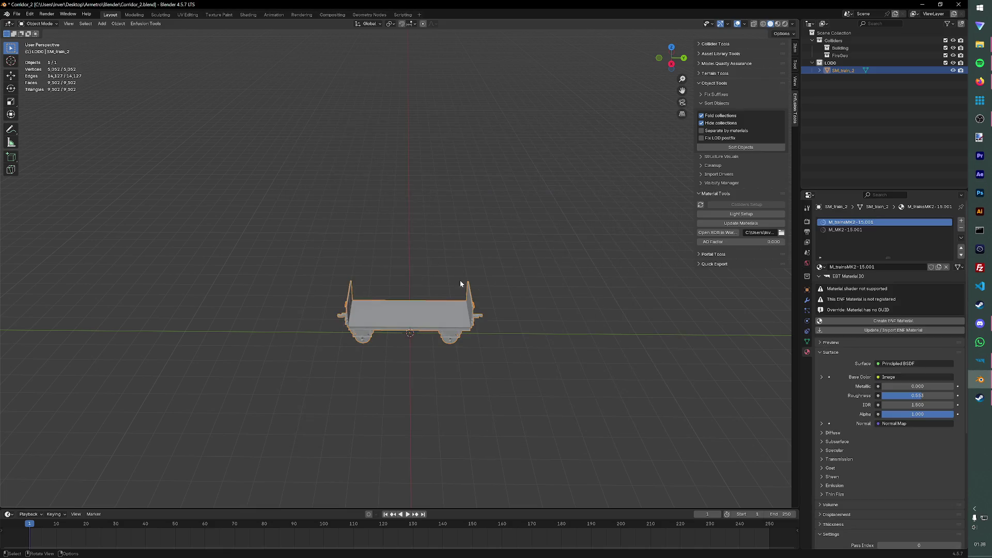
scroll(460, 284, up, 3)
scroll(459, 284, up, 1)
click(466, 402)
click(472, 350)
Step: Decimate SM_train_2 at Ratio 0.3 and apply it, leaving about 2,790 faces
right_click(436, 309)
click(506, 317)
click(806, 299)
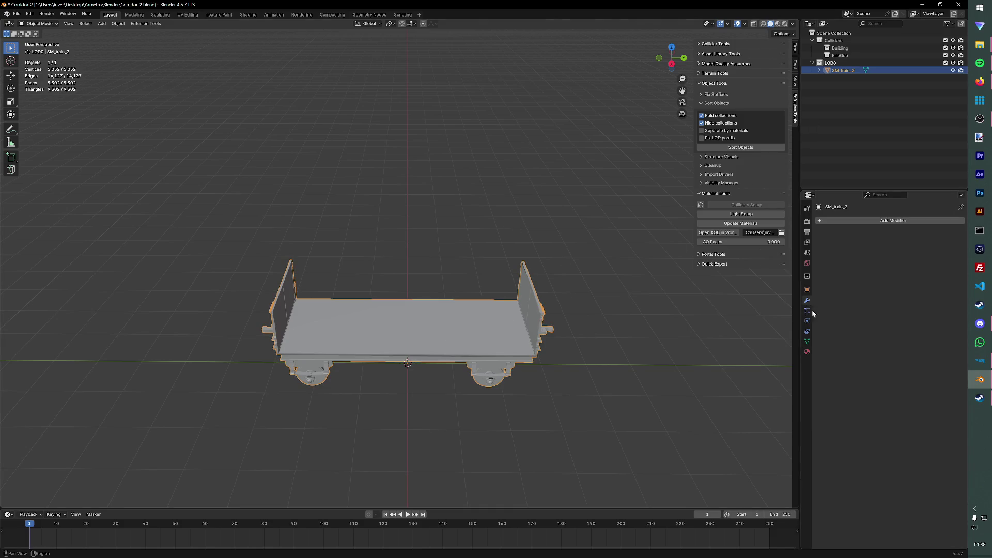
click(860, 220)
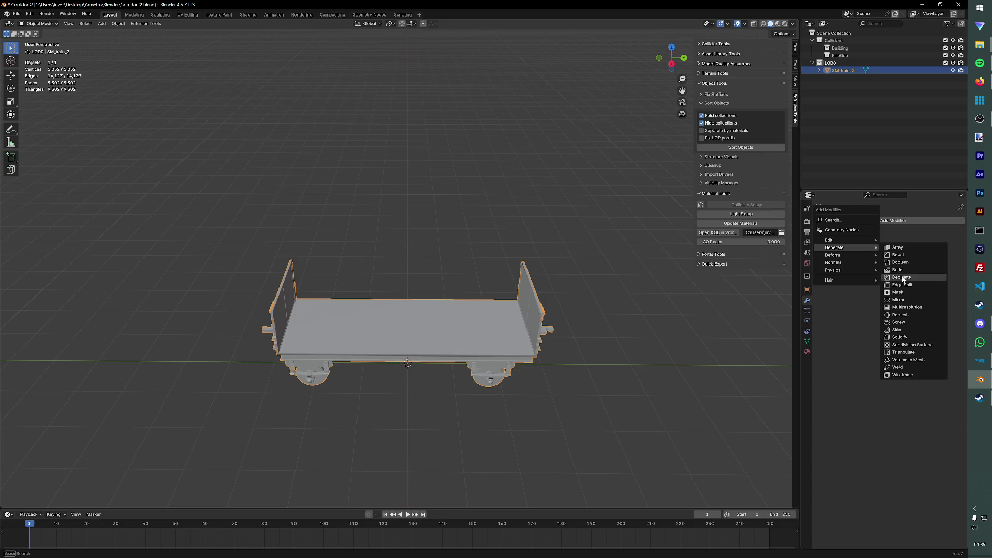
click(909, 276)
click(915, 254)
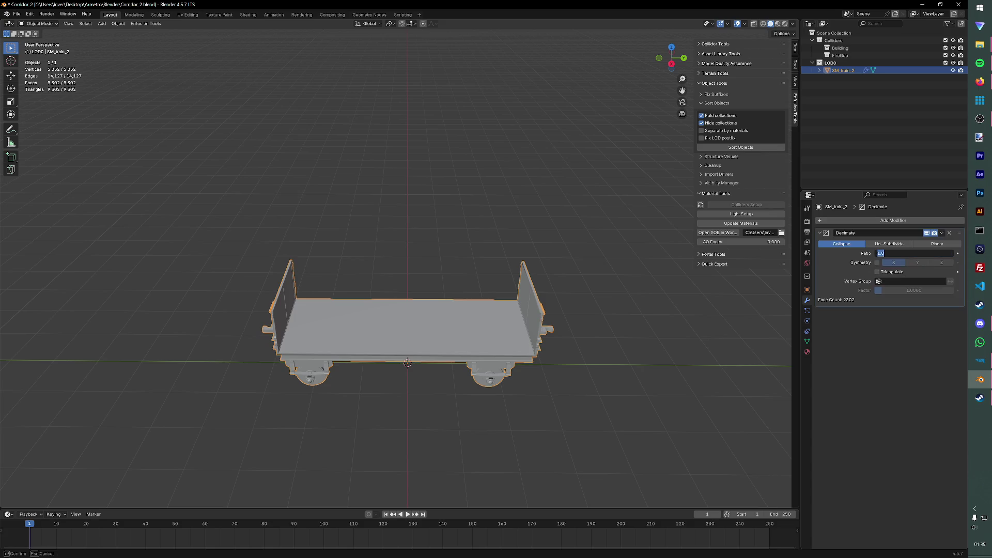
key(Return)
mouse_move(582, 321)
middle_down()
mouse_move(679, 290)
mouse_move(619, 316)
middle_up()
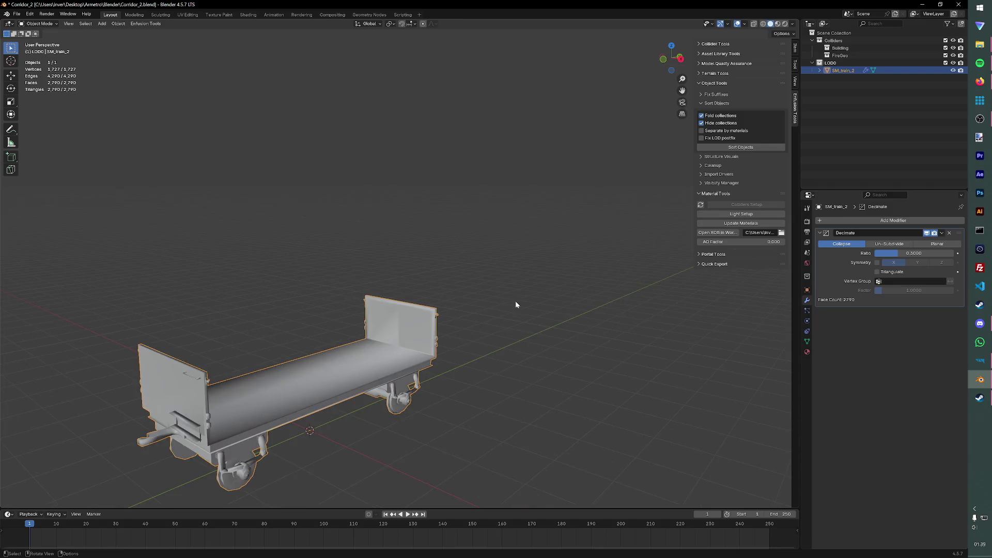
click(934, 234)
click(906, 244)
Step: Duplicate the decimated train in place as SM_train_2.001 and begin renaming it
mouse_move(481, 318)
middle_down()
mouse_move(541, 323)
mouse_move(400, 314)
middle_up()
shift+middle_drag(401, 377, 525, 284)
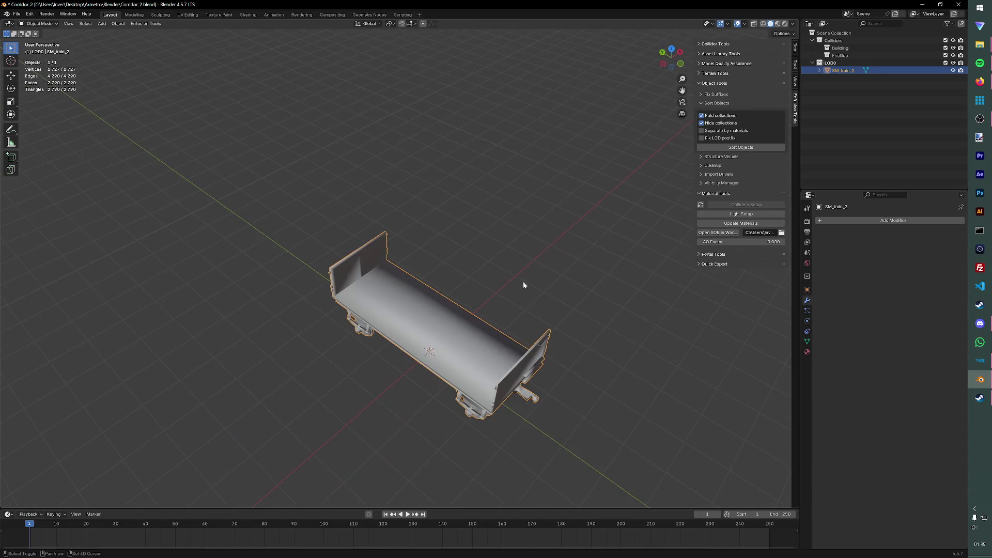
key(shift+d)
right_click(492, 330)
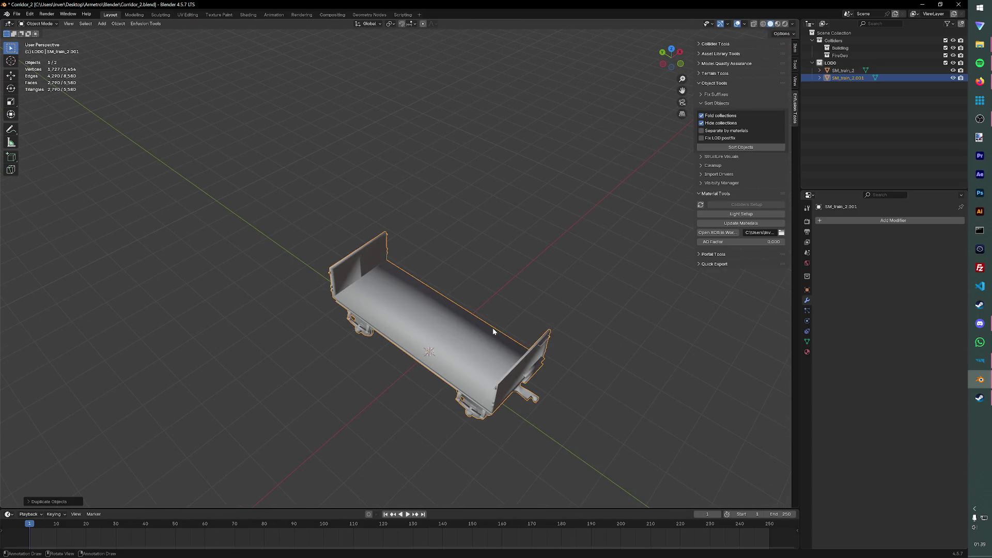
double_click(848, 78)
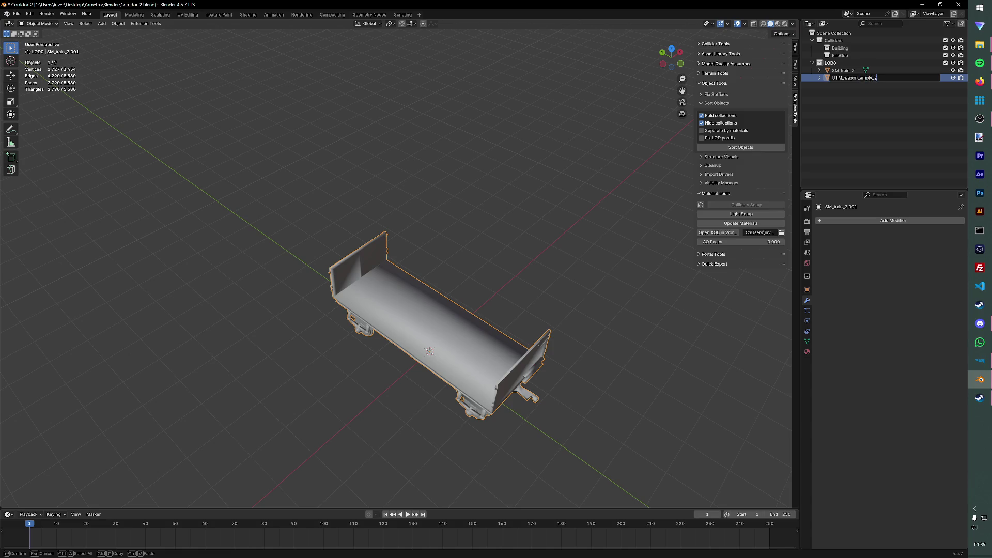
Step: Rename SM_train_2 to SM_wagon_empty_2 after confirming the UTM_wagon_empty_2 name
key(Return)
click(844, 70)
double_click(844, 70)
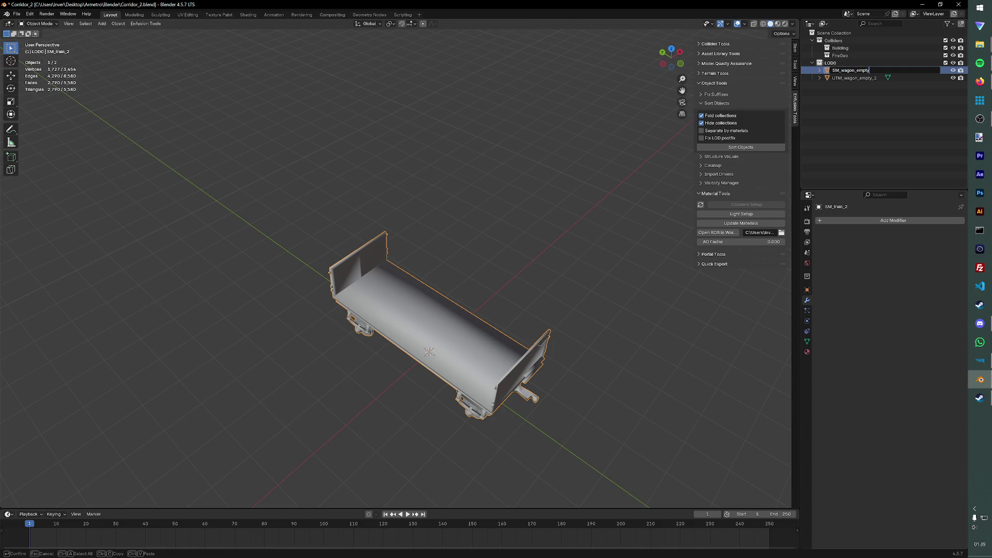
text(_2)
key(Return)
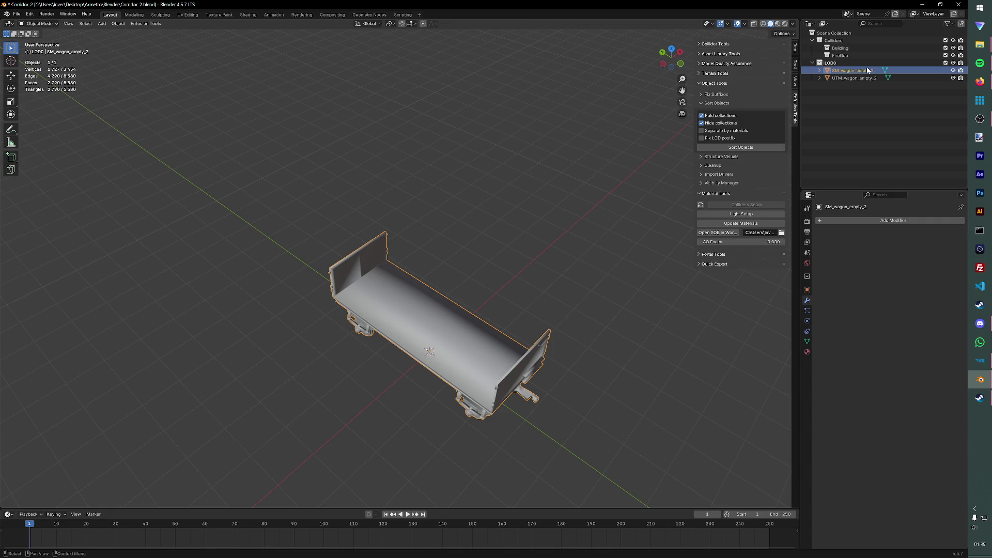
Step: Duplicate UTM_wagon_empty_2 and name the copy UTM_wagon_empty_2_fire
click(863, 78)
key(shift+d)
key(Escape)
double_click(855, 86)
key(BackSpace)
key(BackSpace)
key(BackSpace)
text(UTM_wagon_empty_2_f)
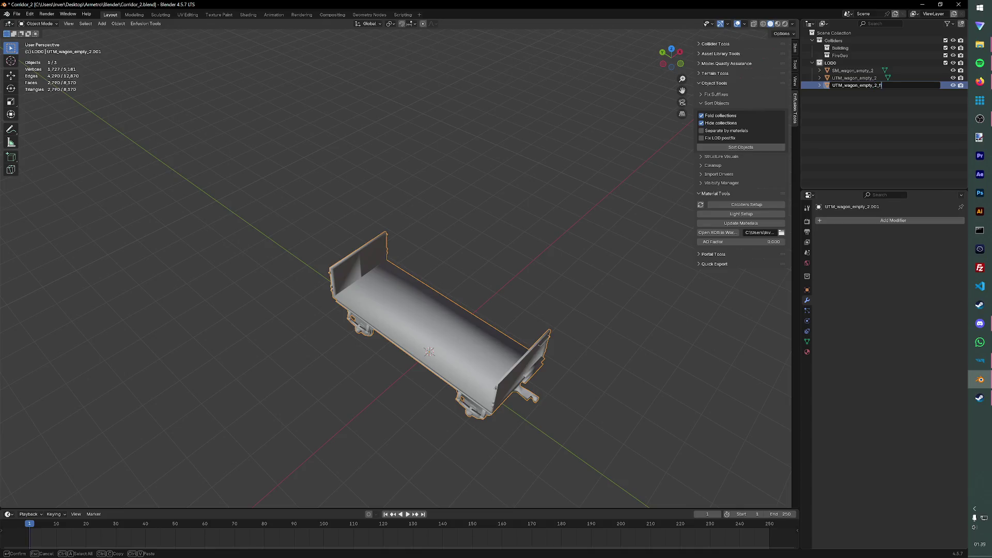
text(re)
key(Return)
Step: Rename the original UTM_wagon_empty_2 to UTM_wagon_empty_2_col
click(855, 79)
double_click(855, 78)
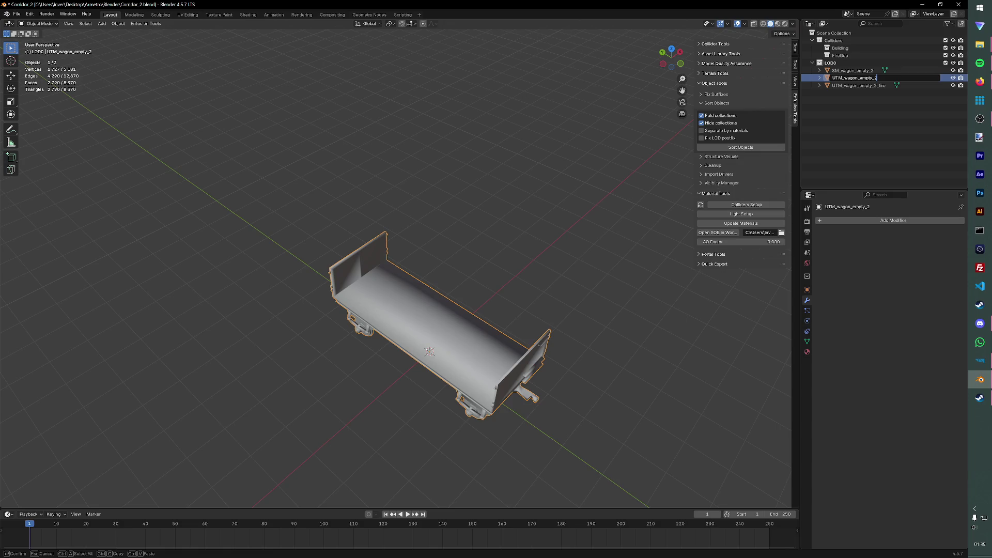
text(_col)
key(Return)
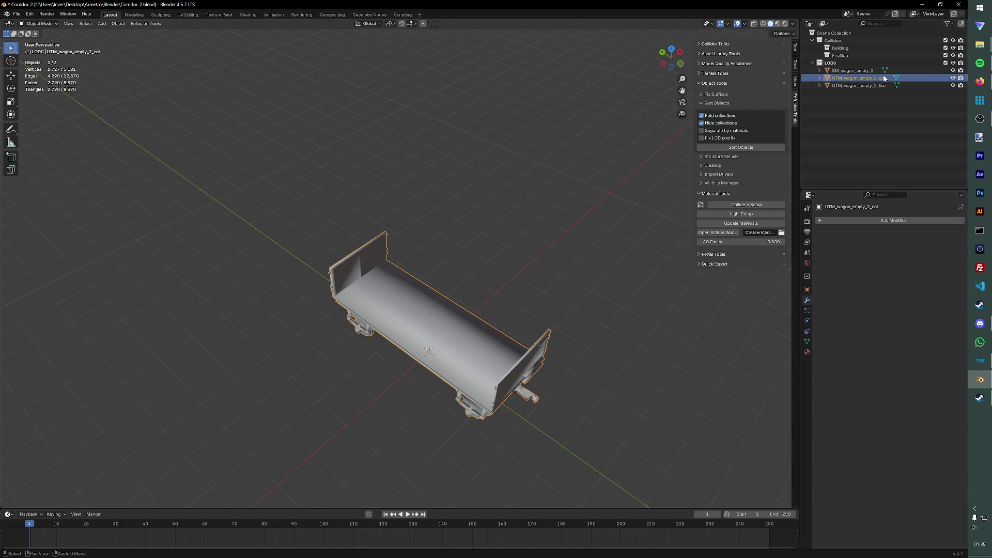
Step: Set up the col object as a Metal collider with the Building layer preset
click(746, 204)
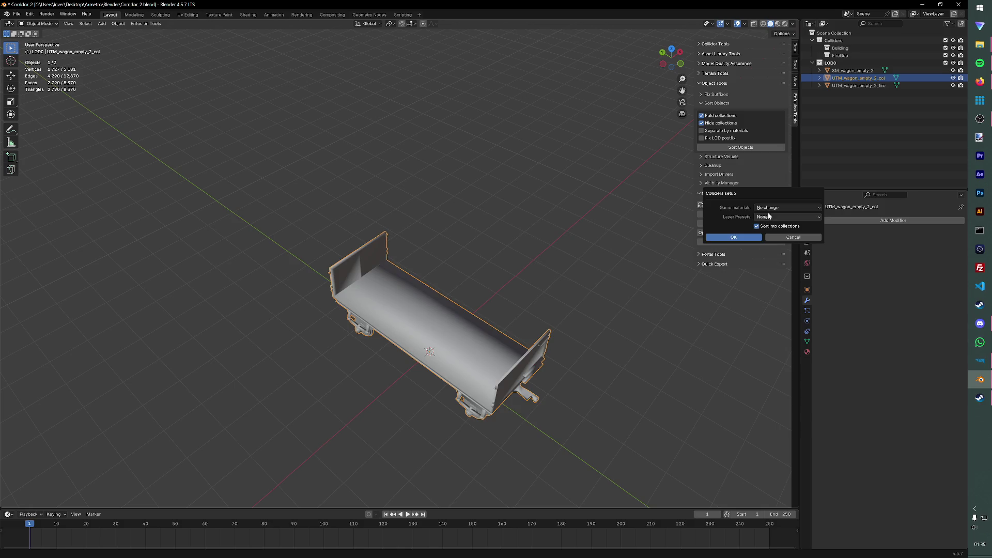
click(779, 208)
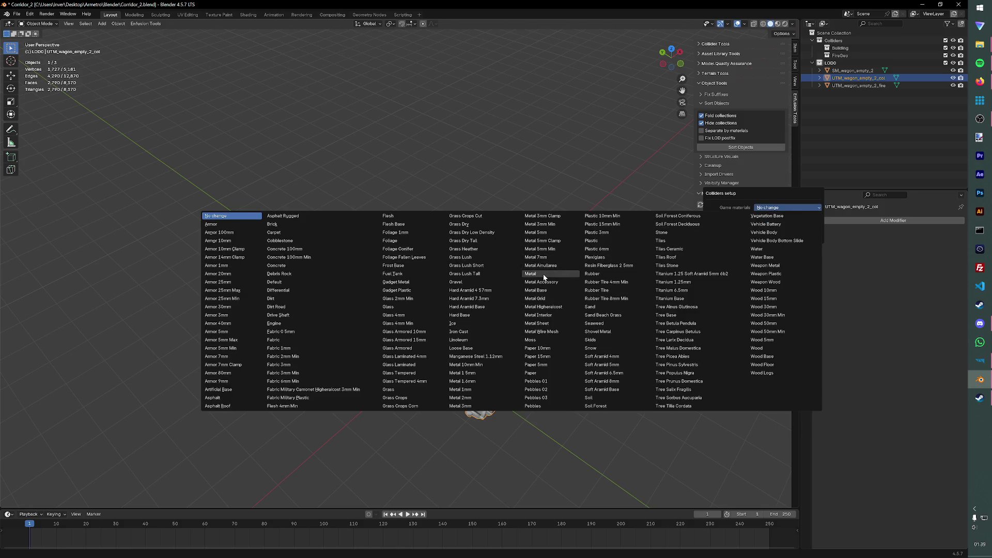
click(544, 275)
click(765, 221)
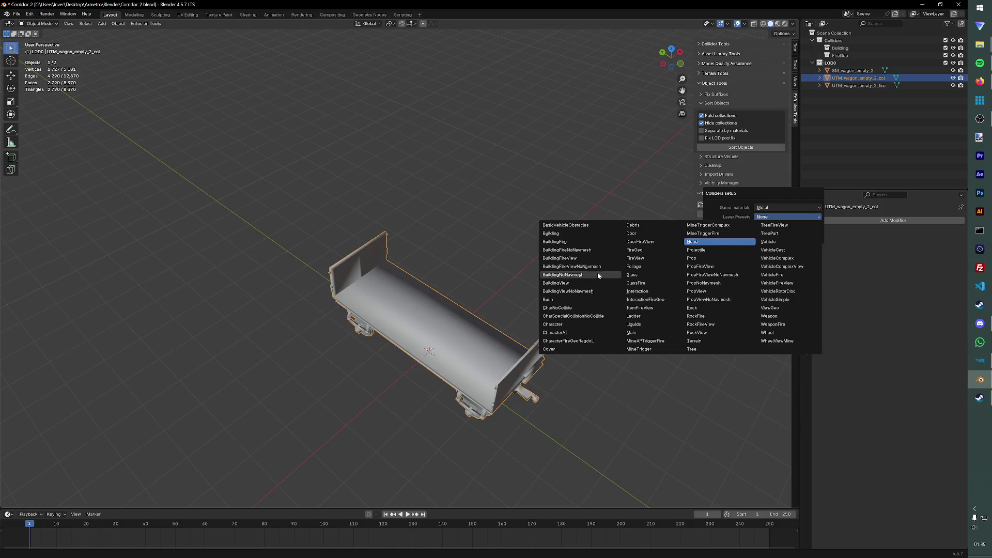
click(562, 242)
click(749, 240)
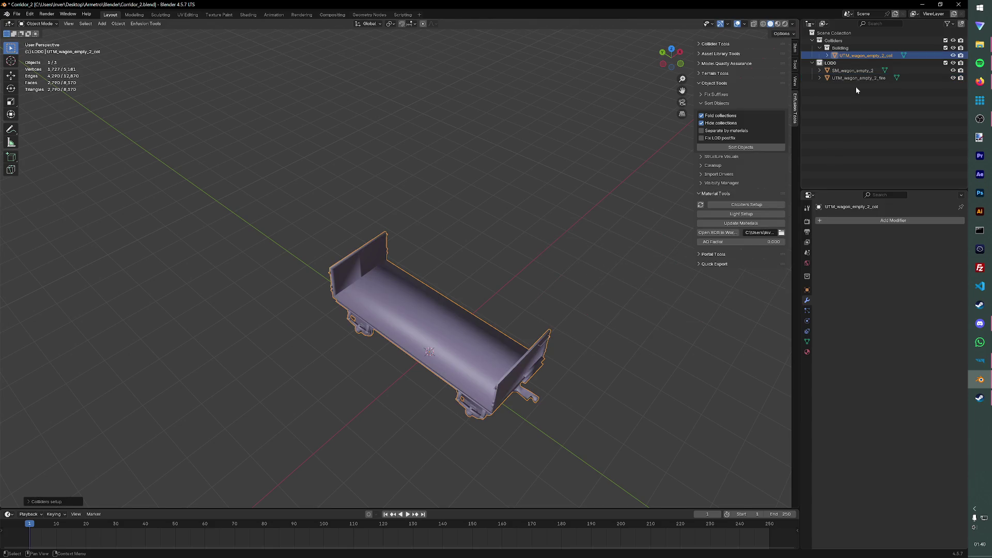
Step: Set up the fire object as a Metal collider with the FireGeo layer preset
click(725, 205)
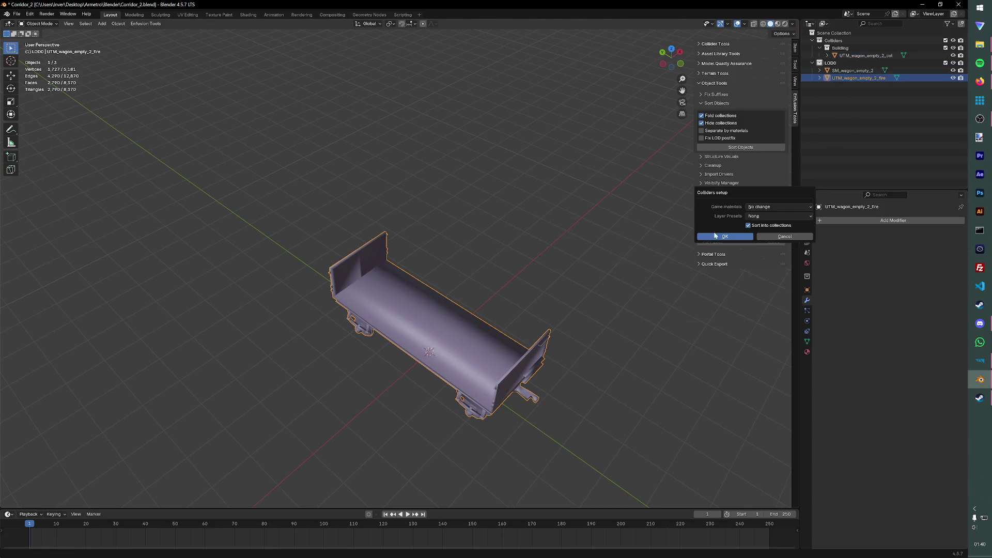
click(778, 206)
click(528, 281)
click(765, 209)
click(547, 282)
click(767, 217)
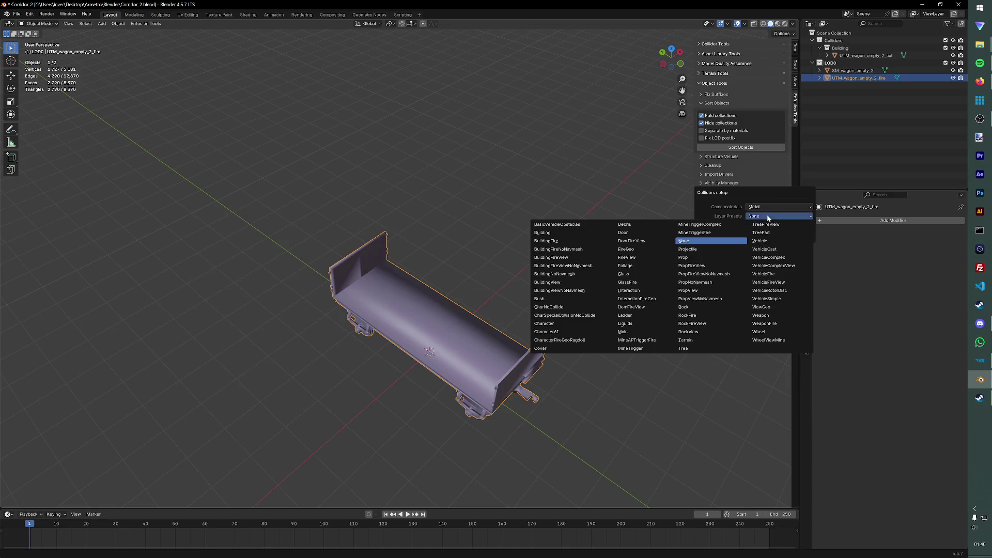
click(626, 249)
click(740, 237)
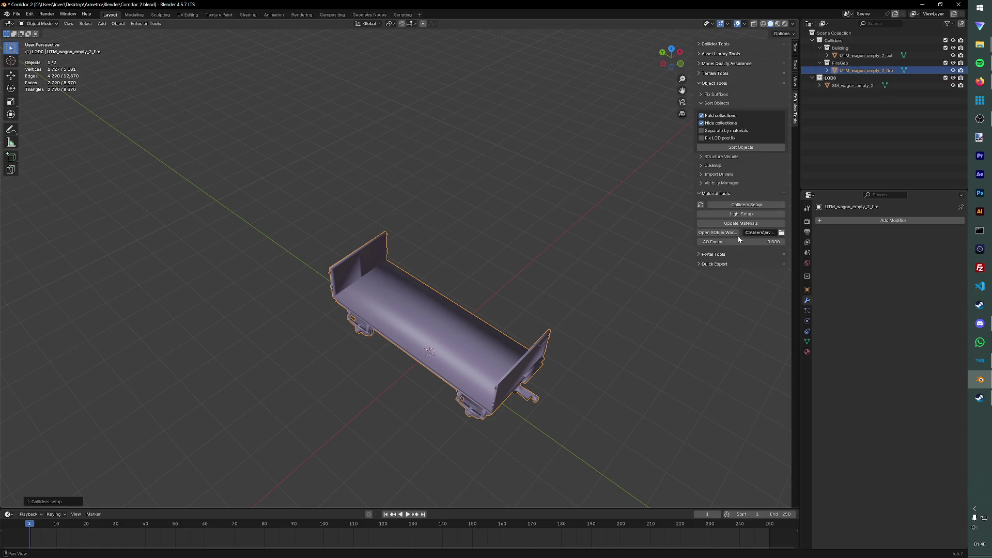
Step: Select SM_wagon_empty_2 and save the blend file
key(ctrl+s)
click(849, 85)
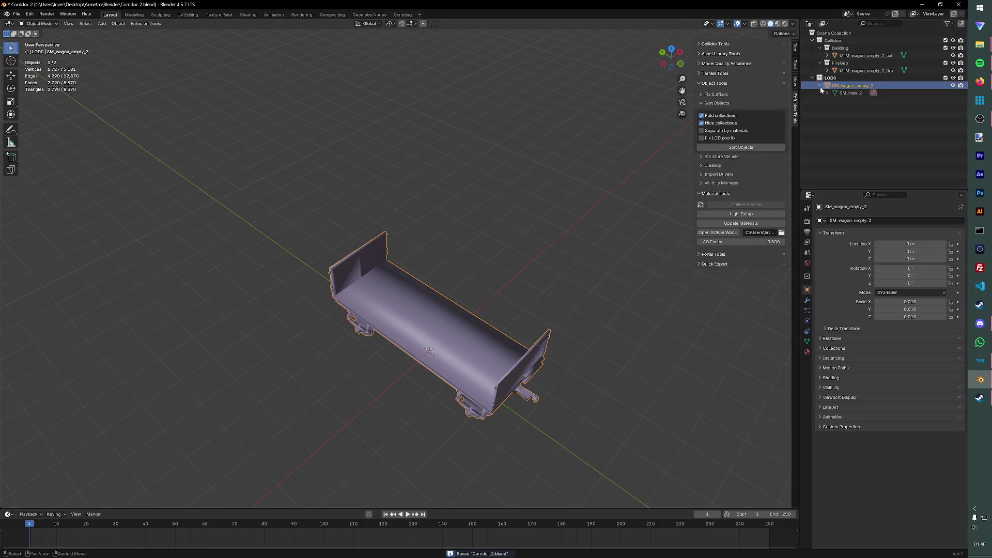
Step: Rename the wagon's materials to M_trainsMK2-15 and M_MK2-15 and save the file
click(827, 93)
double_click(862, 100)
key(End)
key(BackSpace)
key(BackSpace)
key(BackSpace)
key(Return)
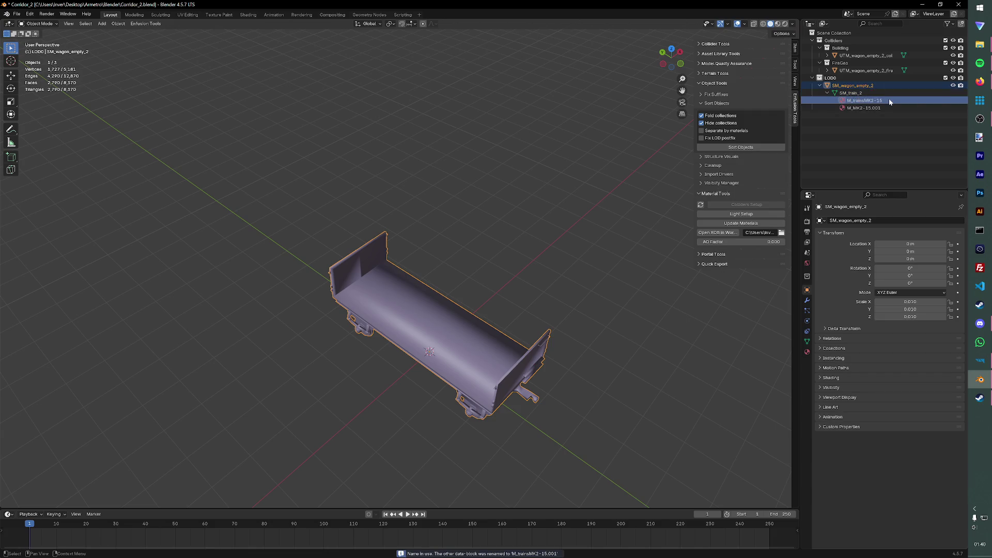
click(881, 107)
double_click(881, 107)
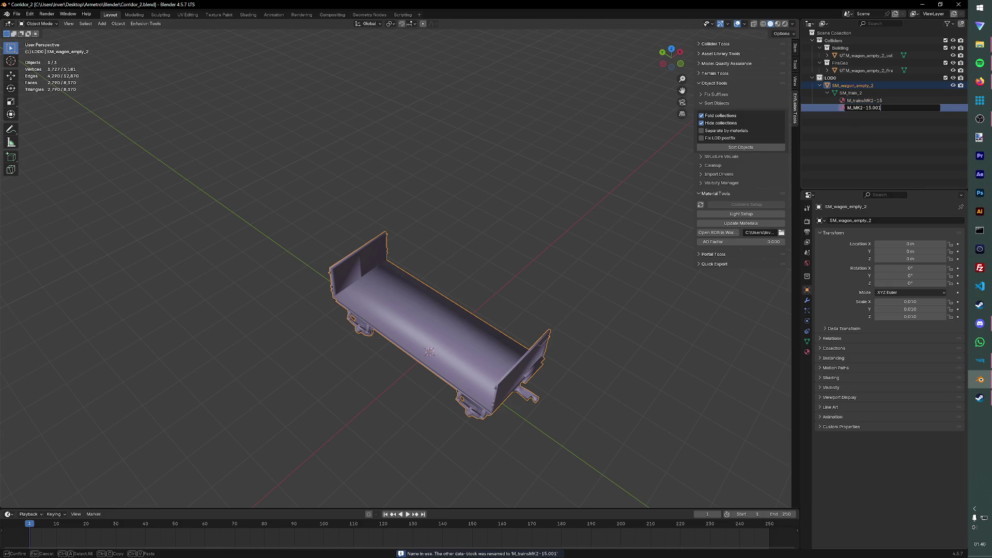
key(Return)
key(ctrl+s)
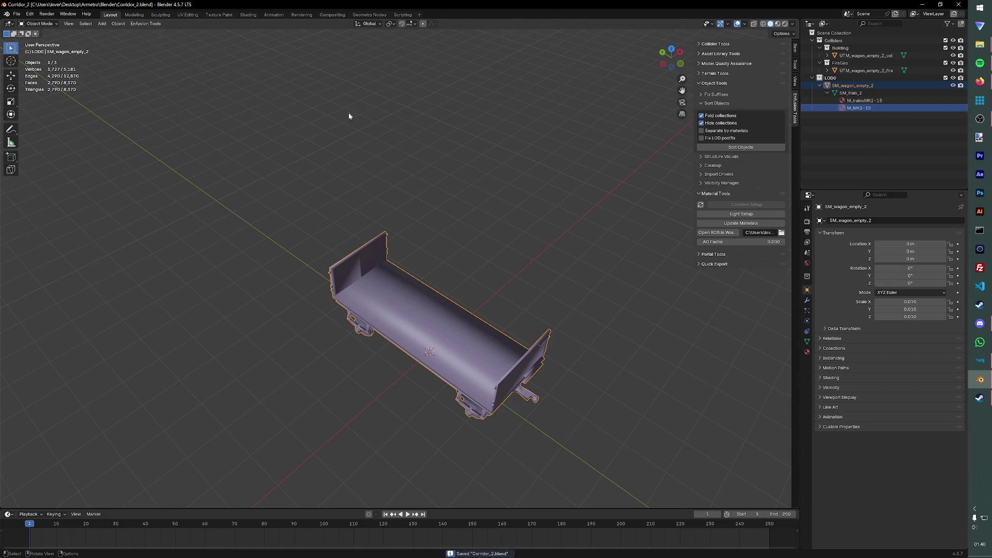
Step: Export the scene as wagon_empty_2.fbx into Structures/Metro_Trains
click(349, 116)
click(146, 23)
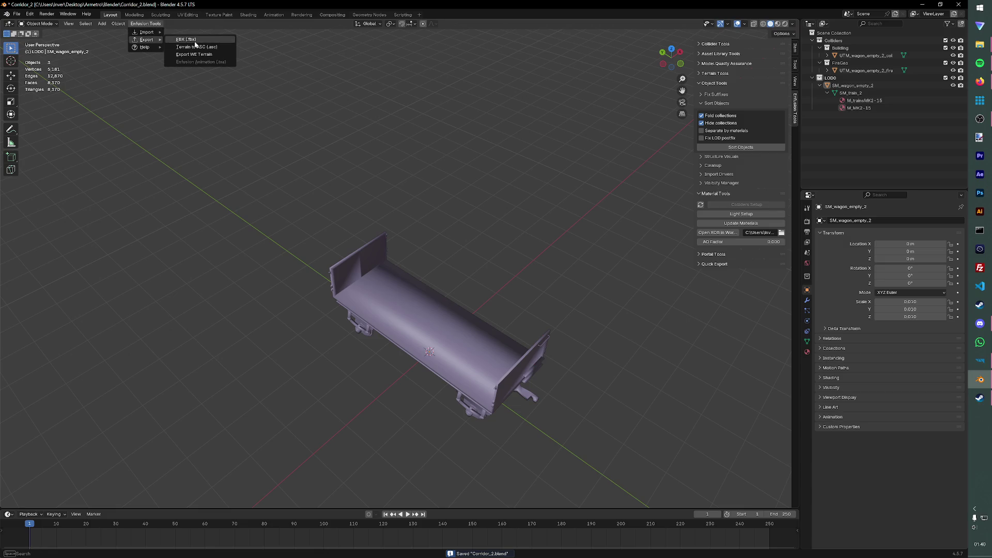
click(193, 41)
click(304, 146)
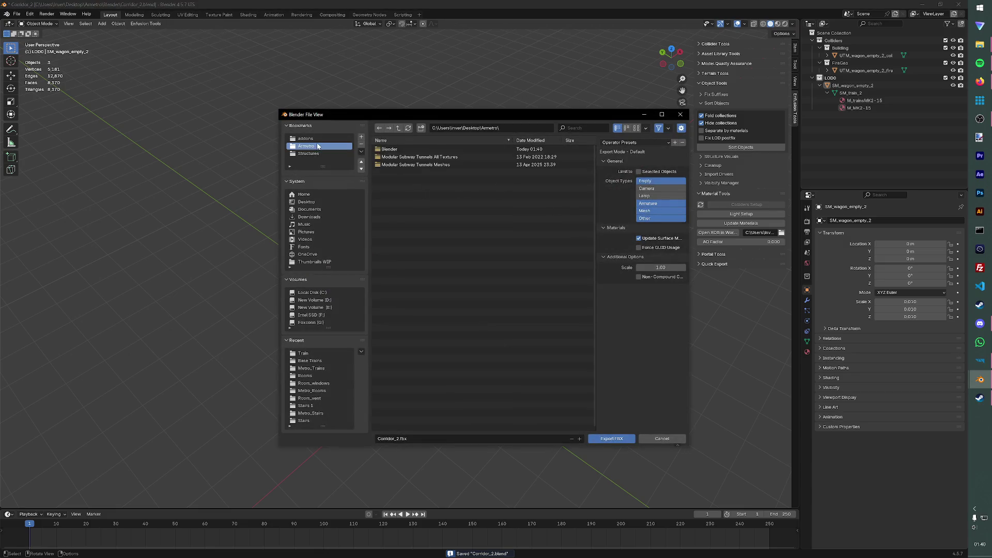
click(306, 153)
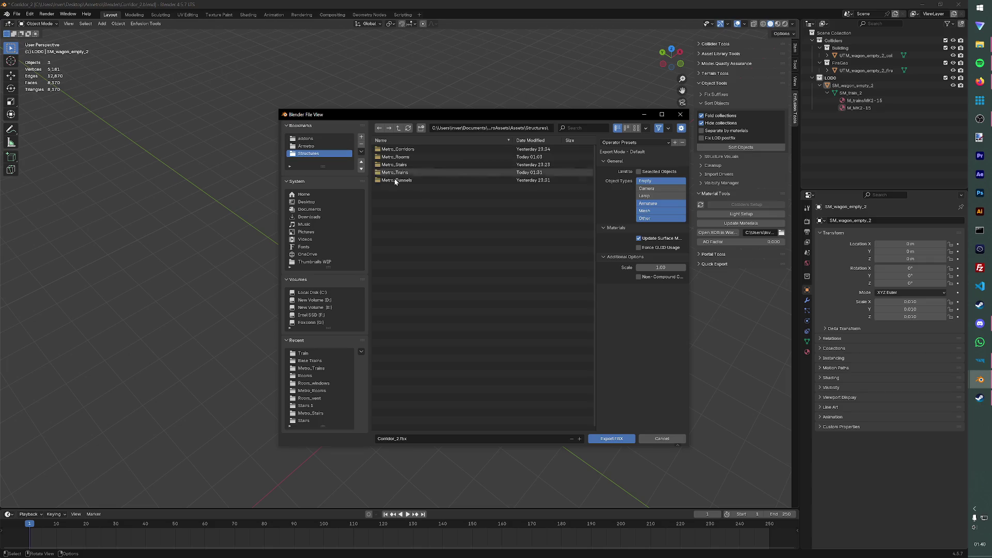
double_click(408, 178)
click(418, 439)
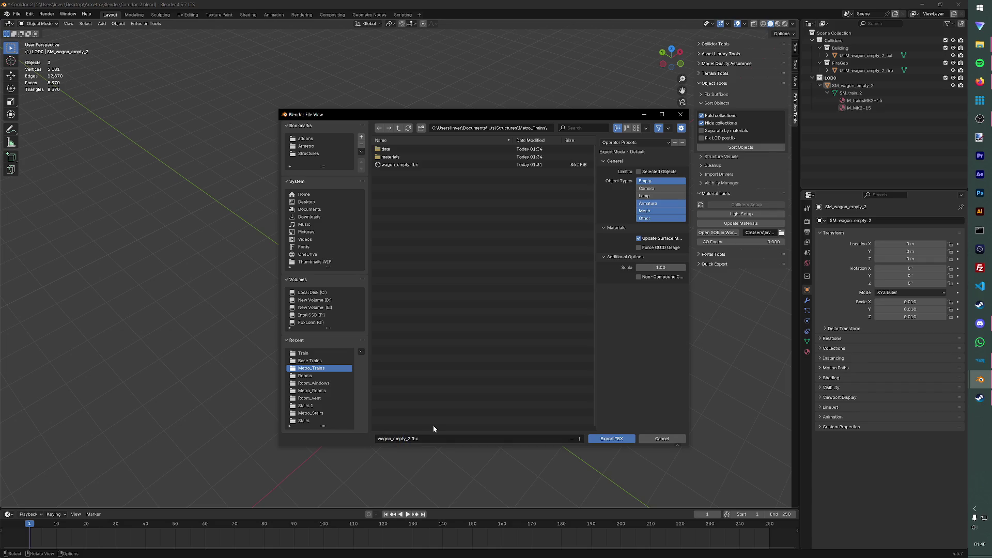
click(612, 439)
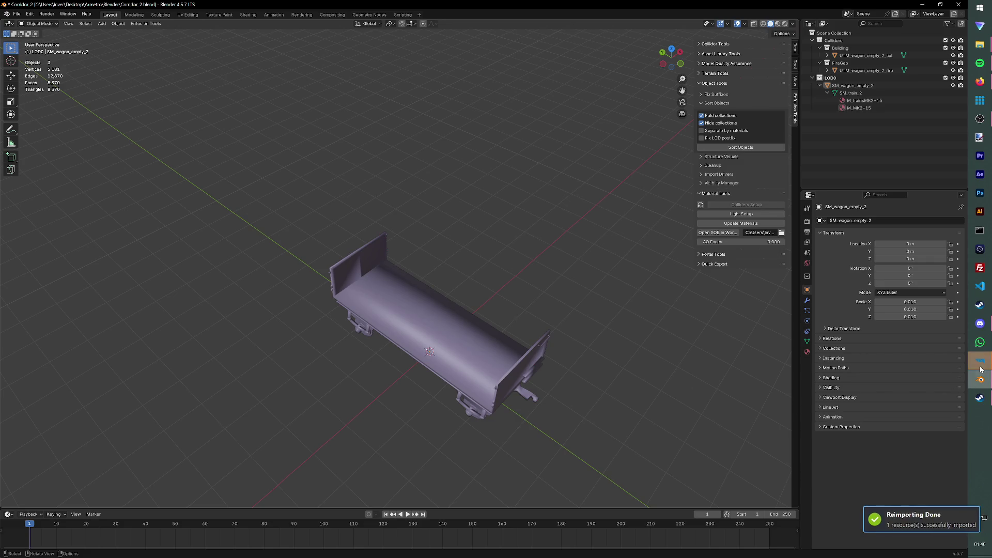
Step: Switch to Enfusion Workbench and acknowledge the asset reimport
click(980, 360)
click(481, 300)
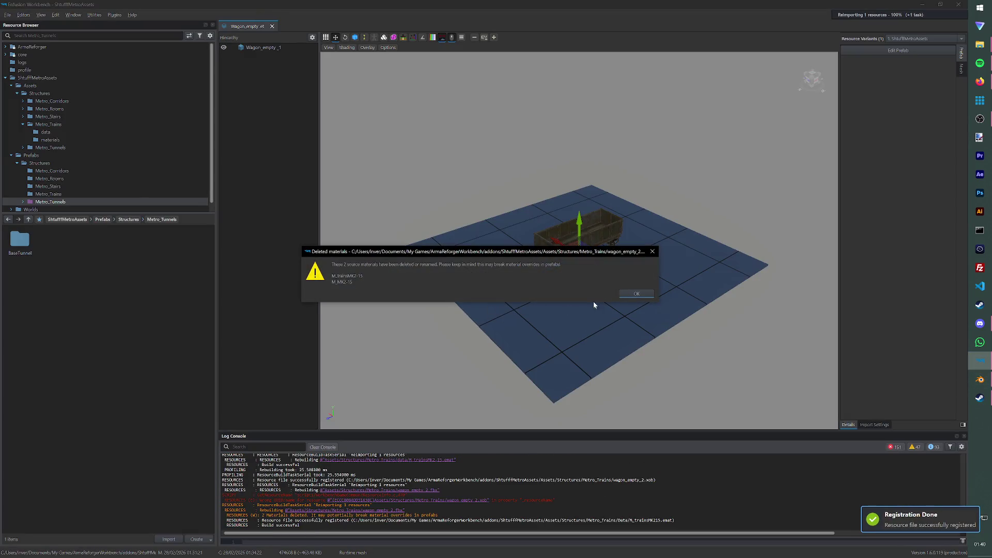
Step: Dismiss the deleted materials warning and close the Wagon_empty prefab
click(636, 294)
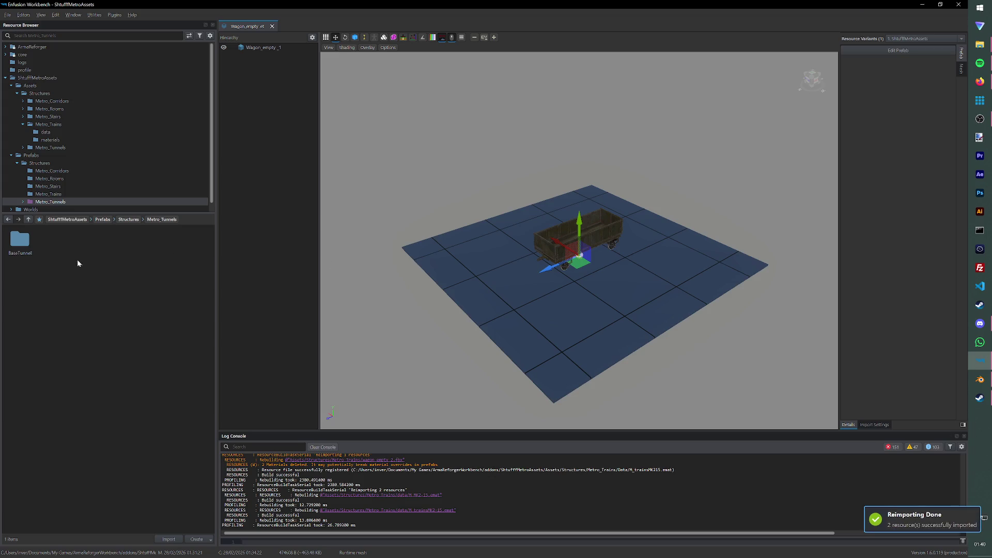
click(48, 194)
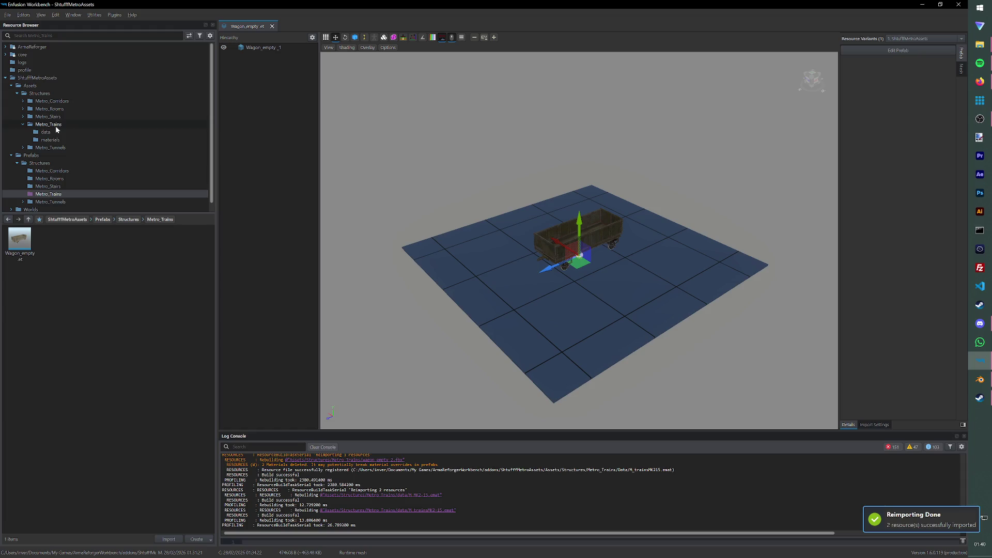
click(50, 139)
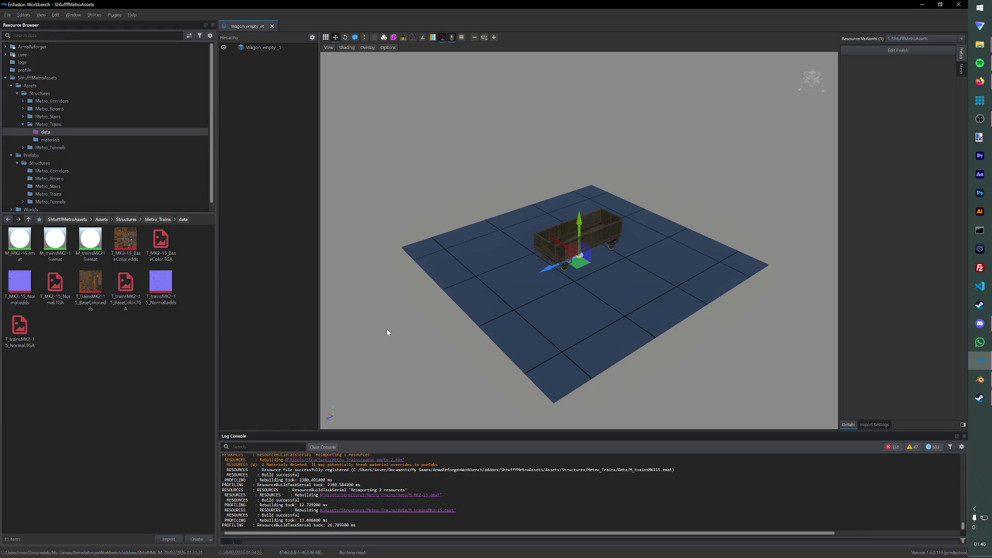
middle_drag(387, 329, 434, 335)
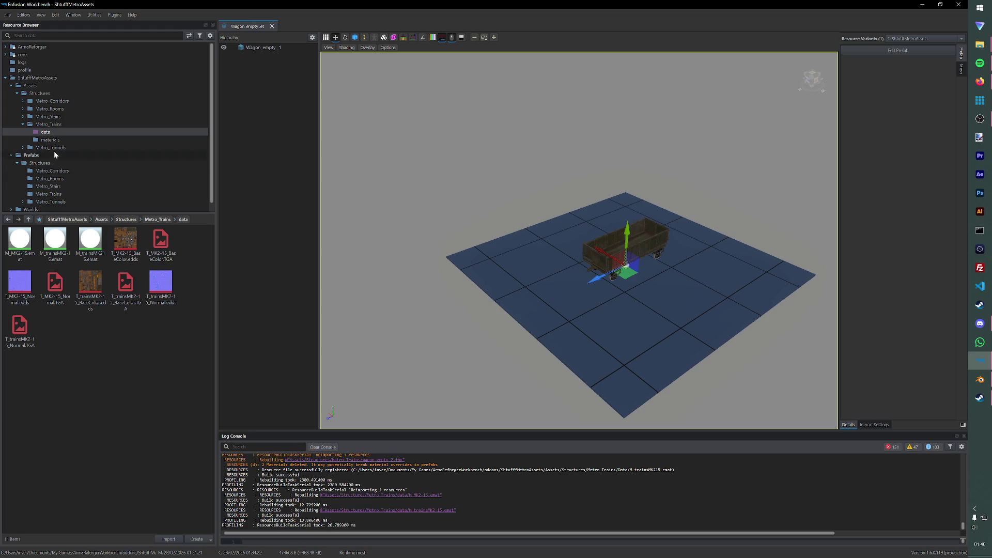
click(273, 26)
Step: Open the wagon_empty_2.xob model and browse the Metro_Trains materials folder
click(78, 124)
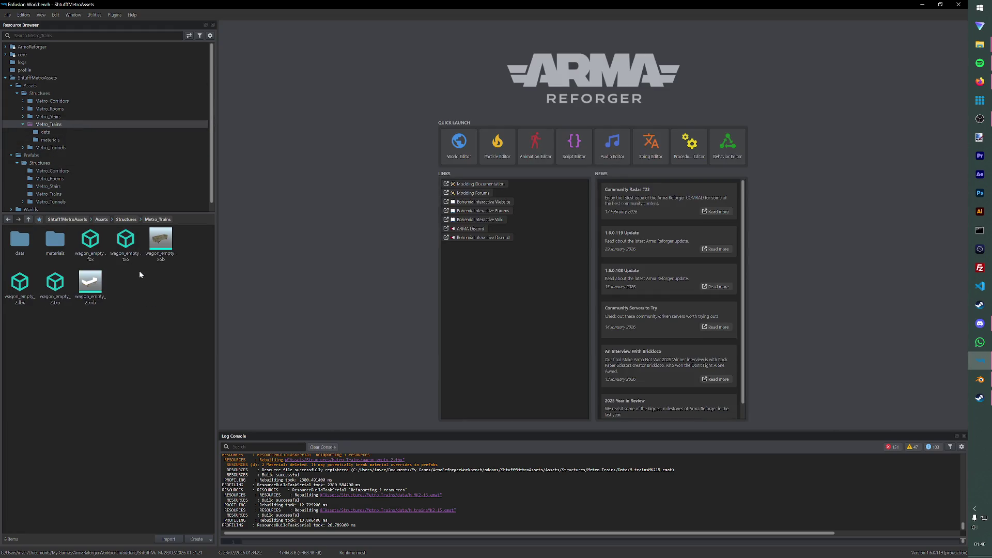
double_click(91, 287)
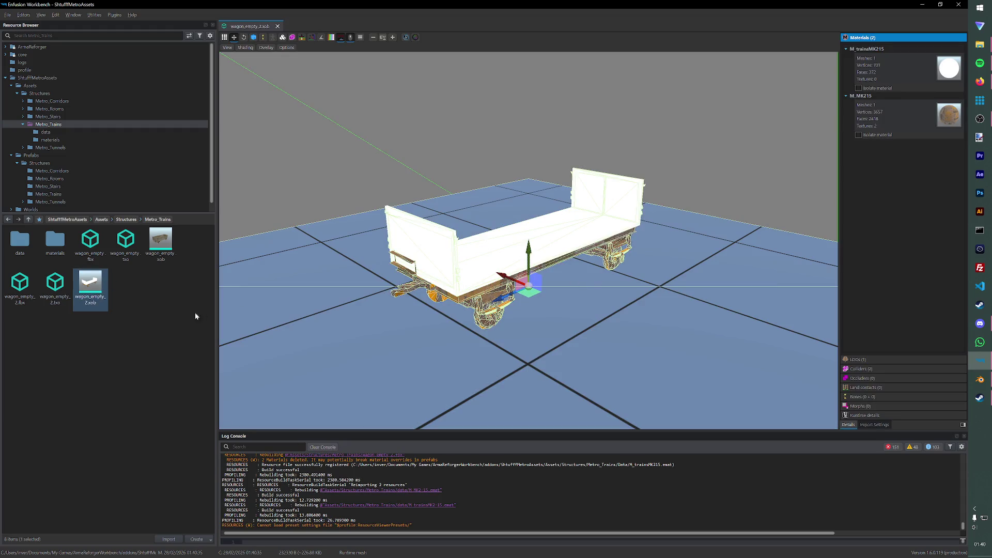
click(140, 298)
click(57, 147)
click(49, 140)
mouse_move(55, 242)
mouse_down()
mouse_move(62, 254)
mouse_move(949, 69)
mouse_up()
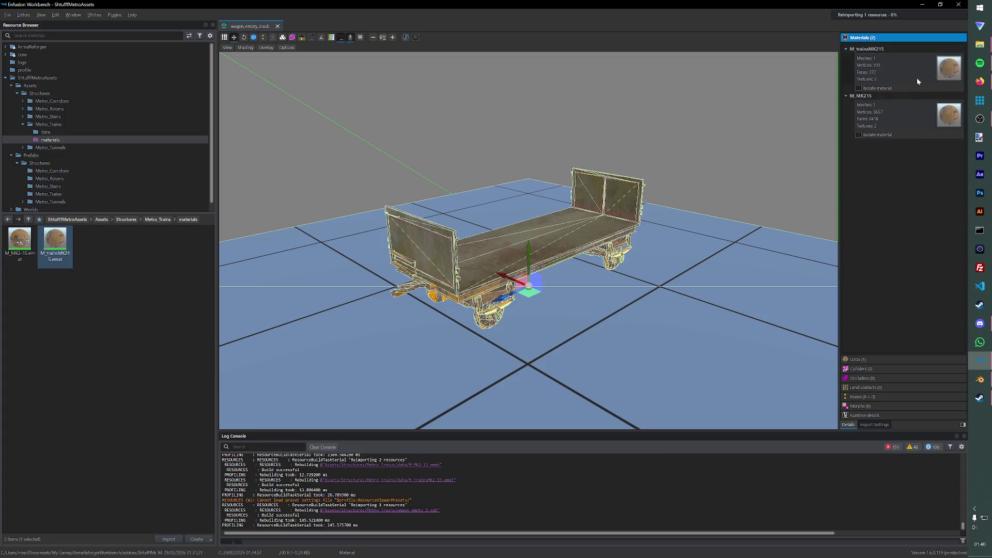
Step: Delete the three stray .emat material files from the data folder
click(45, 132)
click(86, 251)
ctrl+click(20, 242)
ctrl+click(55, 242)
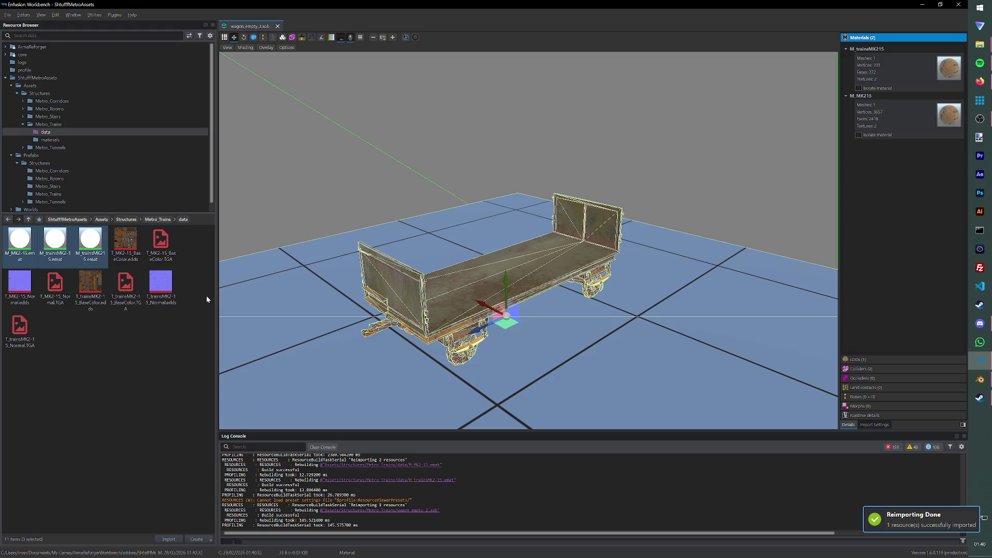
key(Delete)
key(Return)
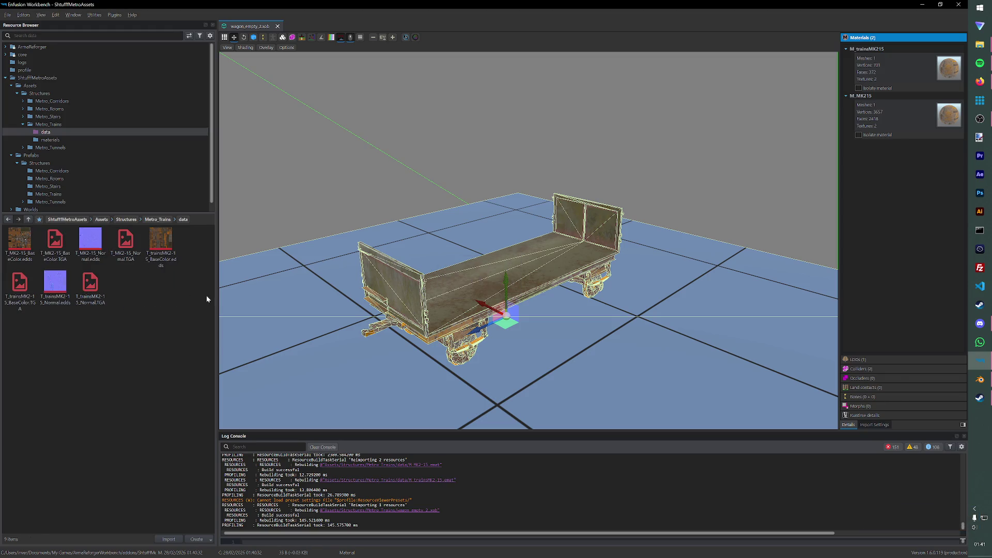
Step: Orbit behind the wagon and close the wagon model
drag(525, 306, 524, 306)
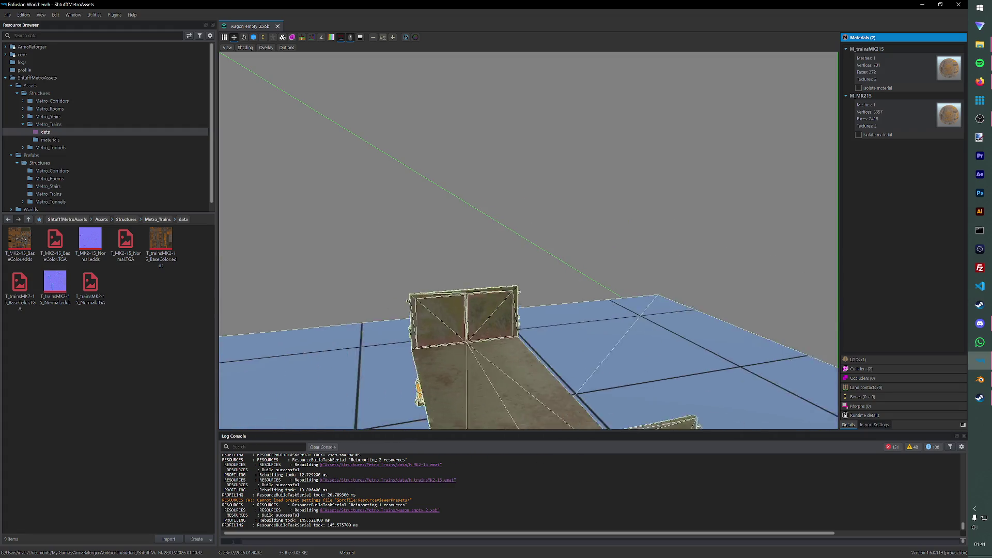
click(278, 27)
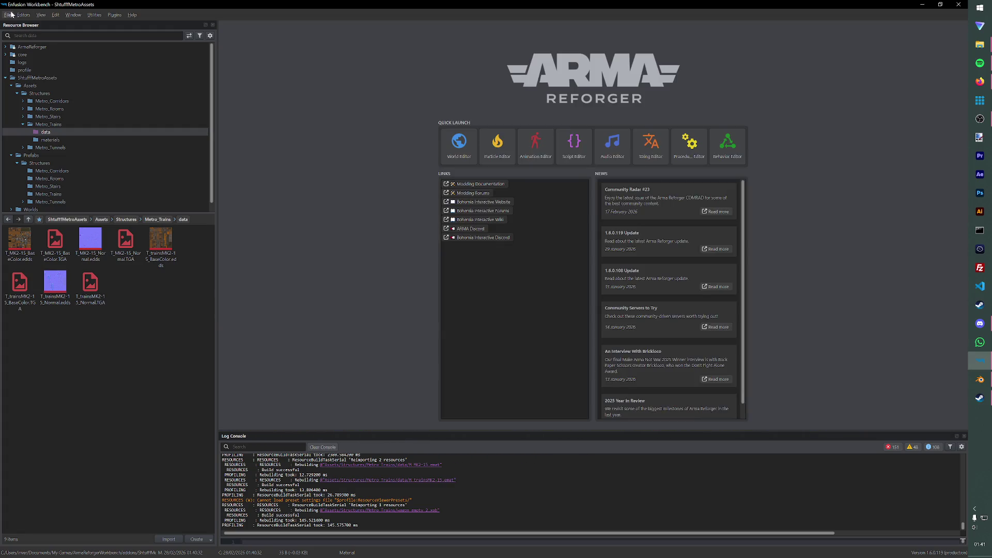
Step: Duplicate Wagon_empty.et as Wagon_empty_2 and open it for editing
click(62, 193)
right_click(27, 243)
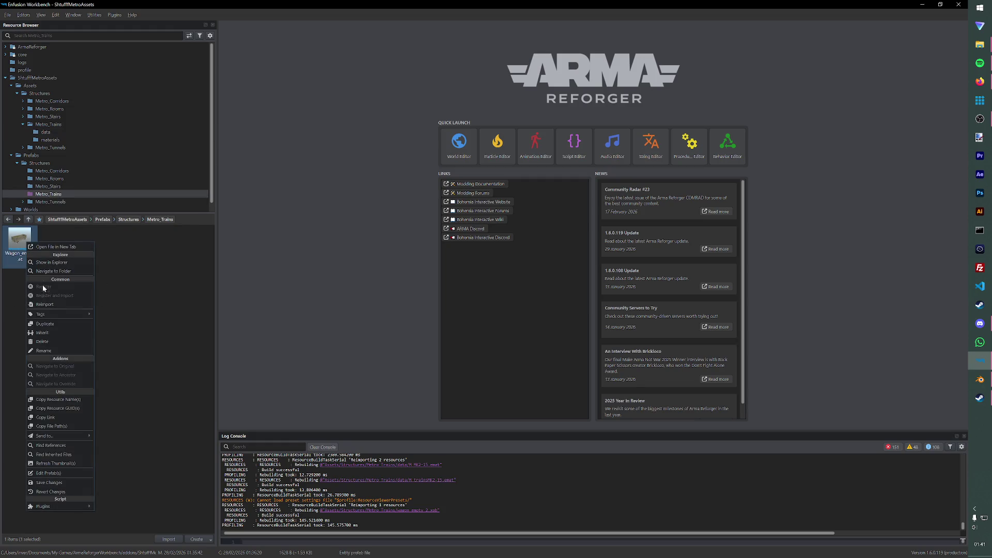
click(44, 324)
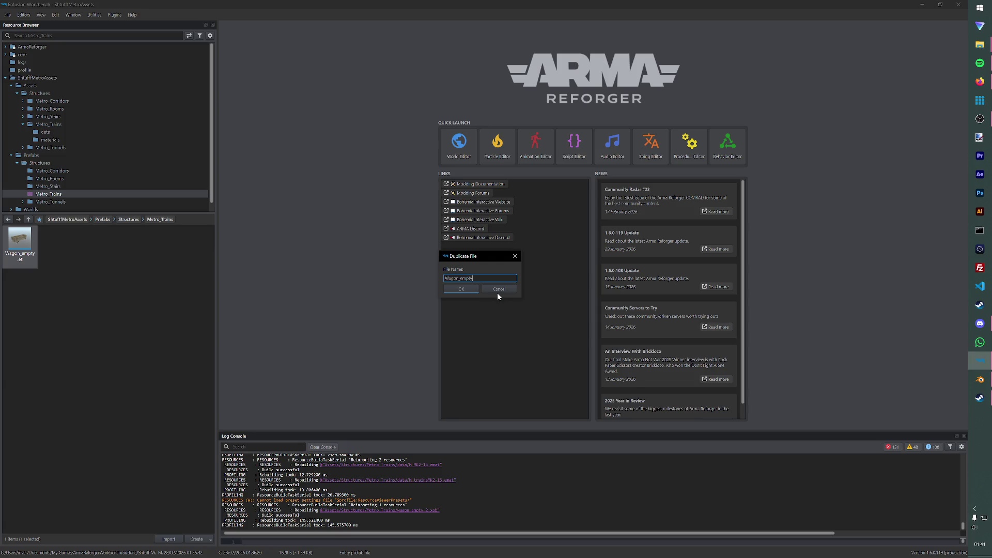
key(Return)
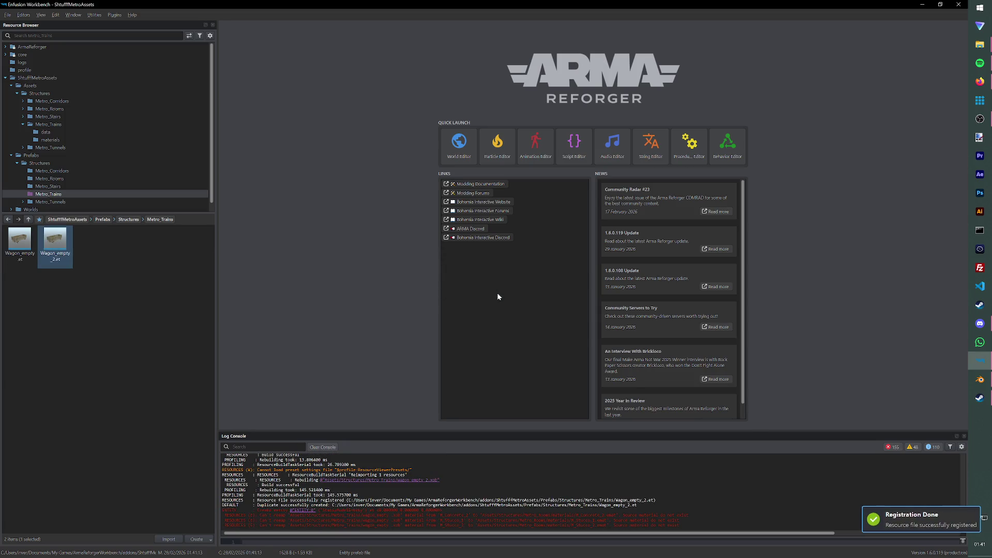
double_click(58, 247)
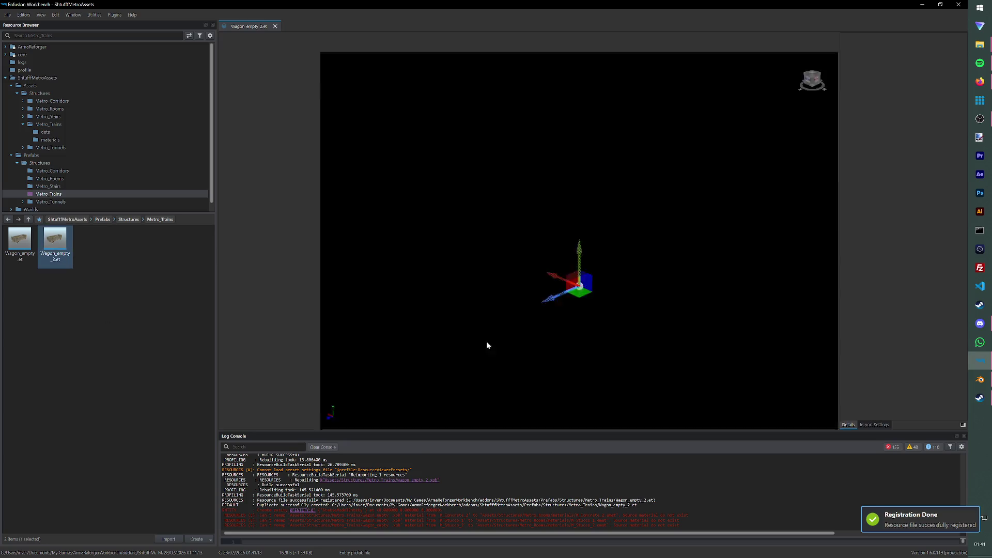
Step: In World Editor, set the prefab's MeshObject to the wagon_empty_2.xob model
click(899, 50)
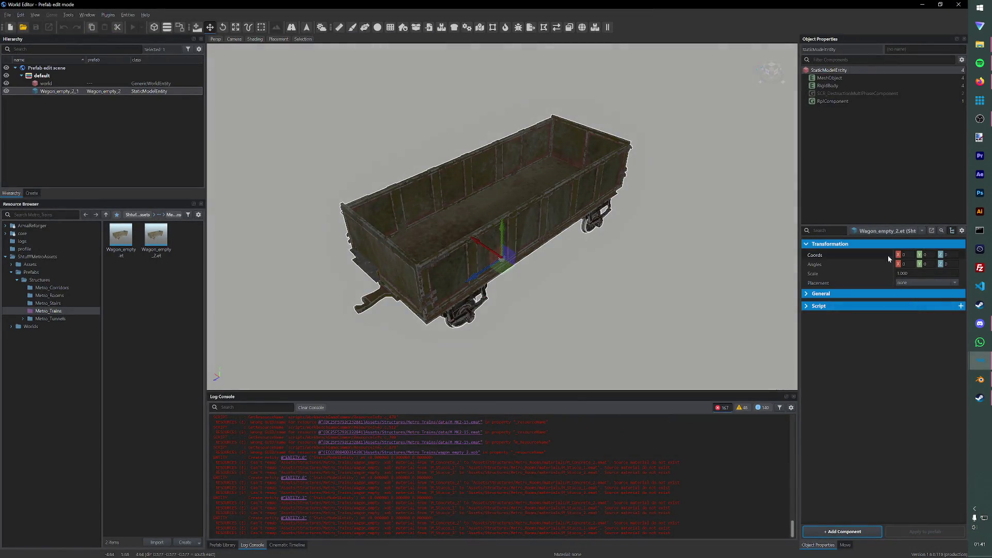
click(826, 78)
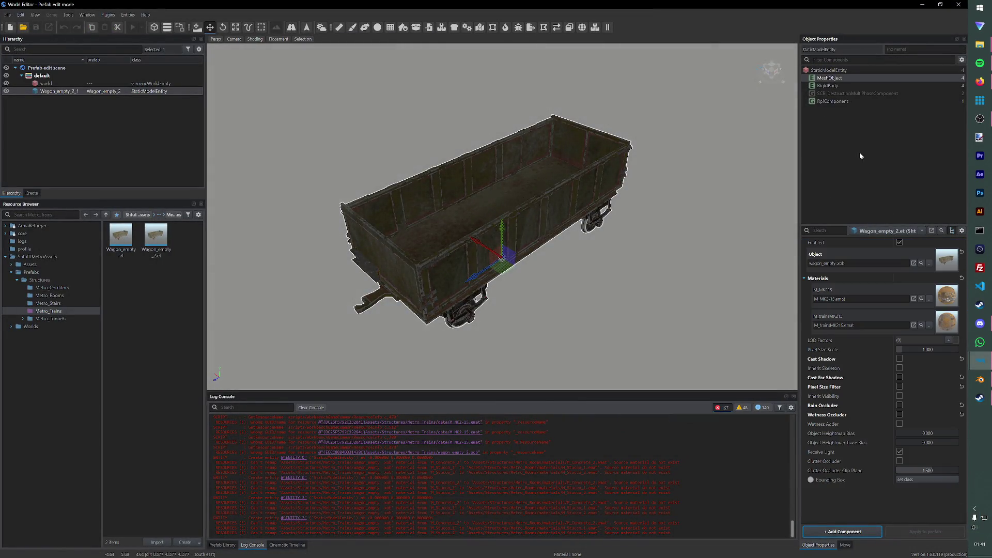
click(929, 263)
click(345, 254)
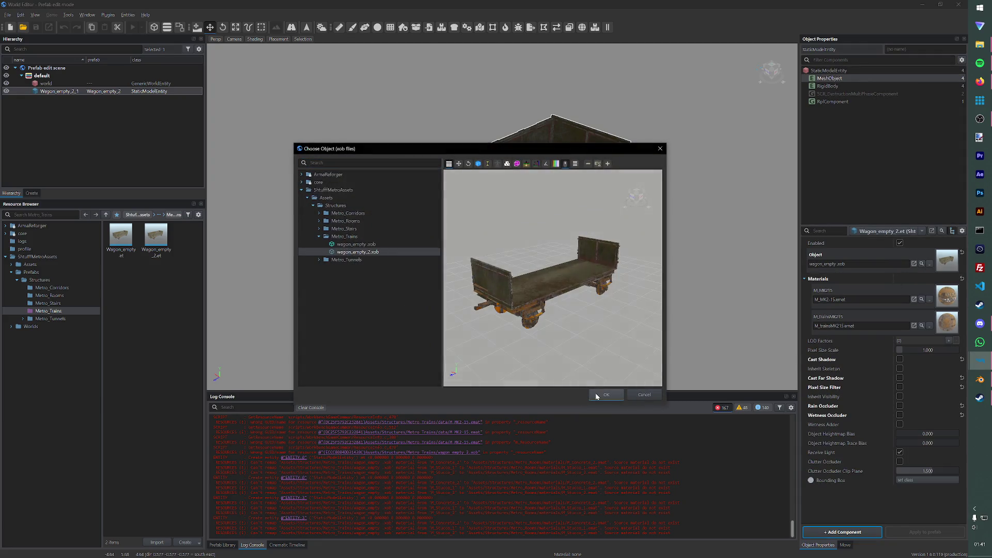
click(603, 394)
Step: Load the Test world from the recent list
click(8, 15)
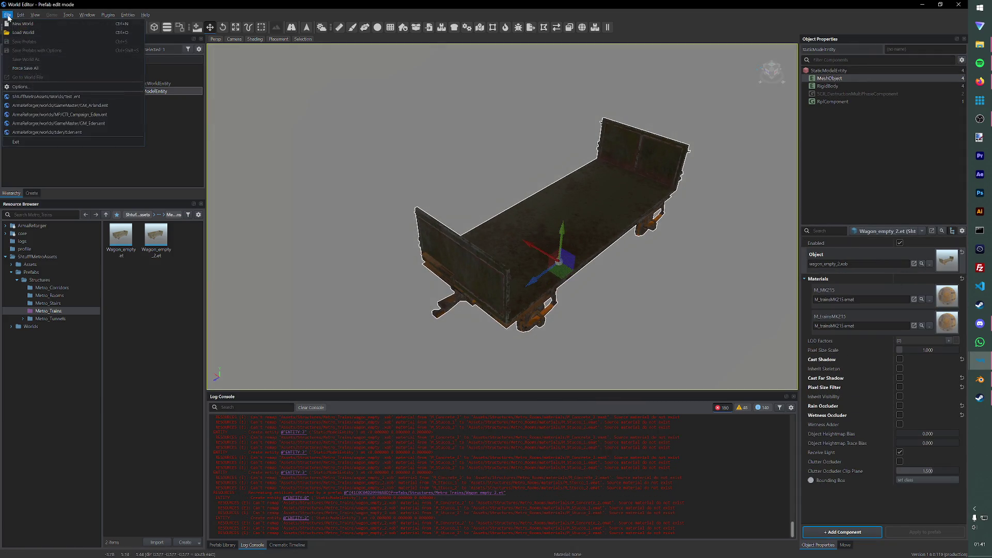
click(31, 98)
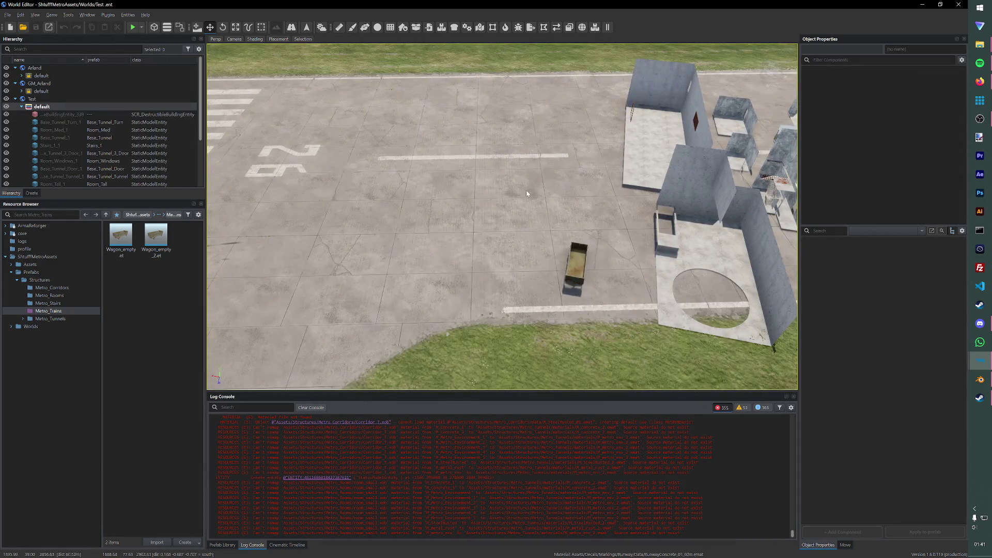
Step: Drag Wagon_empty_2 onto the runway and start game mode
drag(172, 263, 435, 310)
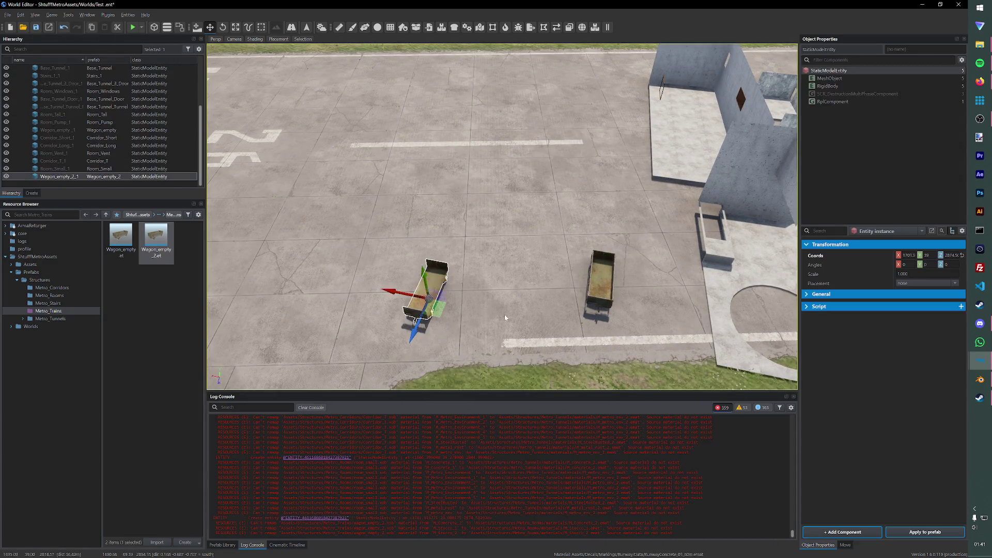
scroll(618, 294, up, 5)
right_drag(618, 293, 127, 37)
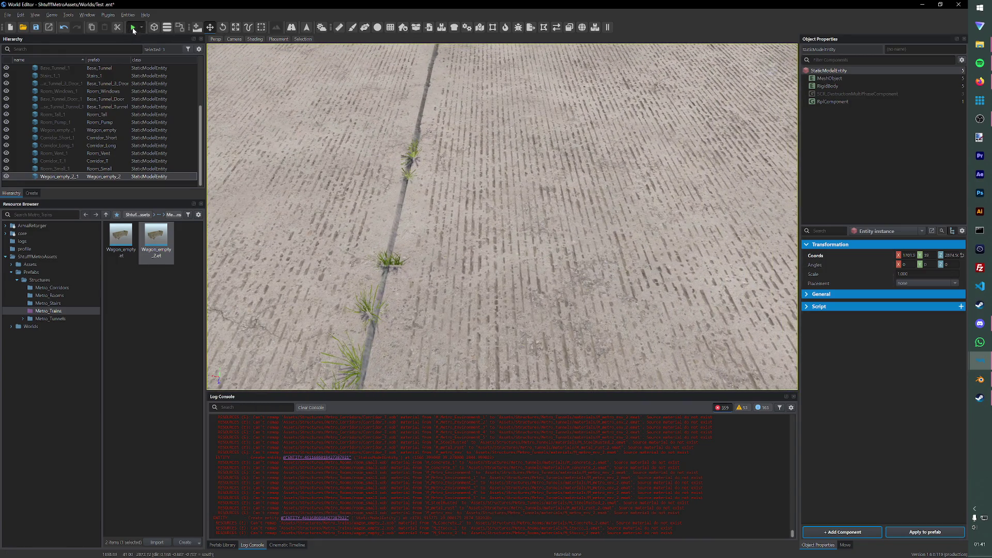
click(133, 27)
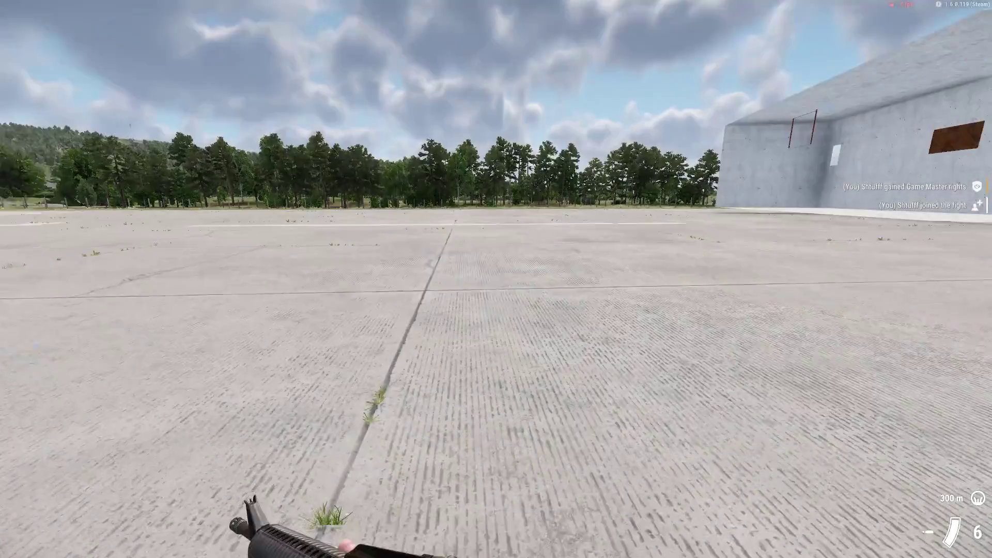
Step: Walk around and onto the wagon bed, return to editing and save the world
key(w)
key(a)
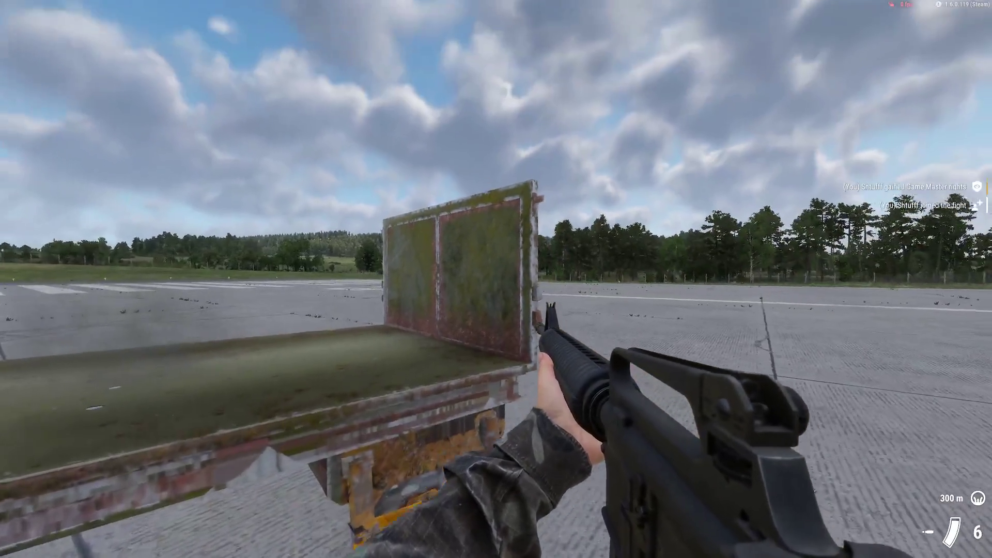
key(w)
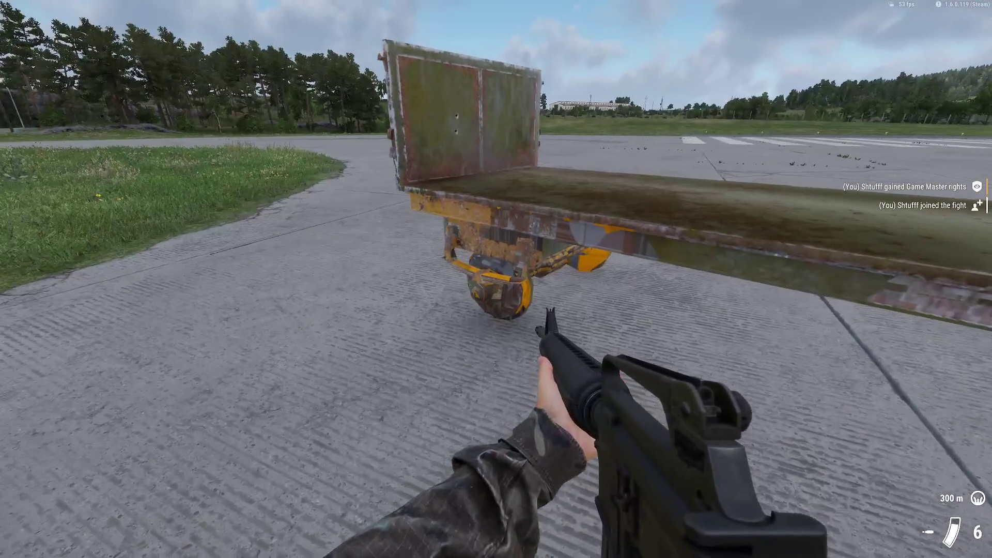
key(v)
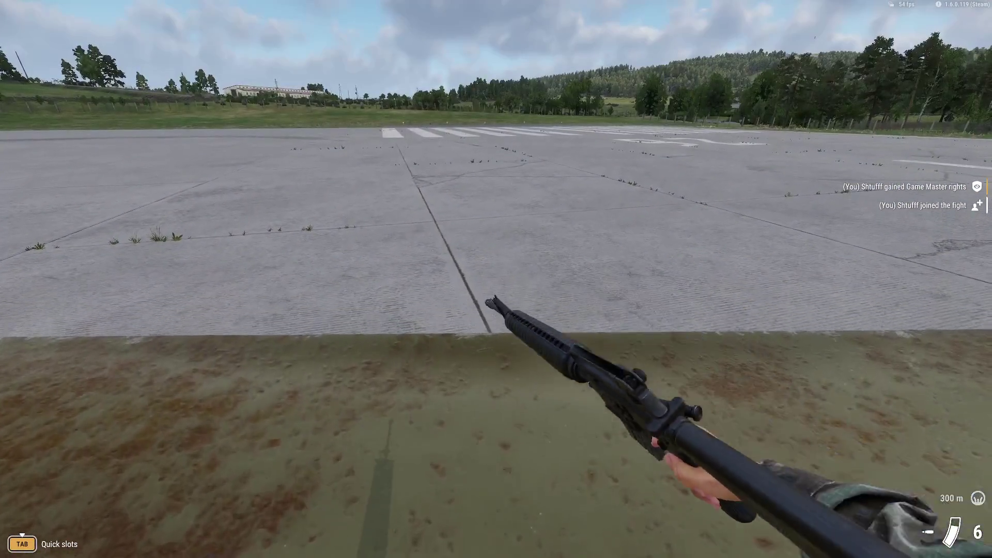
key(v)
key(w)
key(x)
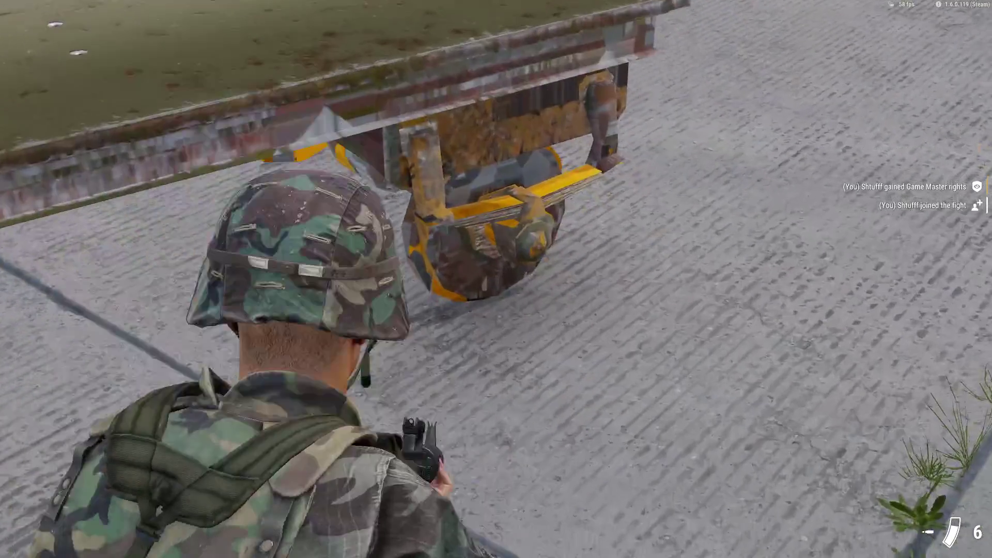
key(y)
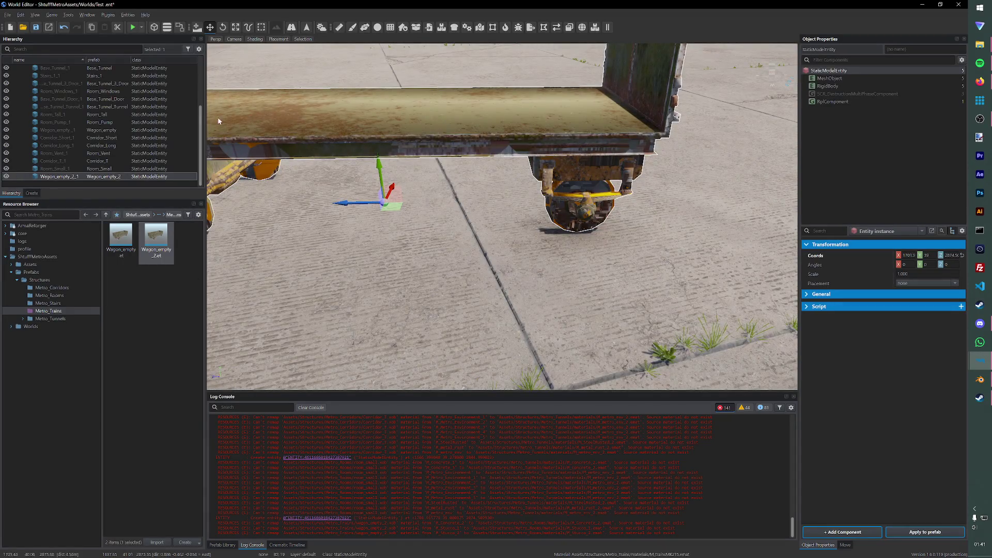
key(ctrl+s)
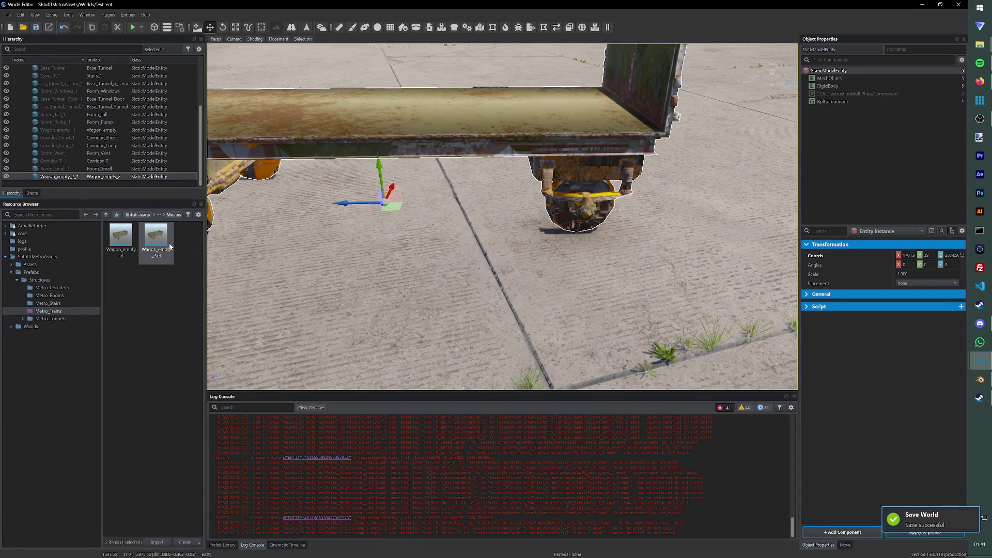
Step: Assign the Metro_Trains materials to the wagon's two material slots and save the world
click(834, 78)
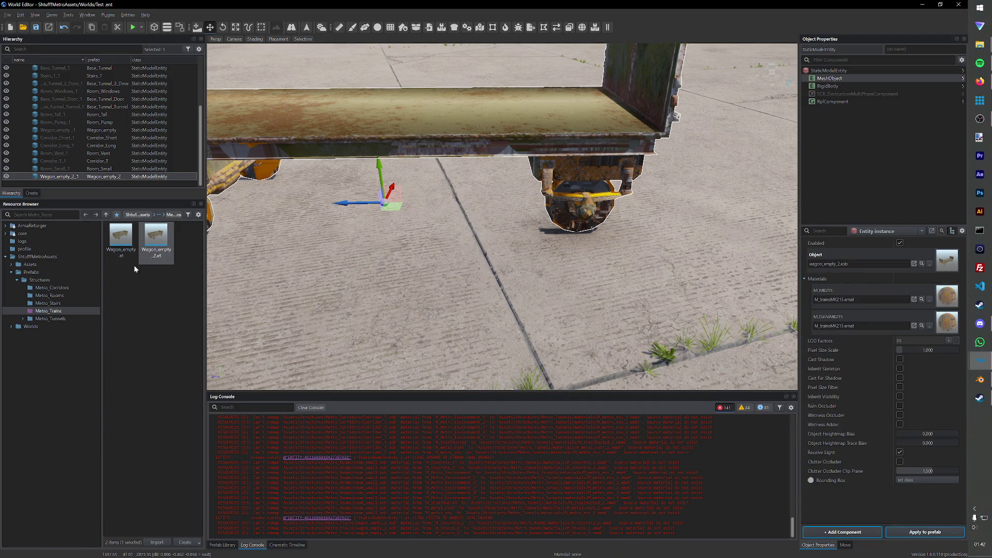
click(35, 273)
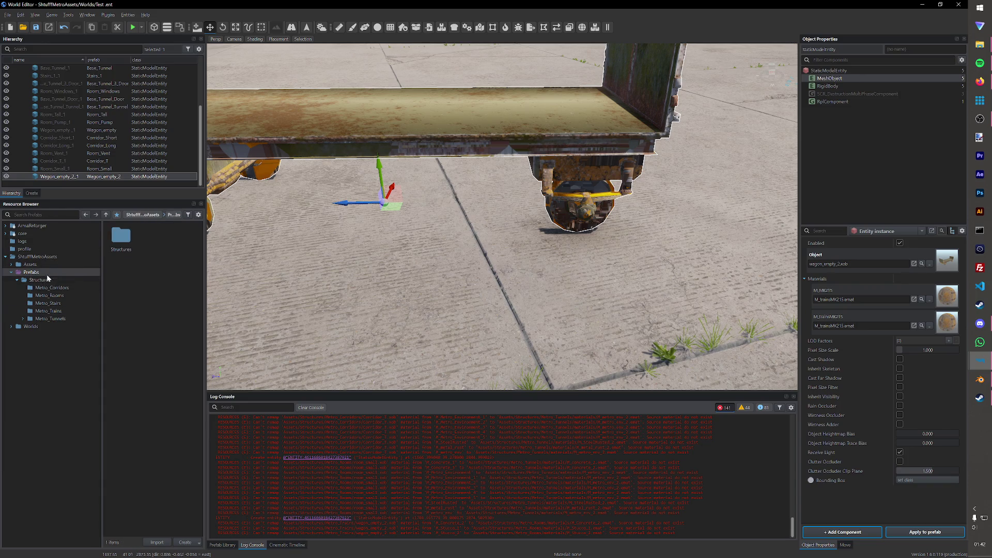
click(30, 265)
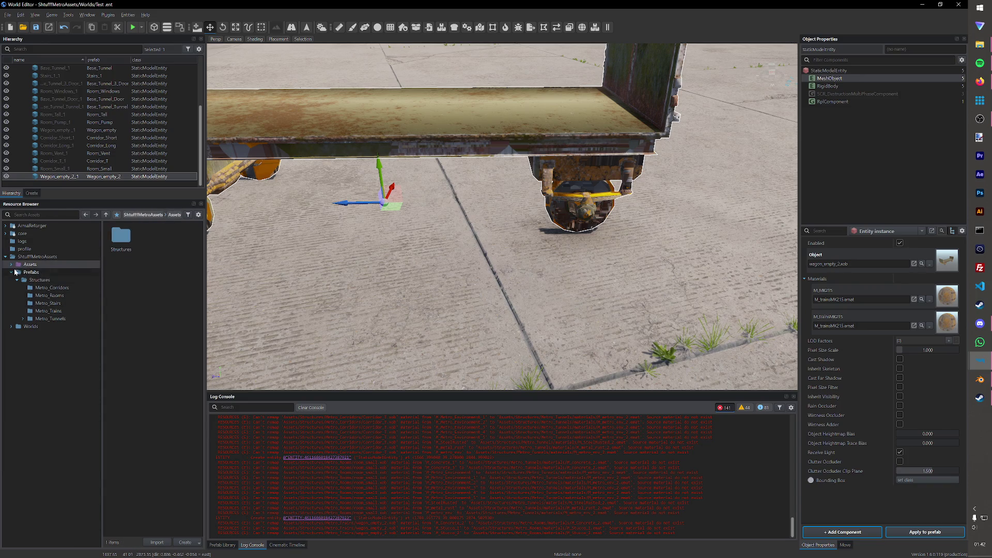
click(39, 273)
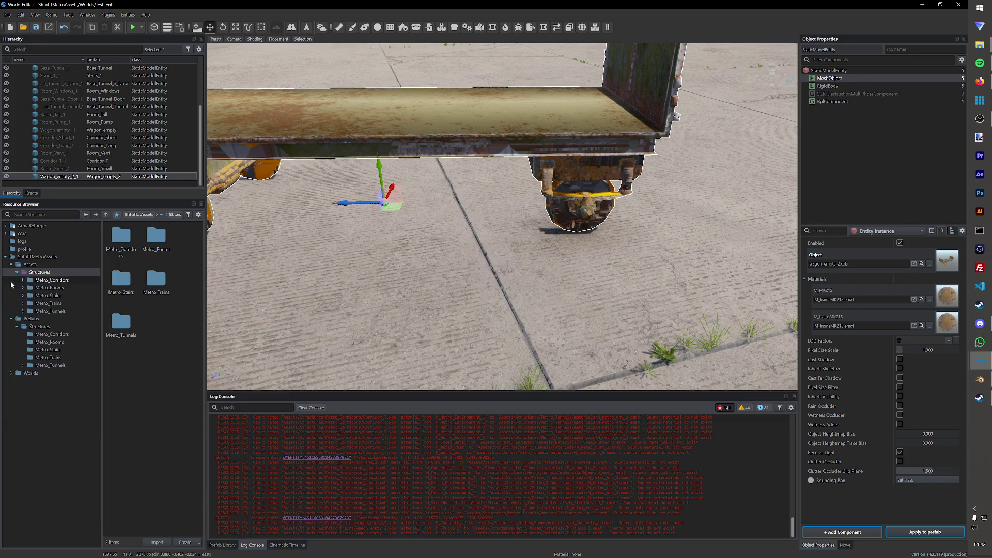
click(22, 302)
click(47, 318)
mouse_move(157, 235)
mouse_down()
mouse_move(940, 308)
mouse_move(843, 327)
mouse_move(946, 325)
mouse_up()
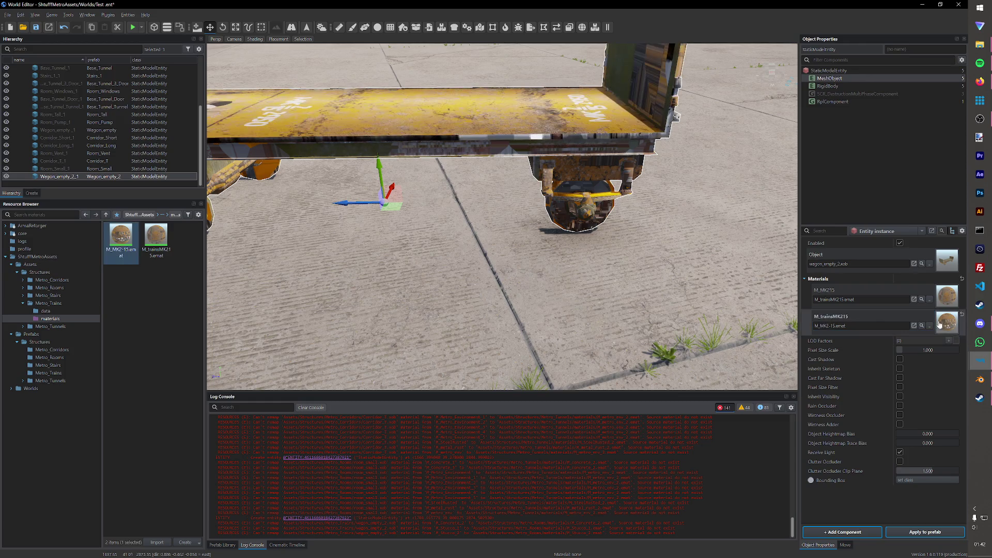
mouse_move(157, 247)
mouse_down()
mouse_move(891, 329)
mouse_move(891, 298)
mouse_up()
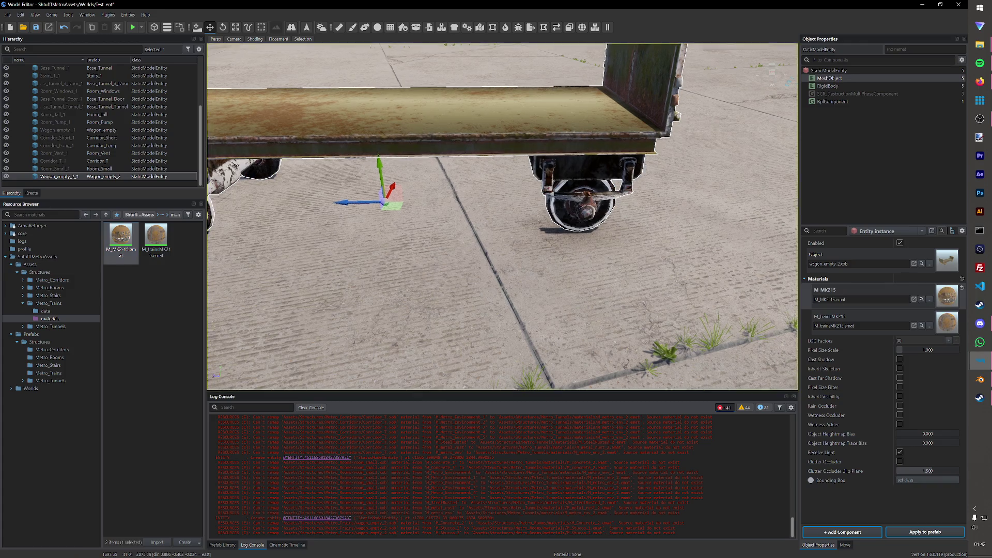
scroll(519, 226, down, 3)
key(ctrl+s)
Step: Close the World Editor and pan the Wagon_empty_2 prefab view
right_drag(520, 226, 558, 209)
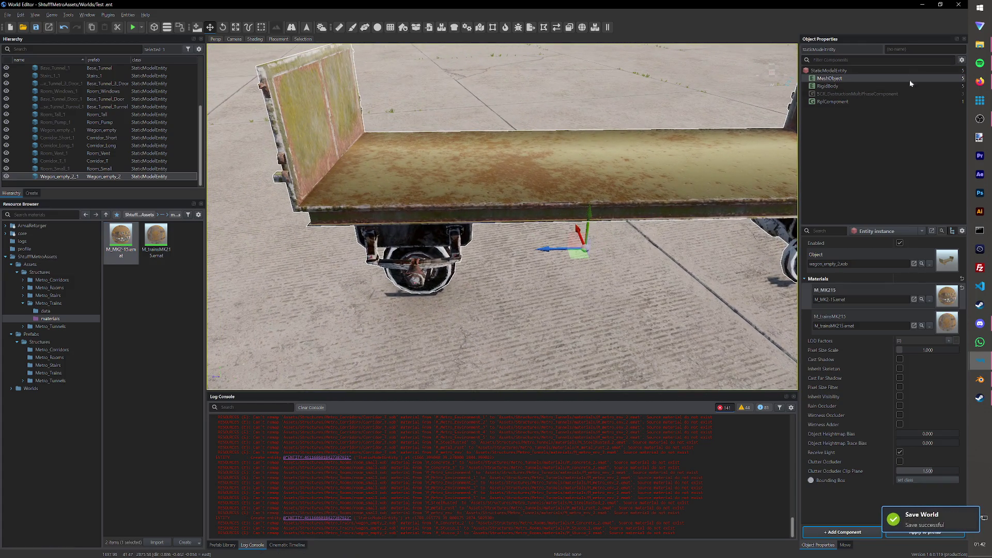
click(954, 6)
middle_drag(515, 207, 564, 236)
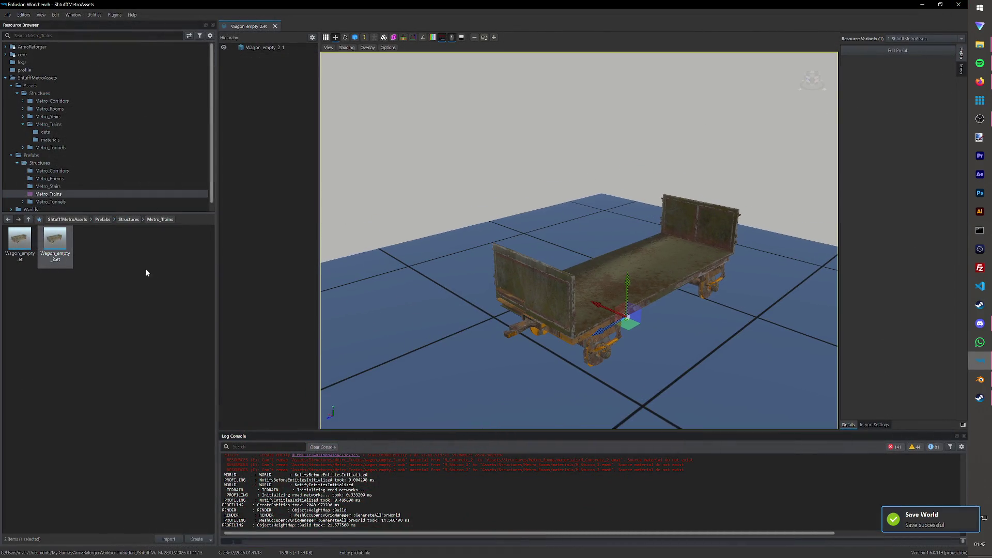
Step: Start Save As and create a Wagon_empty_2 folder under Base Assets > Base Trains
click(980, 380)
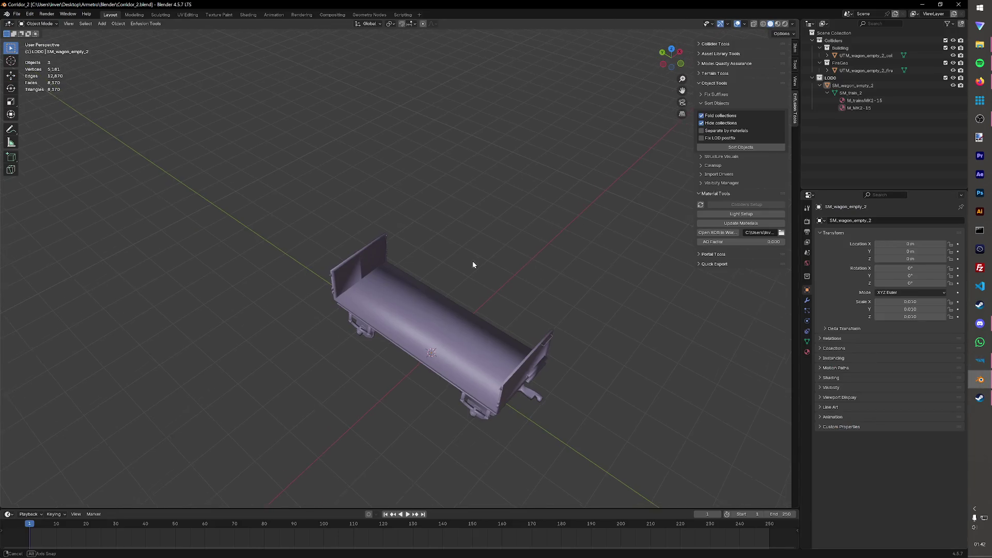
middle_drag(473, 264, 122, 98)
click(17, 14)
click(54, 78)
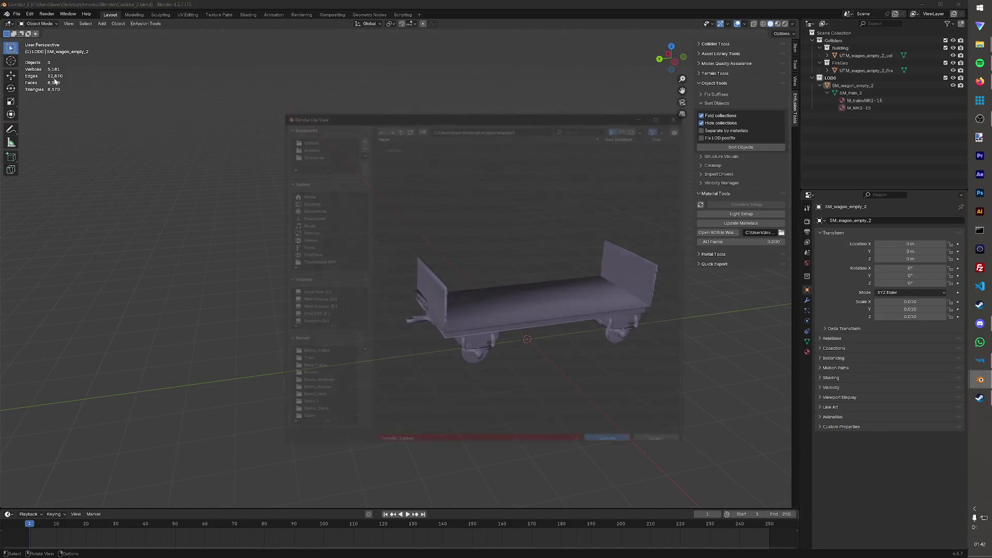
double_click(392, 152)
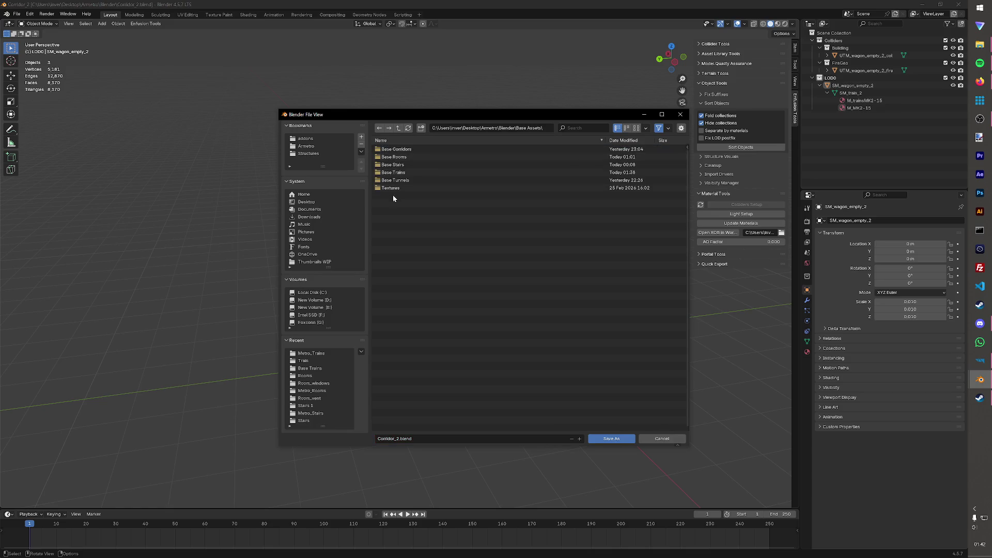
double_click(400, 172)
click(421, 129)
text(wa)
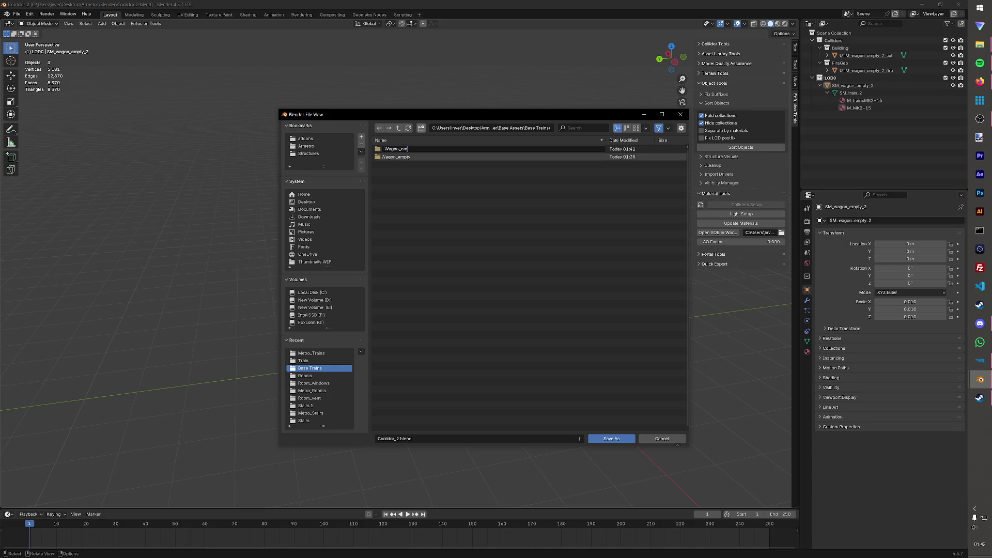
key(Return)
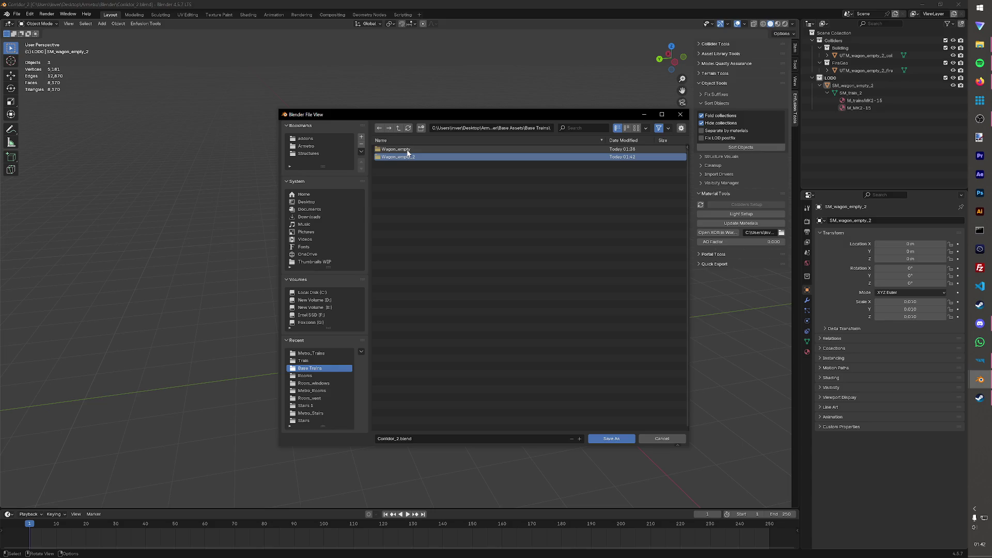
Step: Save the scene as wagon_empty_2.blend in the new folder and return to Workbench
double_click(406, 156)
click(415, 438)
text(wagon_empty)
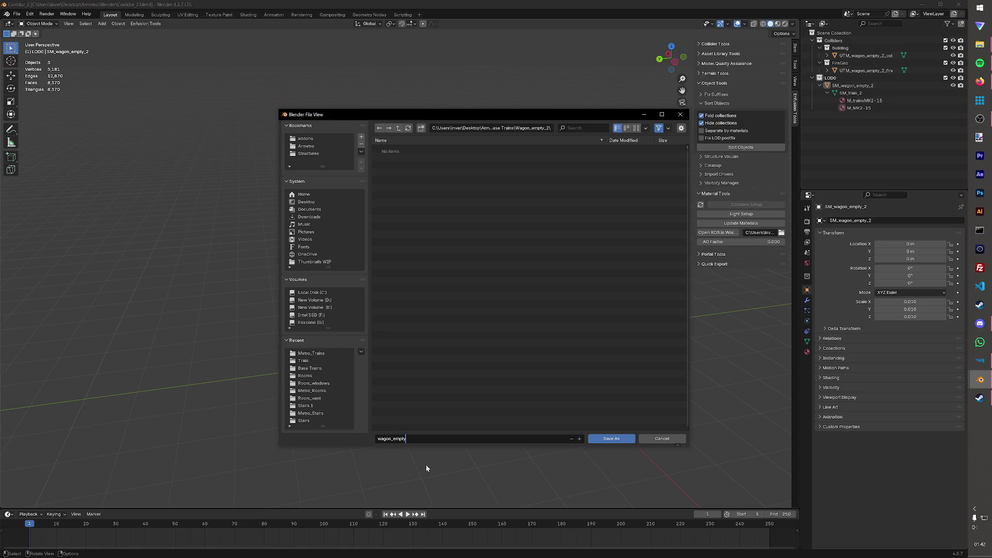
click(610, 439)
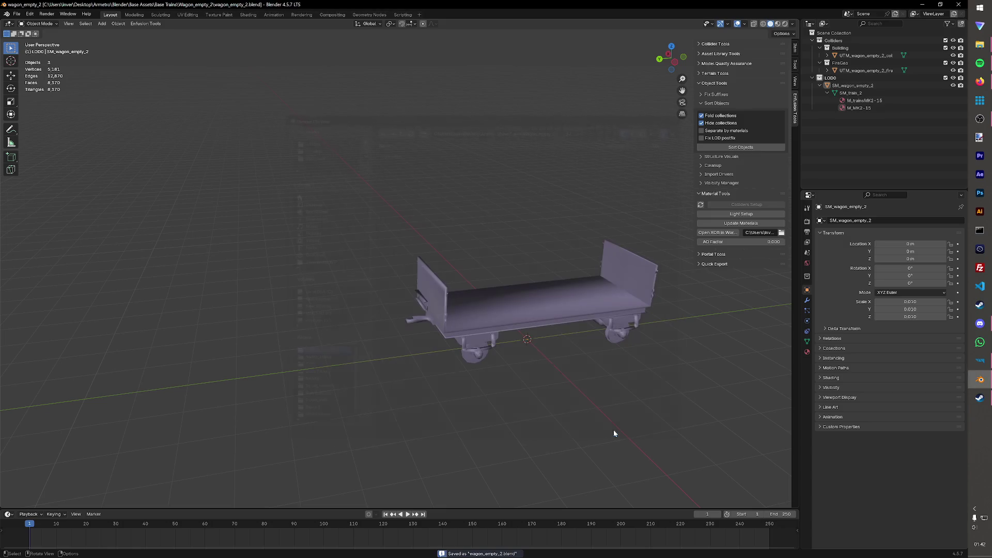
click(959, 4)
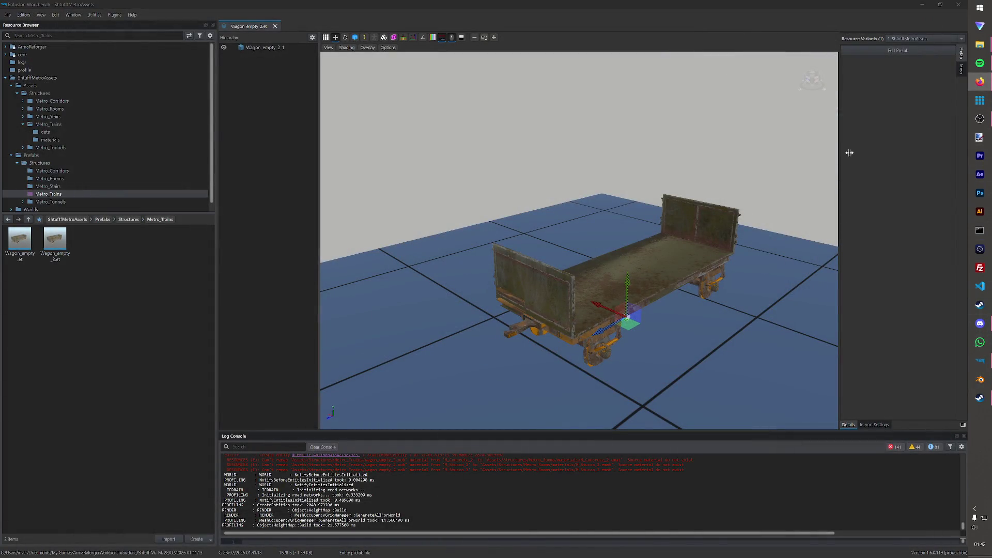
mouse_move(980, 44)
click(916, 25)
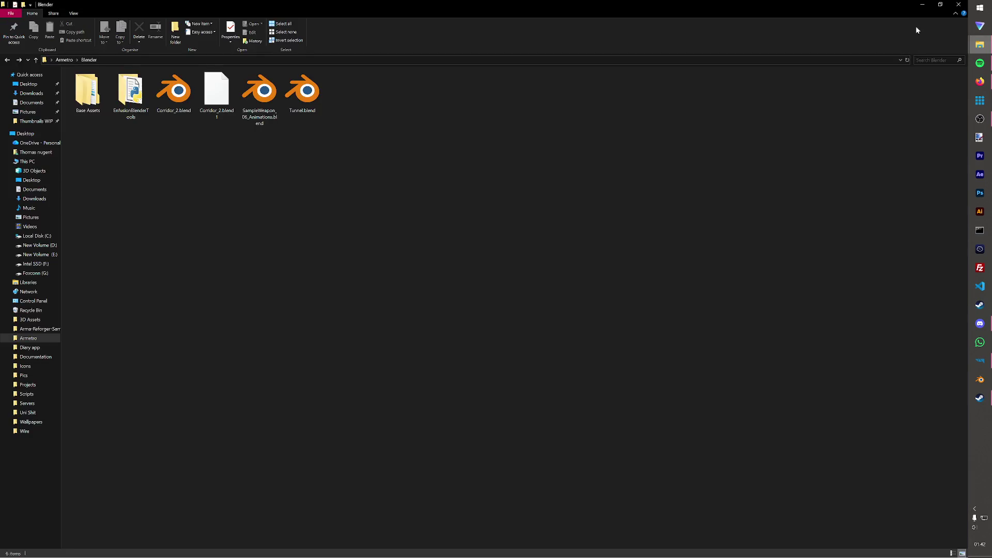
Step: Open Corridor_2.blend and delete all its existing objects
double_click(174, 93)
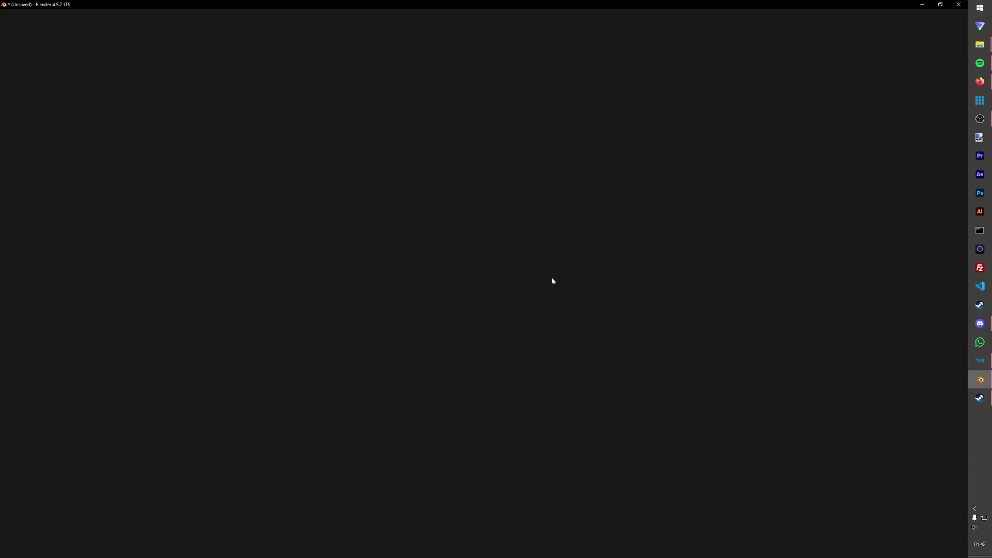
key(a)
key(Delete)
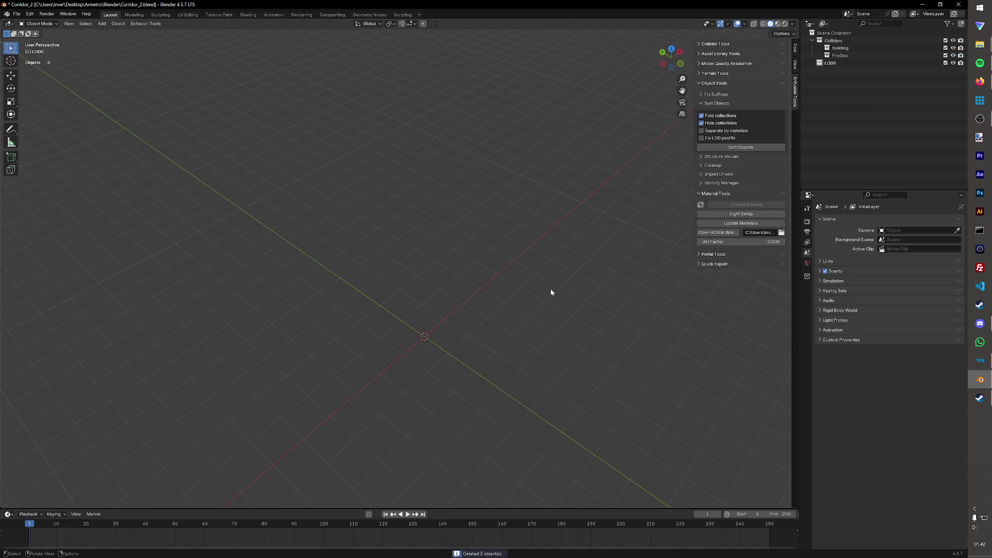
Step: Import SM_MK2-15.FBX from Subway Tunnels Meshes/Train
click(16, 14)
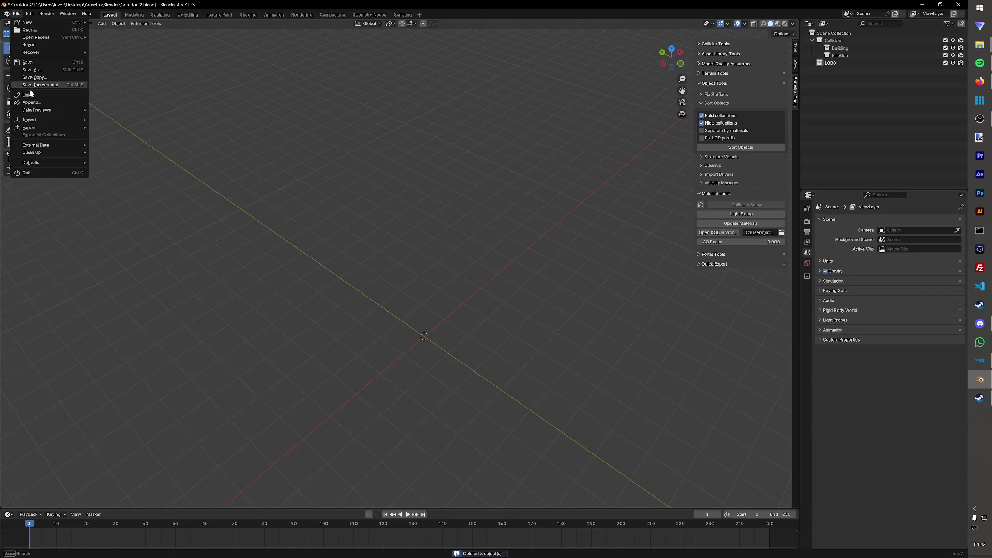
mouse_move(30, 121)
click(134, 165)
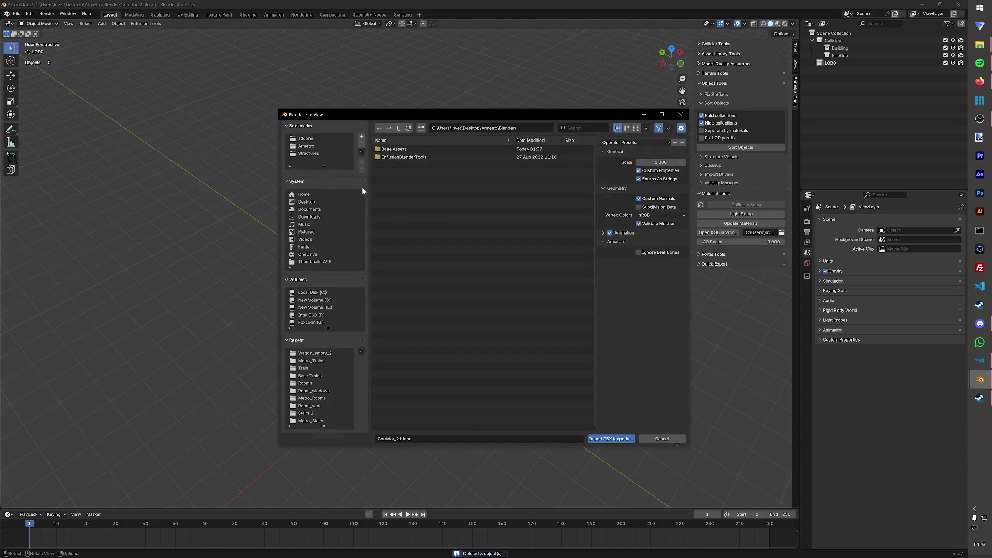
double_click(394, 149)
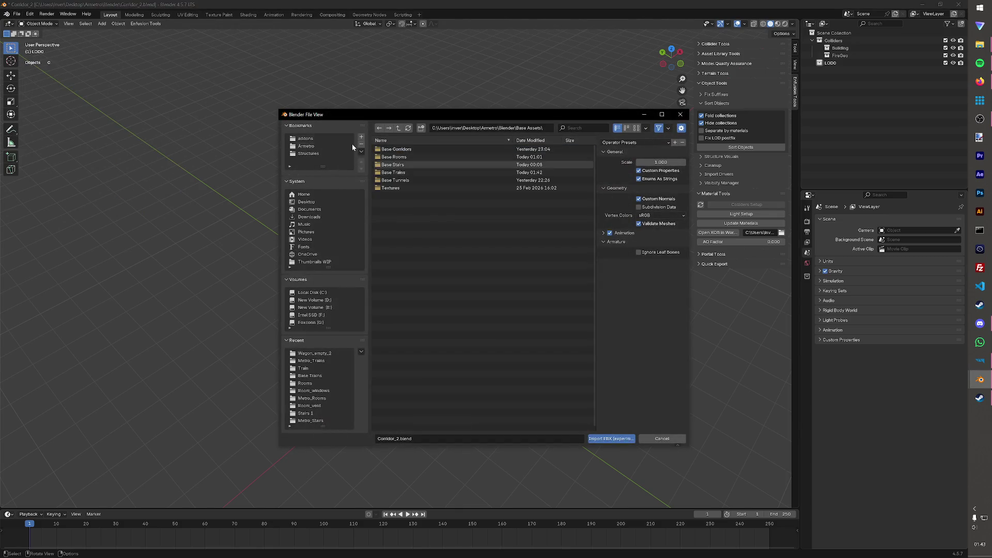
click(306, 145)
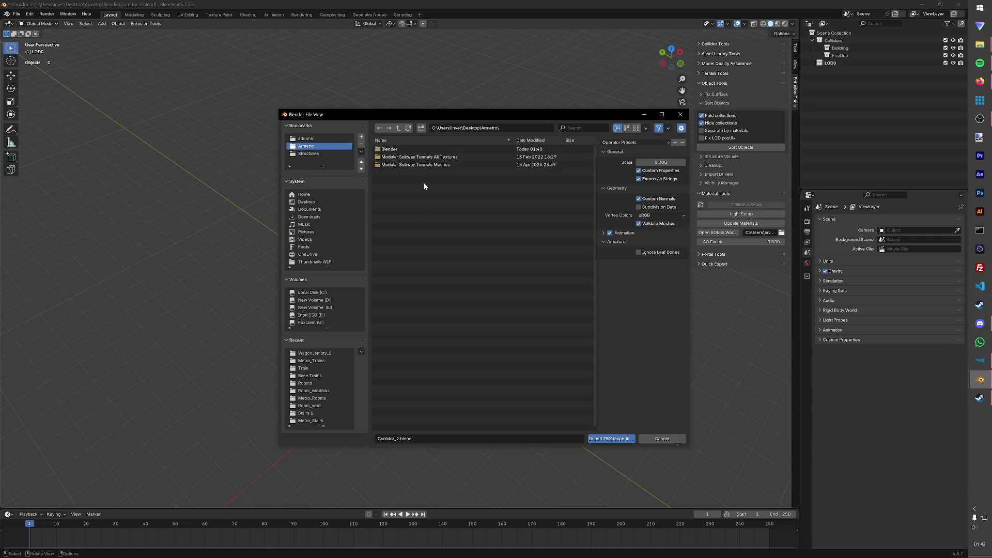
double_click(438, 166)
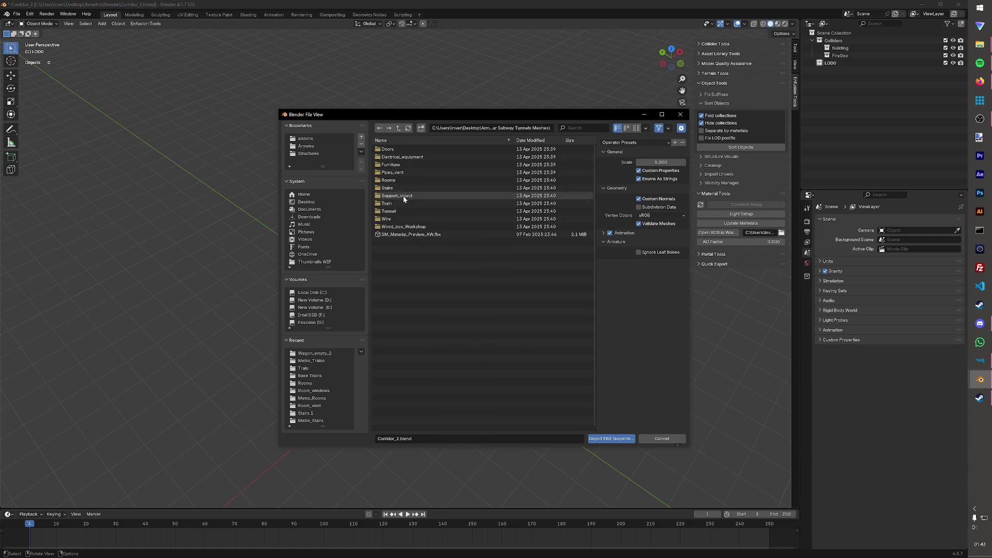
double_click(411, 203)
double_click(411, 165)
mouse_move(487, 247)
middle_down()
mouse_move(531, 252)
mouse_move(477, 274)
middle_up()
scroll(531, 252, up, 3)
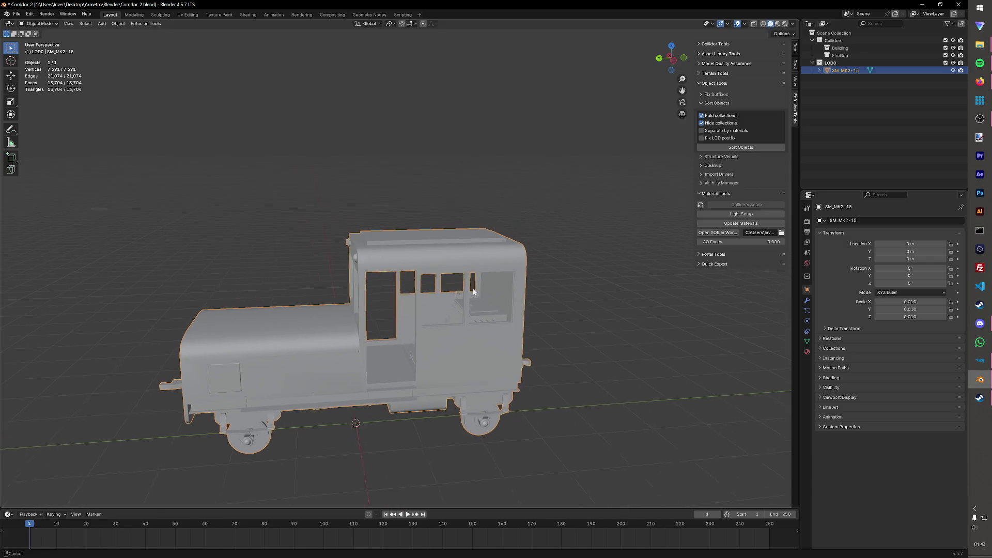
Step: Add a Decimate modifier to the SM_MK2-15 train mesh with ratio 0.5
right_click(477, 275)
click(531, 186)
mouse_move(531, 186)
middle_down()
mouse_move(540, 215)
mouse_move(424, 303)
middle_up()
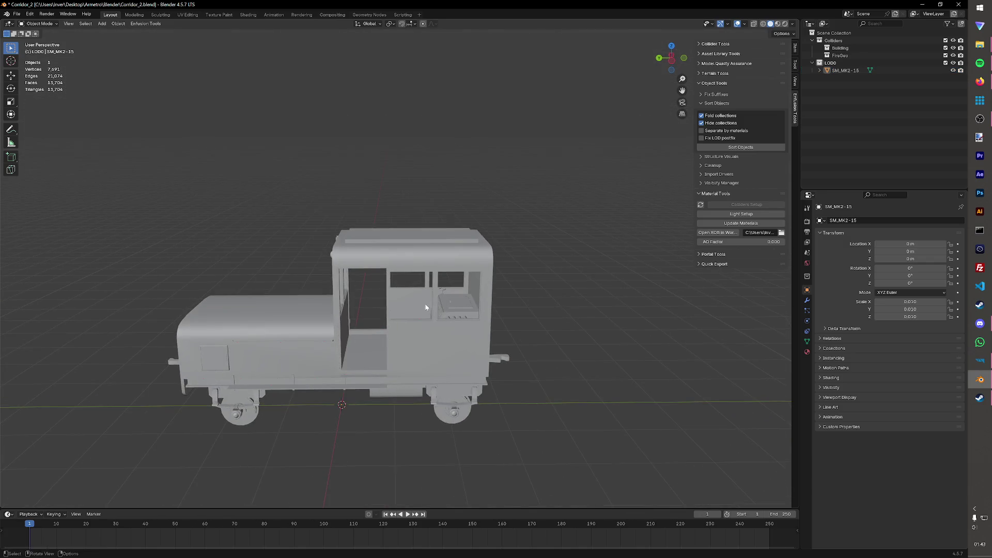
click(459, 237)
middle_drag(393, 192, 816, 239)
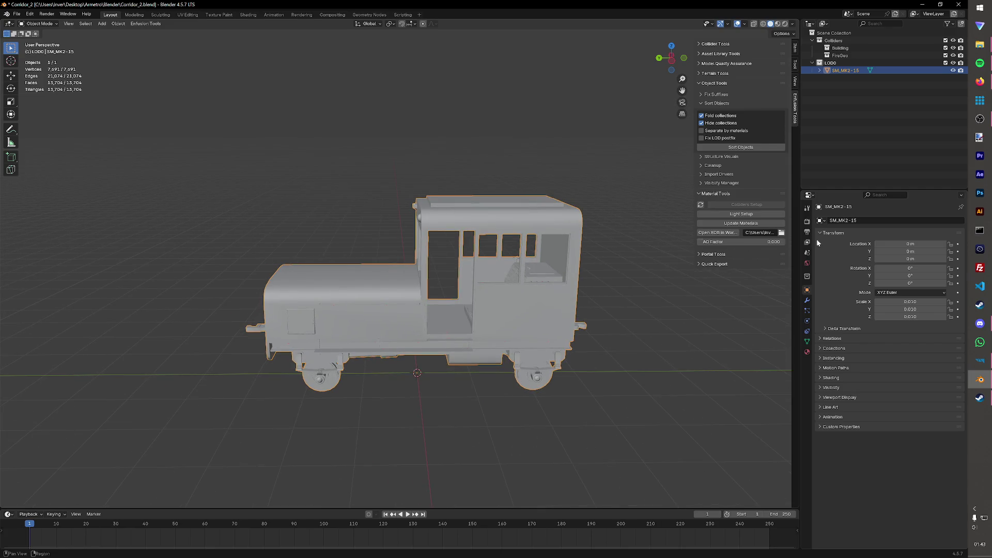
click(806, 299)
click(903, 222)
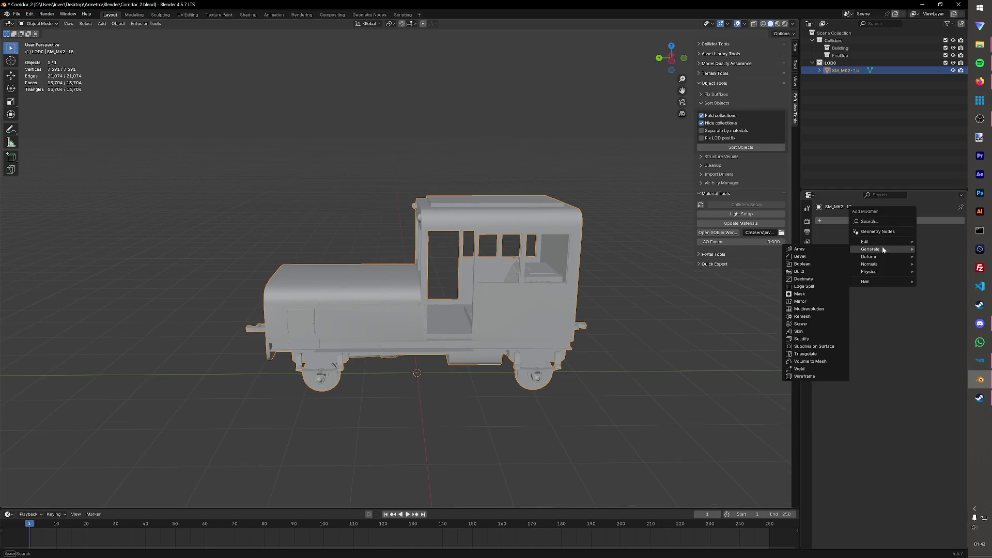
click(803, 278)
click(893, 252)
text(0.5000)
key(Return)
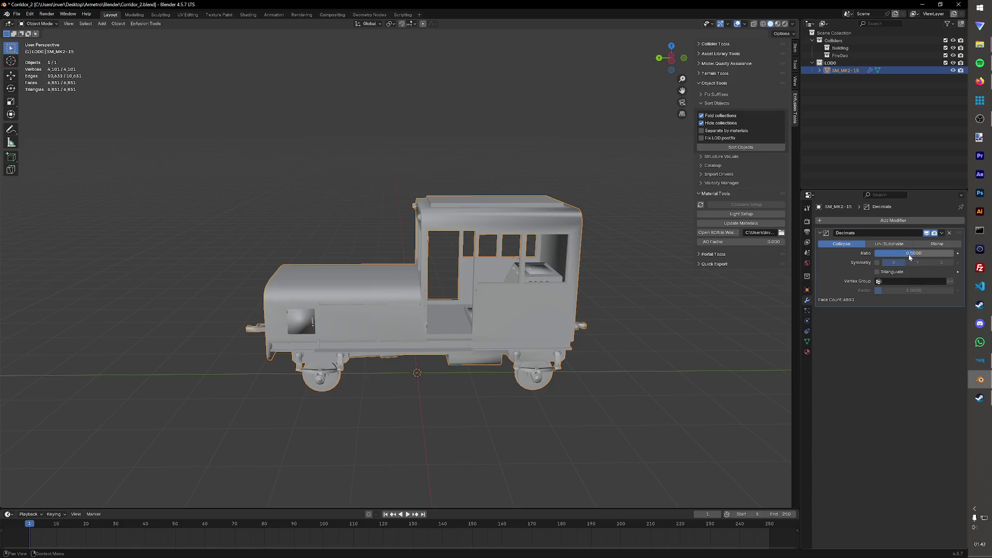
Step: Apply the Decimate modifier so the mesh permanently drops to about 6,851 faces
click(645, 307)
mouse_move(599, 291)
middle_down()
mouse_move(671, 295)
mouse_move(369, 249)
middle_up()
scroll(671, 295, down, 3)
click(941, 233)
mouse_move(600, 240)
middle_down()
mouse_move(612, 236)
mouse_move(569, 276)
mouse_move(604, 241)
middle_up()
key(a)
scroll(604, 241, up, 3)
scroll(604, 242, up, 2)
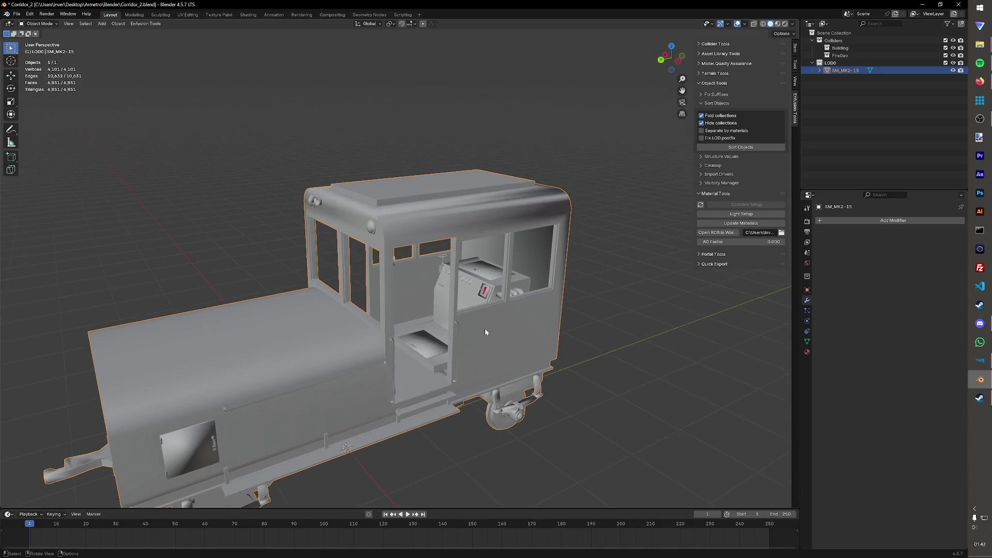
scroll(578, 286, up, 3)
scroll(552, 329, up, 3)
scroll(600, 320, up, 2)
Step: In Edit Mode, flip the normals of the two inverted red panel faces and save
key(Tab)
scroll(543, 310, up, 3)
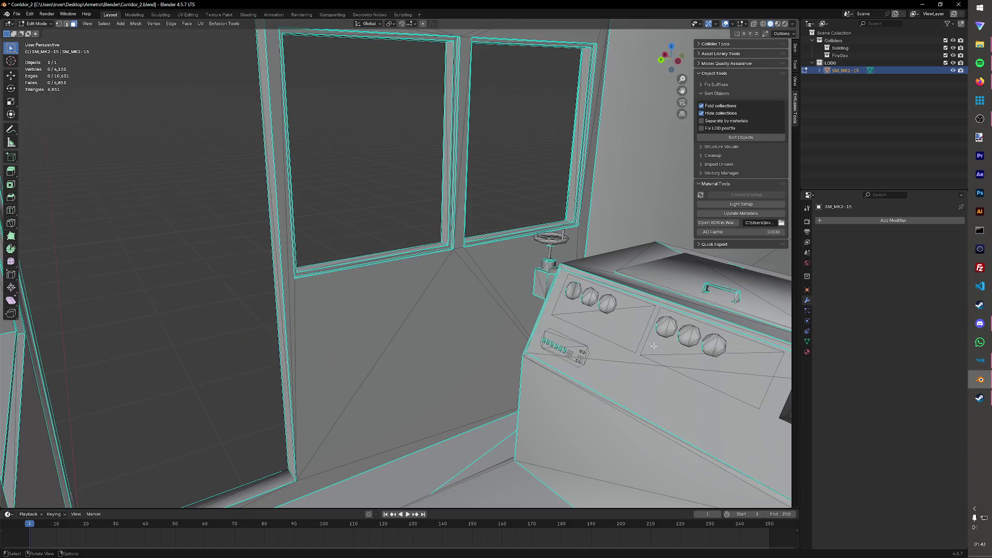
scroll(542, 311, up, 3)
key(b)
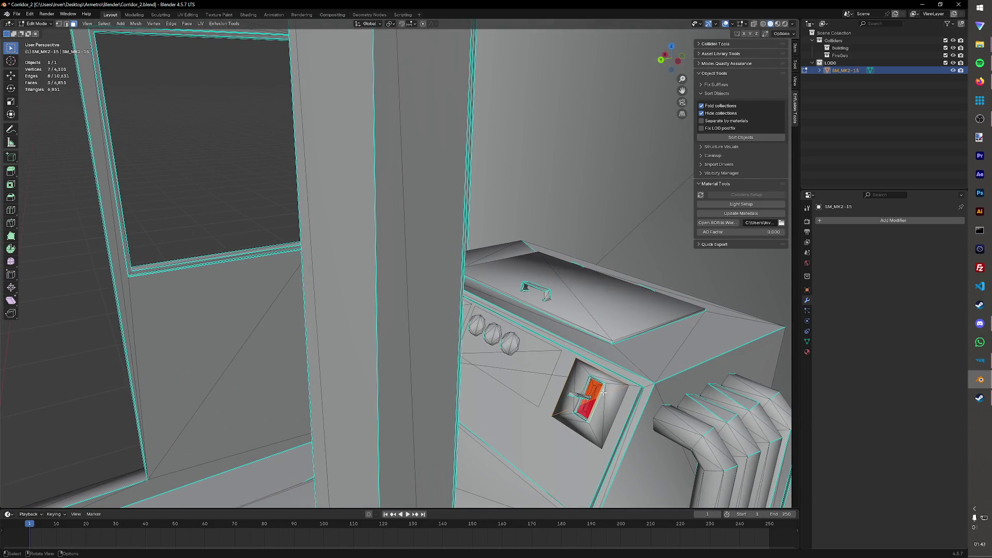
scroll(601, 393, up, 5)
scroll(613, 396, up, 3)
scroll(612, 364, up, 3)
scroll(620, 349, up, 2)
scroll(401, 290, up, 1)
scroll(403, 295, up, 1)
scroll(428, 302, up, 1)
scroll(581, 279, down, 3)
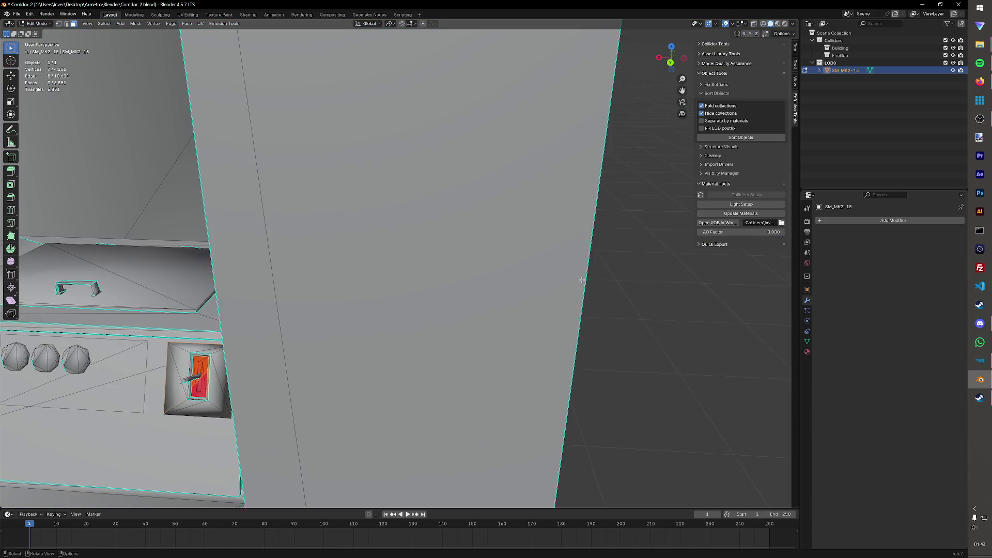
key(Escape)
scroll(581, 287, down, 4)
scroll(582, 294, up, 3)
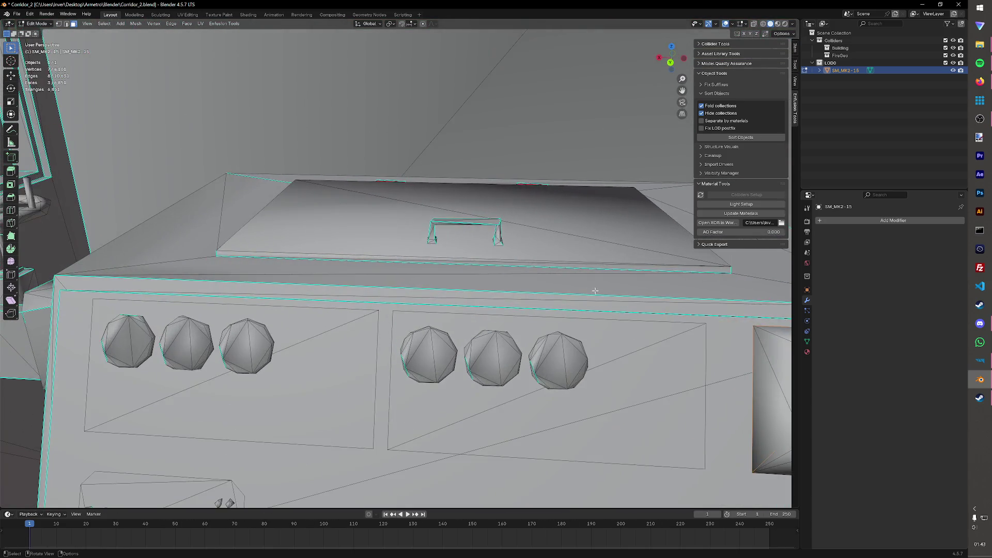
scroll(558, 333, up, 1)
scroll(548, 361, up, 1)
scroll(549, 361, down, 1)
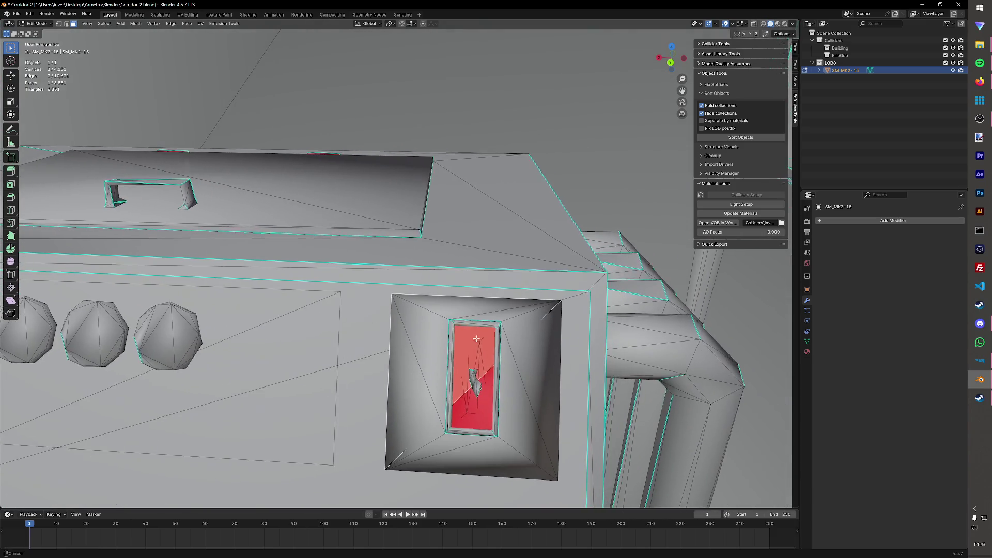
scroll(514, 369, up, 2)
click(492, 441)
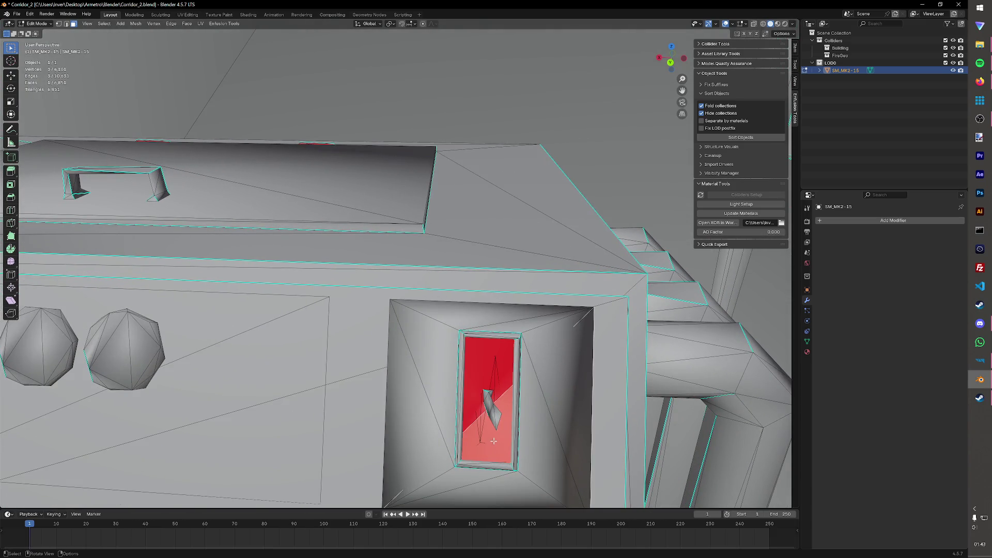
shift+click(482, 363)
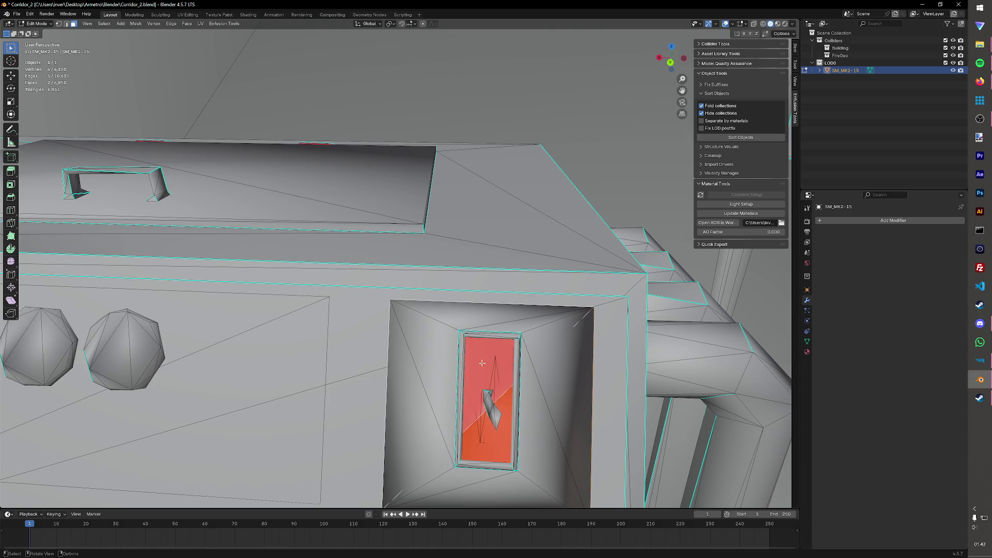
key(alt+n)
click(482, 362)
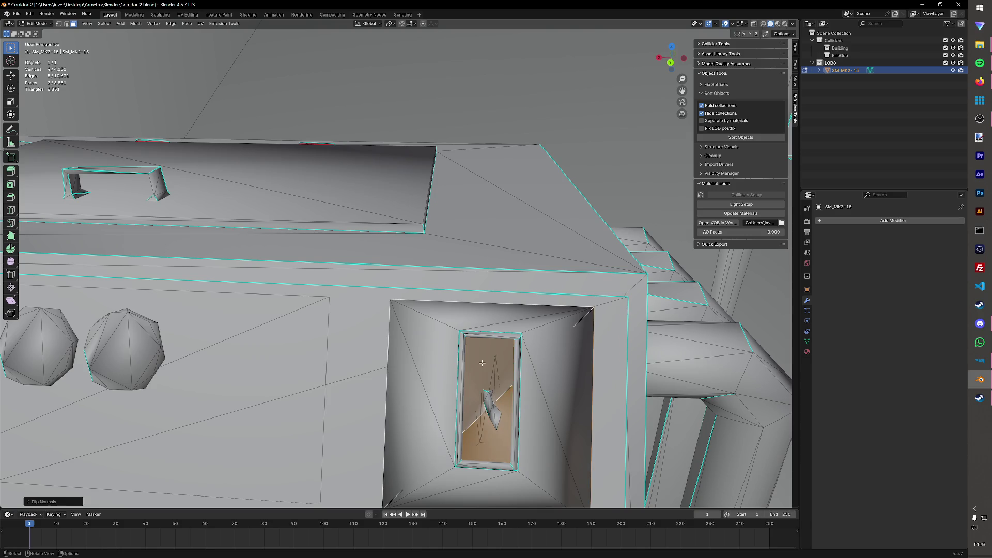
scroll(482, 362, down, 10)
mouse_move(528, 299)
middle_down()
mouse_move(441, 290)
mouse_move(509, 294)
middle_up()
key(ctrl+s)
scroll(509, 294, down, 2)
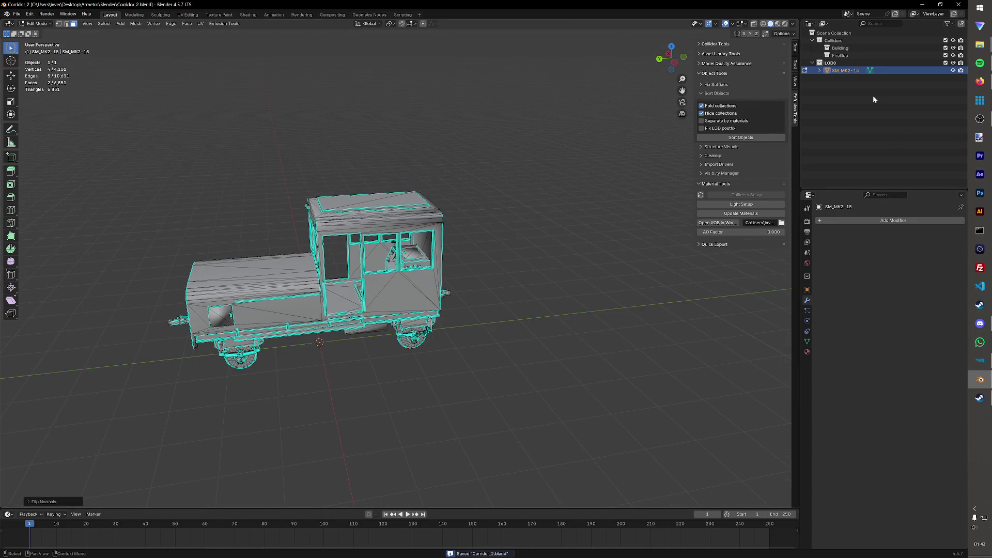
Step: Rename the vehicle's mesh data block to M_MK2-15 in the Outliner and save
click(820, 71)
click(830, 79)
double_click(860, 84)
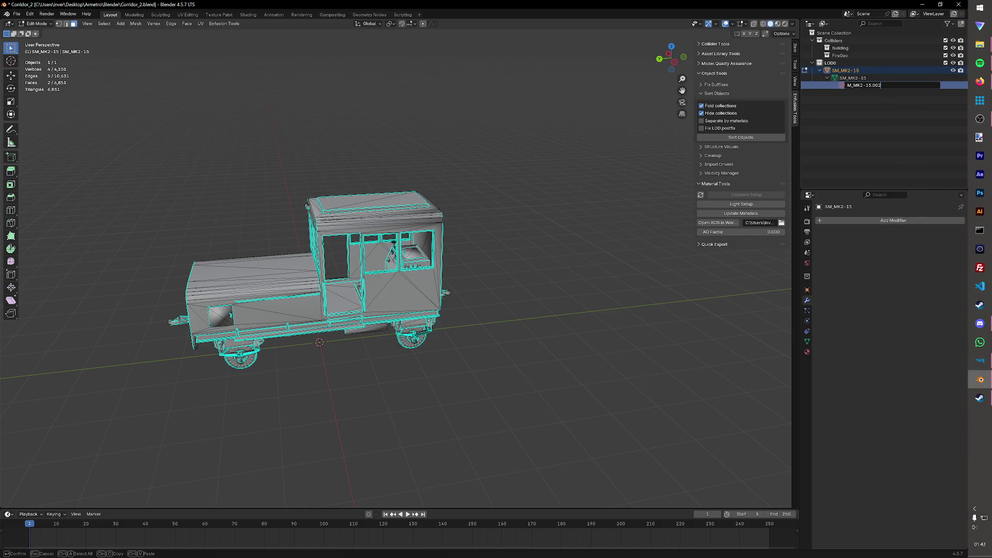
key(Return)
key(ctrl+s)
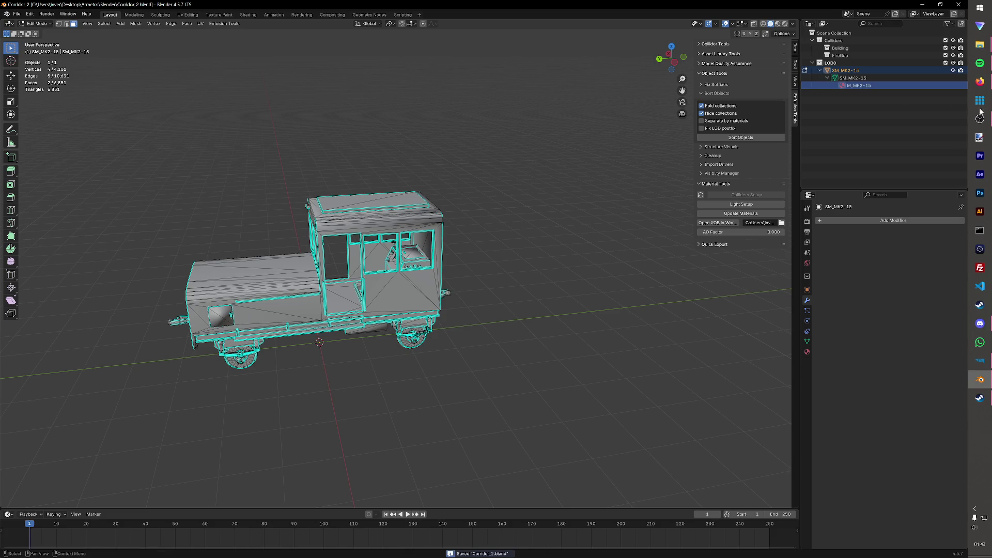
Step: Back in Object Mode, duplicate the vehicle object and keep the copy in place
middle_drag(543, 272, 589, 276)
key(Tab)
mouse_move(480, 289)
middle_down()
mouse_move(603, 316)
mouse_move(587, 351)
middle_up()
key(shift+s)
key(Escape)
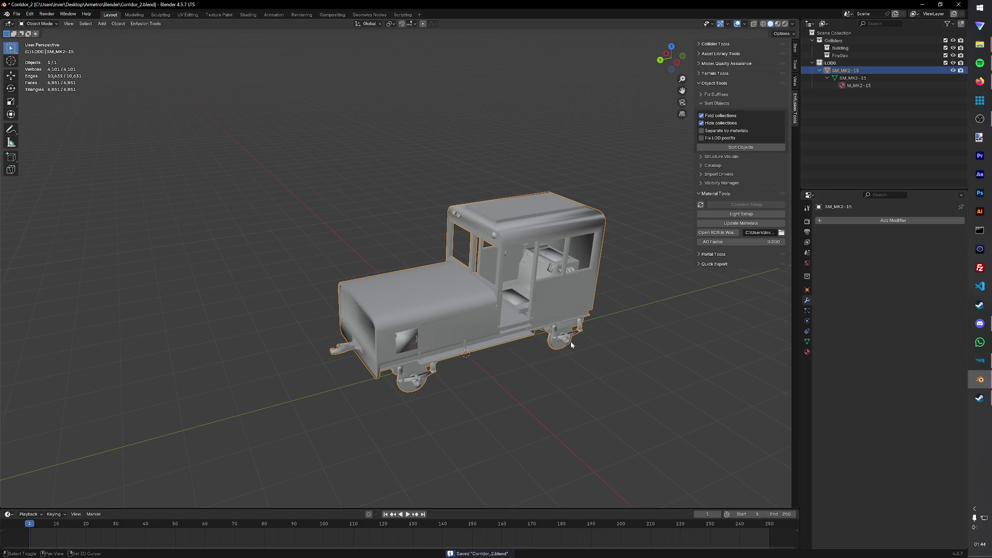
key(shift+d)
right_click(572, 343)
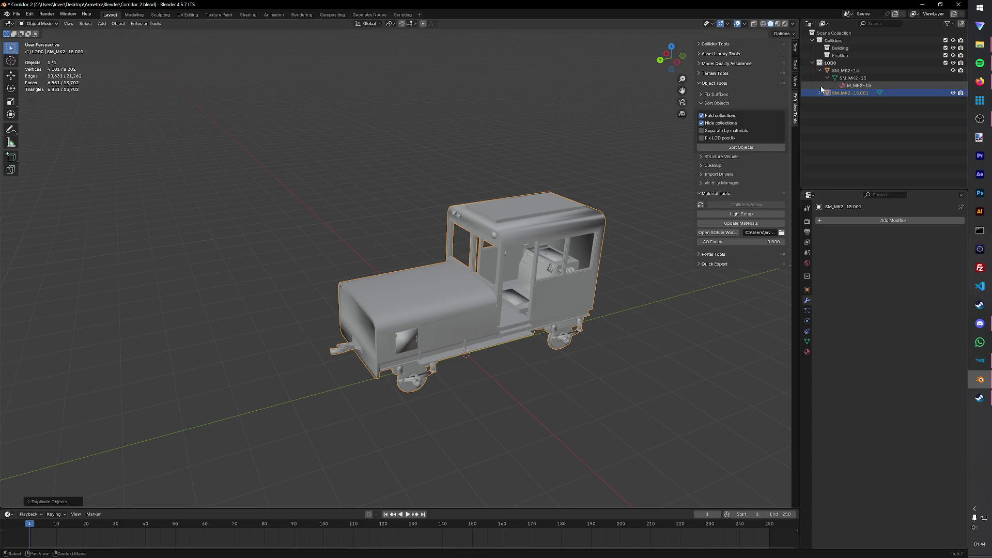
Step: Rename the duplicated vehicle to UTM_MK2-15_col and save
click(853, 94)
double_click(846, 69)
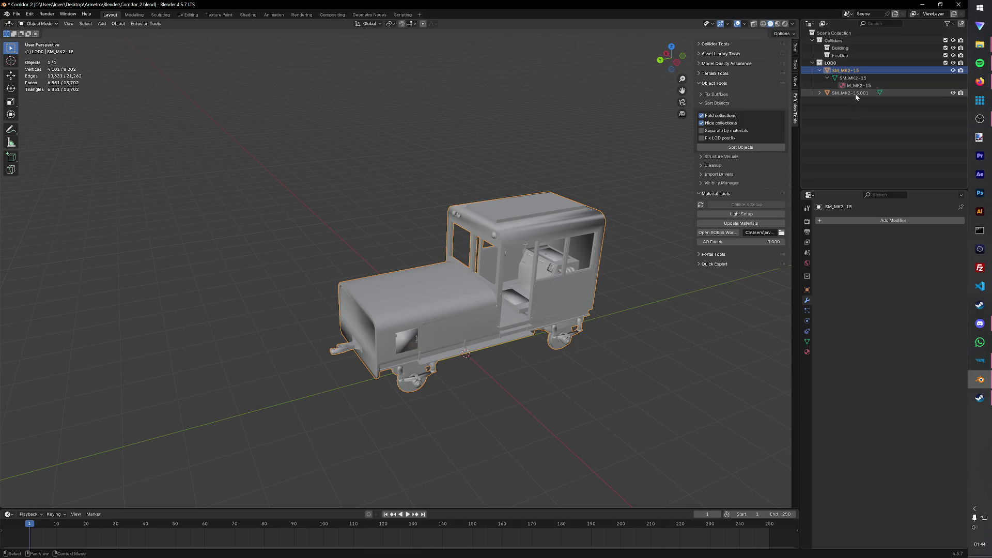
click(855, 94)
double_click(855, 94)
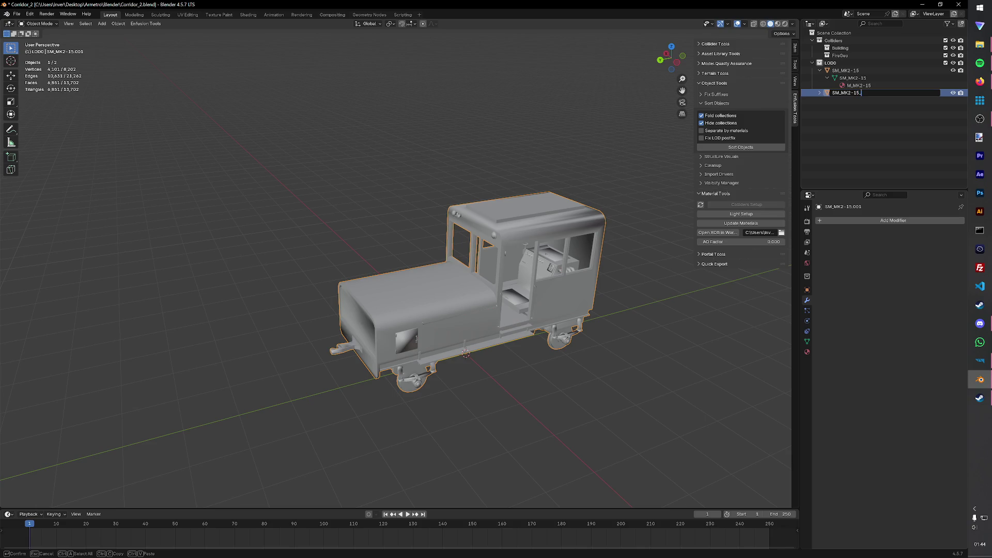
text(col)
key(Return)
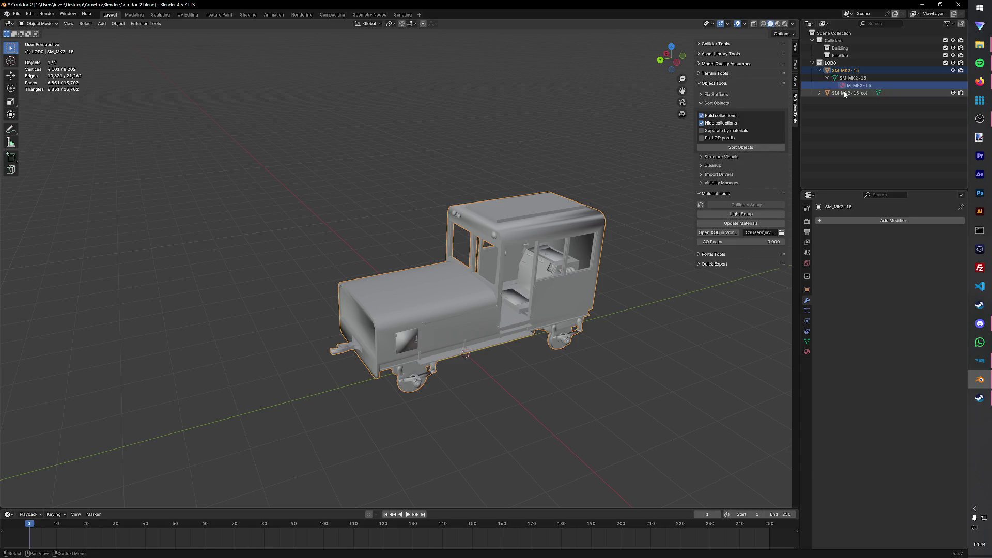
double_click(838, 94)
click(838, 93)
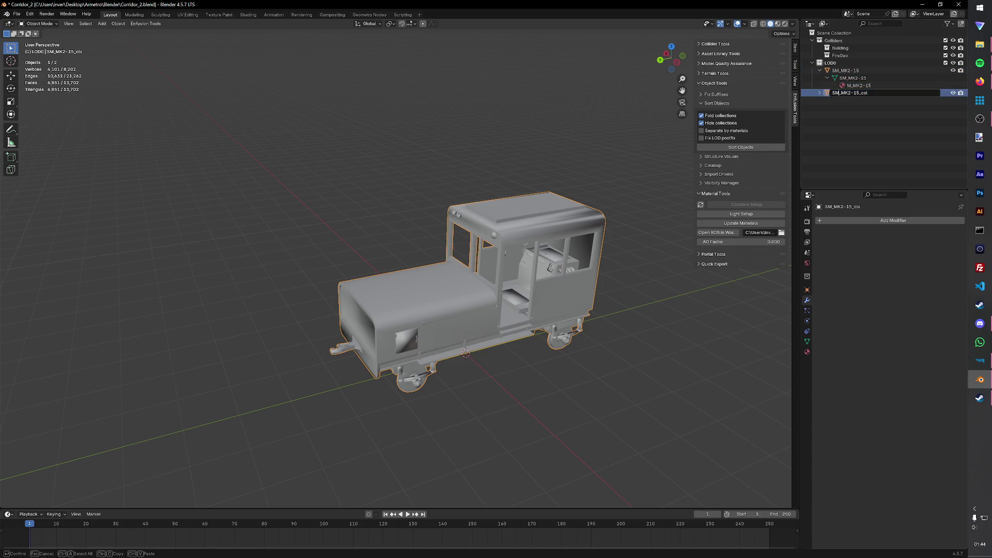
text(UTM)
key(Return)
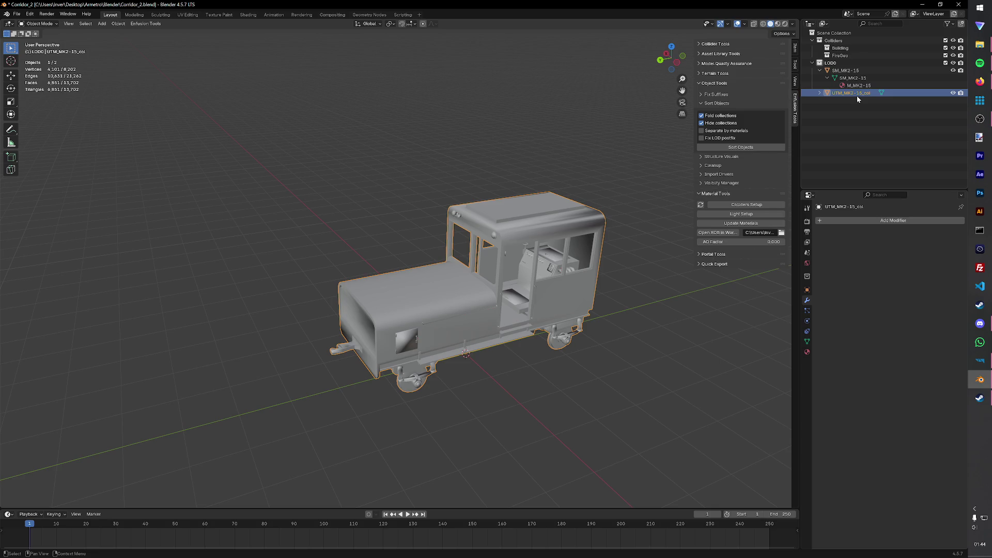
key(ctrl+s)
Step: Duplicate the collider in place and name the copy UTM_MK2-15_fire, then save
ctrl+click(857, 95)
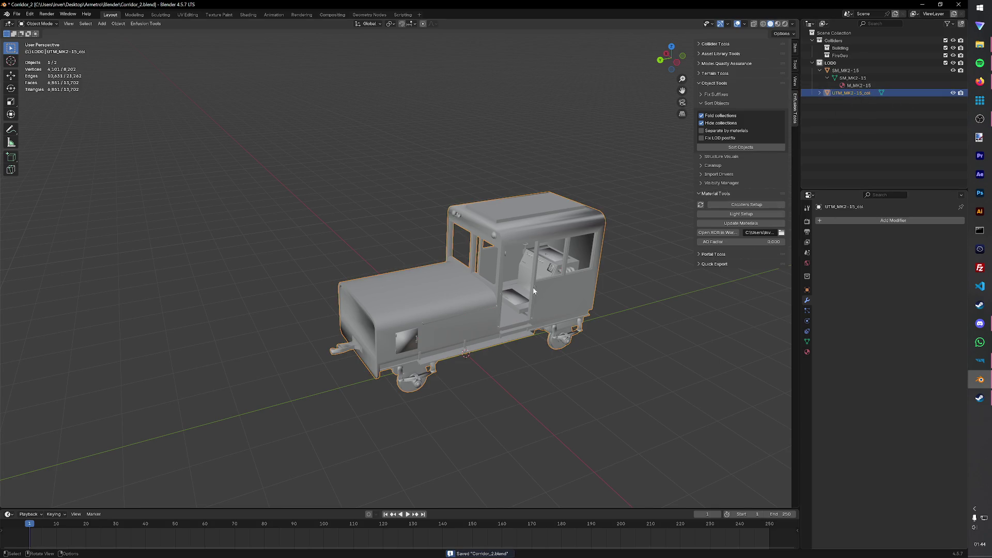
click(564, 289)
click(869, 94)
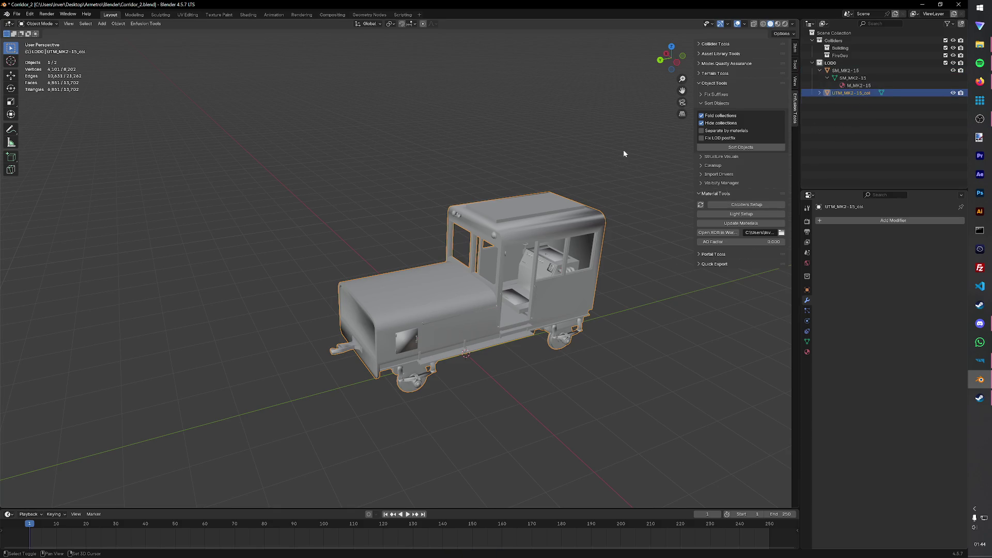
key(shift+d)
key(Escape)
double_click(872, 101)
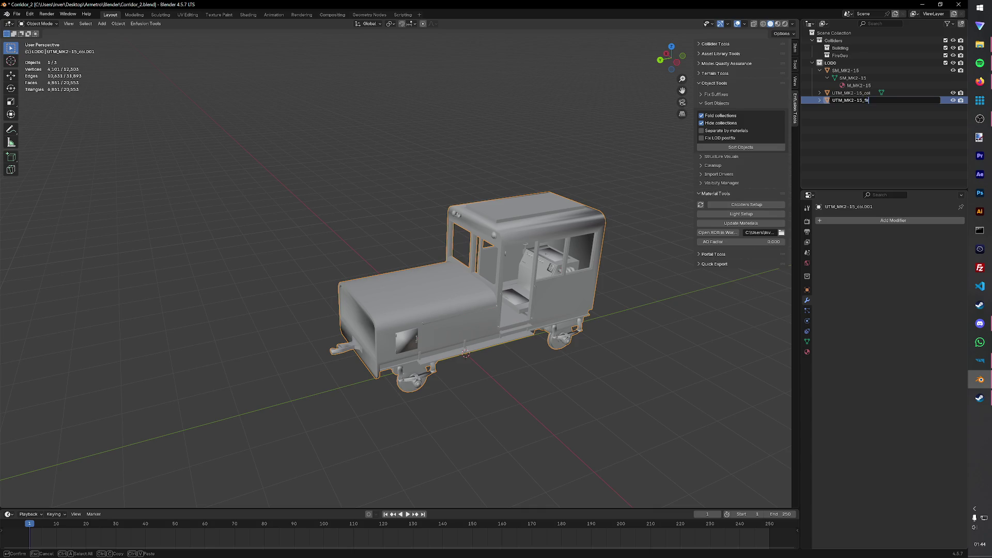
text(re)
key(Return)
key(ctrl+s)
mouse_move(736, 106)
middle_down()
mouse_move(504, 109)
mouse_move(605, 289)
mouse_move(569, 318)
middle_up()
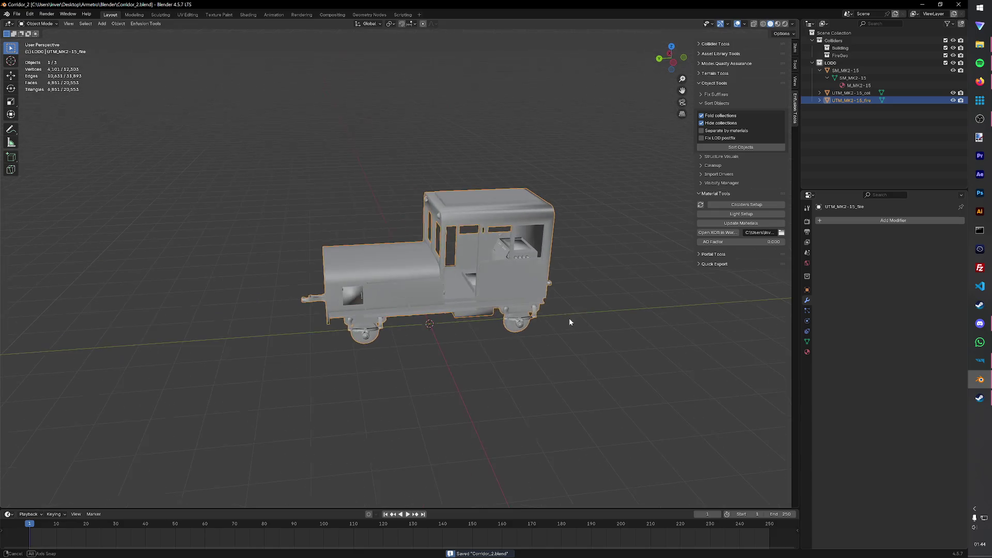
click(751, 204)
Step: Run Colliders Setup on UTM_MK2-15_fire with Metal game material and the default FireGeo preset
click(771, 208)
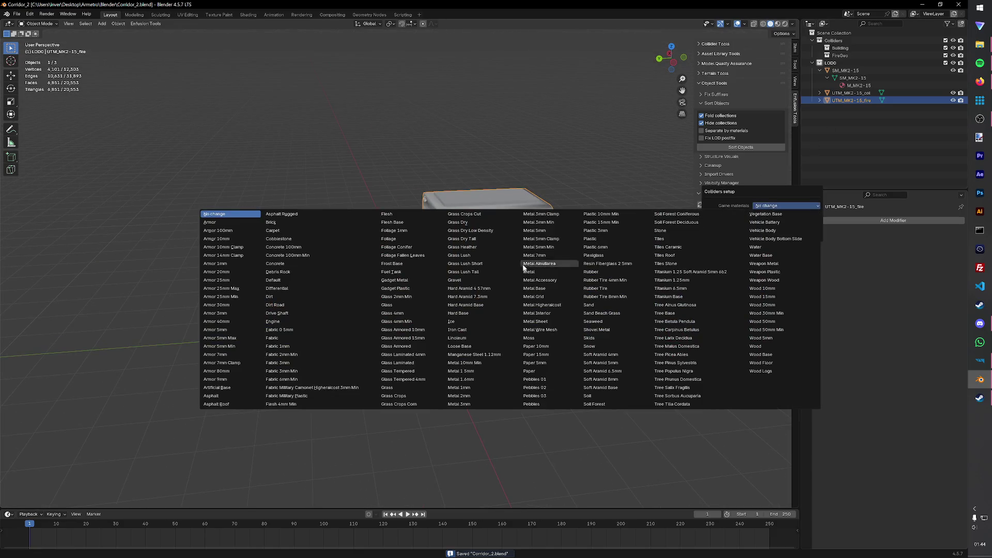
click(549, 270)
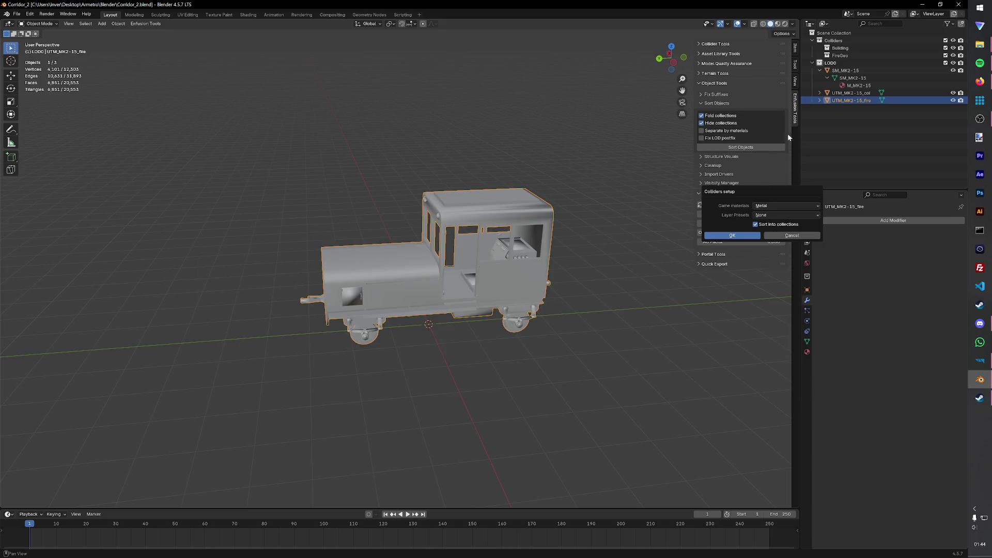
click(763, 217)
click(644, 250)
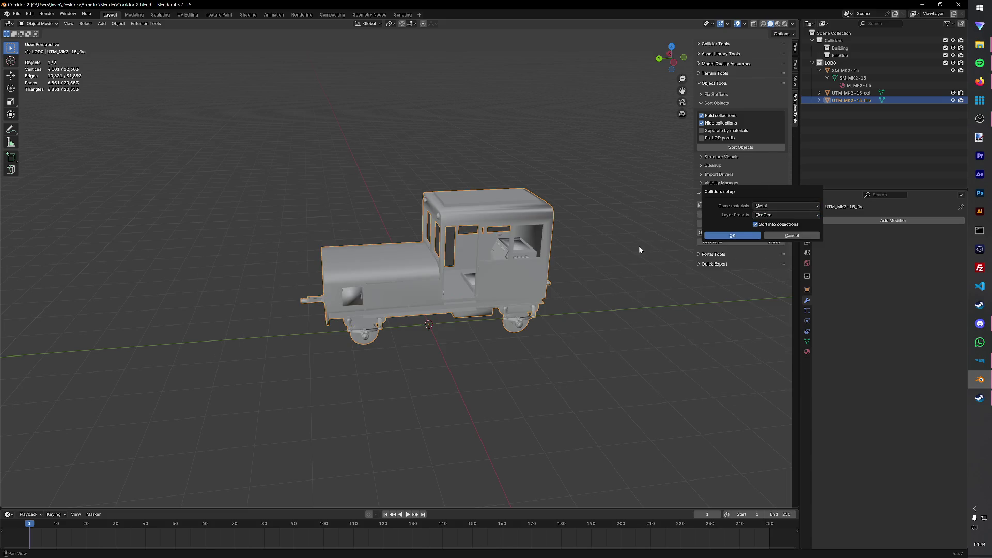
click(732, 235)
key(ctrl+s)
Step: Run Colliders Setup on UTM_MK2-15_col with Metal game material and the Building layer preset
click(852, 92)
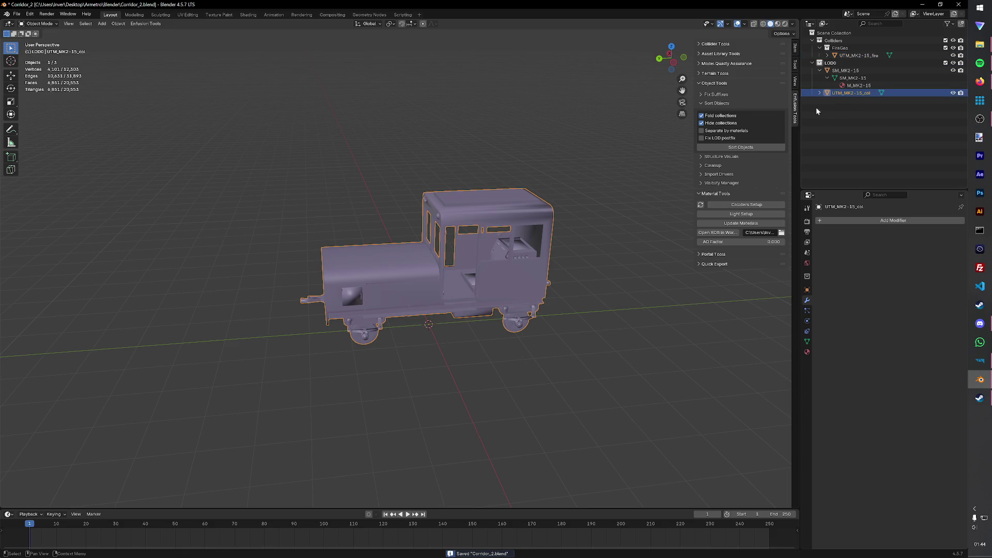
click(733, 204)
click(767, 208)
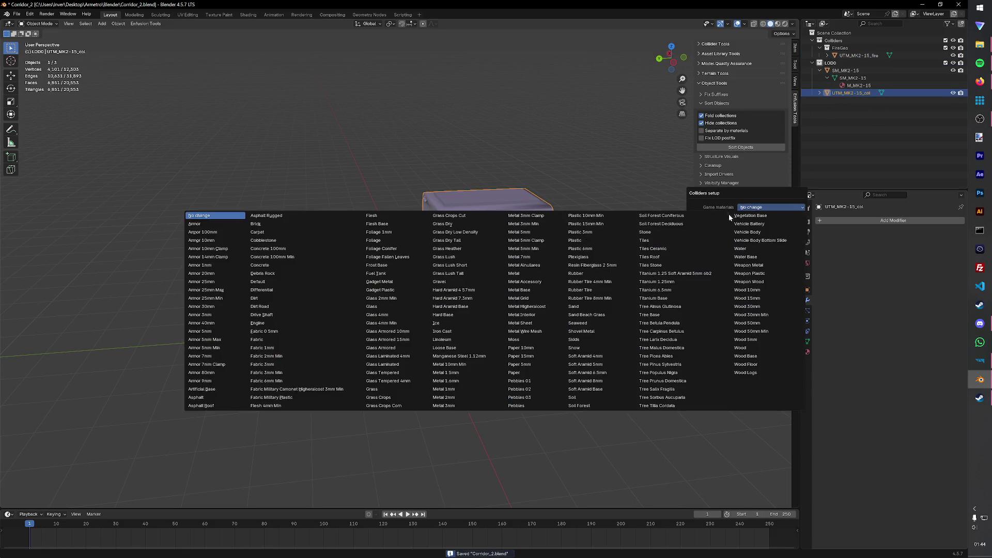
click(512, 274)
click(750, 217)
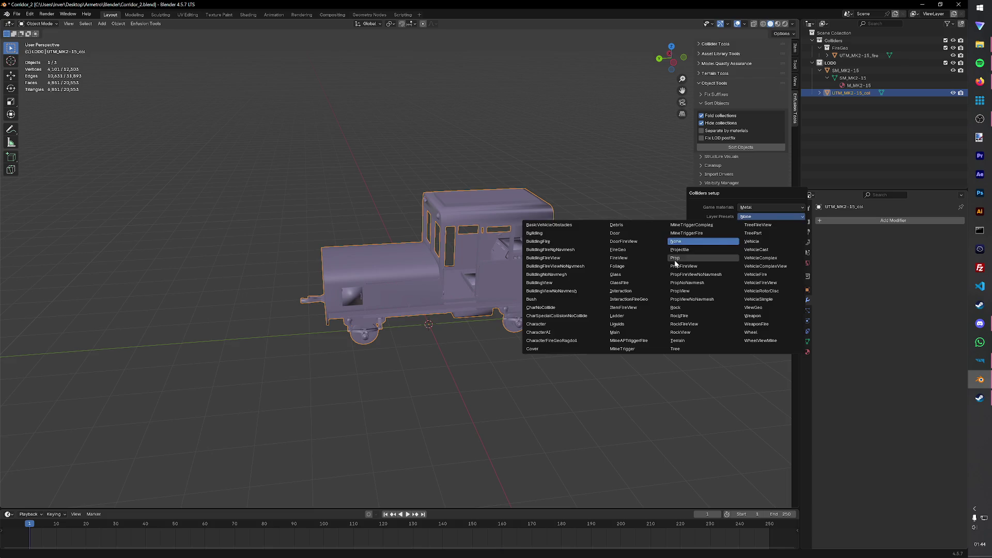
click(535, 233)
click(725, 235)
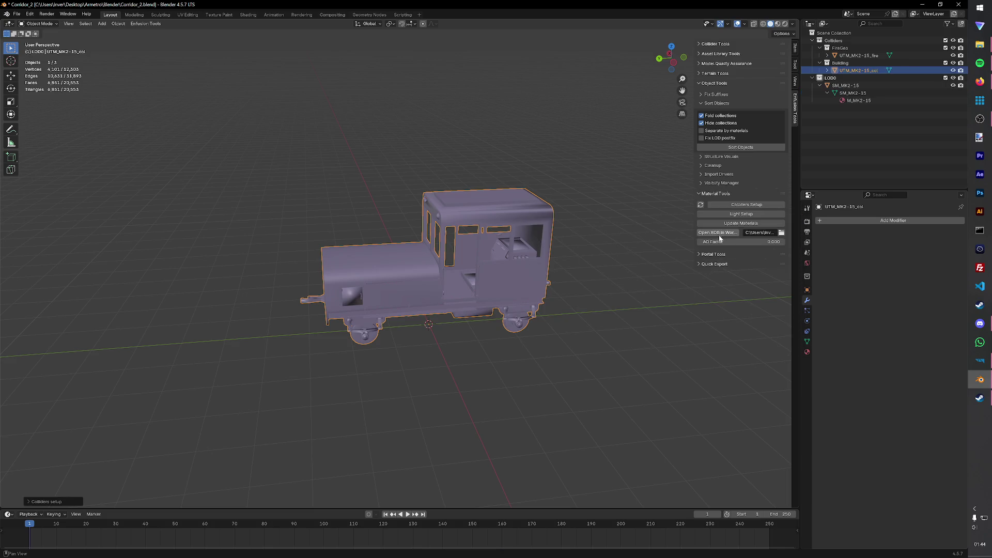
key(ctrl+s)
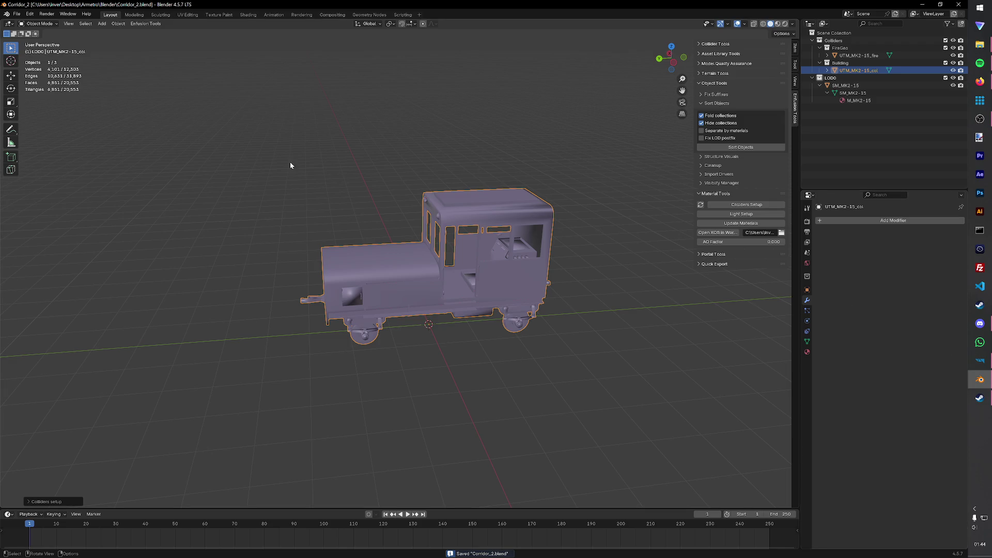
Step: Export the scene as MK2-15.fbx into the Structures/Metro_Trains folder via Enfusion export
click(145, 23)
mouse_move(141, 32)
click(188, 43)
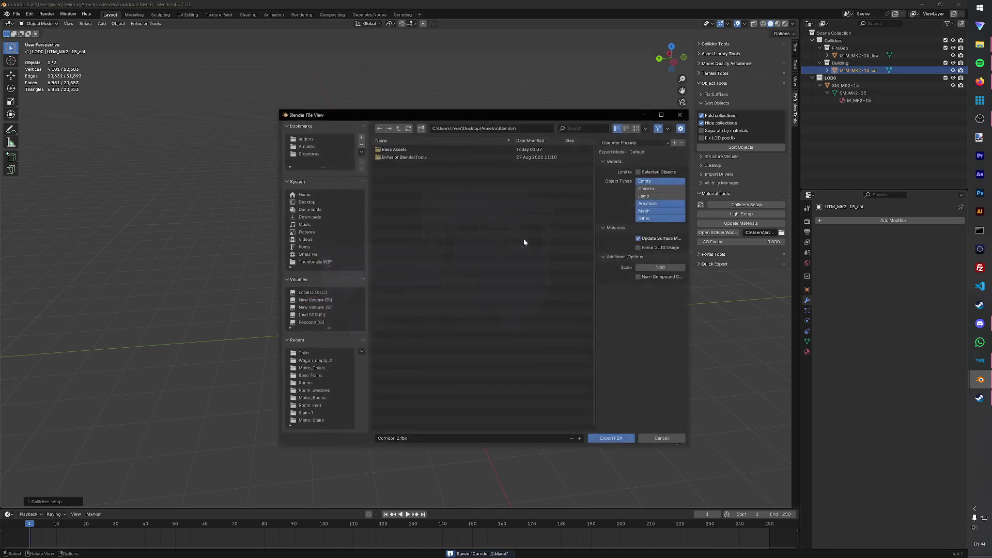
click(309, 152)
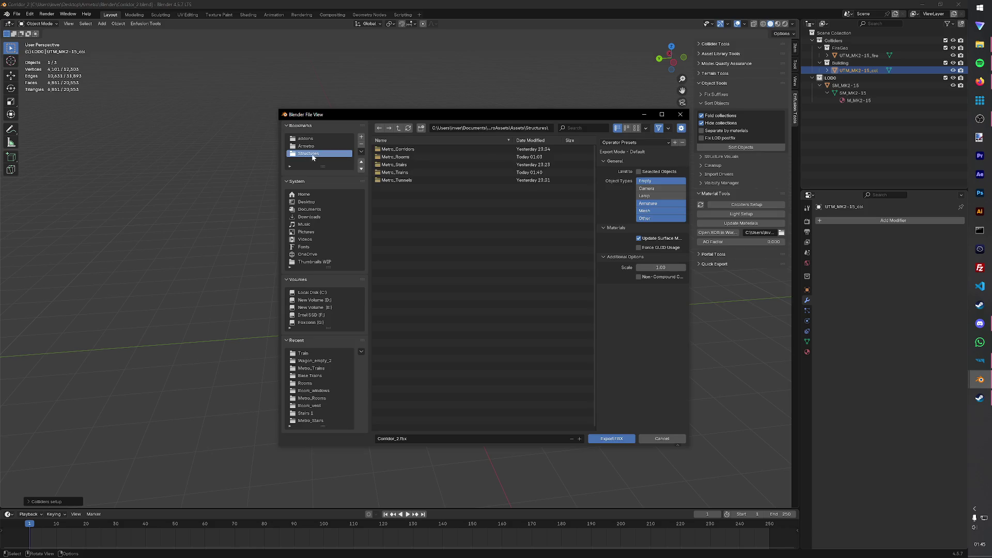
click(408, 173)
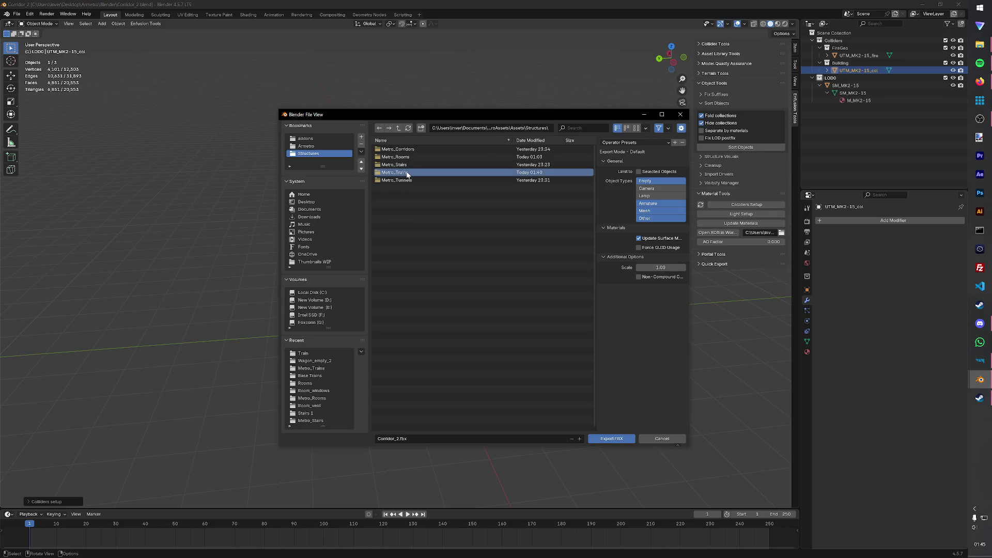
double_click(406, 173)
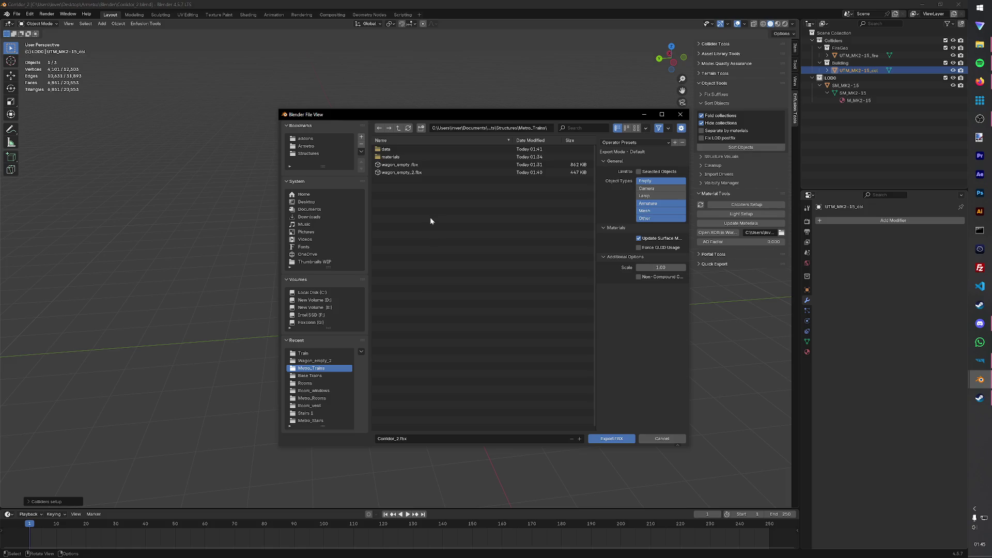
click(392, 440)
key(BackSpace)
text(MK2)
text(-15)
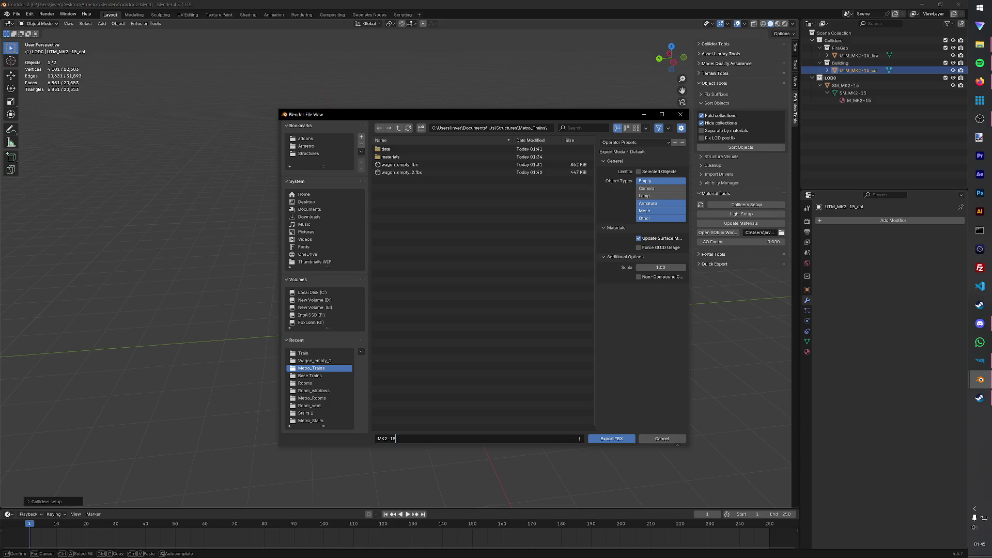
click(612, 439)
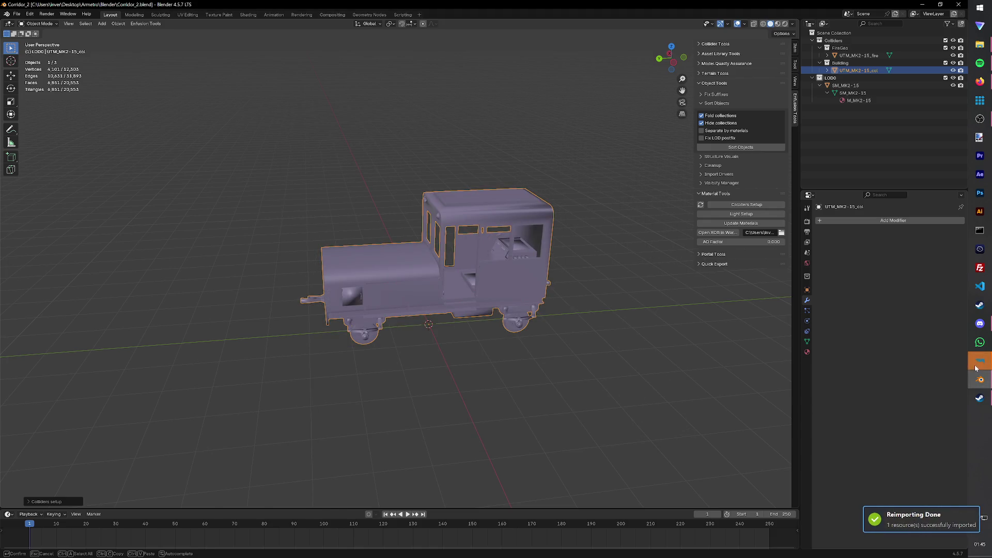
click(978, 363)
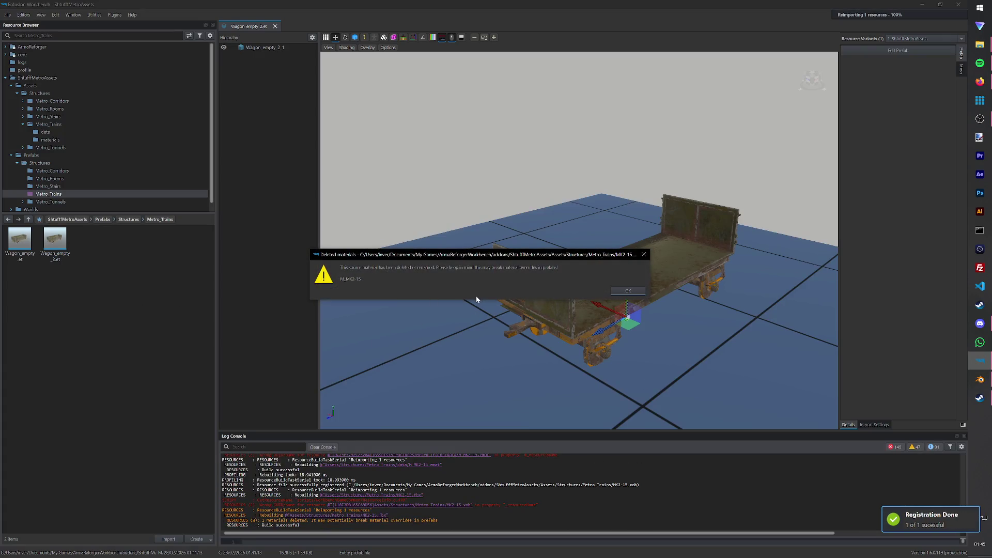
Step: Dismiss the Deleted materials warning and browse to the Metro_Trains asset folder
click(617, 292)
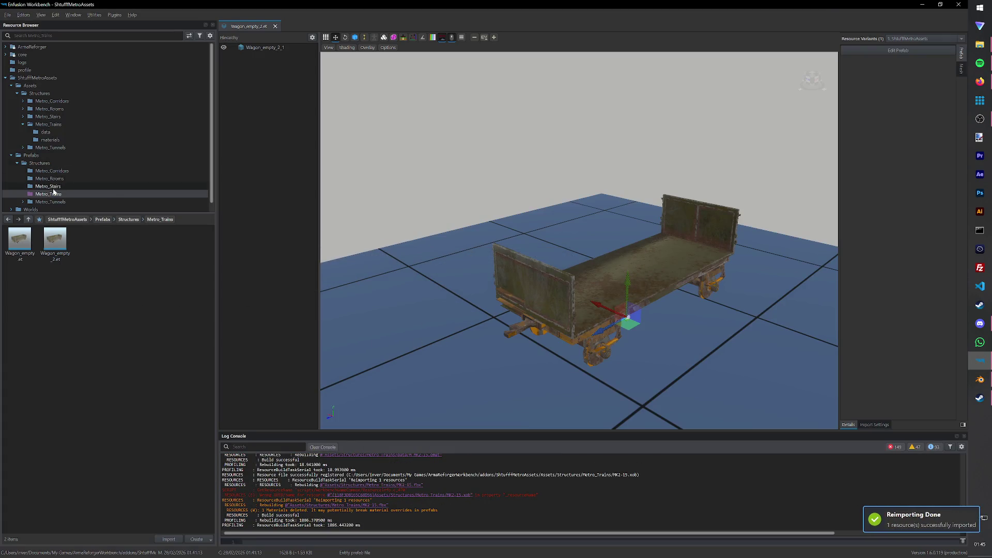
click(61, 134)
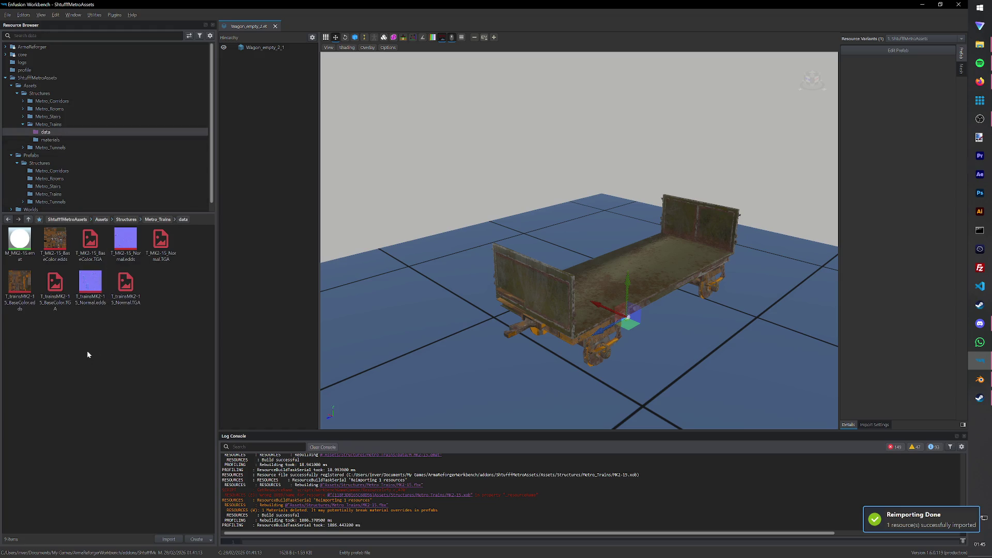
click(51, 125)
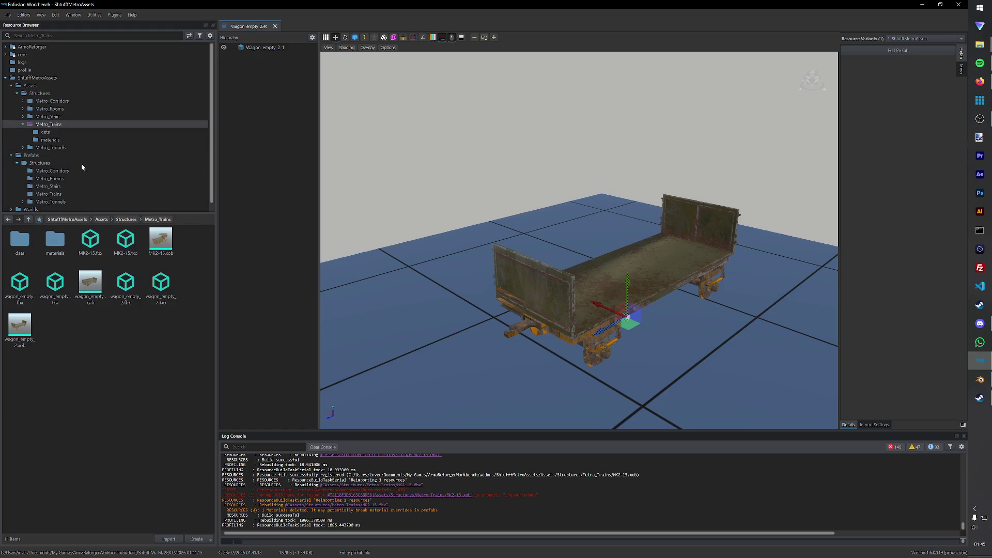
Step: Open MK2-15.xob and assign the M_MK2-15.emat material to its material slot
double_click(160, 242)
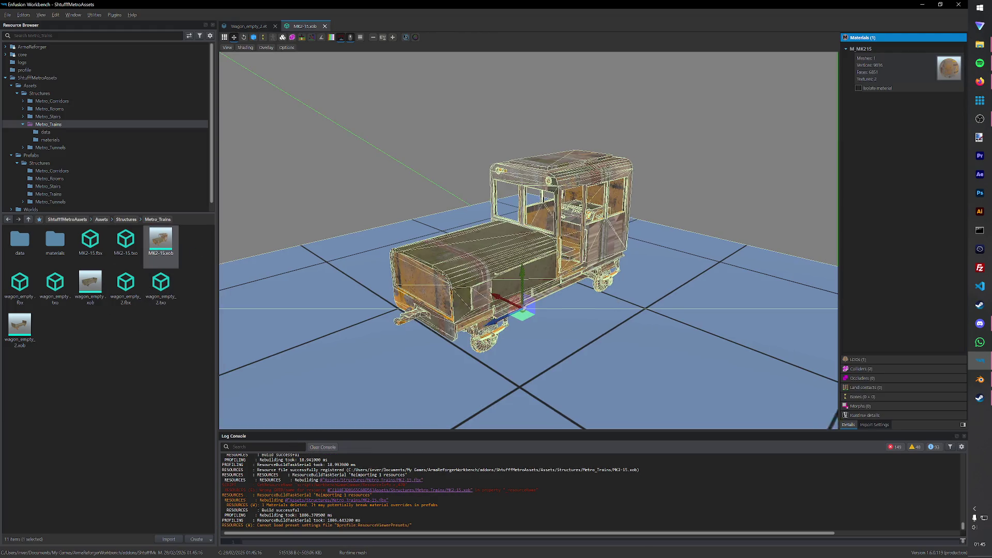
drag(542, 272, 625, 279)
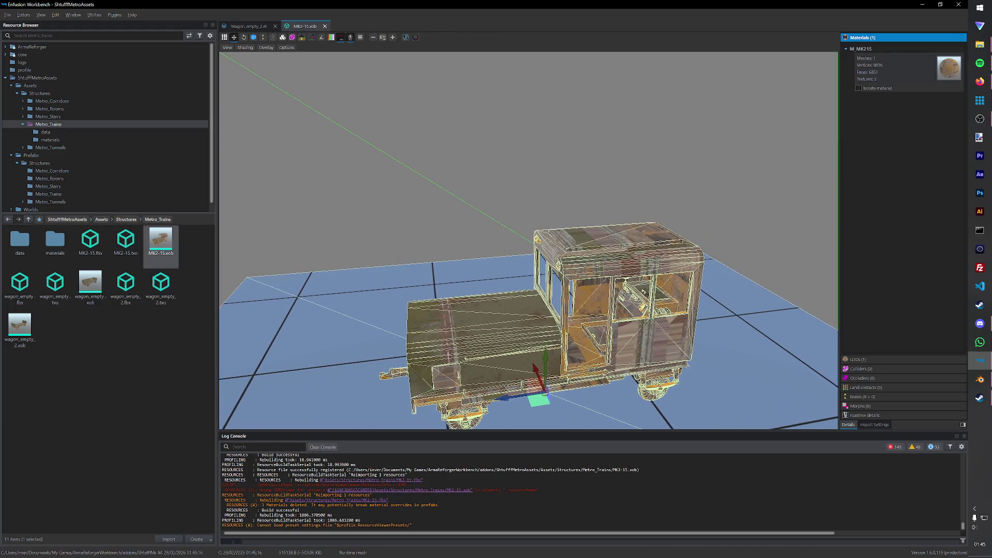
double_click(56, 242)
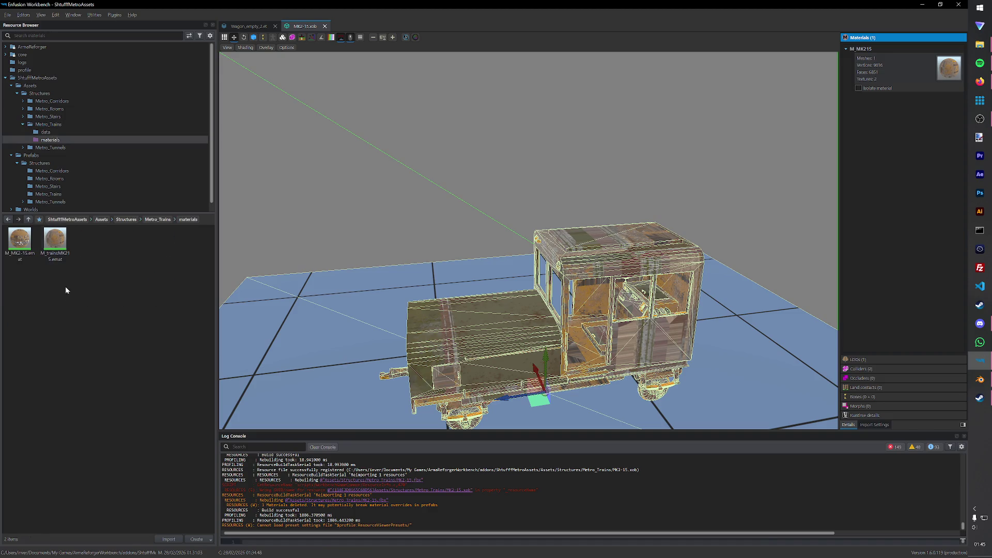
drag(40, 254, 945, 110)
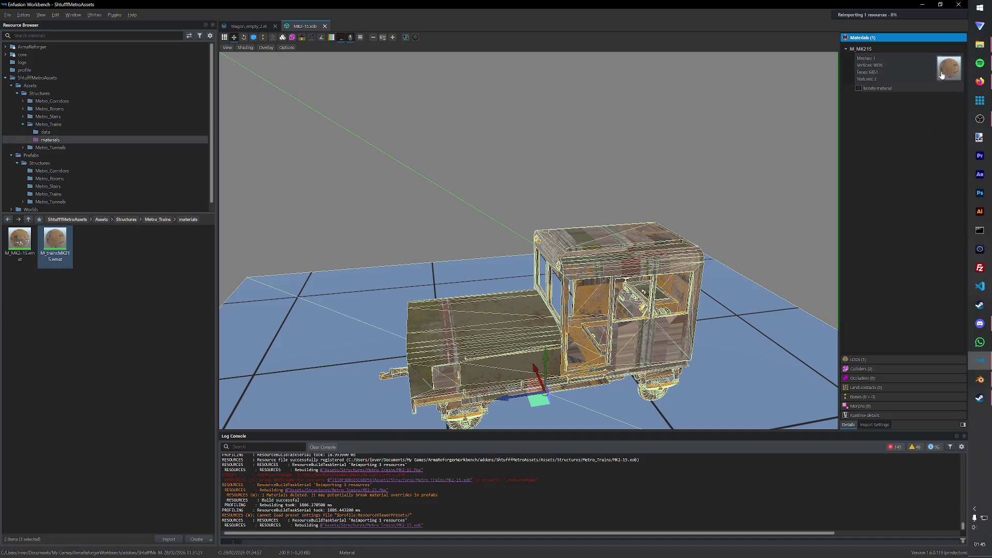
drag(20, 241, 914, 126)
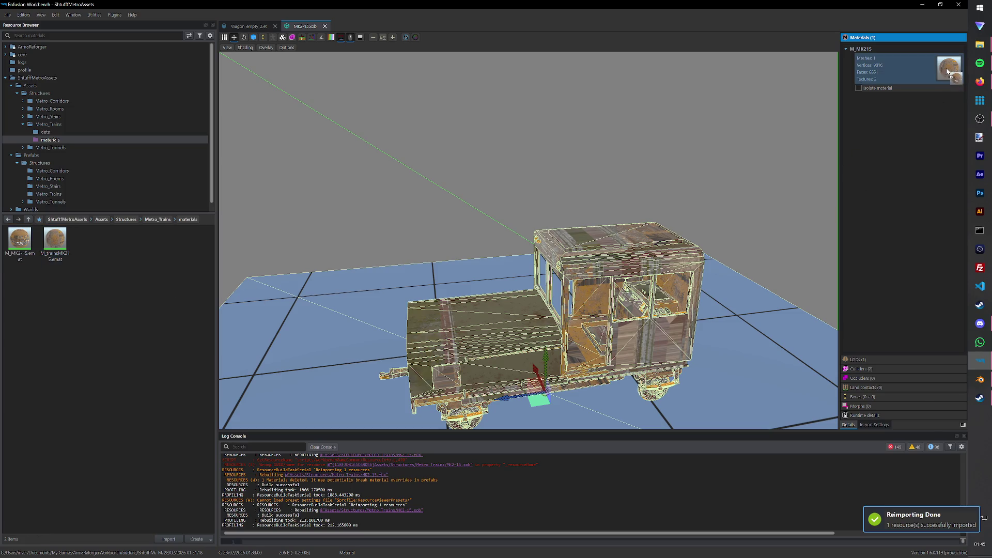
mouse_move(692, 234)
mouse_down()
mouse_move(643, 334)
mouse_move(474, 269)
mouse_up()
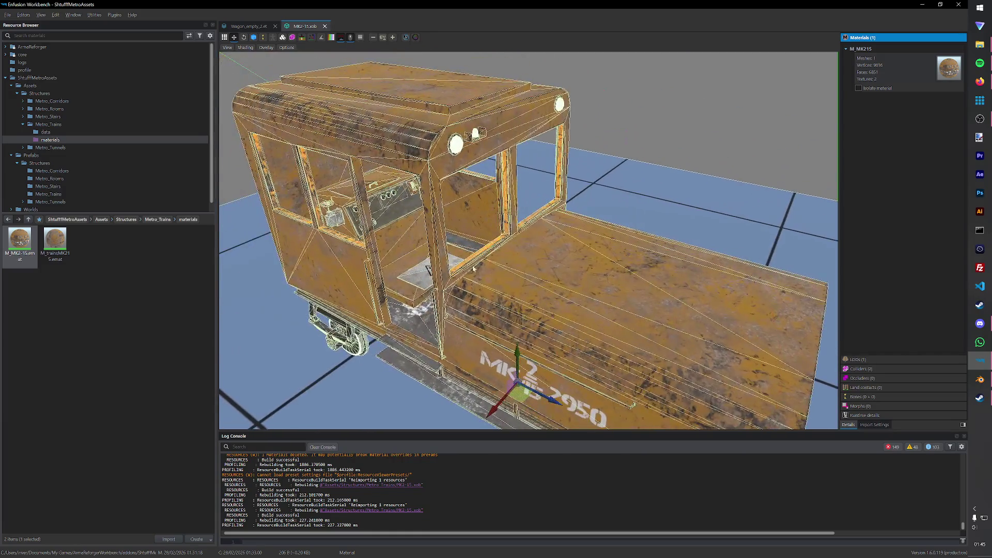
Step: Close the MK2-15 model and Wagon_empty_2 prefab tabs and return to the data folder
click(143, 264)
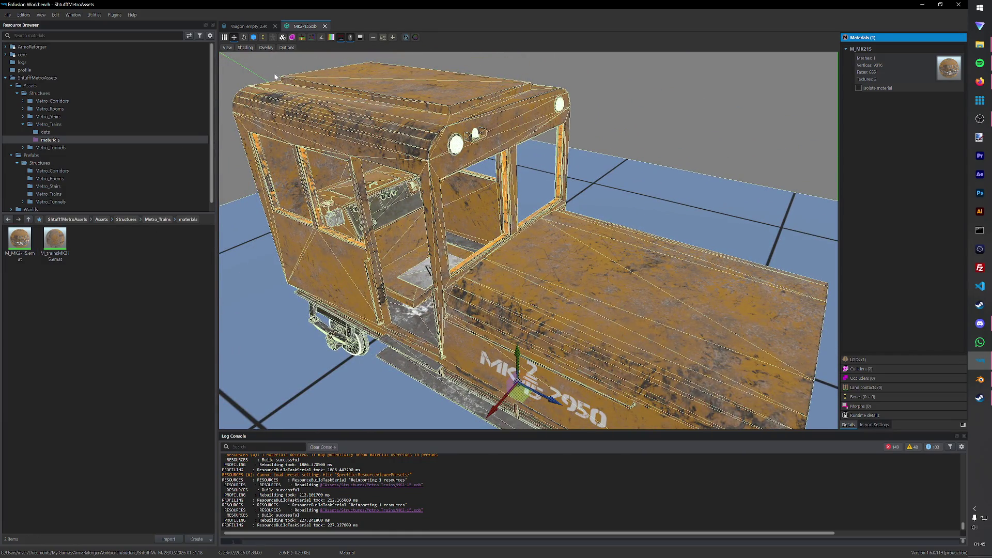
click(325, 26)
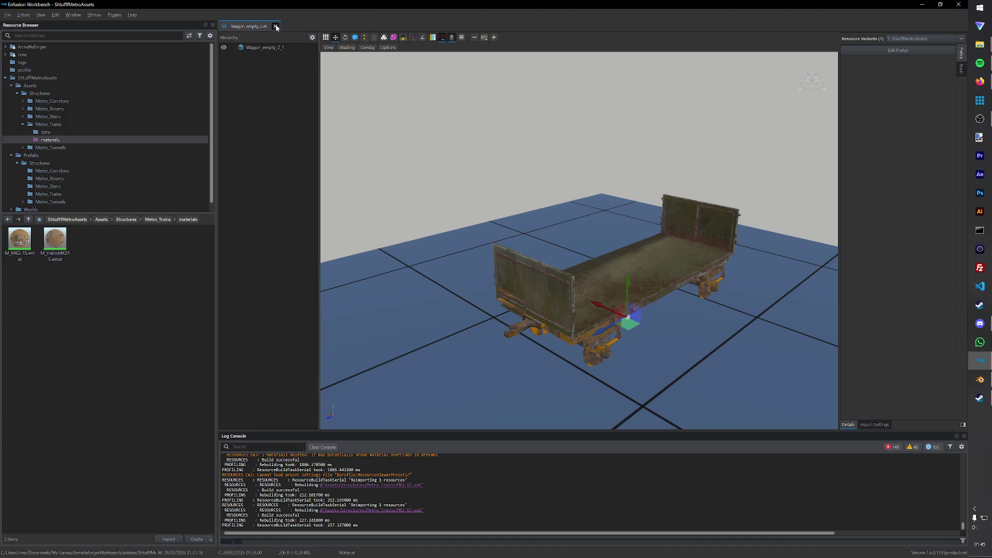
click(276, 26)
click(65, 132)
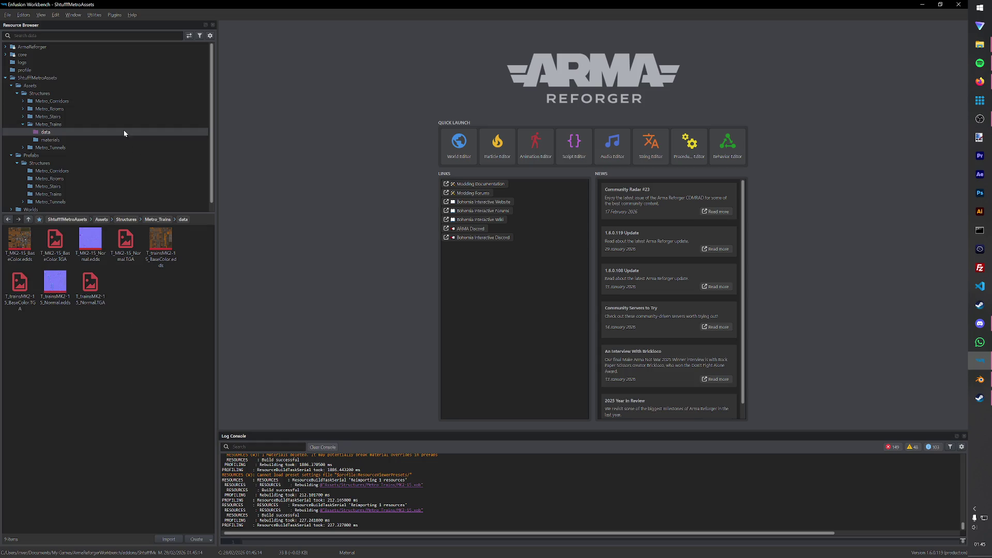
Step: Launch World Editor and load the Test.ent world via File > Load World
click(459, 144)
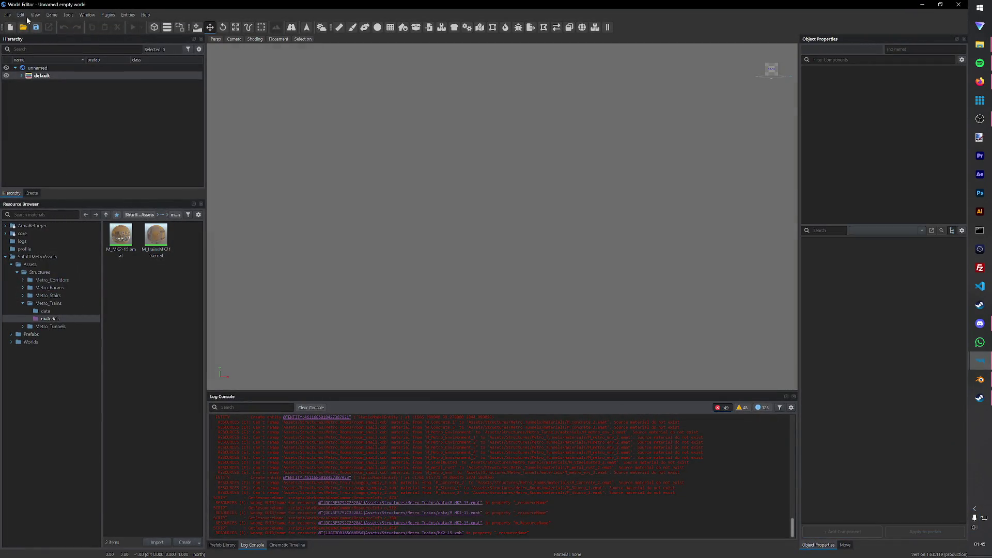
click(10, 15)
click(9, 15)
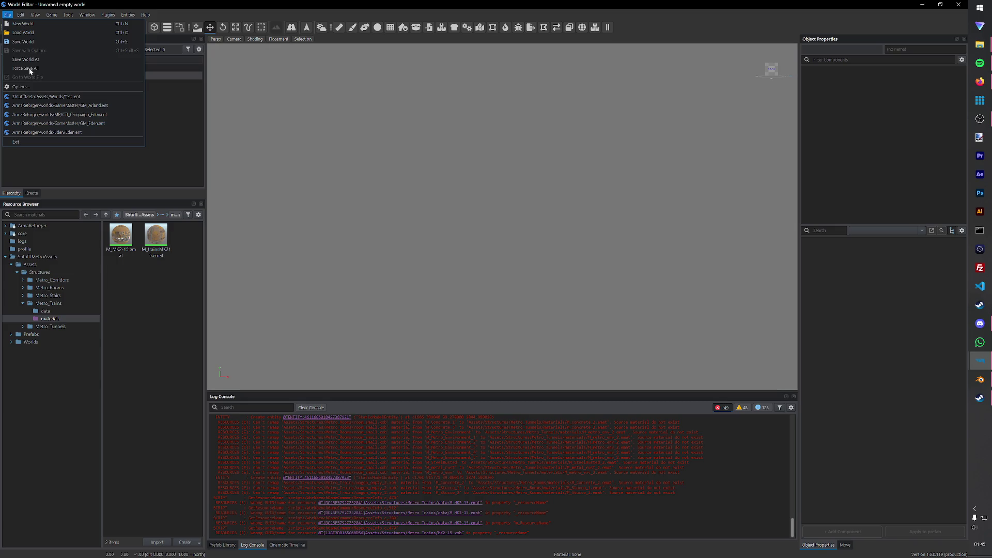
click(30, 33)
click(417, 199)
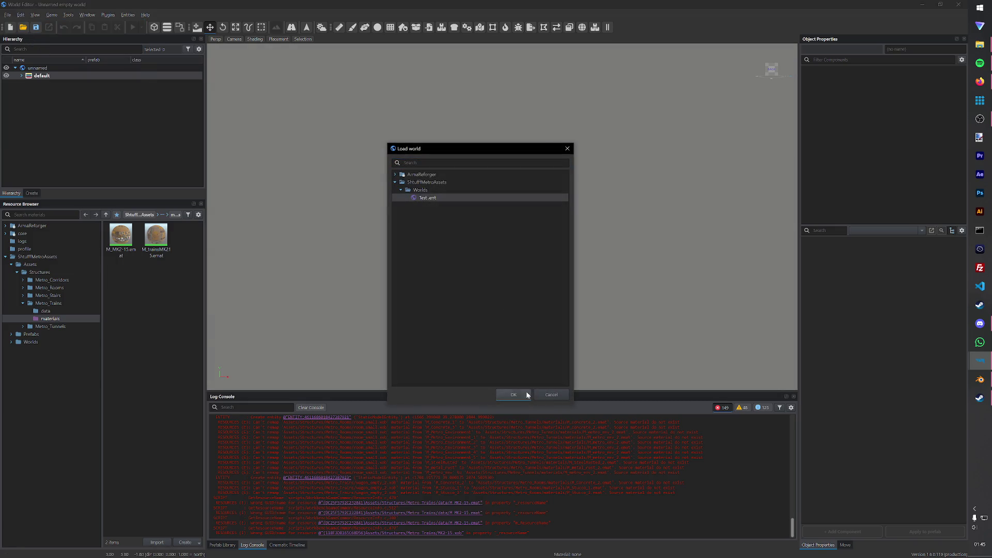
click(513, 394)
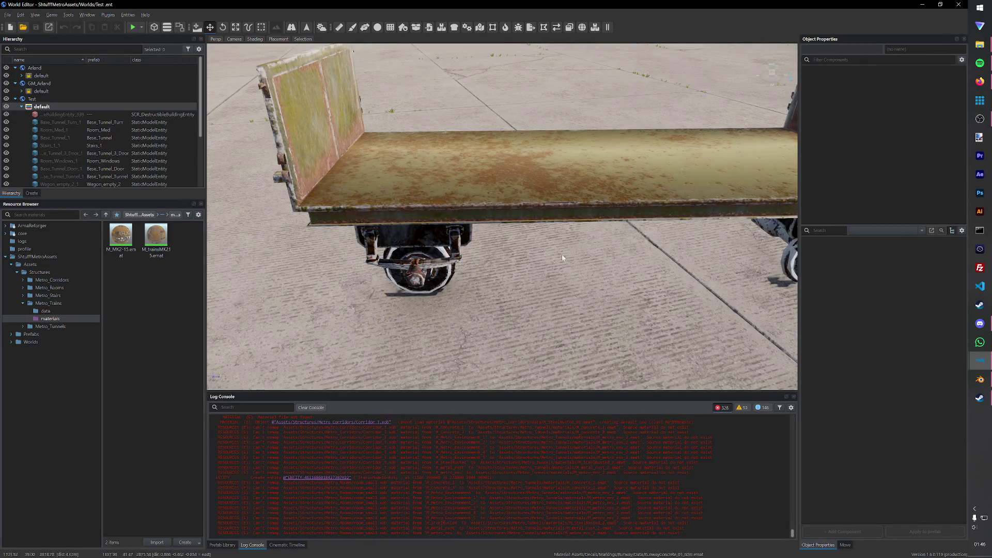
scroll(571, 250, down, 5)
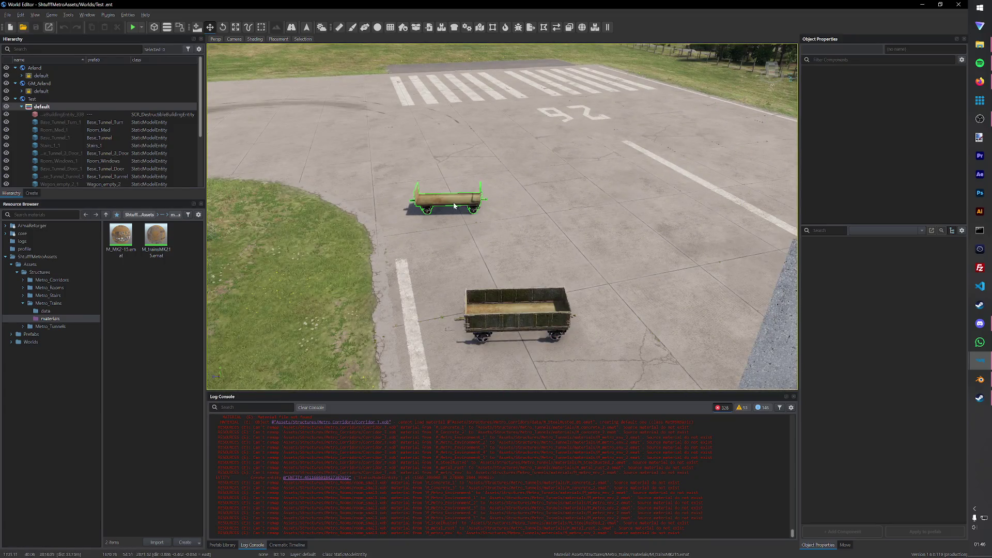
Step: Move the small wagon next to the larger wagon on the runway
click(453, 203)
drag(457, 217, 517, 289)
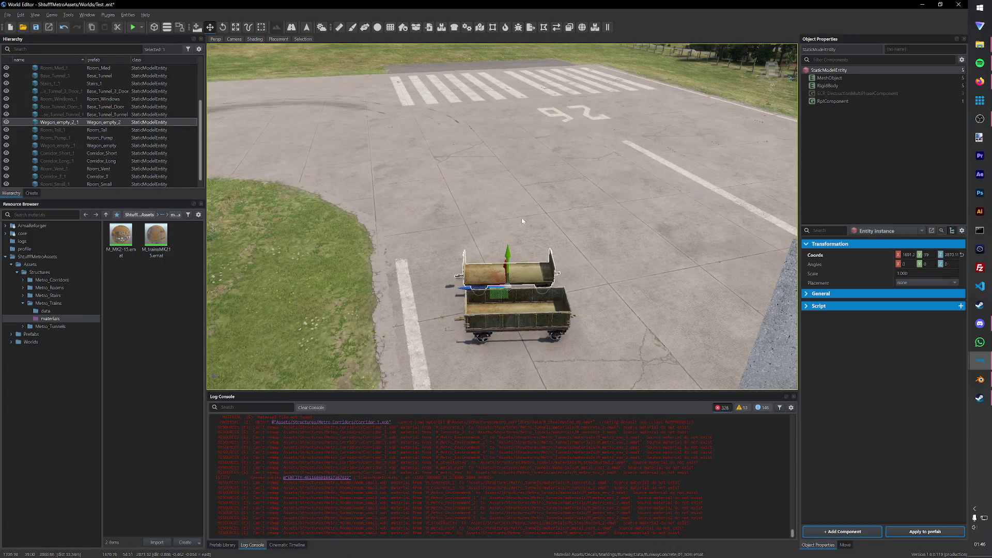
Step: Browse to Prefabs/Structures/Metro_Trains and start duplicating Wagon_empty_2.et
click(35, 334)
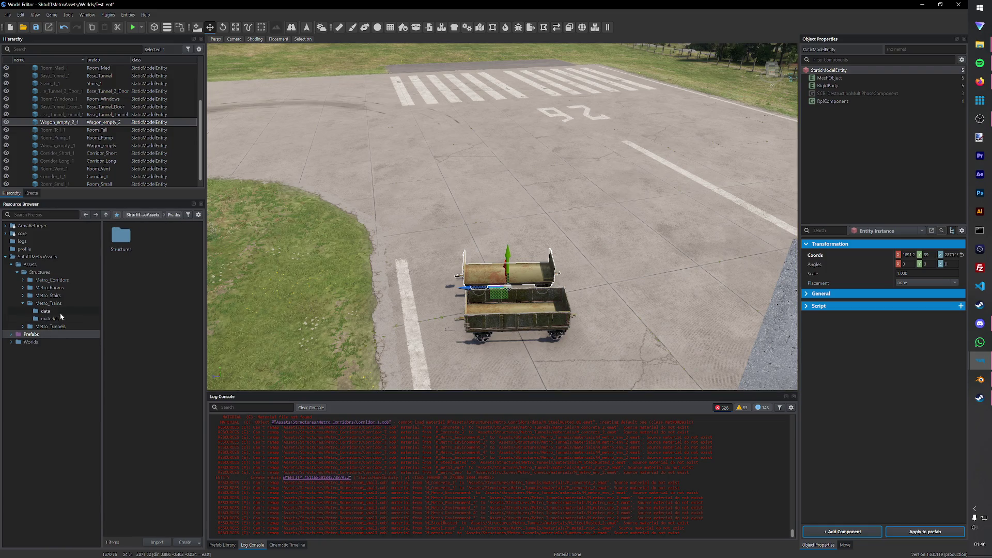
double_click(121, 237)
double_click(156, 280)
right_click(152, 245)
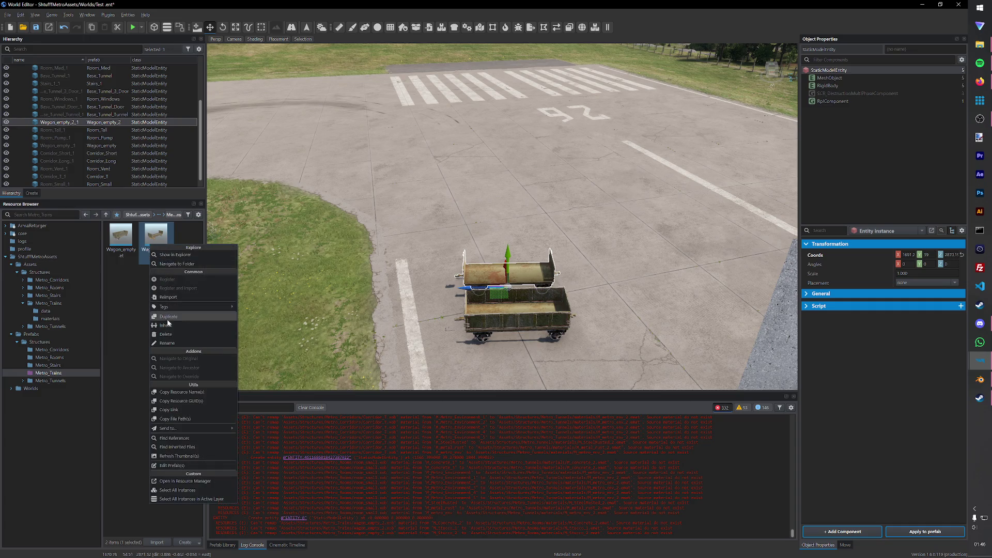
click(169, 317)
Step: Confirm the duplicate prefab, open it for editing and swap its mesh to the MK2-15 model
click(461, 289)
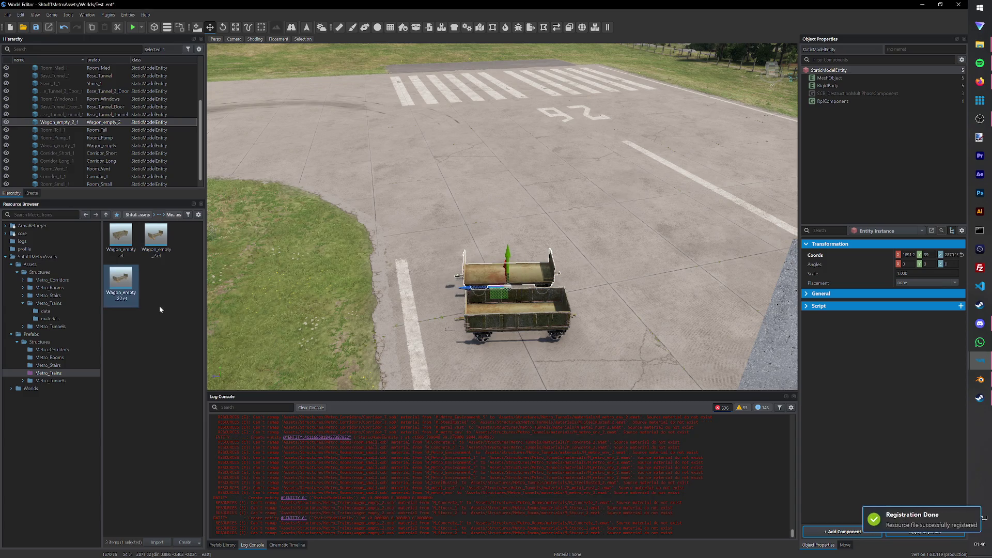
double_click(122, 280)
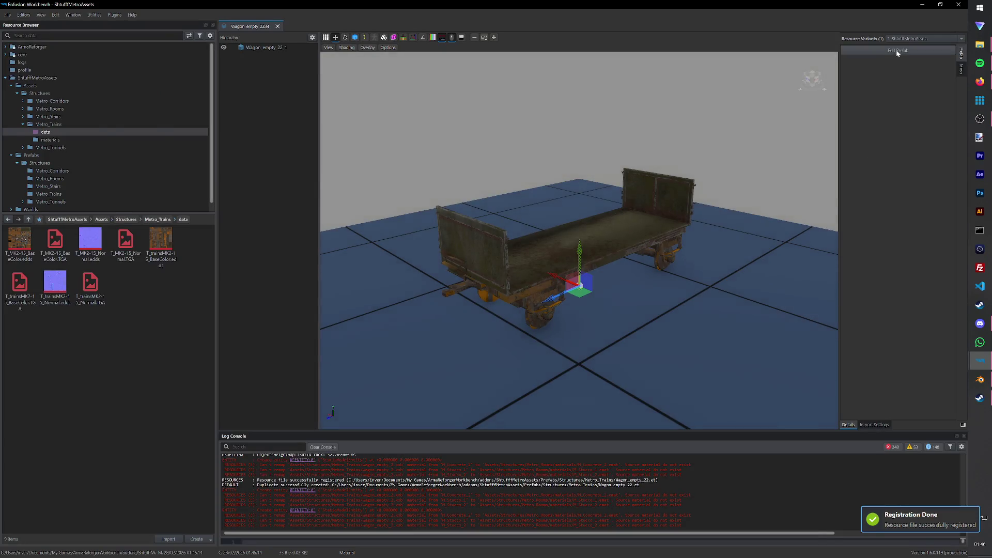
click(896, 51)
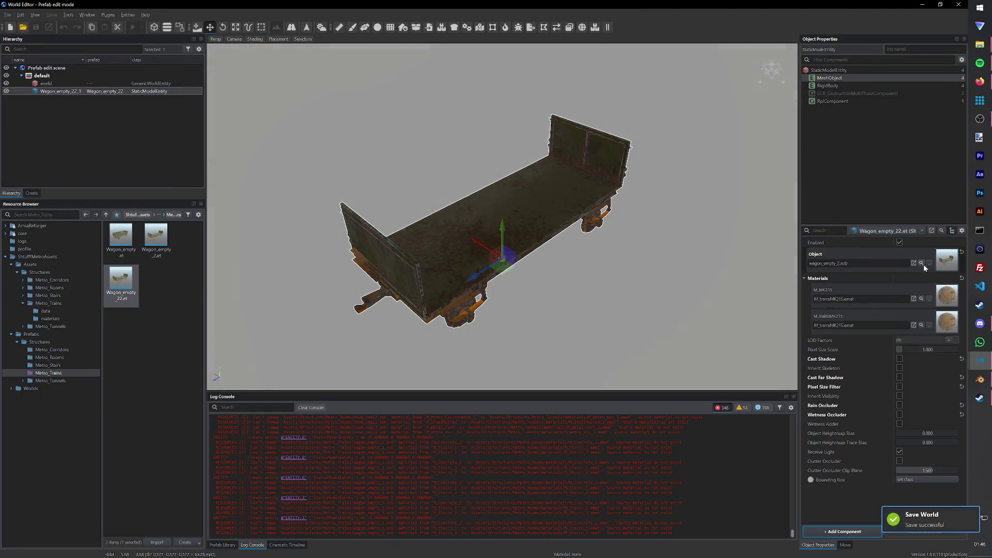
click(922, 263)
click(363, 243)
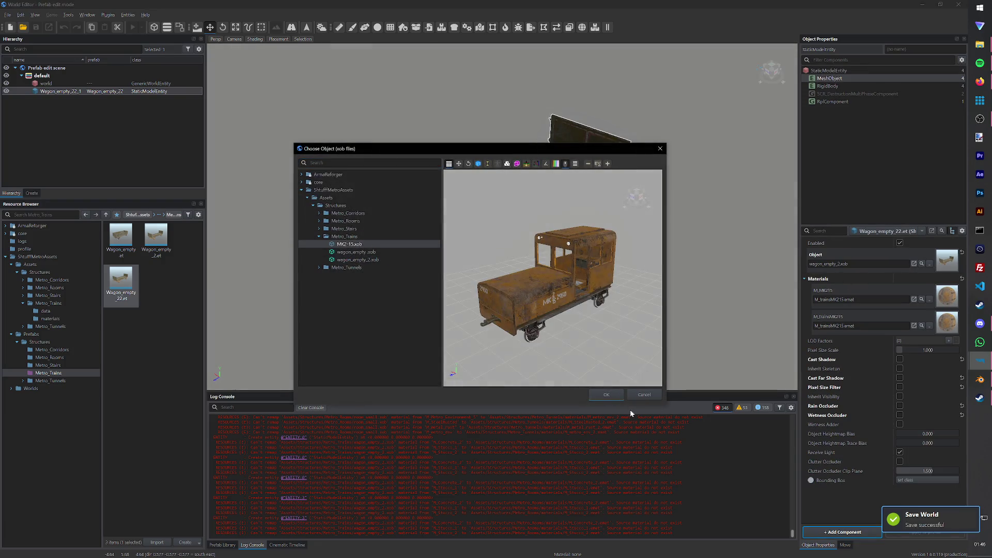
click(608, 394)
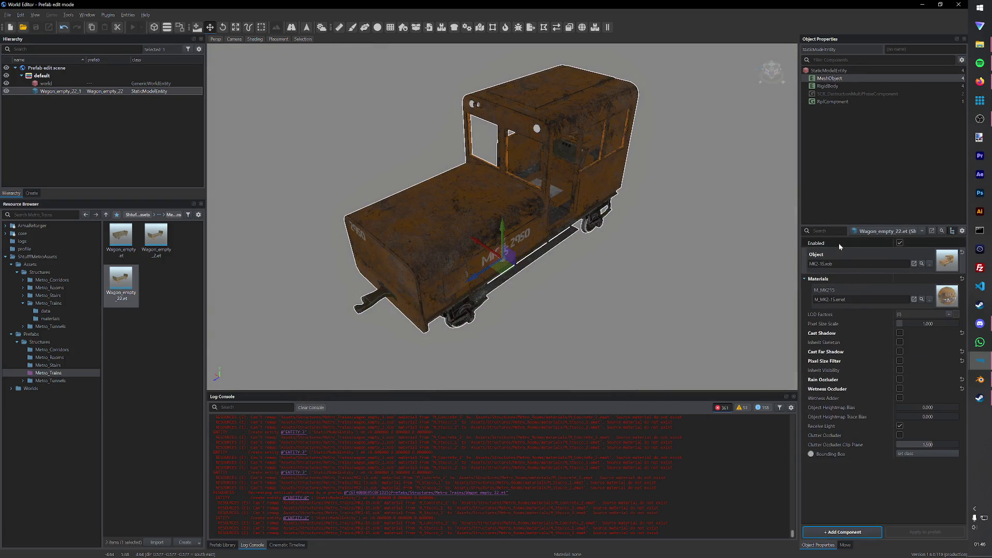
Step: Rename the Wagon_empty_22 prefab to MK2-15 and bring up the File menu's recent worlds
right_click(124, 285)
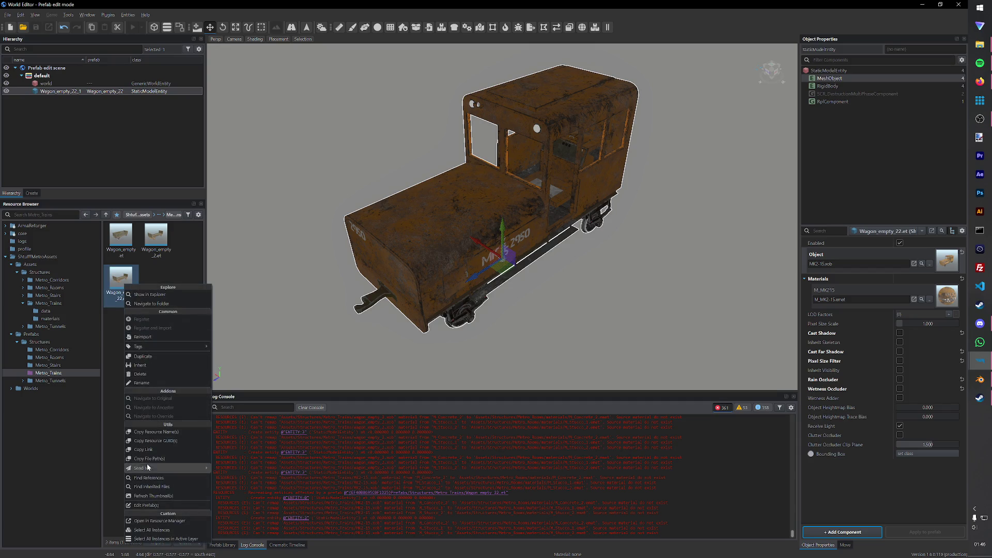
click(141, 382)
text(MK2-15)
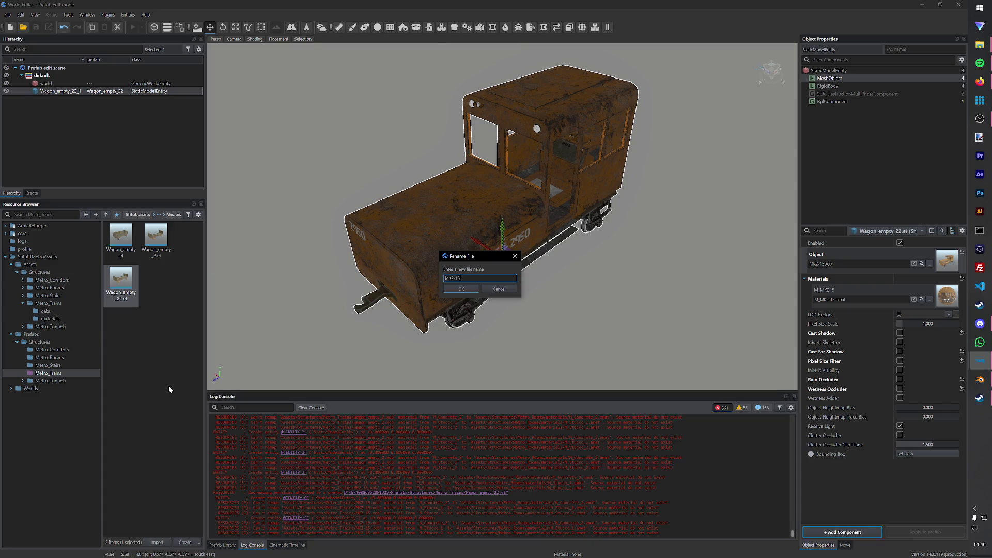
key(Return)
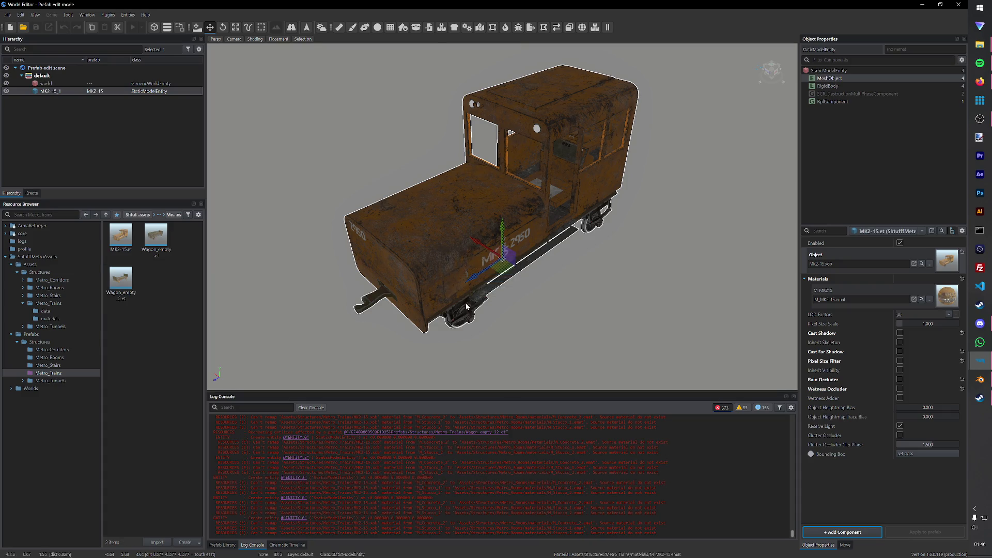
click(13, 16)
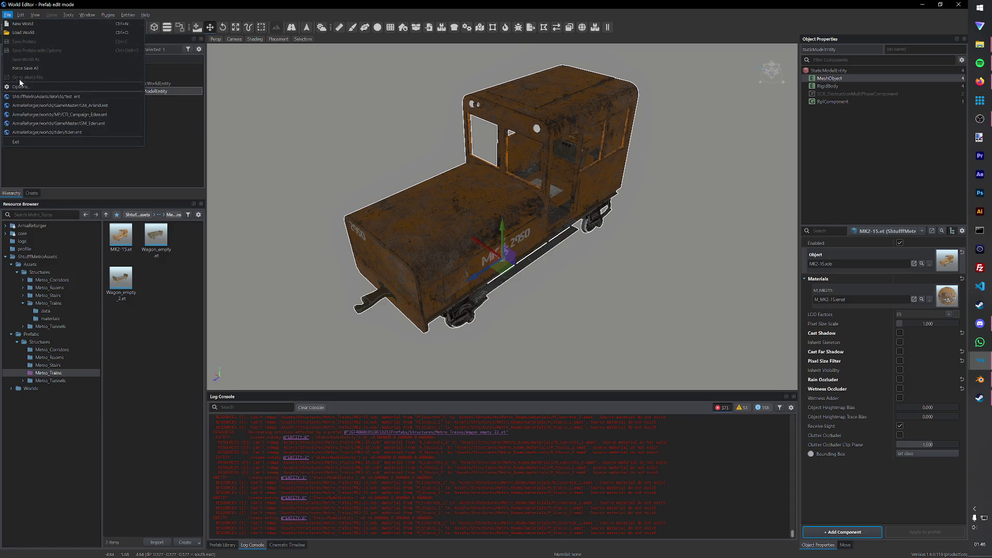
Step: Reopen the Test world, drop MK2-15.et beside the wagons and launch game mode
click(46, 69)
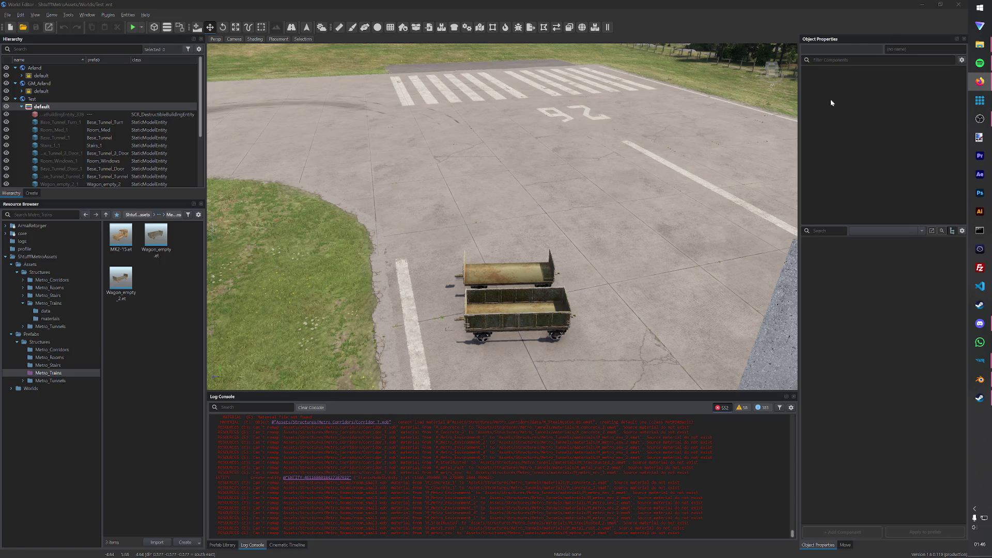
scroll(555, 188, up, 5)
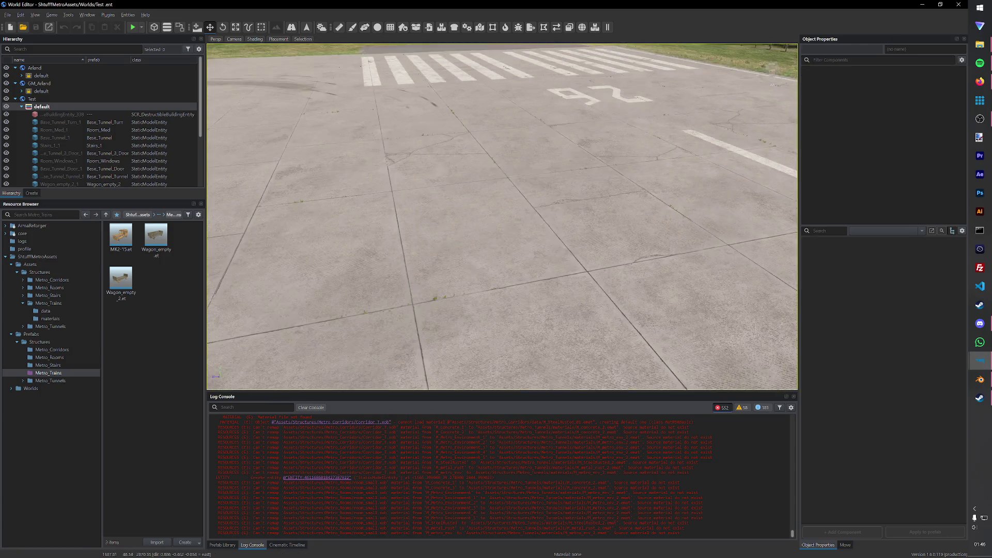
scroll(502, 217, down, 5)
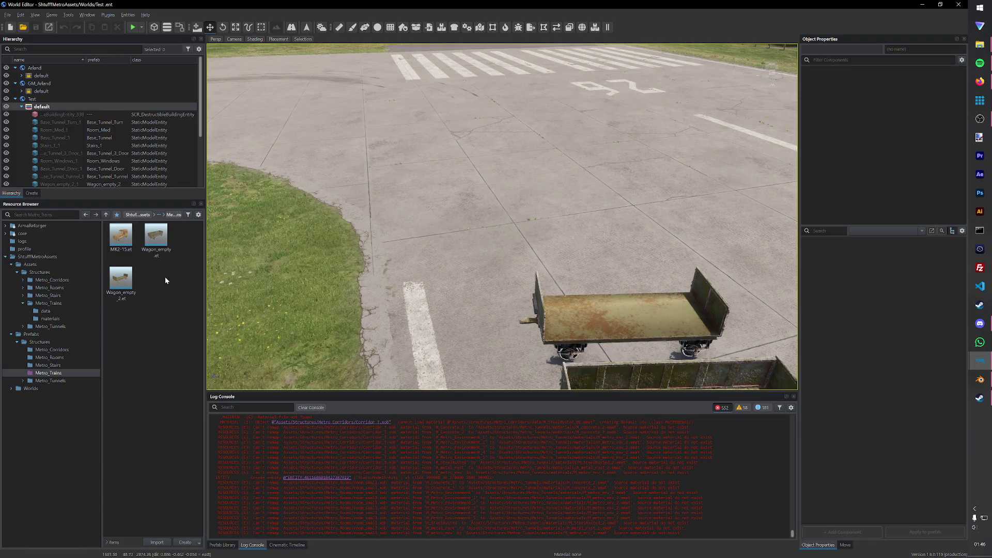
drag(121, 239, 514, 204)
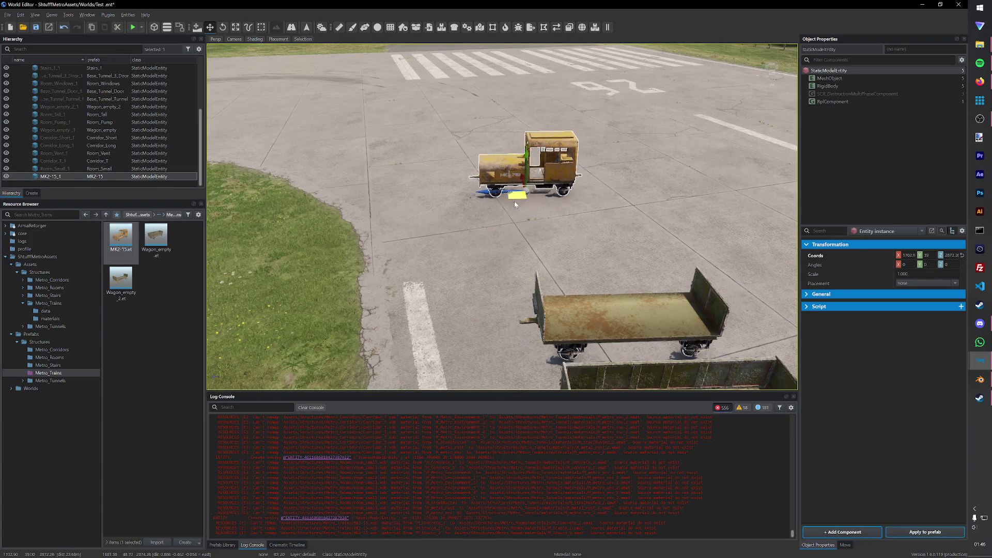
scroll(515, 204, up, 2)
scroll(515, 233, up, 2)
scroll(522, 276, up, 3)
scroll(515, 281, down, 2)
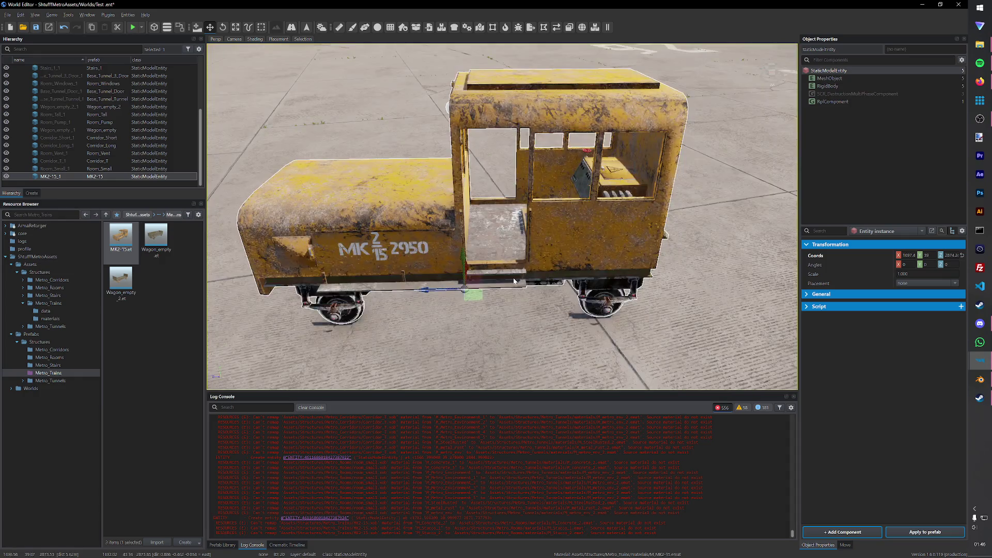
right_drag(514, 281, 165, 4)
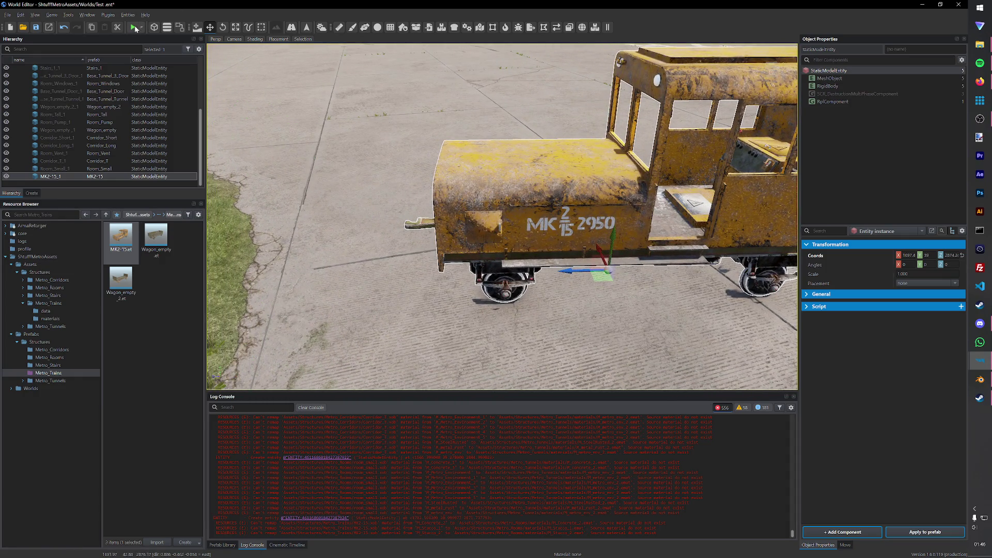
click(135, 26)
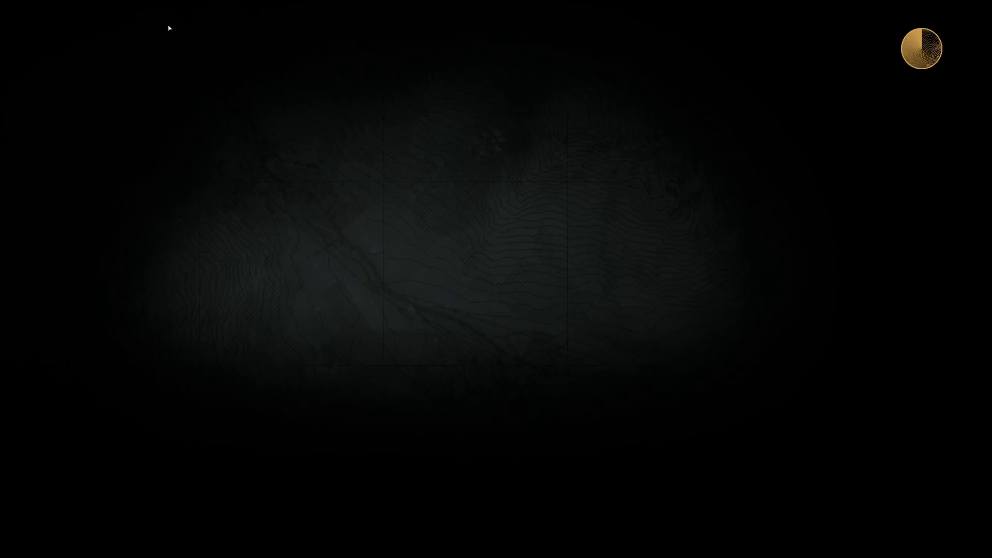
Step: Walk the soldier around the yellow MK2-15 railcar, then leave game mode for the editor
key(w)
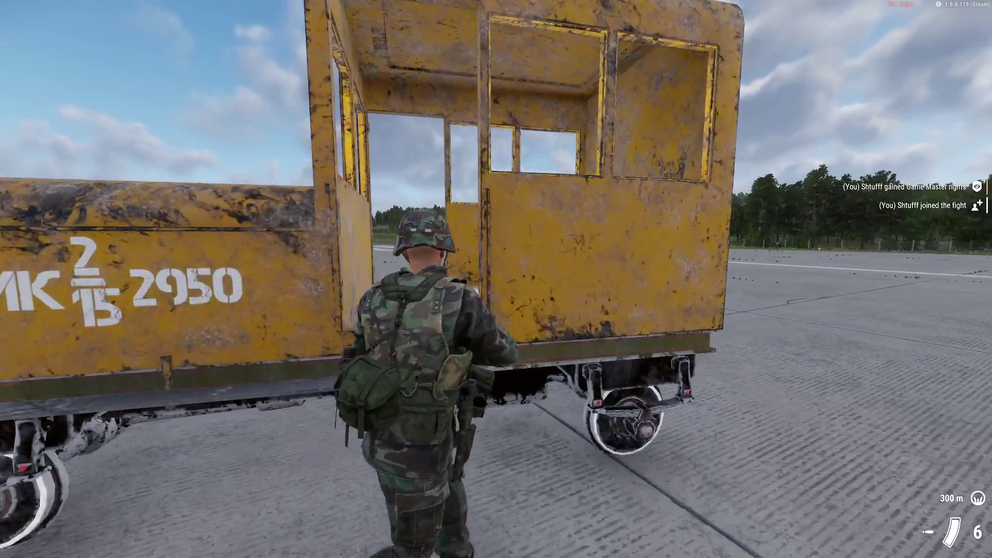
key(a)
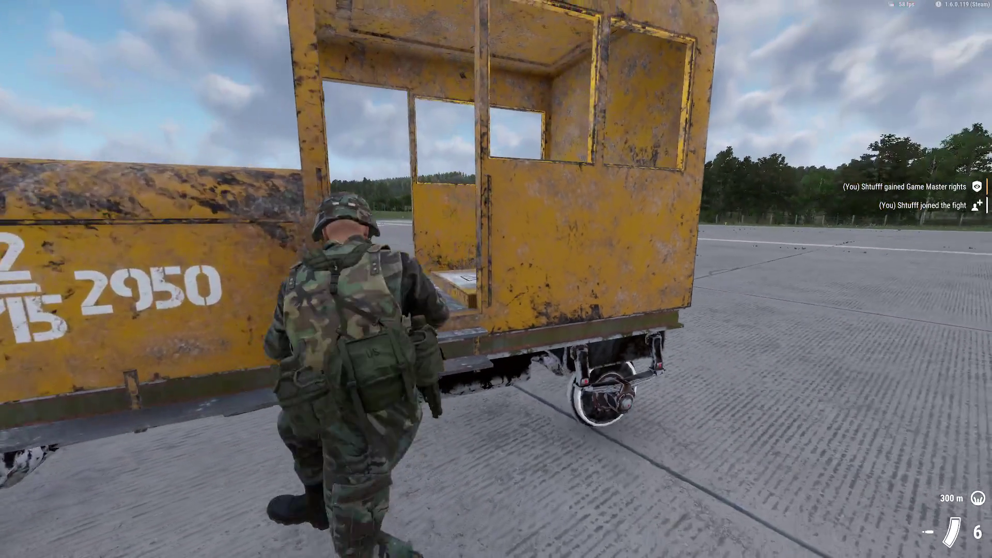
key(s)
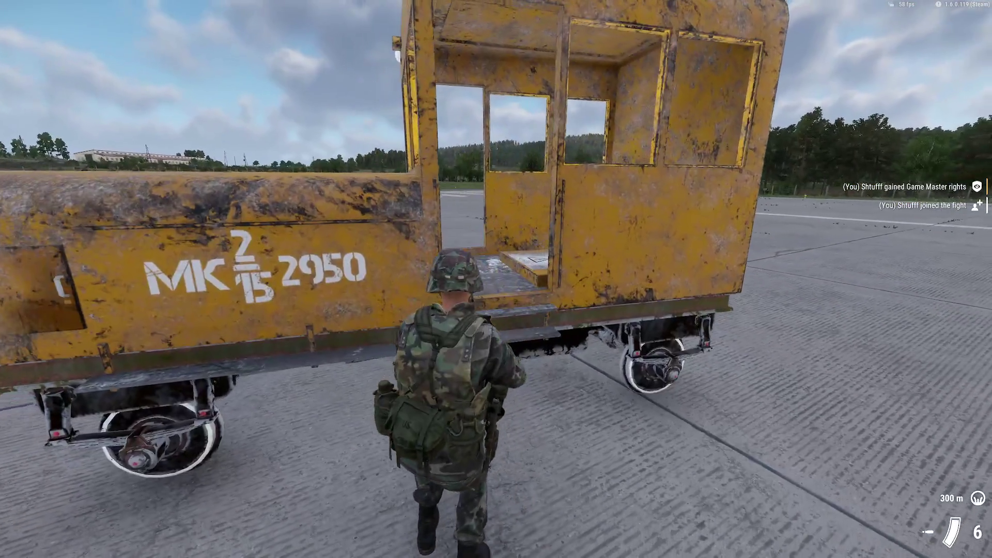
key(y)
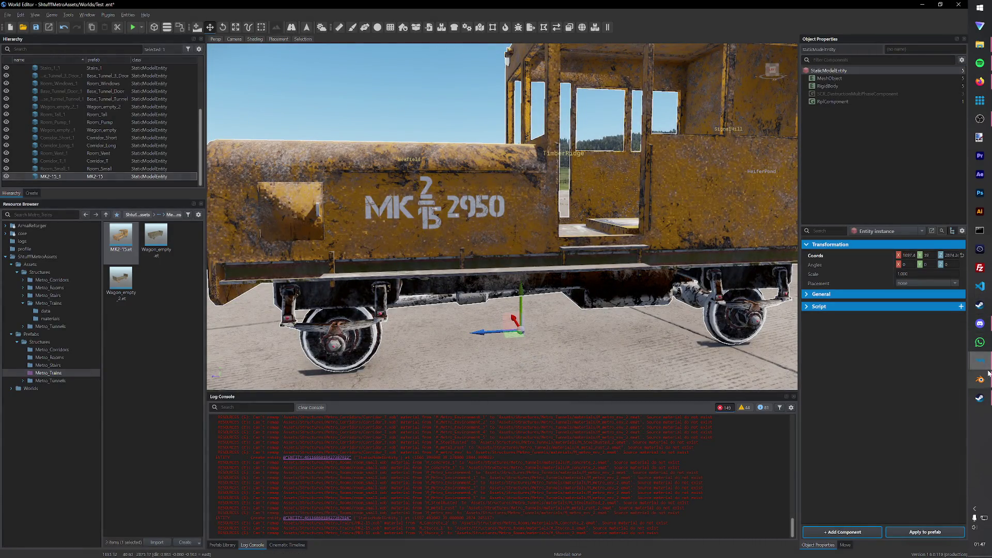
Step: In Blender, hide Colliders and select the door pillar faces of SM_MK2-15 in Edit Mode
click(980, 379)
scroll(554, 288, up, 5)
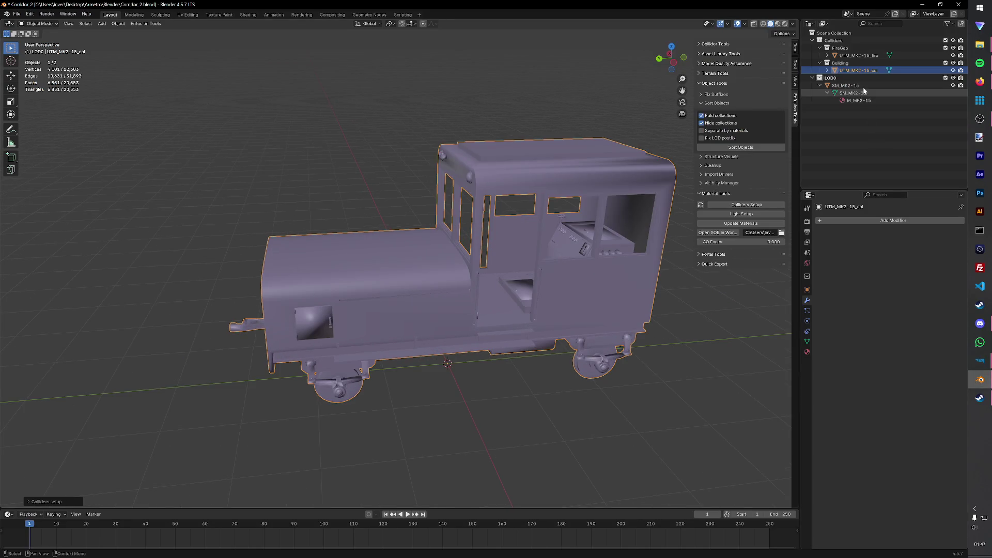
click(884, 84)
click(952, 41)
key(Tab)
mouse_move(597, 281)
middle_down()
mouse_move(540, 319)
mouse_move(551, 302)
middle_up()
scroll(539, 318, up, 3)
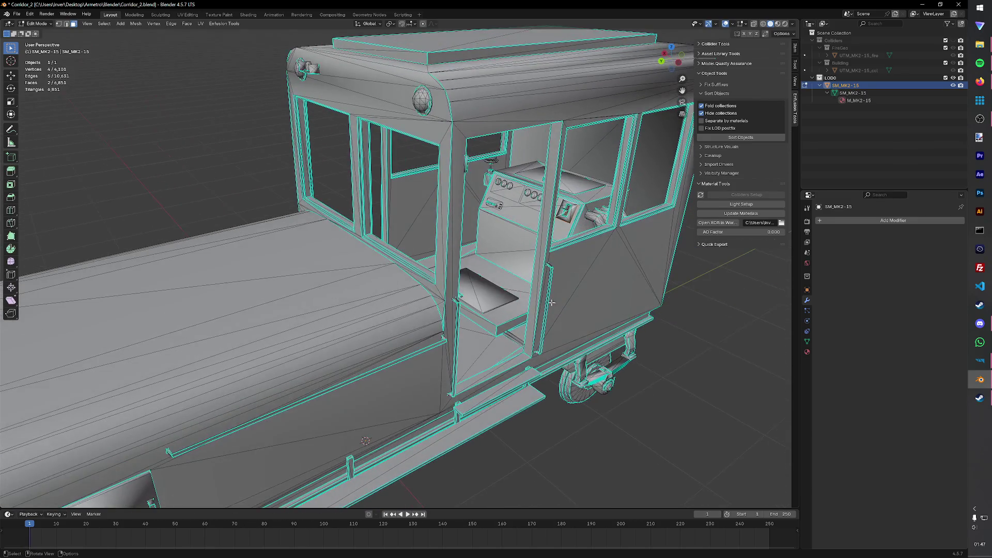
click(531, 319)
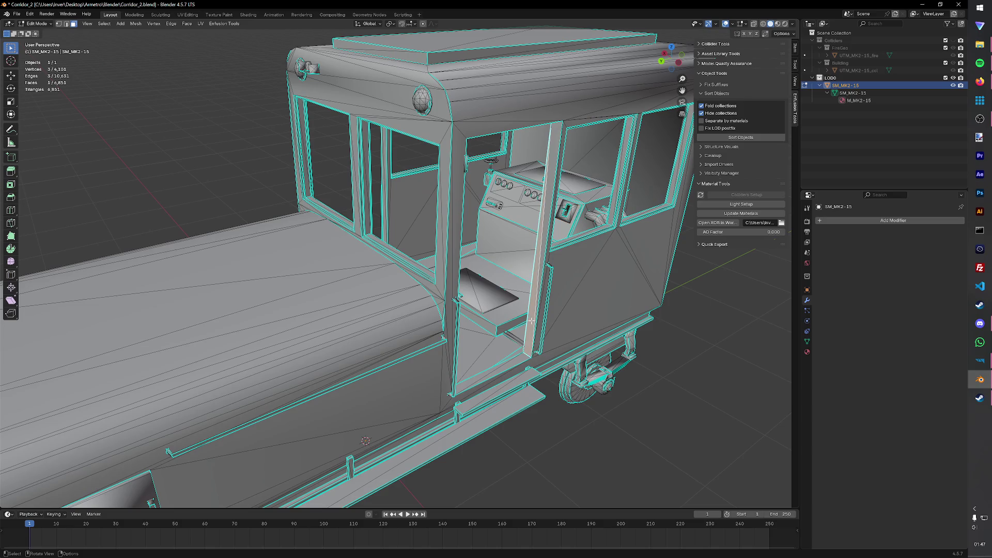
shift+click(543, 246)
middle_drag(543, 247, 540, 237)
Step: Slide the selected pillar faces along the Y axis and inspect the cab from several angles
key(g)
key(x)
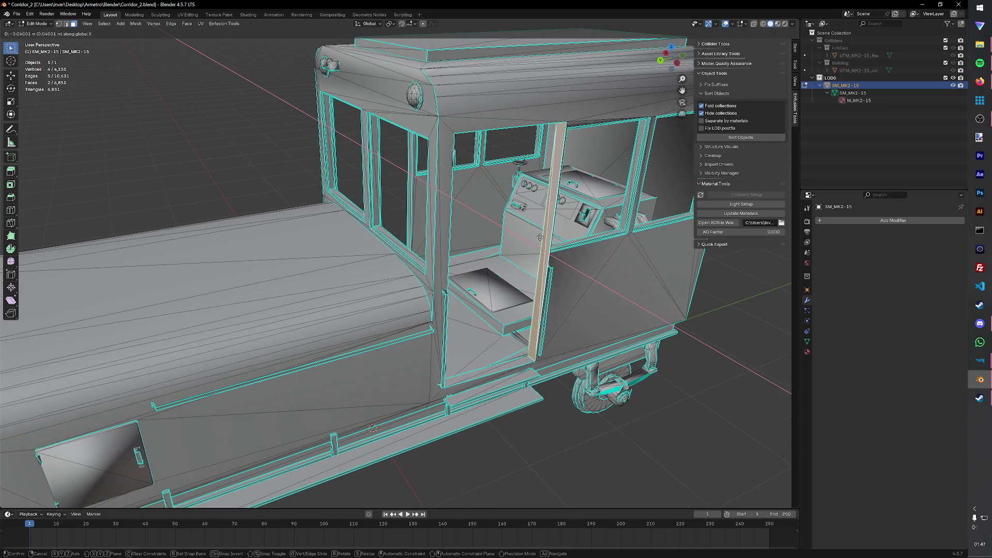
key(y)
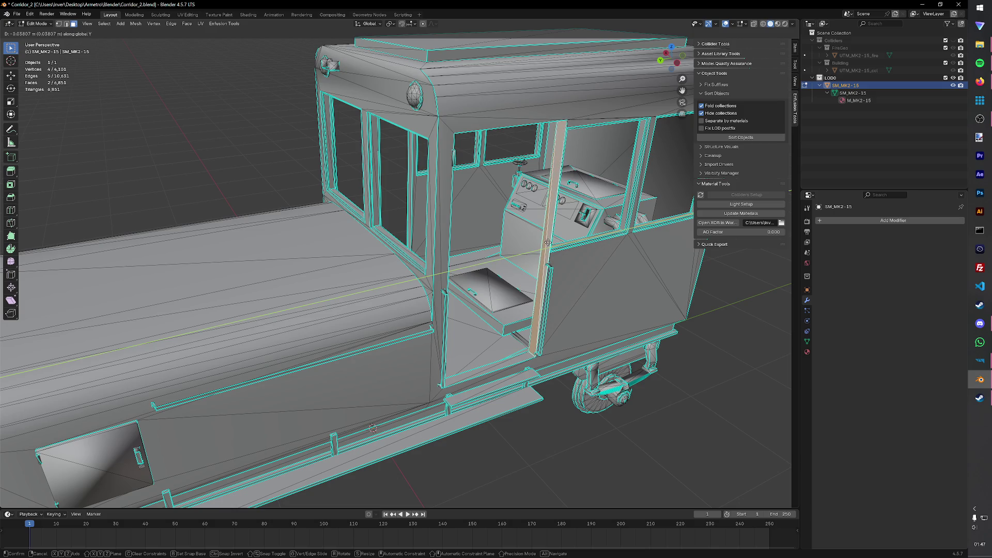
click(548, 244)
mouse_move(548, 243)
middle_down()
mouse_move(523, 237)
mouse_move(512, 264)
mouse_move(535, 286)
middle_up()
scroll(504, 279, up, 2)
scroll(500, 296, up, 2)
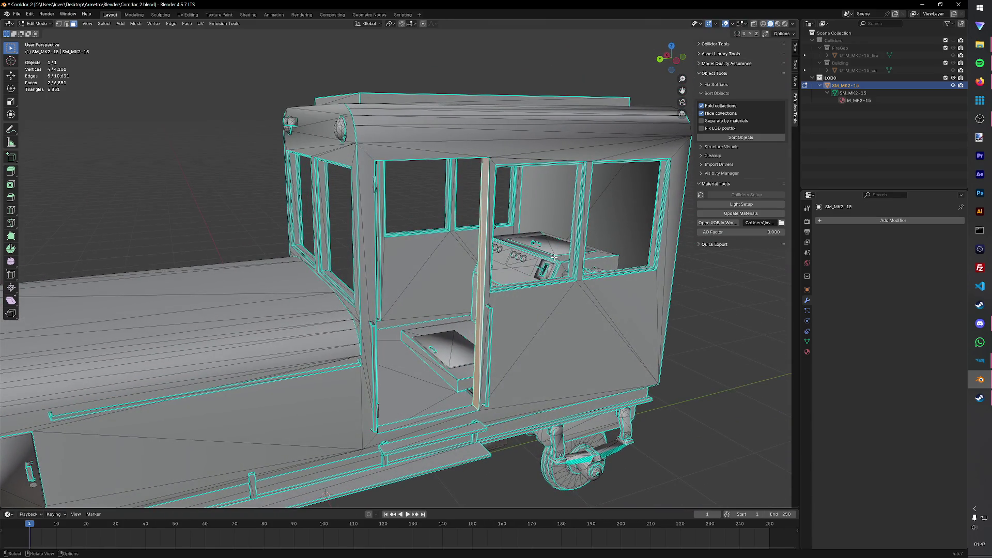
mouse_move(521, 287)
middle_down()
mouse_move(468, 271)
mouse_move(502, 312)
middle_up()
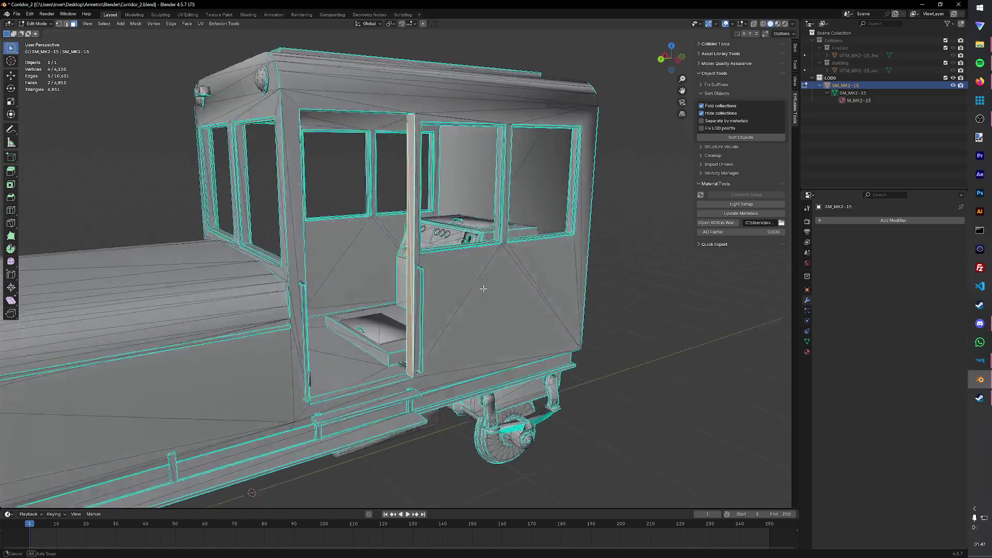
shift+middle_drag(535, 383, 542, 306)
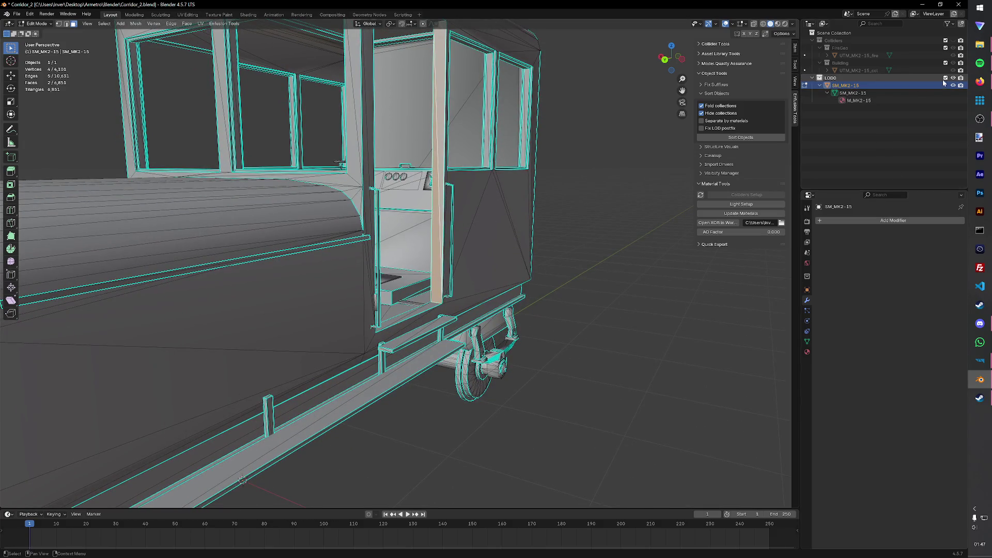
Step: Show the collider objects again and save Corridor_2.blend
click(945, 47)
mouse_move(621, 215)
middle_down()
mouse_move(617, 239)
mouse_move(646, 248)
mouse_move(632, 255)
middle_up()
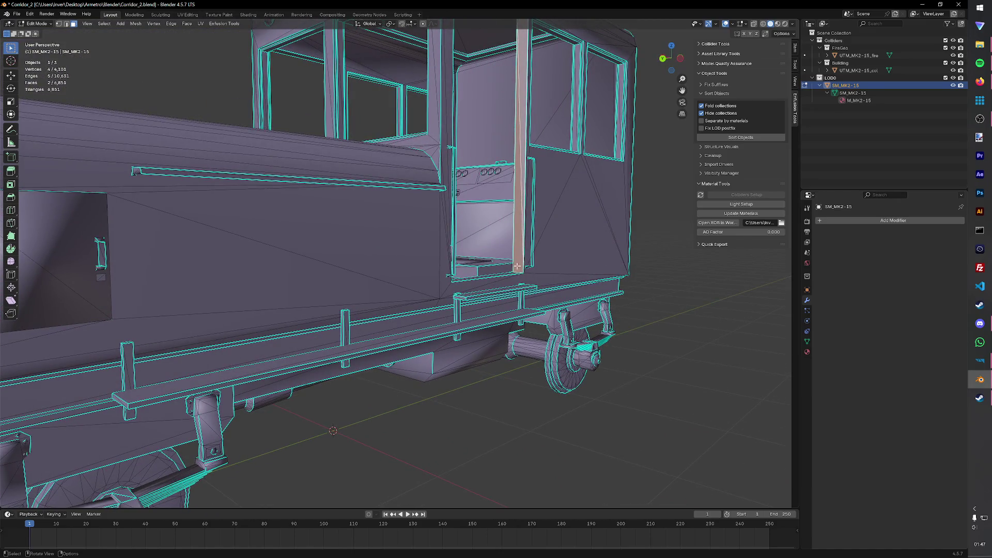
key(ctrl+s)
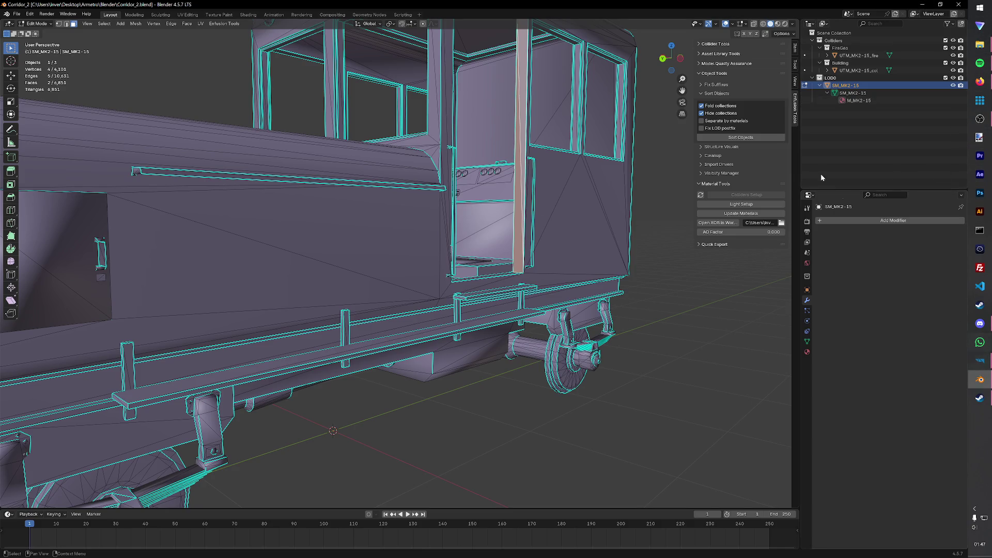
click(16, 14)
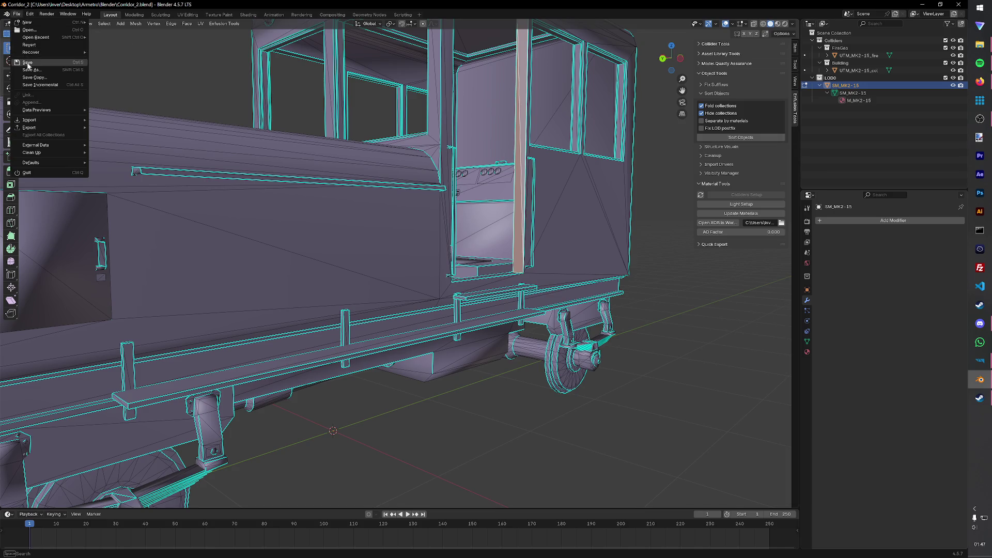
Step: Start Save As and create a Wagon_MK2-15 folder under Armetro\Base Assets\Base Trains
click(60, 73)
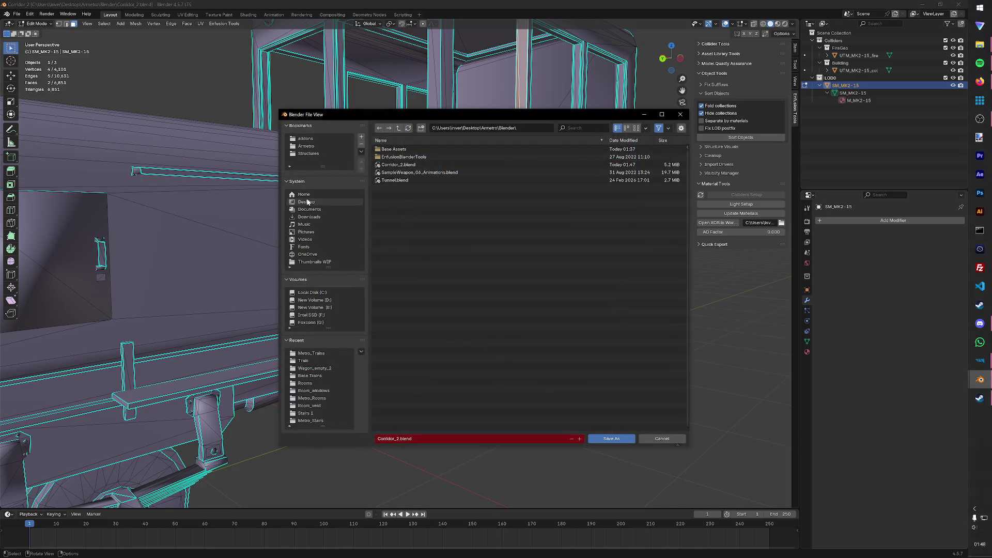
click(313, 147)
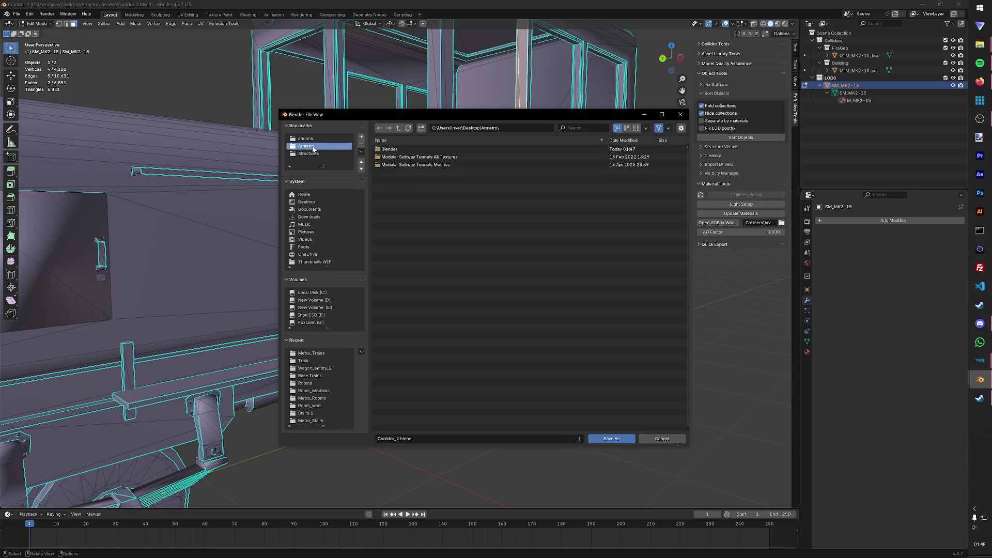
click(389, 149)
click(390, 149)
click(399, 173)
click(421, 127)
text(Wagon_)
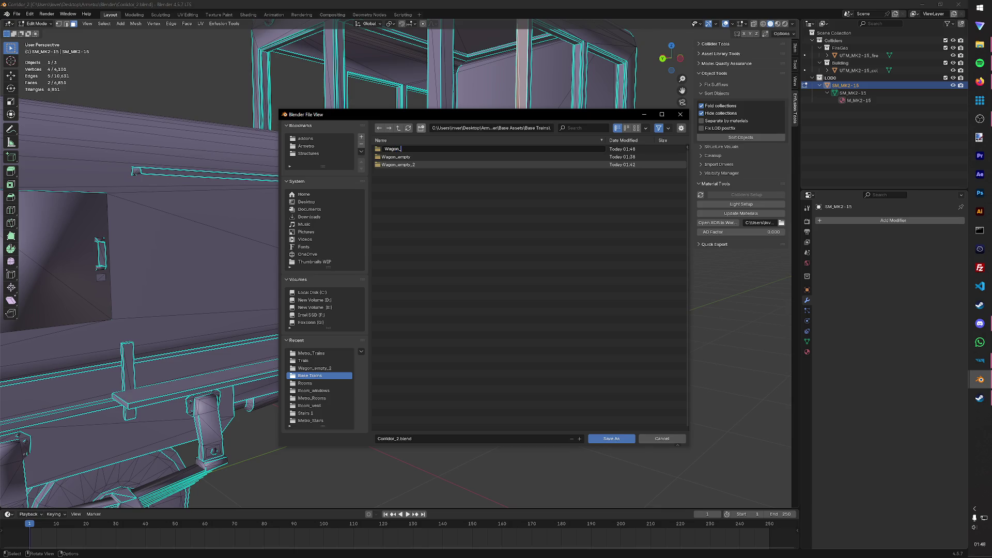
text(5)
key(Return)
Step: Save the railcar as Wagon_MK2-15.blend inside the new folder and return to World Editor
click(444, 165)
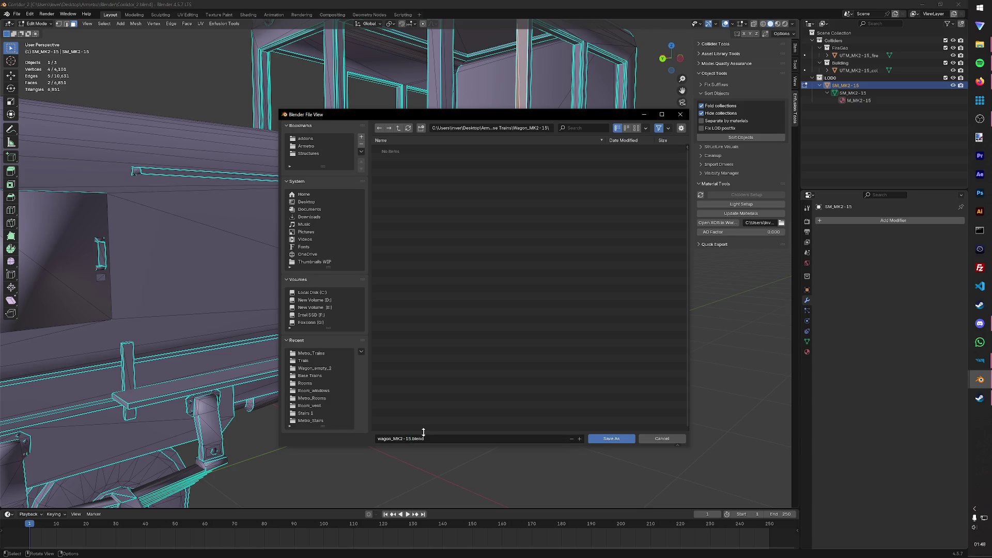
key(Return)
middle_drag(470, 204, 487, 190)
click(957, 4)
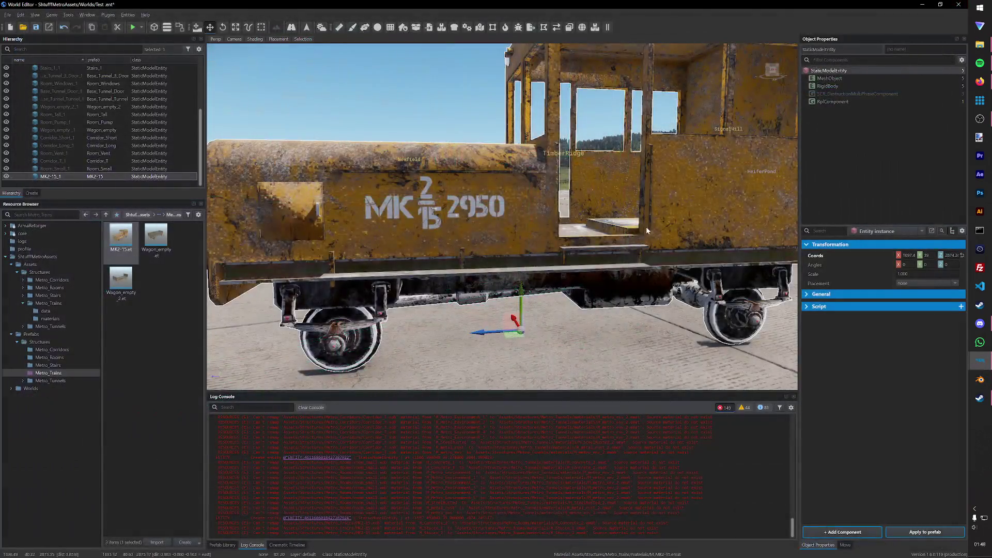
Step: Move the MK2-15 truck next to the wagons and save the Test world
right_drag(503, 217, 502, 217)
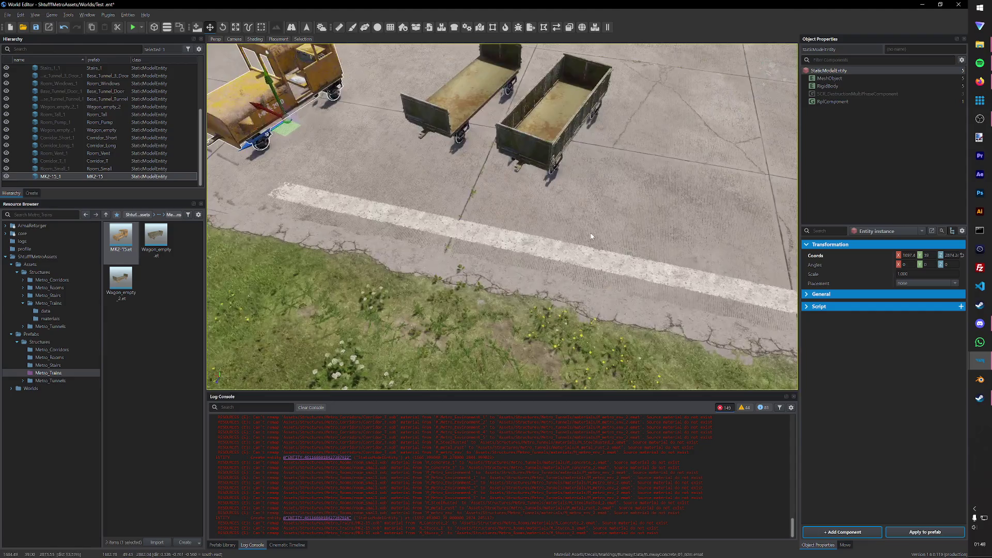
right_drag(405, 180, 405, 180)
drag(384, 173, 442, 229)
key(ctrl+s)
right_drag(442, 229, 442, 228)
right_drag(556, 202, 555, 203)
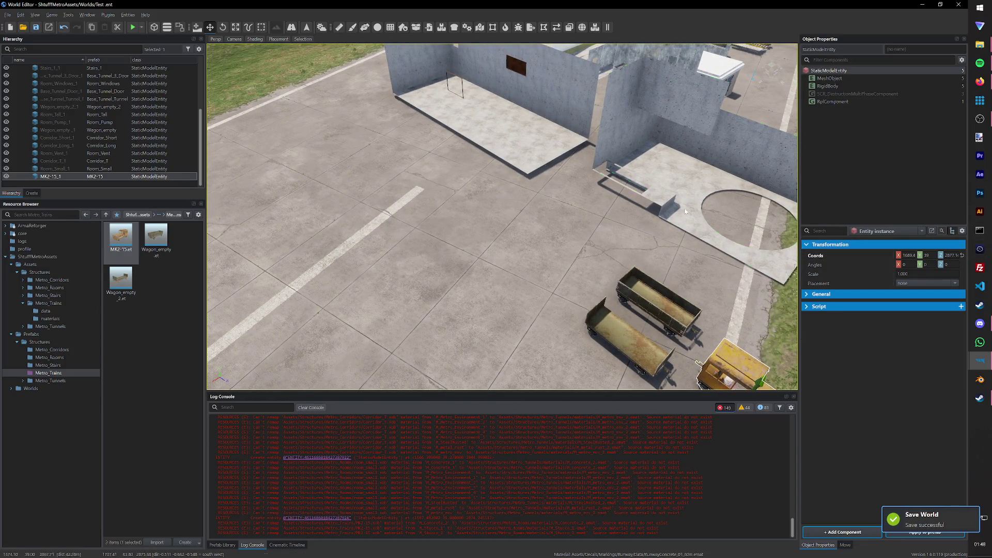
key(a)
click(980, 379)
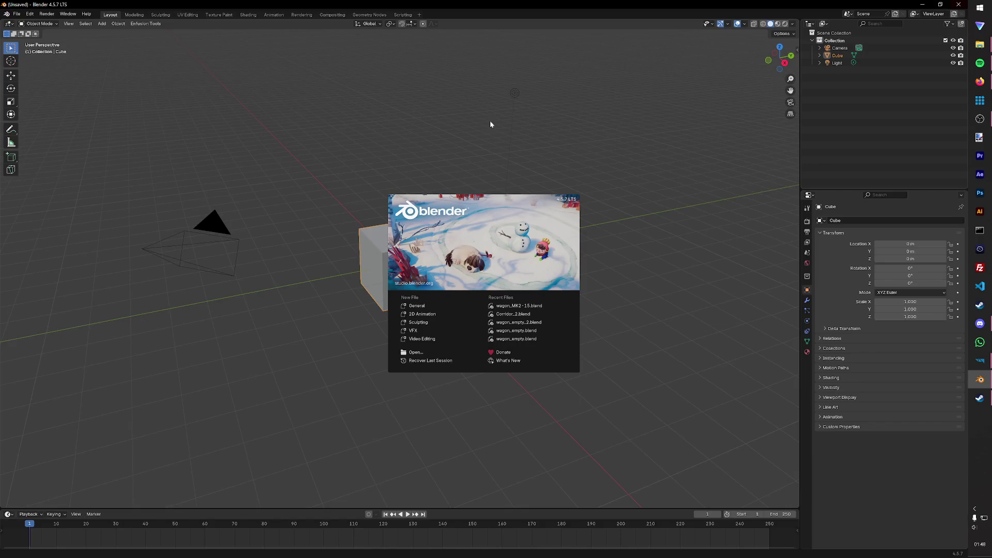
Step: Open Corridor_2.blend and delete the old train objects from the scene
click(414, 352)
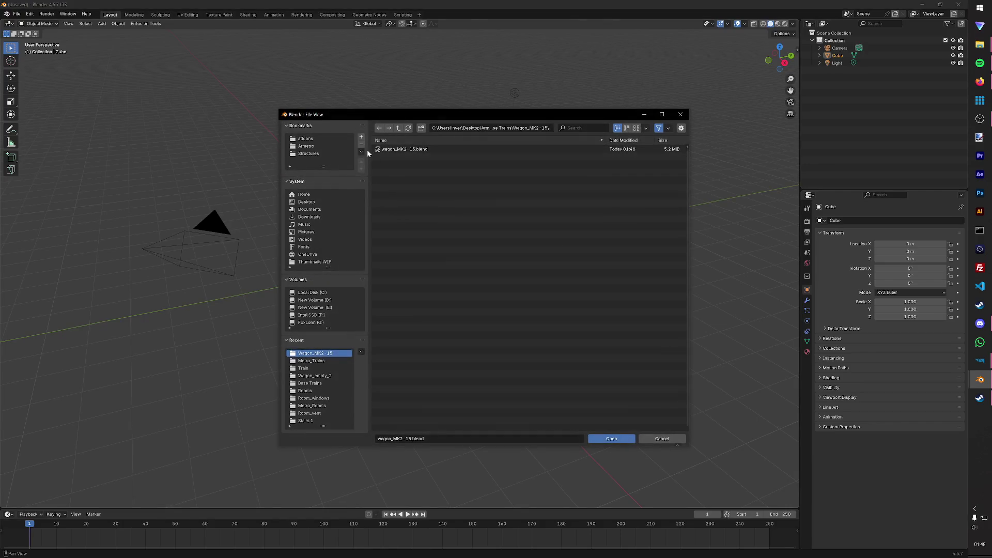
double_click(397, 130)
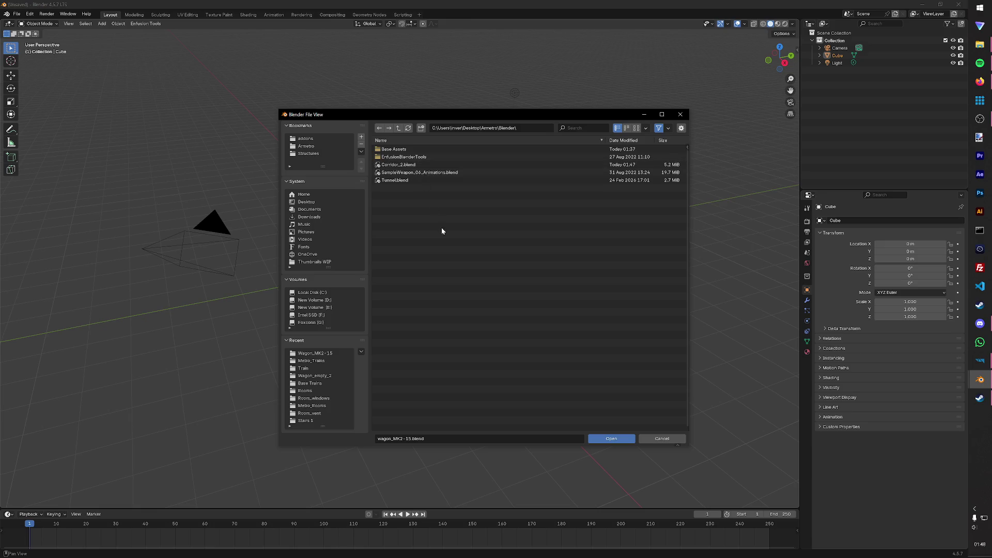
click(431, 166)
double_click(428, 166)
scroll(525, 184, down, 5)
middle_drag(524, 184, 479, 216)
key(a)
right_click(481, 215)
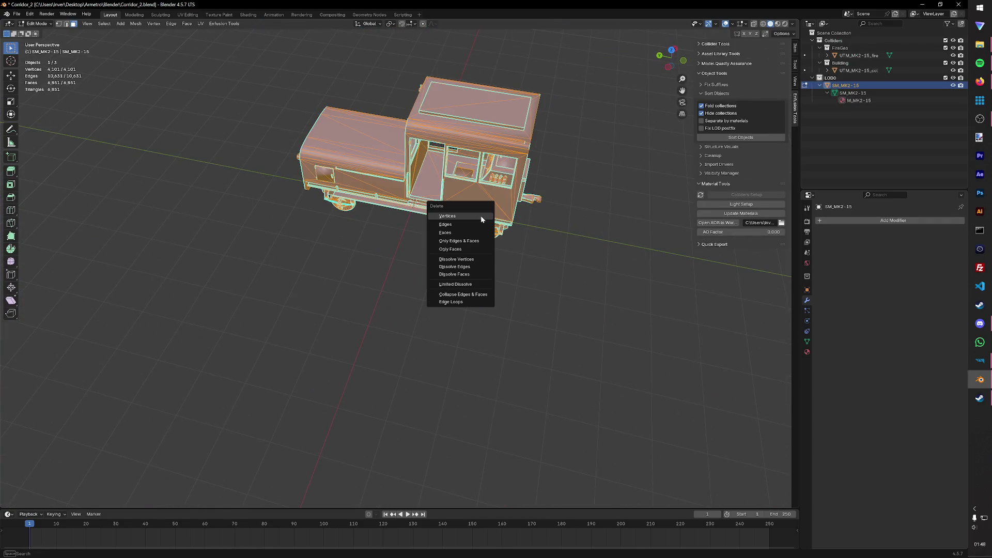
key(Tab)
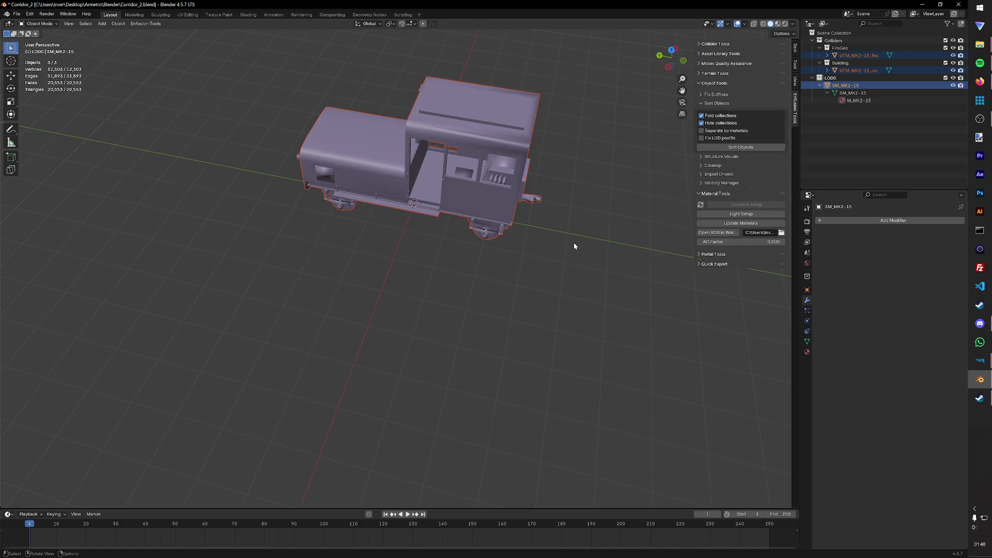
key(Delete)
Step: In the FBX export browser, navigate to the Modular Subway Tunnels Meshes folder under Armetro
click(17, 14)
mouse_move(31, 120)
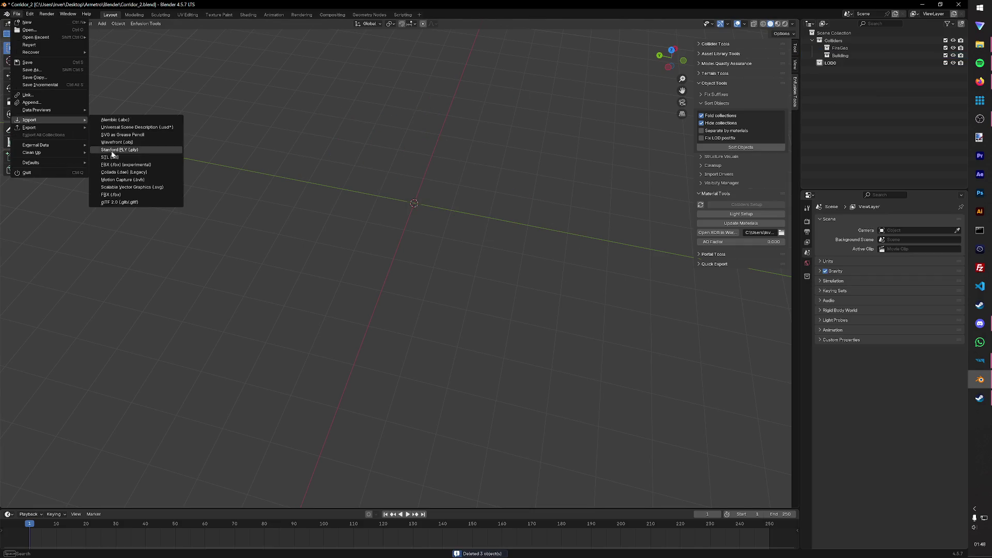
click(116, 165)
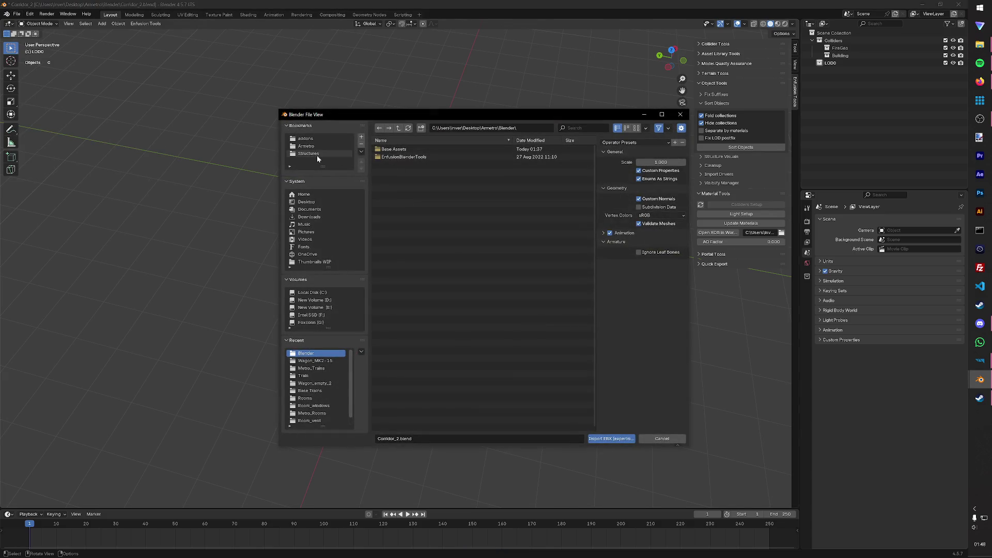
click(310, 146)
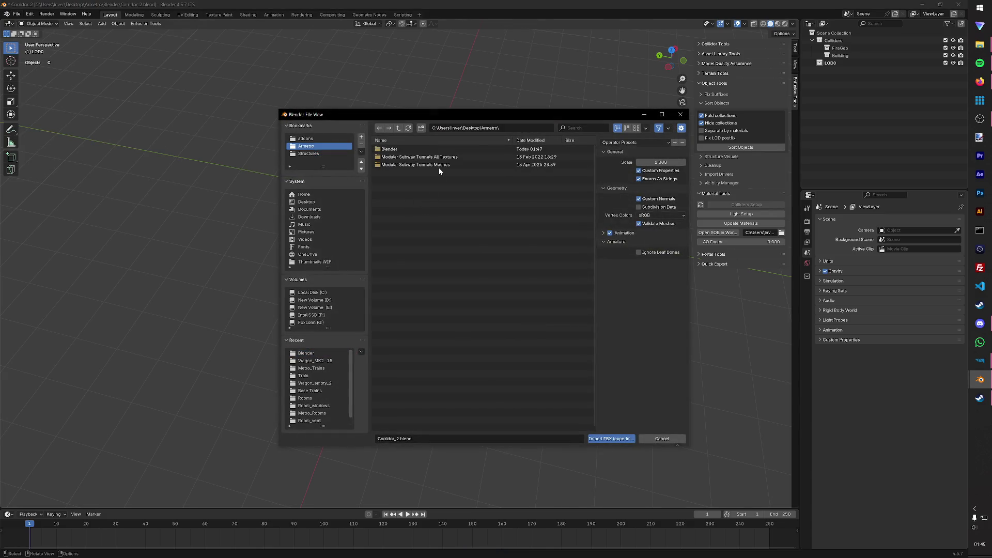
click(440, 165)
click(316, 147)
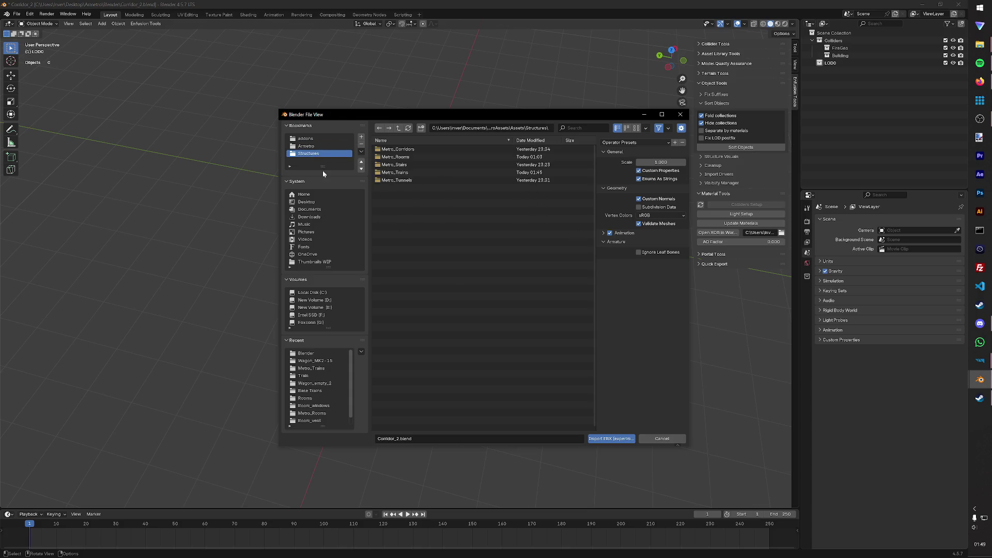
drag(325, 166, 325, 221)
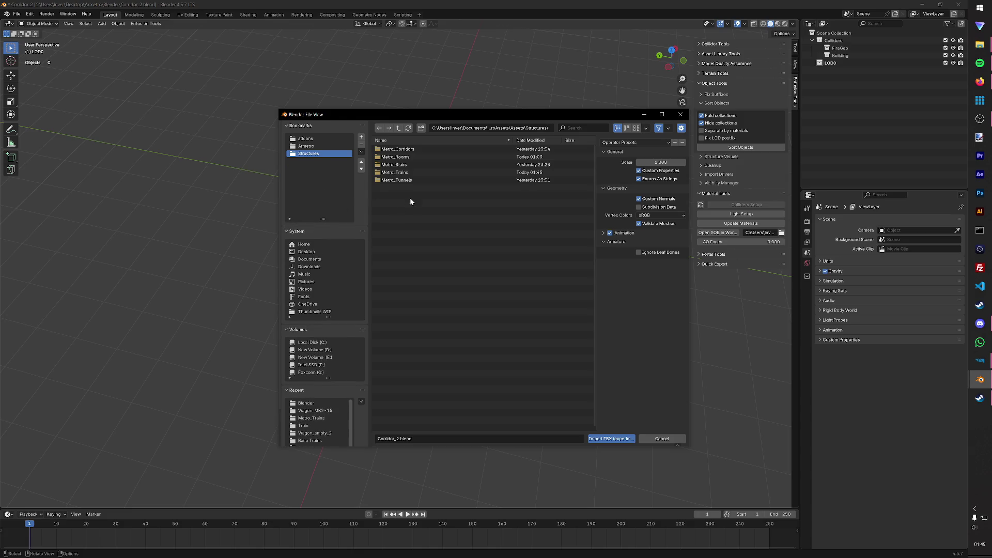
click(396, 131)
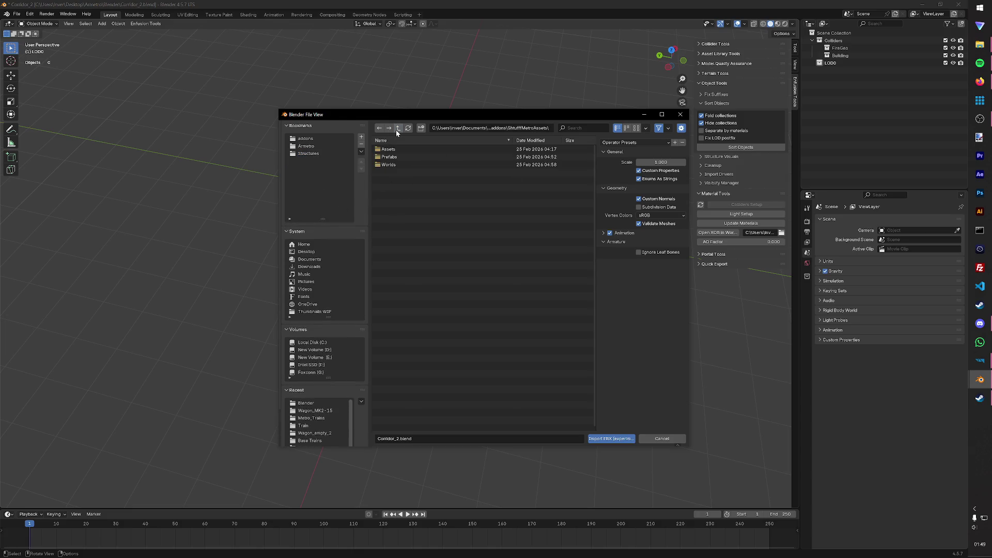
click(396, 129)
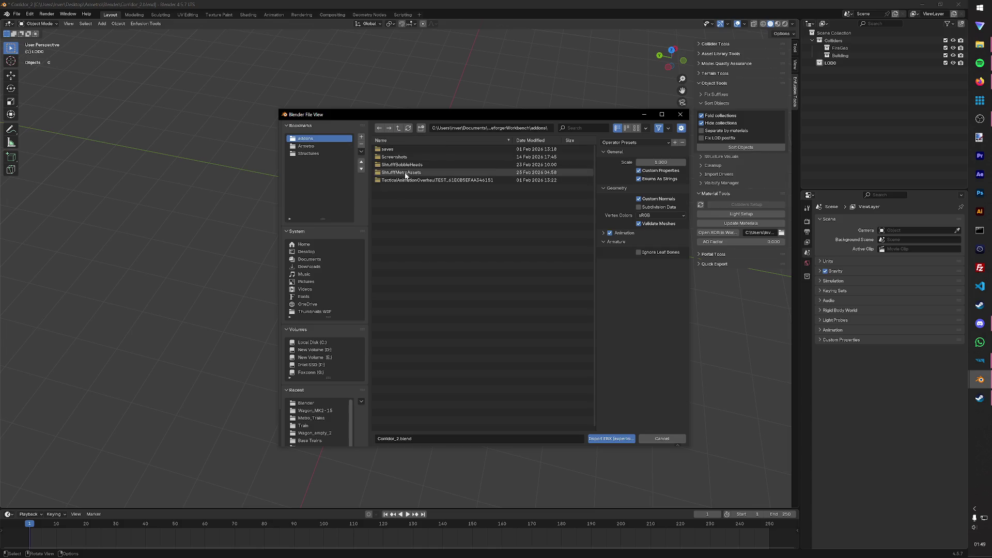
click(326, 147)
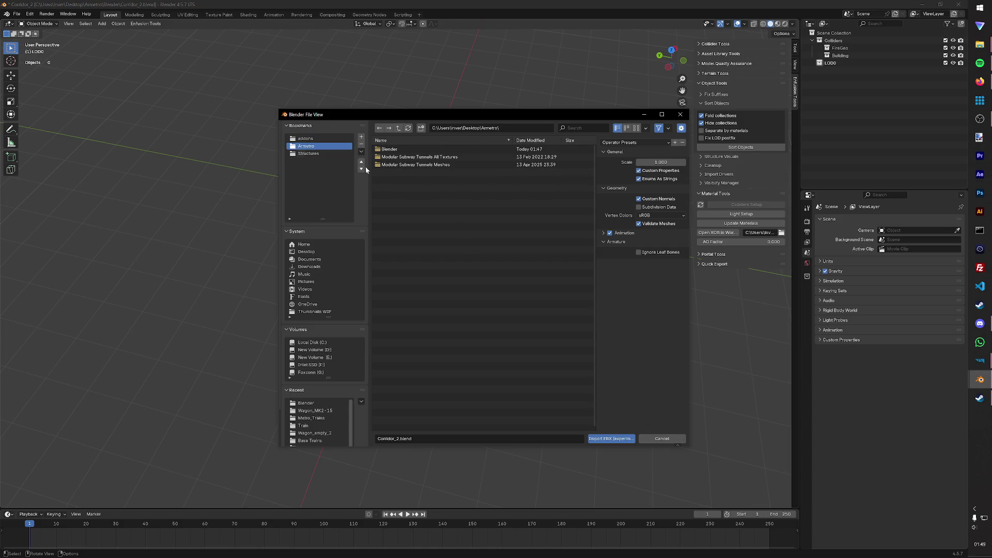
click(410, 165)
click(410, 165)
Step: Remove an accidental new folder, bookmark the Meshes folder, close the browser and delete leftover train objects
key(i)
key(Return)
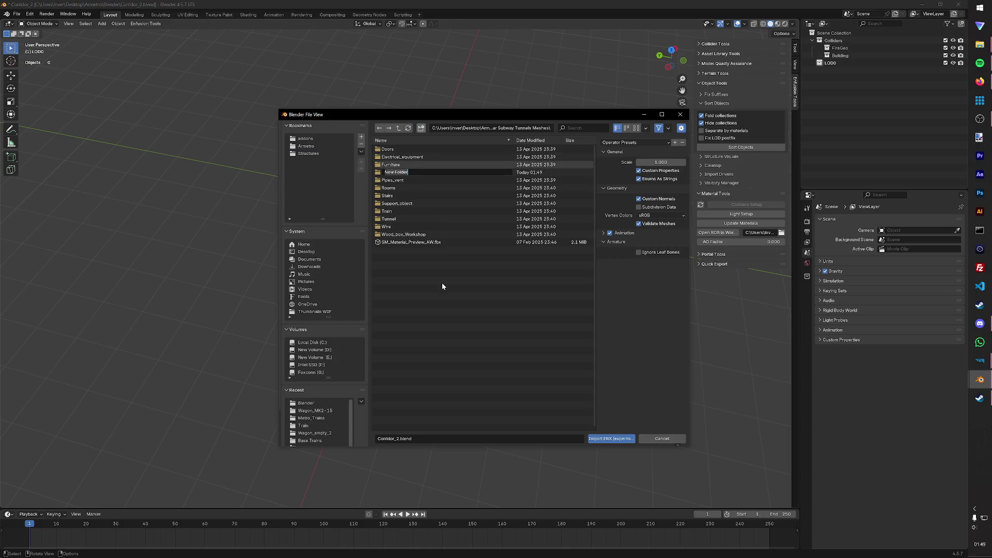
click(409, 171)
key(Delete)
click(422, 166)
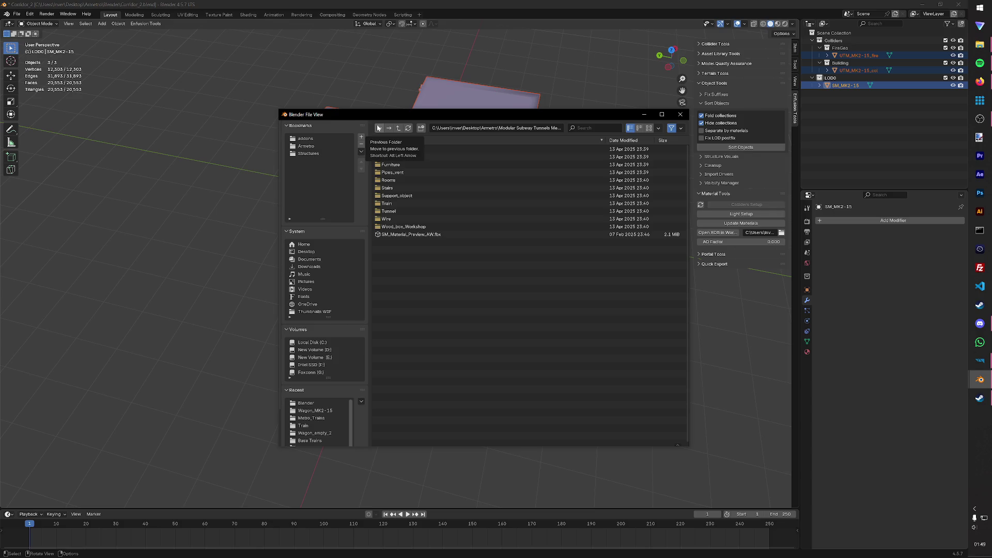
click(361, 139)
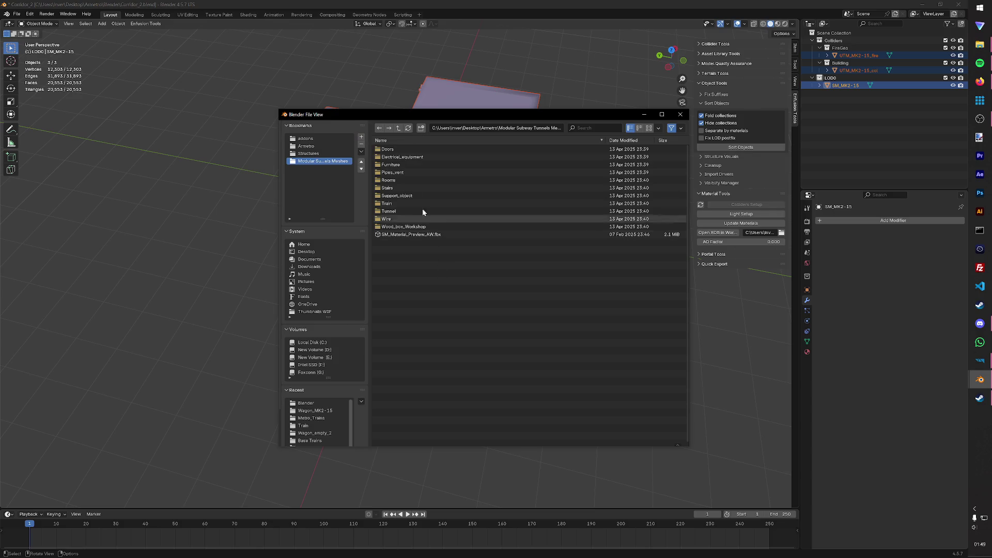
drag(427, 121, 390, 184)
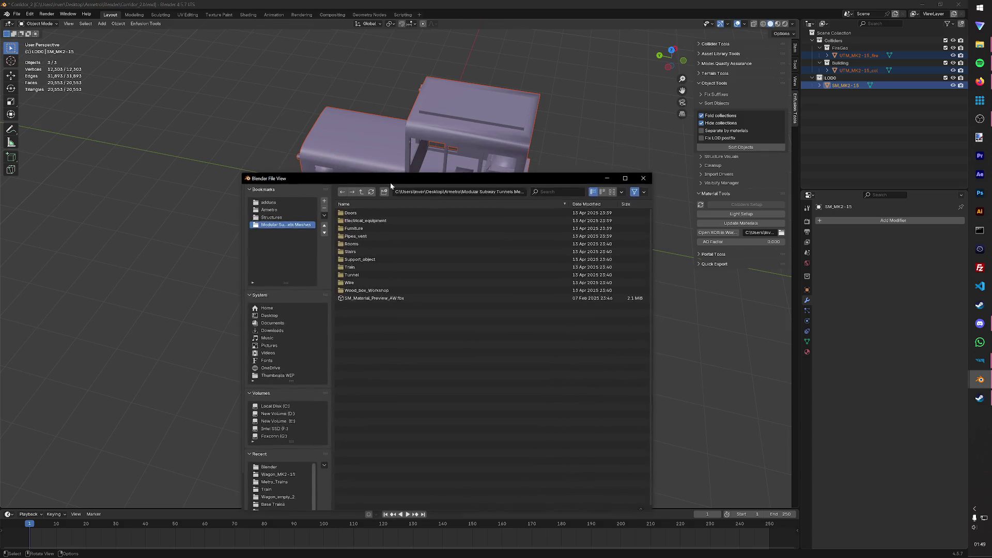
click(644, 178)
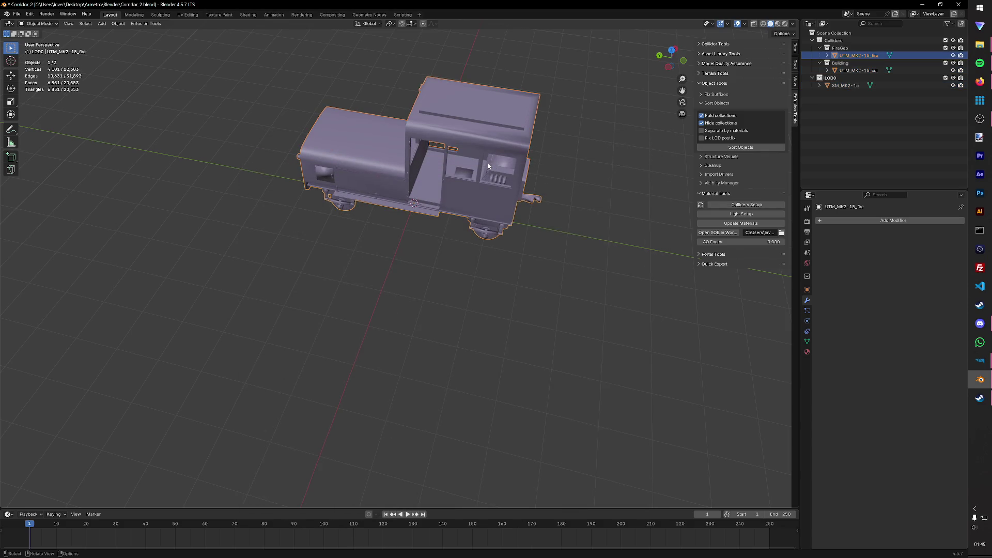
key(Delete)
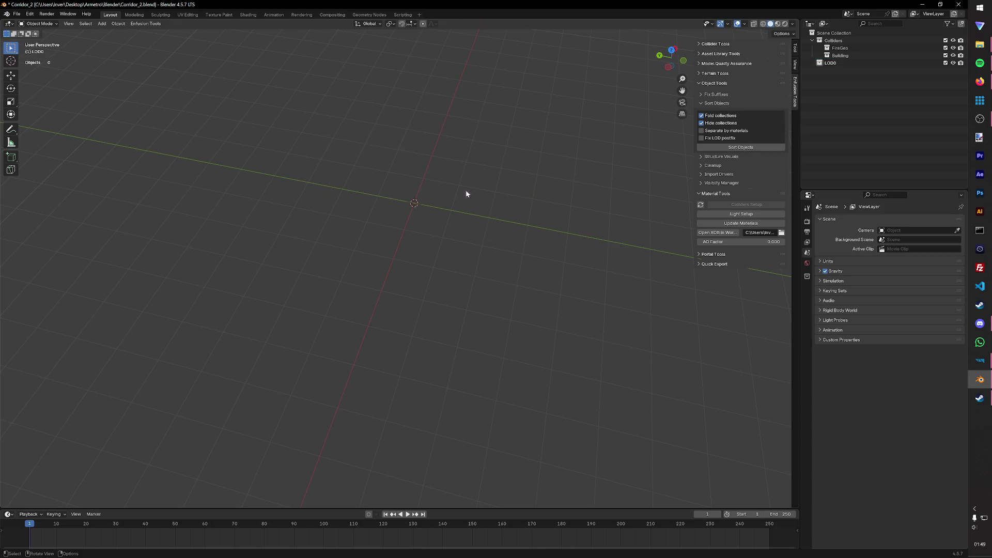
scroll(482, 208, down, 1)
Step: Import SM_bench_1.FBX from the bookmarked Meshes\Train folder and save Corridor_2
click(16, 14)
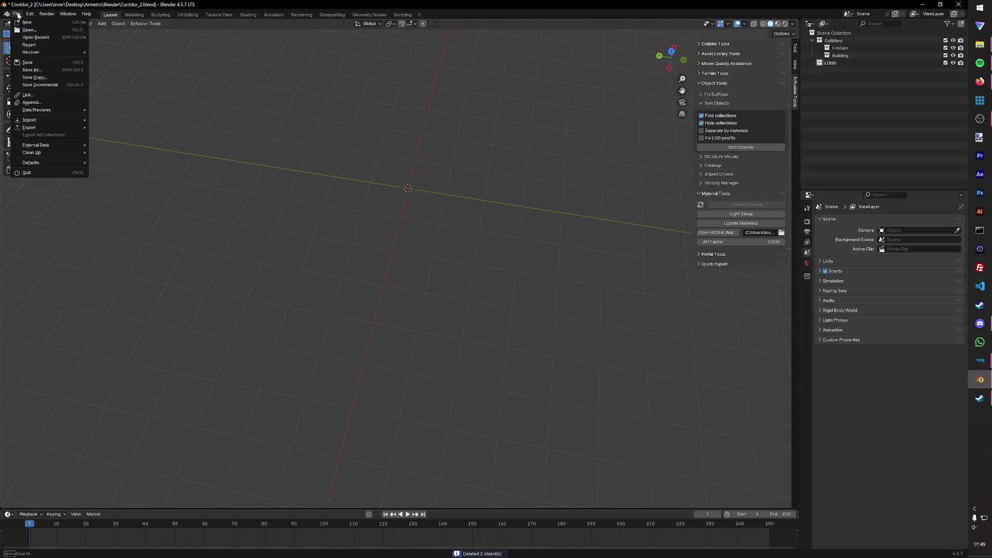
mouse_move(30, 119)
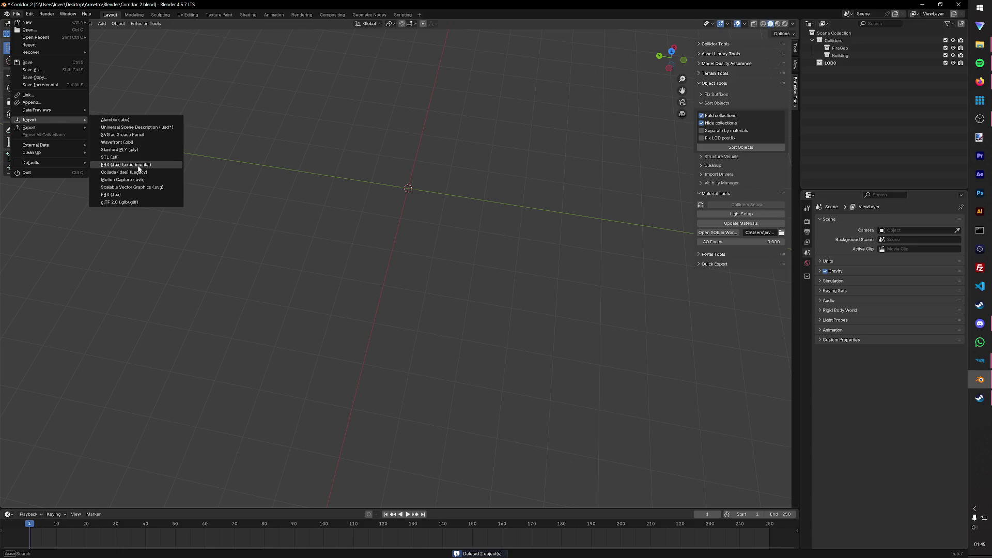
click(139, 166)
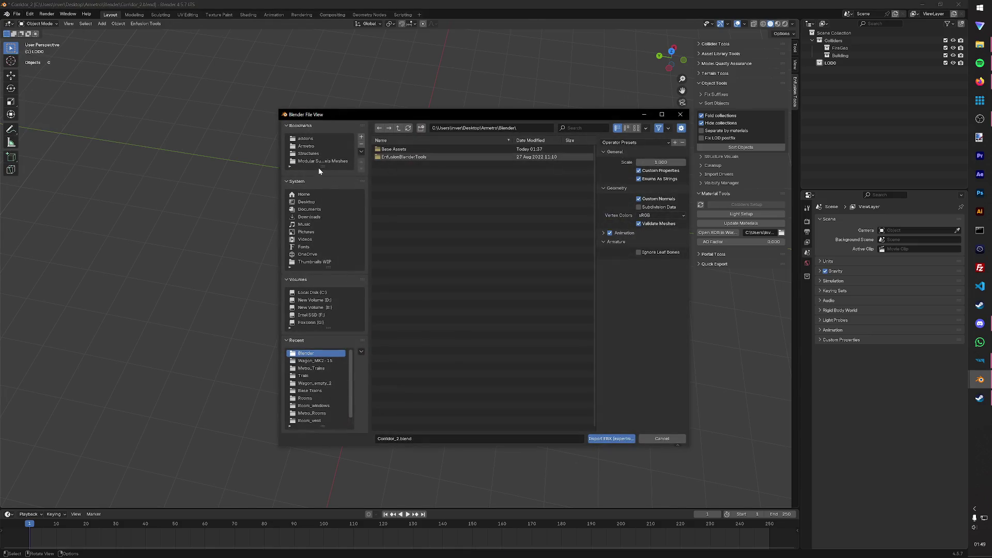
drag(319, 169, 324, 225)
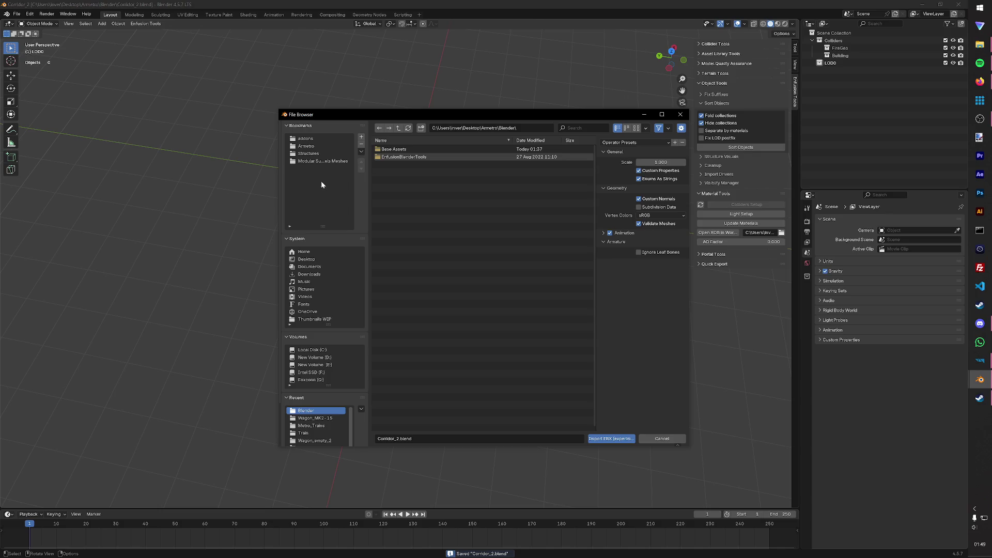
click(326, 161)
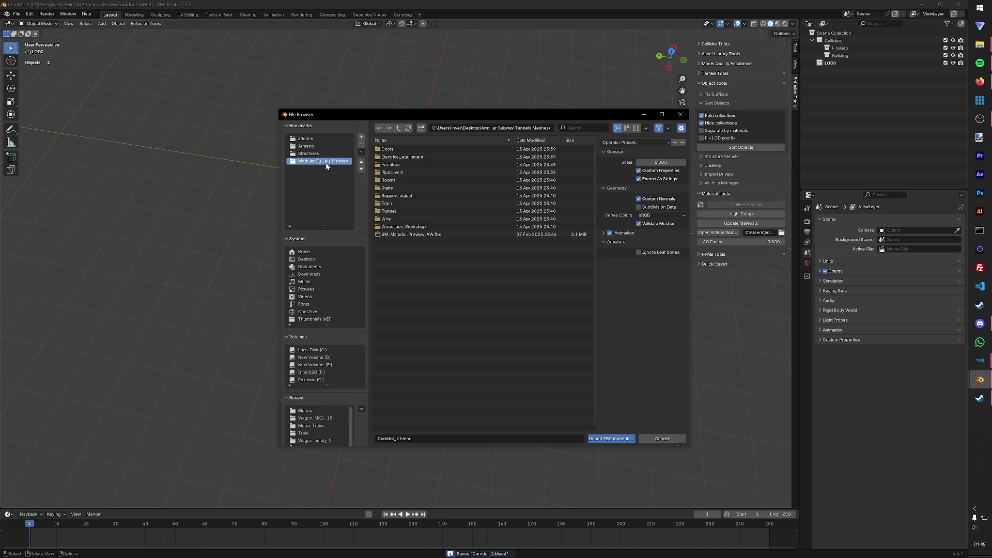
click(401, 196)
click(403, 173)
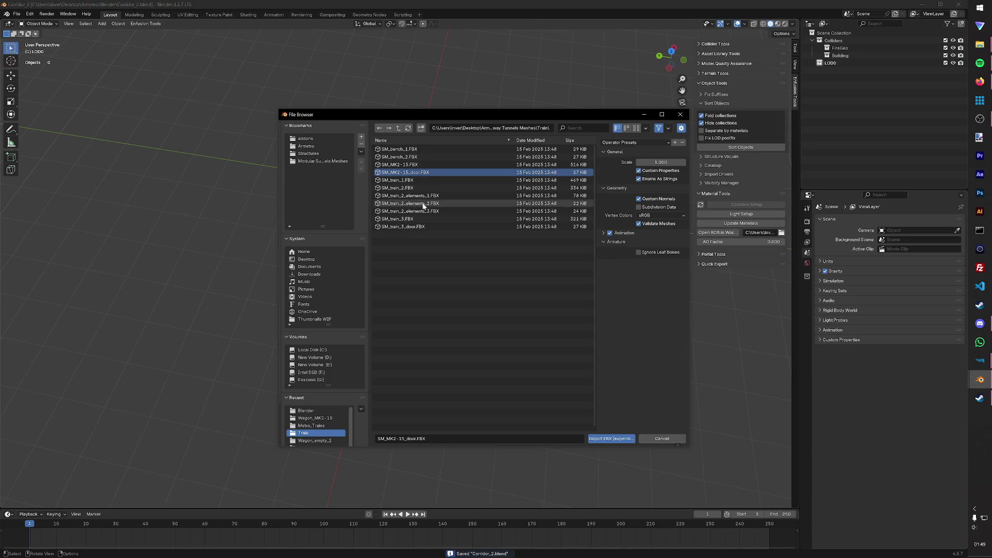
click(440, 149)
click(612, 438)
mouse_move(494, 296)
middle_down()
mouse_move(455, 218)
mouse_move(514, 210)
mouse_move(545, 173)
mouse_move(529, 210)
mouse_move(477, 162)
mouse_move(523, 186)
mouse_move(476, 186)
mouse_move(527, 223)
mouse_move(451, 211)
mouse_move(496, 207)
middle_up()
key(ctrl+s)
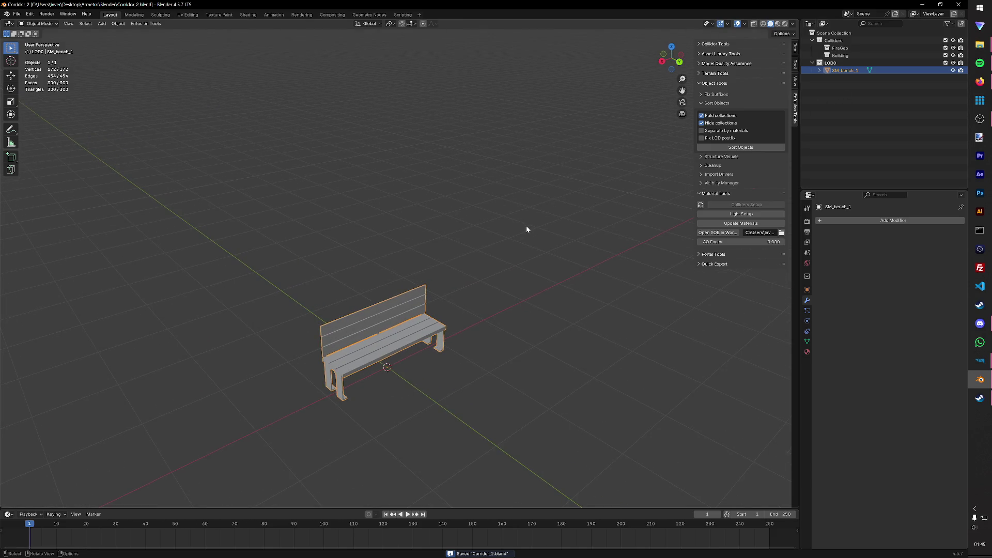
Step: Duplicate the bench twice and rename its material to M_trainsMK2-15
key(shift+d)
right_click(570, 218)
key(shift+d)
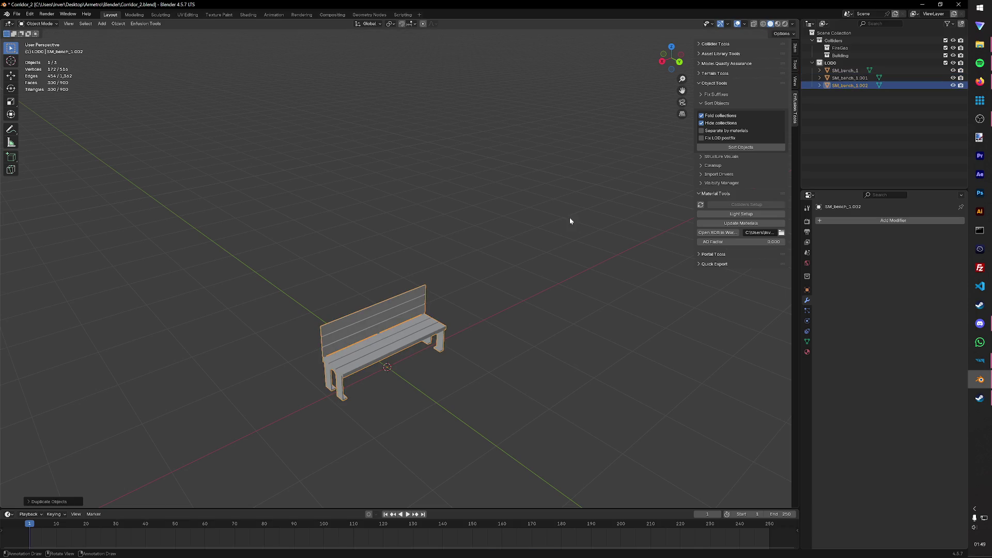
click(843, 77)
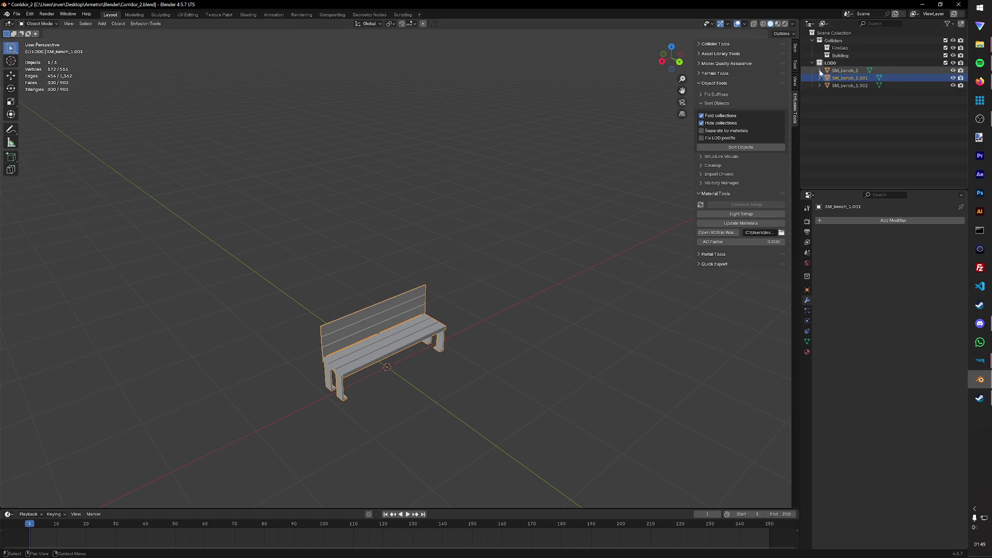
click(843, 70)
double_click(886, 85)
key(End)
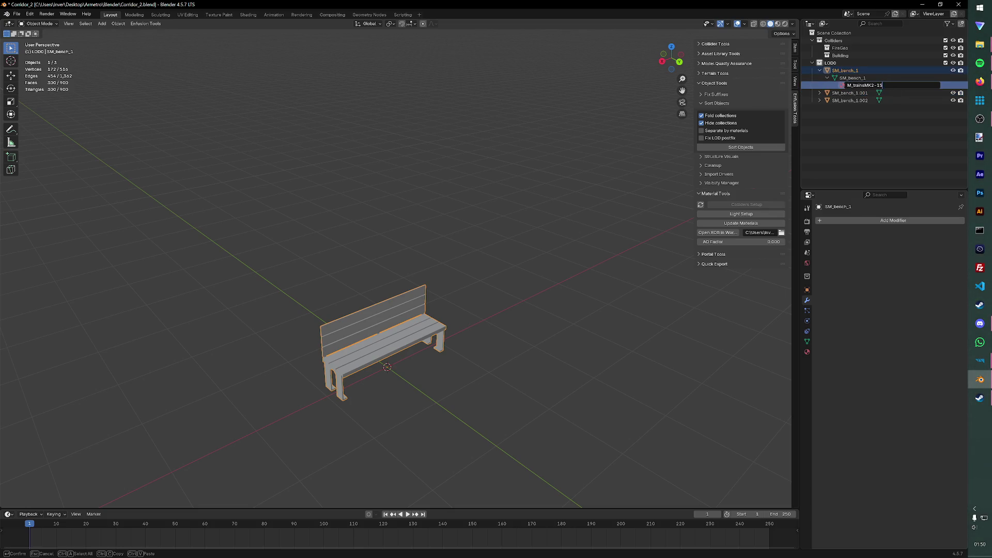
key(Return)
Step: Rename SM_bench_1.001 to UTM_bench_1 and delete the spare SM_bench_1.002 copy
click(852, 94)
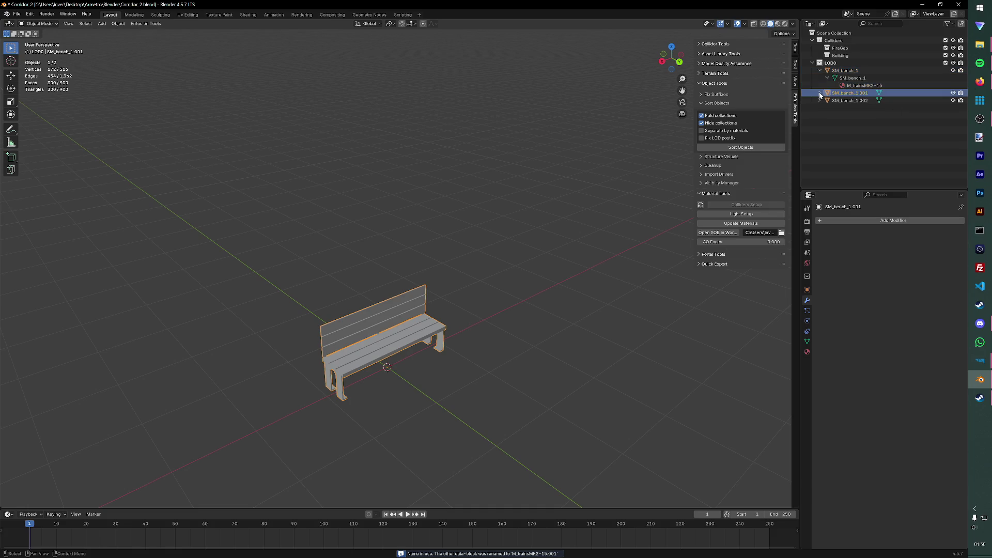
double_click(841, 95)
key(End)
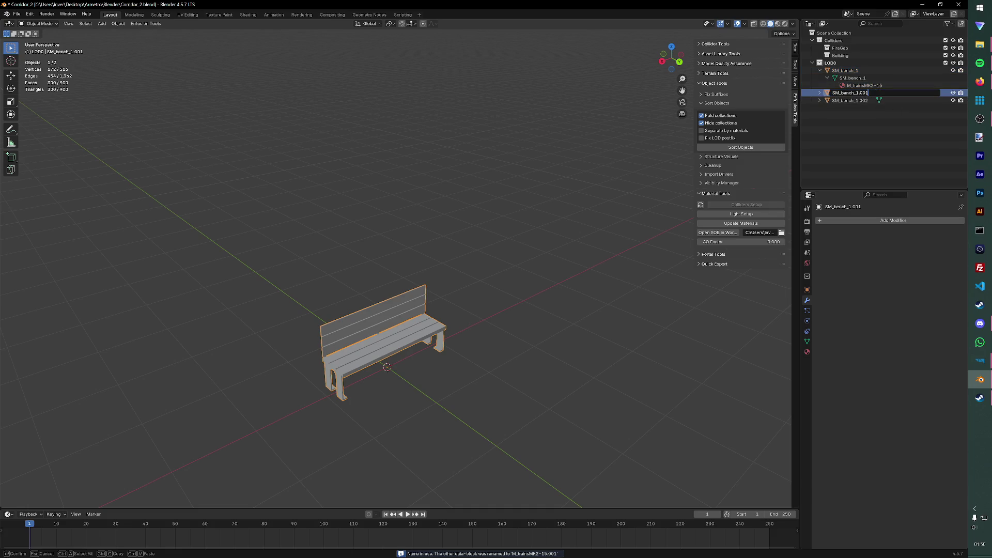
key(BackSpace)
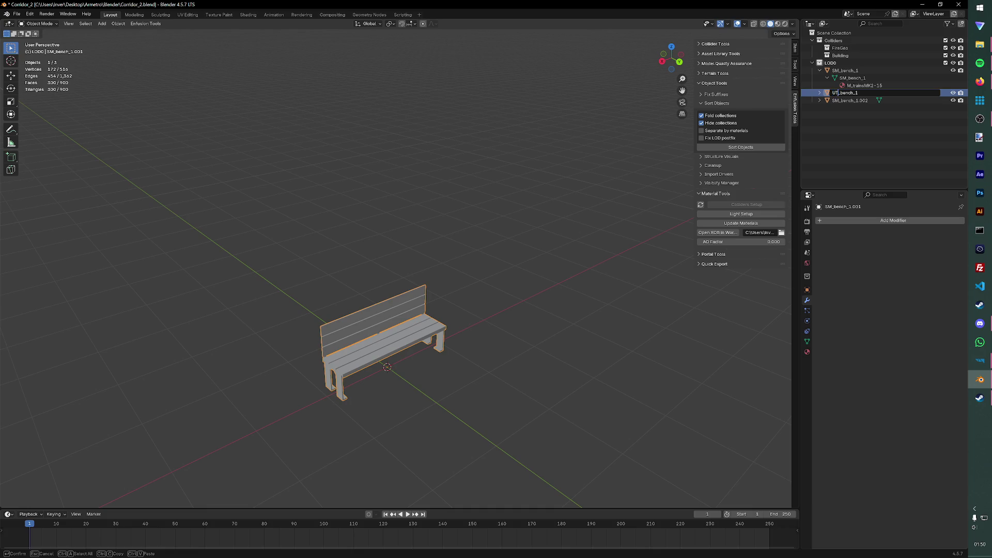
key(Return)
click(850, 95)
key(x)
Step: Duplicate UTM_bench_1 into UTM_bench_1_col and UTM_bench_1_fire and save the file
click(854, 94)
key(shift+d)
key(Escape)
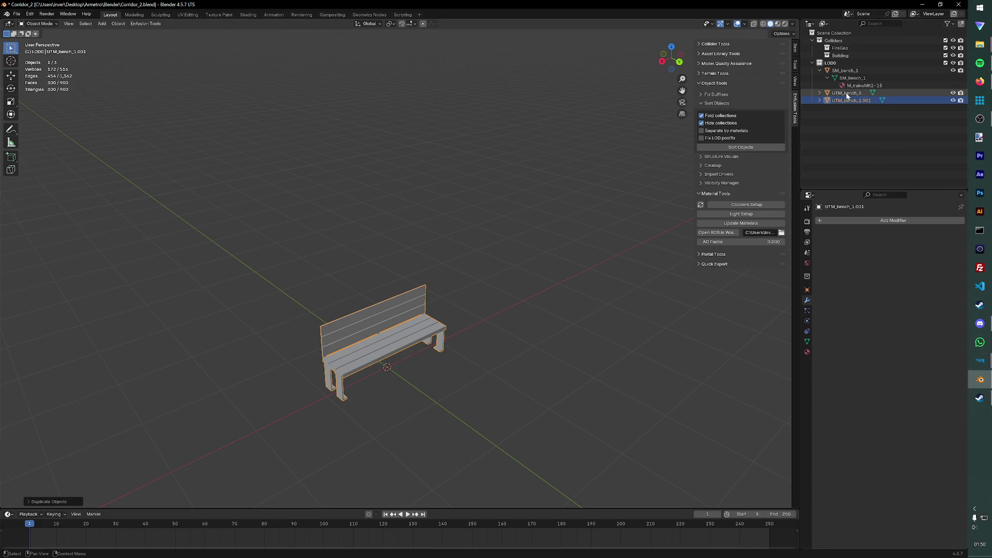
double_click(853, 101)
text(_co)
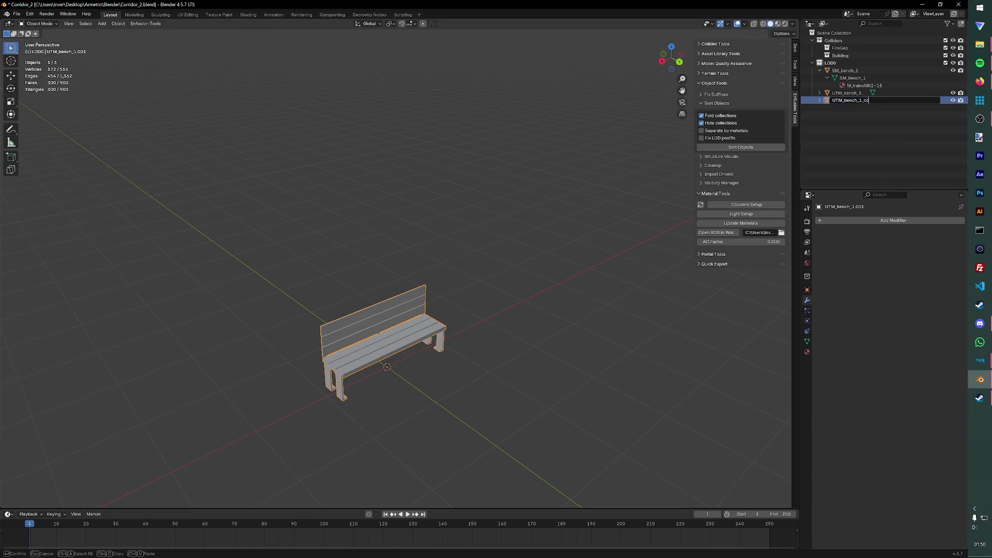
text(l)
key(Return)
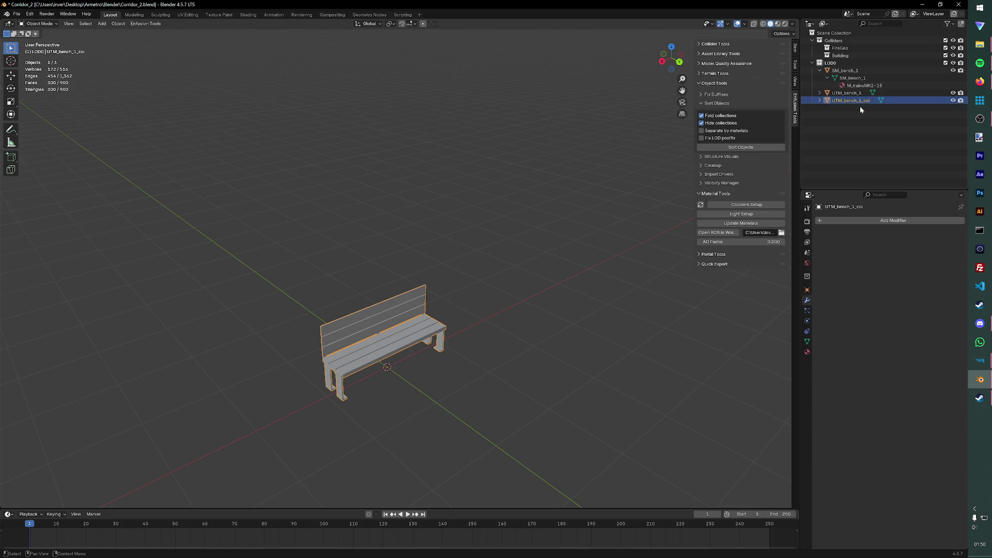
double_click(860, 94)
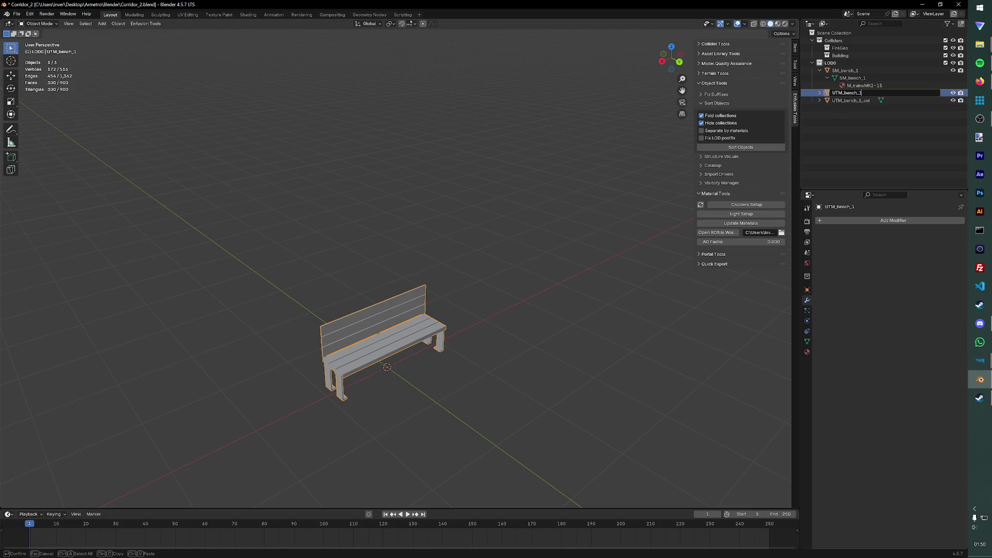
text(_fe)
key(Return)
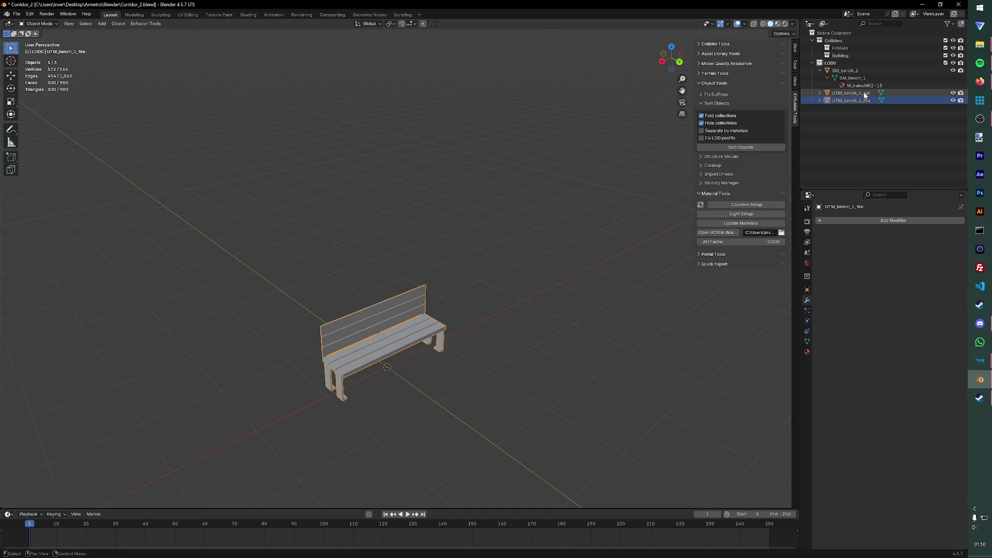
key(ctrl+s)
Step: Select UTM_bench_1_col and start its Colliders Setup
click(825, 162)
click(851, 93)
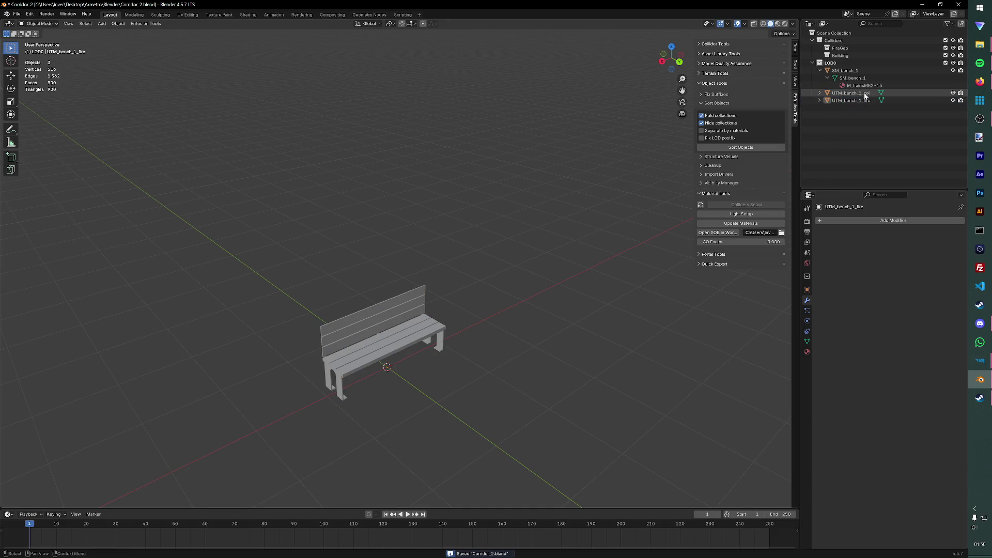
click(746, 204)
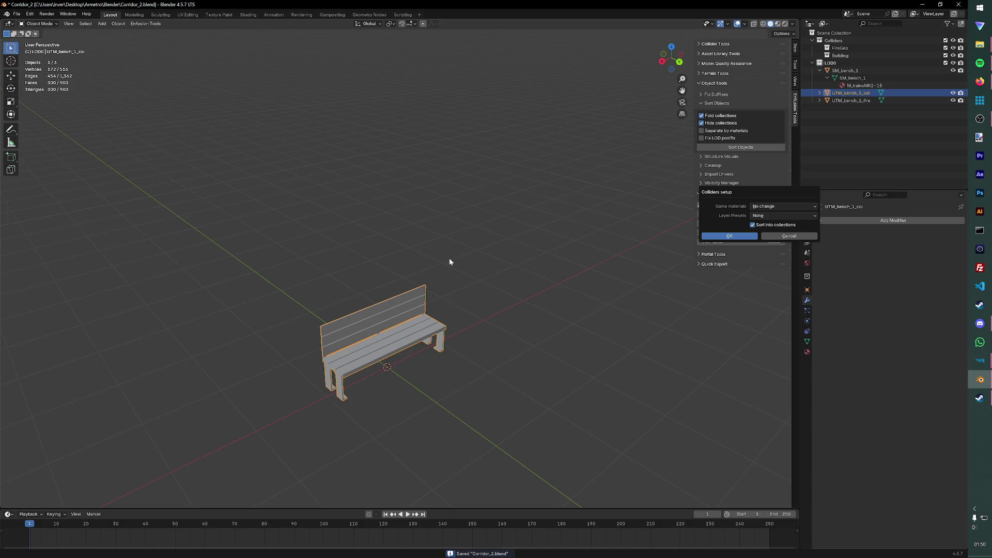
Step: Assign Wood game material and BuildingFire layer preset to UTM_bench_1_col and save
click(764, 206)
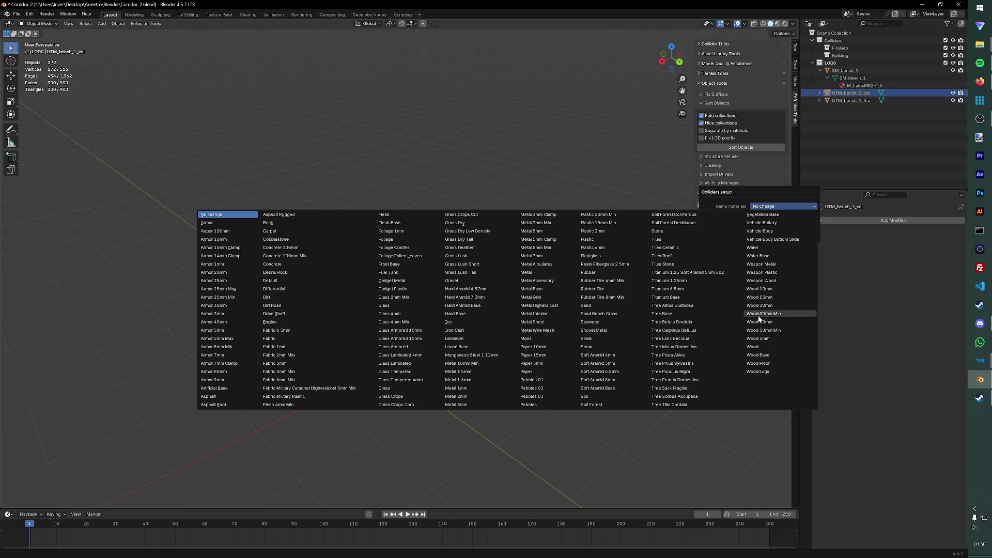
click(759, 347)
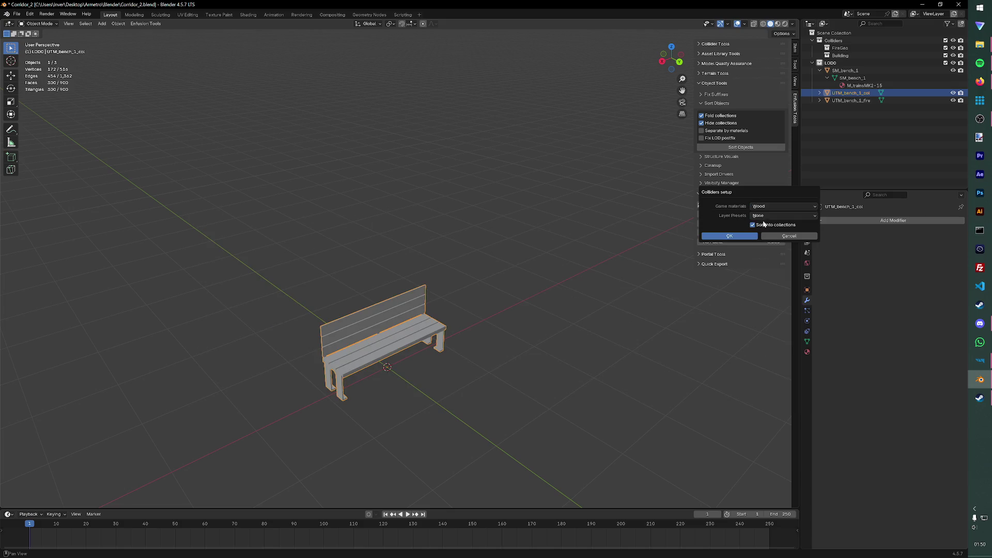
click(764, 216)
click(767, 213)
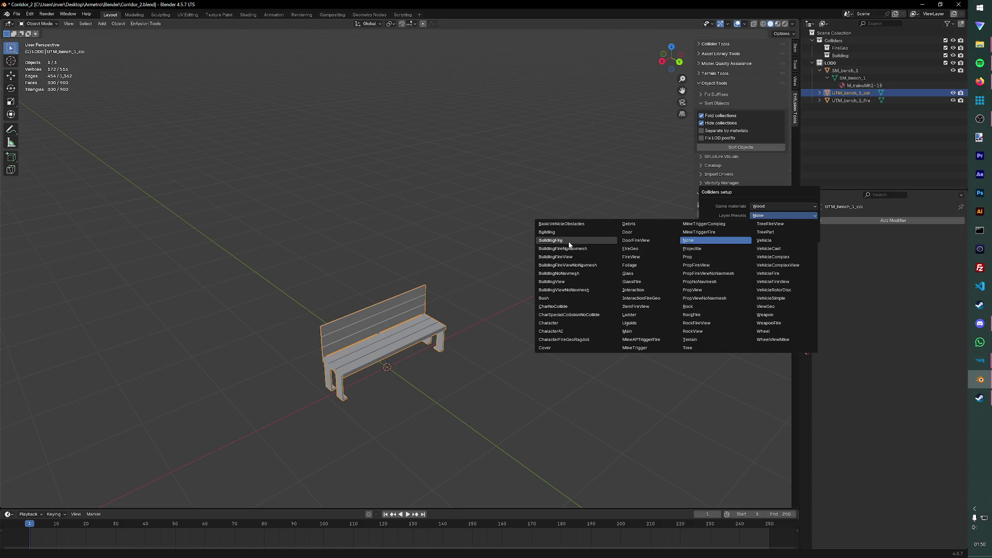
click(570, 244)
click(721, 235)
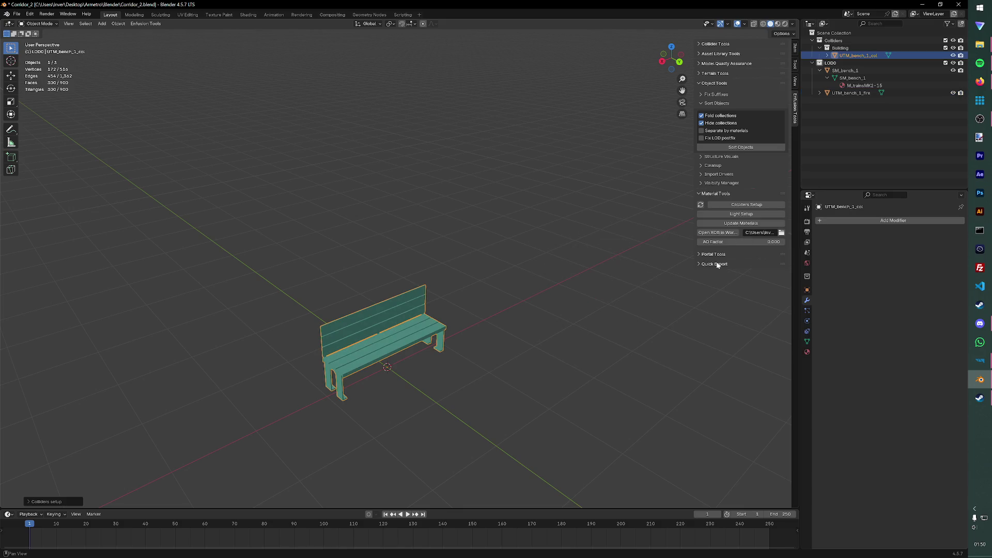
key(ctrl+s)
Step: Select UTM_bench_1_fire and start its Colliders Setup
click(852, 92)
click(754, 207)
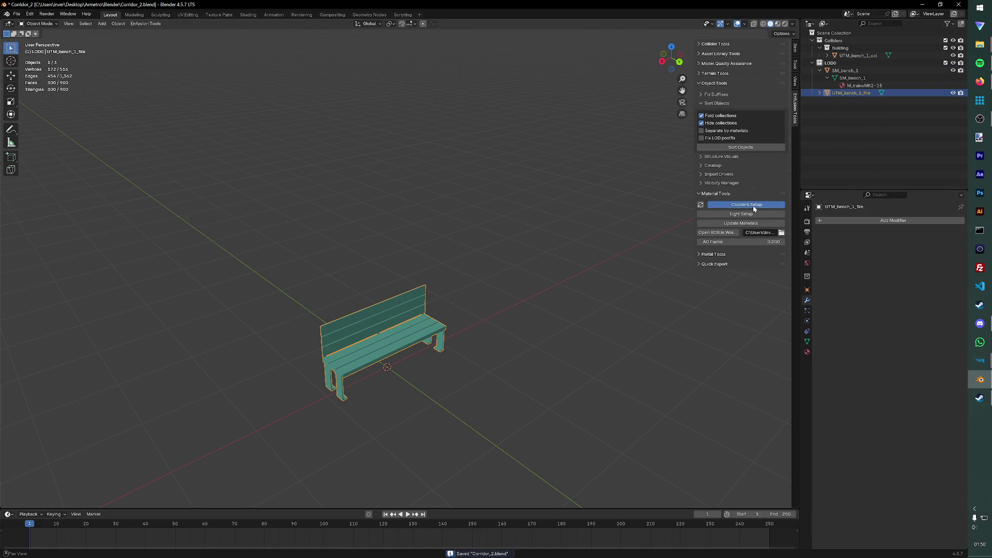
Step: Assign Wood game material and FireGeo layer preset to UTM_bench_1_fire and save
click(776, 209)
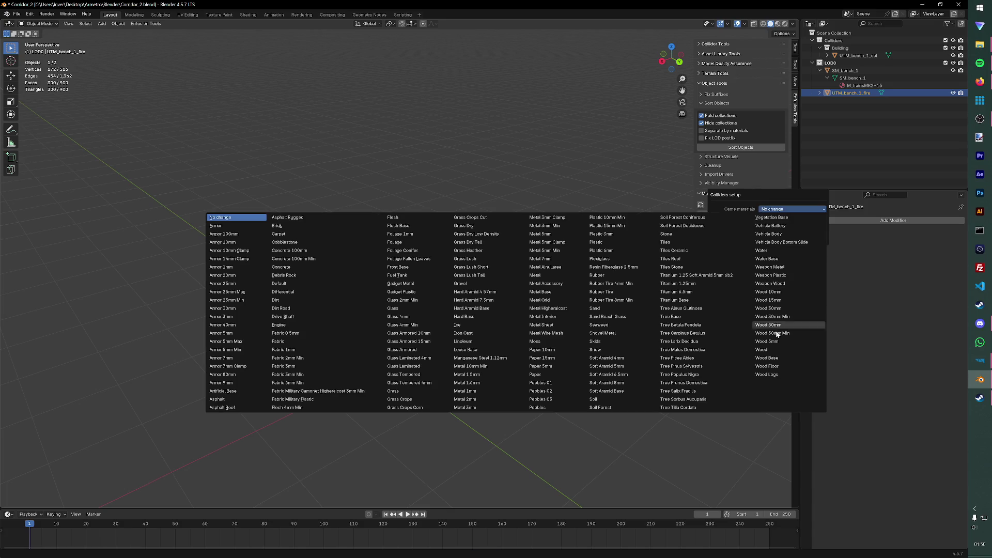
click(776, 350)
click(778, 219)
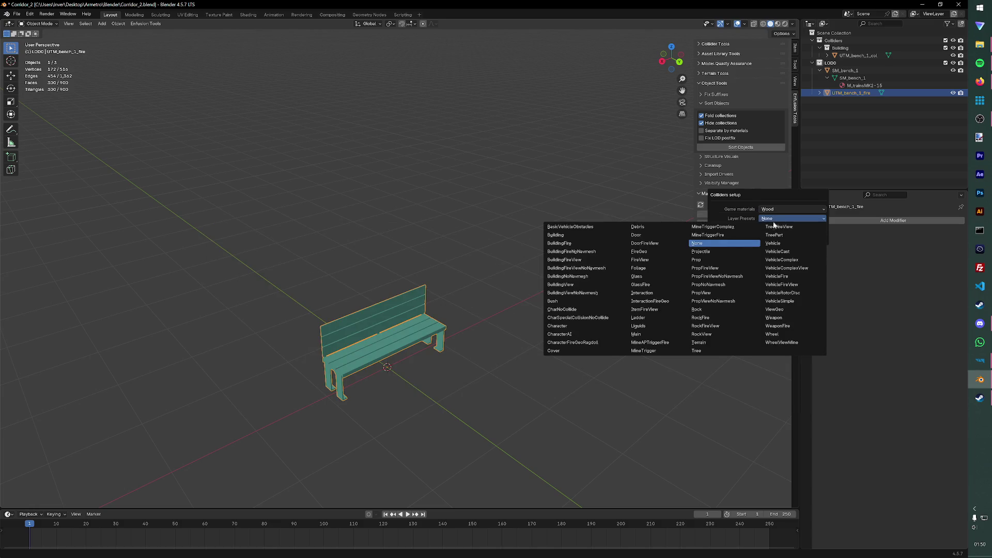
click(650, 253)
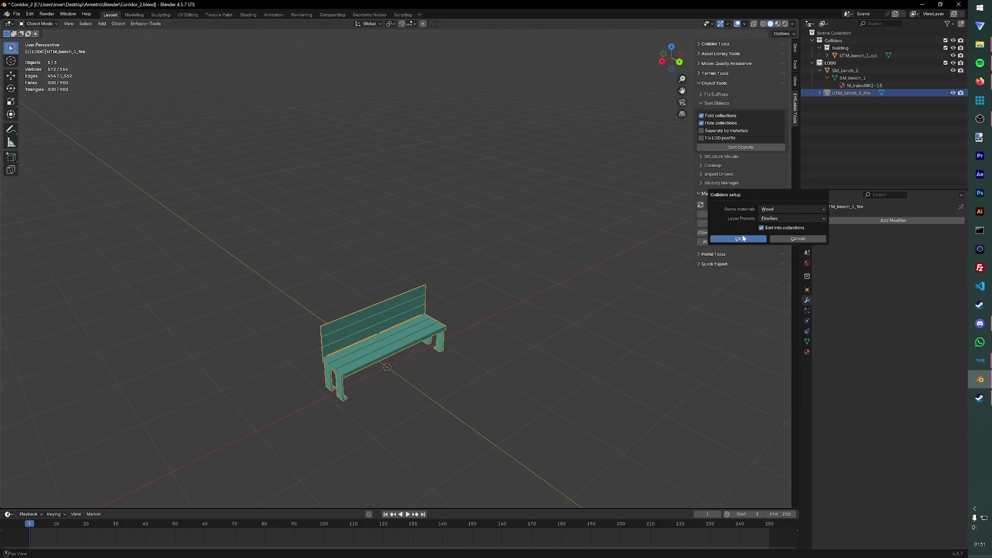
click(739, 238)
key(ctrl+s)
middle_drag(605, 316, 559, 245)
click(146, 23)
mouse_move(146, 39)
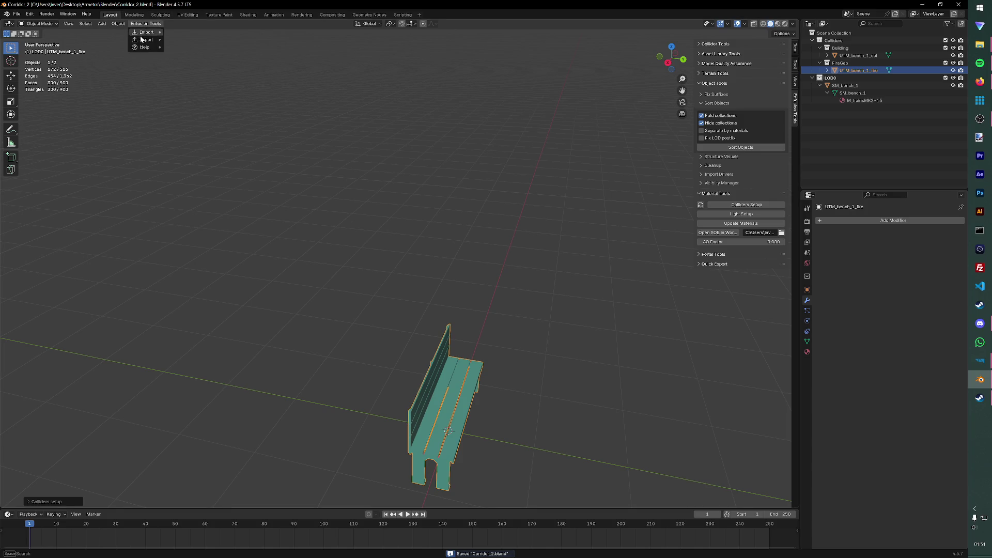
Step: Start the FBX export via Enfusion Tools and browse to the Workbench addons bookmark folder
click(185, 40)
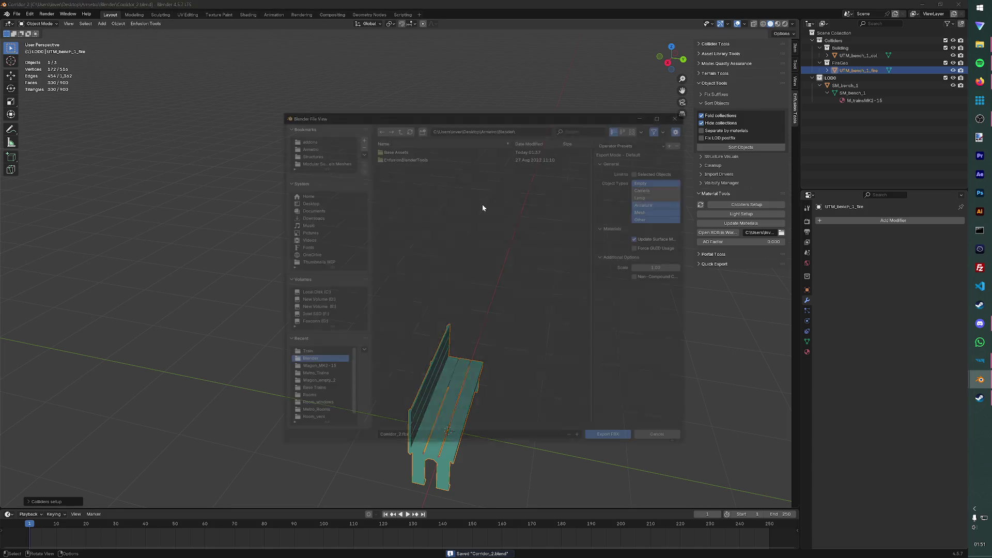
key(Up)
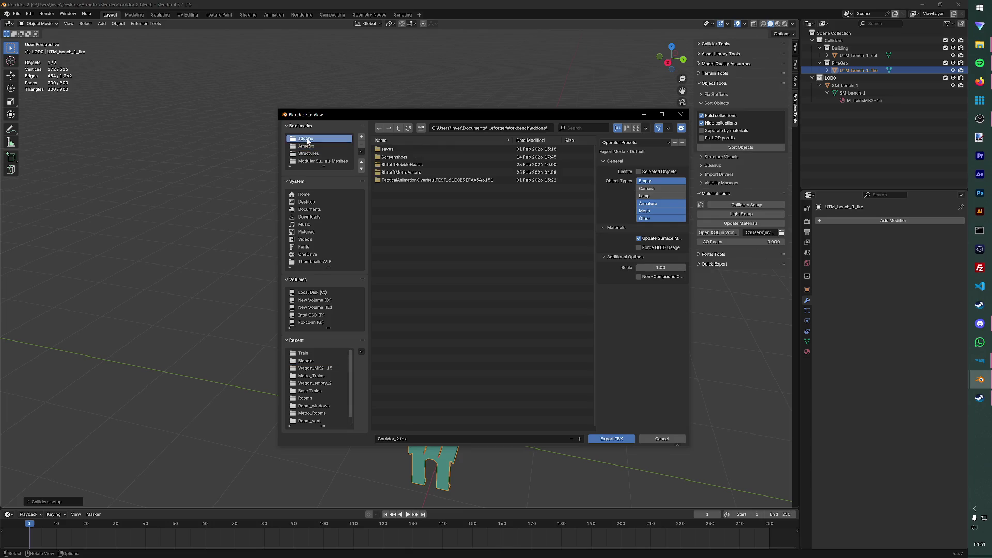
drag(317, 168, 318, 243)
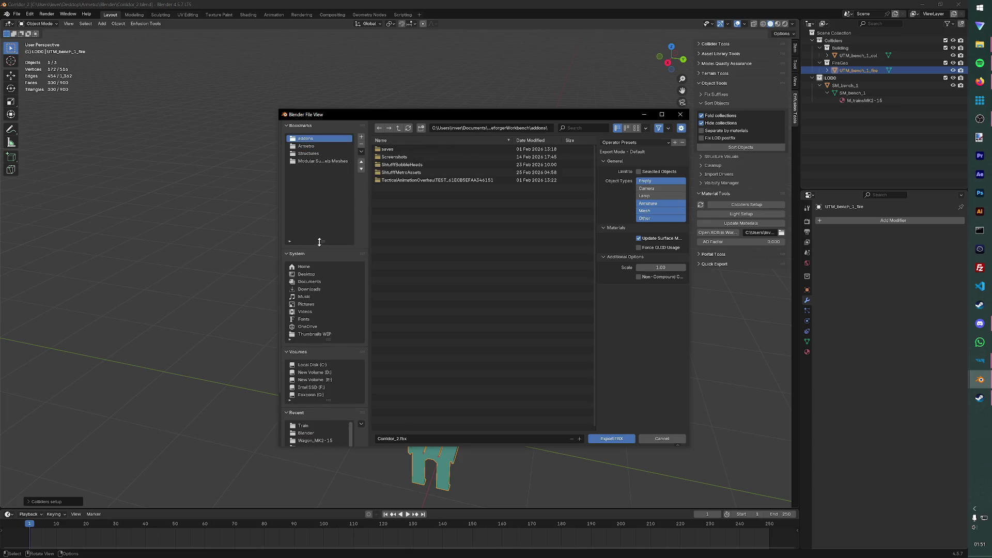
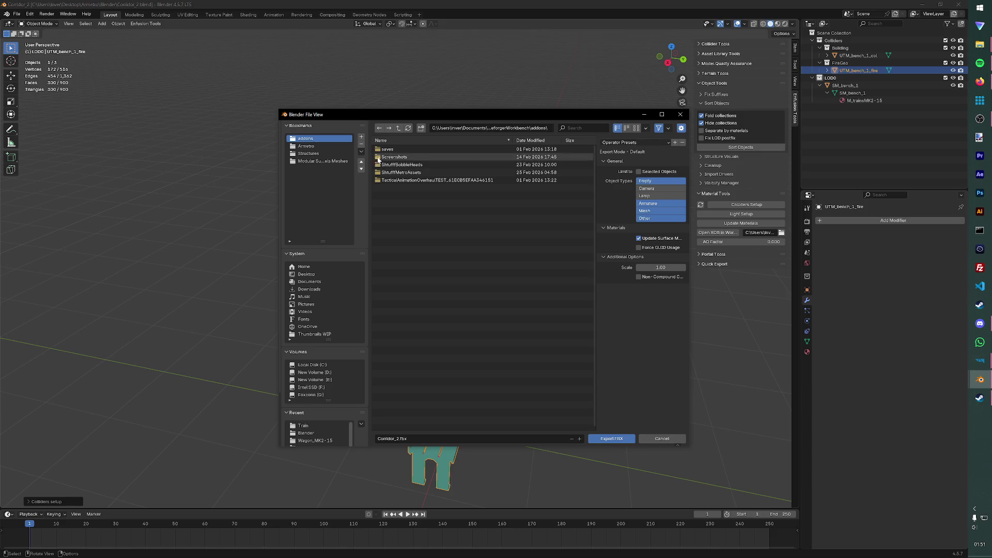
Step: Create a new Metro_Props folder inside the Structures assets in the FBX export dialog
click(309, 146)
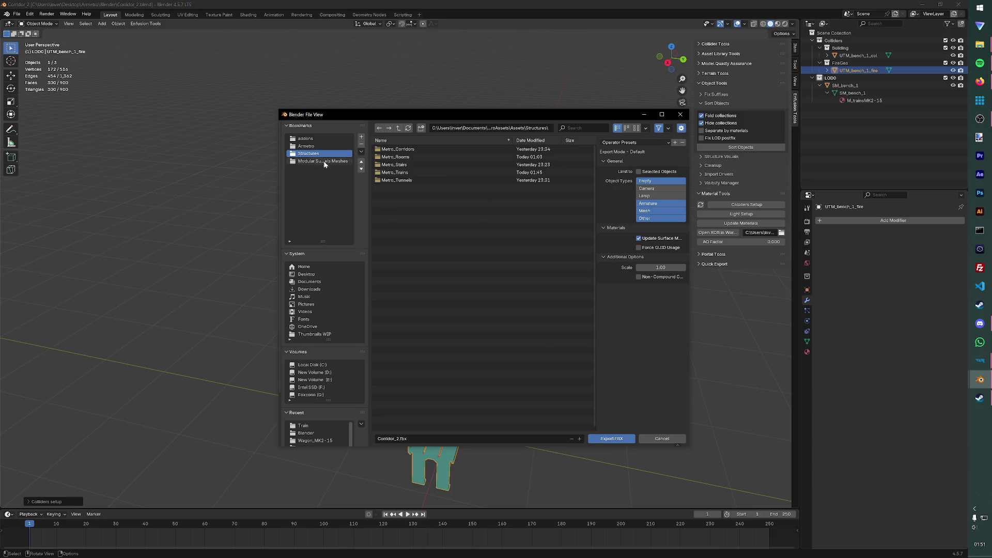
right_click(408, 227)
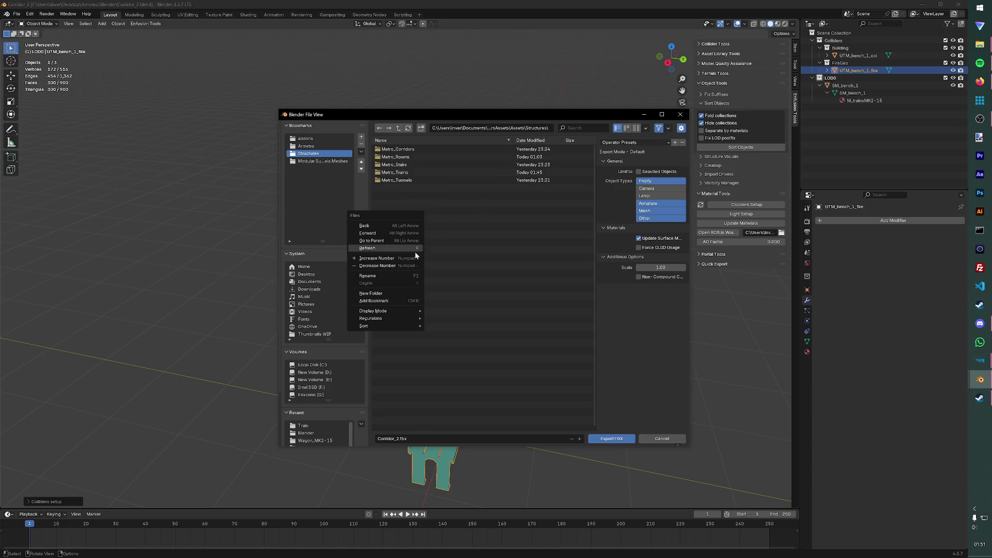
click(383, 295)
text(Metro_Props)
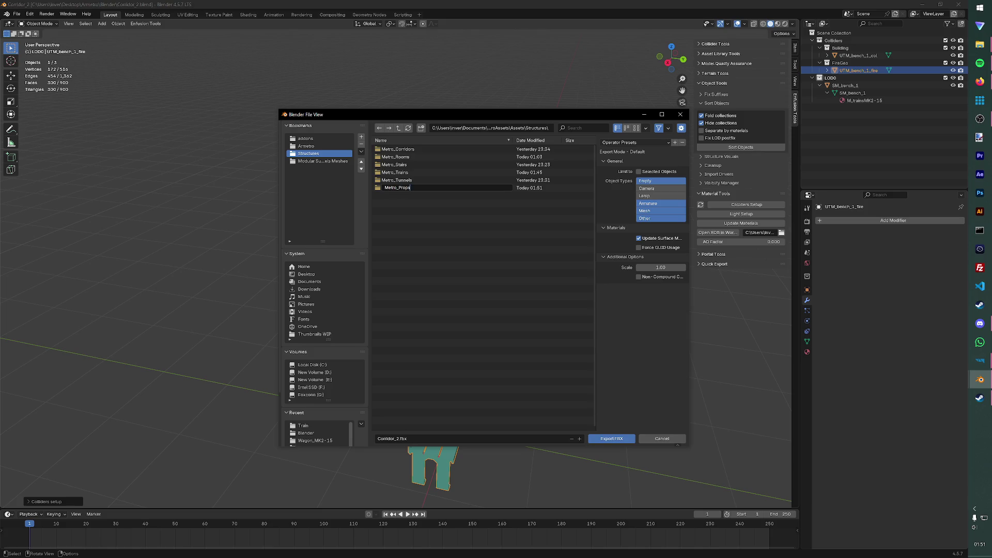
key(Return)
key(Return)
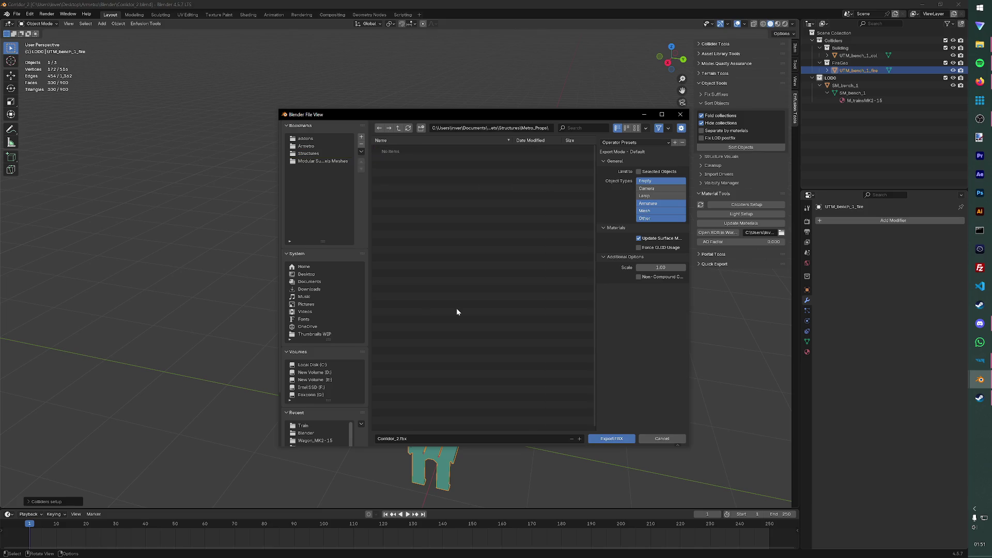
Step: Export the bench into Metro_Props as Bench_1.fbx
click(397, 438)
text(Be)
click(611, 440)
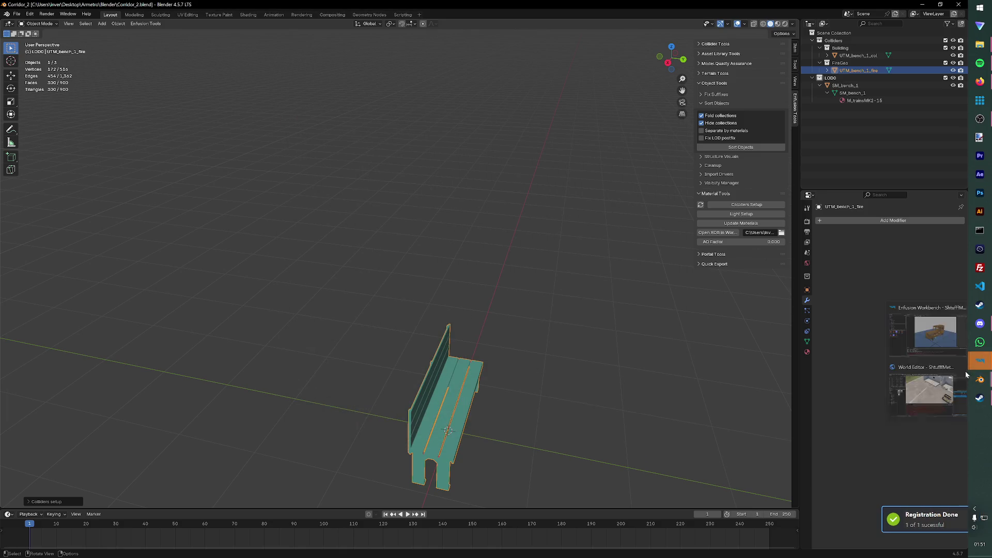
Step: Dismiss the registration and deleted-materials dialogs and browse to the Metro_Props folder
click(933, 382)
click(479, 296)
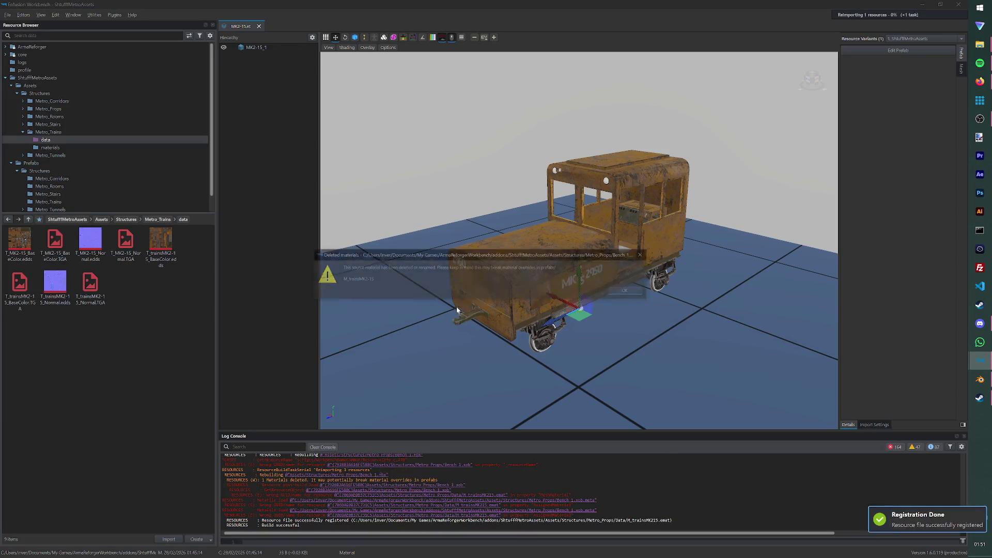
click(628, 291)
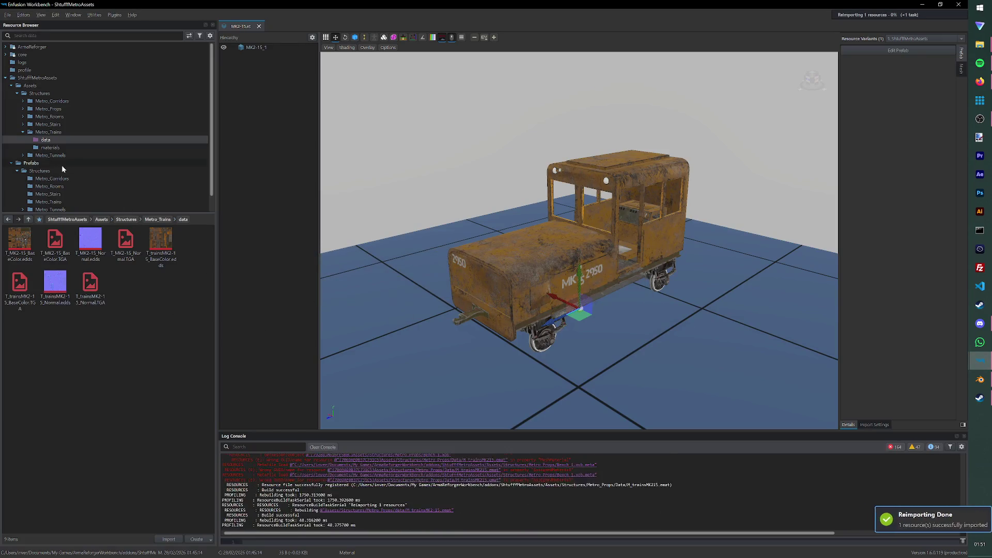
click(50, 148)
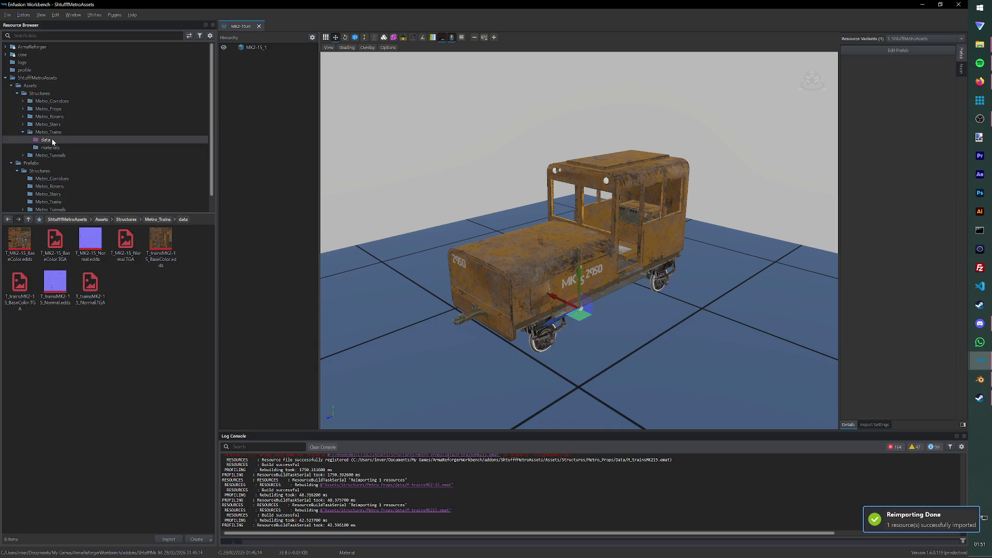
click(46, 132)
click(46, 140)
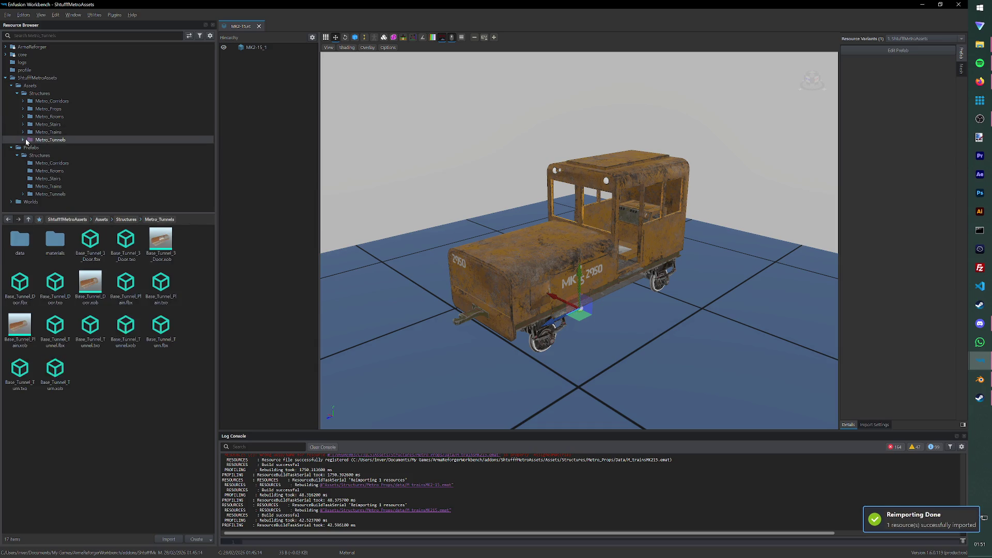
click(46, 109)
Step: Create a materials folder in Metro_Props and select the two material files in its data folder
right_click(60, 290)
click(80, 311)
text(materi)
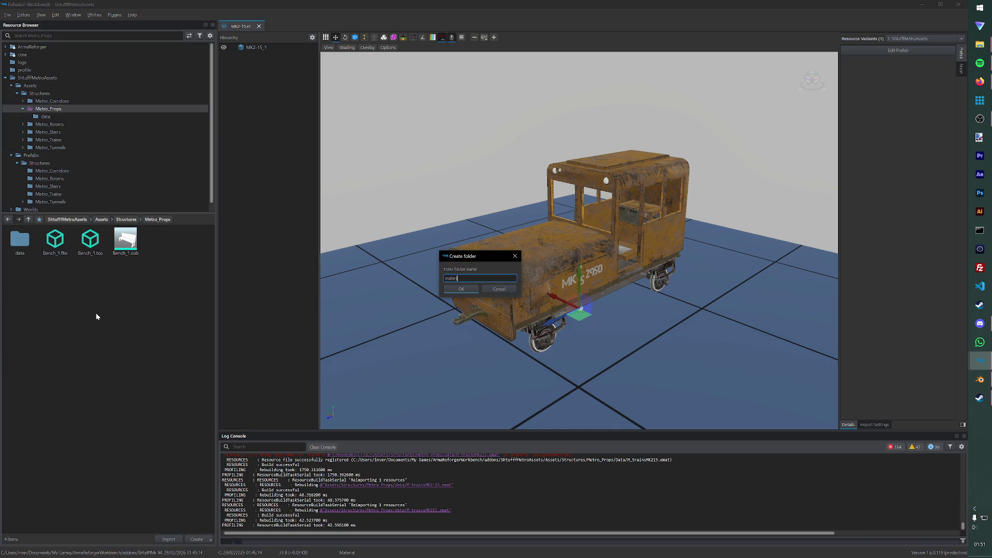
text(als)
key(Return)
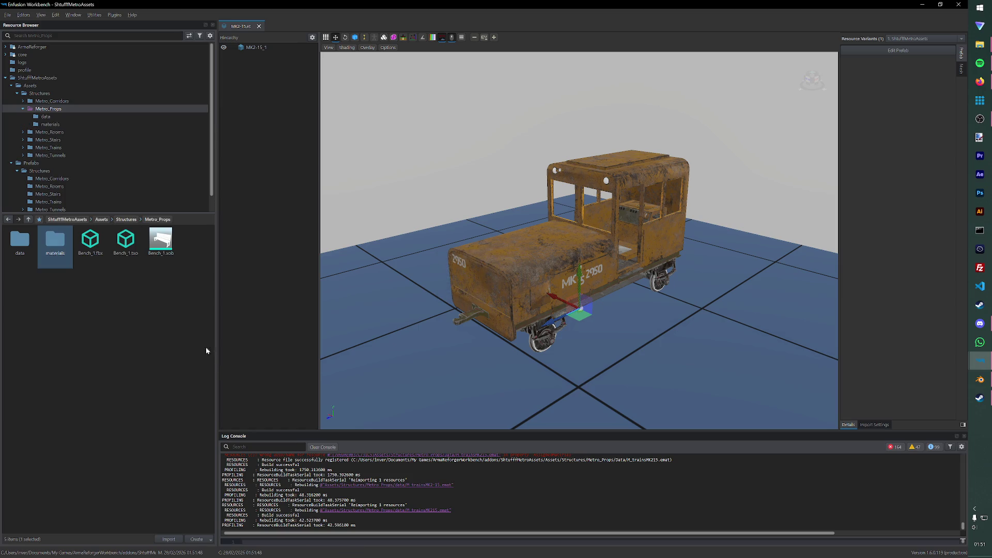
click(20, 252)
double_click(19, 255)
drag(4, 232, 80, 308)
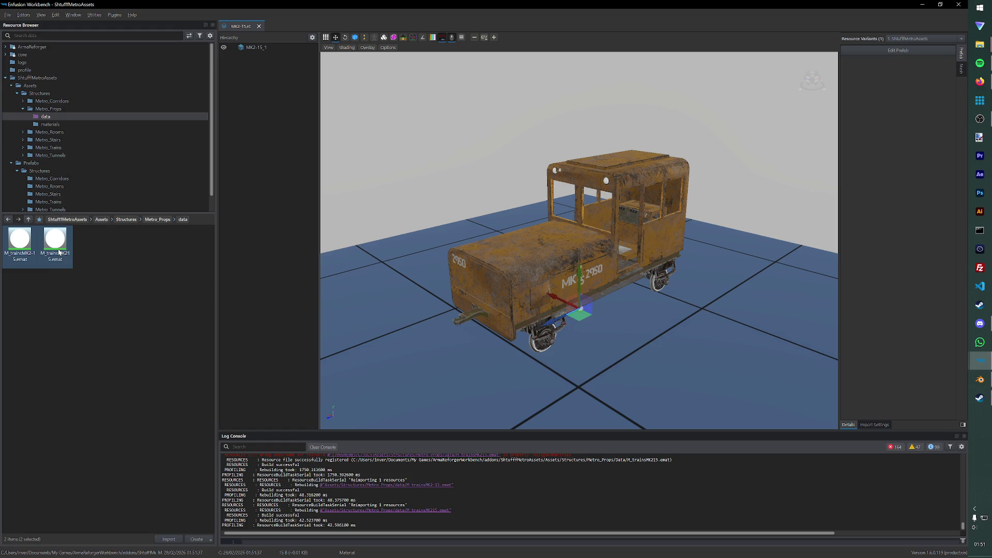
drag(58, 251, 77, 266)
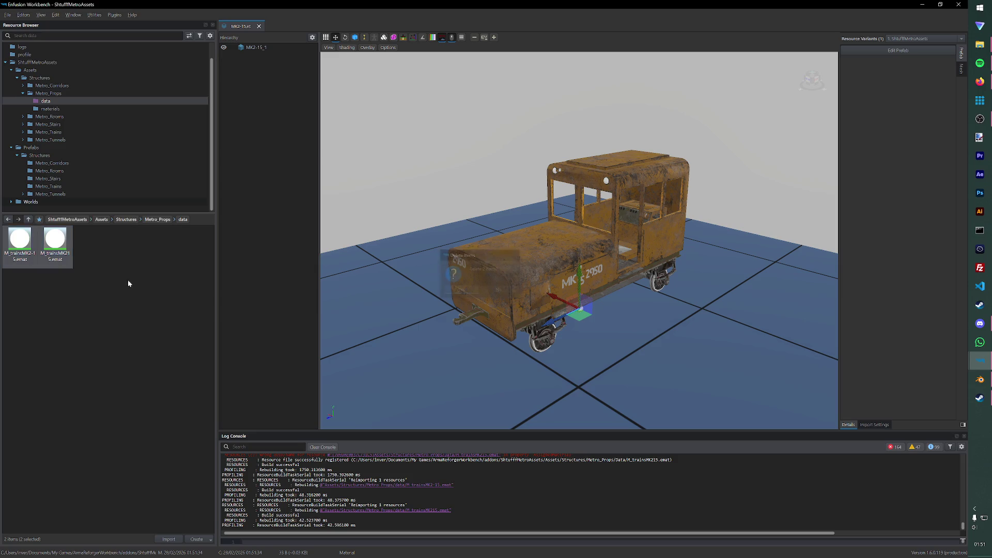
Step: Browse to the Metro_Trains materials folder and select the first train material
click(50, 117)
click(51, 133)
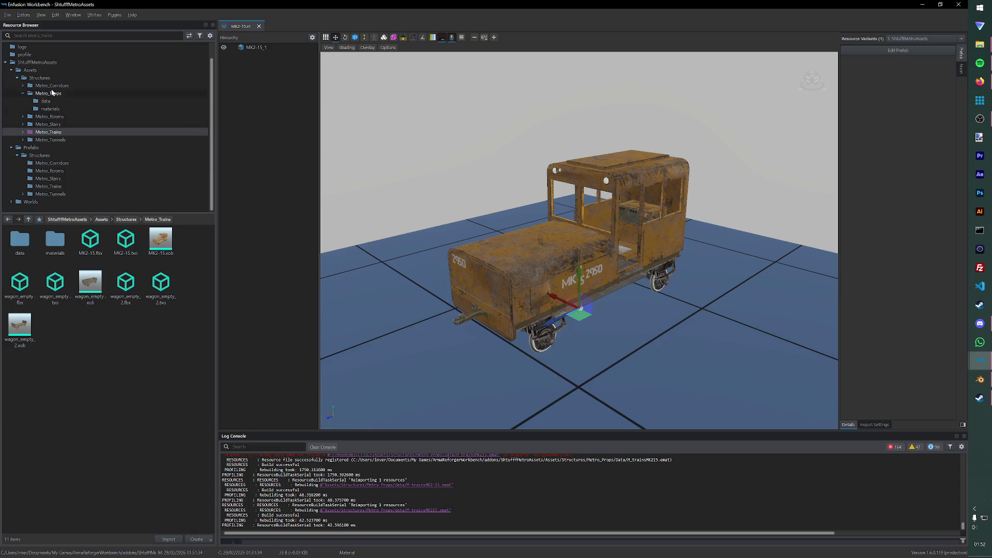
click(56, 125)
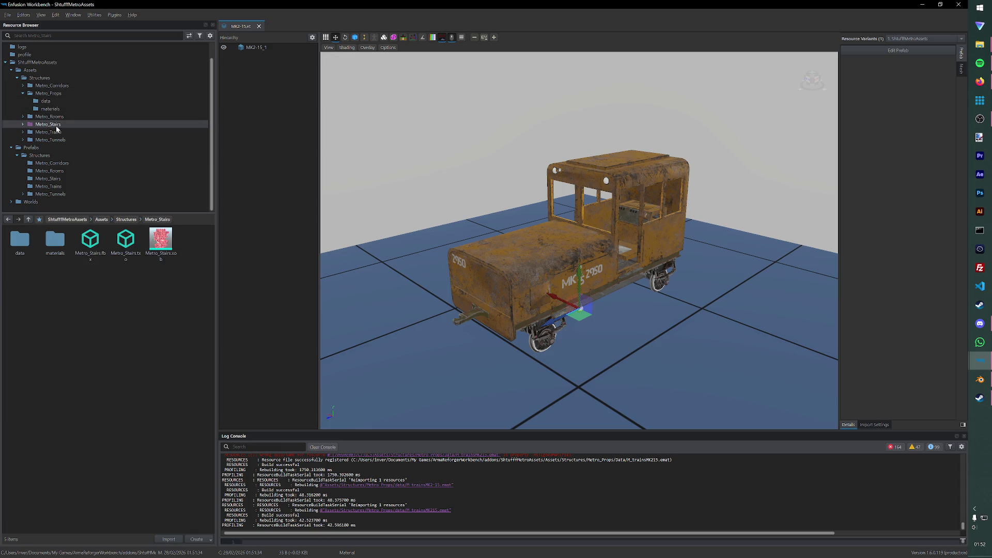
click(50, 132)
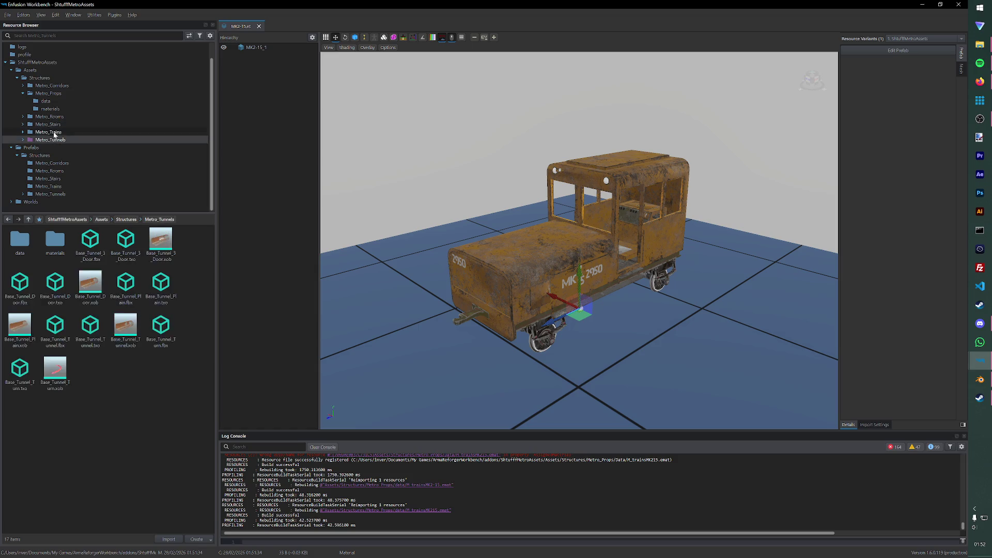
double_click(55, 241)
click(55, 241)
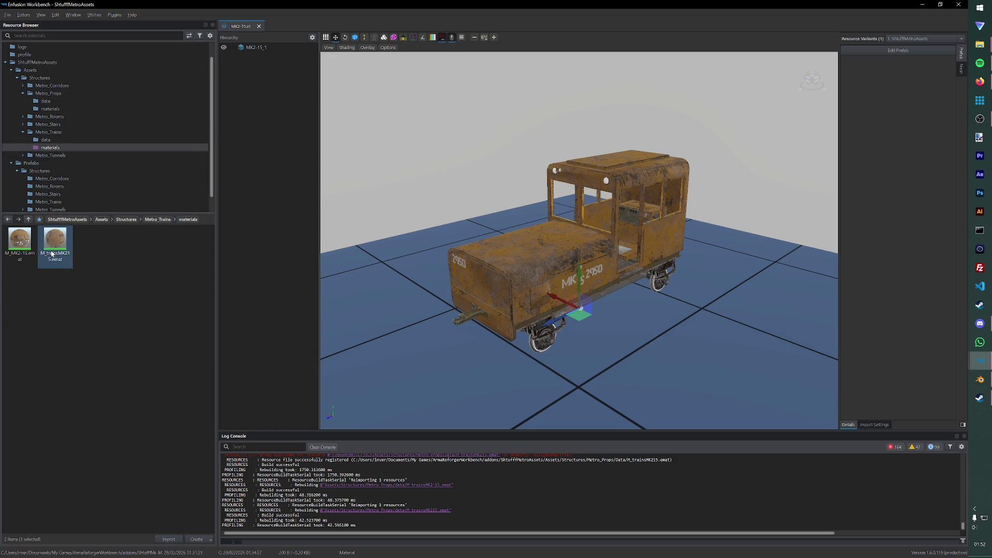
Step: Duplicate both train .emat materials in the Metro_Trains materials folder
ctrl+click(20, 241)
right_click(29, 250)
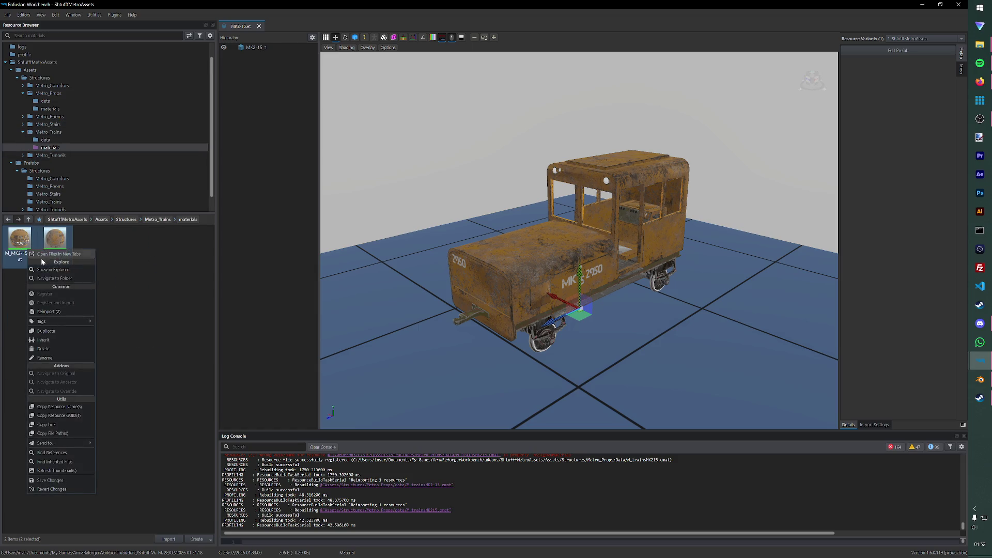
click(58, 331)
click(105, 302)
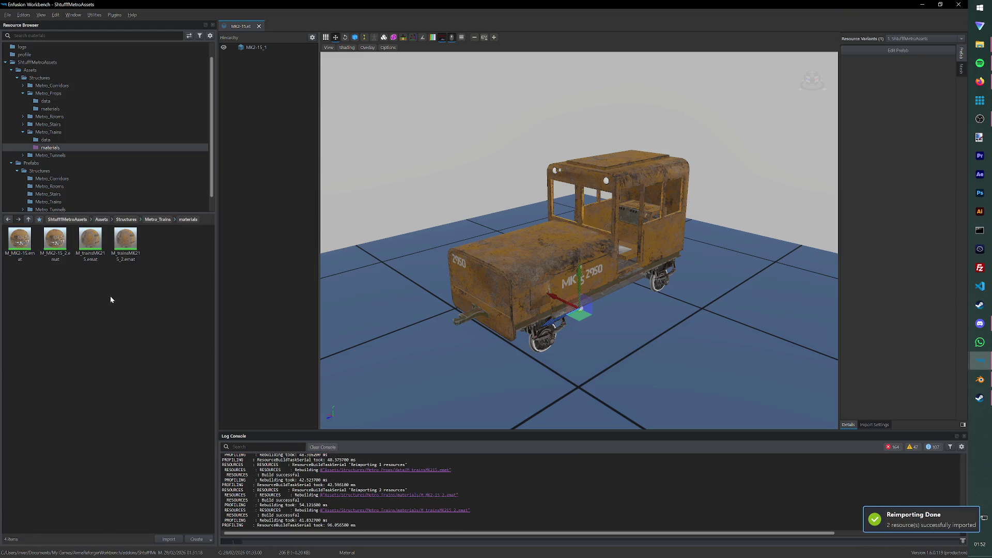
click(90, 247)
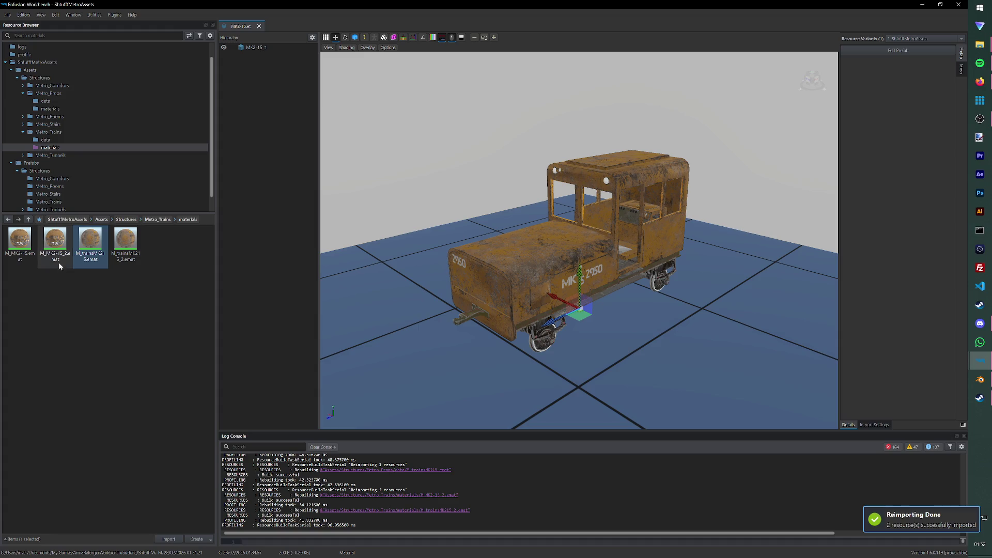
Step: Move the two _2 material copies into the Metro_Props materials folder
click(59, 264)
ctrl+click(128, 264)
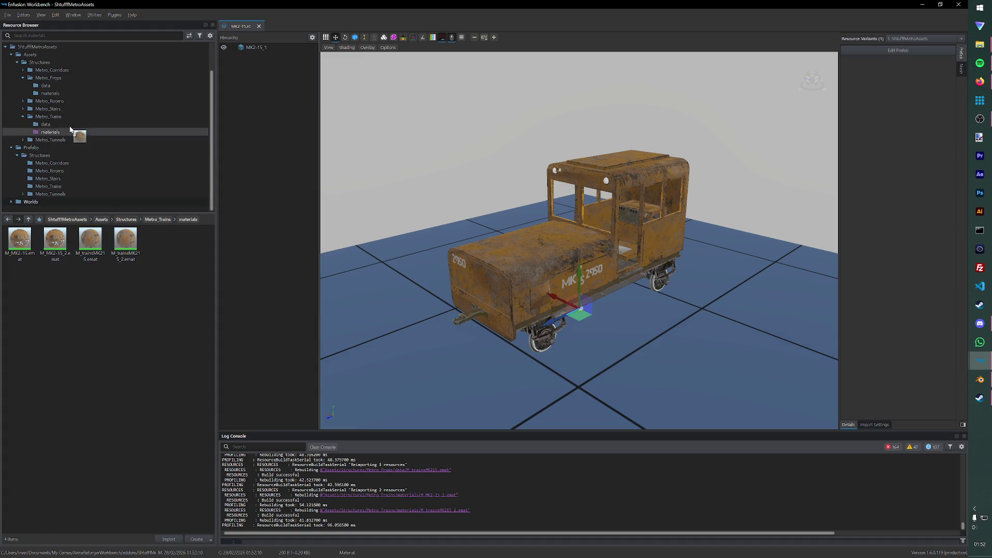
drag(129, 264, 53, 96)
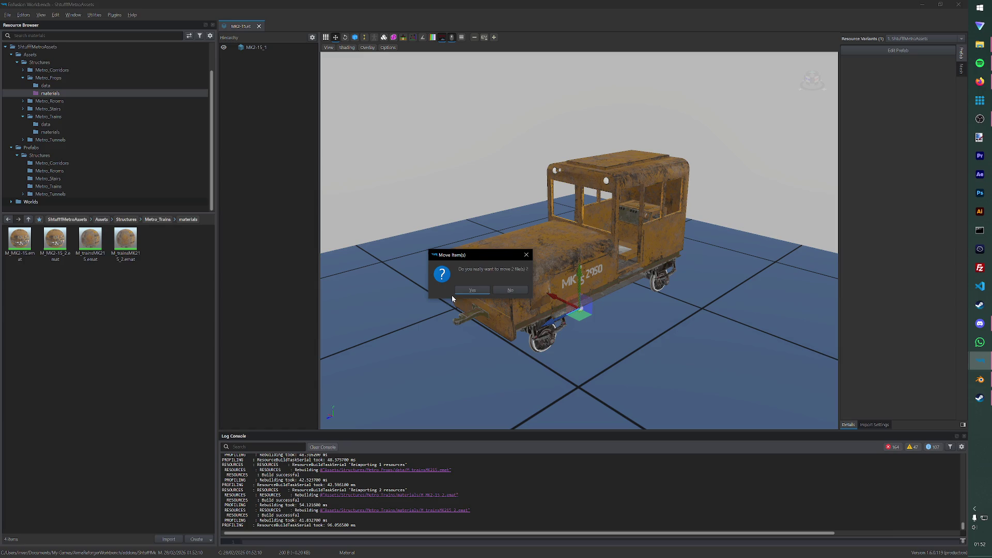
click(472, 288)
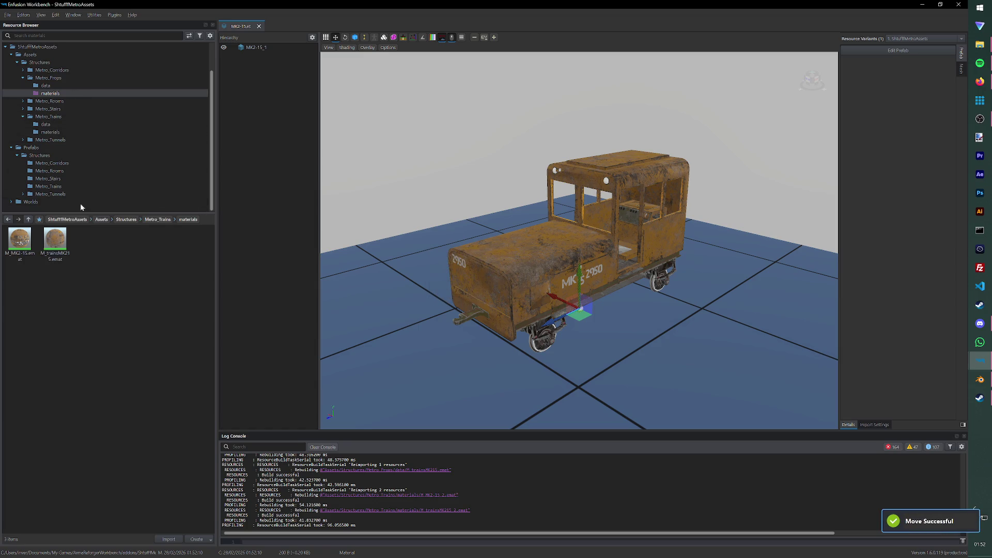
Step: Open the M_trainsMK215_2 and M_MK2-15_2 copies for editing
click(48, 93)
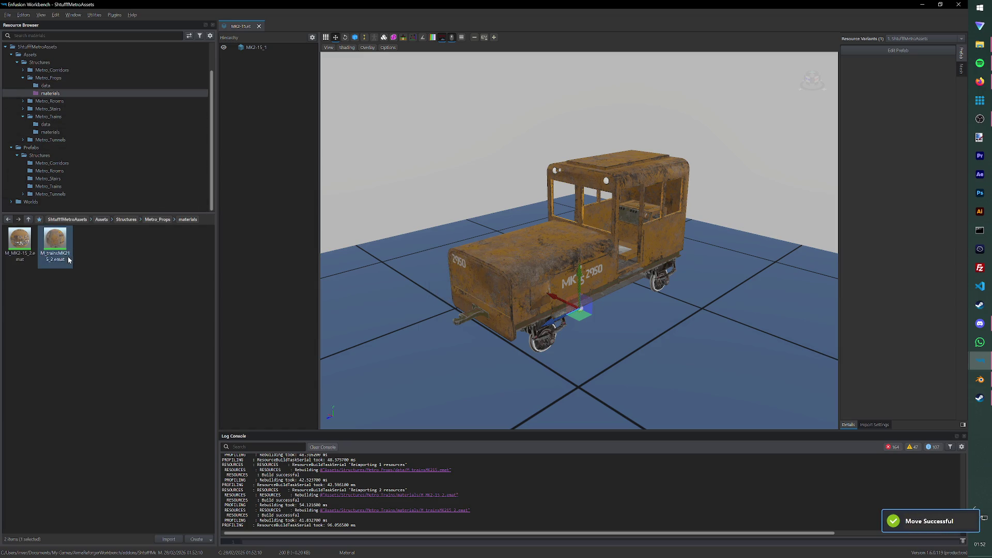
double_click(69, 260)
double_click(19, 242)
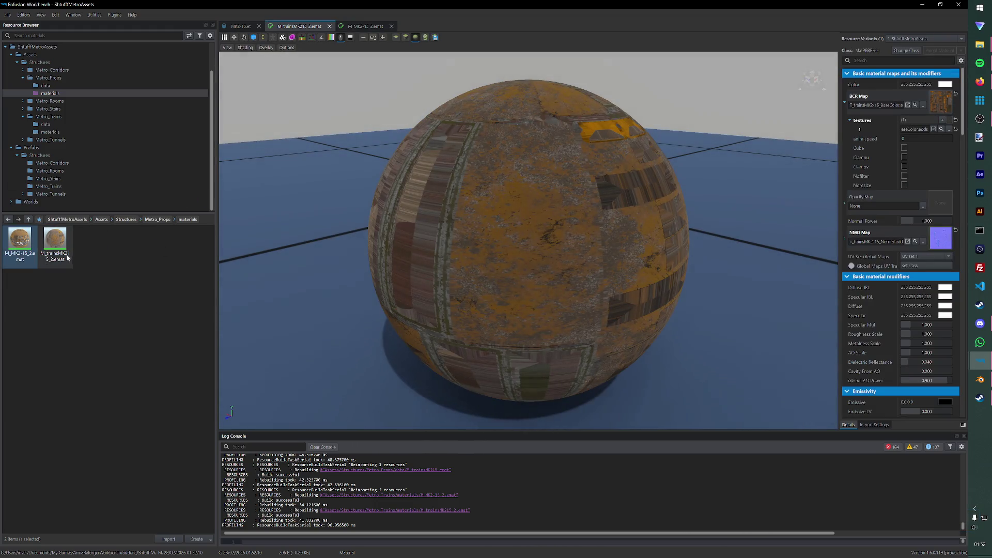
Step: Rename the copy to M_trainsMK215.emat, removing the _2 suffix, and save it
right_click(62, 264)
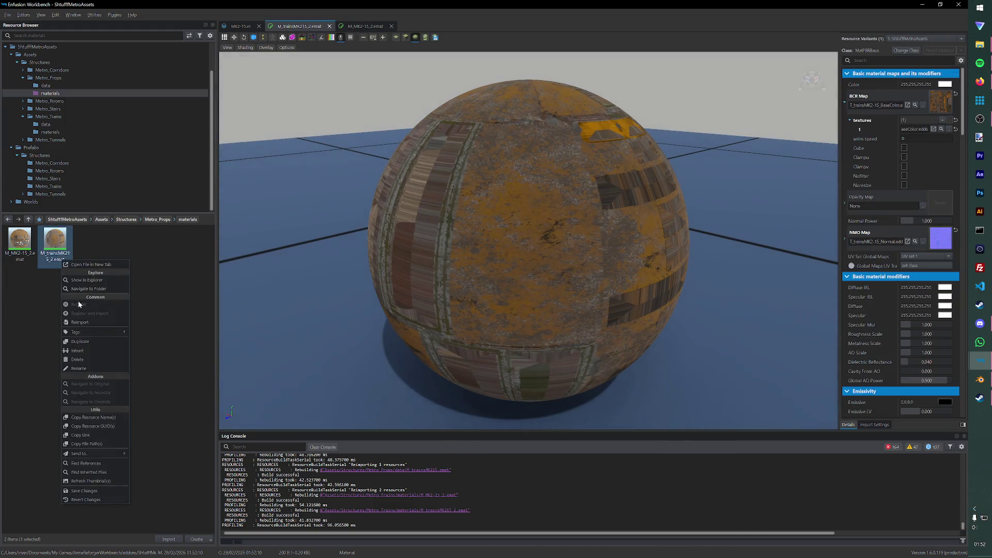
click(81, 369)
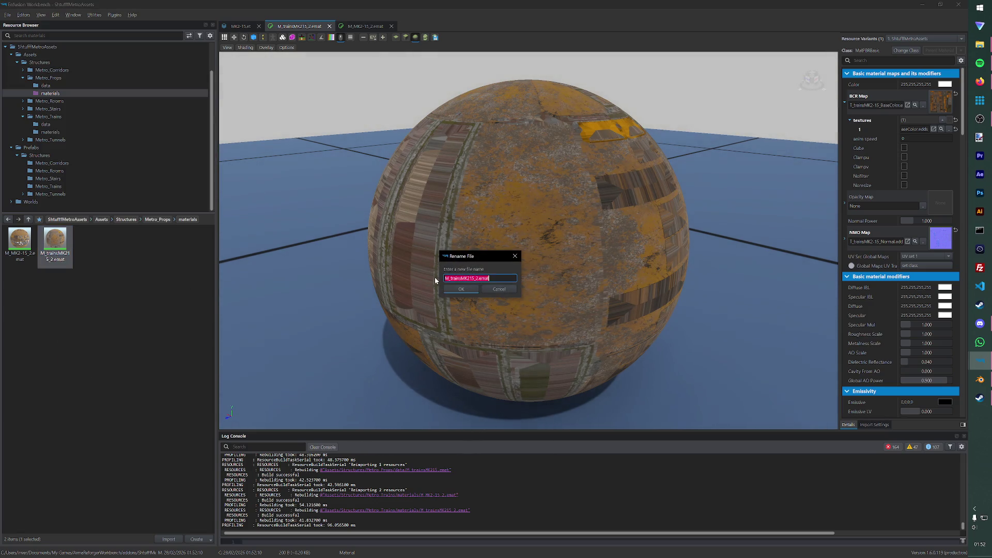
click(477, 278)
key(BackSpace)
key(BackSpace)
key(Return)
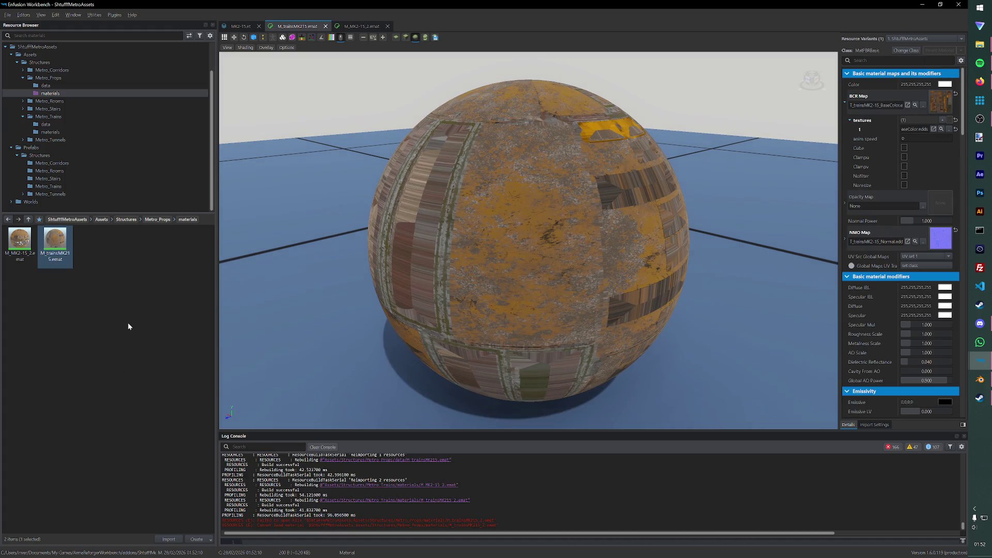
key(ctrl+s)
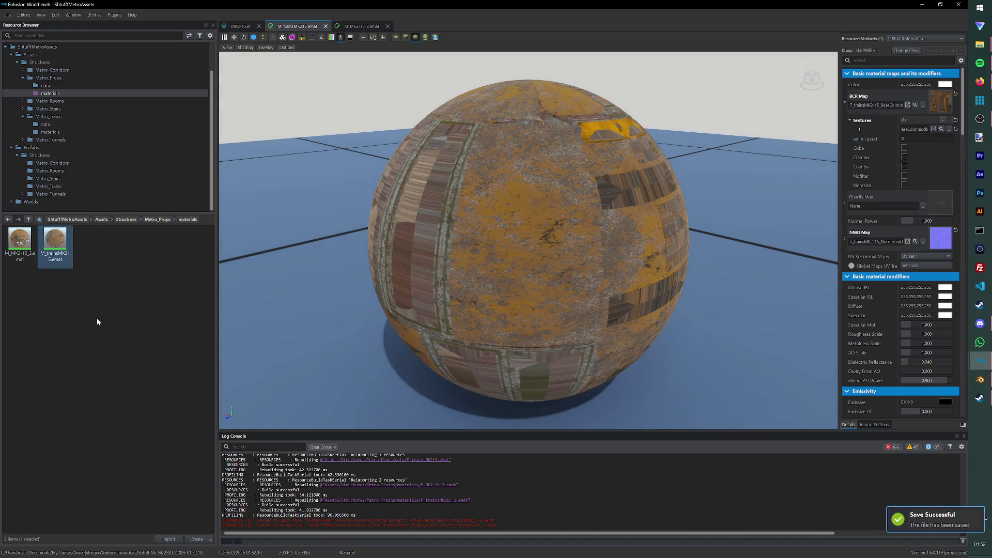
Step: Rename the second copy to M_MK2-15.emat, removing the _2 suffix
click(30, 259)
right_click(30, 258)
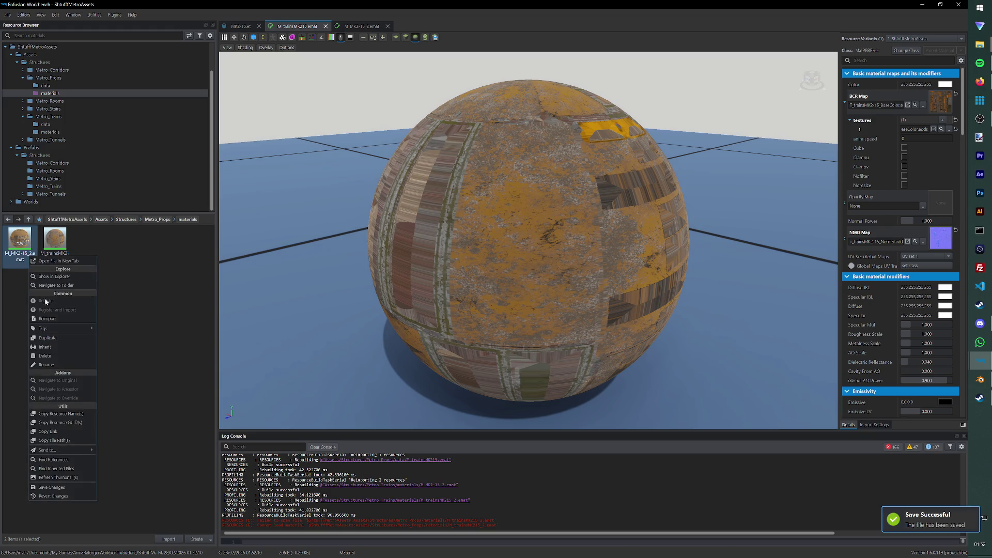
click(55, 358)
key(Right)
key(BackSpace)
key(BackSpace)
key(Return)
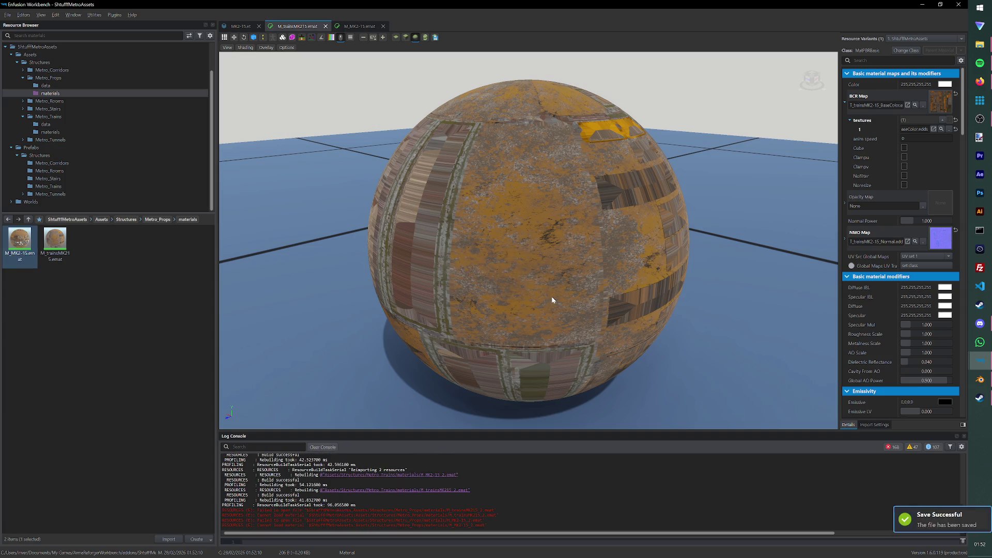
Step: Close both material editors and the MK2-15 train prefab, returning to the Metro_Props folder
click(375, 26)
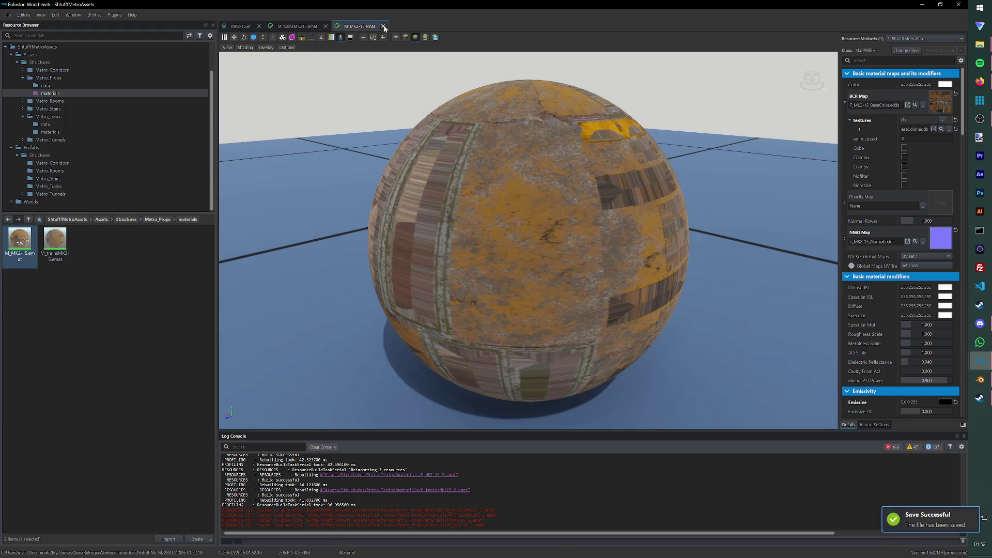
click(325, 26)
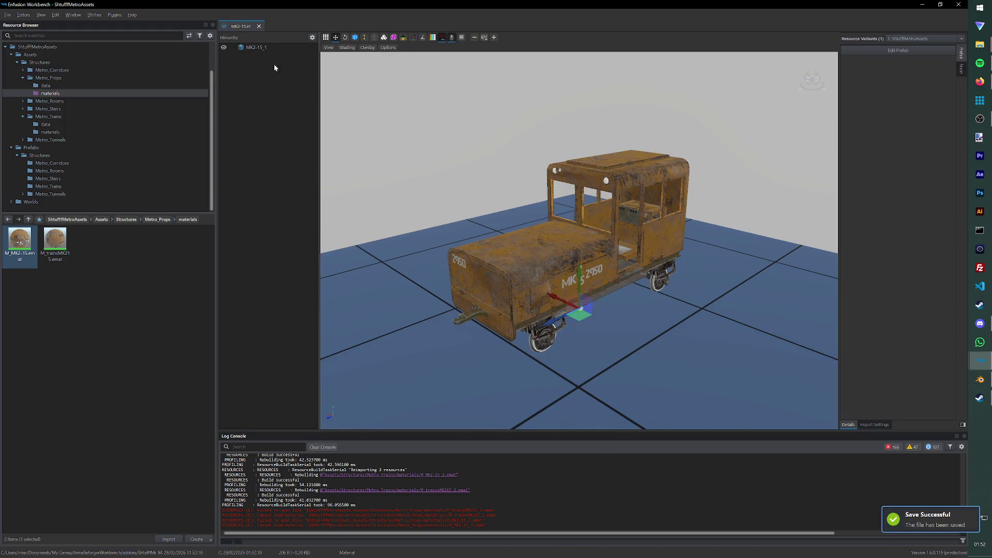
click(258, 26)
click(64, 78)
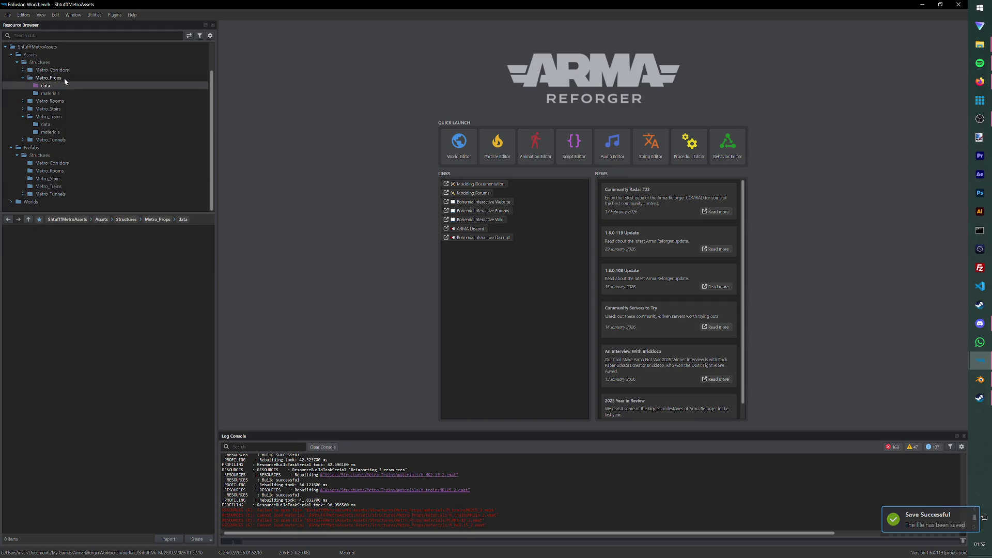
Step: Open the Bench_1 model and assign the M_trainsMK215 wooden train material to it
double_click(160, 240)
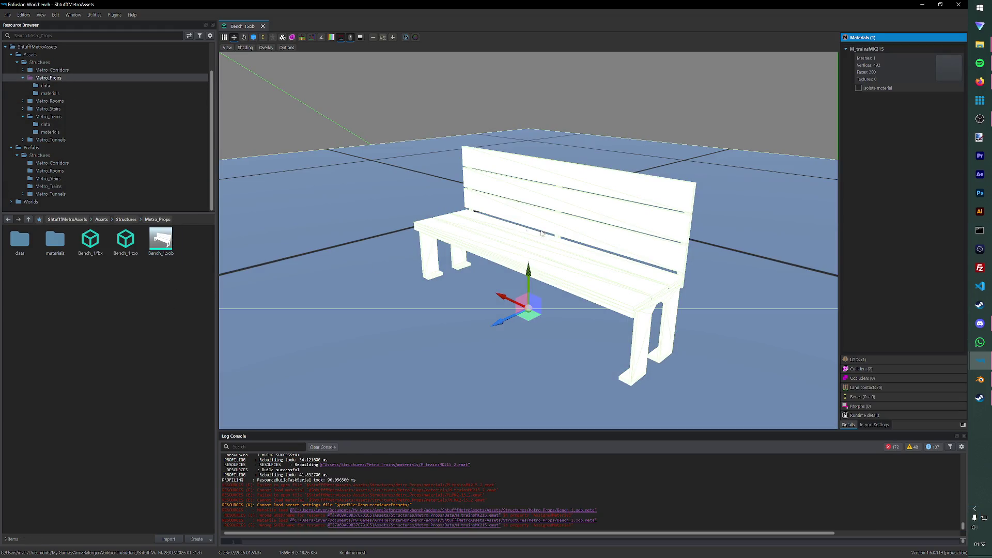
double_click(54, 240)
drag(19, 240, 927, 101)
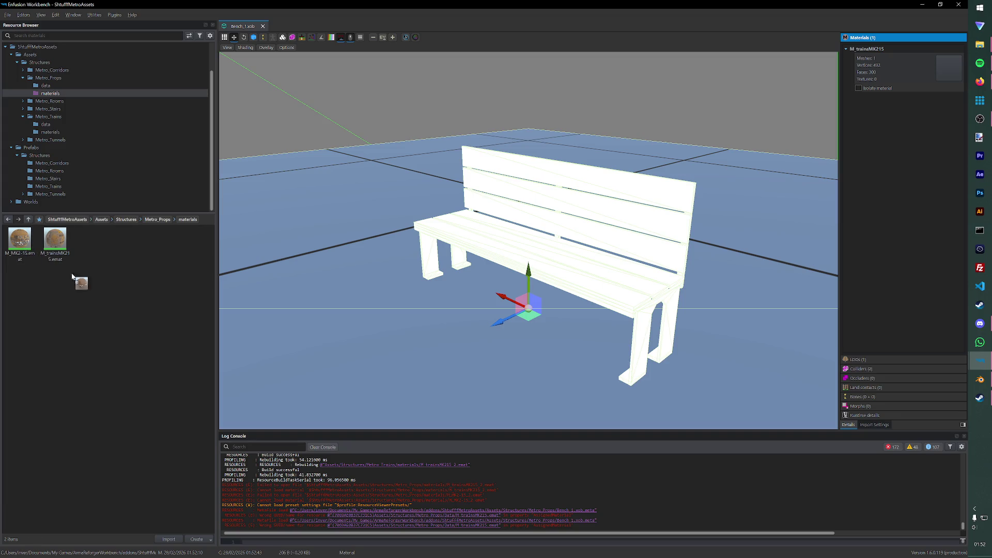
click(75, 290)
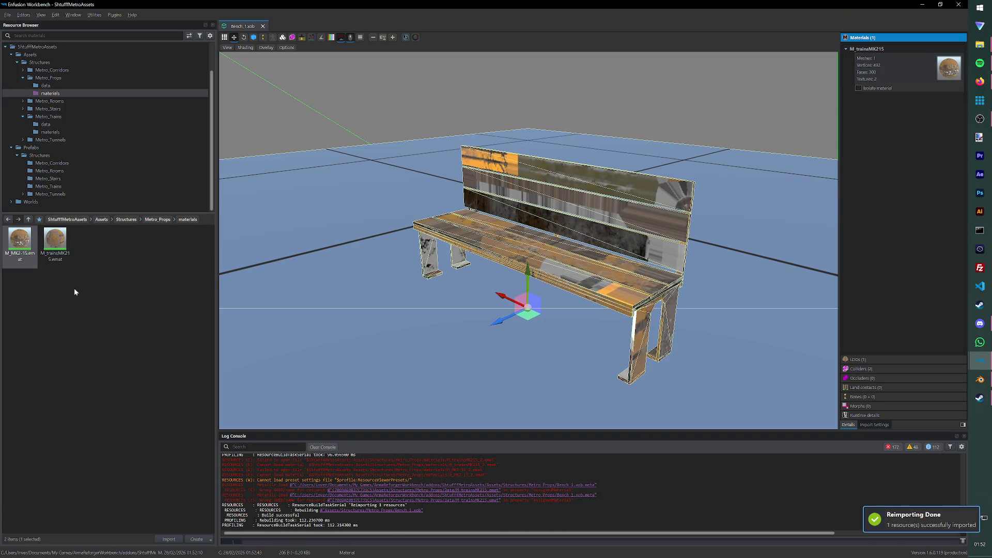
mouse_move(682, 178)
mouse_down()
mouse_move(621, 205)
mouse_move(559, 209)
mouse_up()
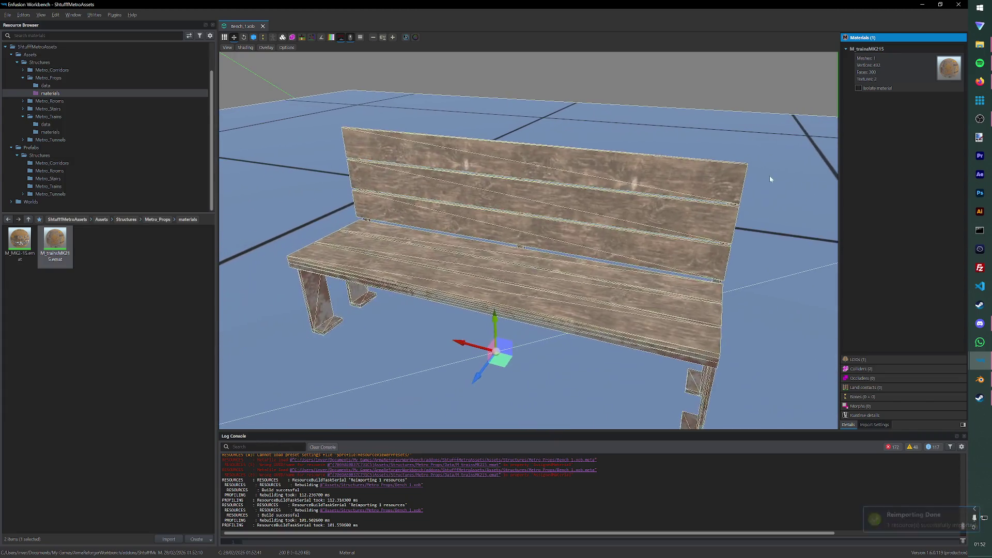
drag(558, 210, 163, 306)
click(163, 306)
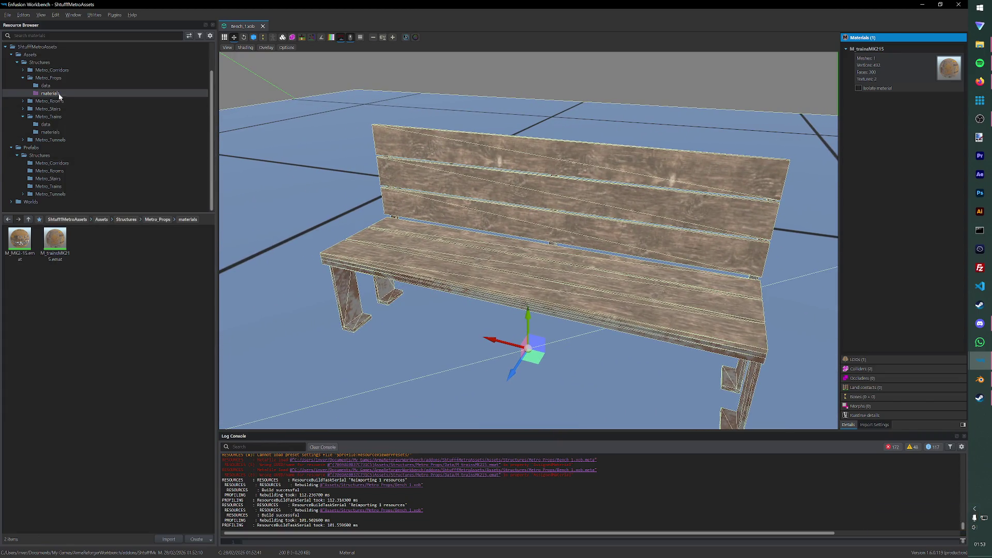
Step: Start a new folder inside the Prefabs Structures folder
click(40, 156)
right_click(184, 328)
click(193, 348)
text(Metro_Props)
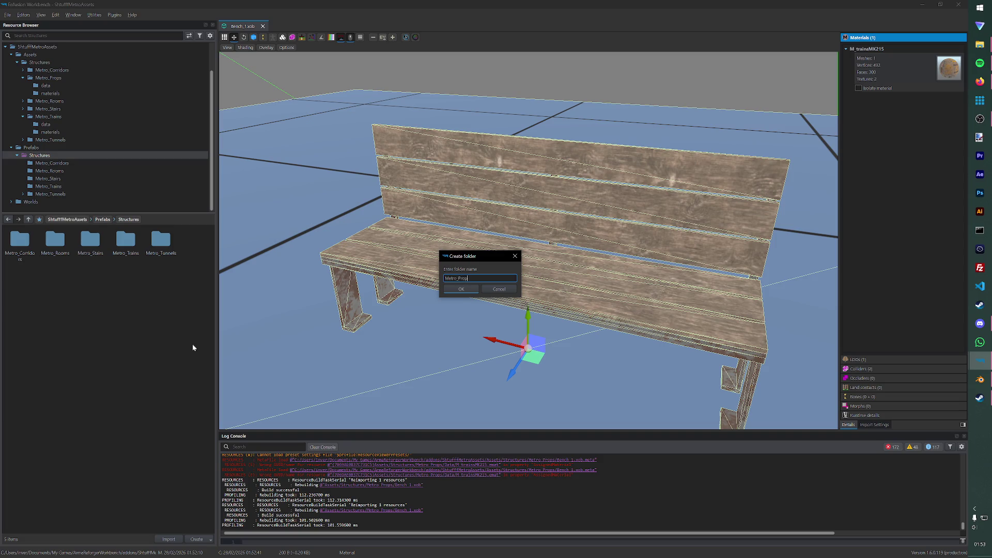
Step: Name the folder Metro_Props and duplicate the Wagon_empty_2 prefab in Metro_Trains
key(Return)
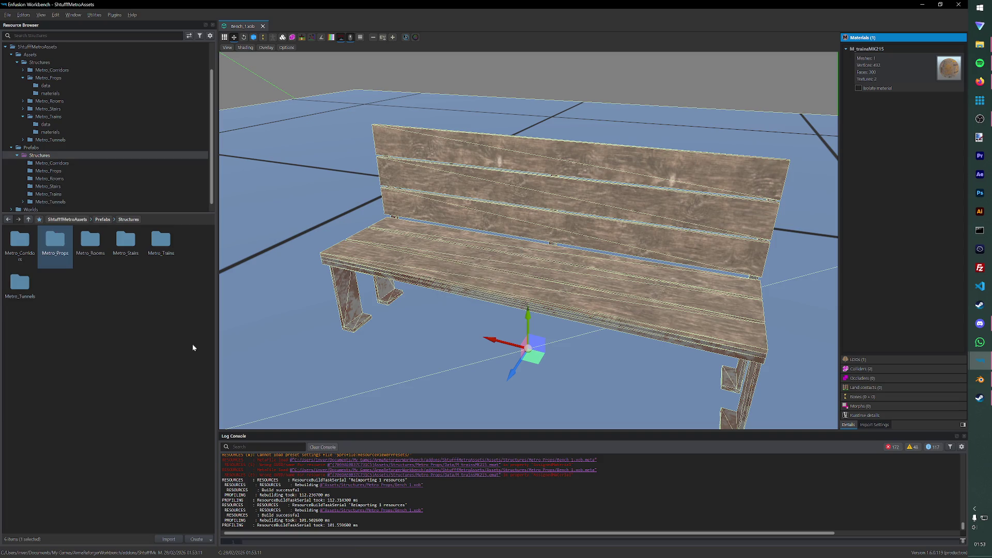
click(126, 262)
double_click(160, 243)
click(91, 247)
right_click(91, 253)
click(110, 333)
text(22)
key(Return)
Step: Move the wagon copy into Metro_Props, rename it Bench_1.et and open it
mouse_move(124, 242)
mouse_down()
mouse_move(82, 188)
mouse_move(78, 164)
mouse_up()
click(482, 290)
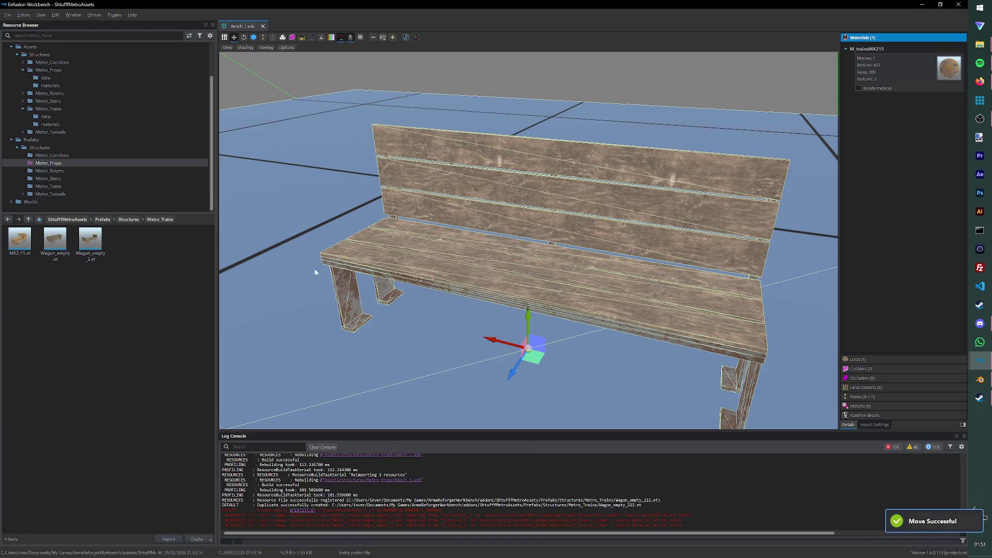
click(48, 163)
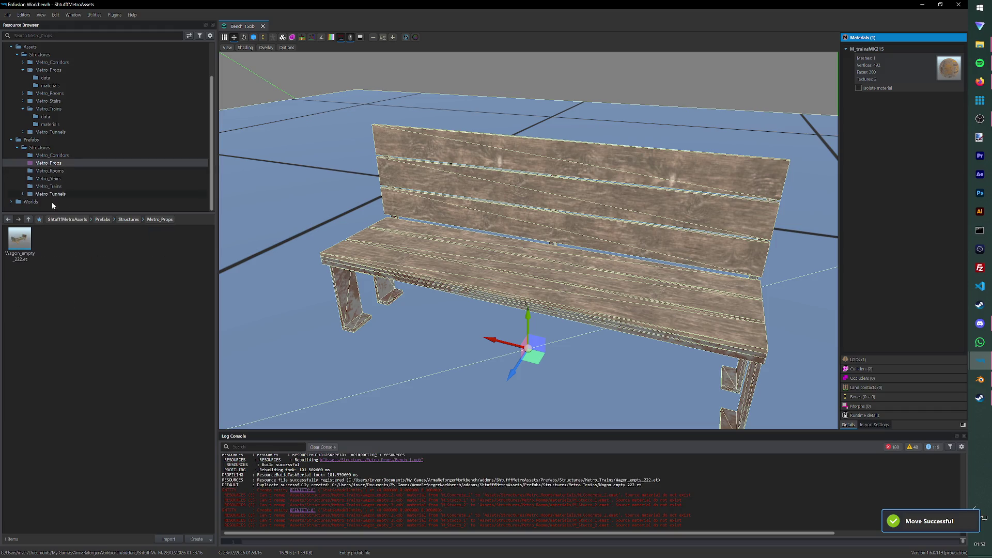
right_click(20, 241)
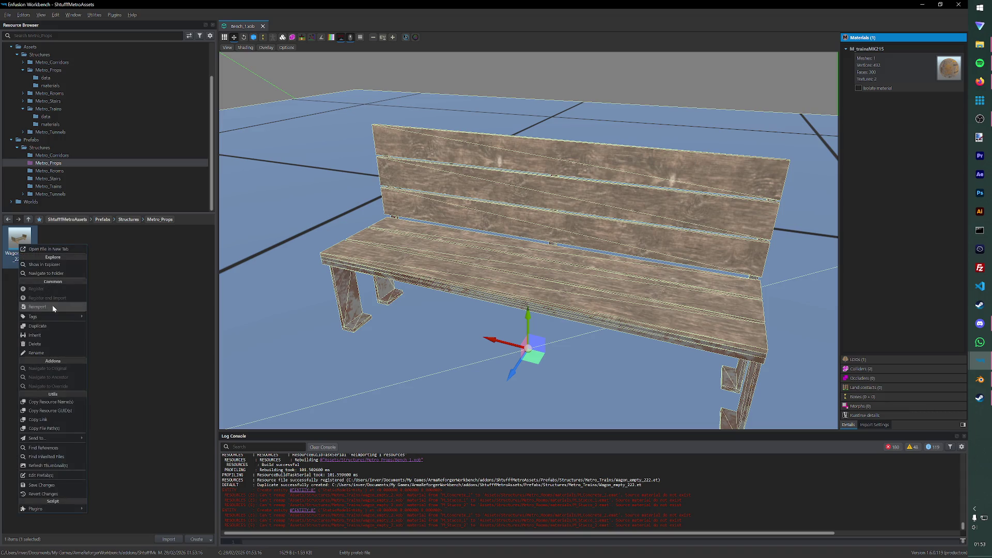
click(44, 352)
text(be_1)
key(Return)
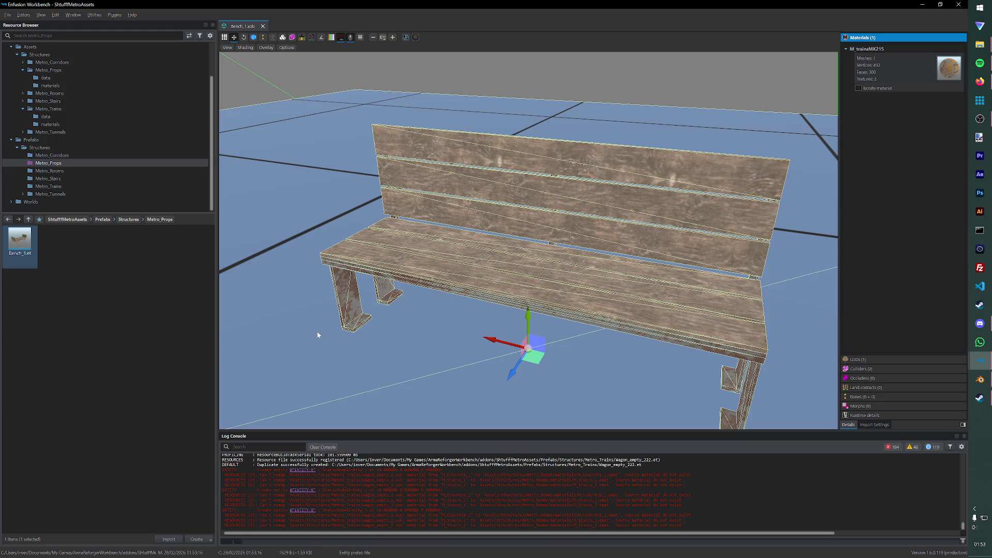
double_click(19, 240)
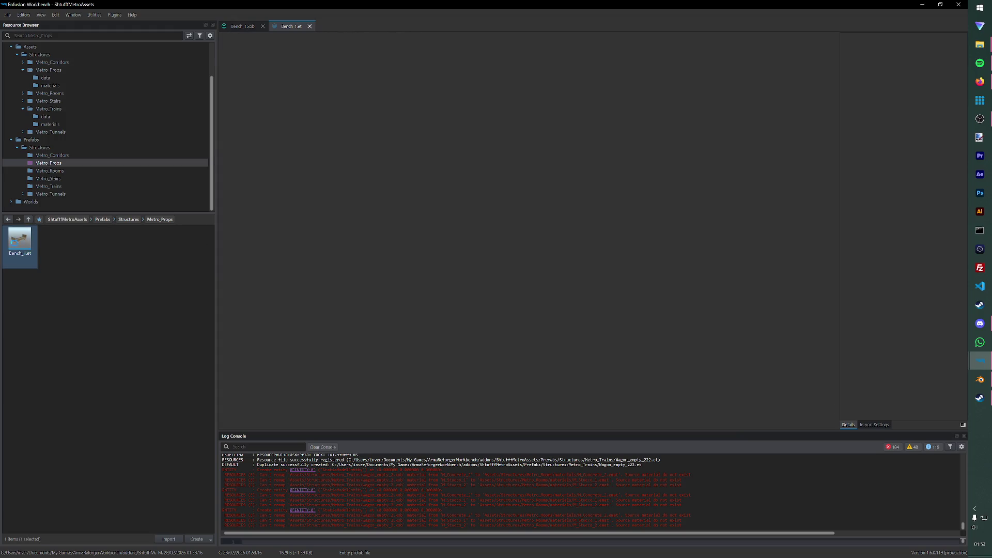
Step: Set the prefab's MeshObject to use the Bench_1.xob model from Metro_Props
click(912, 49)
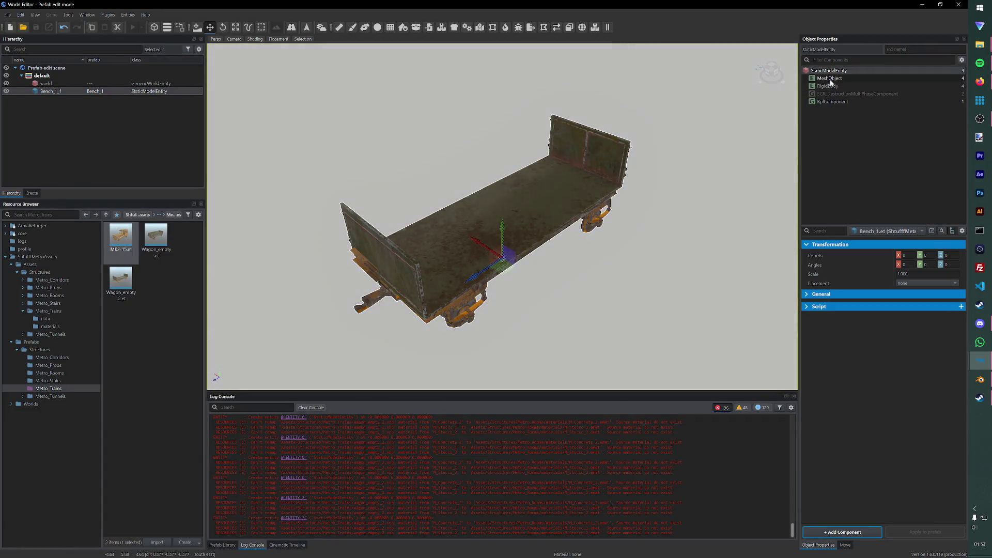
click(829, 78)
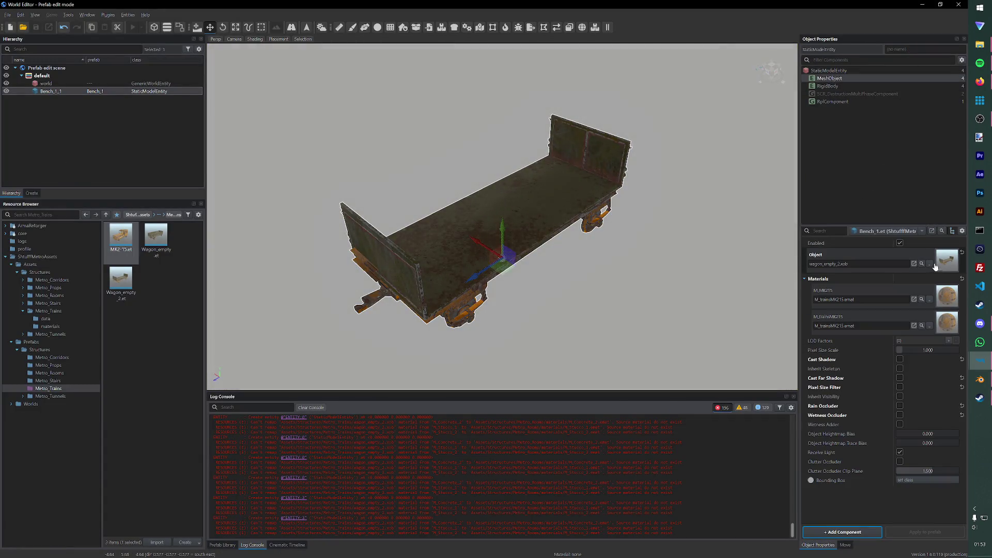
click(930, 264)
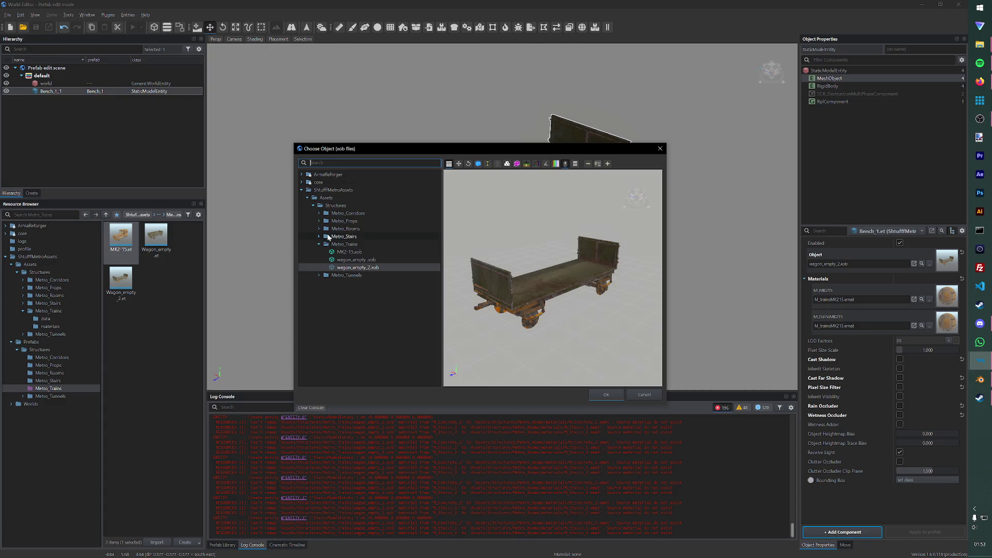
click(334, 223)
click(319, 222)
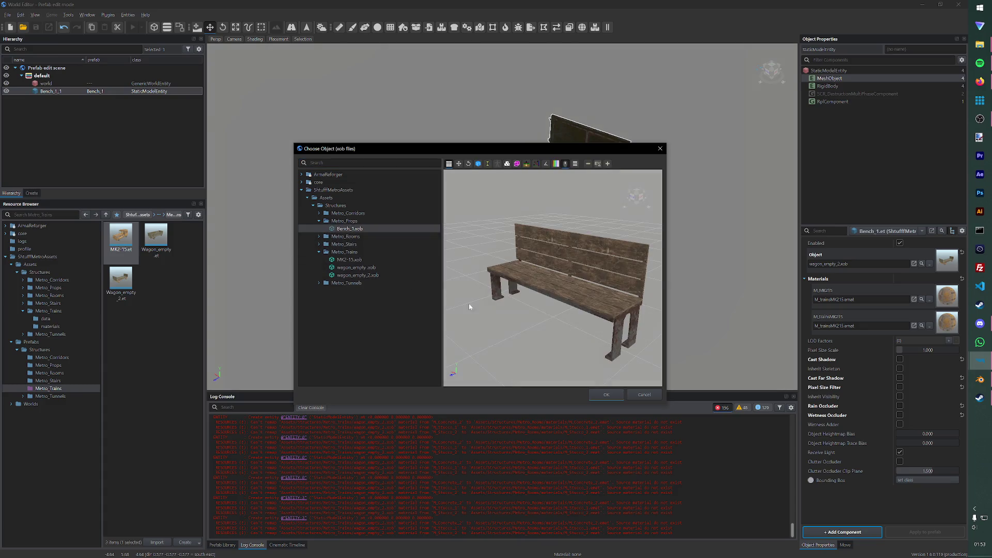
click(607, 394)
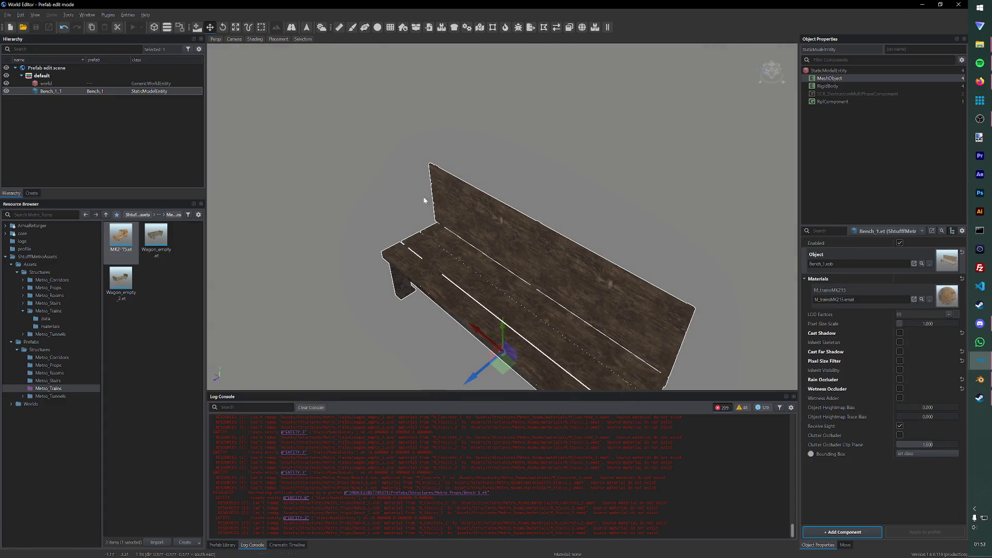
scroll(646, 166, down, 3)
Step: Load the Test world, place the Bench_1 prefab in it and play the world
click(8, 15)
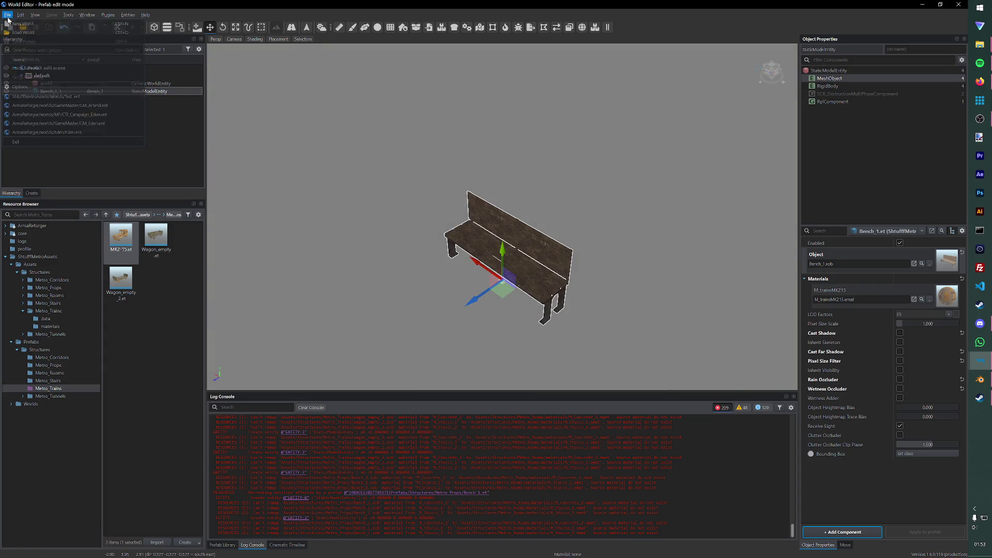
click(23, 96)
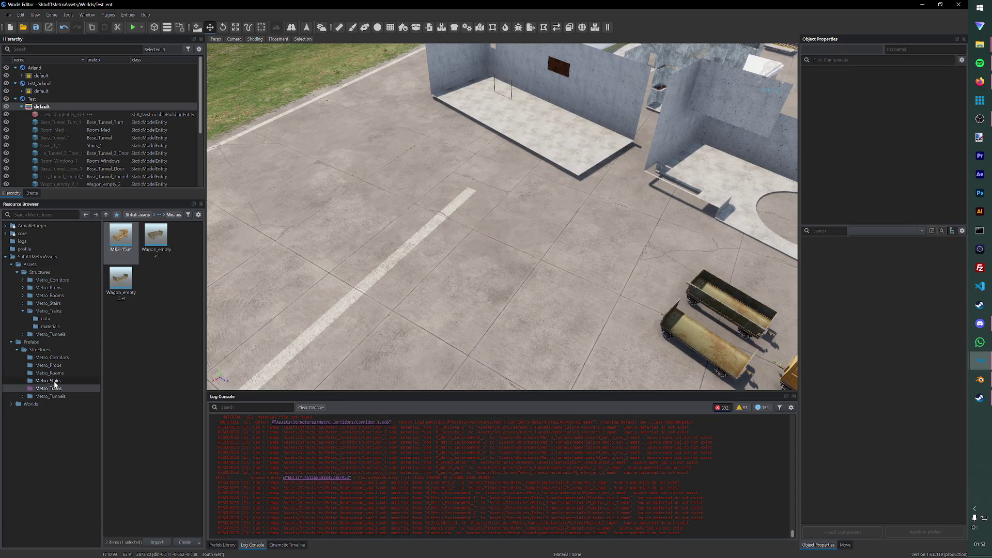
click(61, 365)
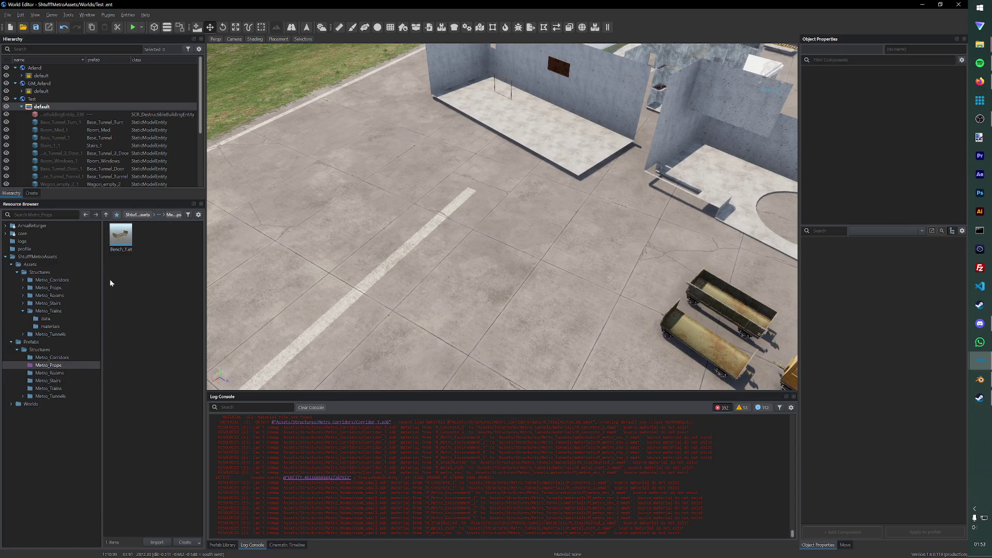
double_click(121, 235)
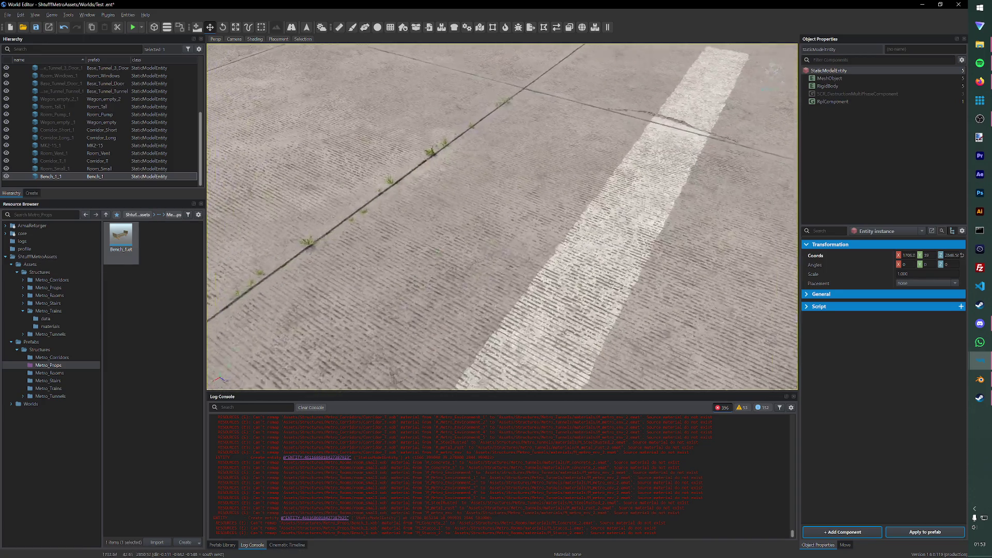
right_drag(498, 211, 497, 211)
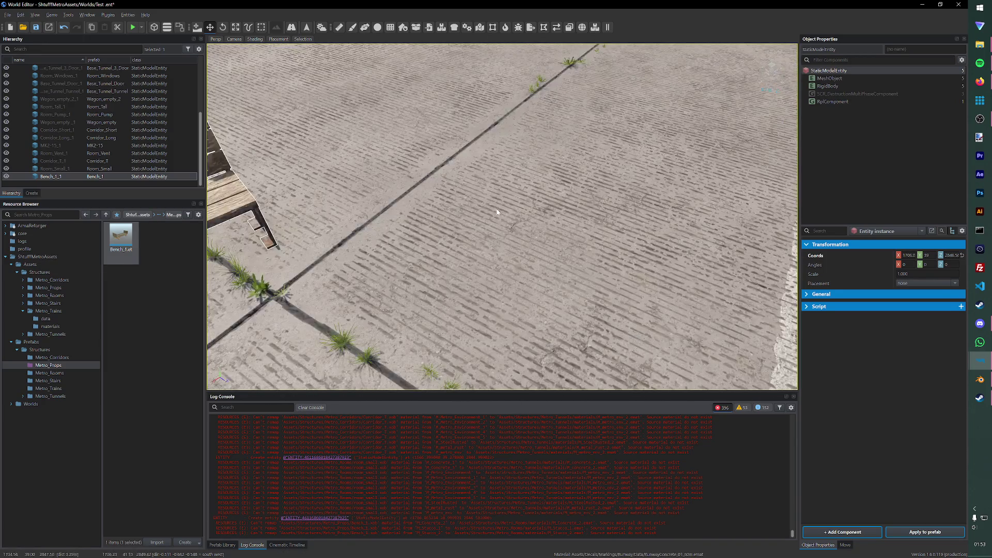
click(133, 27)
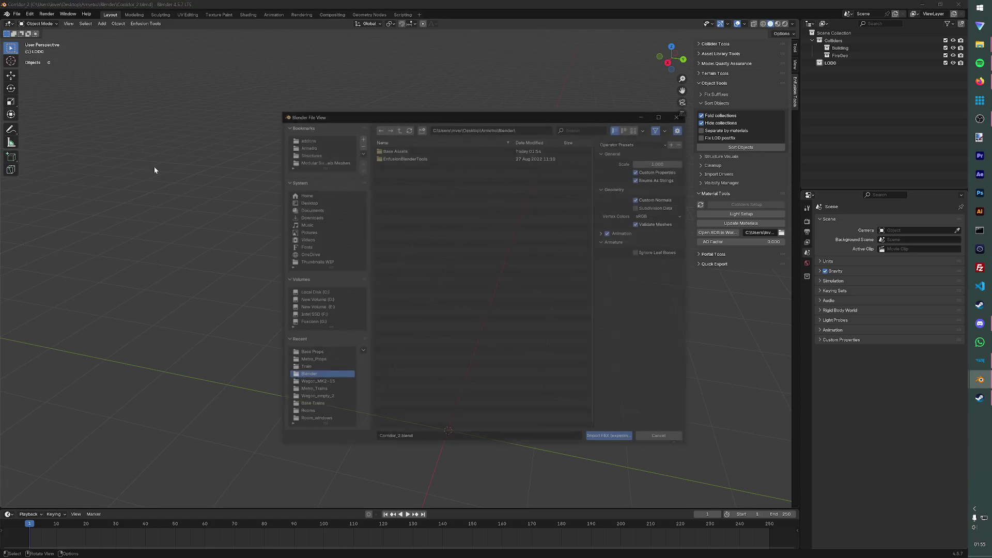
Step: Import the SM_bench_2 FBX from the Train meshes folder into Blender
click(316, 161)
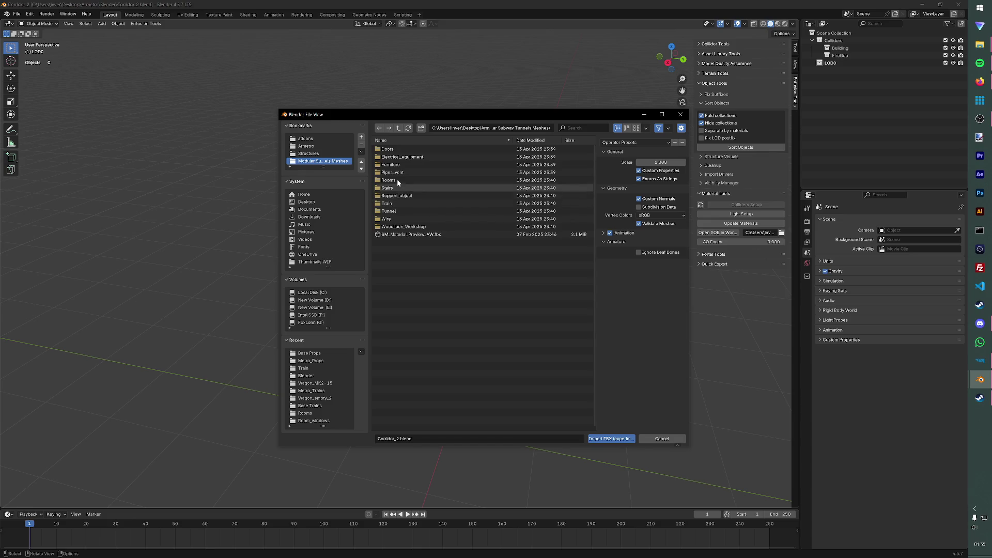
double_click(389, 204)
click(410, 156)
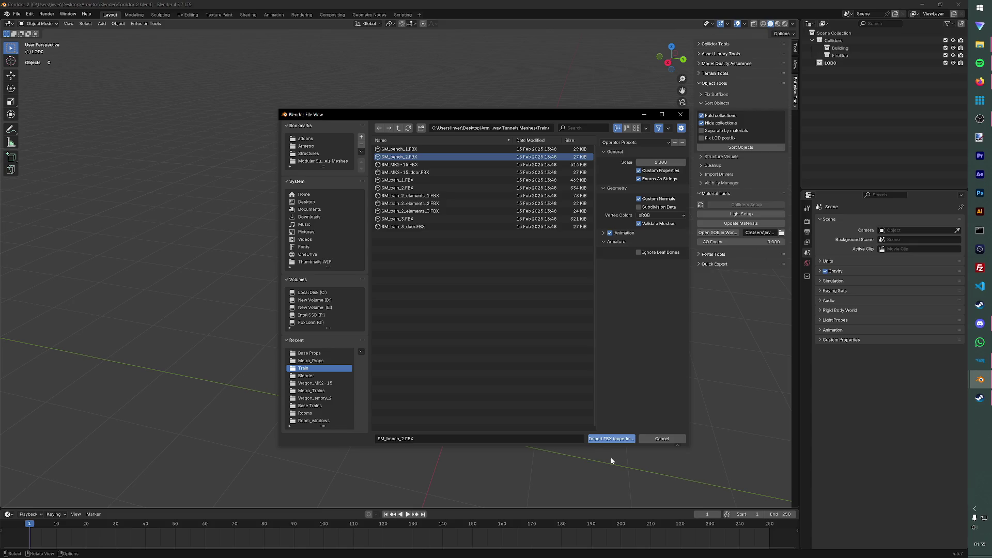
click(624, 440)
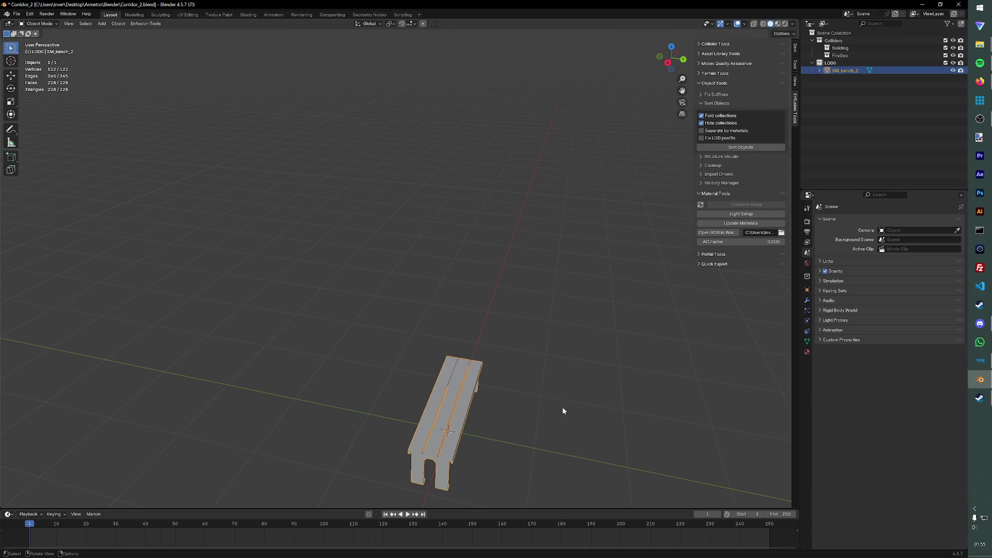
middle_drag(587, 403, 543, 274)
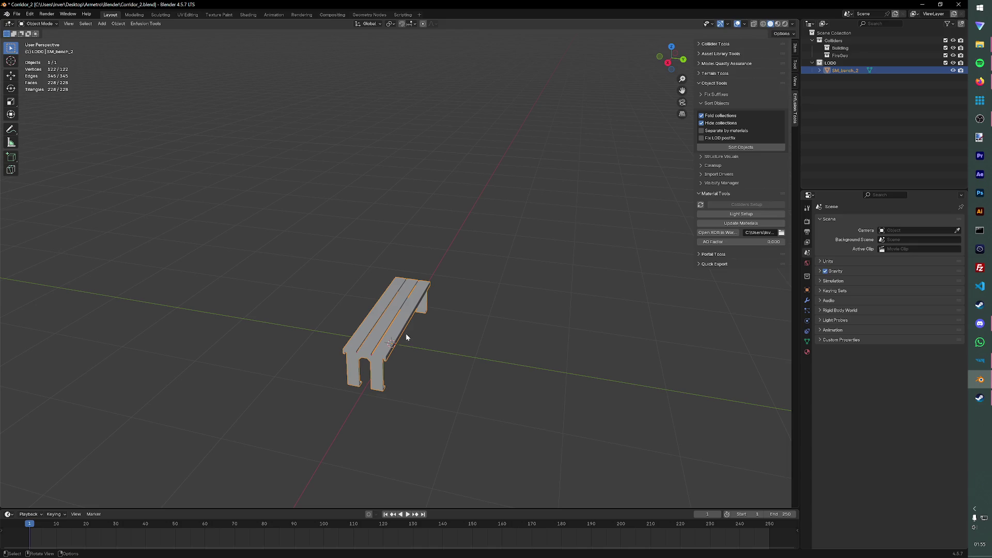
Step: Duplicate the bench as SM_bench_2.001 kept exactly in place
key(shift+d)
click(635, 300)
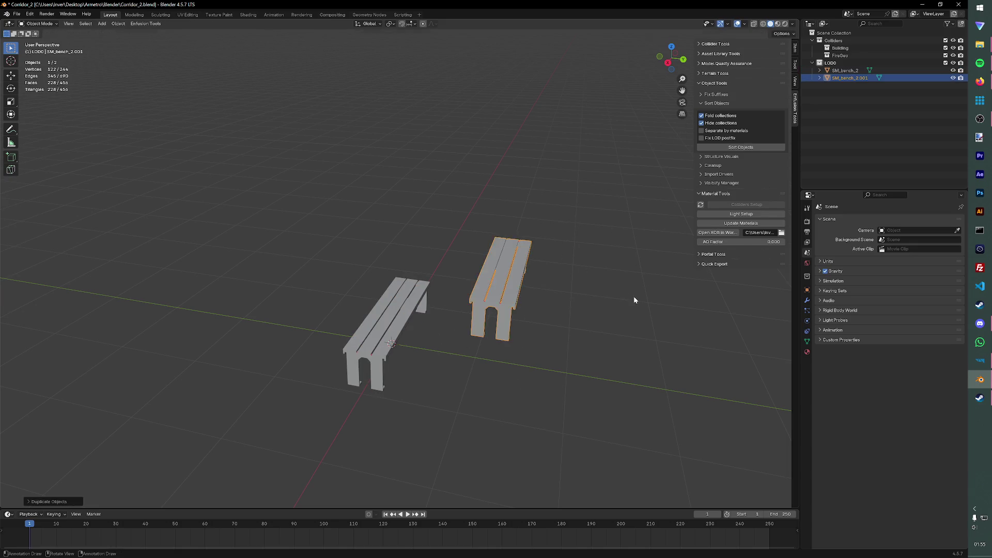
key(ctrl+z)
key(shift+d)
key(Escape)
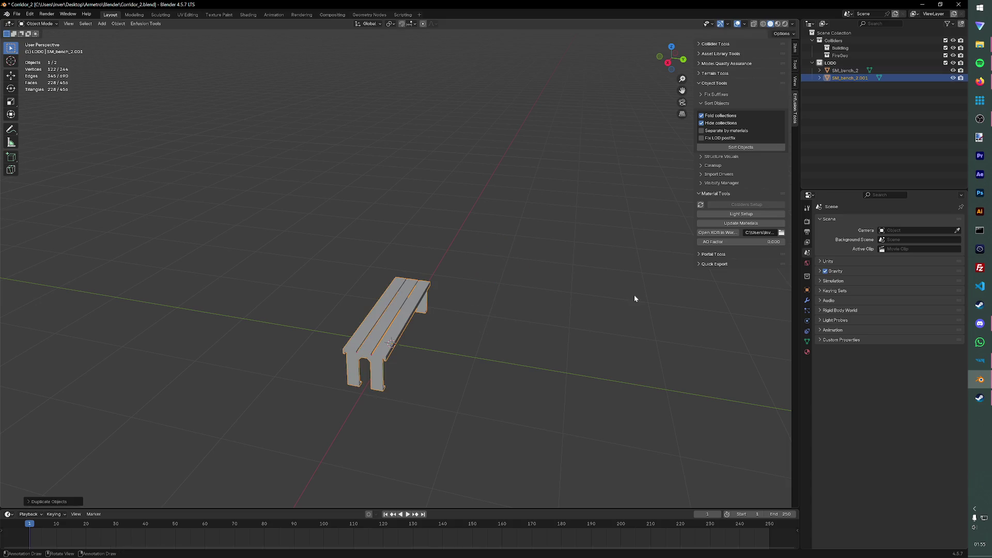
Step: Rename the bench copy to UTM_bench_2_col and save
double_click(853, 78)
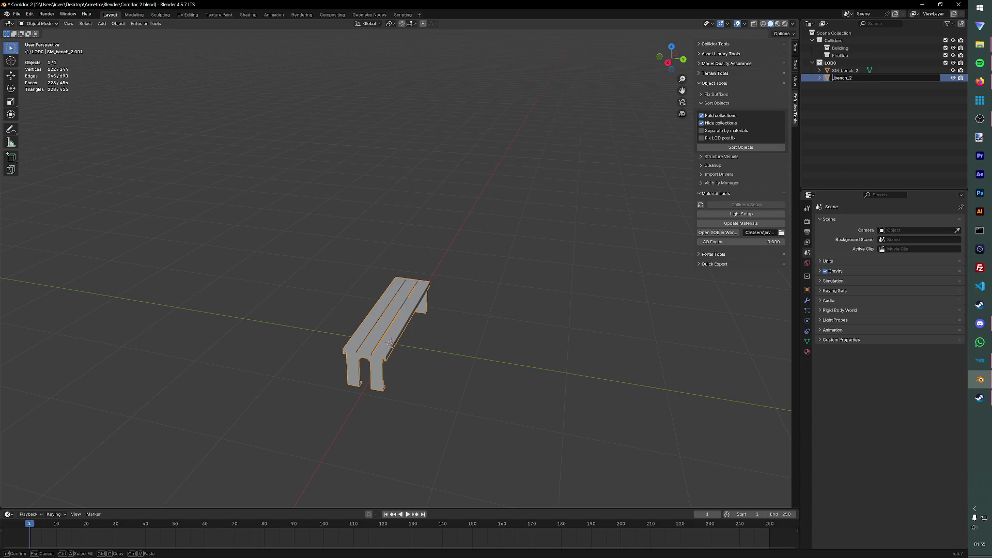
text(UCM)
key(Return)
key(ctrl+s)
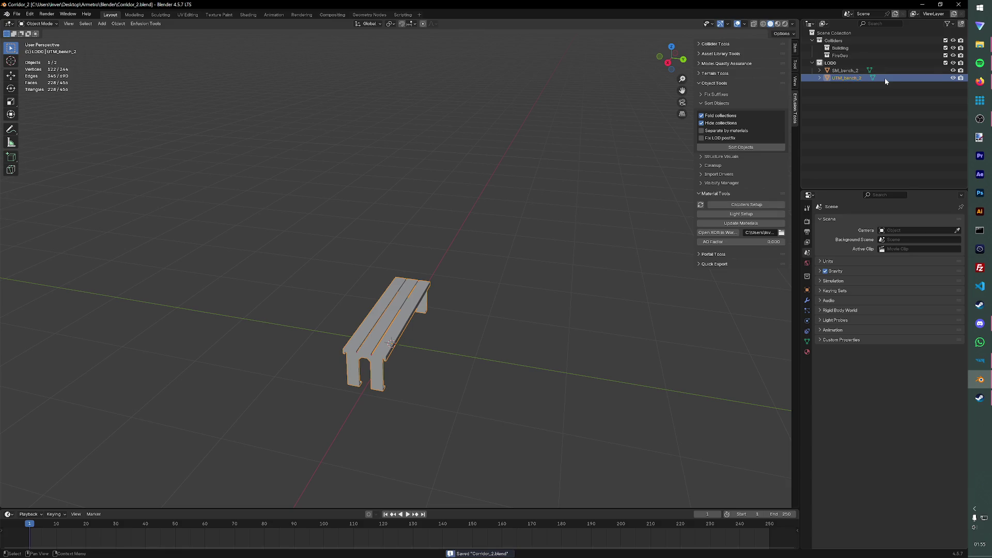
double_click(860, 78)
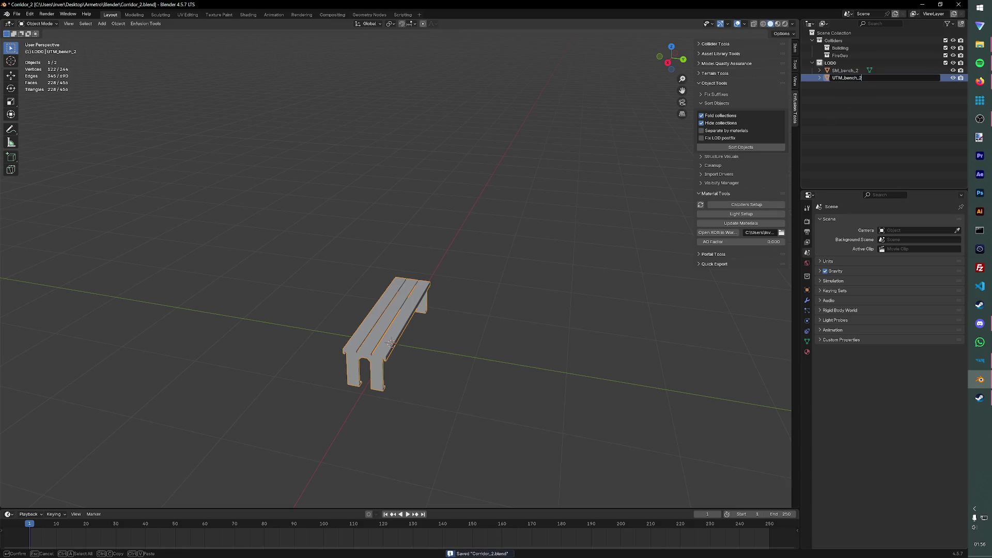
text(_col)
key(Return)
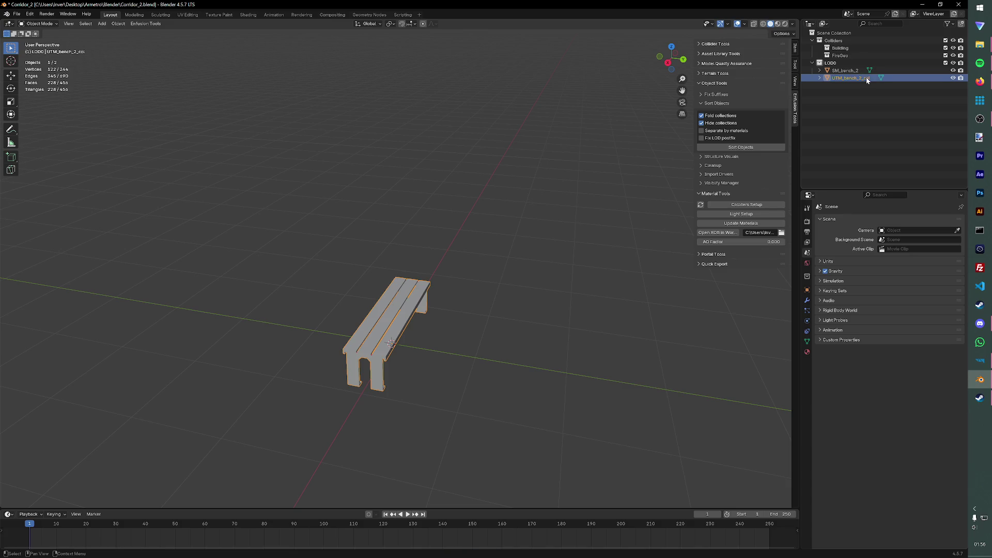
Step: Duplicate the collision bench in place
key(alt+a)
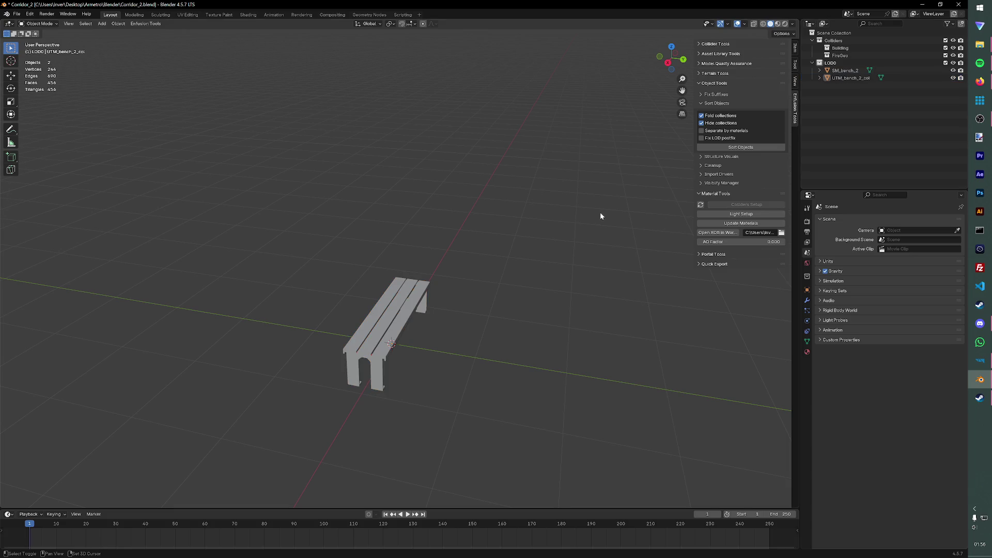
key(ctrl+z)
key(shift+d)
key(Escape)
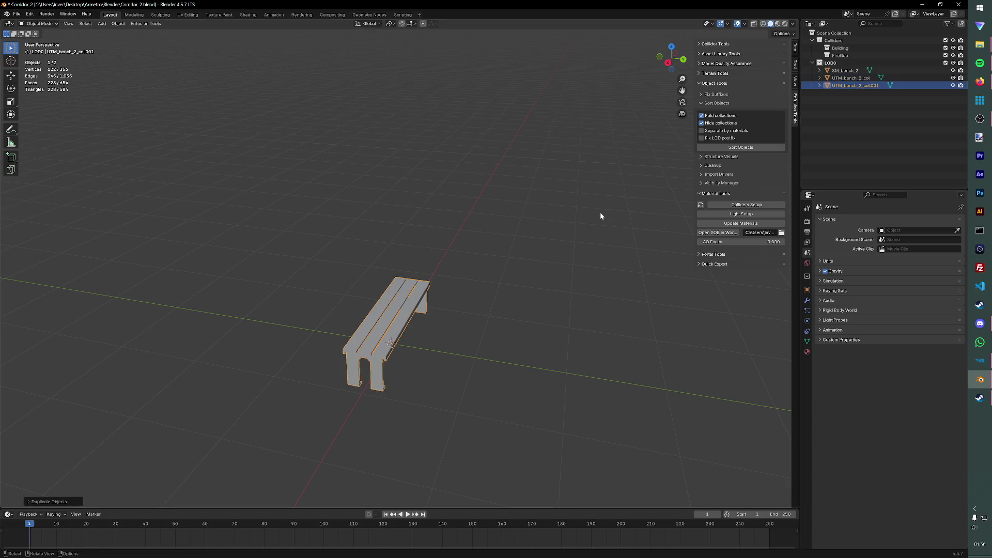
Step: Rename the new copy UTM_bench_2_fire and save the blend file
double_click(851, 78)
key(Return)
key(Down)
key(F2)
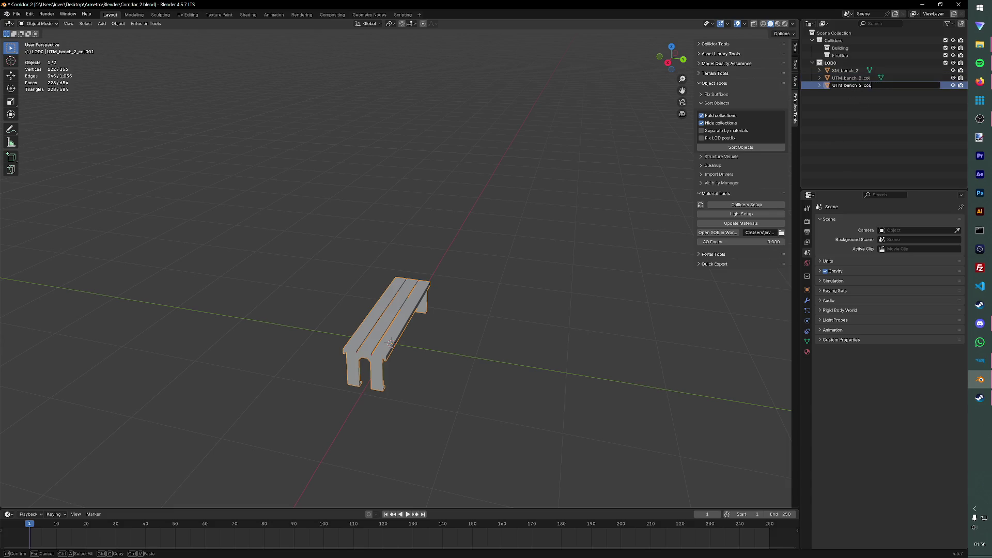
key(Return)
key(ctrl+s)
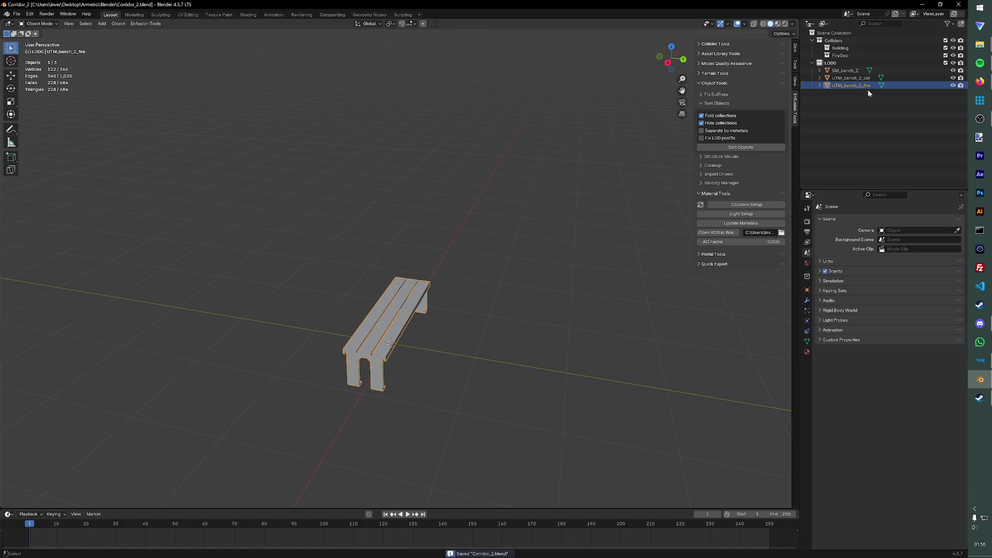
Step: Set up the fire copy as a Wood collider with the FireGeo layer preset
click(741, 207)
click(780, 210)
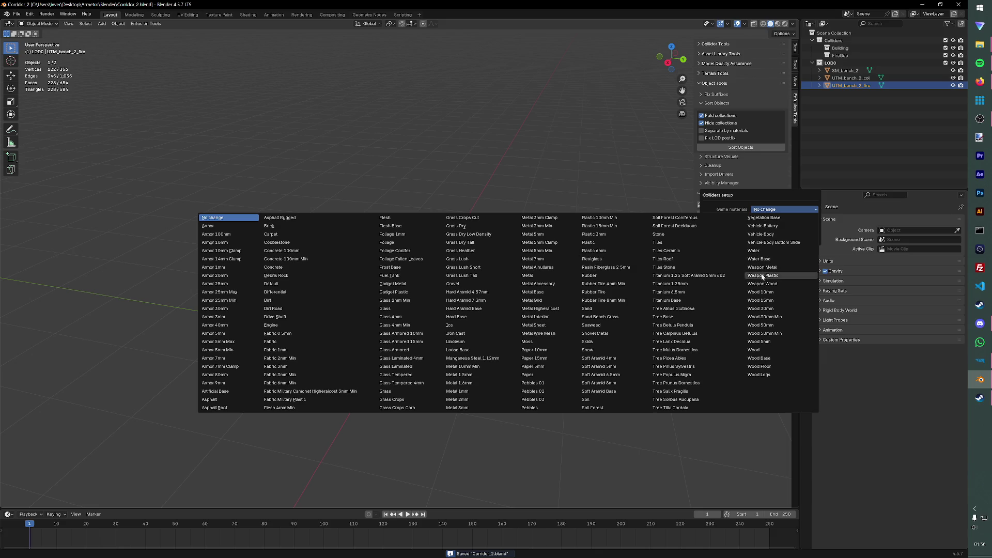
click(767, 349)
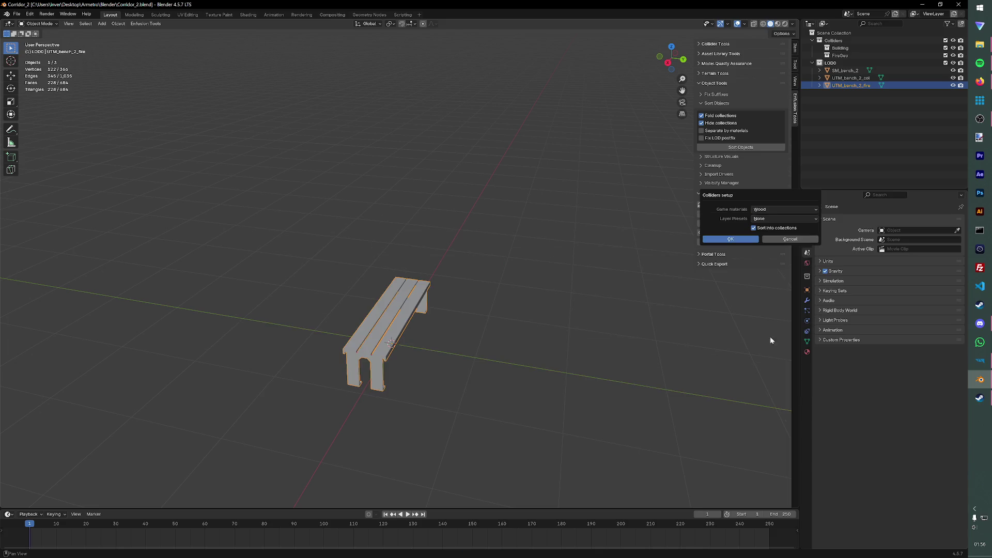
click(766, 214)
click(642, 252)
click(741, 241)
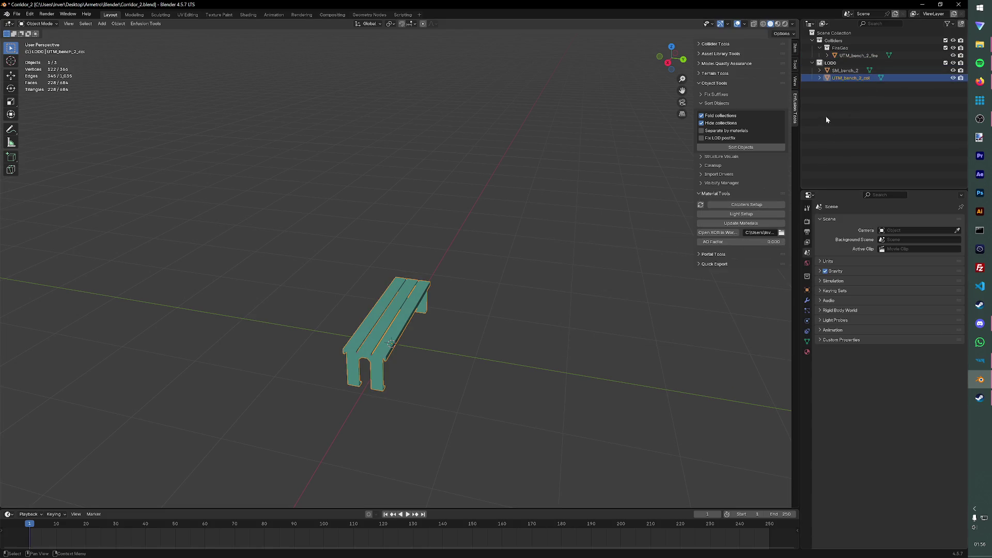
Step: Set up the collision copy as a Wood collider under Building and save
click(741, 222)
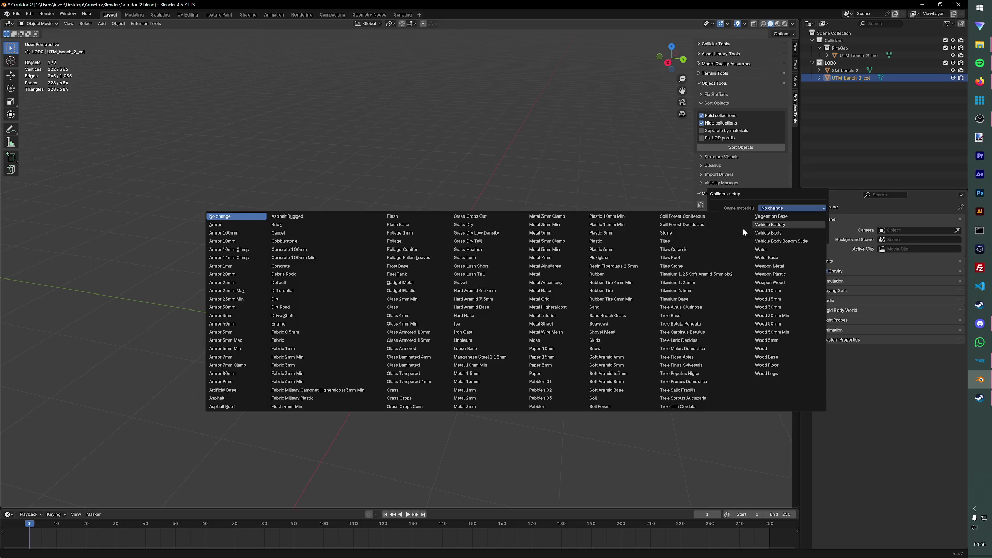
click(773, 332)
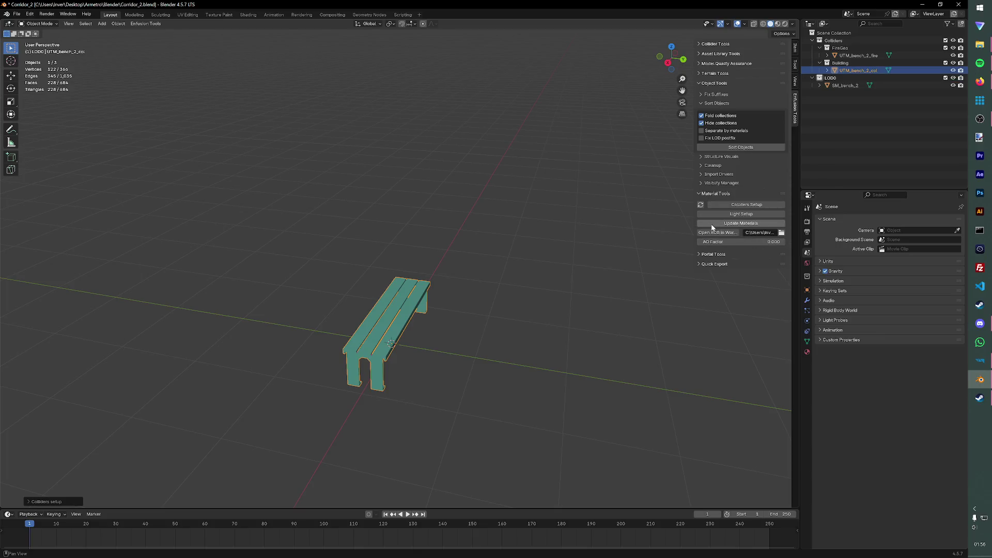
key(ctrl+s)
Step: Rename SM_bench_2's material to M_trainsMK2-15
click(852, 86)
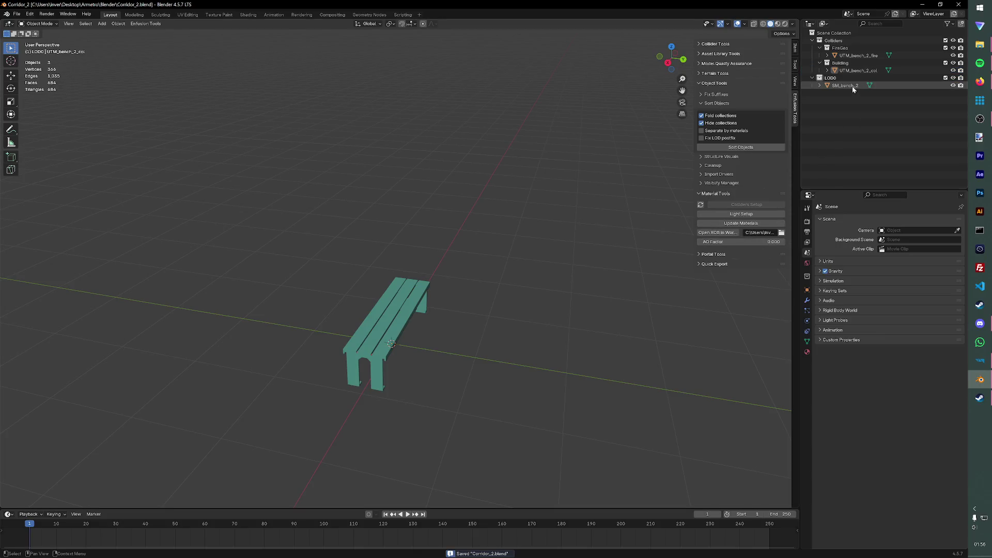
click(820, 85)
click(889, 101)
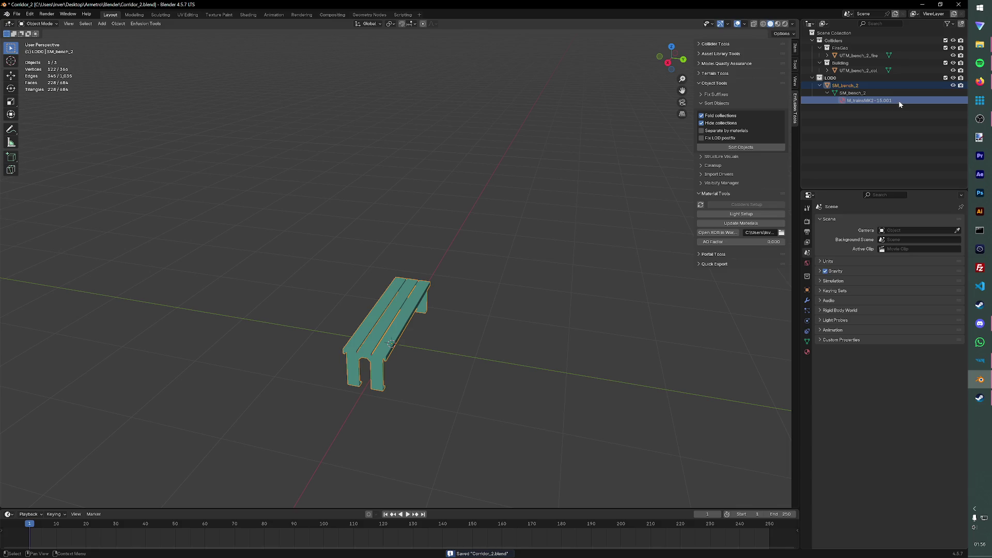
double_click(899, 102)
key(BackSpace)
key(BackSpace)
key(BackSpace)
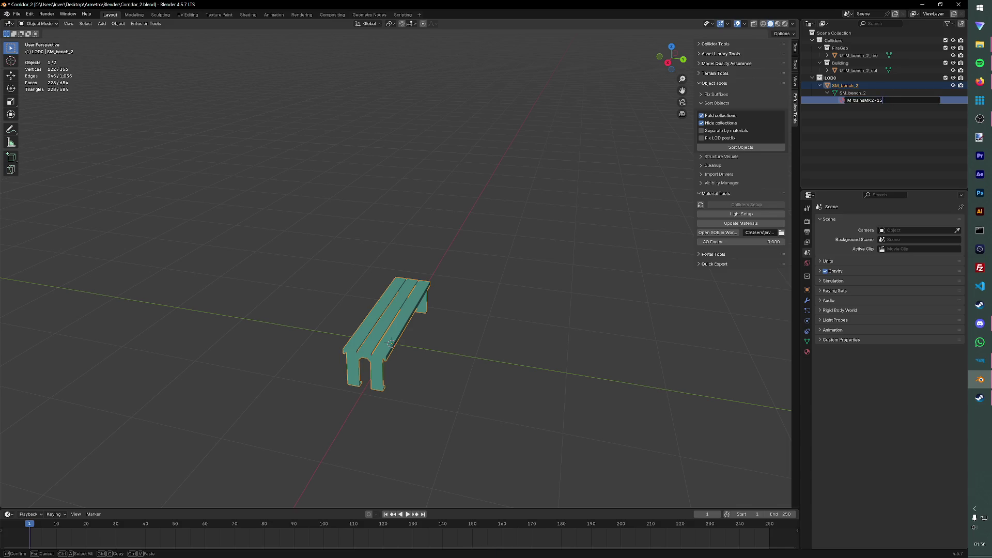
key(Return)
click(233, 115)
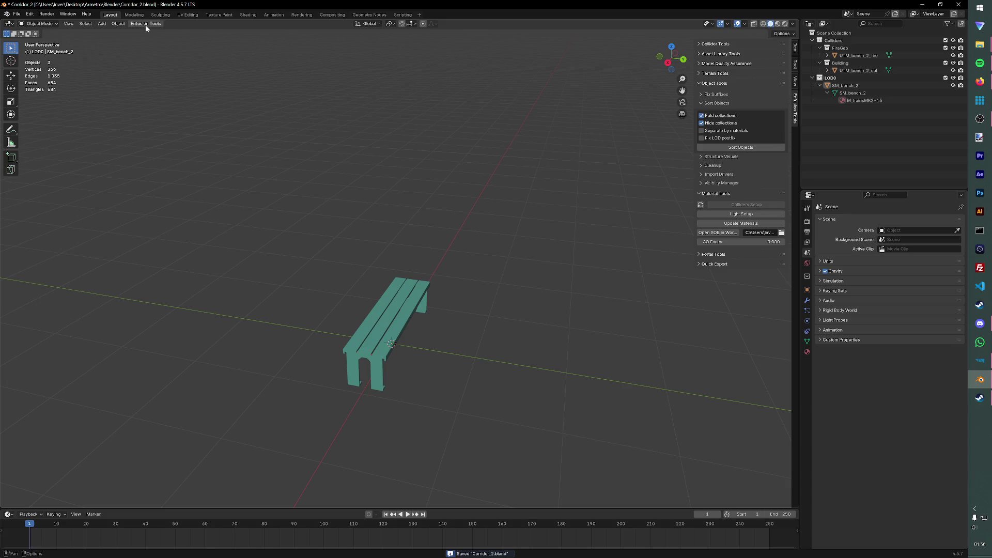
Step: Start the FBX export, browse to Structures/Metro_Props and clear the file name for Bench_2.fbx
click(145, 23)
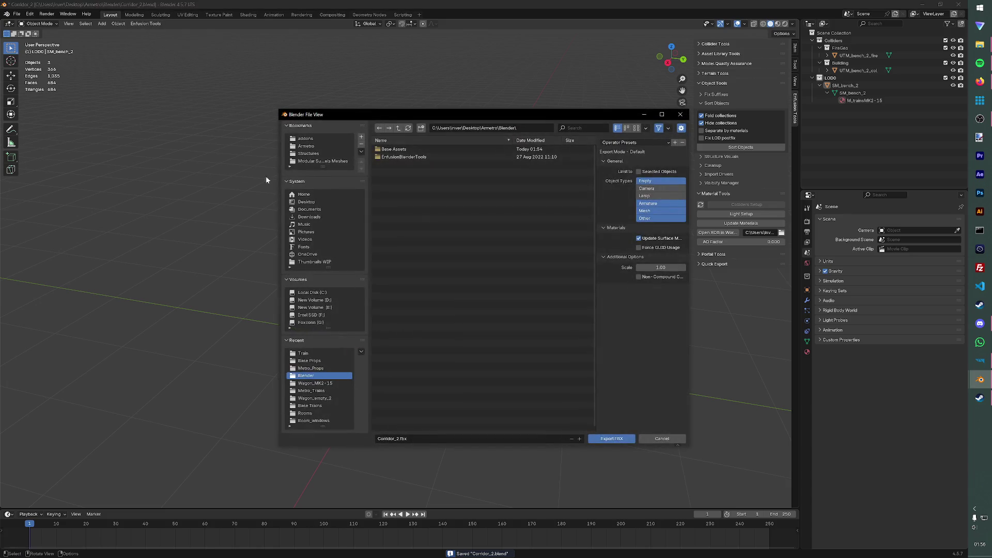
click(310, 153)
double_click(396, 157)
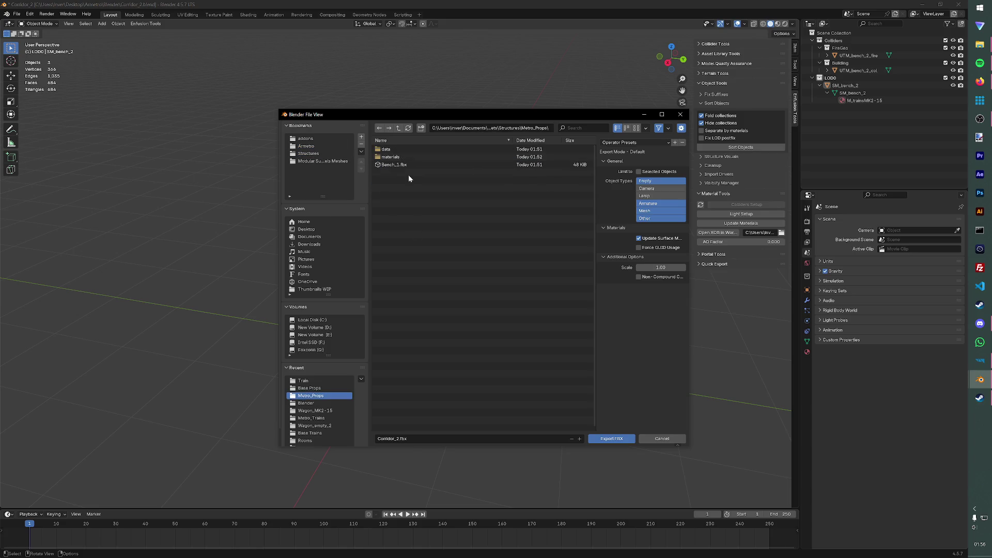
click(424, 439)
key(BackSpace)
text(Bench_2.fbx)
Step: Export the bench FBX and register it as a Model, dismissing the deleted-materials warning
click(607, 439)
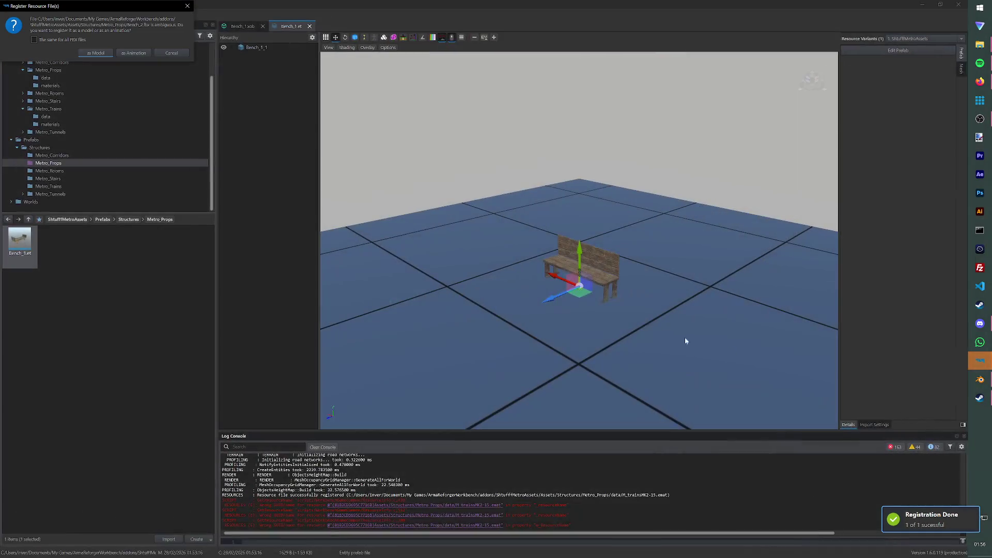
click(95, 53)
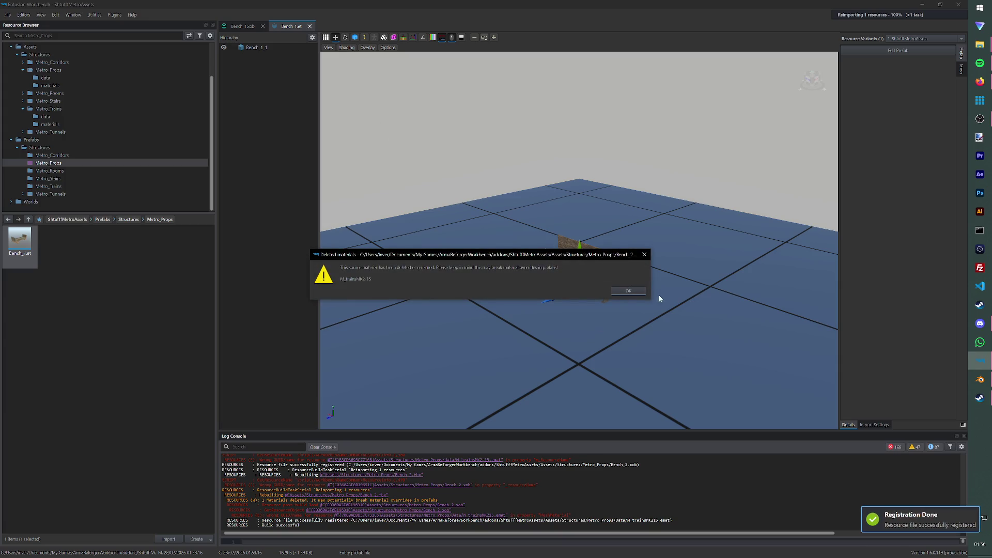
click(628, 291)
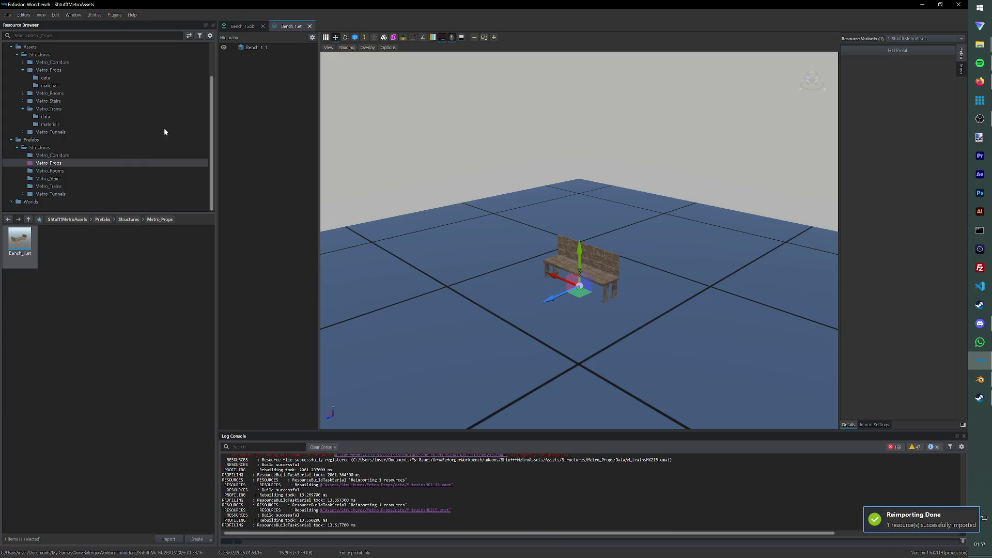
Step: Duplicate the Bench_1.et prefab to create Bench_2.et in Metro_Props
right_click(31, 254)
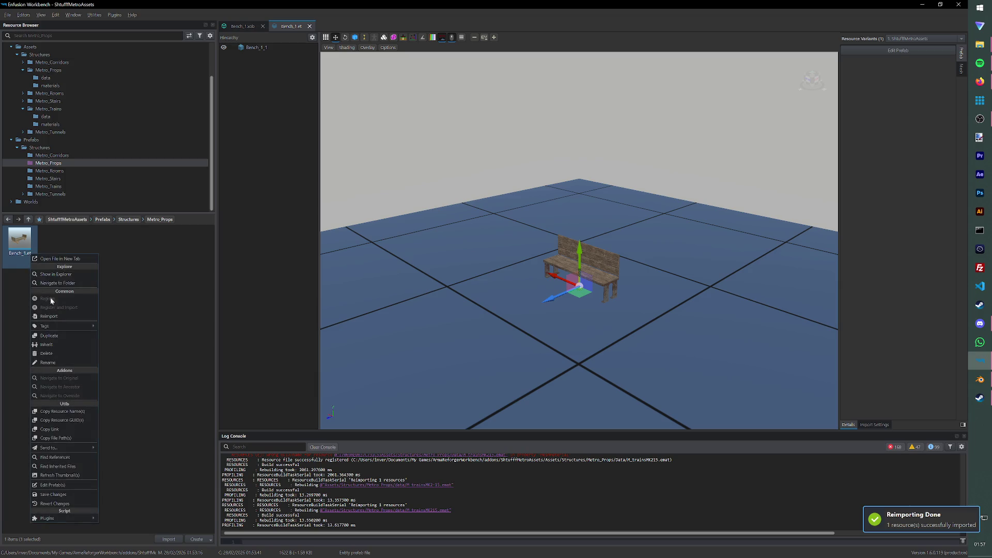
click(48, 335)
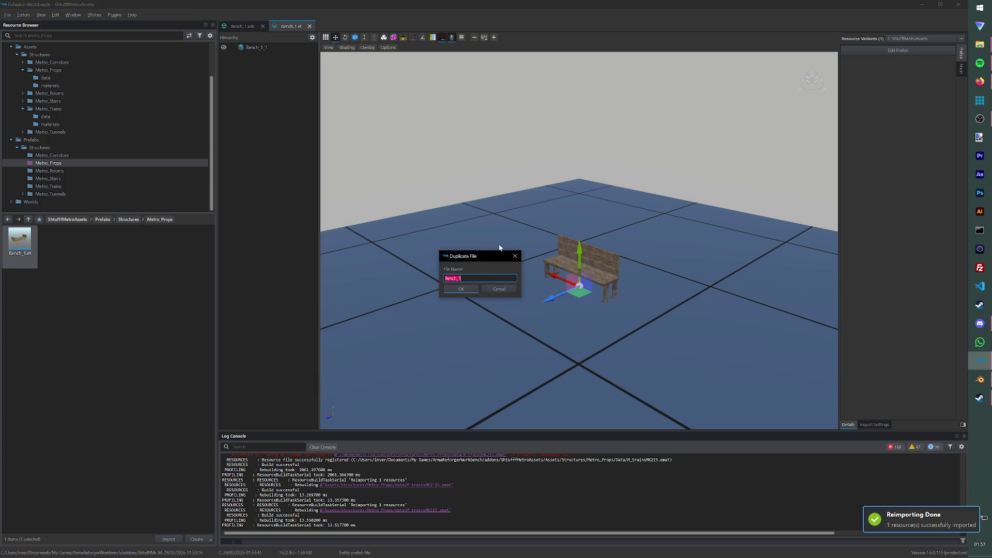
click(469, 289)
click(104, 291)
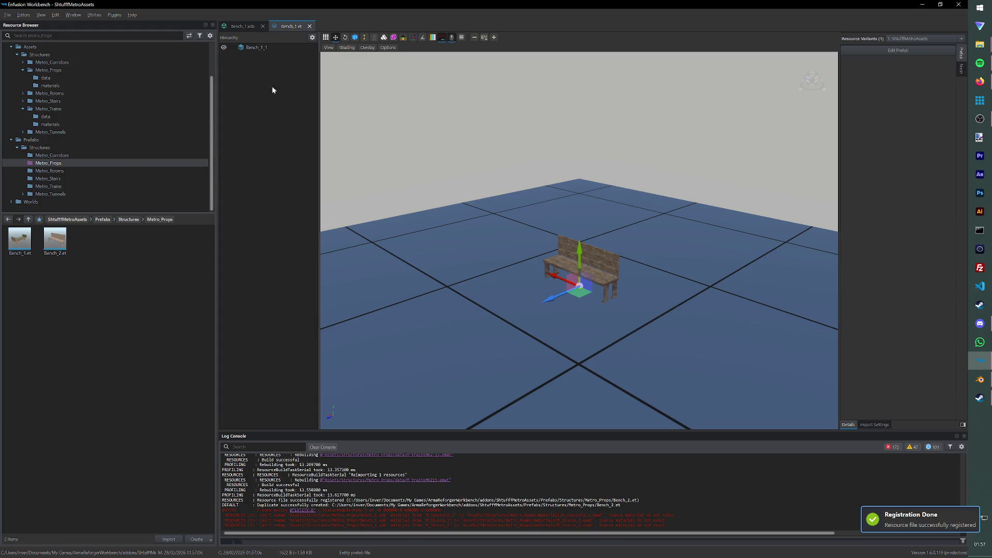
Step: Close the Bench_1 tabs and open Bench_2.et for prefab editing
click(262, 25)
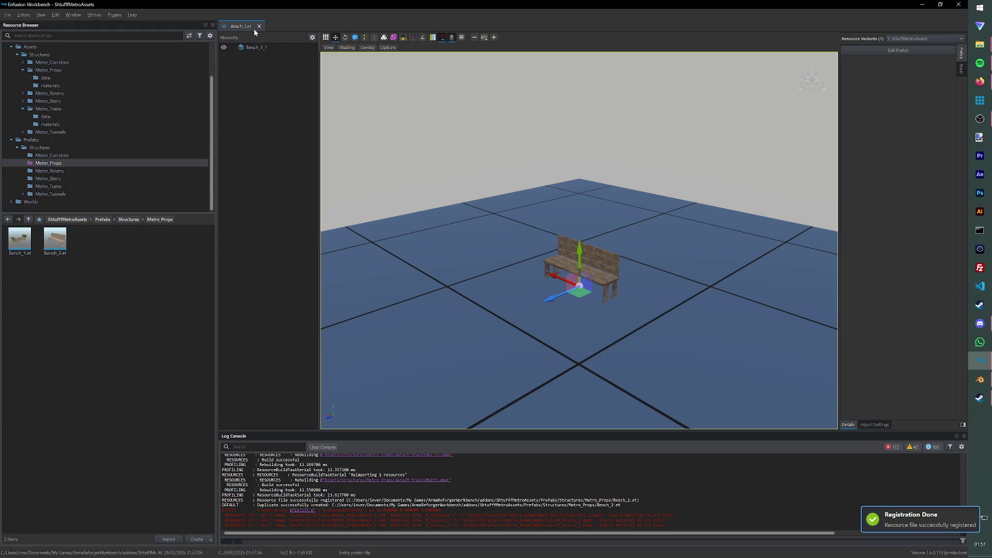
click(259, 25)
double_click(56, 241)
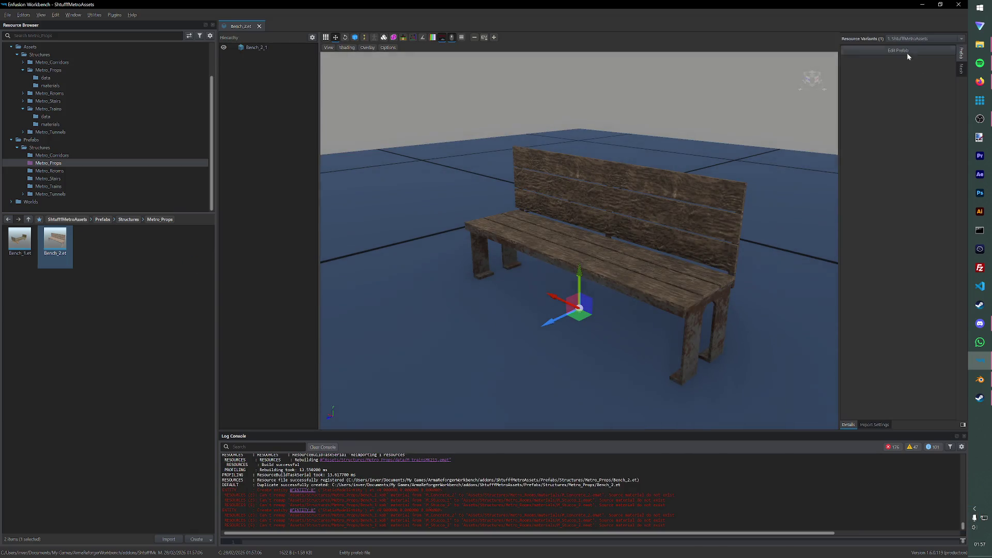
click(900, 51)
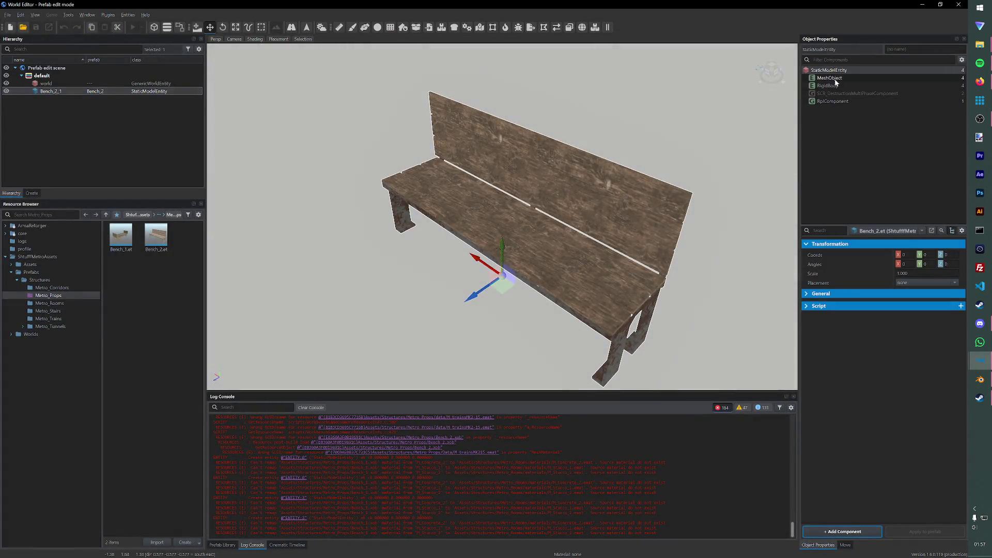
Step: Set the prefab's MeshObject to use the Bench_2.xob model
click(829, 79)
click(921, 265)
click(348, 236)
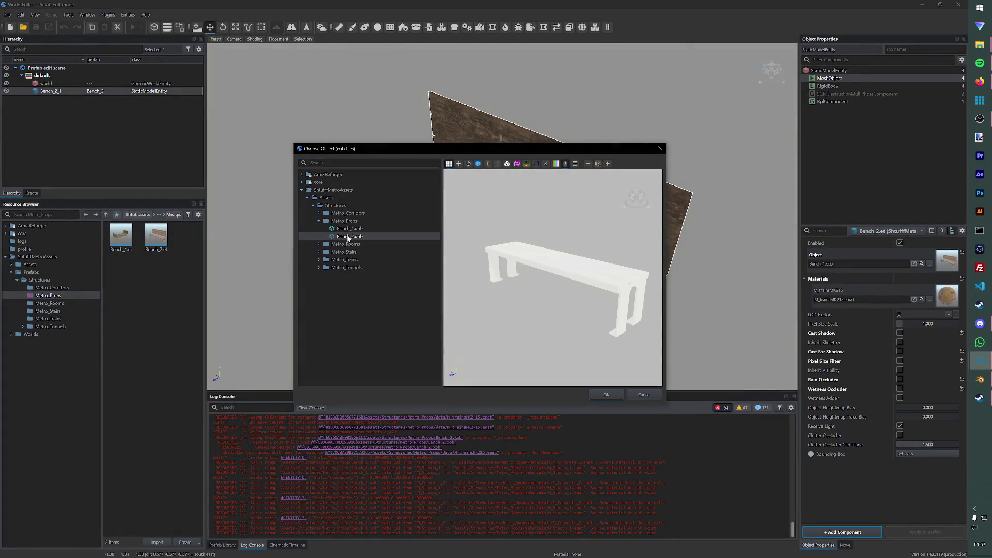
click(609, 397)
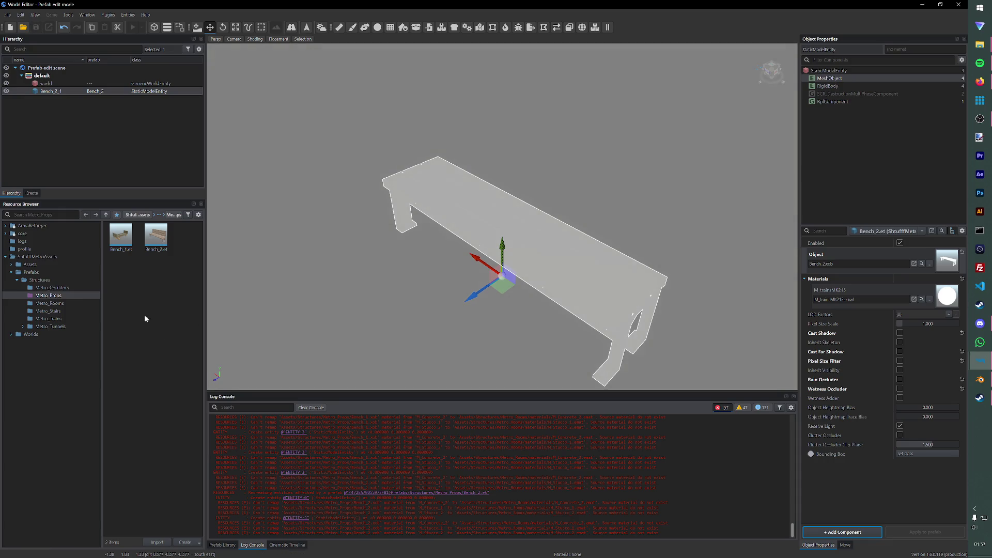
Step: Drag the two Metro_Props wood train materials onto the bench's material slots
double_click(30, 267)
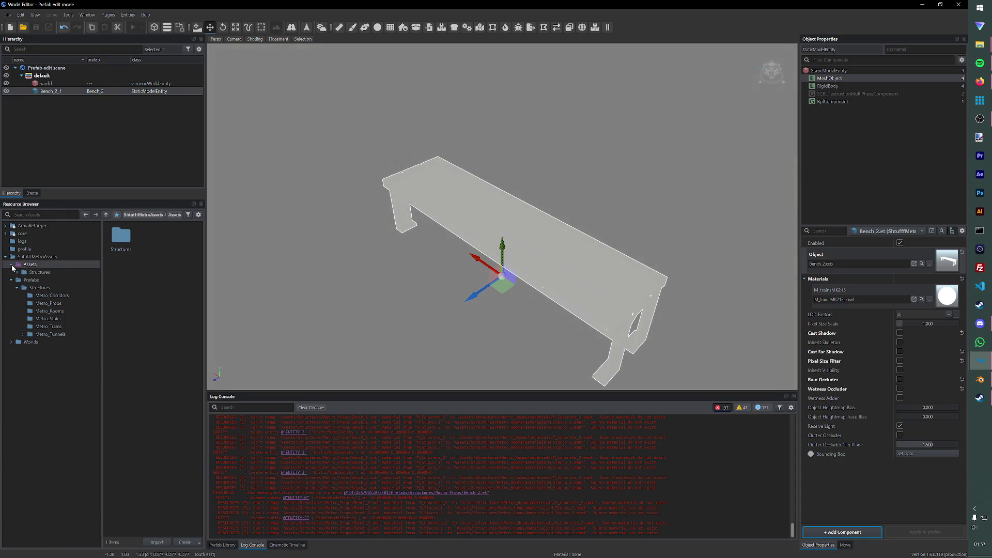
click(31, 273)
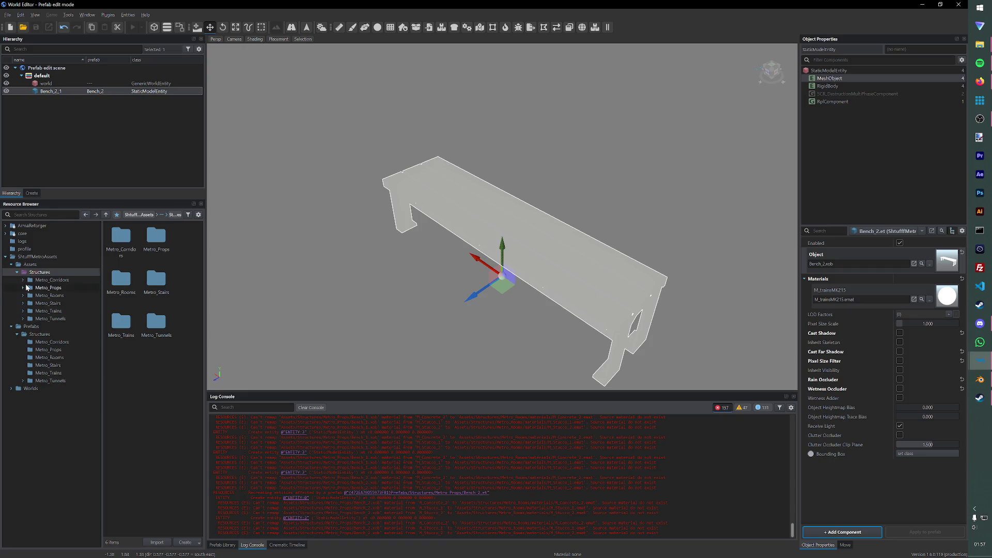
double_click(37, 287)
click(50, 303)
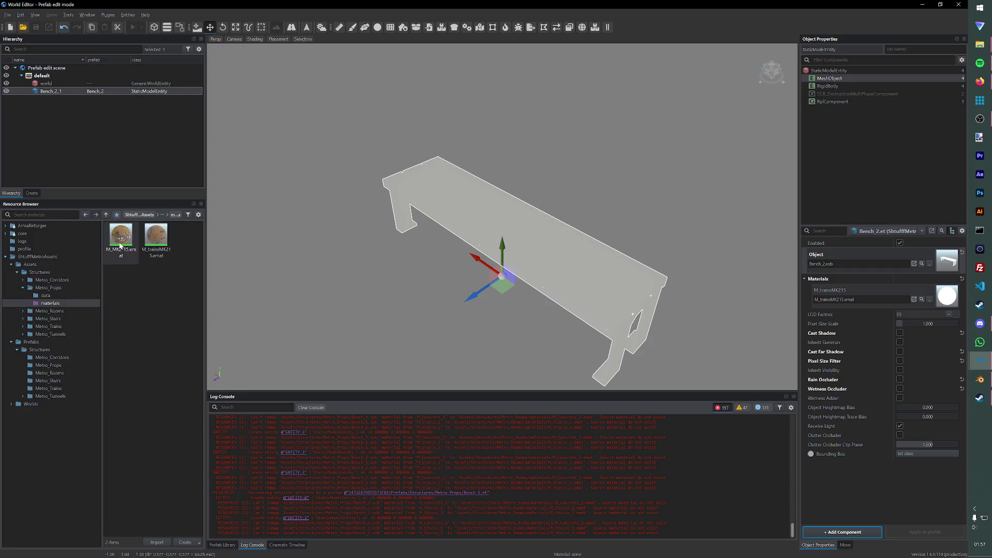
drag(120, 247, 860, 300)
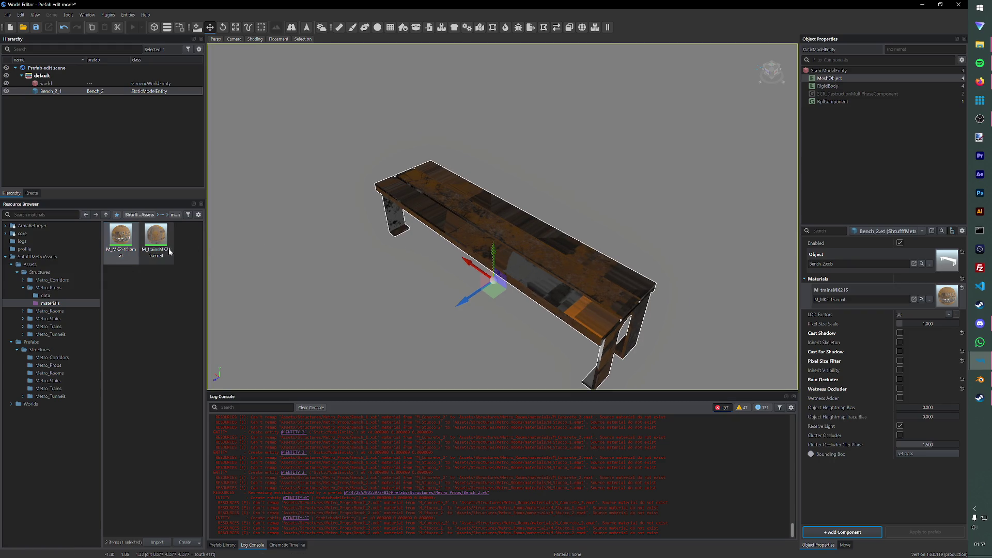
drag(156, 240, 860, 299)
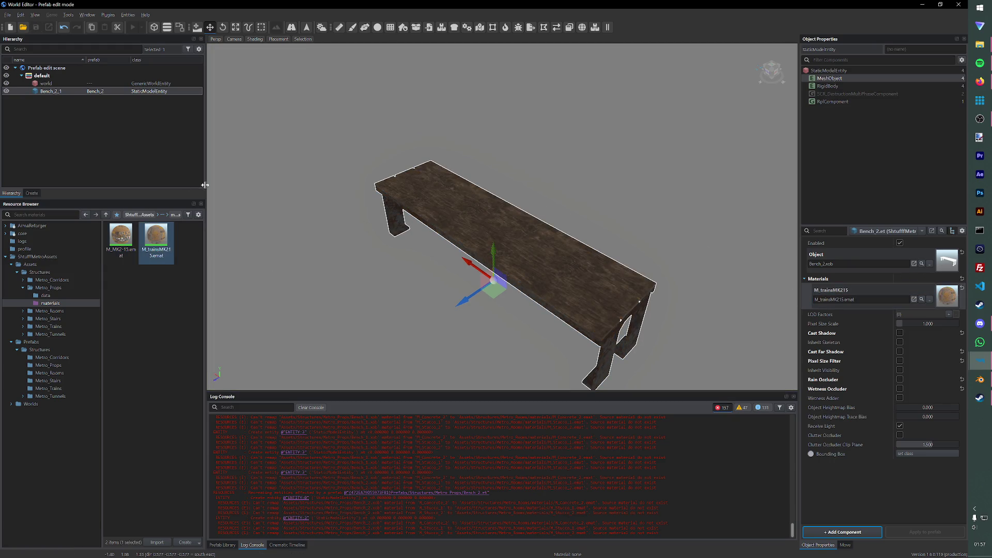
click(145, 334)
click(7, 16)
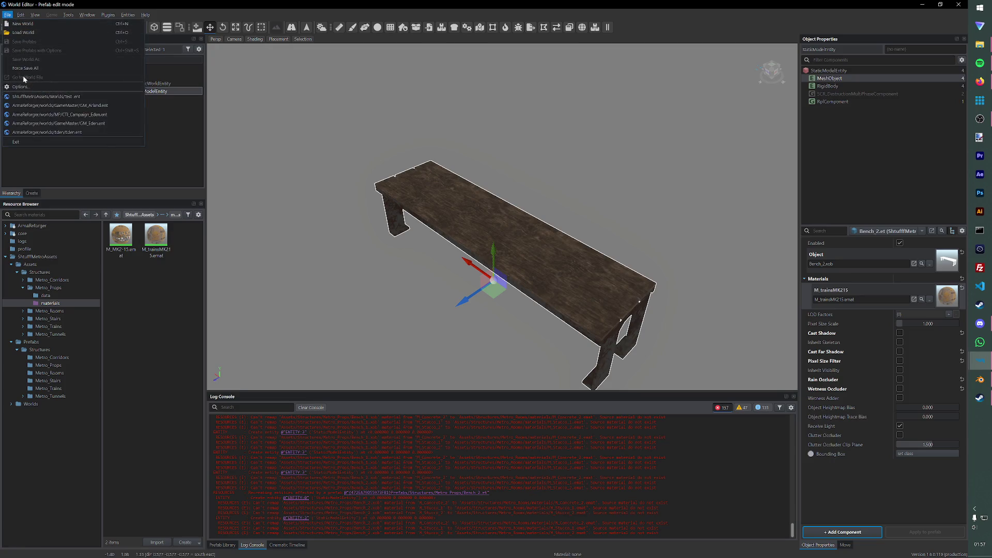
Step: Load Test.ent, place a Bench_2 prefab in the world and start Play mode
click(47, 97)
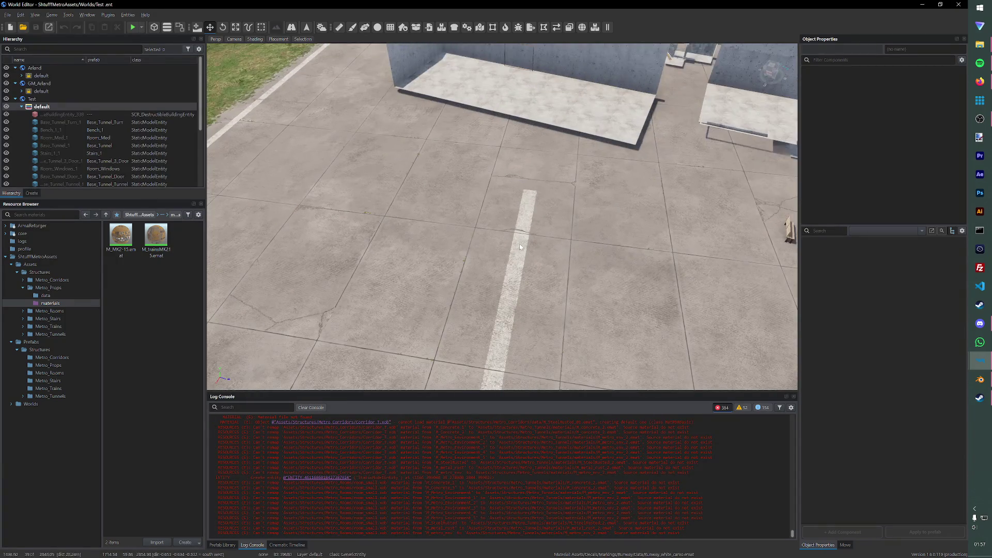
click(48, 366)
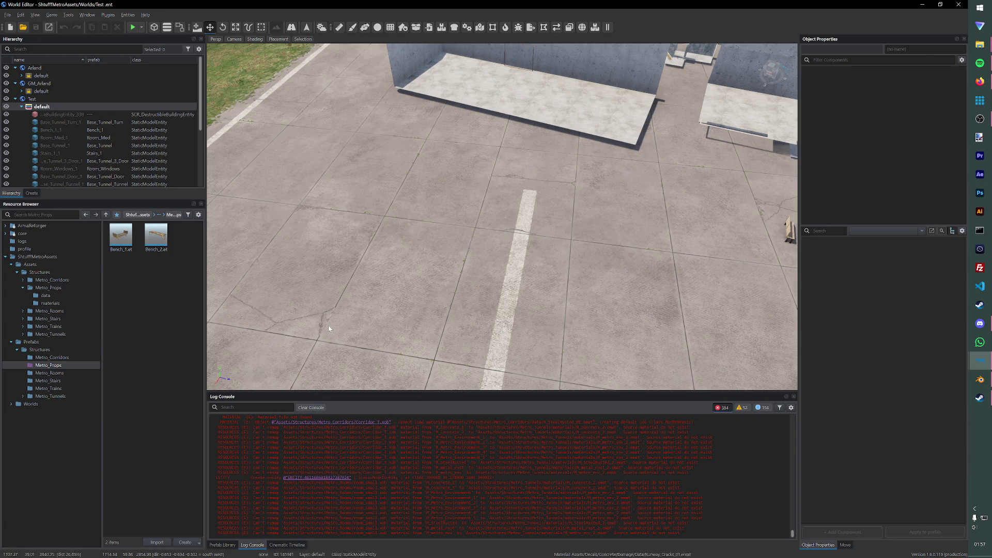
drag(156, 237, 524, 355)
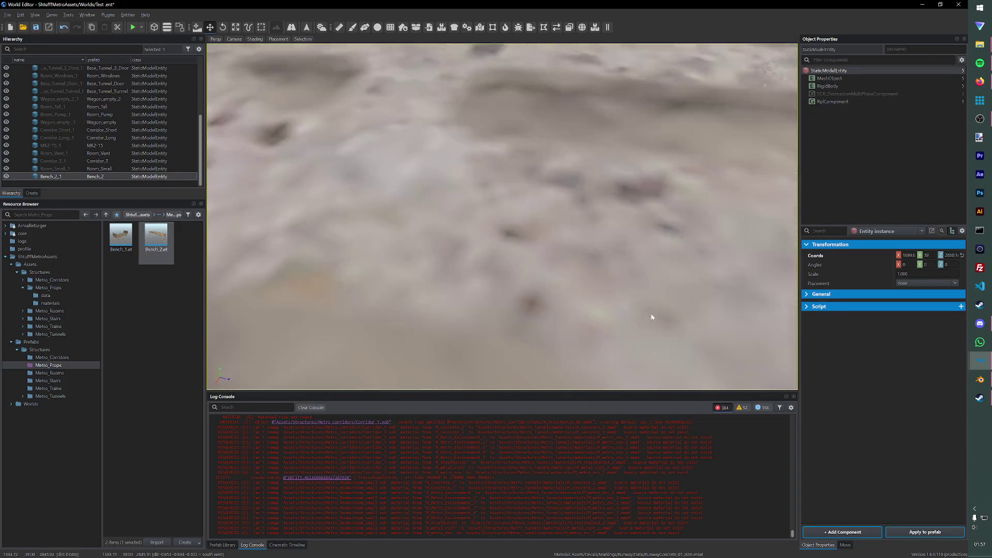
right_drag(672, 312, 474, 248)
scroll(473, 248, up, 5)
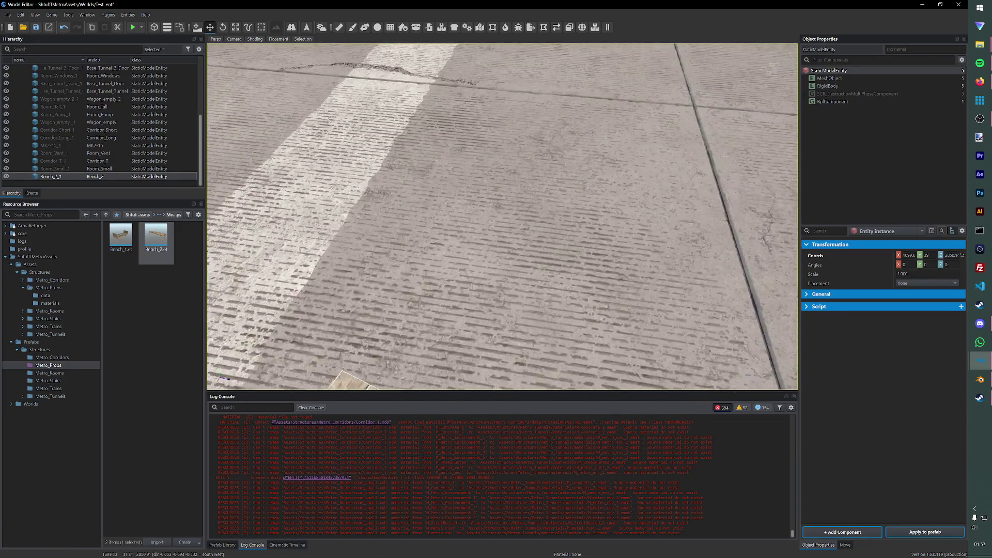
click(133, 27)
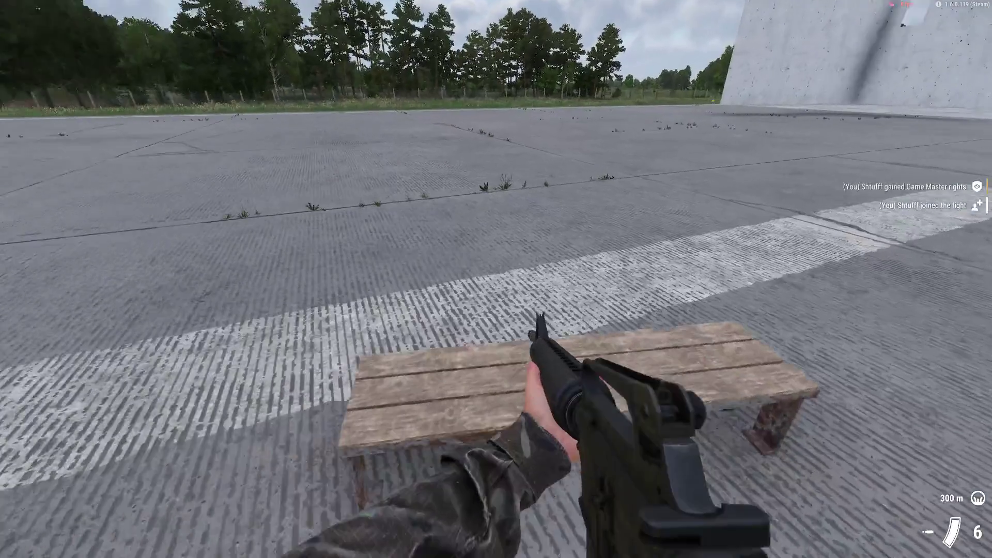
Step: Walk around the placed bench in first person, then Escape back to edit mode
click(496, 280)
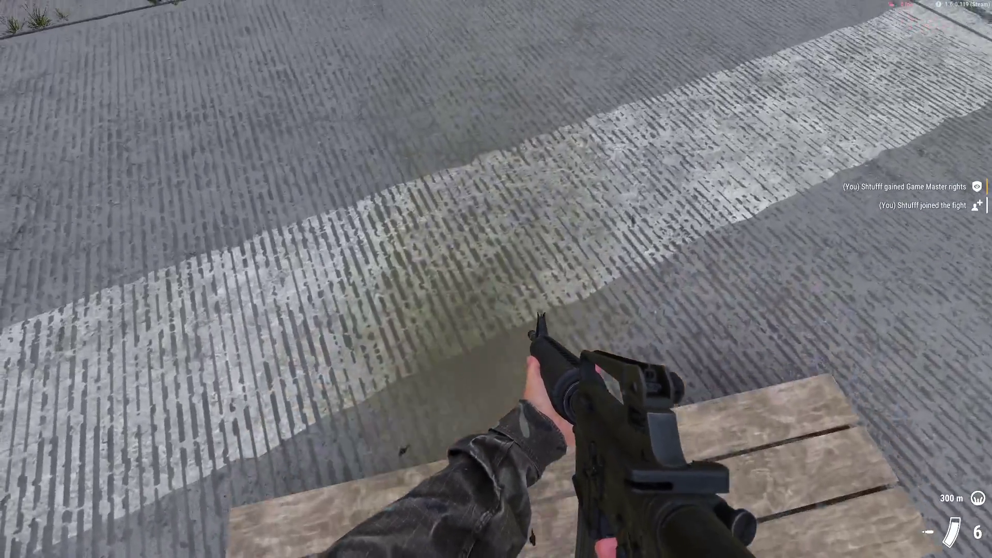
key(s)
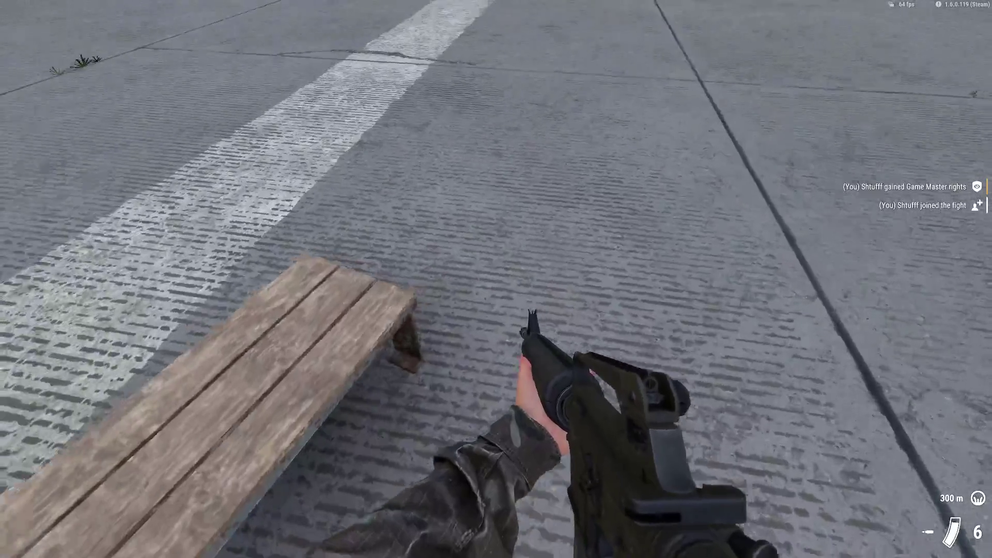
key(Escape)
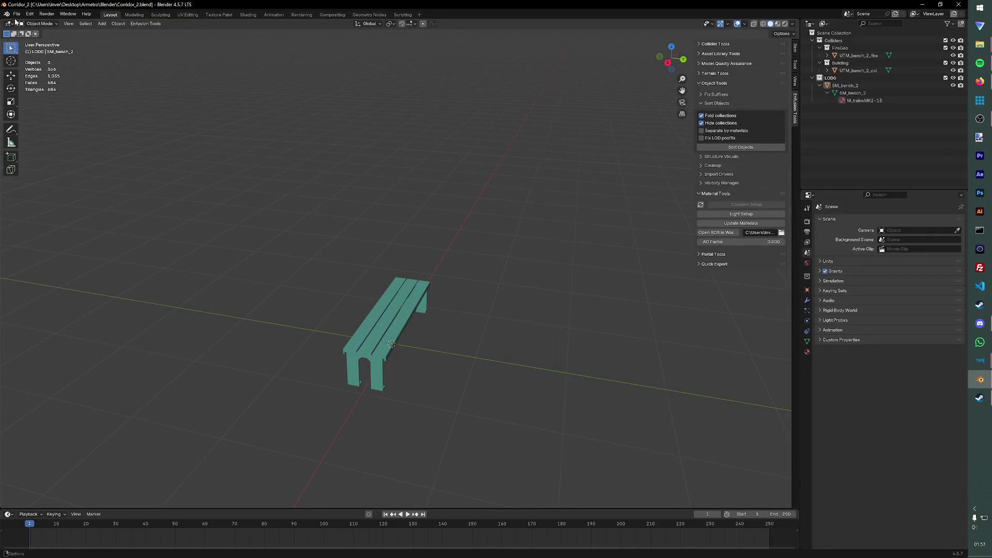
Step: Start Save As and browse back to the Blender project folder
click(14, 14)
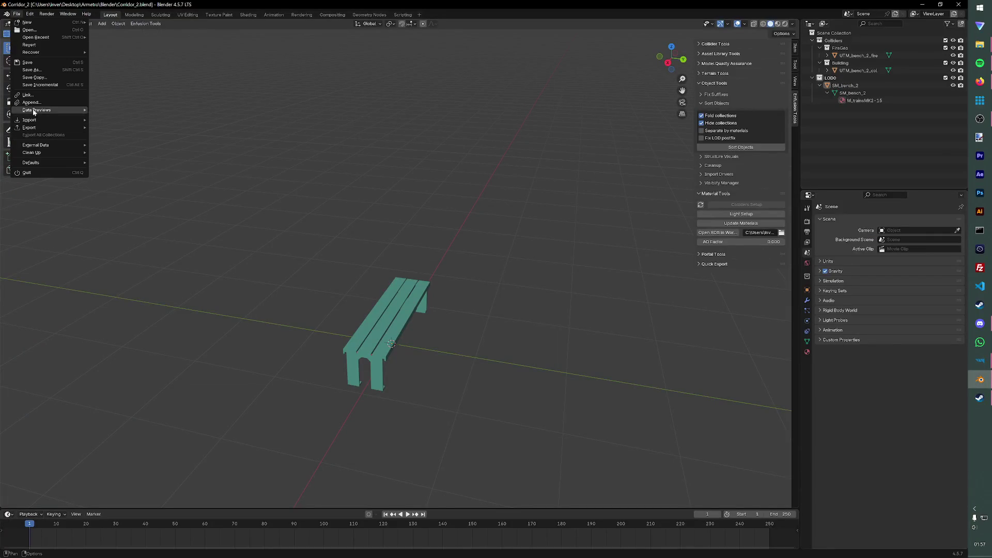
click(35, 71)
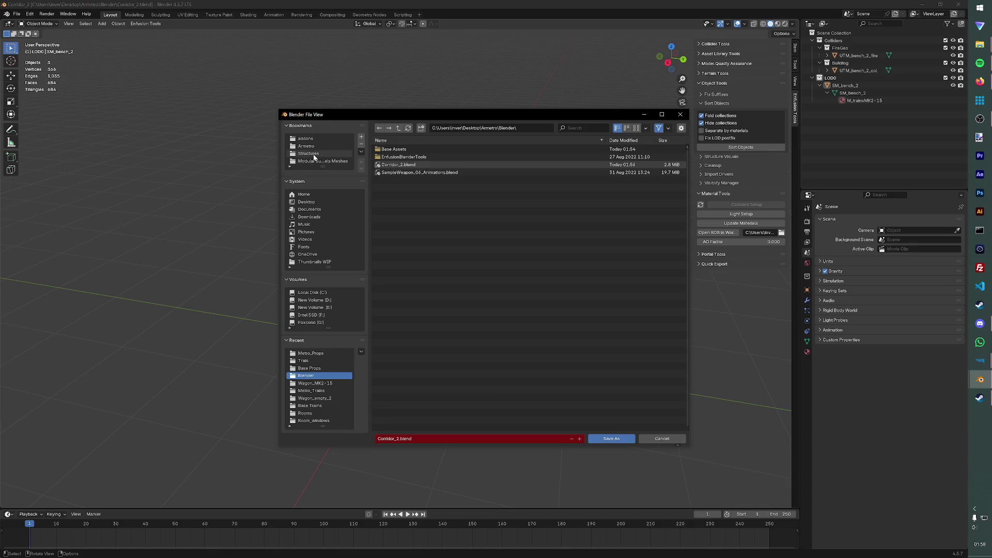
drag(314, 166, 316, 211)
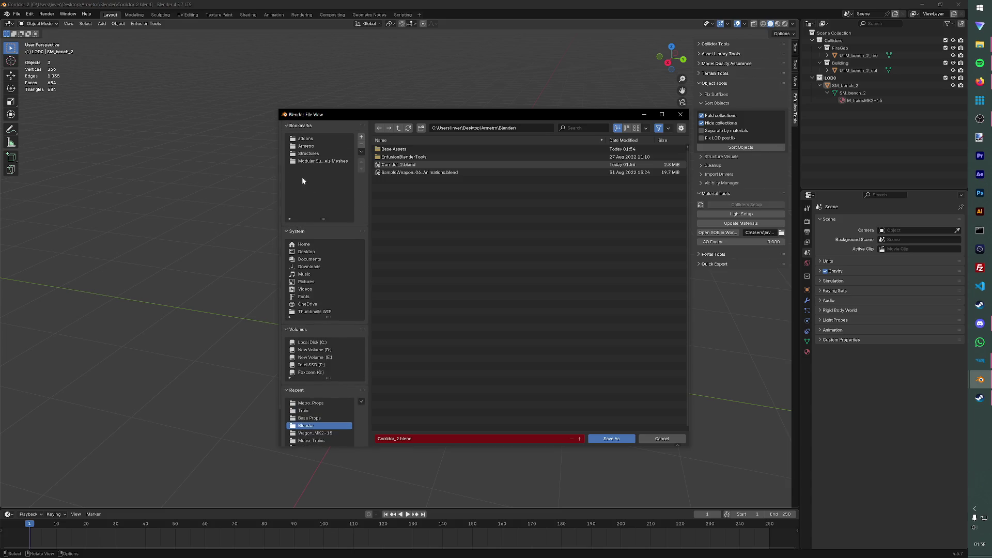
click(306, 138)
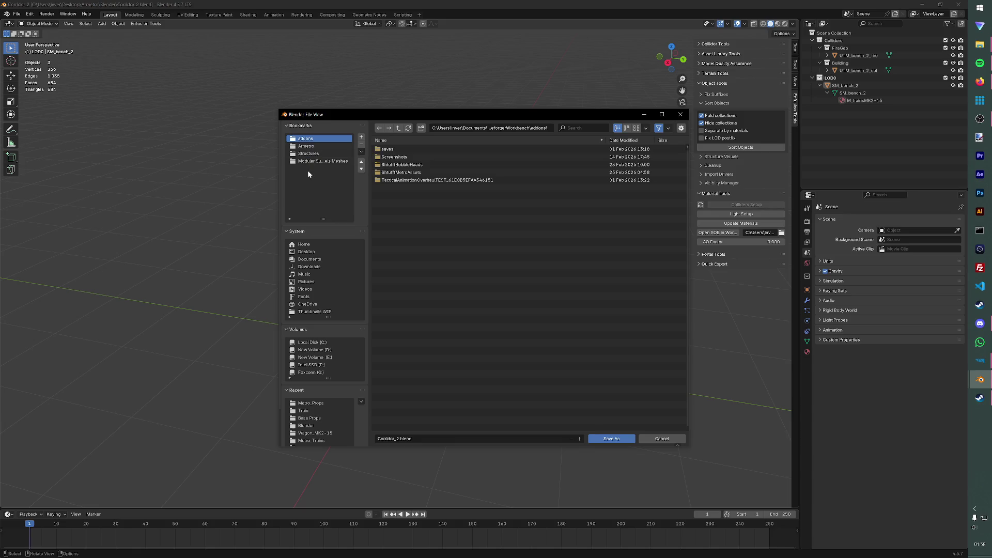
click(311, 153)
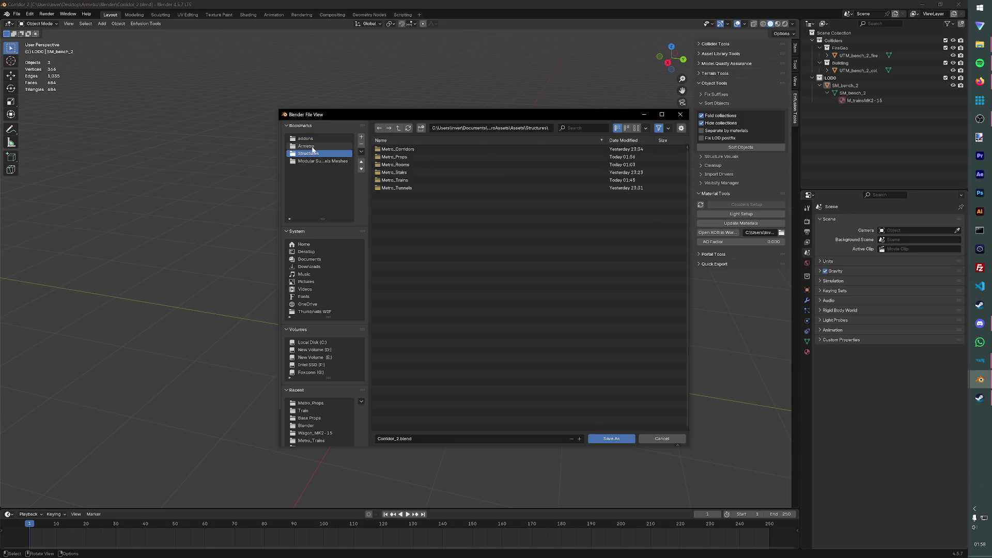
click(306, 146)
double_click(391, 186)
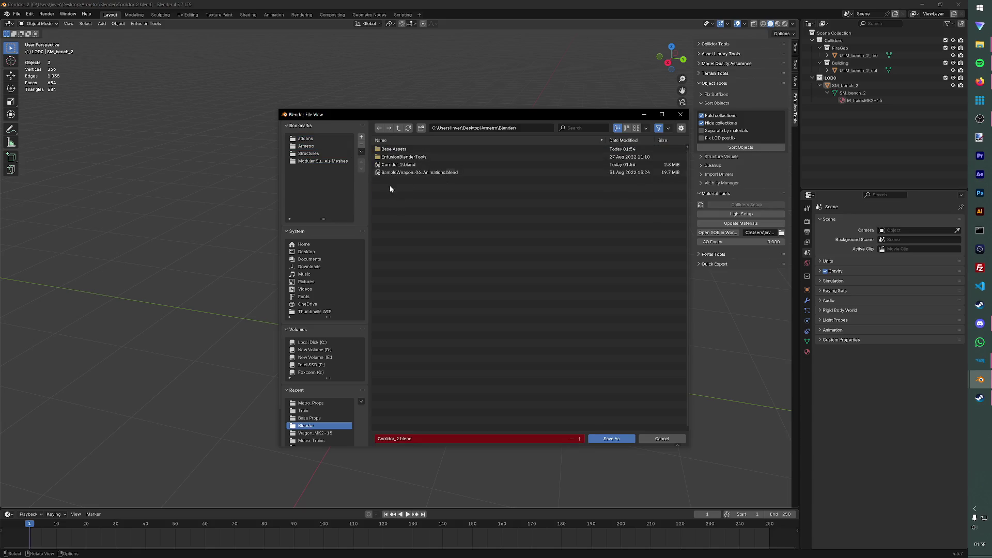
Step: Save the scene as Bench_2.blend inside Base Assets/Base Props
double_click(391, 149)
click(406, 158)
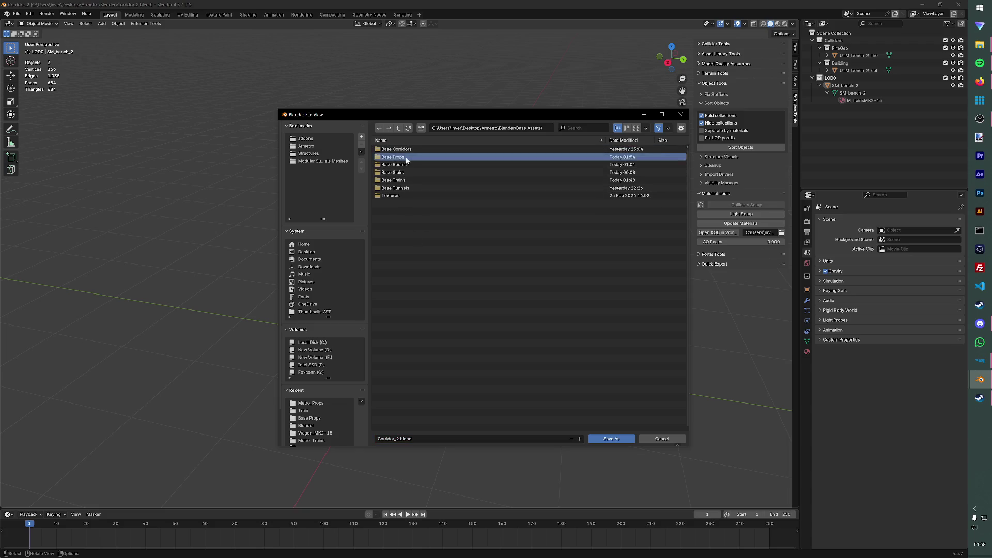
double_click(407, 158)
click(427, 439)
text(Ben)
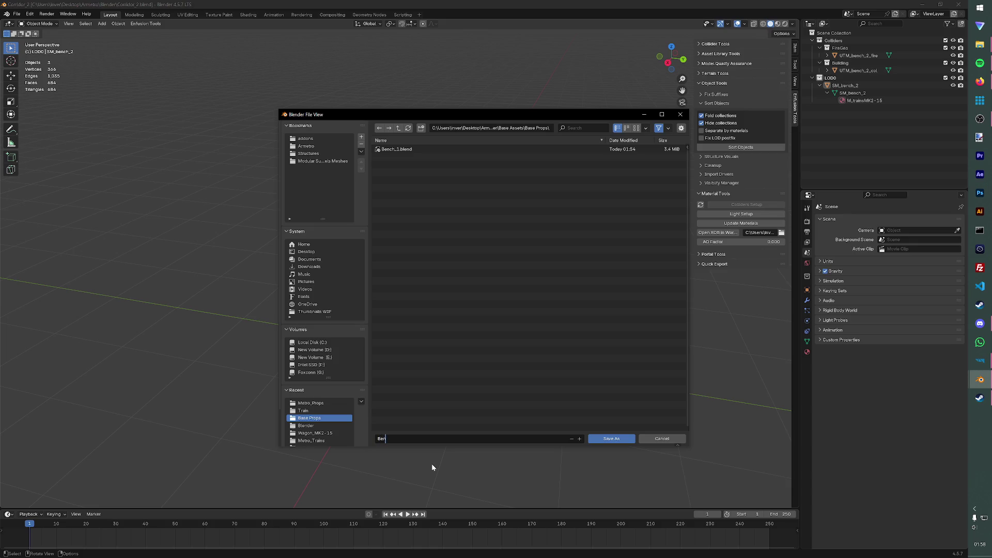
text(ch_2)
key(Return)
key(Return)
key(ctrl+s)
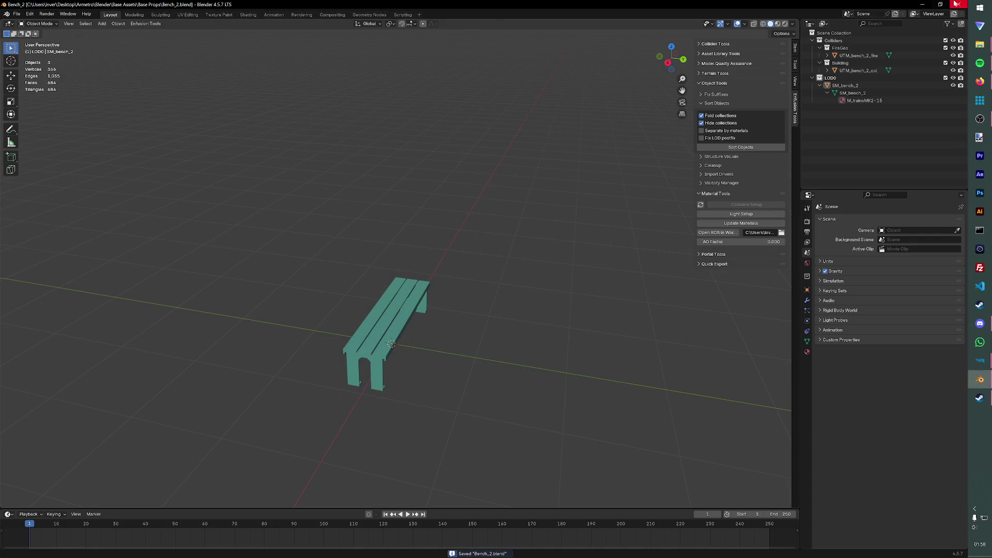
Step: Switch to File Explorer and open Corridor_2.blend from the Blender folder
click(957, 5)
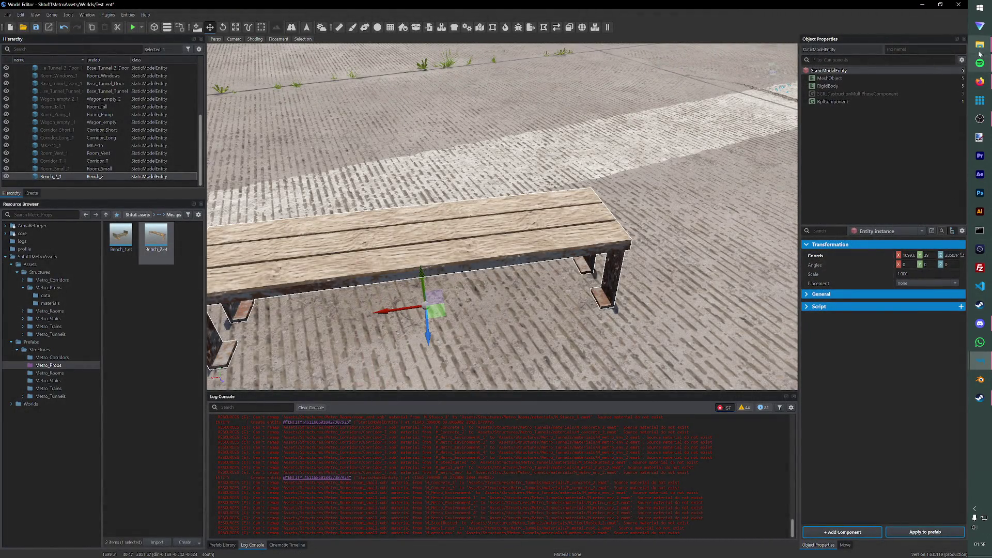
mouse_move(978, 44)
click(922, 28)
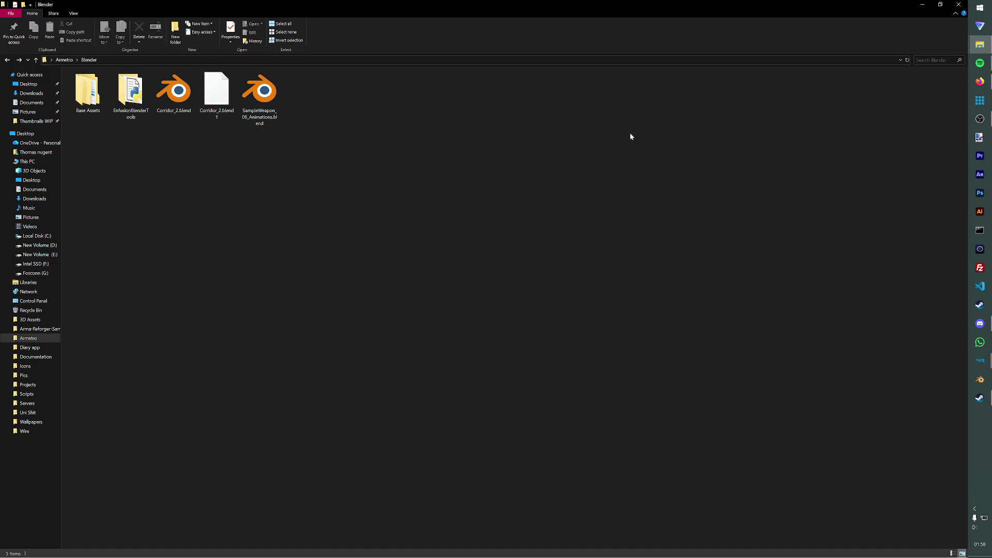
click(193, 112)
key(Return)
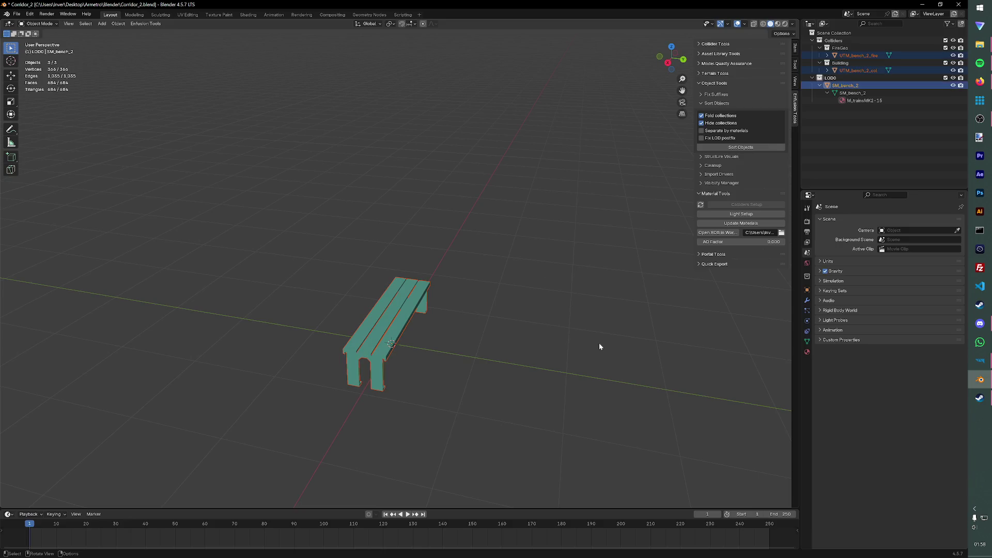
Step: Empty and save the Corridor_2 scene, then browse the FBX import to the modular meshes folder
key(Delete)
key(ctrl+s)
click(16, 14)
mouse_move(29, 120)
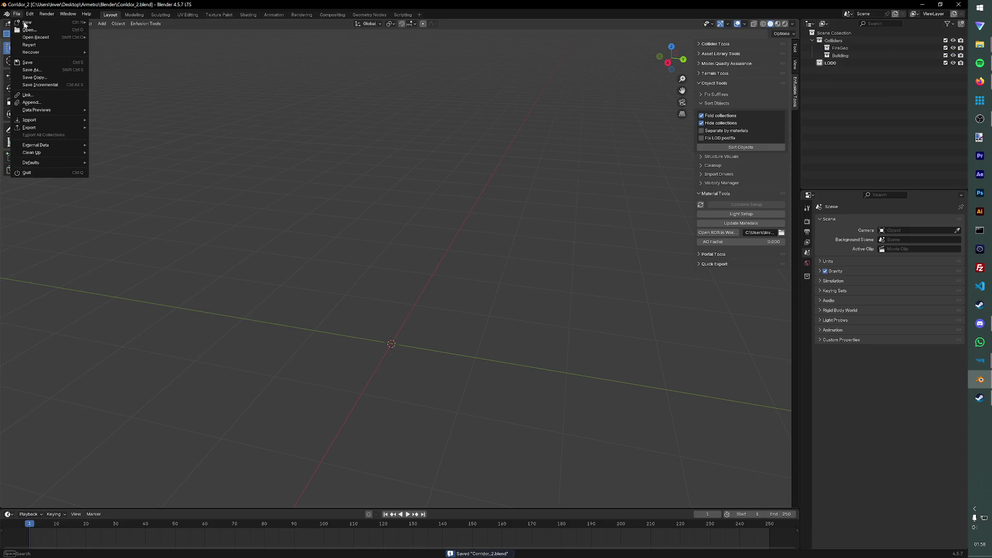
click(129, 164)
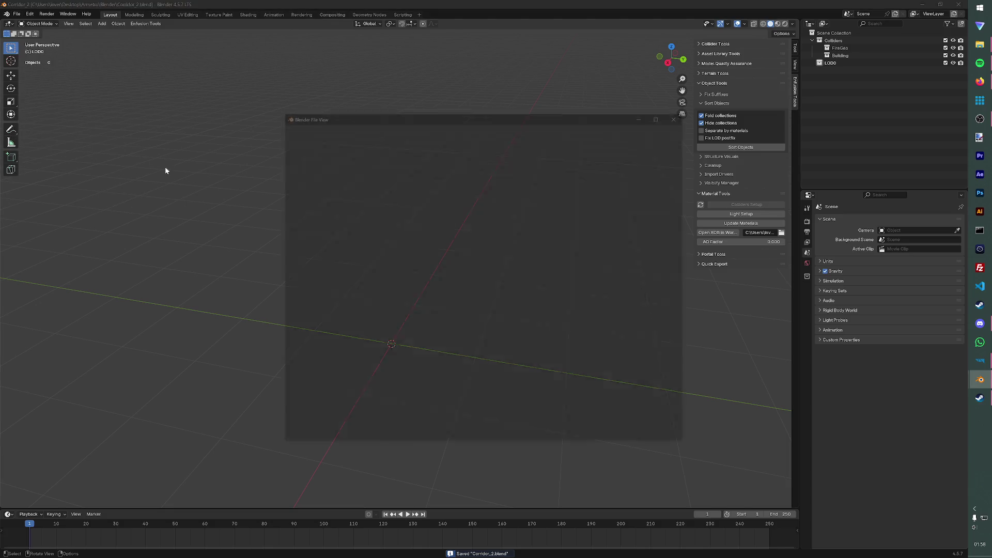
click(308, 154)
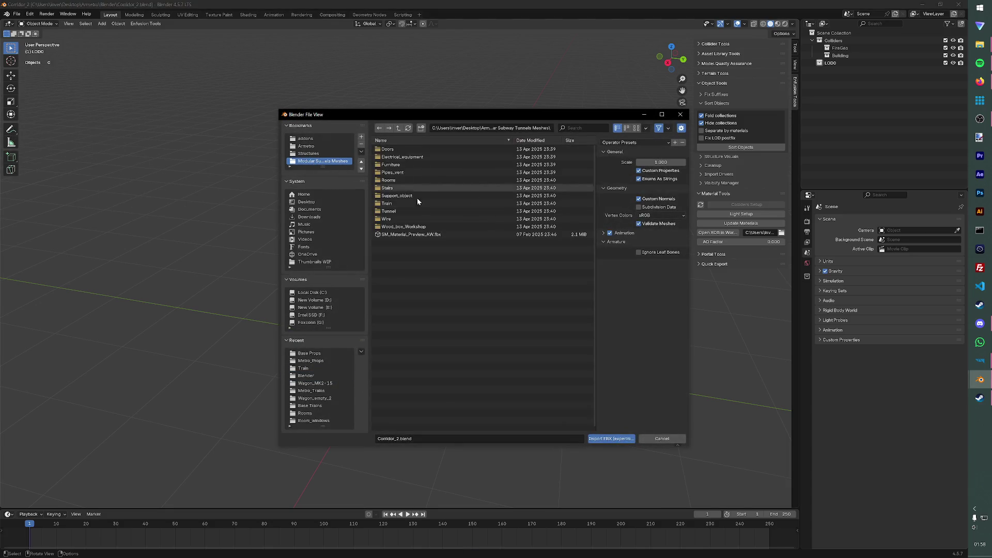
double_click(415, 211)
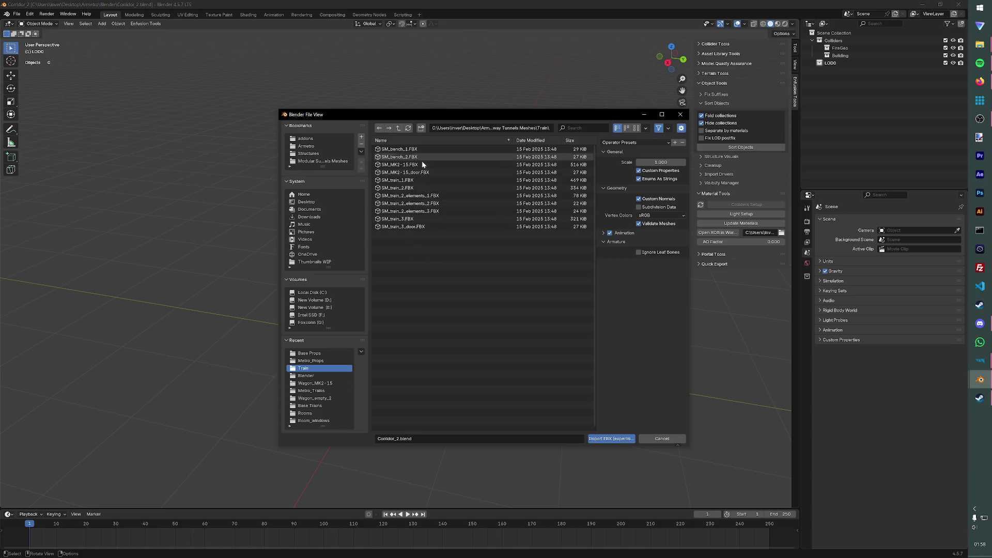
Step: Import SM_train_2_elements_1.FBX, inspect the wall panel and delete it again
double_click(409, 195)
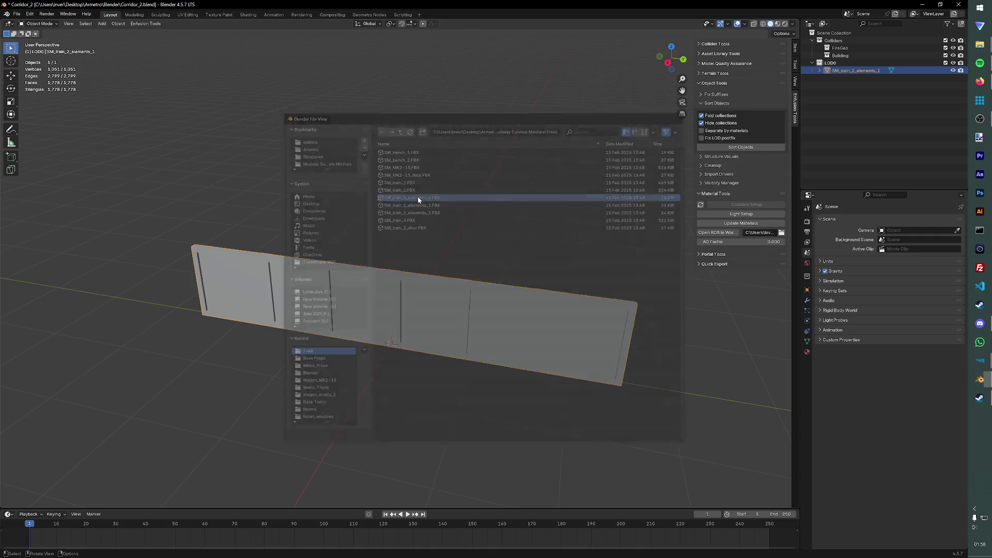
mouse_move(428, 284)
middle_down()
mouse_move(373, 314)
mouse_move(355, 290)
mouse_move(423, 317)
middle_up()
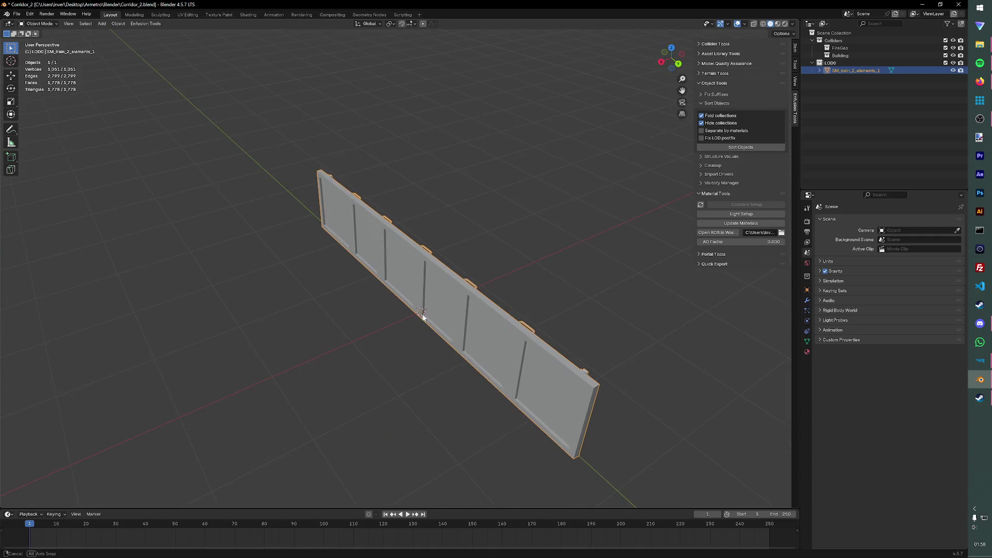
key(Delete)
click(15, 13)
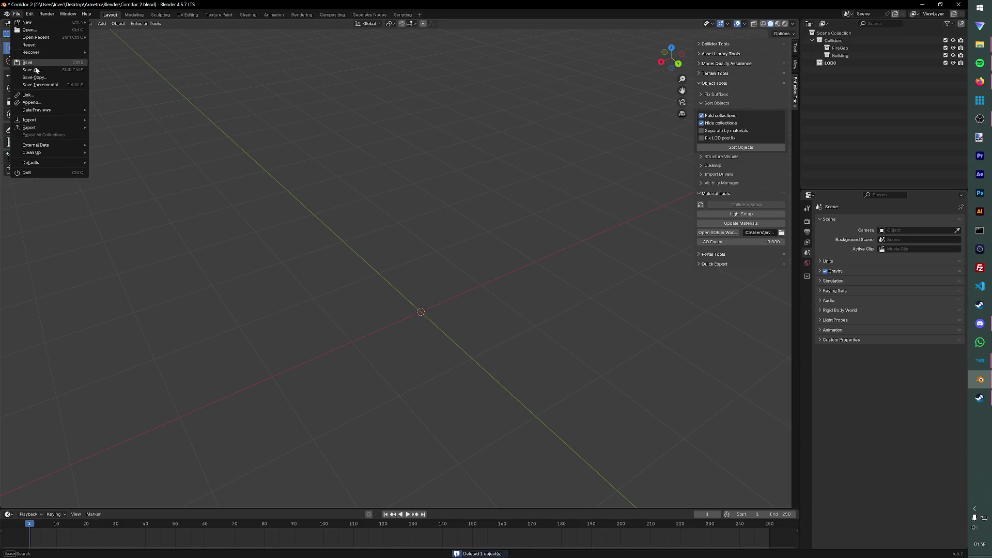
mouse_move(30, 119)
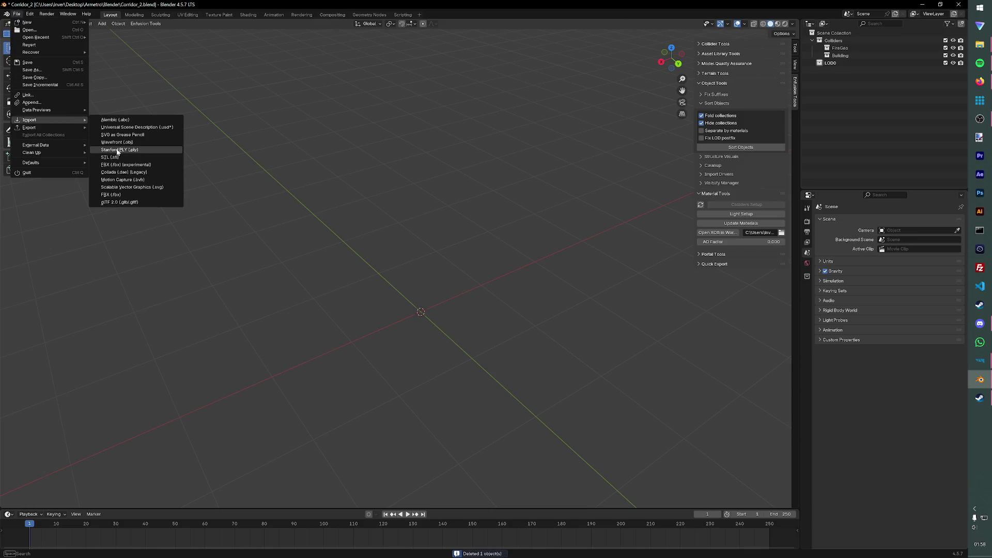
Step: Import the five train FBX files together and reposition the whole set
click(119, 165)
click(441, 226)
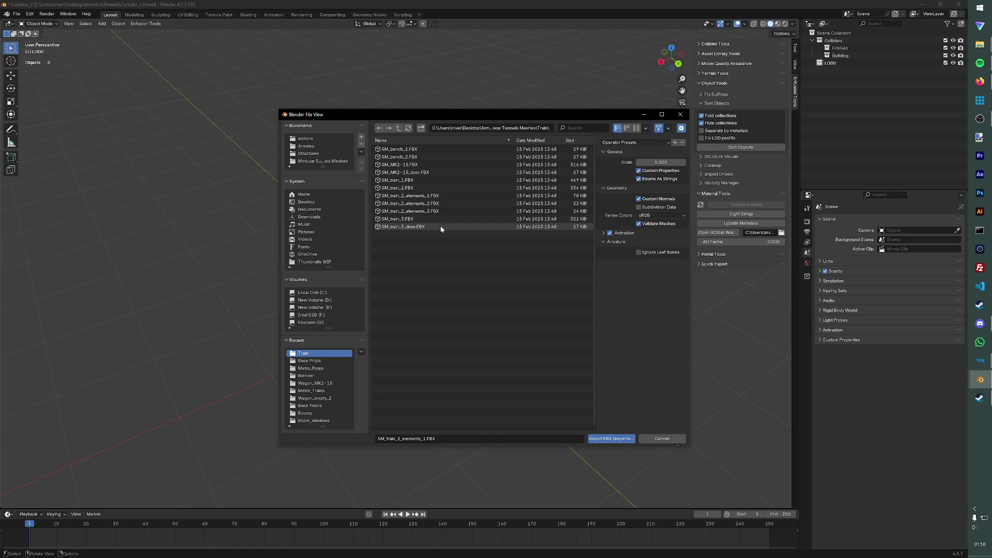
shift+click(403, 196)
click(612, 439)
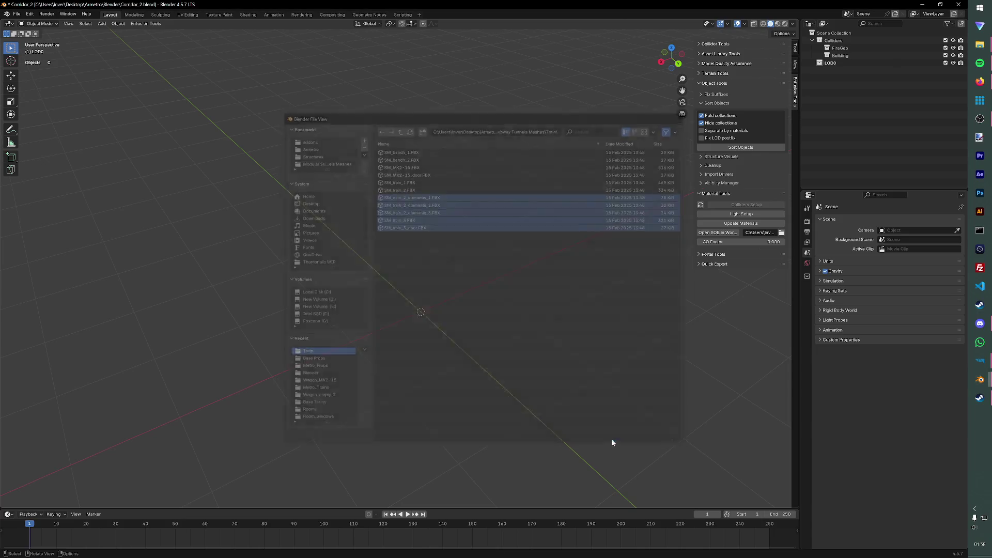
mouse_move(500, 325)
middle_down()
mouse_move(592, 325)
mouse_move(525, 289)
middle_up()
key(a)
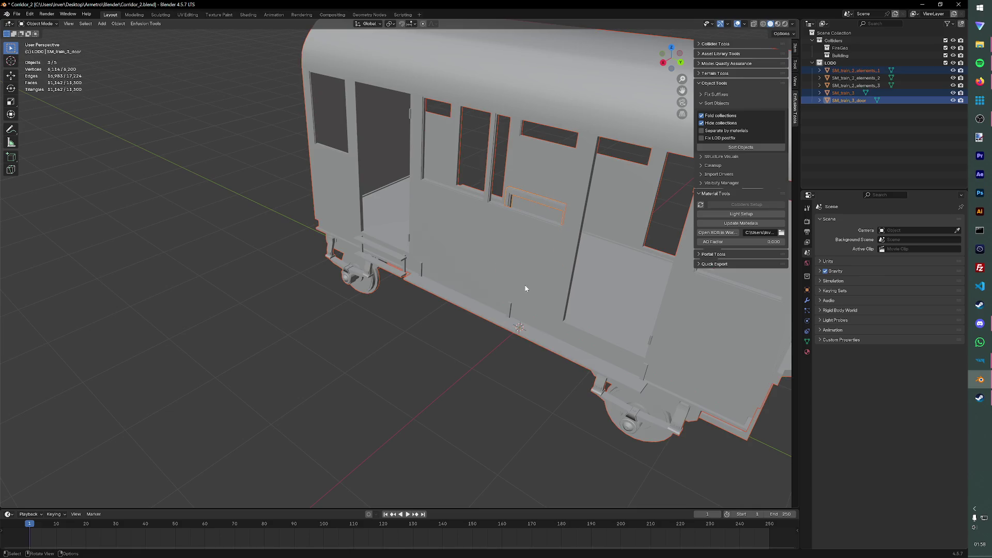
key(g)
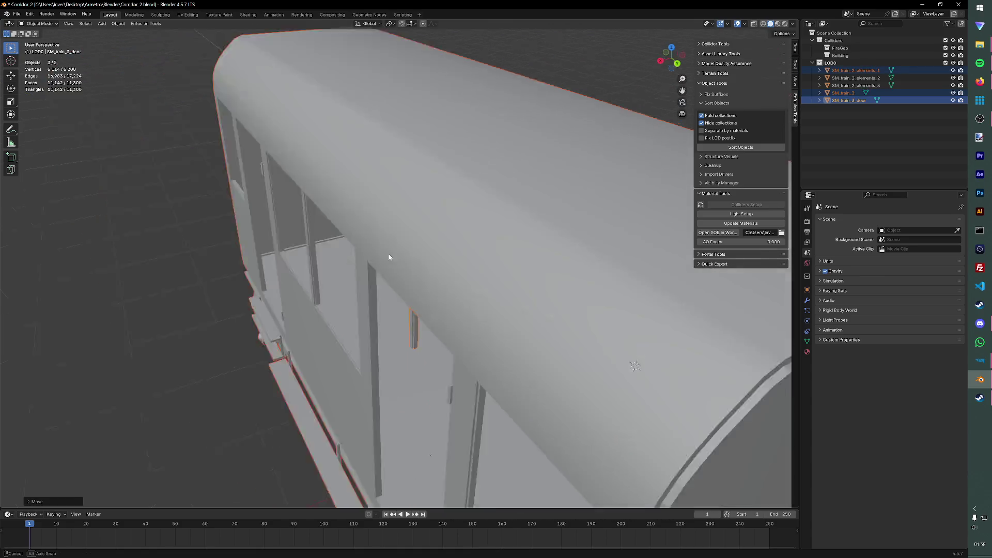
click(523, 273)
scroll(522, 273, down, 5)
mouse_move(540, 274)
middle_down()
mouse_move(533, 286)
mouse_move(572, 293)
mouse_move(589, 282)
mouse_move(434, 269)
mouse_move(379, 302)
middle_up()
Step: Move the SM_train_2_elements_1, _2 and _3 panels out beside the train
drag(416, 338, 460, 372)
middle_drag(460, 372, 536, 370)
scroll(517, 357, up, 2)
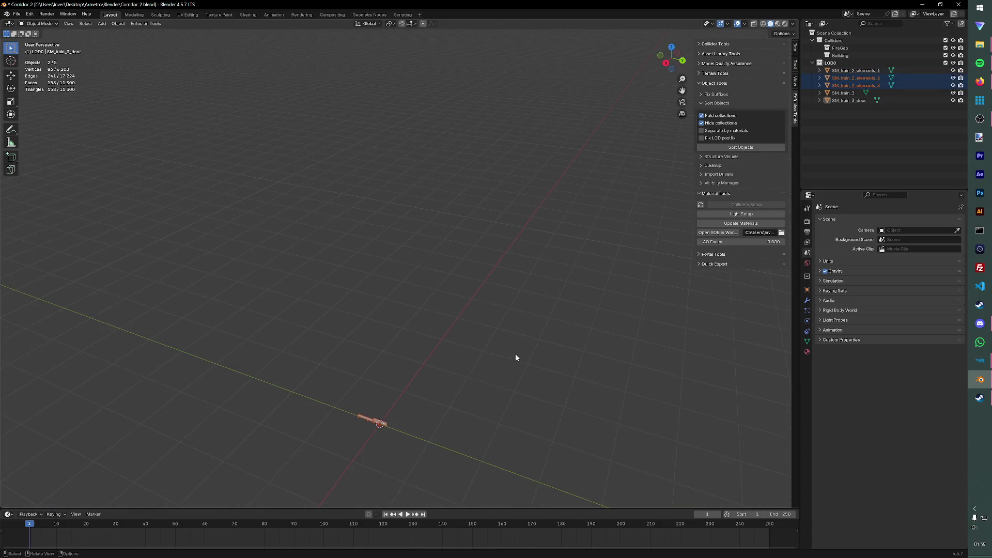
click(853, 71)
key(KP_Decimal)
middle_drag(429, 189, 454, 187)
key(g)
click(562, 203)
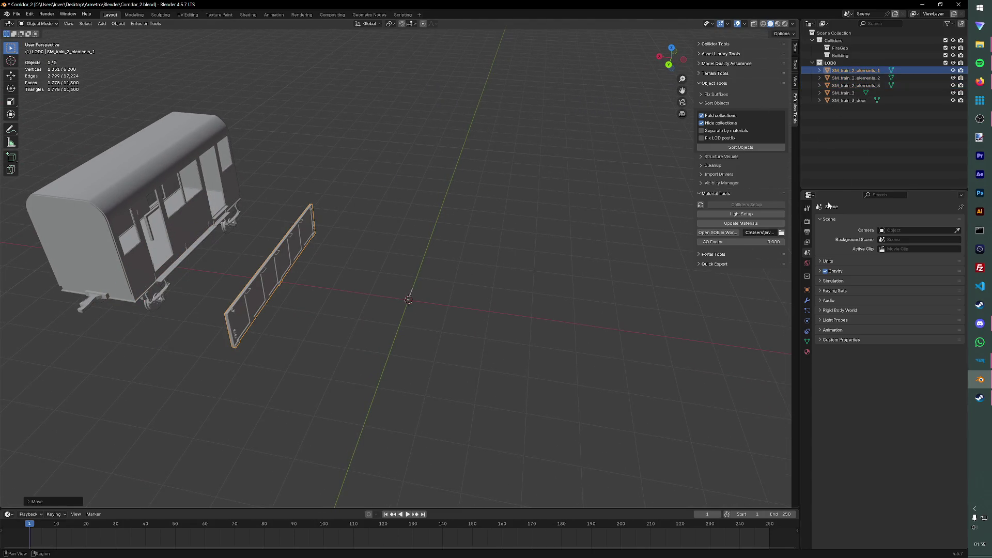
click(857, 78)
key(g)
click(667, 222)
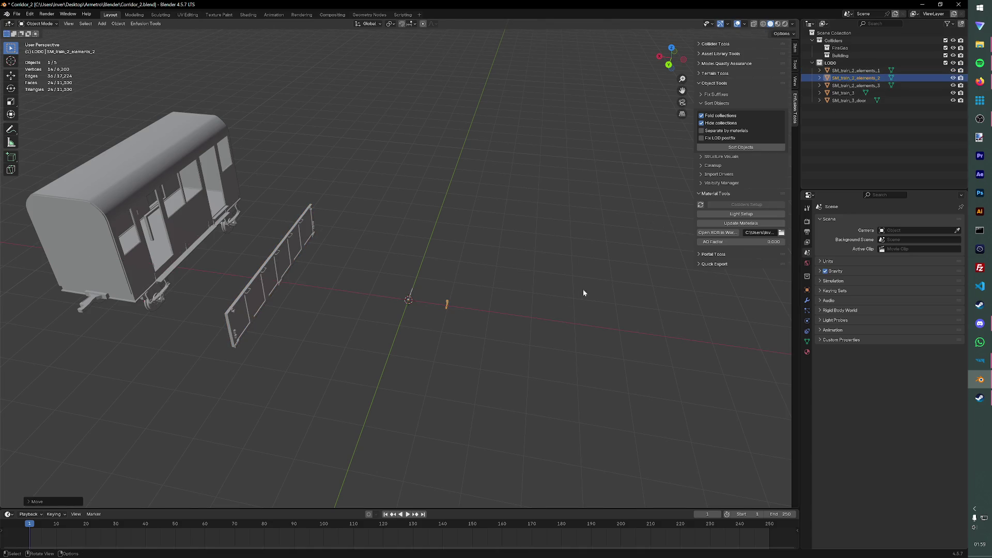
scroll(583, 289, up, 2)
scroll(524, 326, up, 1)
click(856, 85)
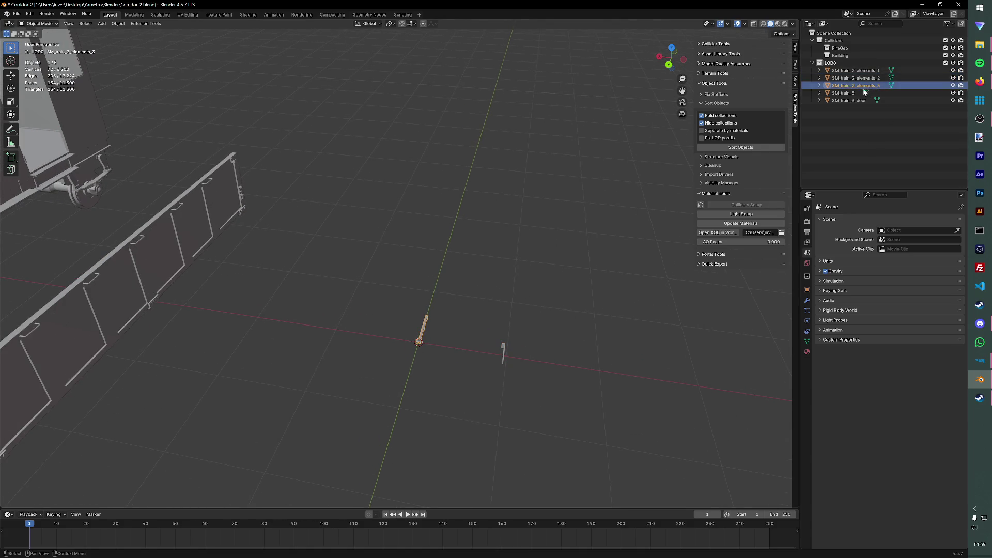
key(g)
click(504, 256)
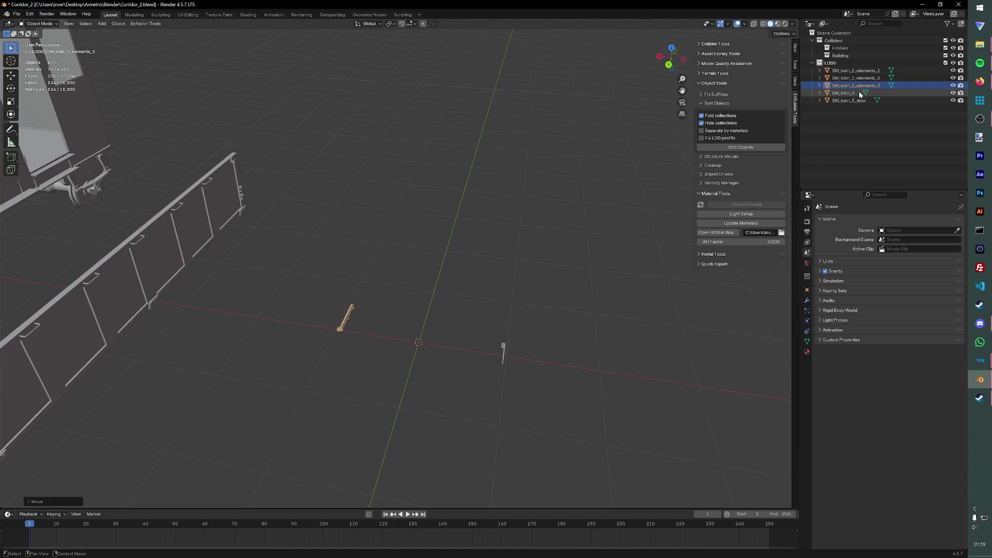
Step: Move SM_train_3_door out beside the separated panels
click(844, 92)
click(843, 100)
scroll(376, 219, down, 3)
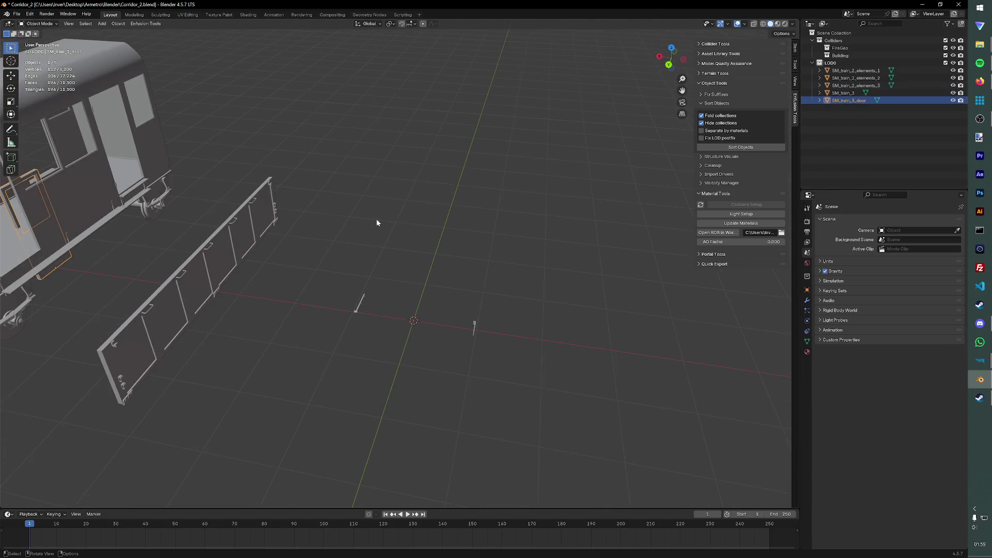
key(g)
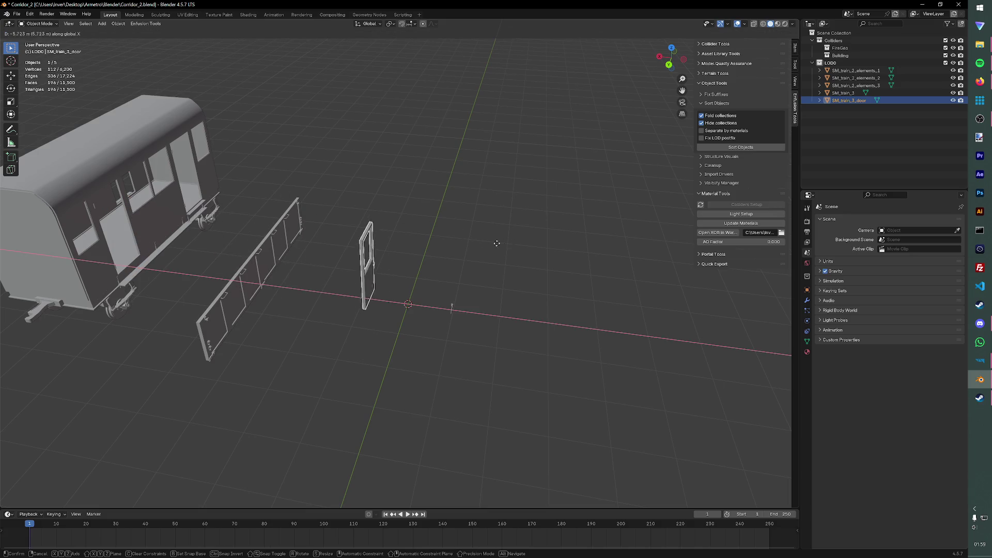
click(409, 259)
middle_drag(409, 259, 416, 246)
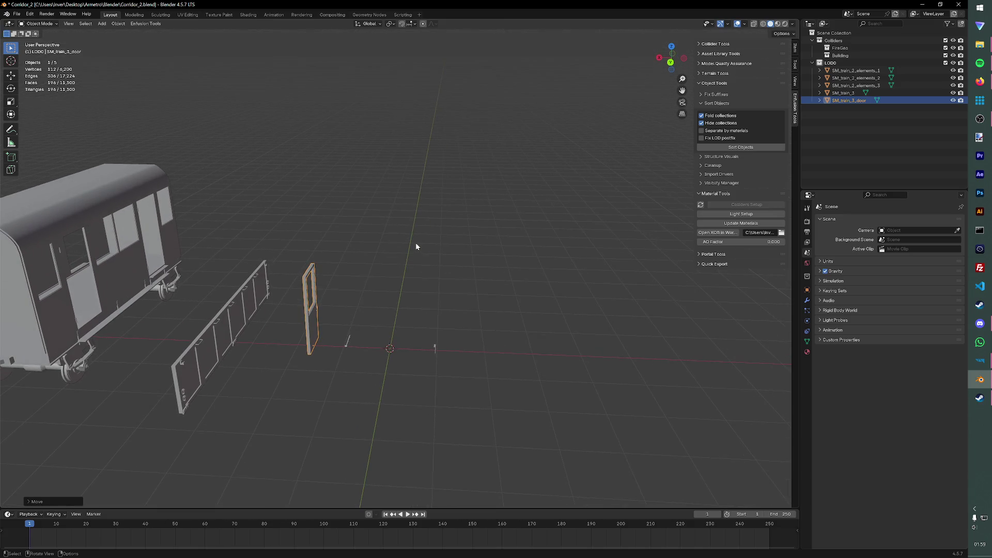
middle_drag(318, 231, 477, 192)
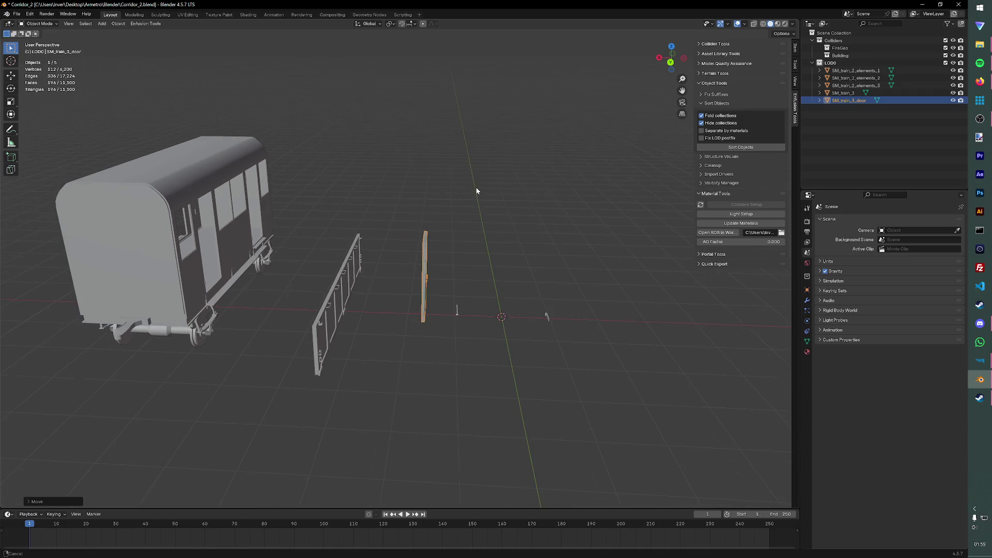
Step: Delete the fence, door and small parts, then the train body, emptying the scene
click(355, 277)
drag(302, 251, 574, 371)
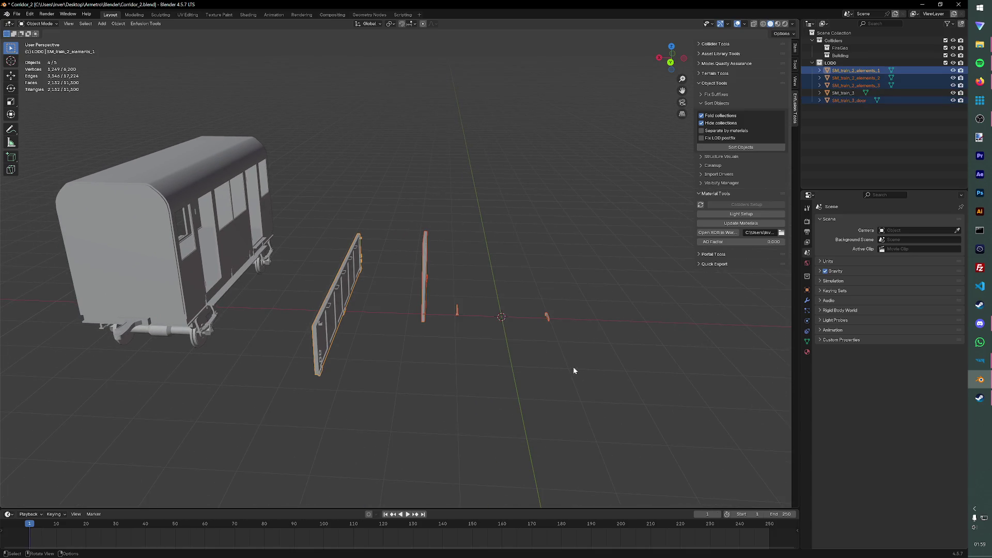
key(Delete)
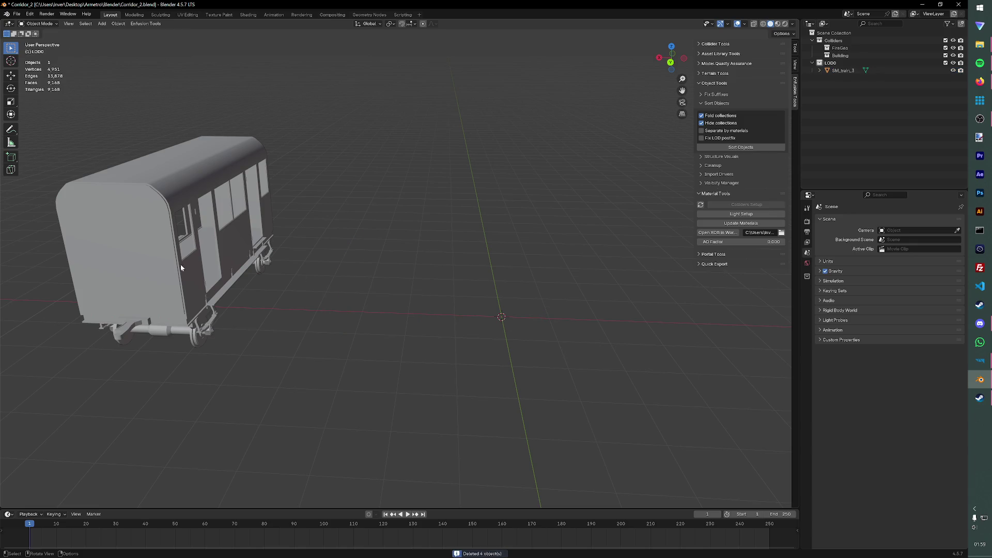
click(181, 265)
key(Delete)
Step: Import SM_train_3.FBX alone as the carriage for Corridor_2
click(15, 14)
mouse_move(30, 119)
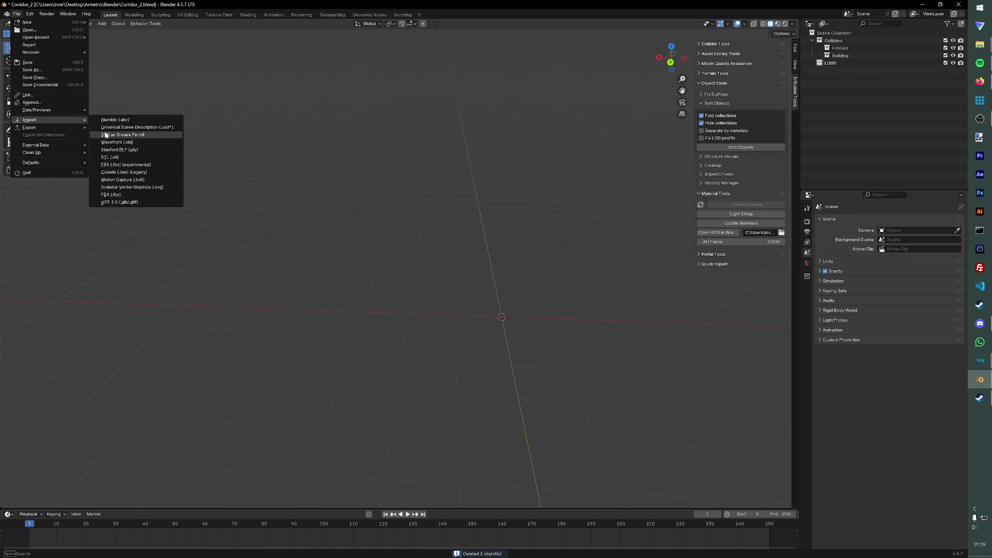
click(120, 164)
click(420, 217)
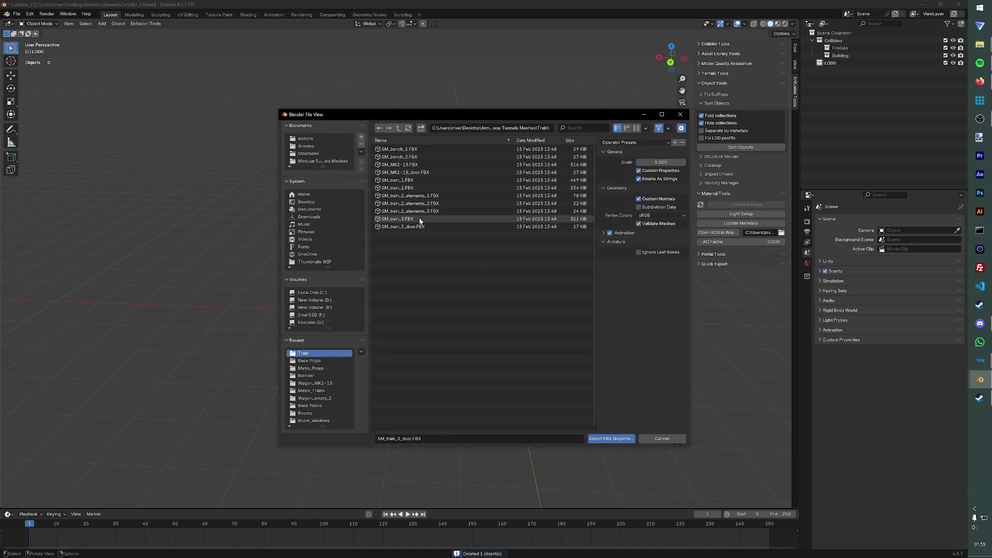
click(617, 438)
middle_drag(616, 439, 446, 295)
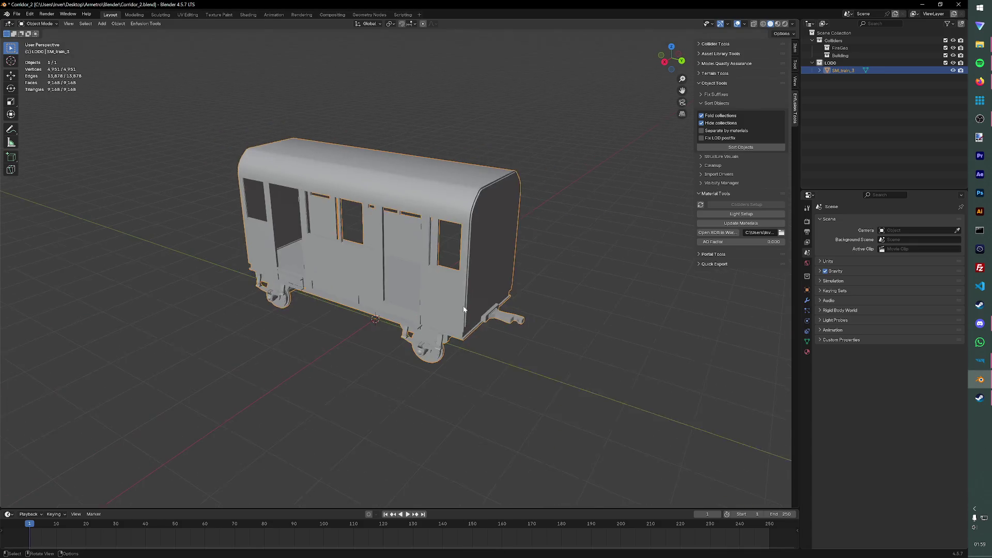
Step: Select the carriage and discard an accidentally added Boolean modifier
click(486, 331)
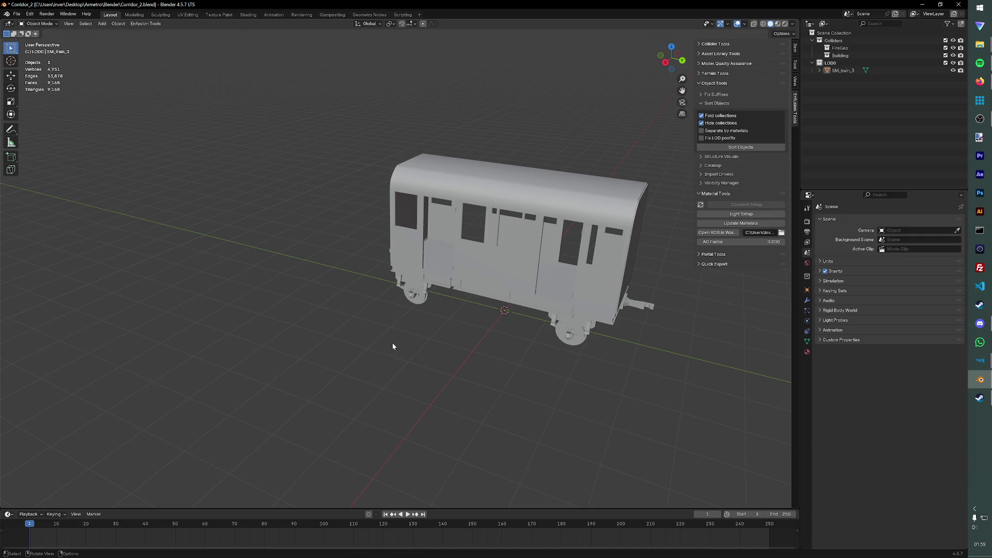
middle_drag(389, 342, 418, 329)
key(a)
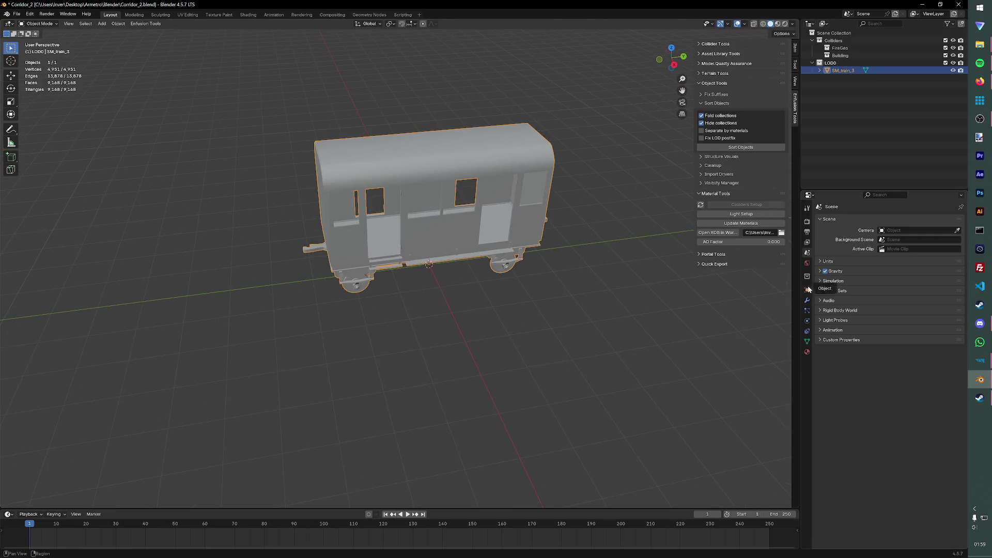
click(808, 301)
click(886, 221)
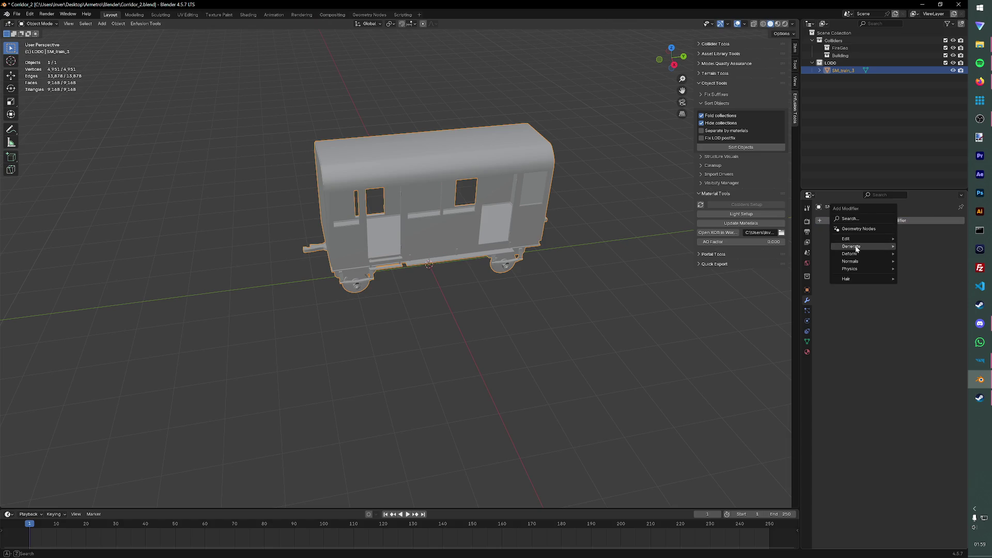
click(915, 261)
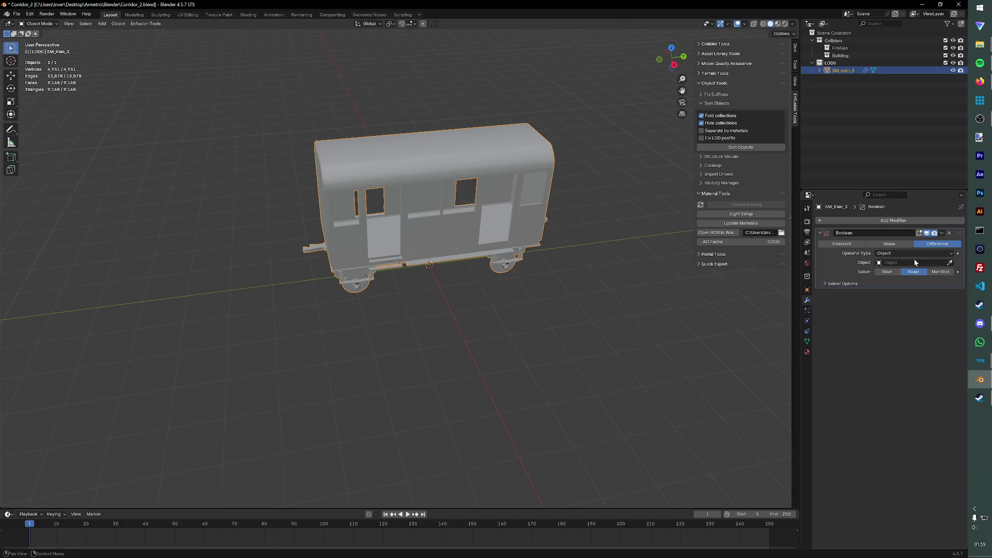
click(950, 234)
Step: Add a Decimate modifier at ratio 0.5, save Corridor_2 and apply the decimation
click(830, 220)
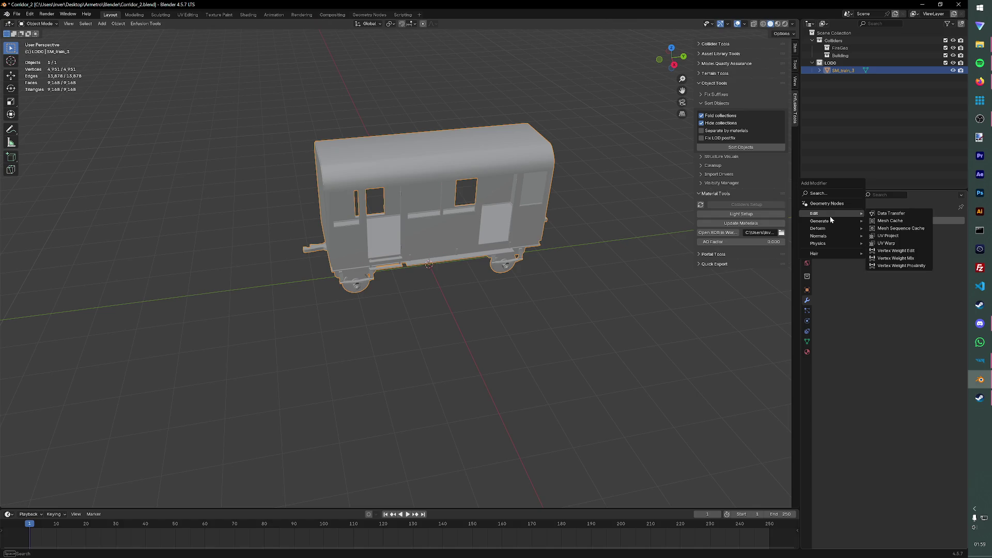
click(883, 245)
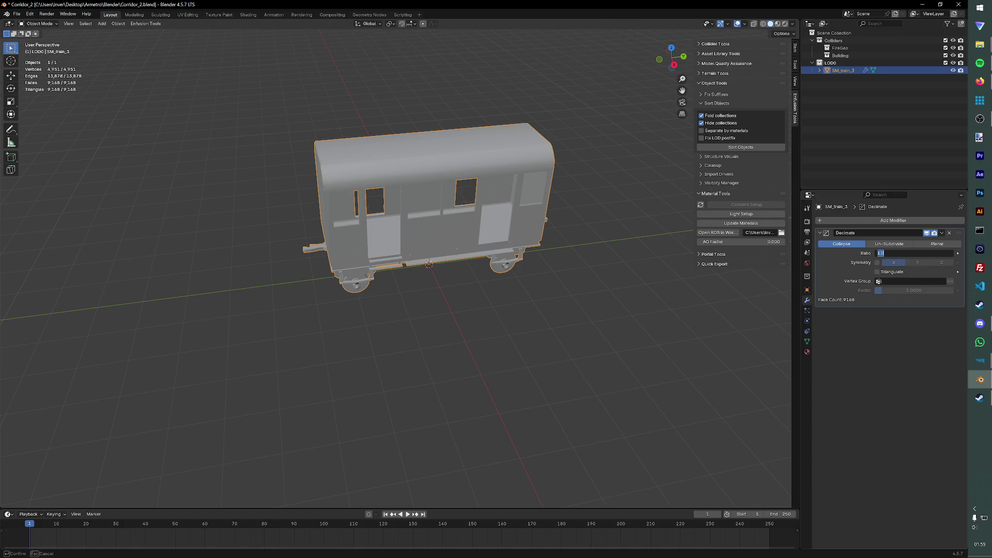
key(Return)
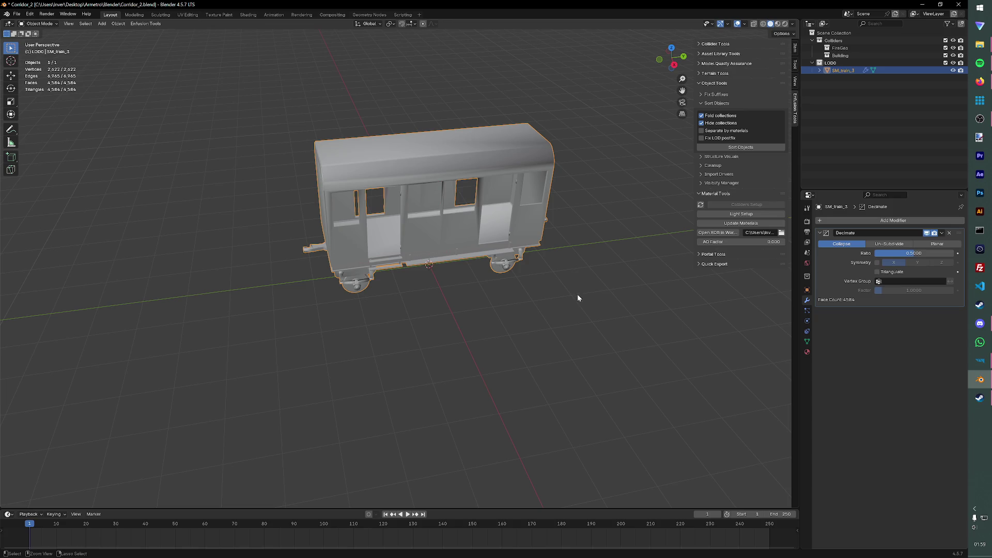
key(ctrl+s)
click(949, 235)
click(892, 241)
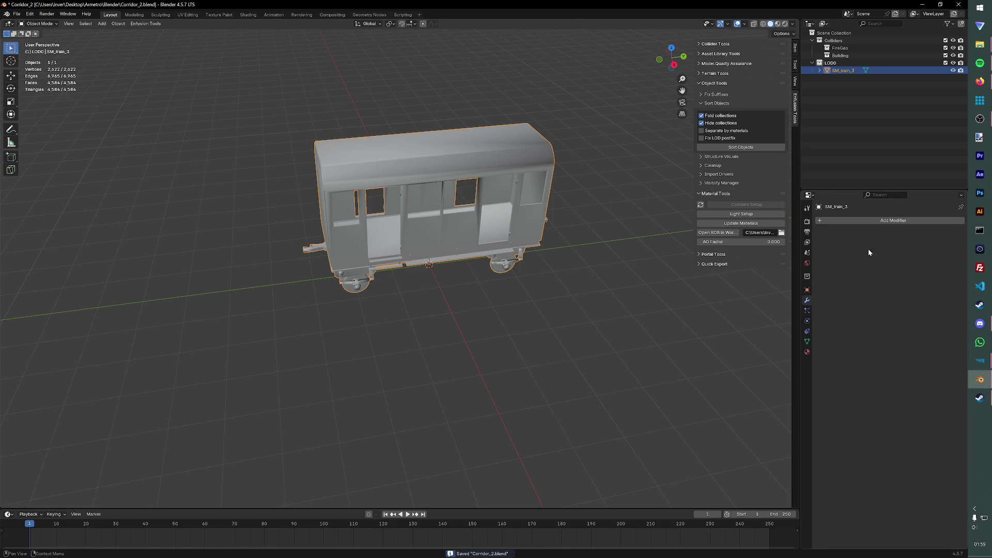
Step: Rename the carriage's two materials to M_trainsMK2-15 and M_MK2-15 and save the blend file
mouse_move(697, 252)
middle_down()
mouse_move(571, 273)
mouse_move(568, 287)
mouse_move(714, 284)
middle_up()
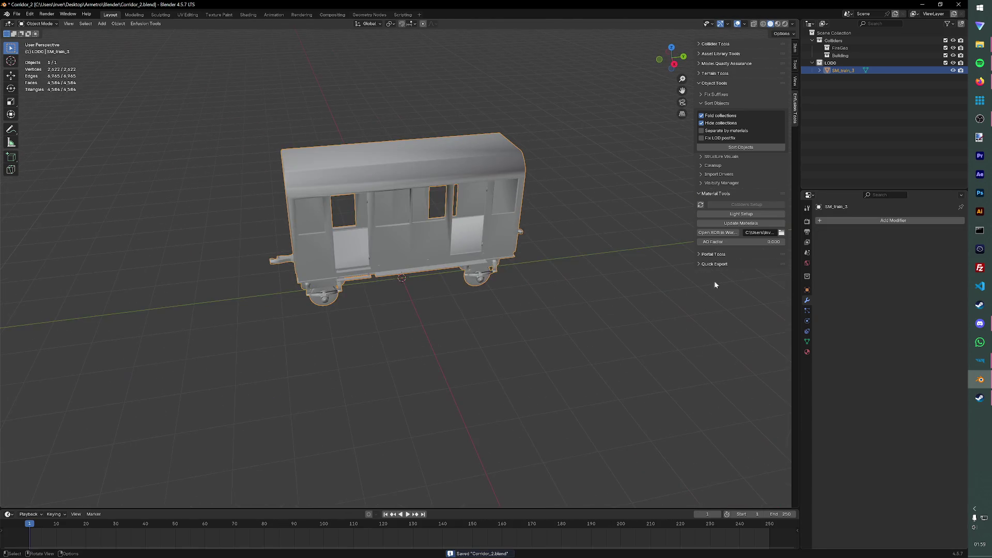
shift+click(819, 70)
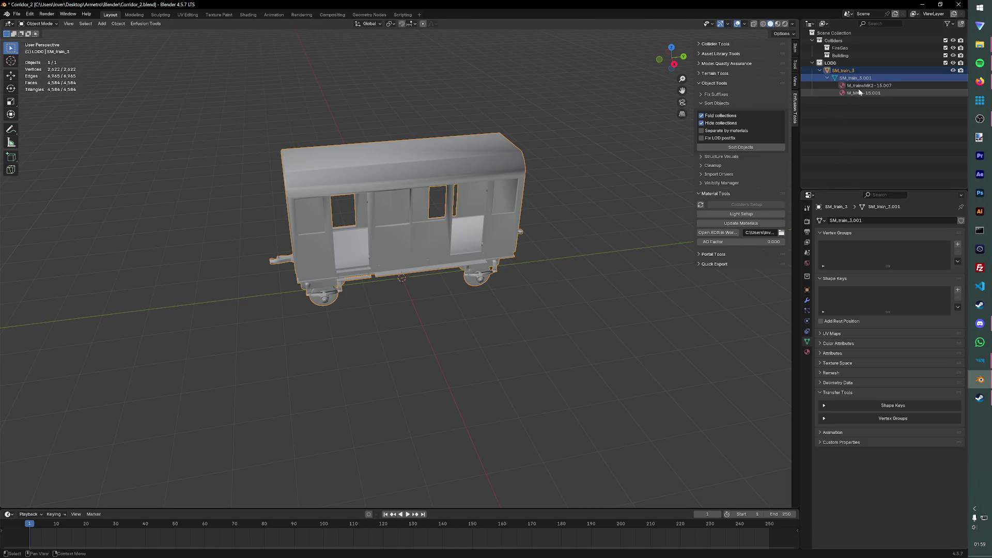
click(864, 85)
double_click(865, 85)
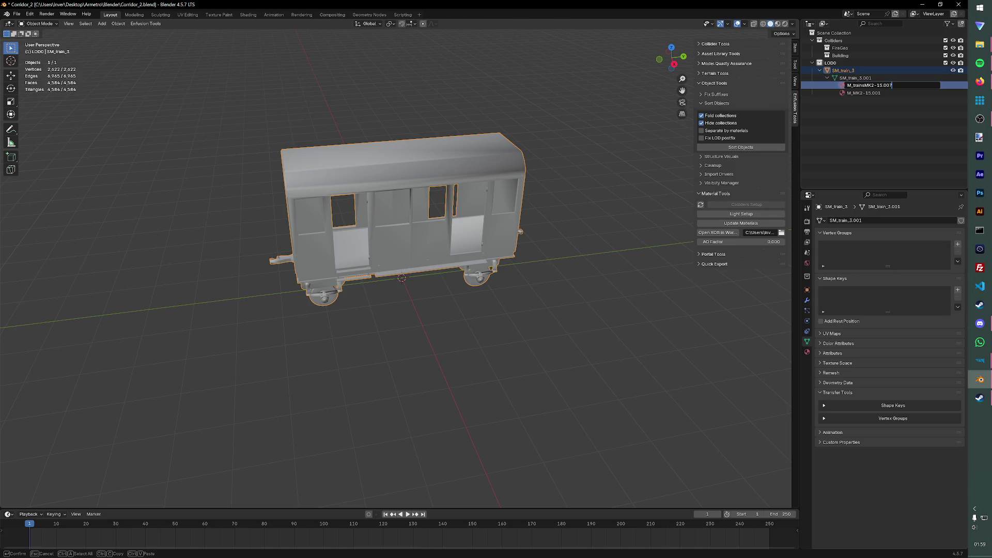
key(BackSpace)
key(BackSpace)
key(Return)
click(912, 93)
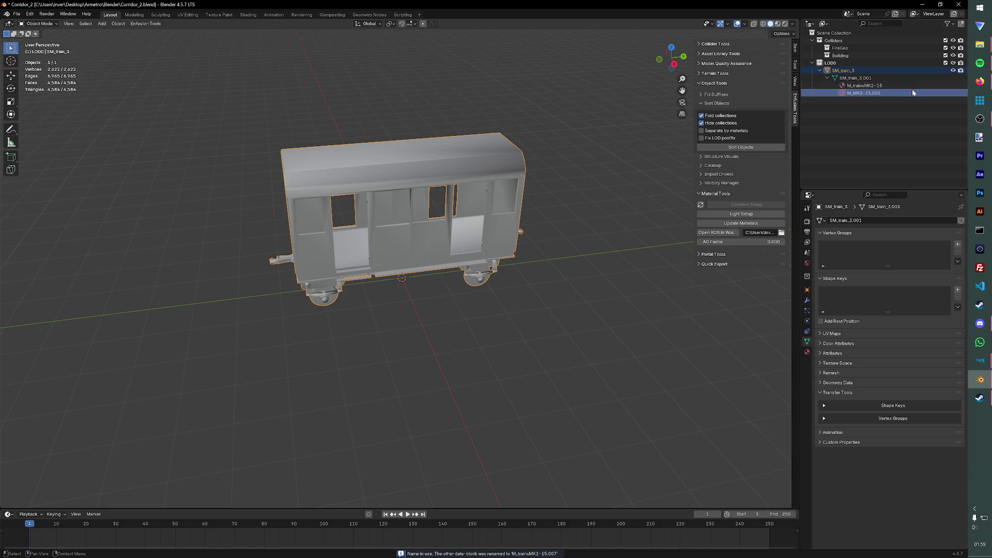
double_click(912, 93)
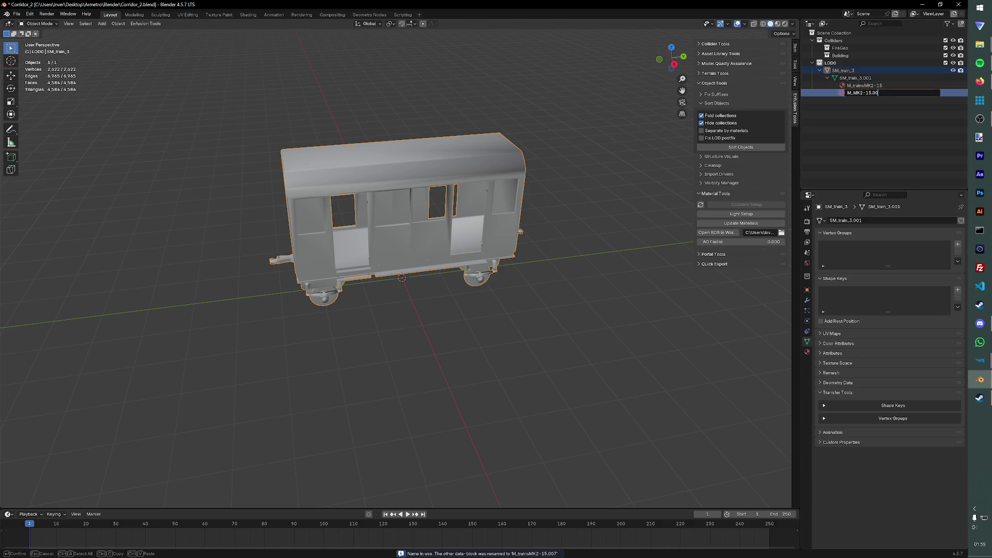
key(Return)
key(ctrl+s)
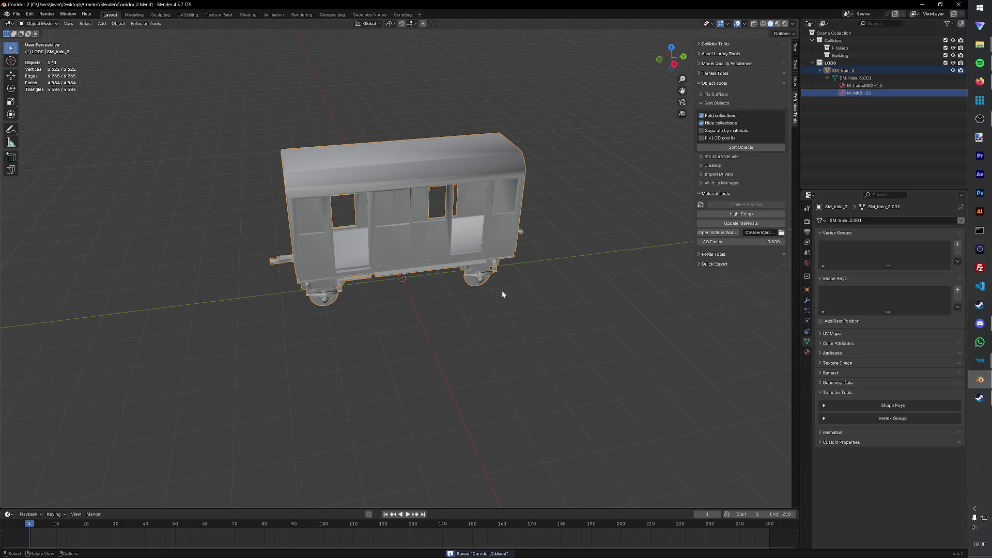
Step: Duplicate the SM_train_3 object in place as SM_train_3.001
click(545, 282)
scroll(565, 317, up, 1)
scroll(566, 302, up, 3)
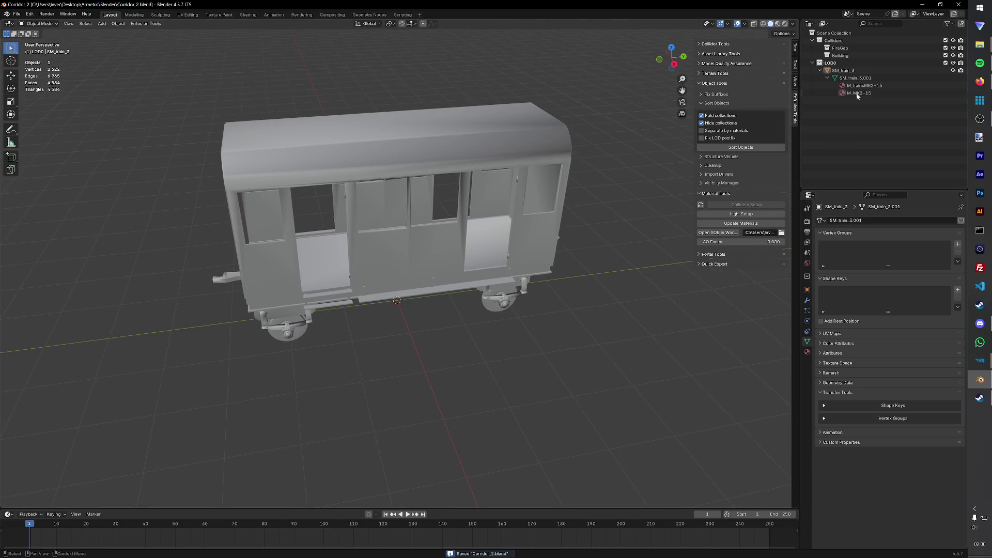
click(823, 71)
click(820, 70)
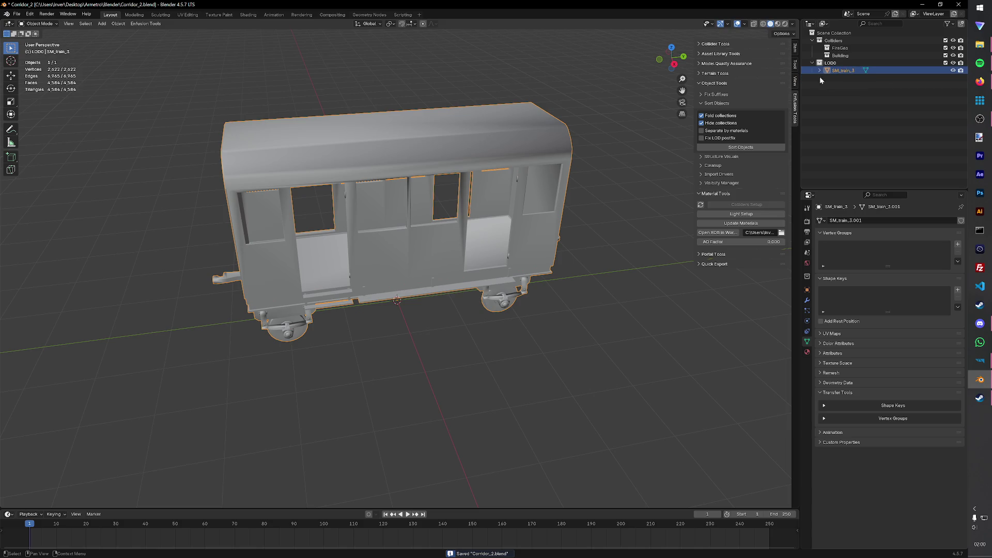
key(shift+d)
key(Escape)
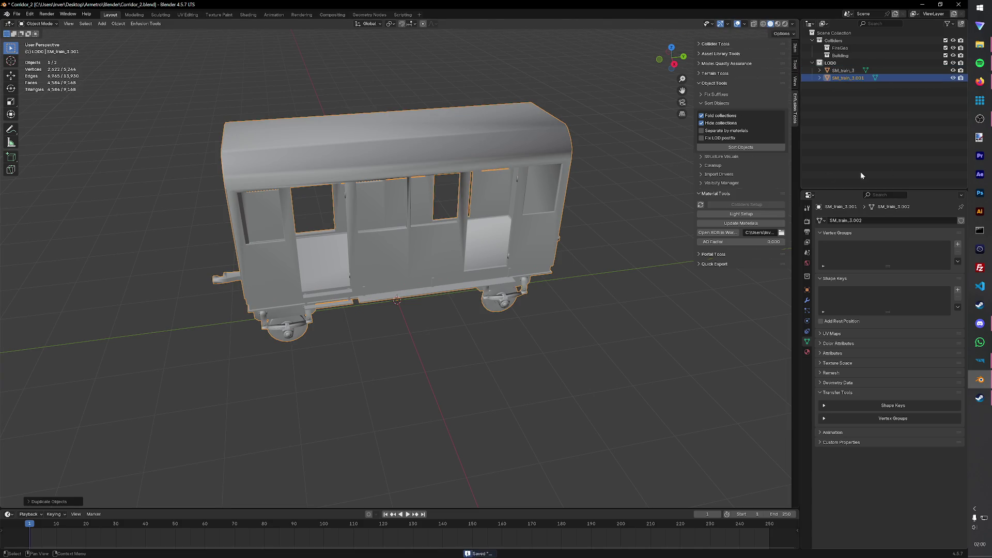
Step: Rename the train copy to UTM_train_3_col and duplicate it in place
double_click(848, 78)
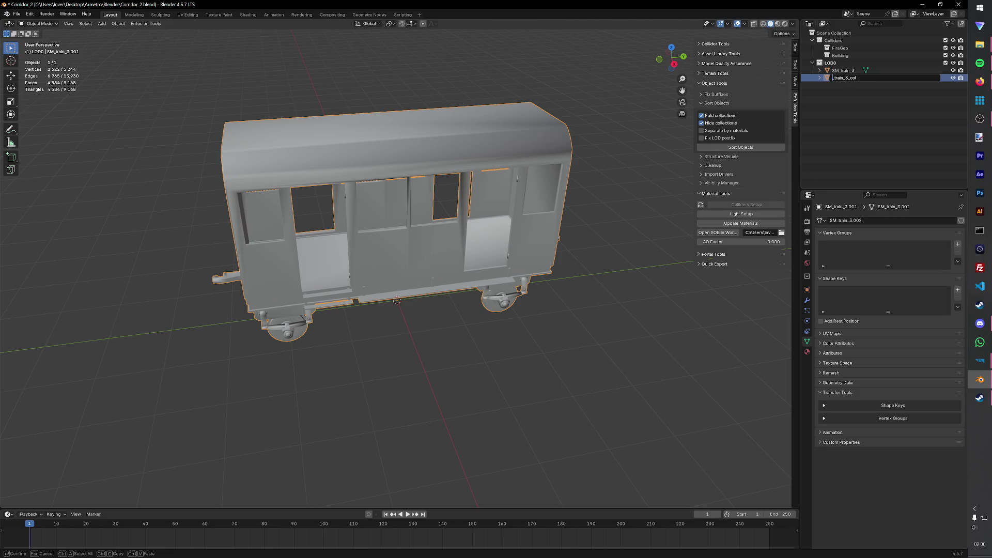
text(UTM)
key(Return)
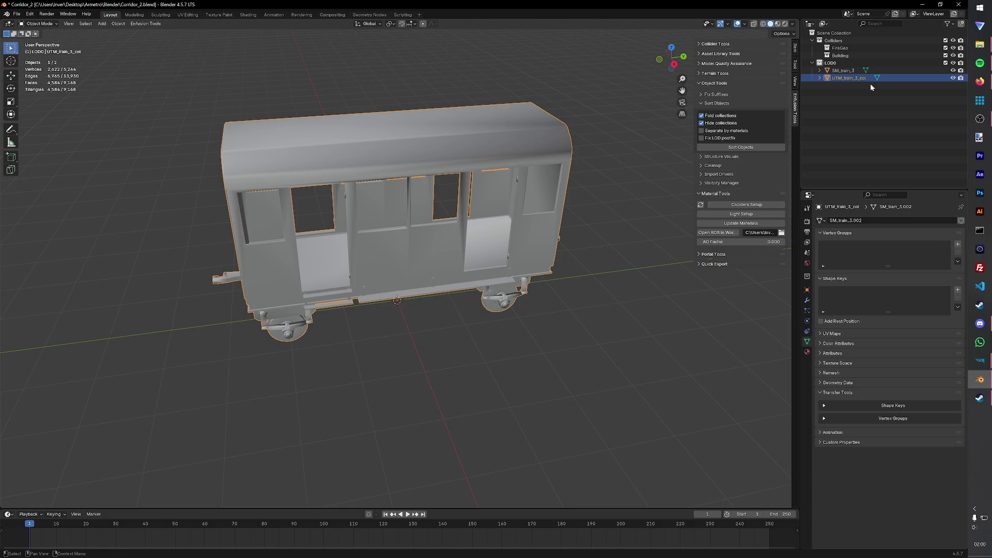
key(shift+d)
right_click(636, 108)
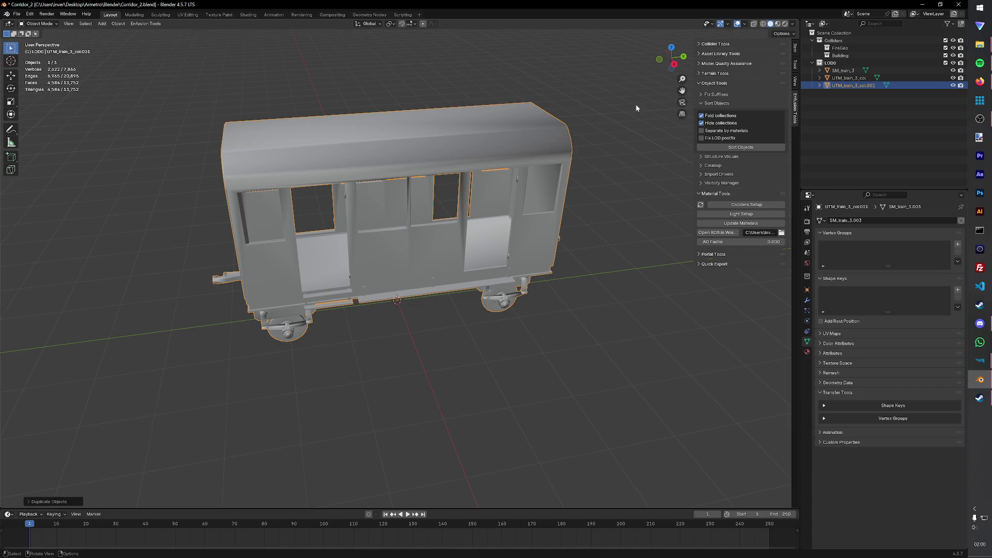
Step: Rename the second copy to UTM_train_3_fire and save Corridor_2.blend
double_click(873, 88)
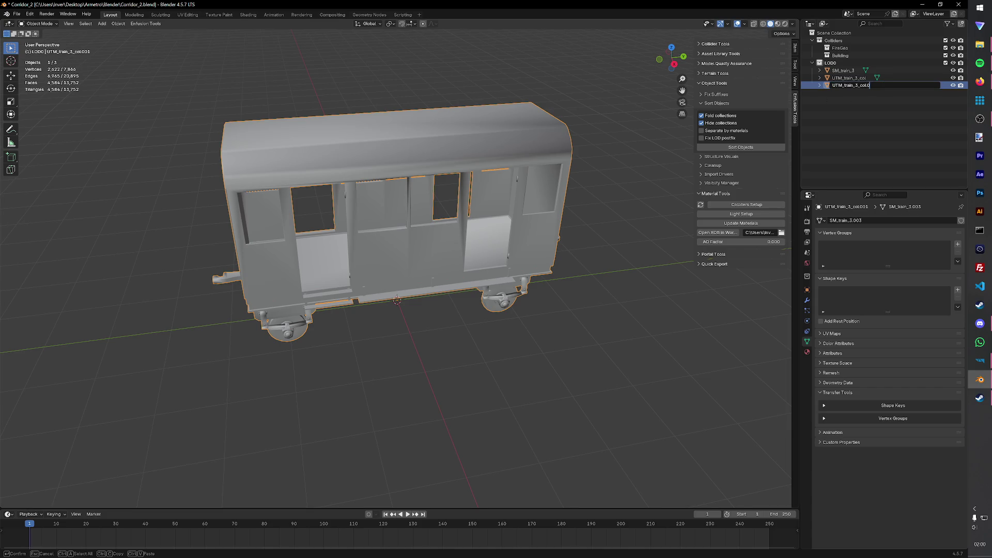
text(ire)
key(Return)
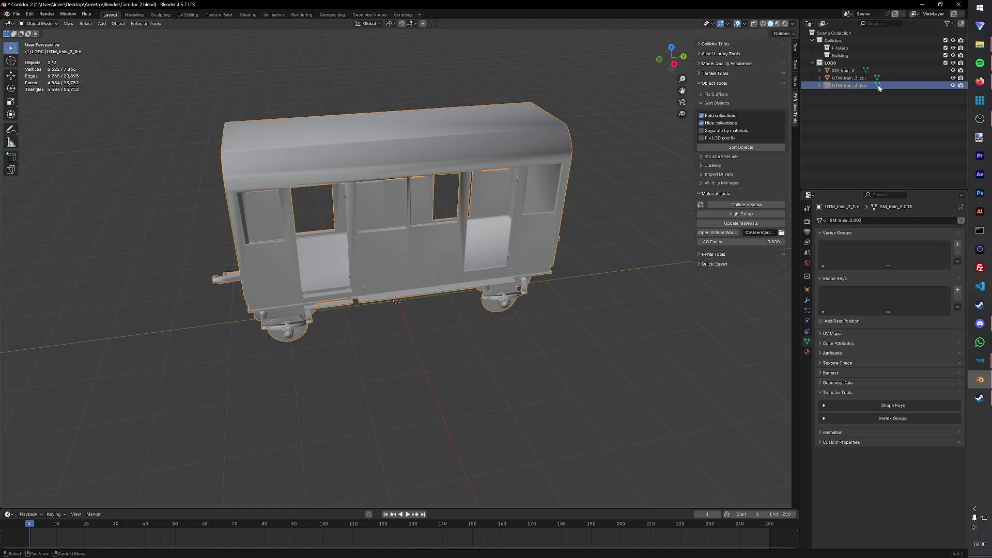
key(ctrl+s)
click(741, 204)
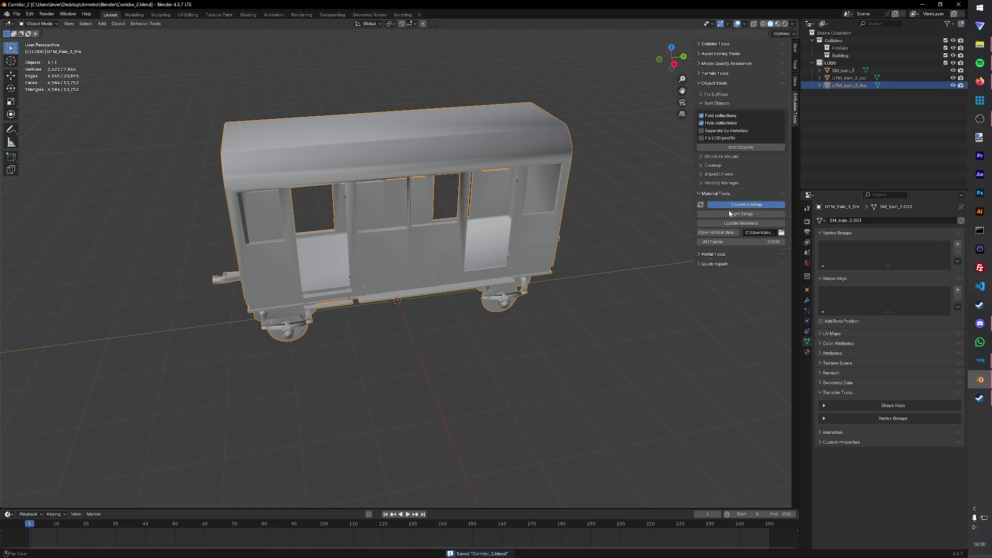
Step: Set UTM_train_3_fire as a collider with the FireGeo layer preset and a game material
click(779, 218)
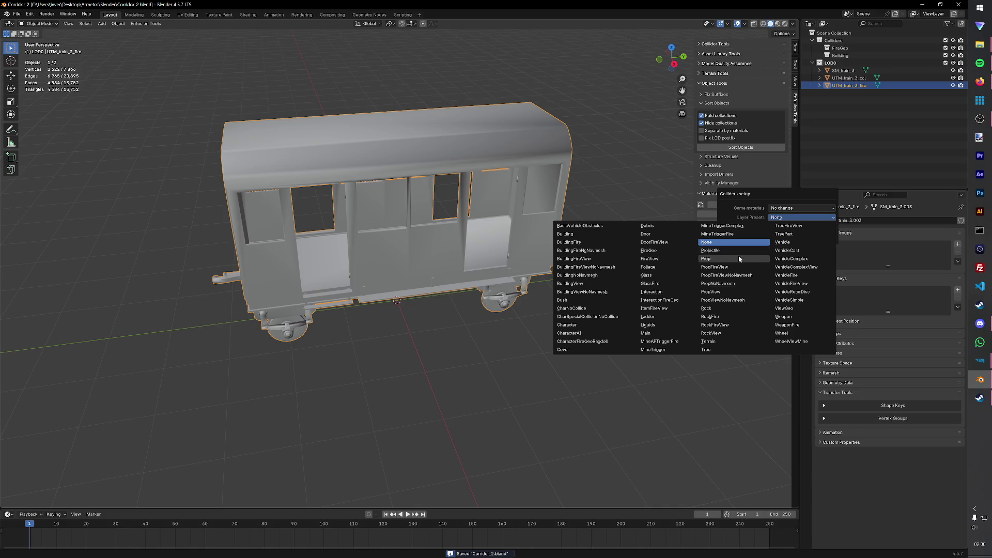
click(653, 242)
click(802, 218)
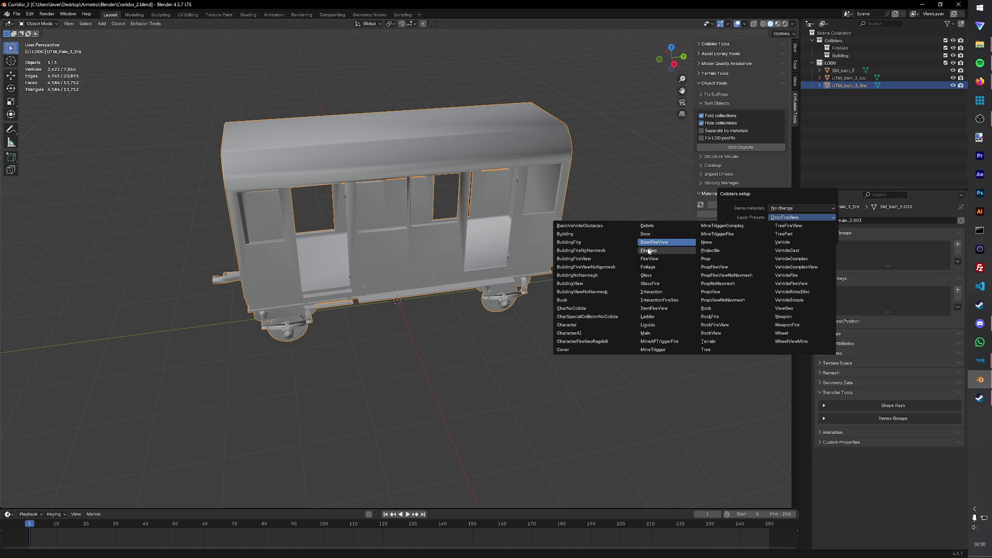
click(649, 252)
click(791, 208)
key(Escape)
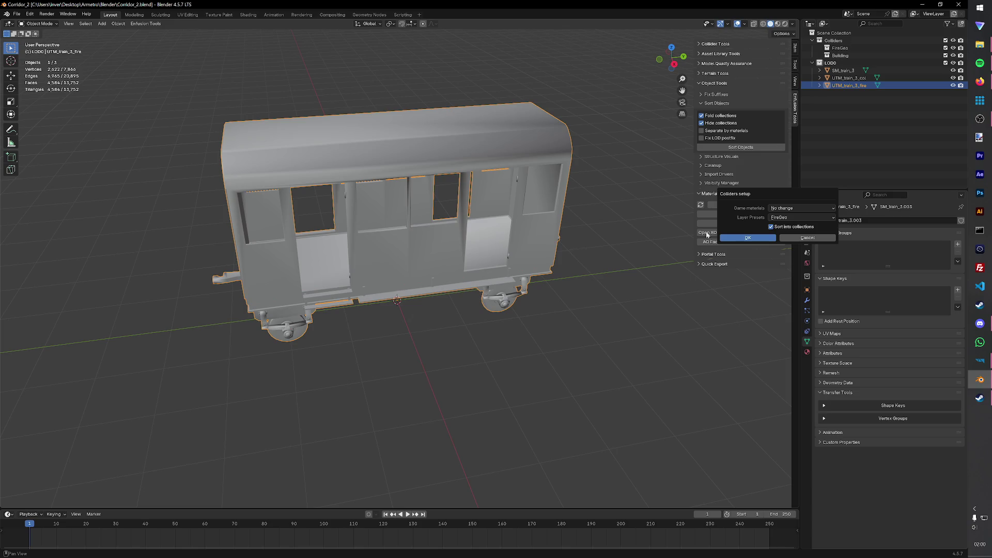
click(784, 209)
click(574, 278)
click(747, 237)
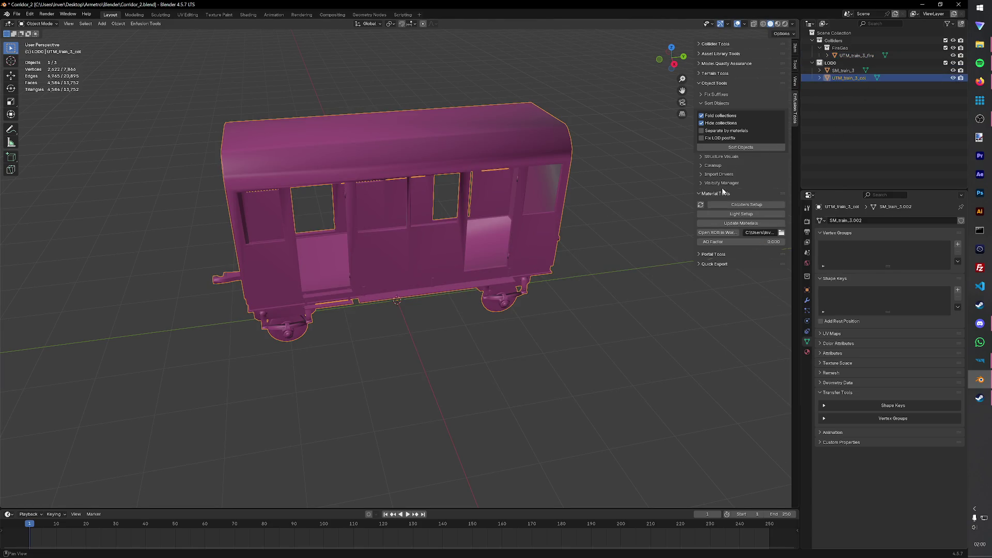
Step: Set UTM_train_3_col as a Building collider with Metal game material, then save the blend file
click(734, 206)
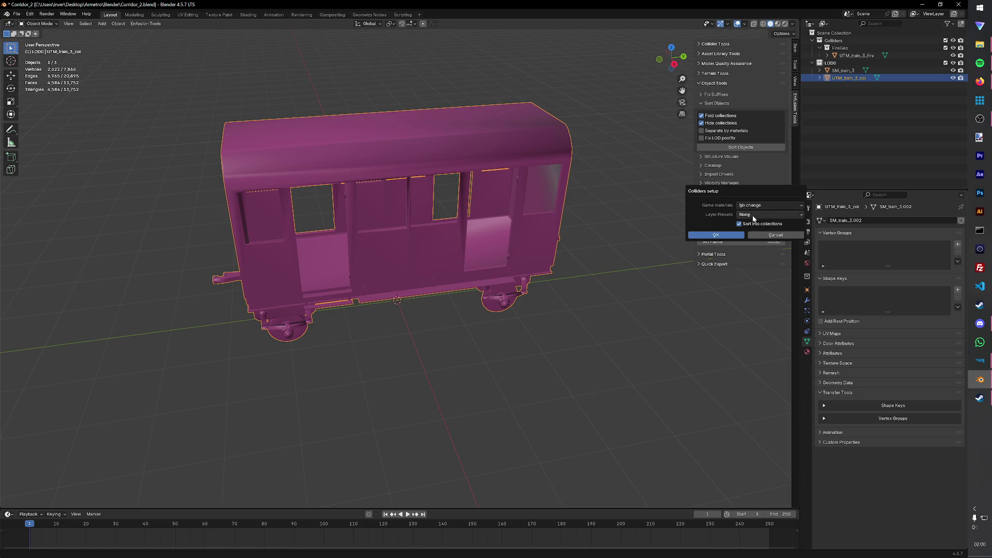
click(756, 214)
click(748, 205)
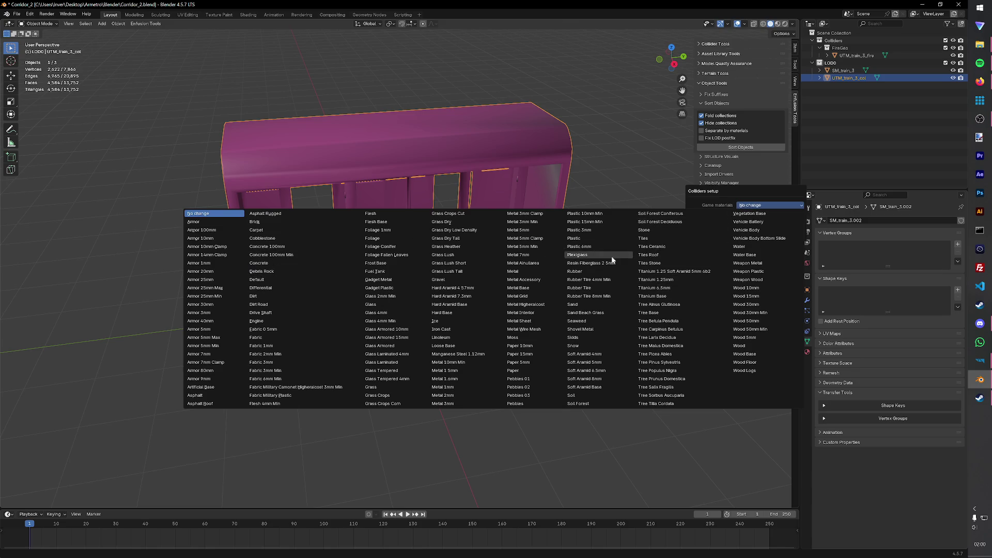
click(527, 264)
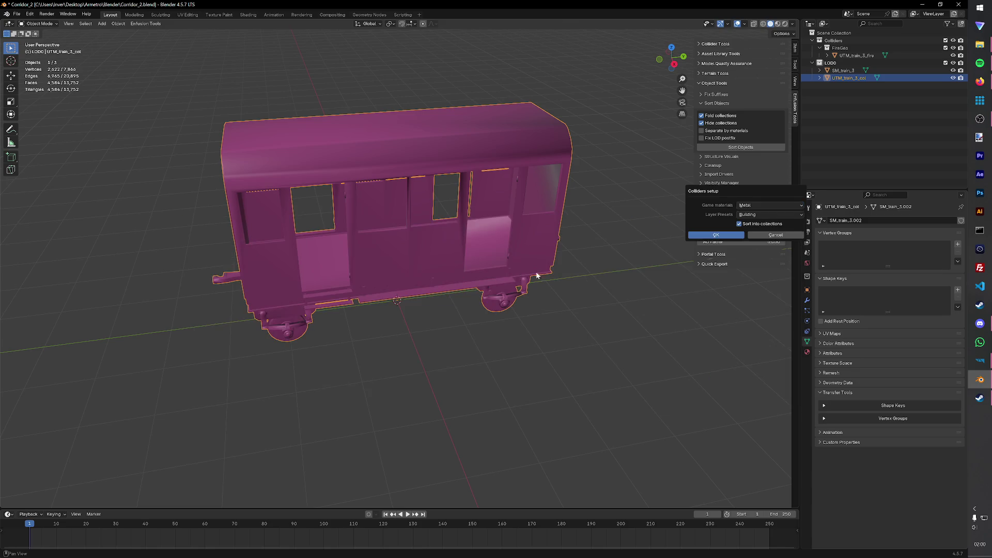
click(731, 239)
key(ctrl+s)
middle_drag(581, 230, 597, 238)
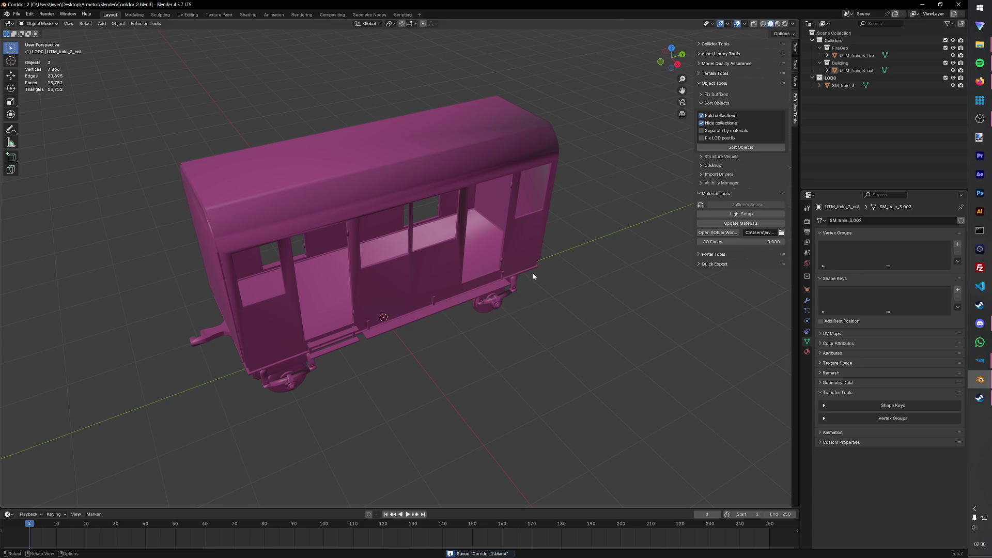
key(ctrl+s)
Step: Export the carriage and colliders as wagon_carriage.fbx into the Structures Metro_Trains folder
middle_drag(178, 77, 167, 54)
click(146, 24)
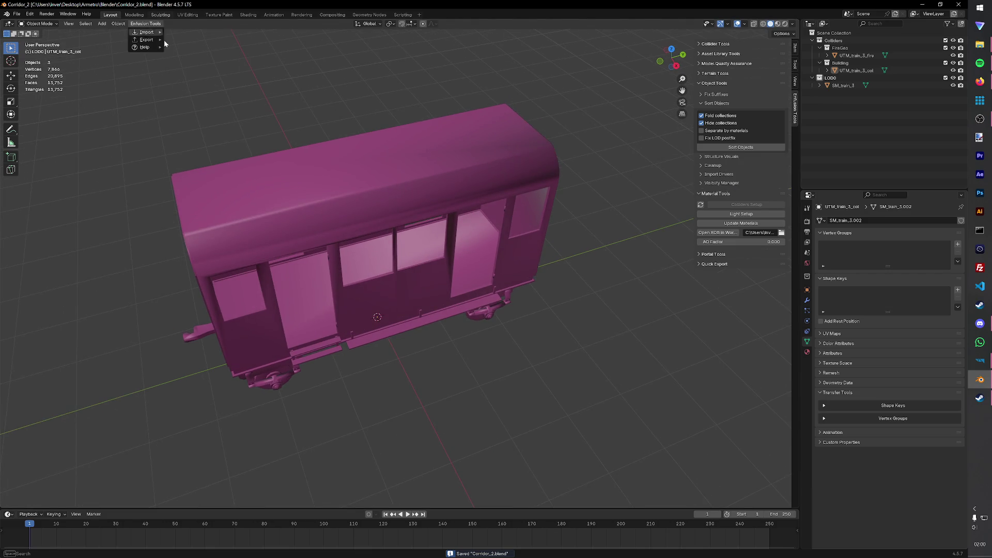
mouse_move(146, 40)
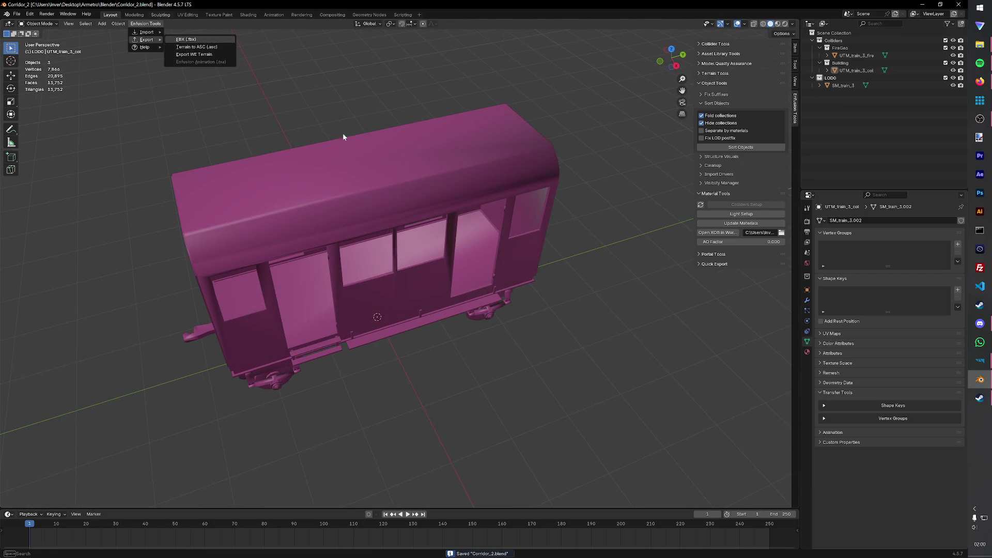
key(Return)
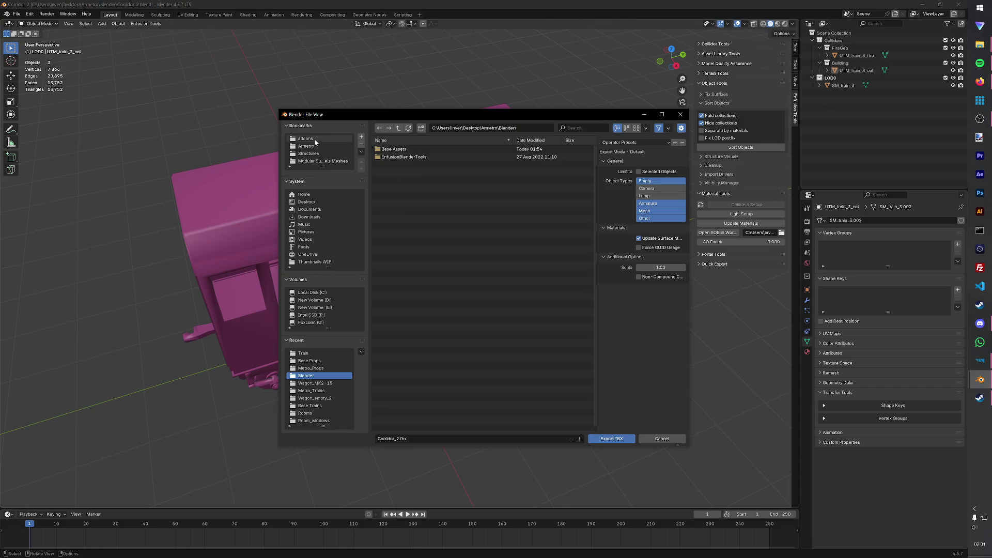
click(309, 153)
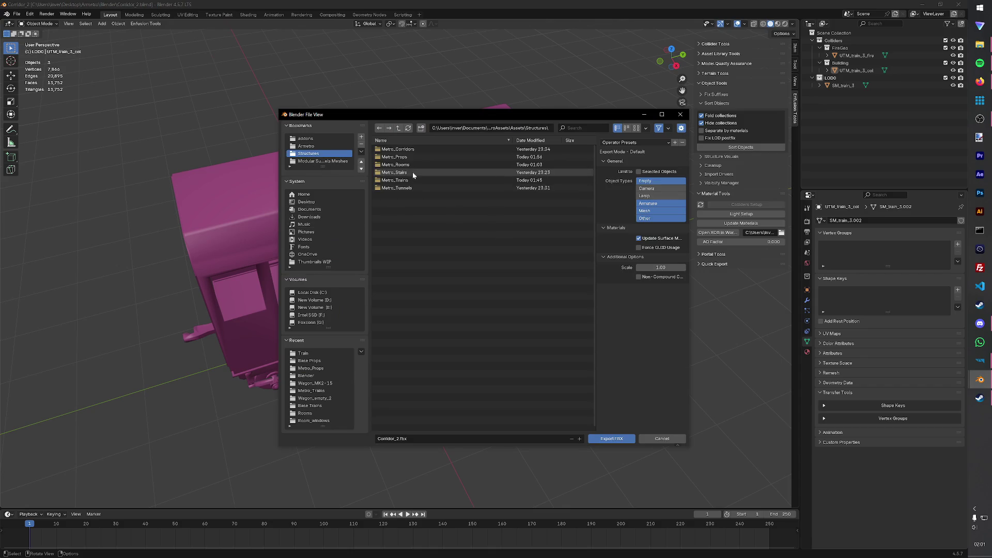
double_click(415, 180)
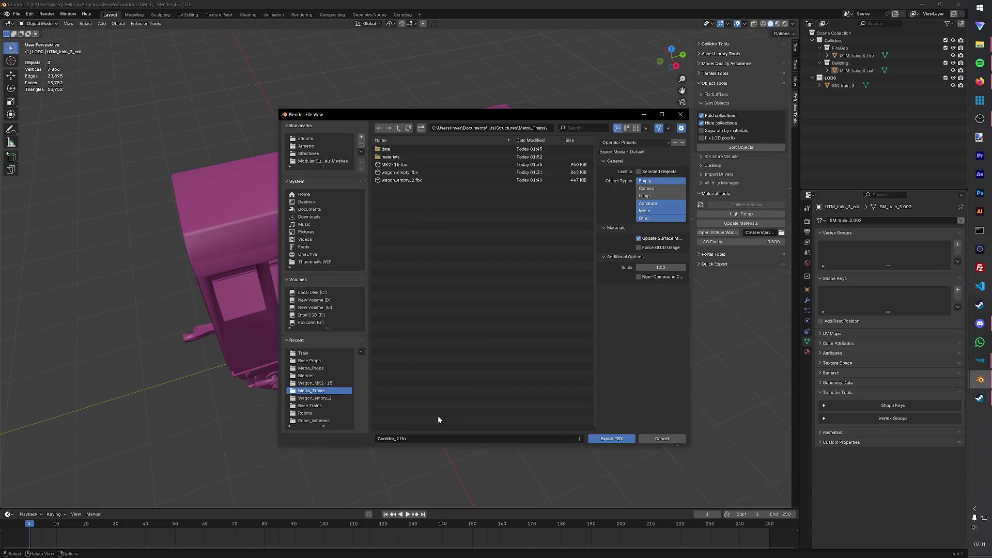
click(424, 438)
text(Wag)
key(BackSpace)
key(BackSpace)
key(BackSpace)
text(wa)
text(go)
text(n_e)
text(am)
click(625, 438)
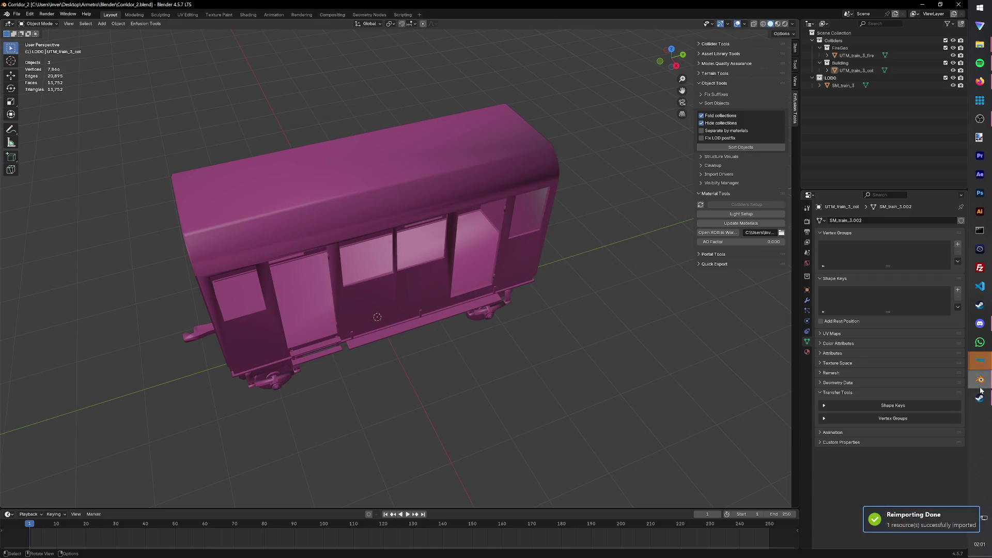
Step: In Enfusion Workbench, register the exported FBX as a model and dismiss the materials warning
click(927, 329)
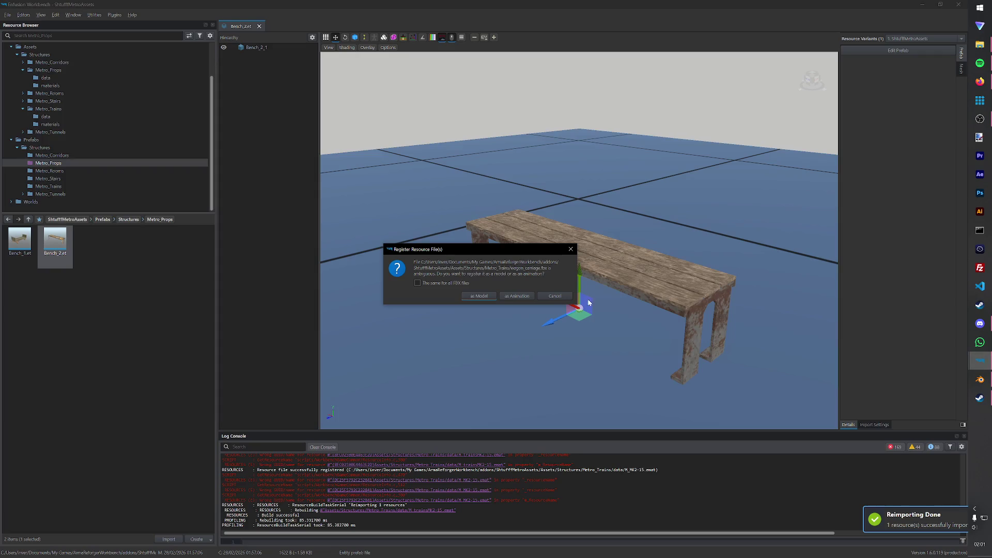
click(481, 295)
key(Return)
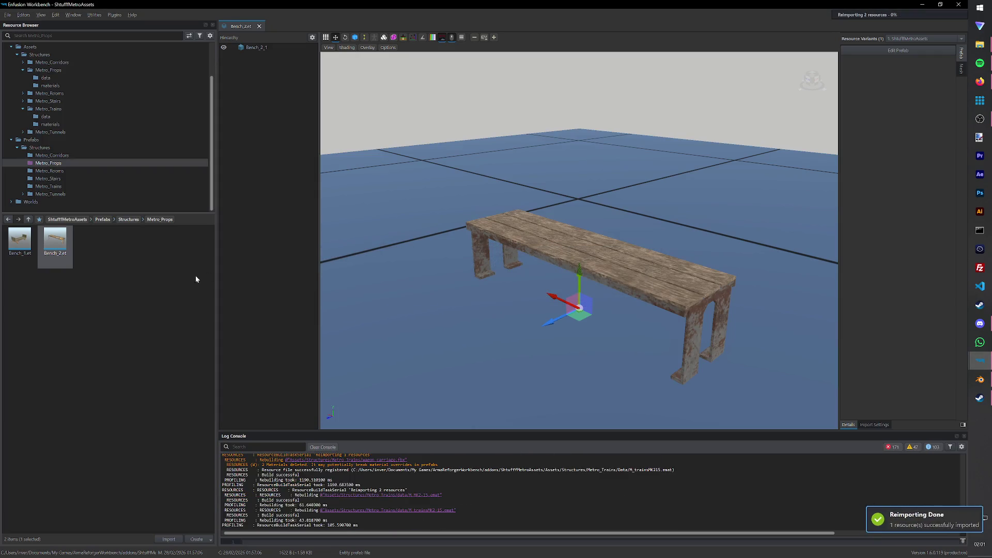
click(74, 186)
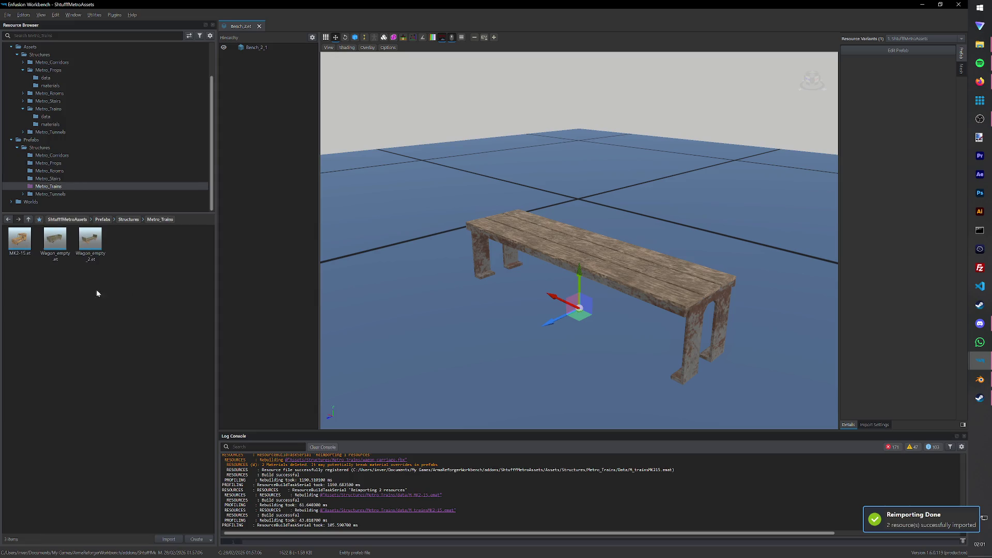
Step: Duplicate the Wagon_empty_2.et prefab as Wagon_carriage in Metro_Trains
right_click(15, 249)
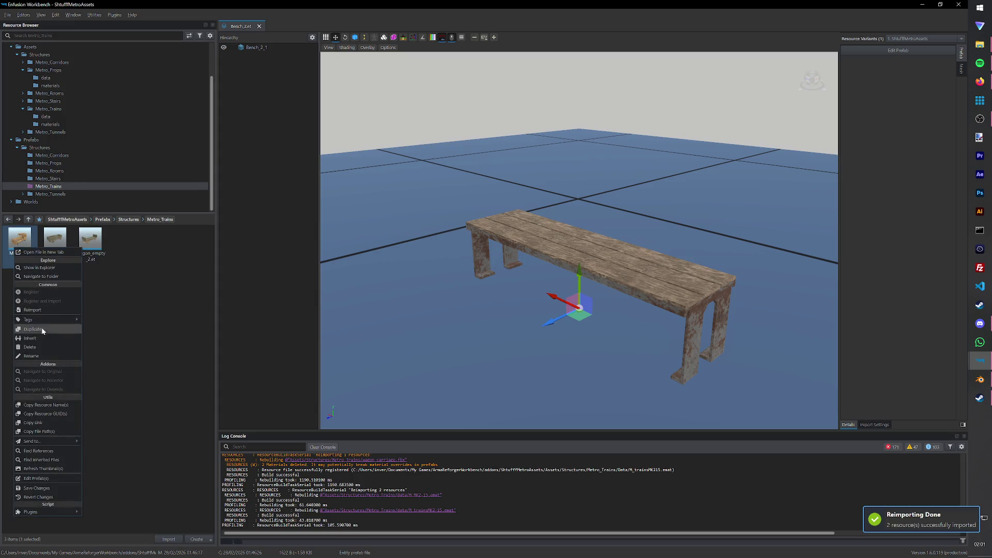
click(105, 273)
right_click(98, 257)
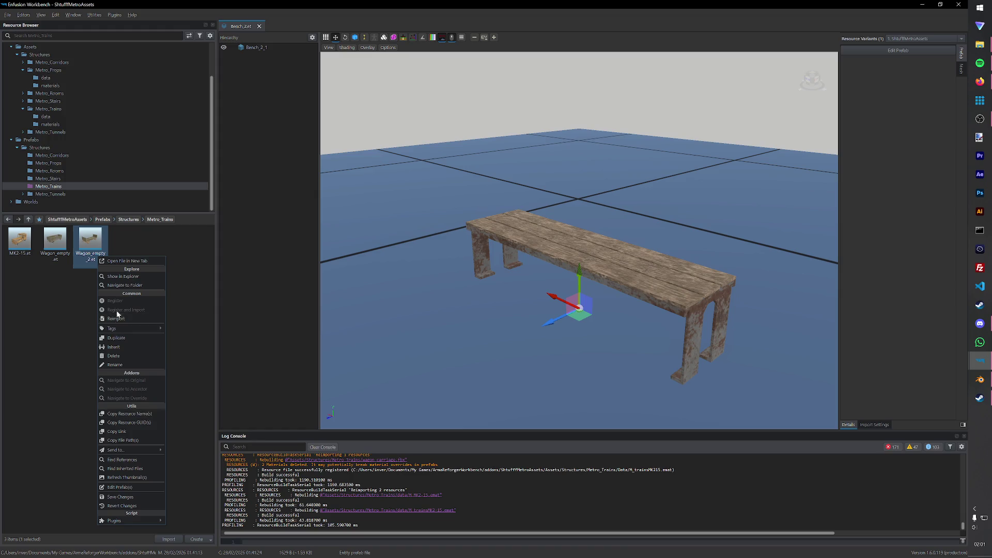
click(120, 339)
text(Wagon_carr)
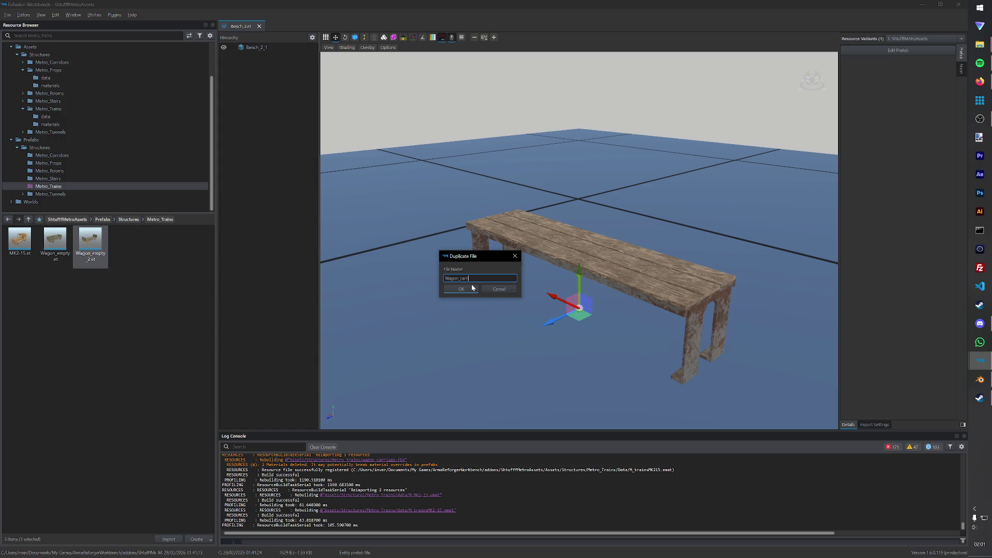
click(472, 288)
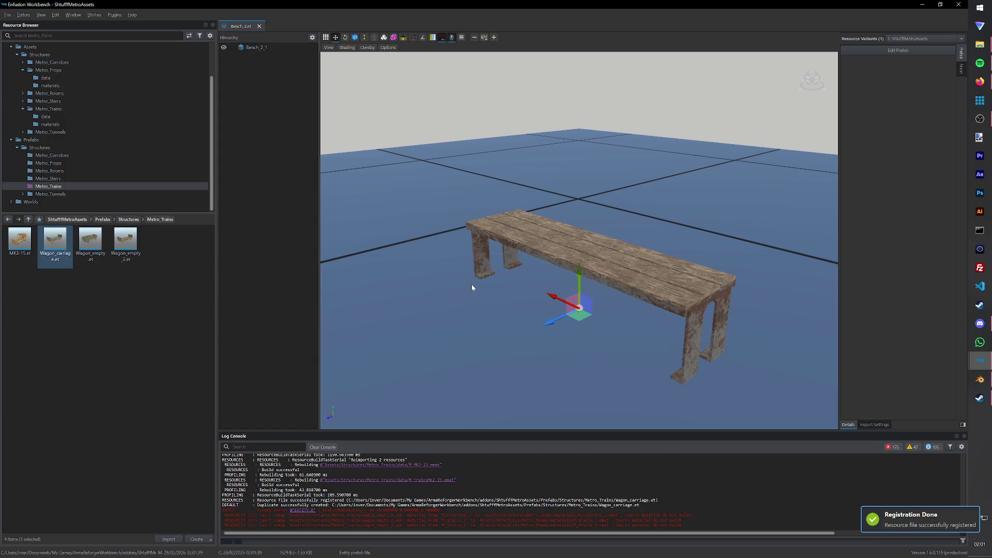
Step: Open Wagon_carriage for prefab editing in the World Editor, saving the world first
double_click(55, 242)
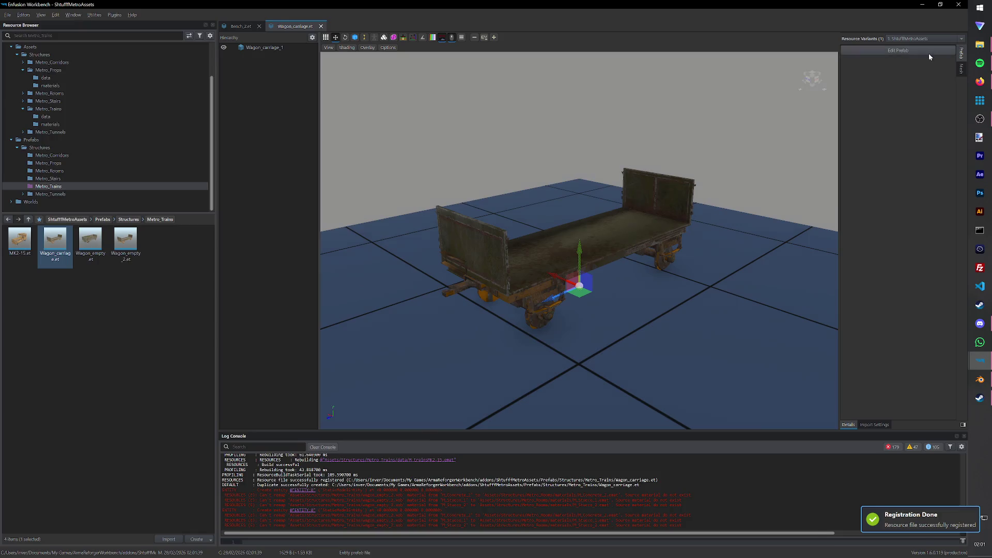
click(898, 50)
click(349, 340)
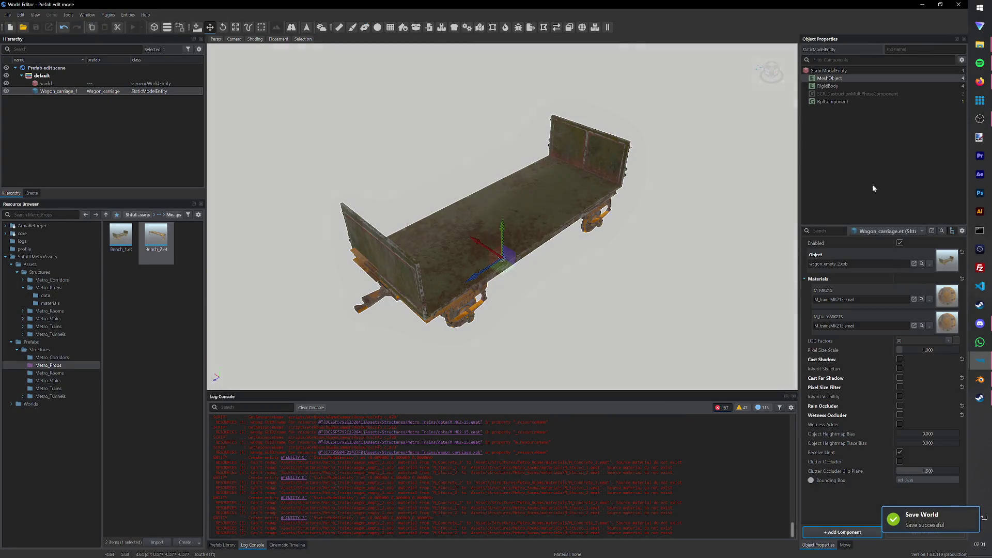
Step: Set the prefab's MeshObject to the wagon_carriage.xob model
click(929, 263)
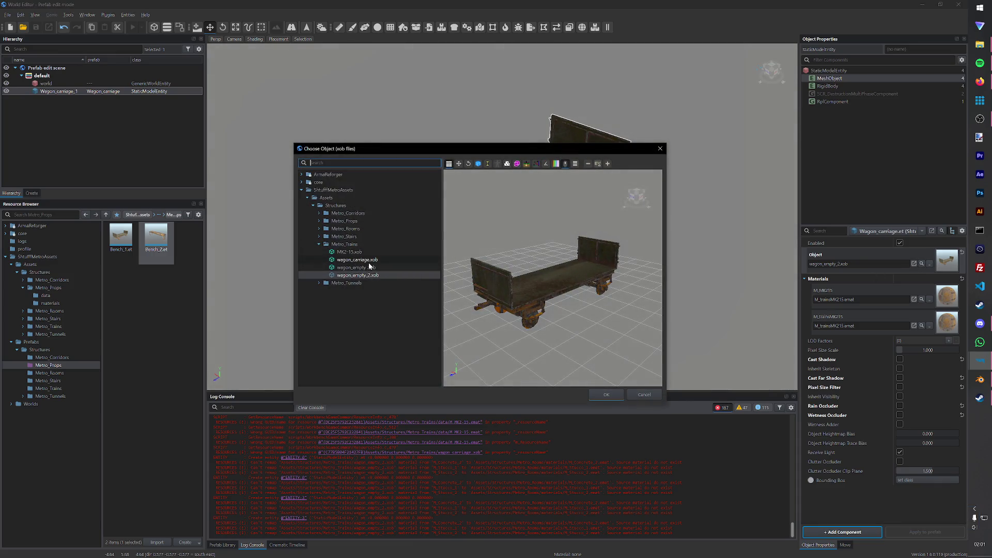
click(369, 261)
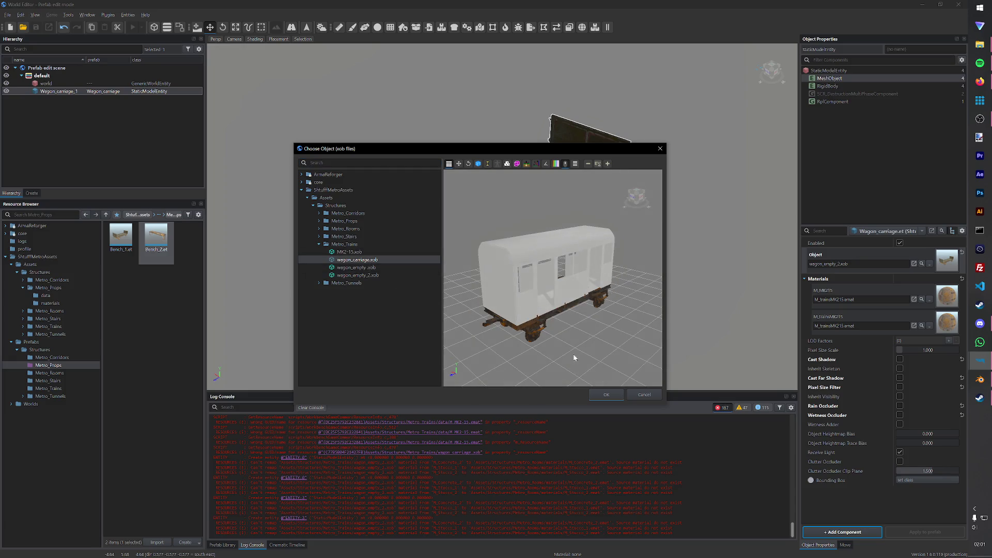
click(601, 394)
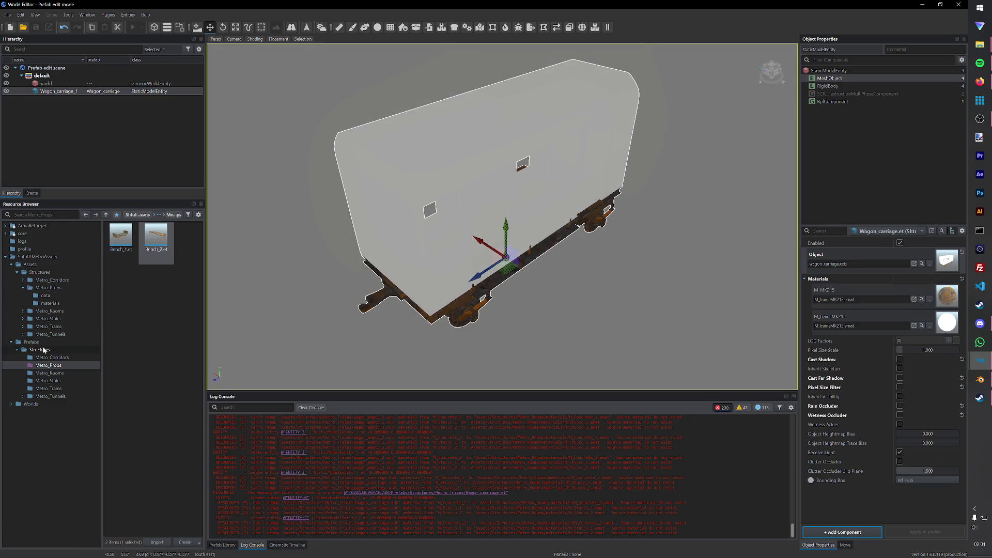
Step: Assign M_MK2-15 and M_trainsMK215 to the prefab's two material slots from Metro_Trains
click(50, 303)
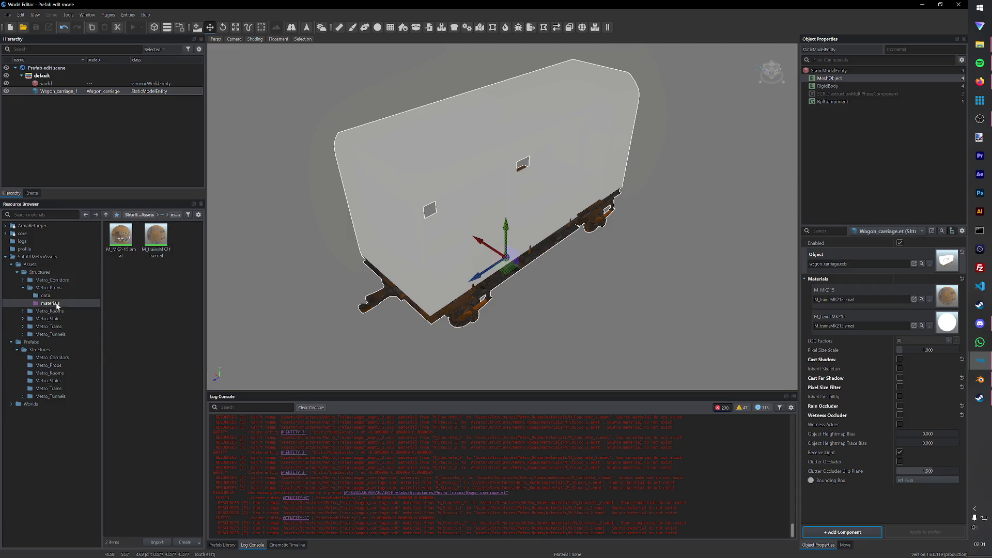
click(23, 289)
click(23, 311)
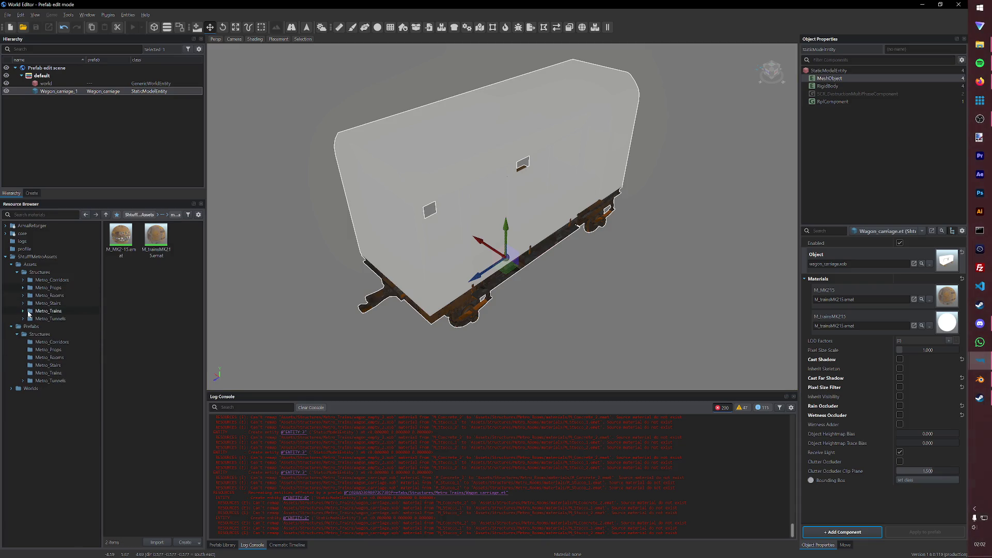
double_click(145, 257)
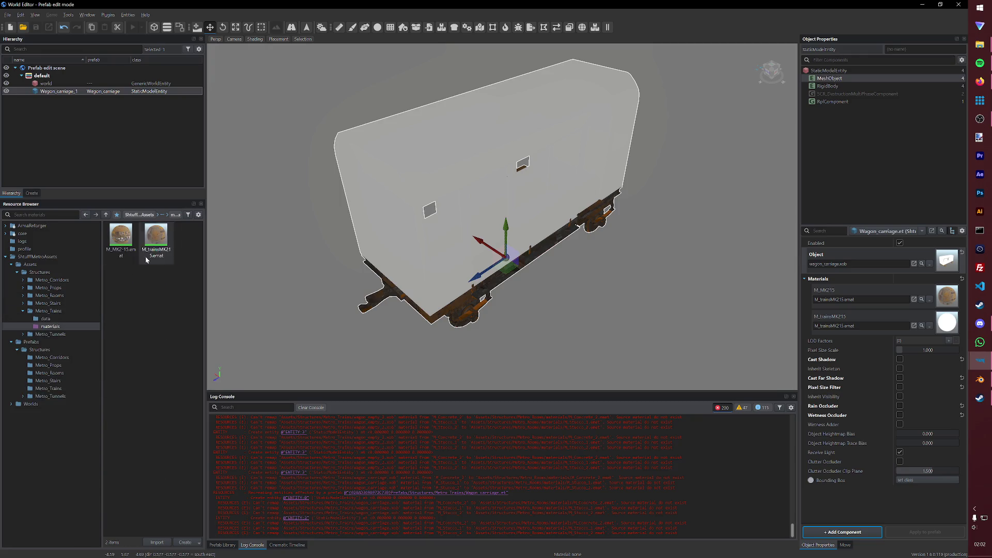
drag(154, 261, 955, 332)
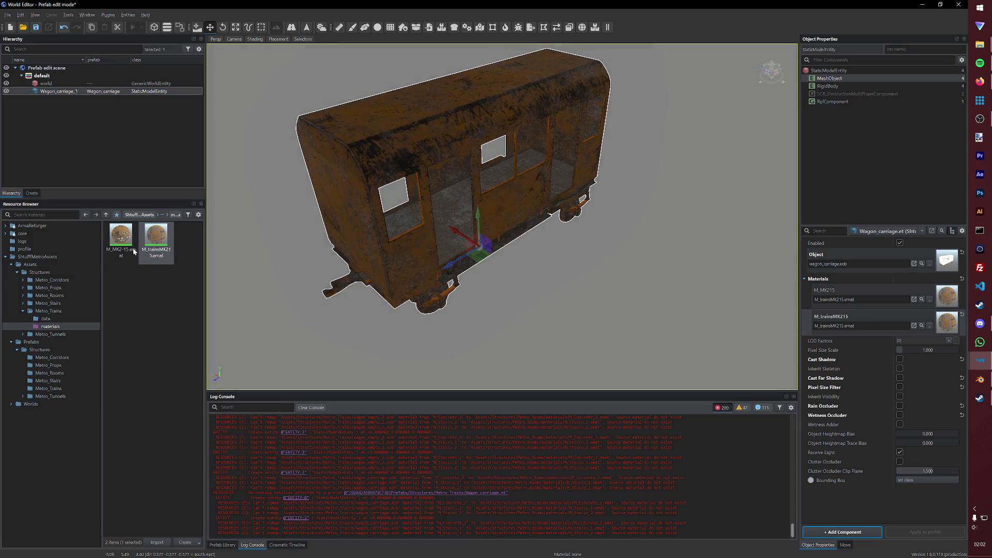
drag(133, 251, 948, 302)
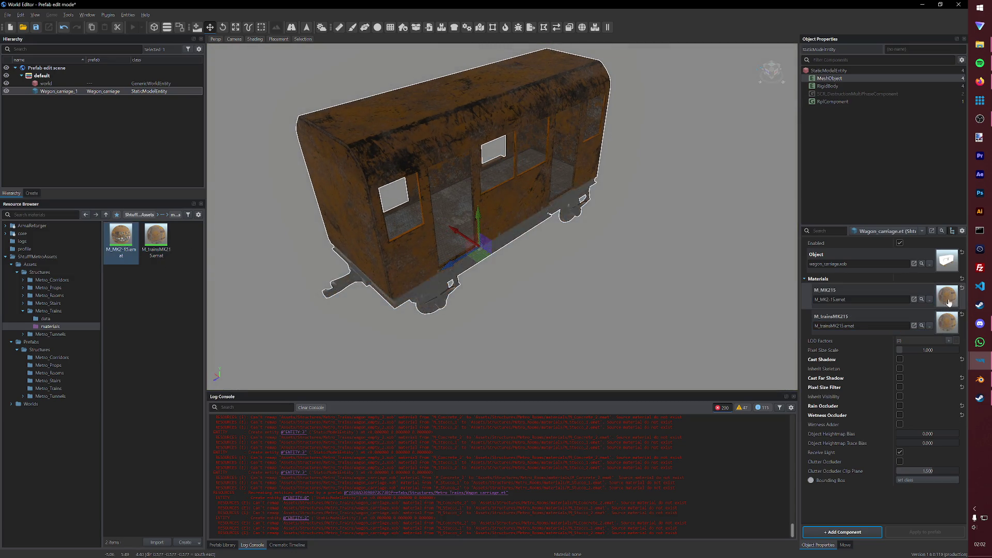
scroll(574, 218, up, 3)
scroll(505, 209, down, 3)
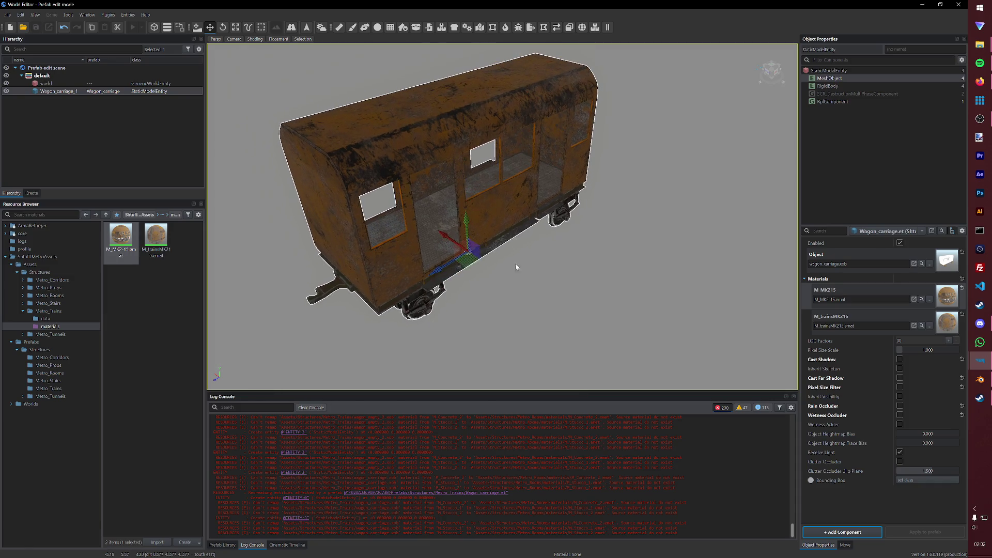
Step: Load the Test.ent world via File > Load World
click(7, 16)
click(24, 32)
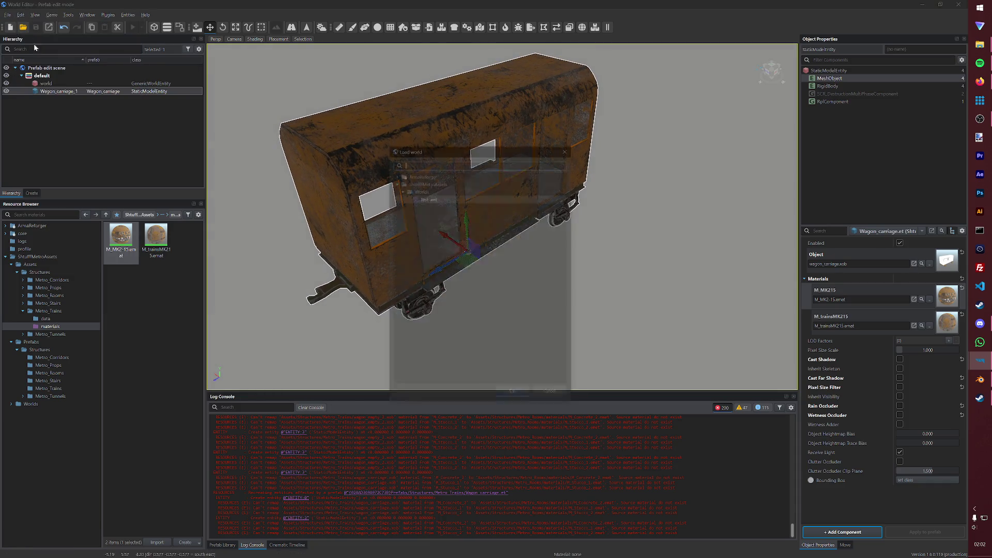
double_click(443, 194)
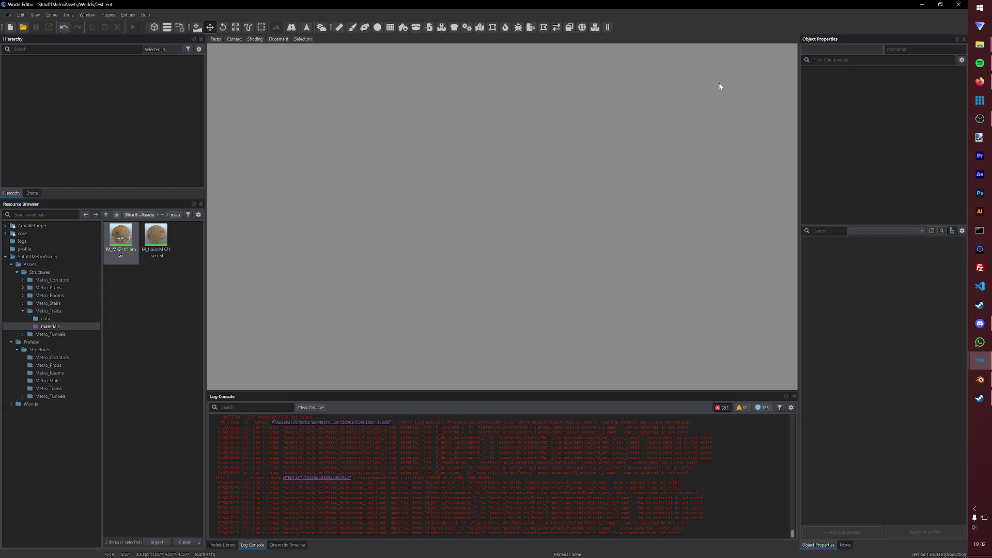
scroll(608, 208, down, 5)
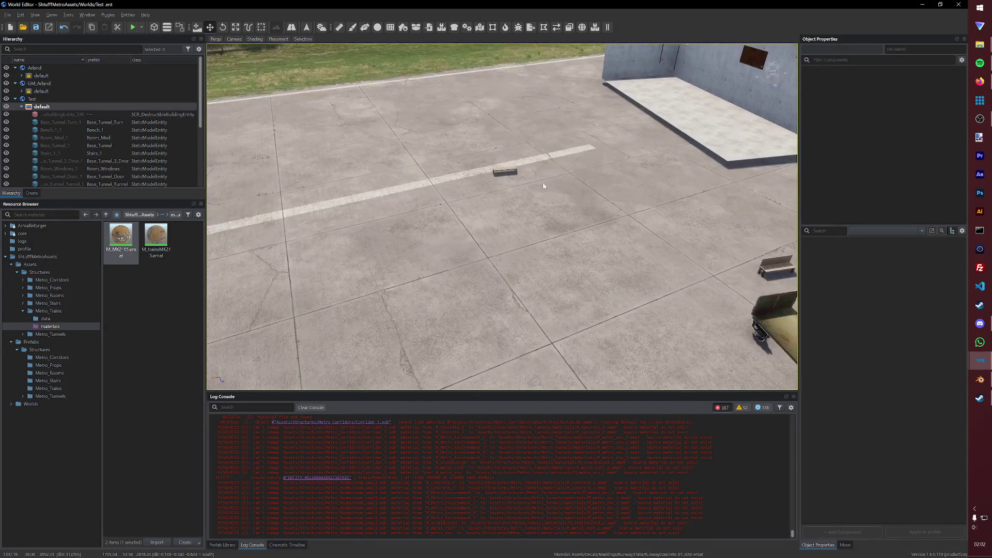
Step: Move the bench aside toward the lower right and save the world
click(506, 171)
drag(506, 172, 616, 262)
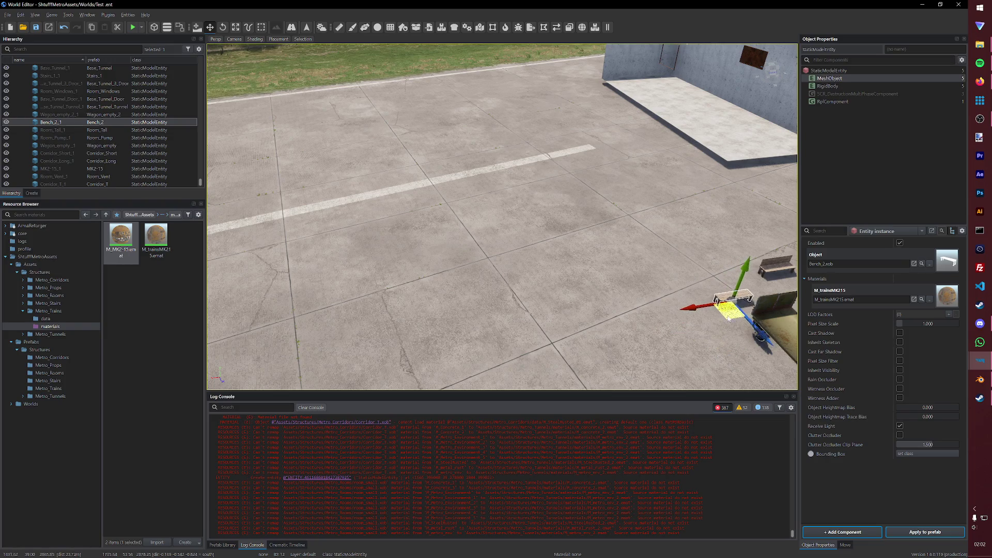
key(ctrl+s)
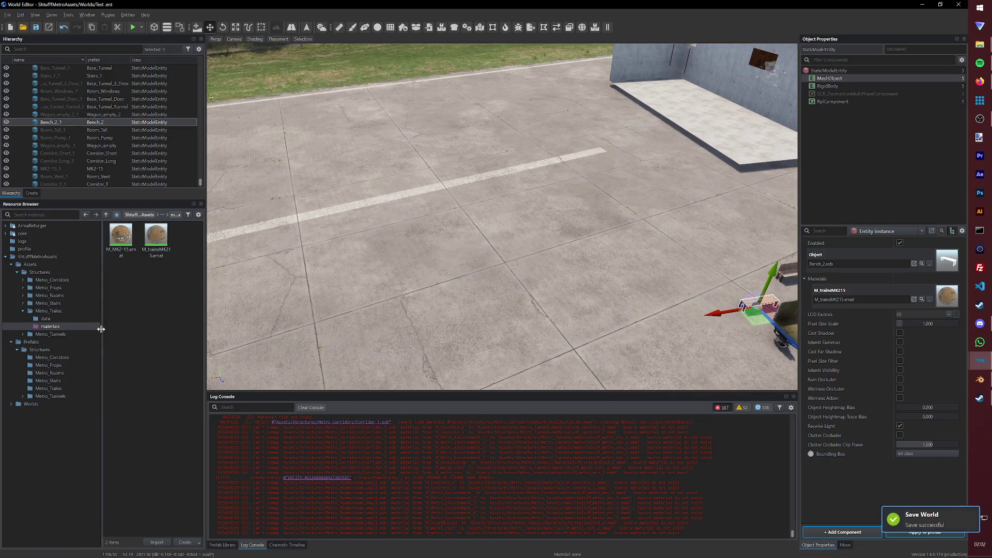
Step: Drag Wagon_carriage.et from Metro_Trains into the world and launch game mode
click(49, 387)
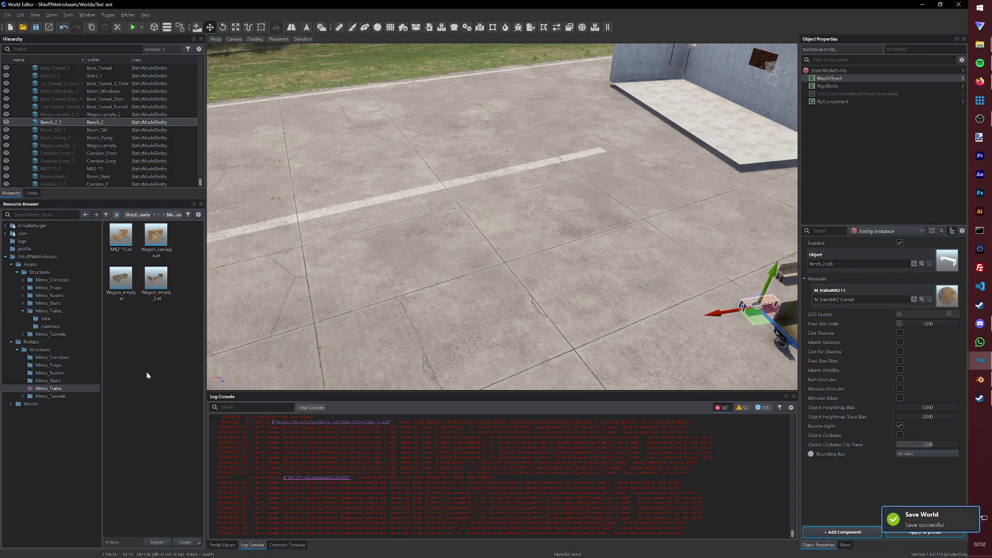
drag(155, 236, 602, 309)
scroll(553, 297, up, 5)
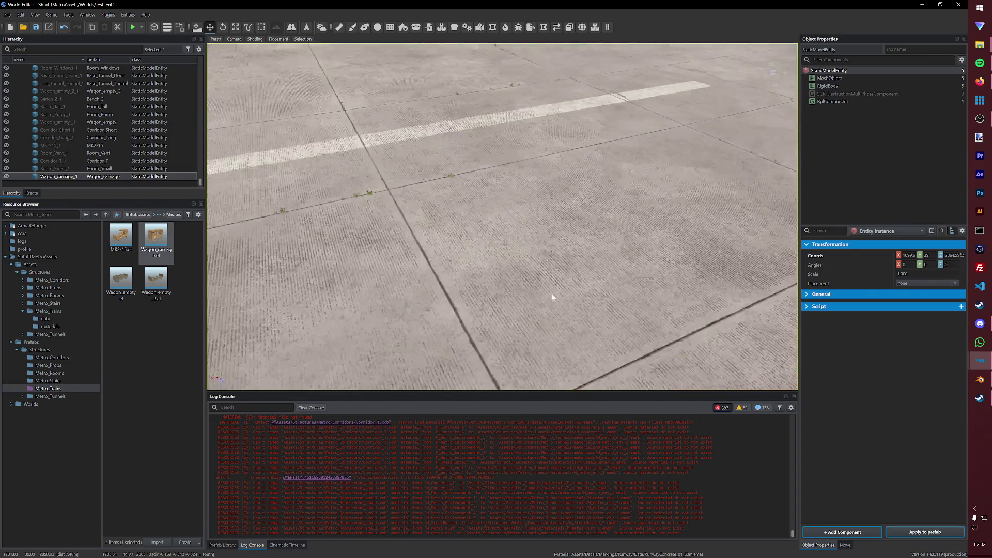
right_drag(549, 294, 182, 35)
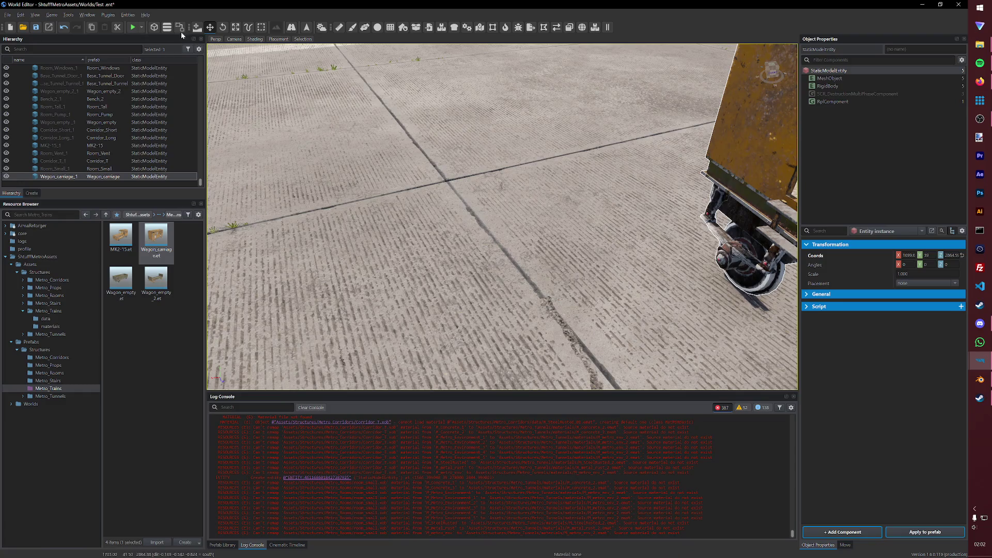
click(132, 27)
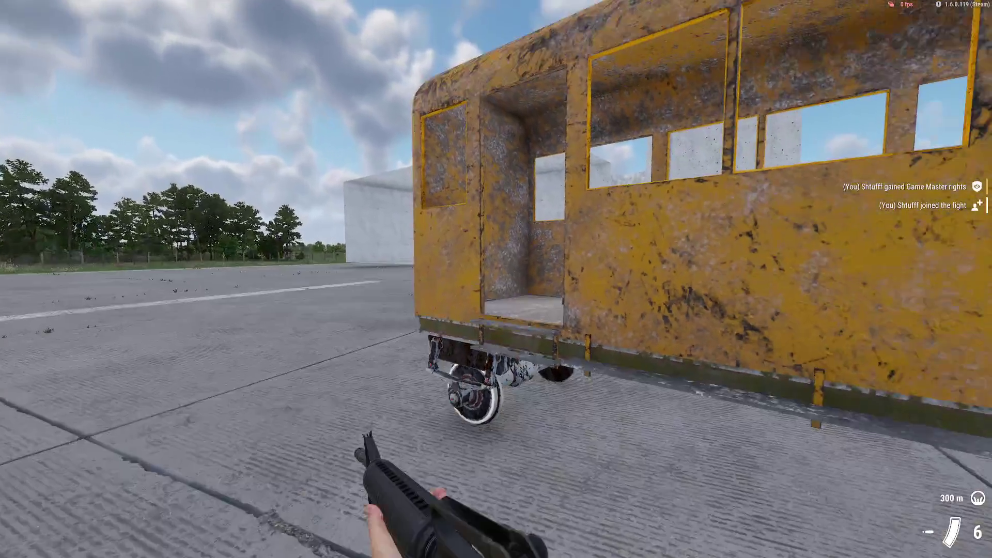
Step: Walk up to the wagon, shoot it to check bullet holes, then return to edit mode
click(496, 279)
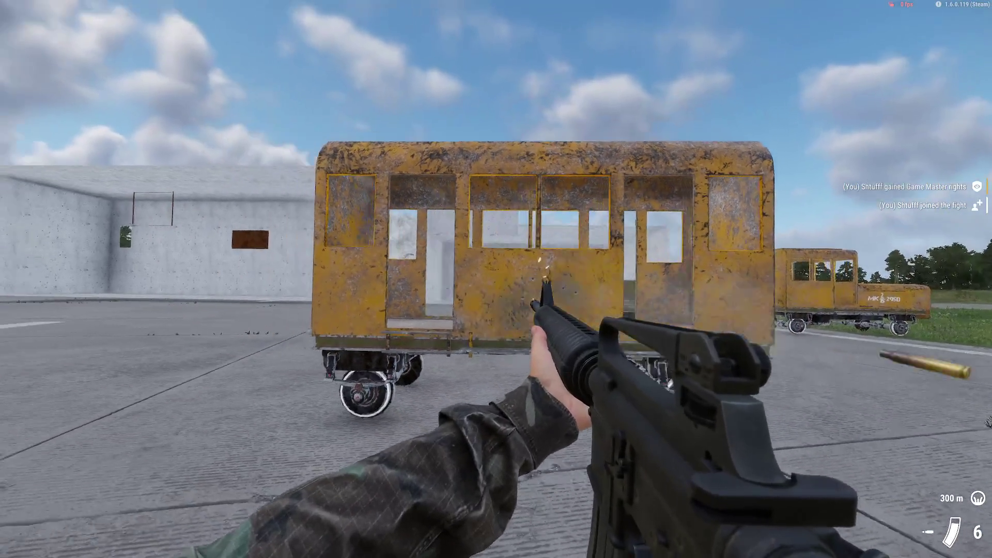
key(w)
key(s)
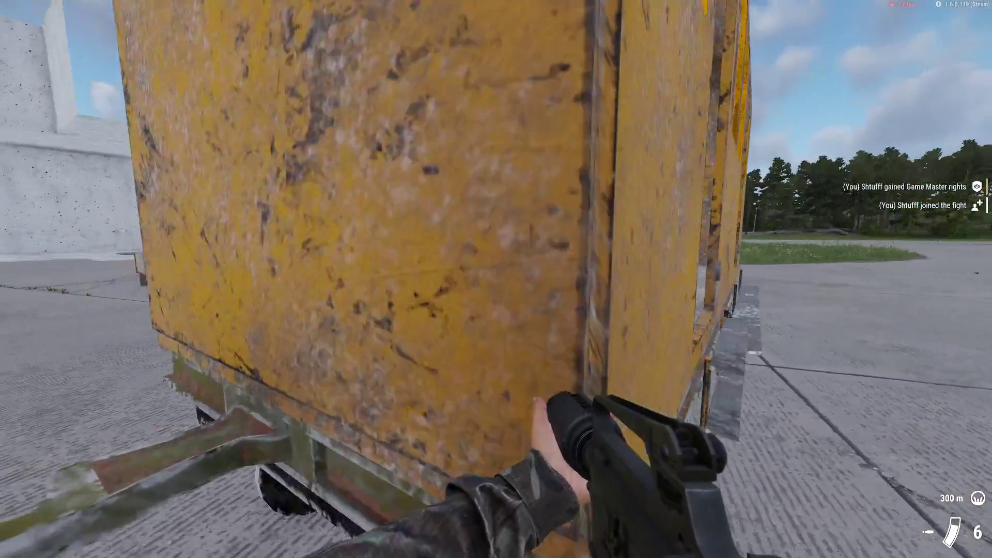
click(497, 280)
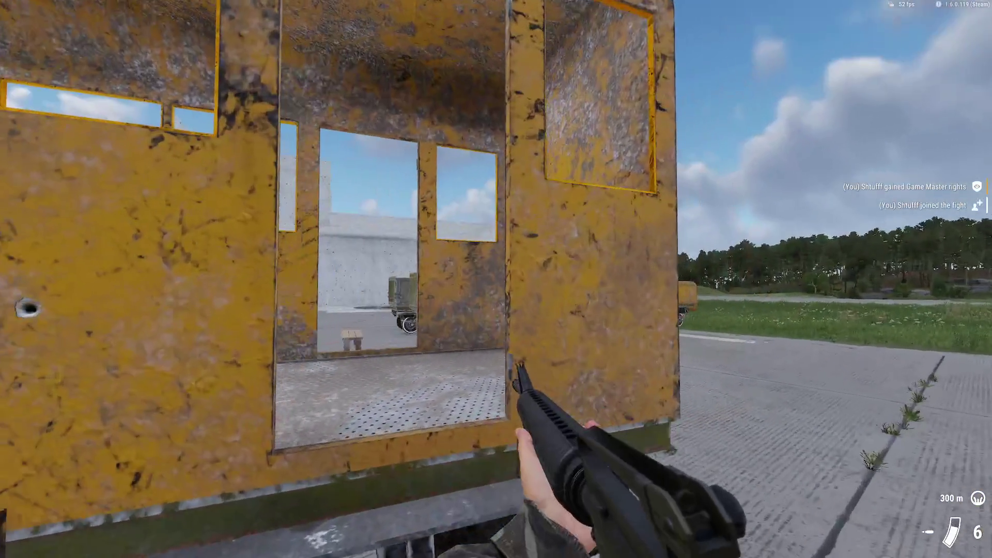
click(496, 279)
key(y)
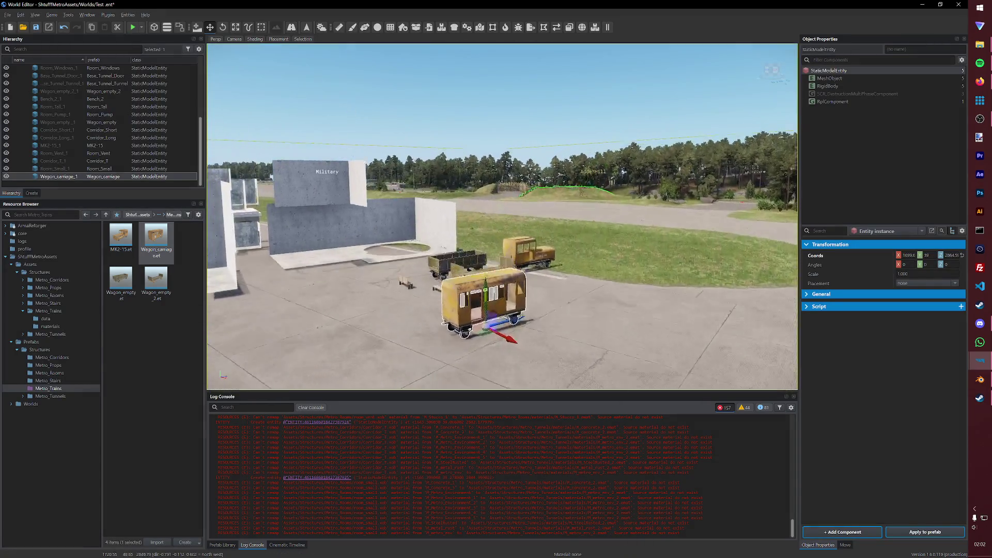
Step: Move the wagon beside the yellow truck, save the world, and switch to Blender
mouse_move(574, 202)
right_down()
mouse_move(573, 230)
mouse_move(543, 232)
right_up()
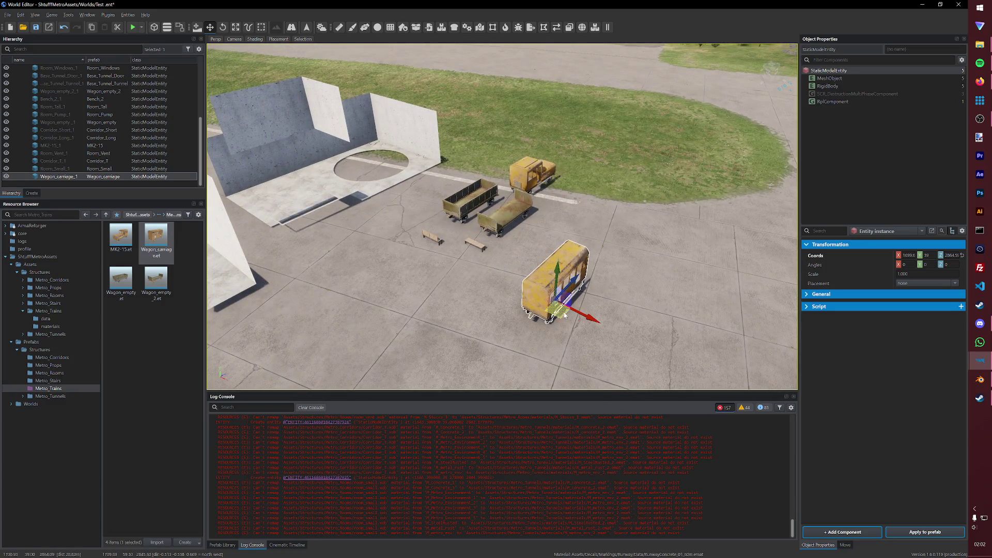
drag(564, 315, 575, 204)
key(ctrl+s)
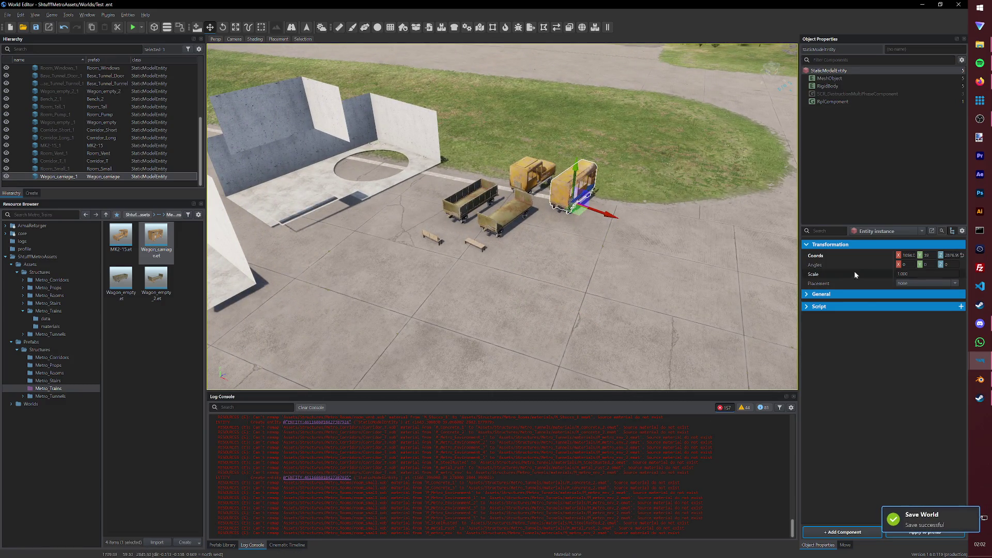
click(980, 379)
scroll(454, 321, down, 2)
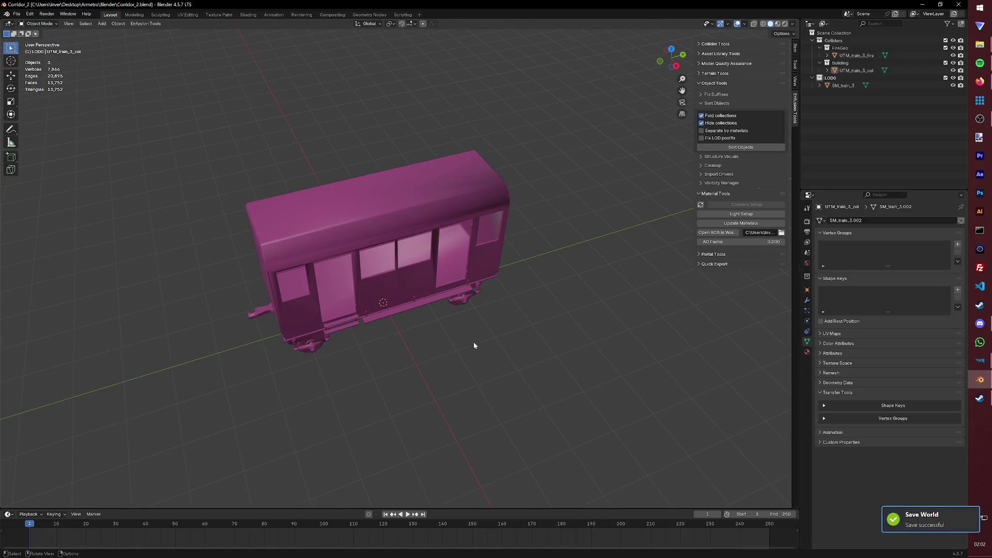
Step: Start Save As, bookmark the Base Assets folder and move it to the top of the list
click(17, 14)
click(44, 68)
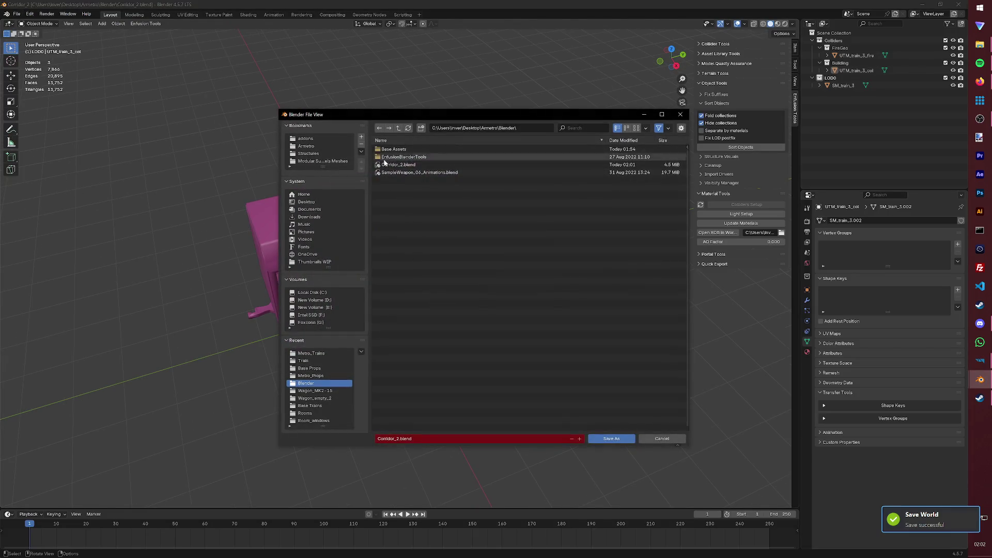
drag(322, 166, 322, 195)
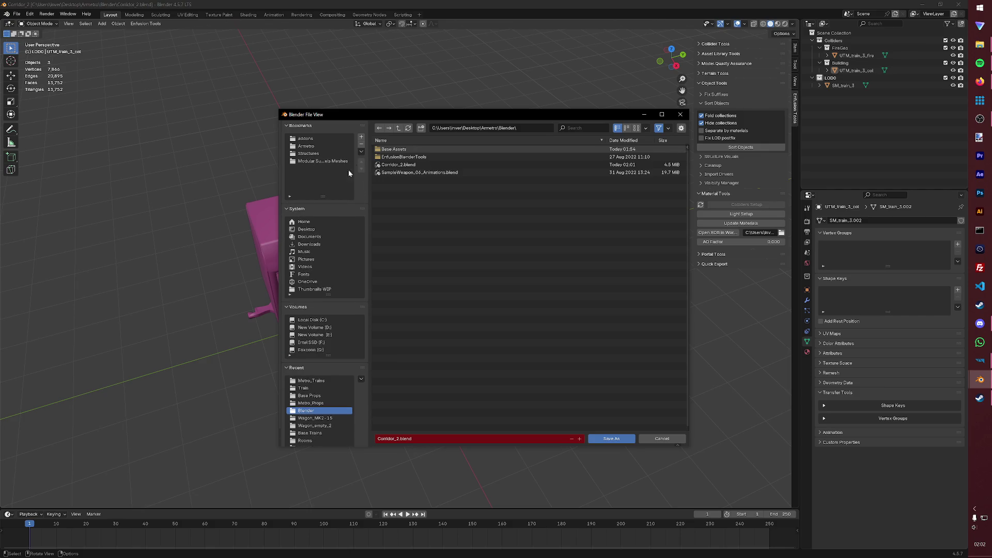
click(393, 153)
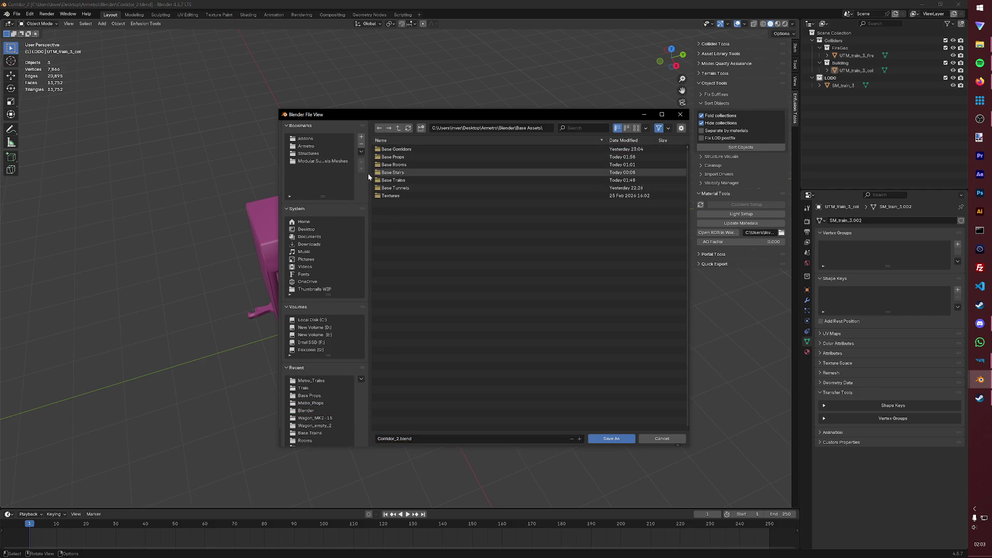
click(361, 139)
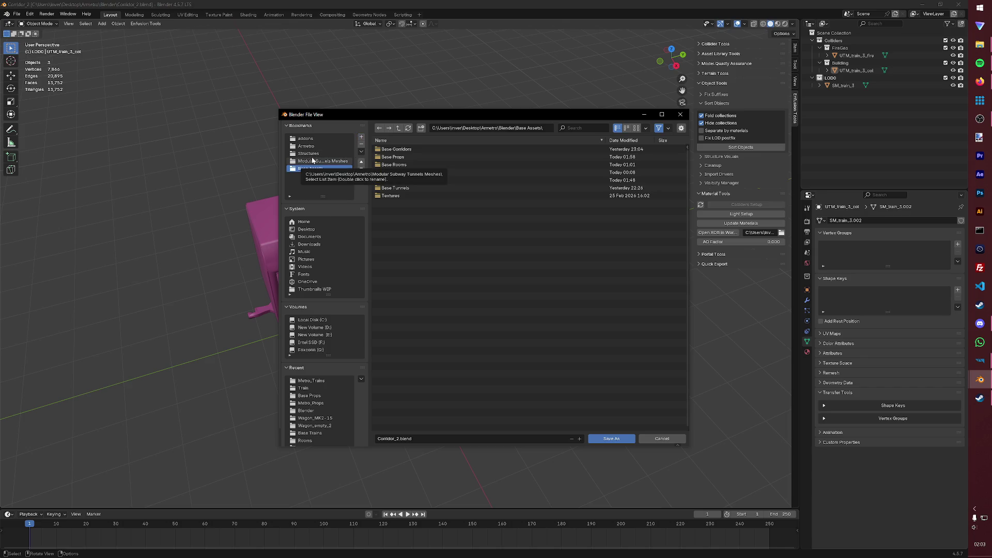
click(362, 161)
click(361, 161)
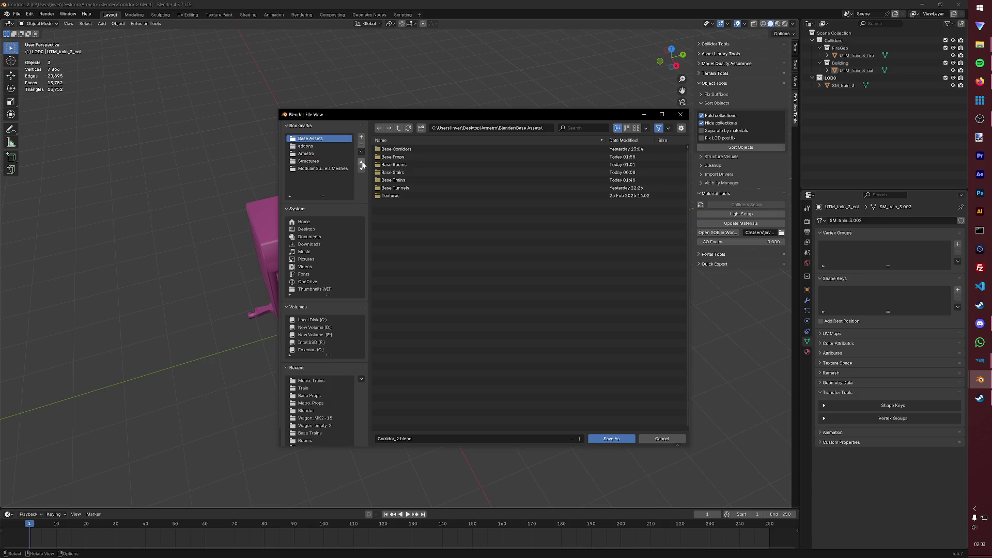
Step: Reorder the Armetro, addons and Modular Subway Tunnels Meshes bookmarks below Base Assets
click(327, 153)
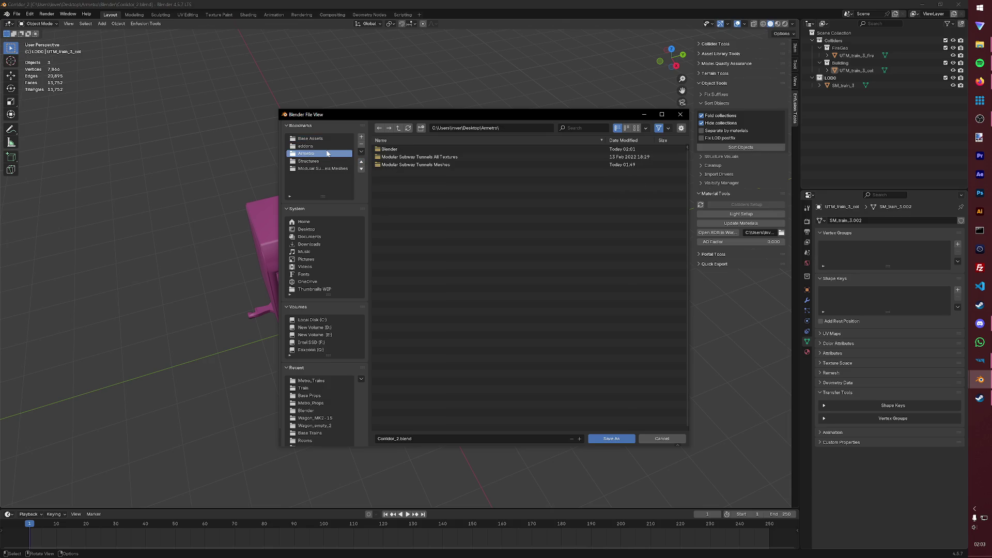
click(361, 168)
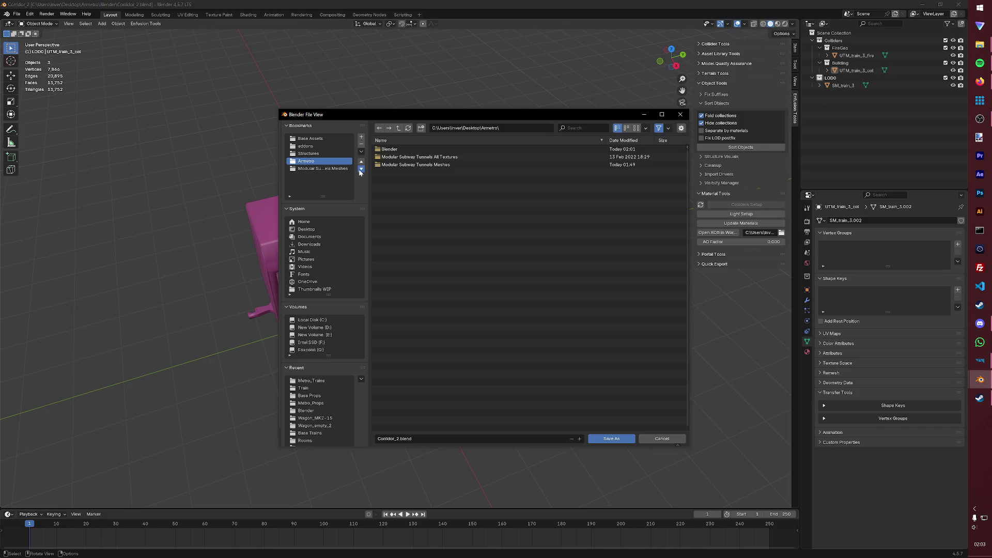
click(333, 160)
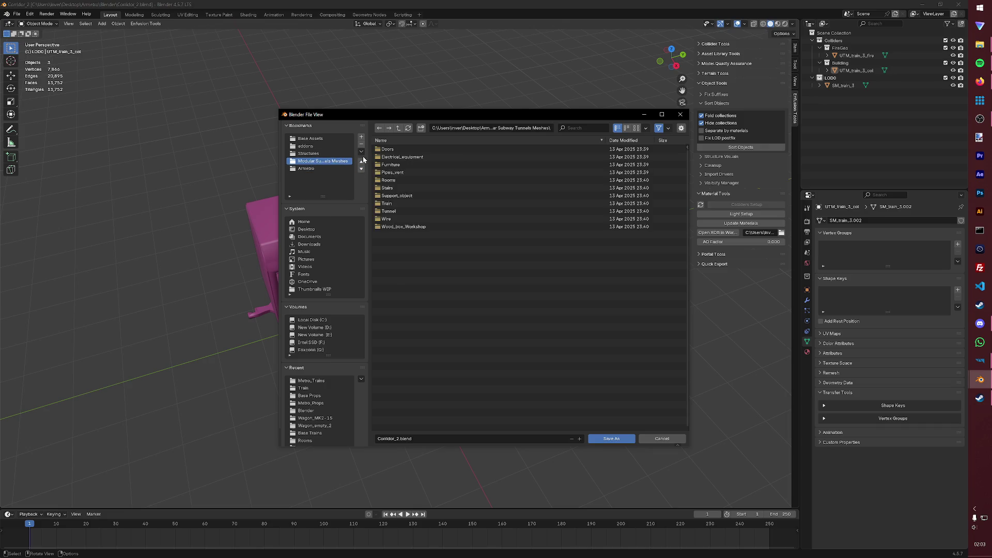
click(361, 162)
click(361, 162)
click(333, 153)
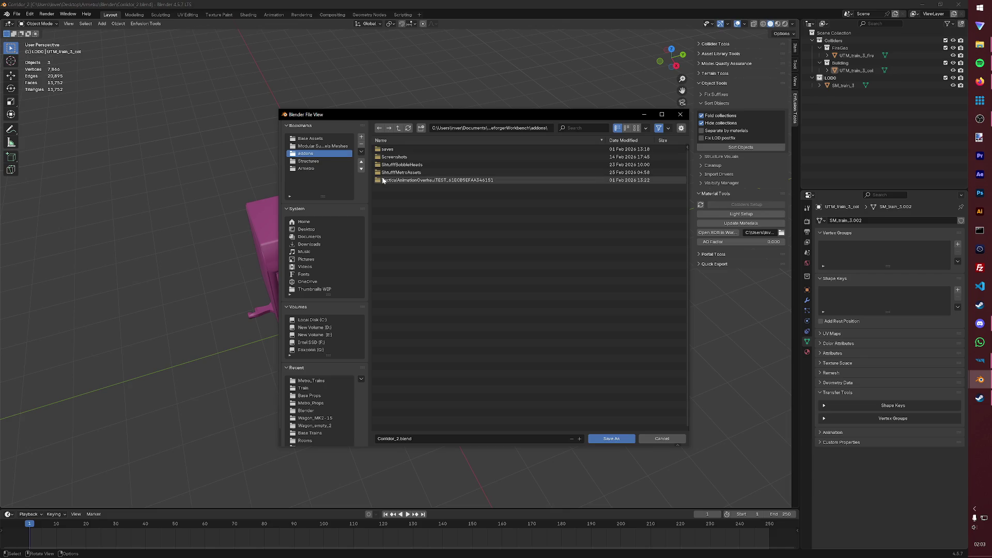
click(362, 168)
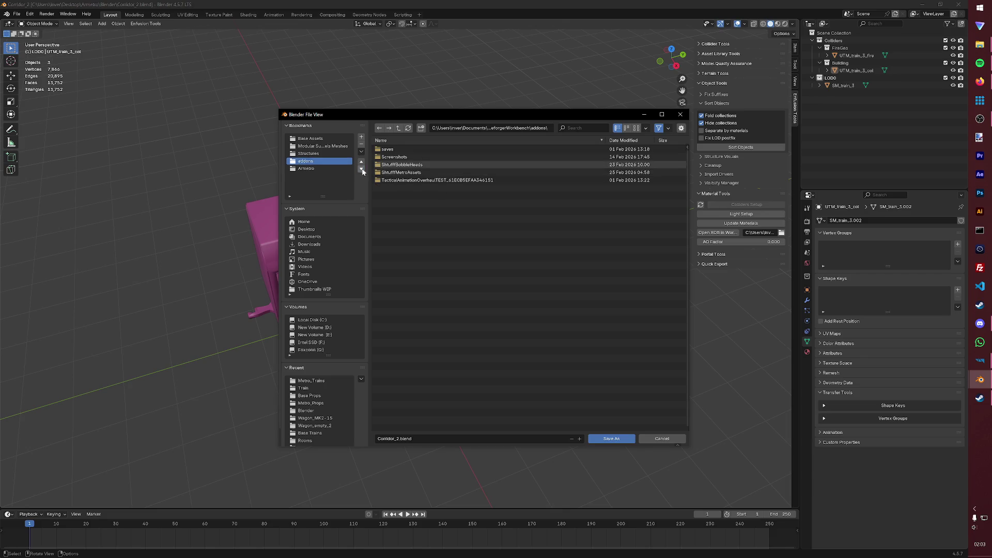
click(321, 145)
key(Up)
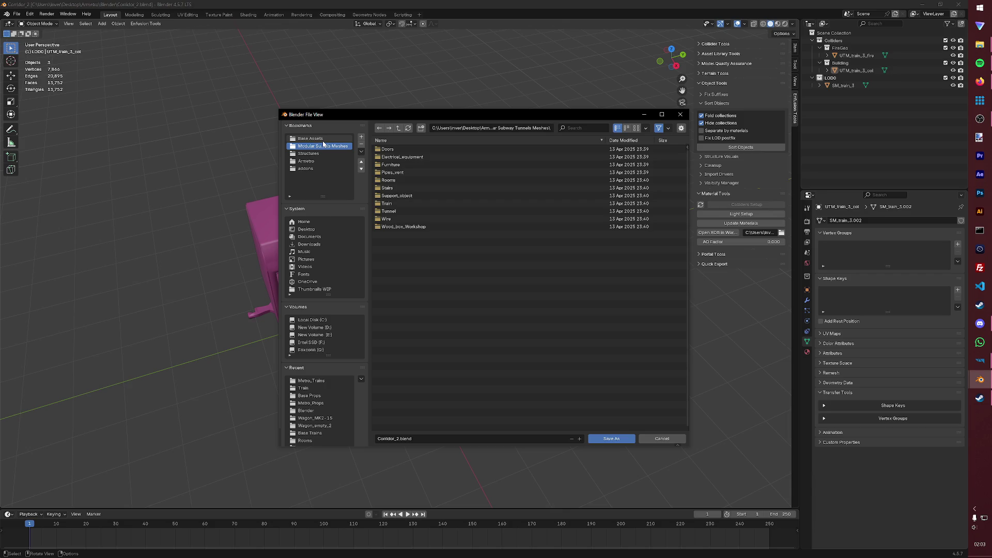
click(322, 148)
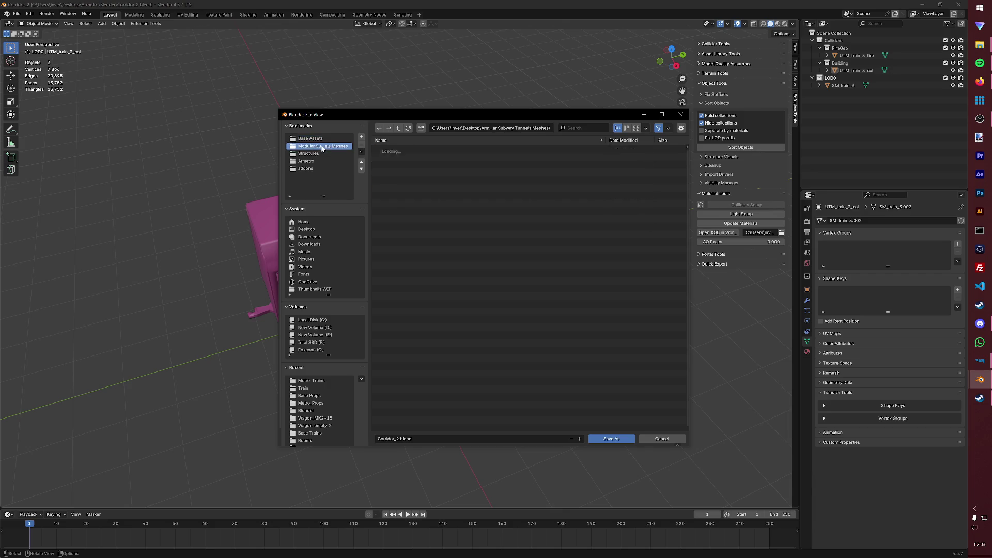
click(361, 168)
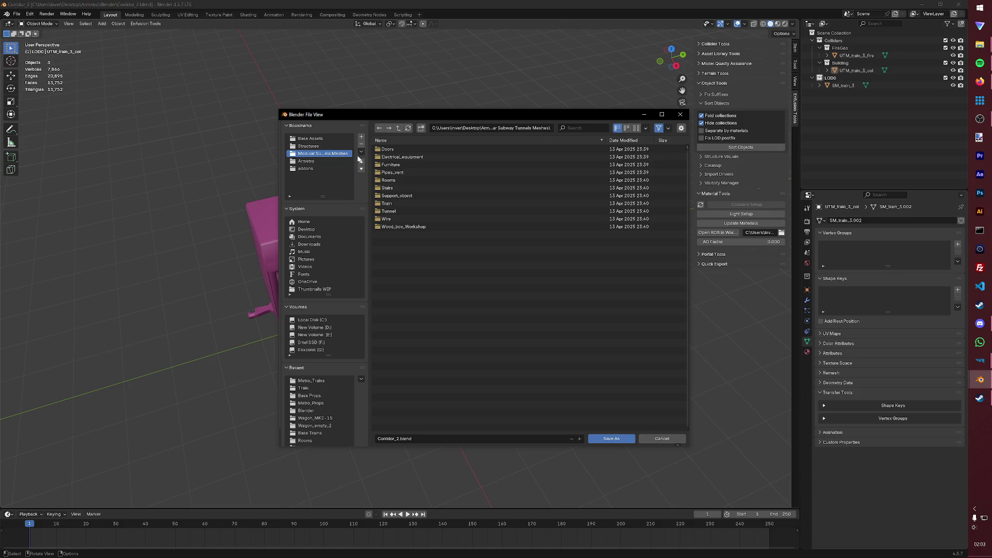
click(361, 161)
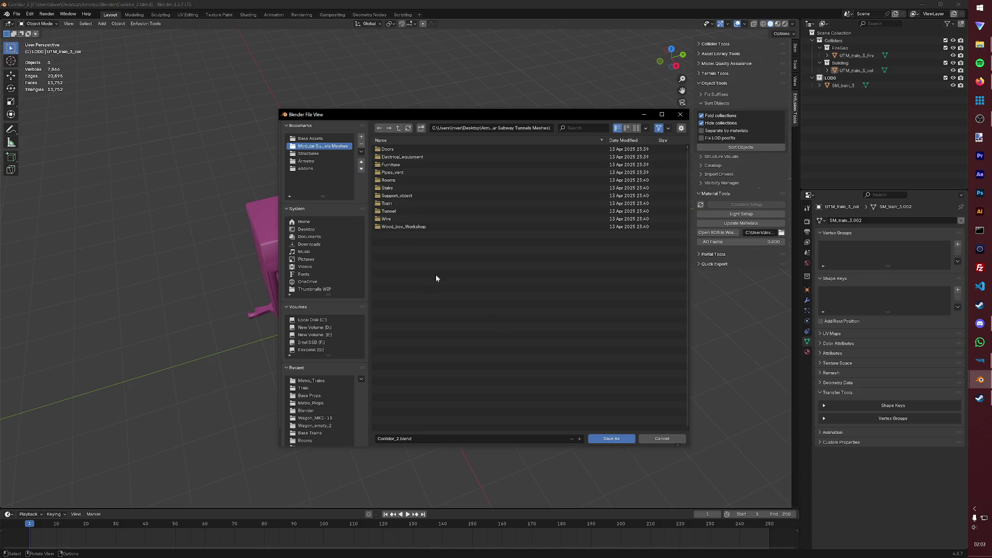
Step: Create a Wagon_carriage folder under Base Trains and save the file there as wagon_carriage.blend
click(310, 138)
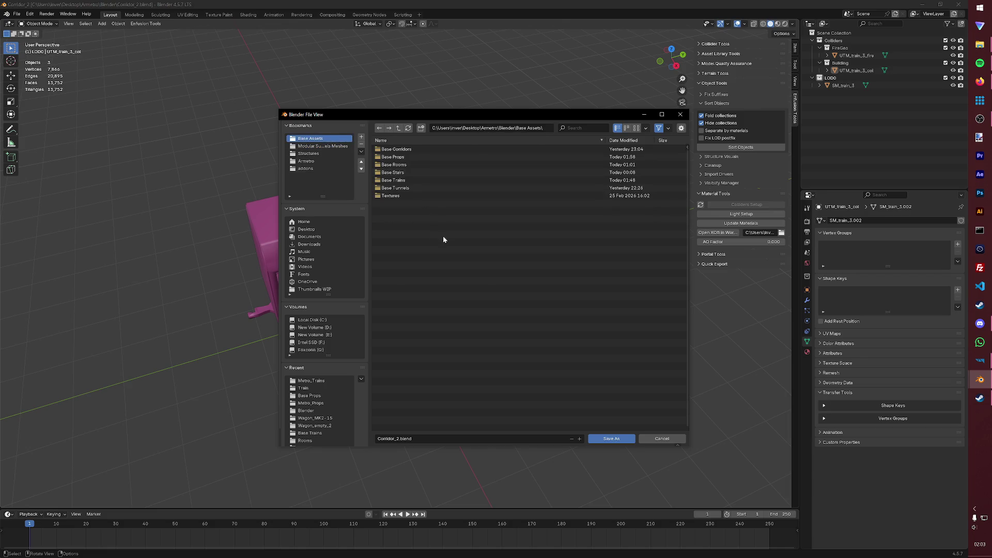
click(399, 181)
double_click(399, 180)
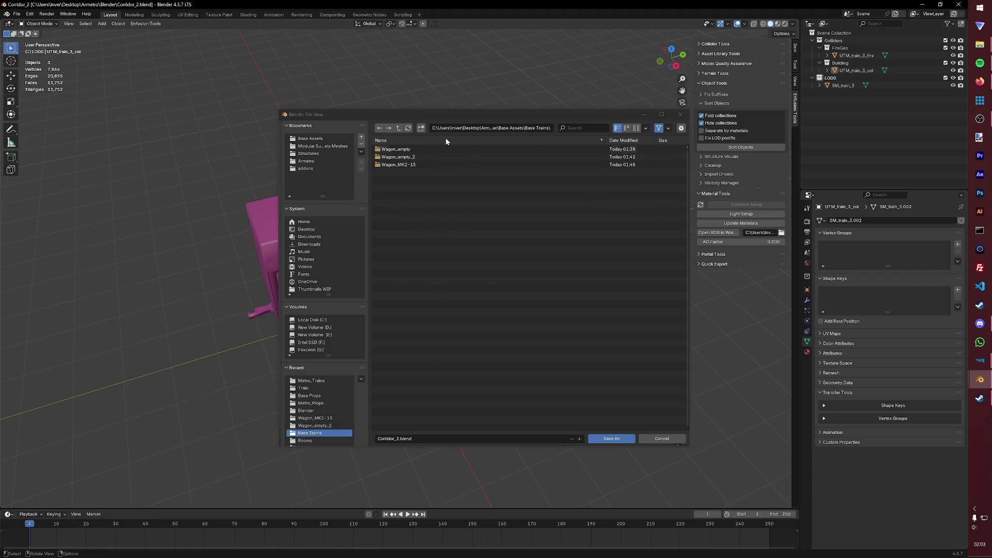
click(421, 128)
text(Wagon_carriage)
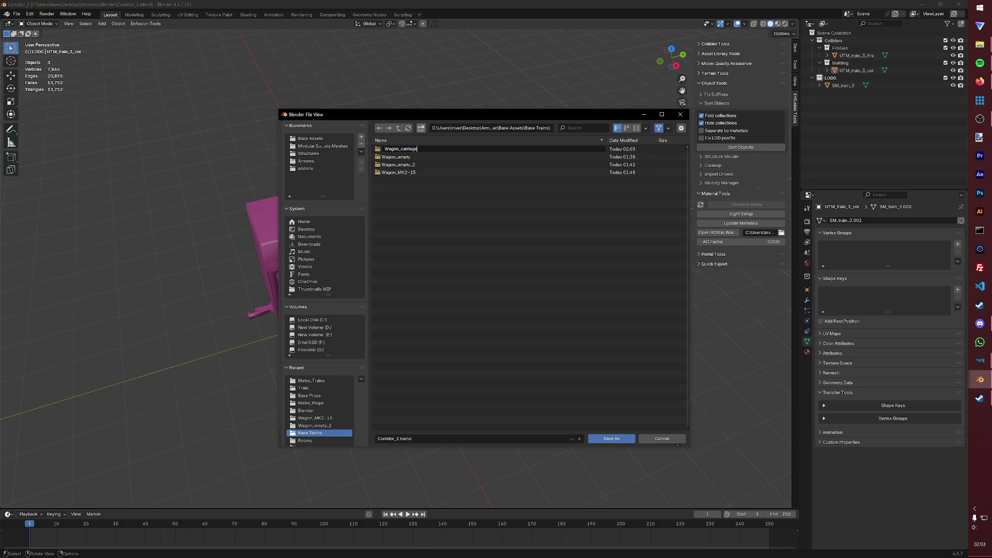
key(Return)
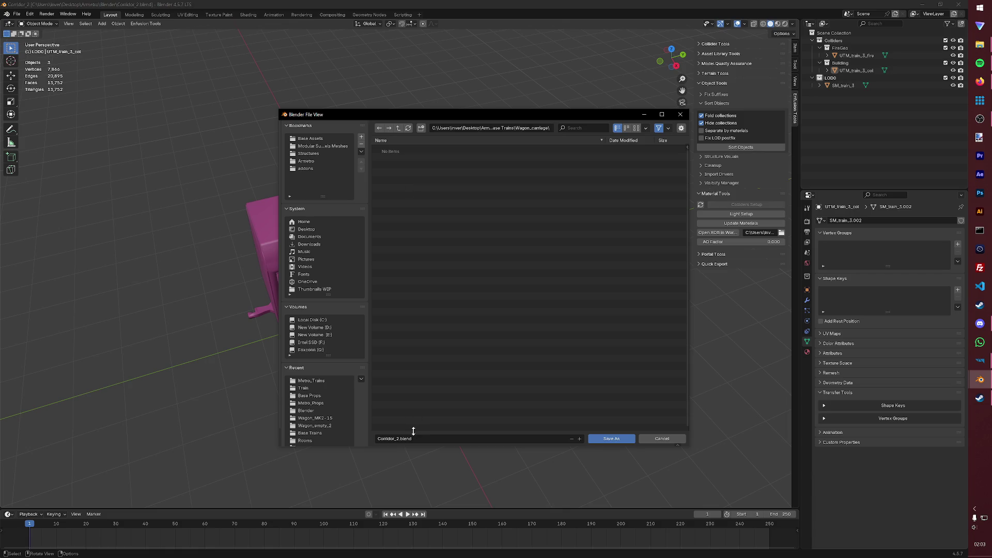
click(411, 438)
text(W)
click(612, 438)
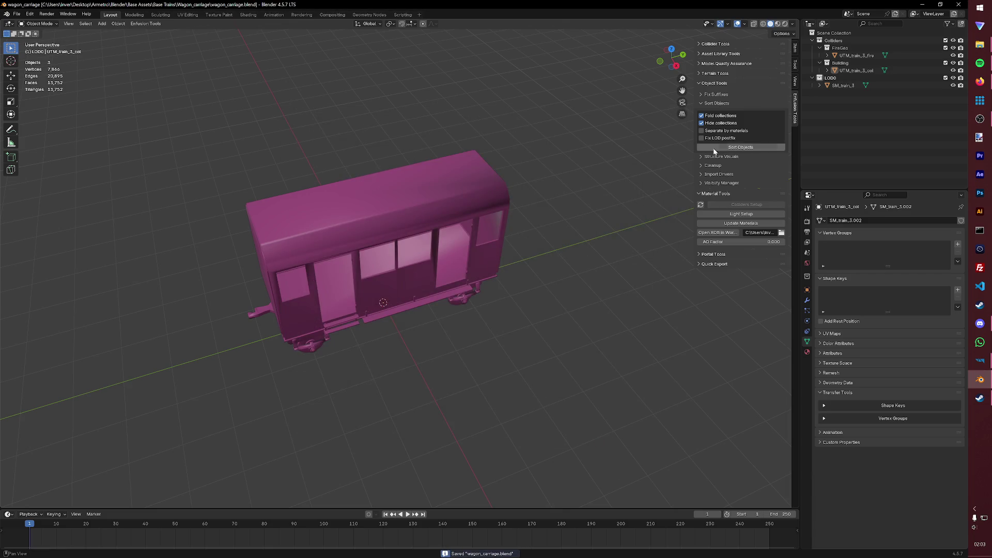
Step: Reopen Corridor_2.blend from File Explorer
click(919, 4)
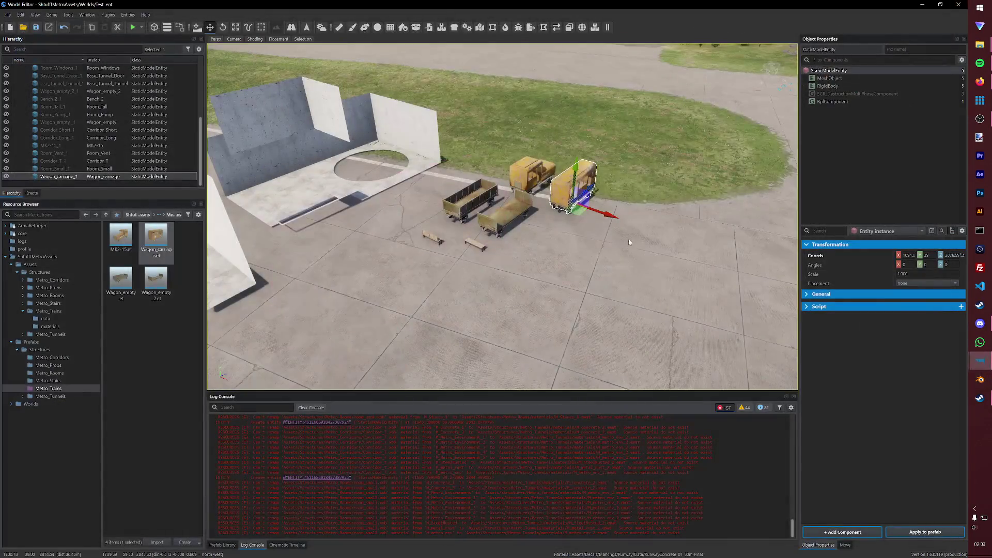
mouse_move(980, 62)
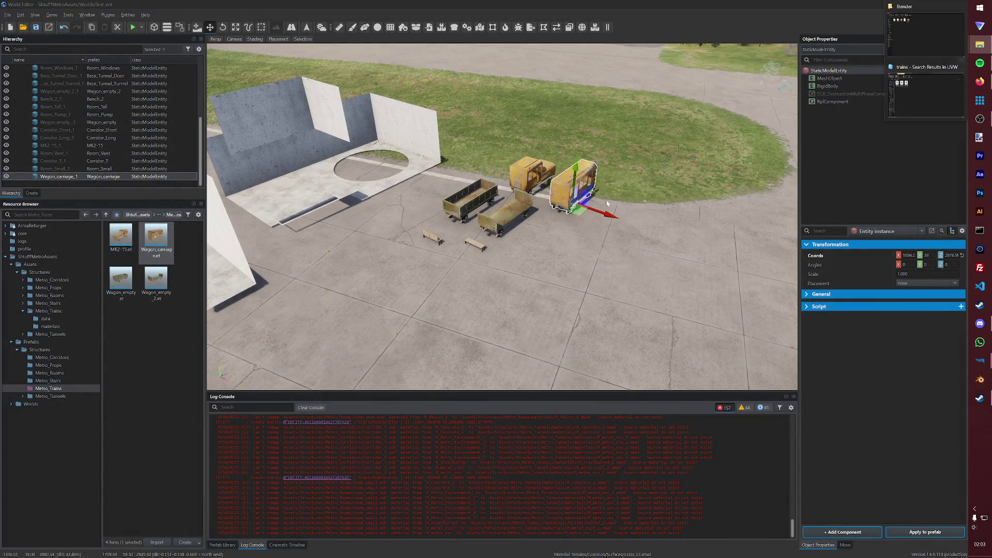
key(alt+Tab)
click(174, 91)
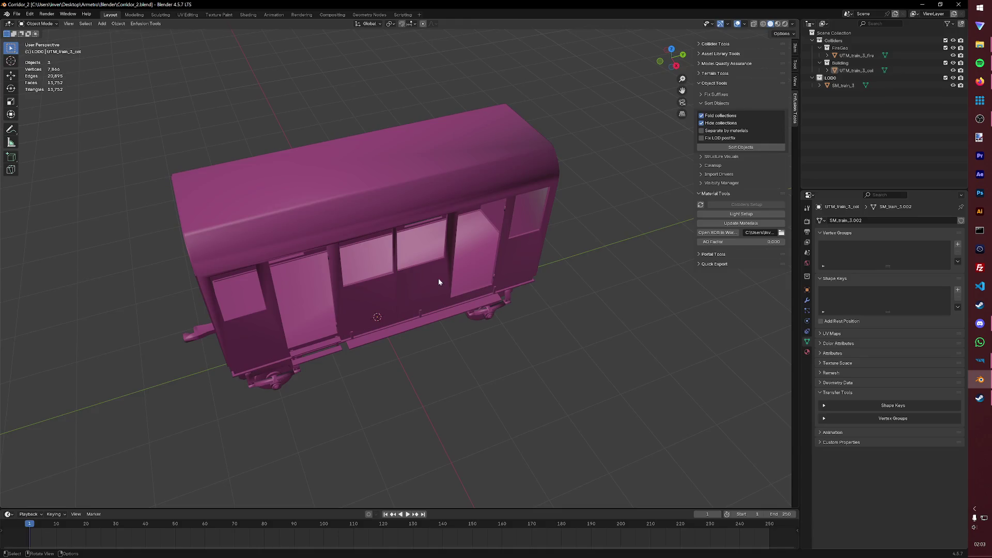
scroll(438, 279, down, 3)
Step: Delete every carriage object from the Corridor_2 scene and save the blend file
key(a)
key(Delete)
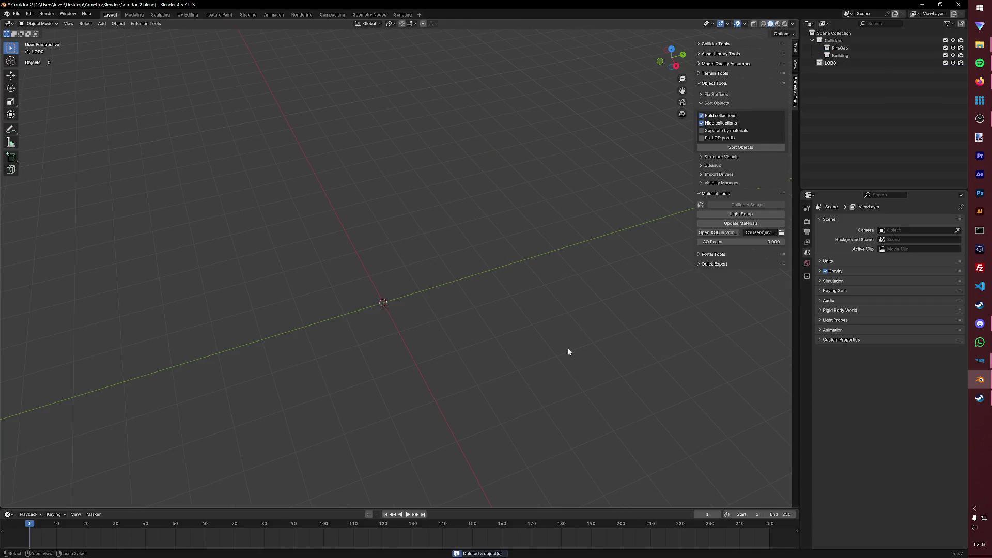
key(ctrl+s)
Step: Import furniture FBX files from Modular Subway Tunnels Meshes > Furniture, picking the bed
click(17, 15)
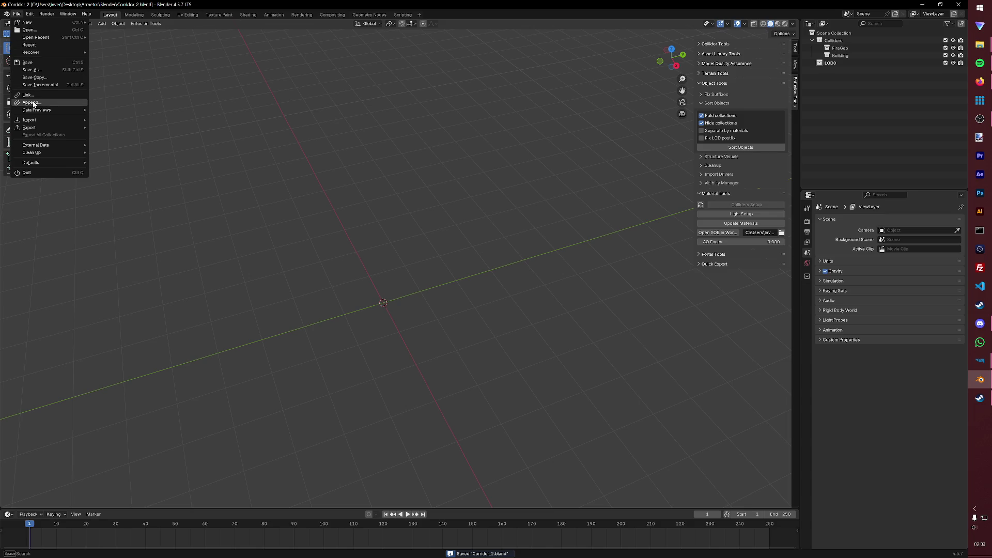
mouse_move(30, 120)
click(107, 158)
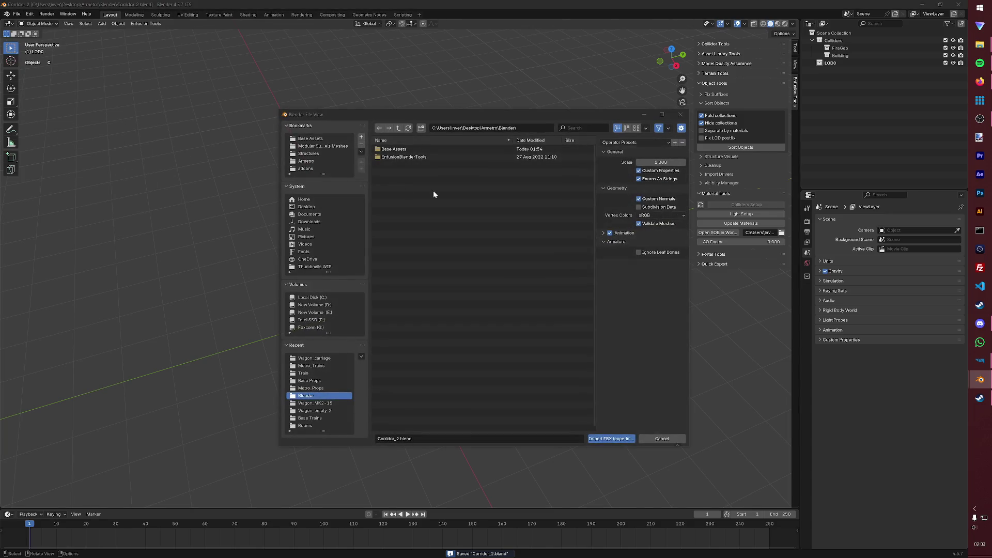
click(310, 153)
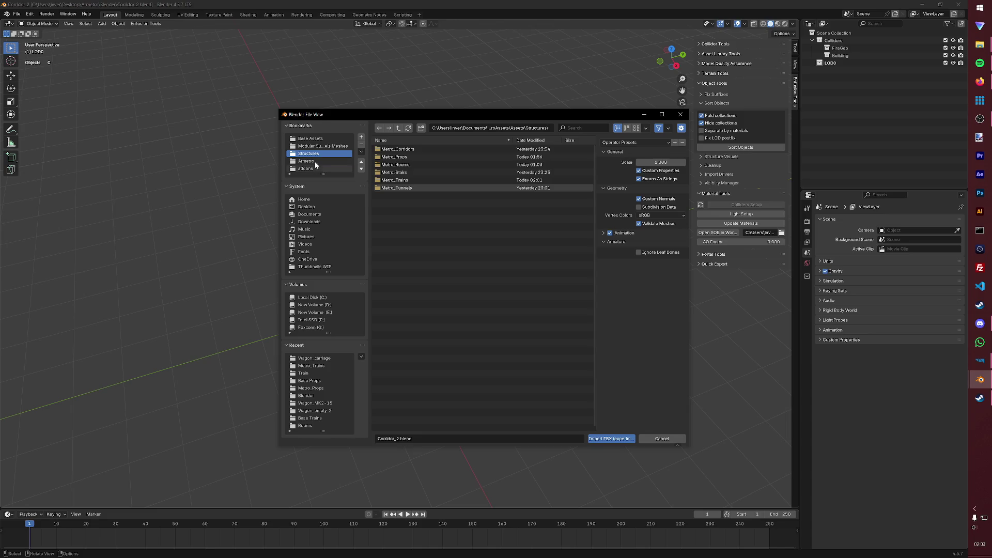
click(321, 146)
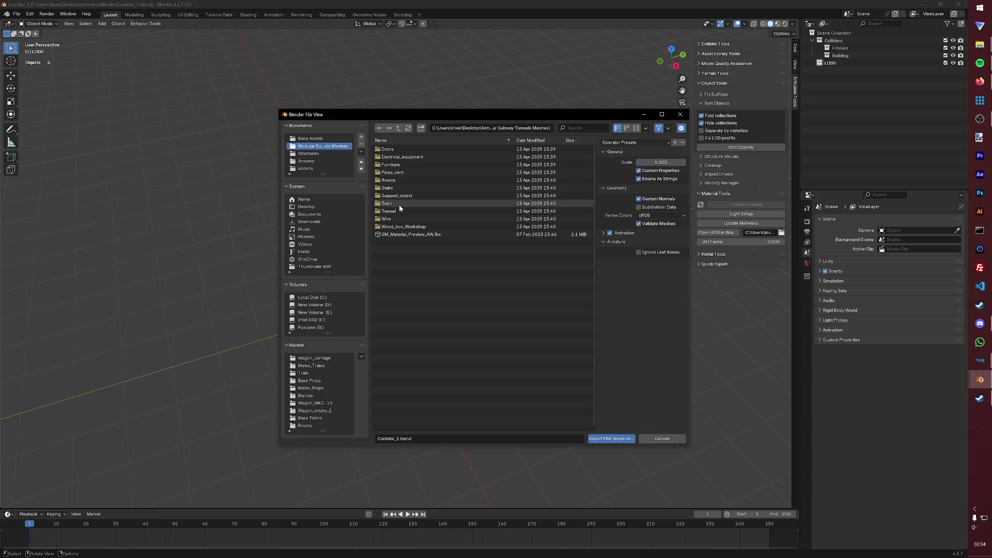
click(393, 164)
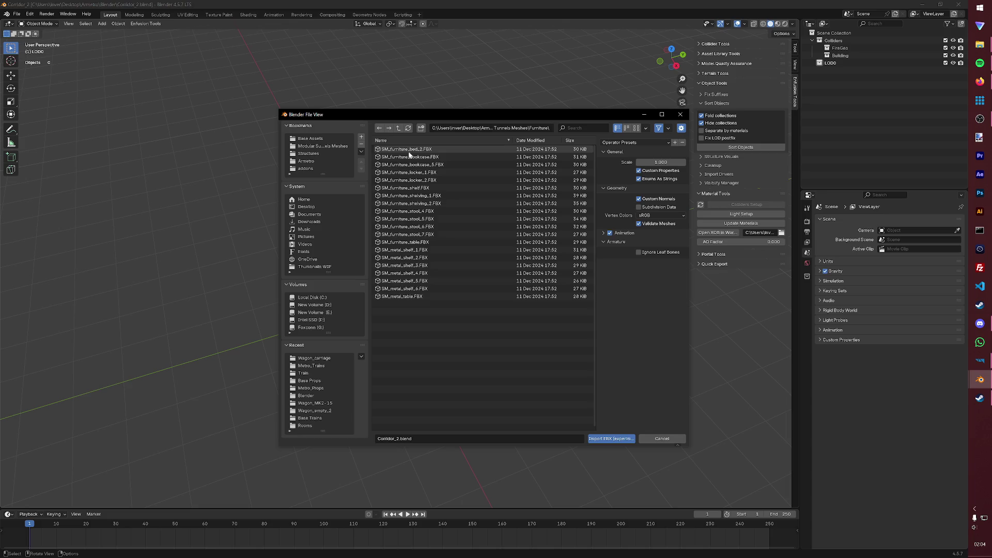
click(407, 150)
shift+click(427, 296)
click(621, 439)
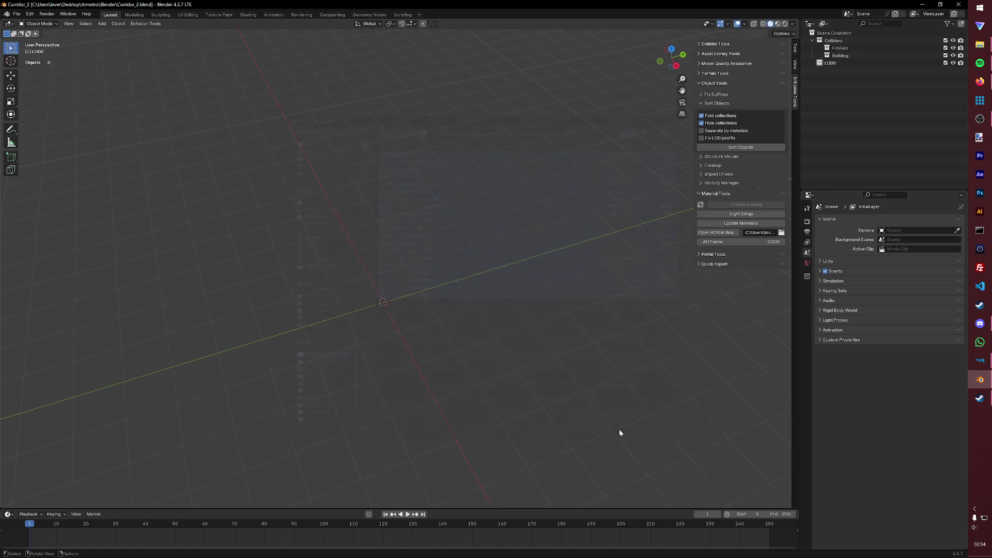
Step: Undo the unwanted import and re-import only SM_furniture_bed into the scene
middle_drag(514, 354, 546, 340)
key(ctrl+z)
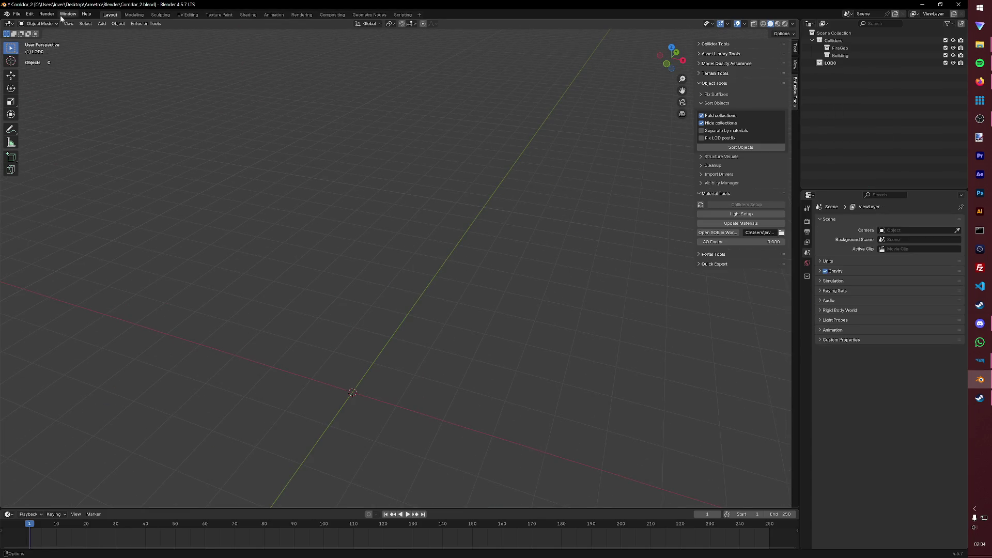
click(16, 13)
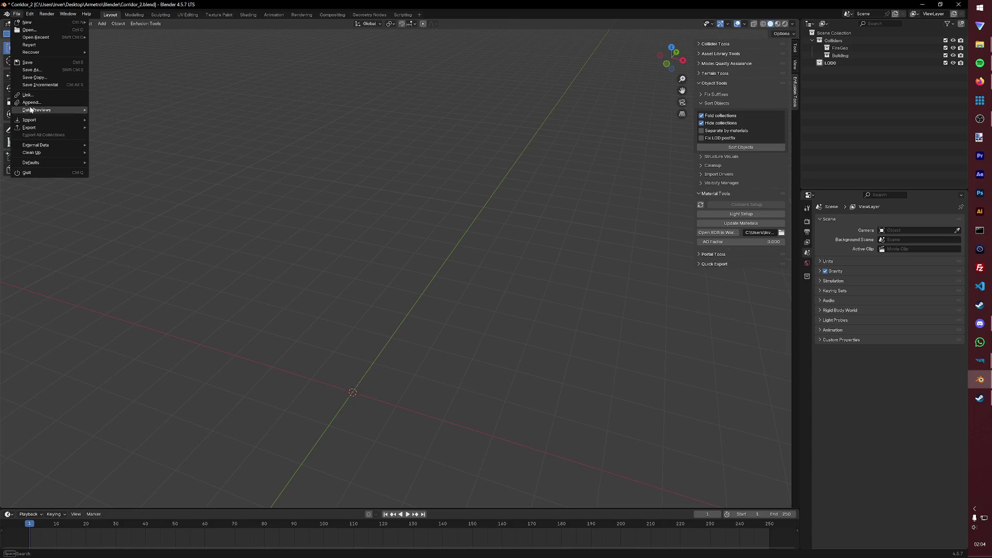
mouse_move(30, 120)
click(120, 164)
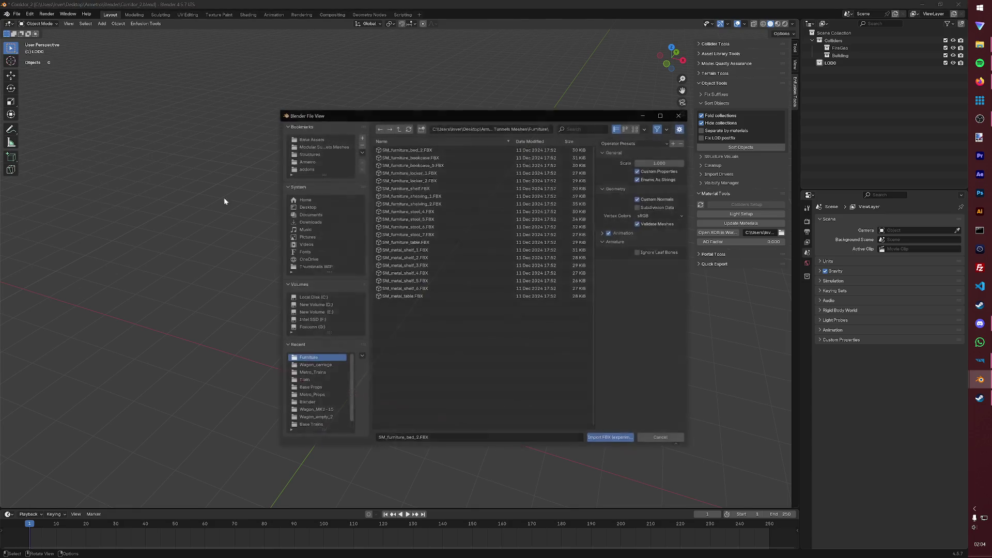
click(612, 438)
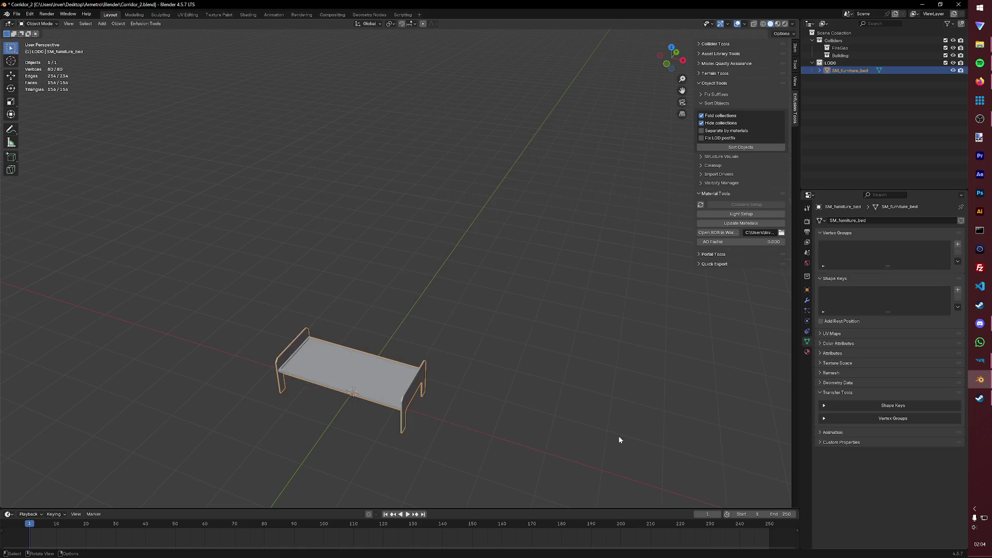
Step: Rename the imported SM_furniture_bed object to SM_bed in the Outliner
mouse_move(568, 402)
middle_down()
mouse_move(570, 378)
mouse_move(548, 367)
middle_up()
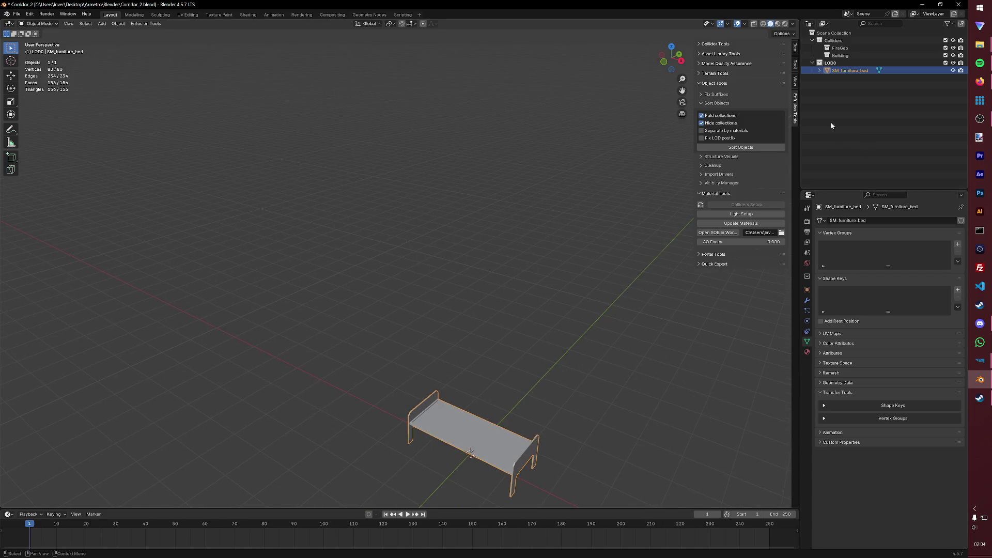
double_click(852, 71)
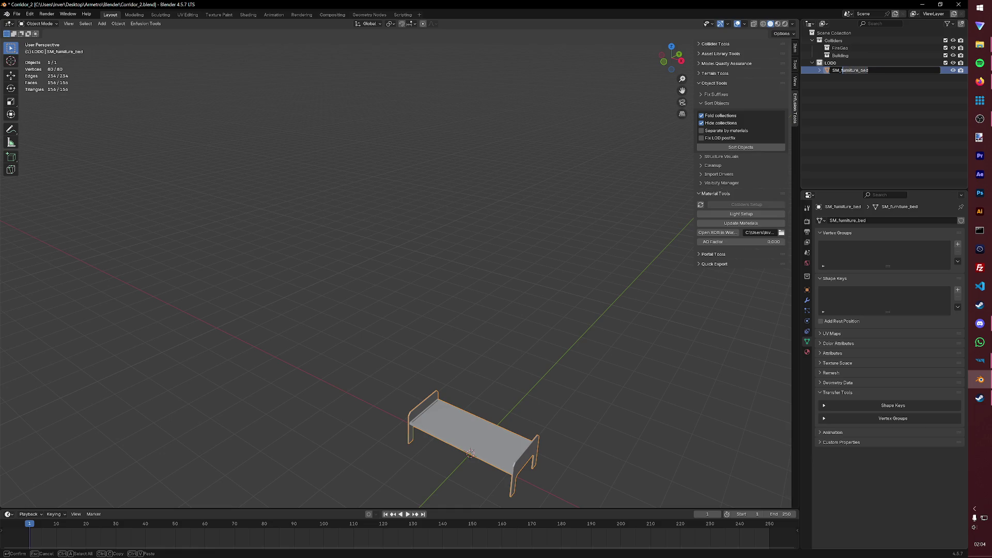
key(ctrl+Delete)
text(d)
key(Return)
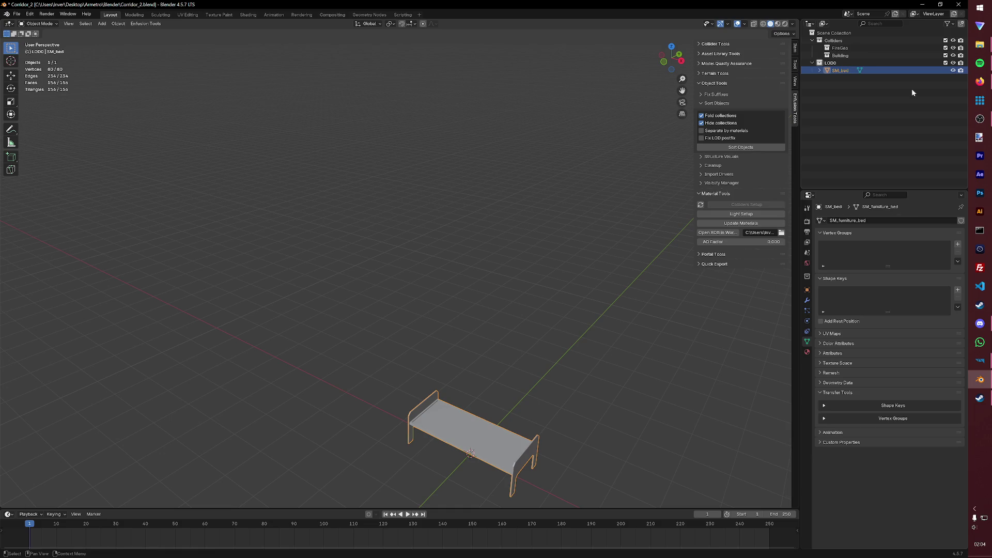
Step: Duplicate SM_bed in place and name the copy UTM_bed_col
key(shift+d)
right_click(548, 277)
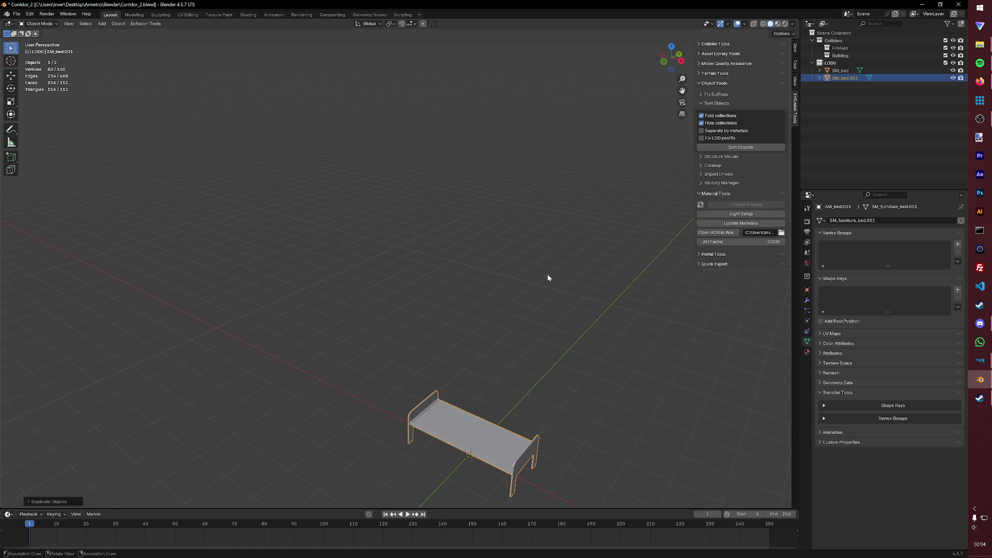
double_click(852, 78)
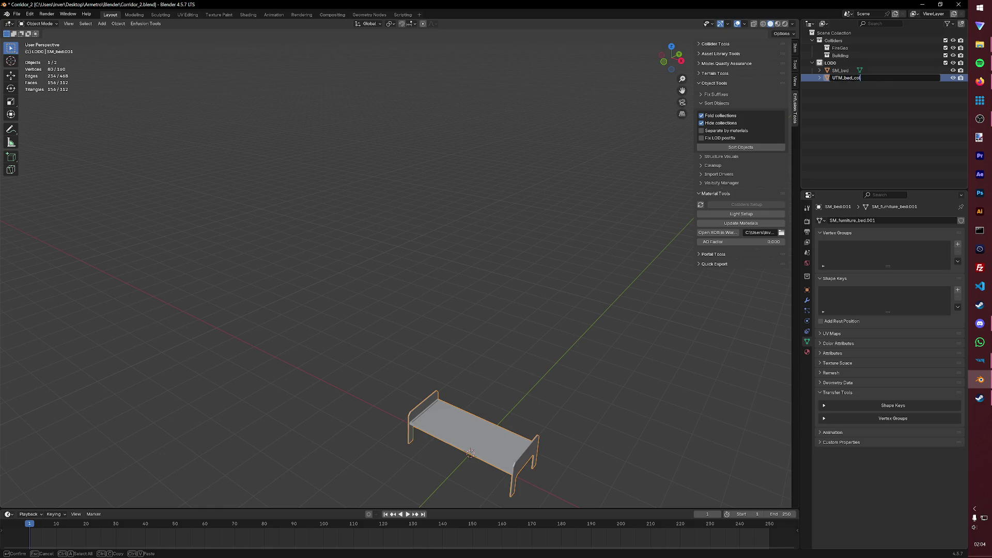
key(Return)
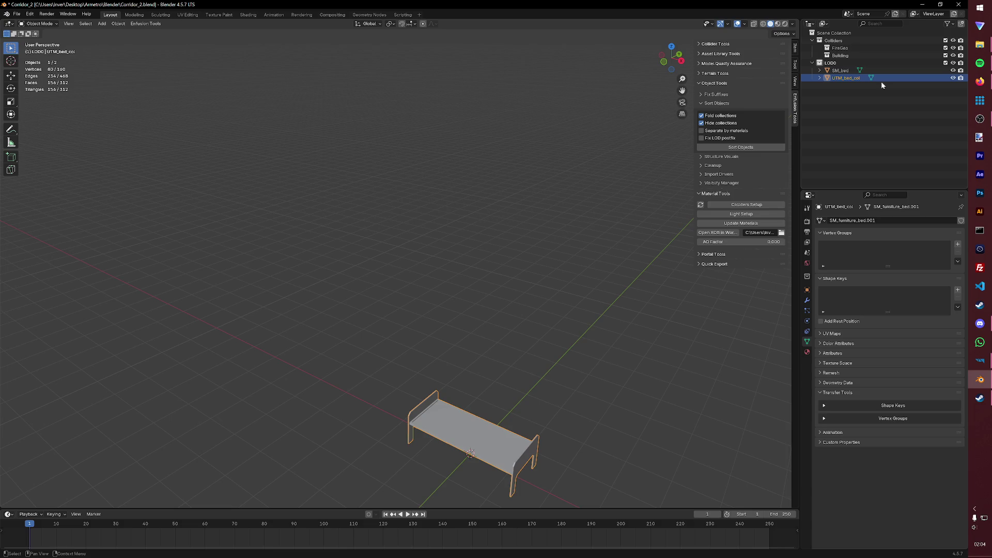
Step: Duplicate the collider in place, name the copy UTM_bed_fire, and save
click(570, 294)
key(ctrl+a)
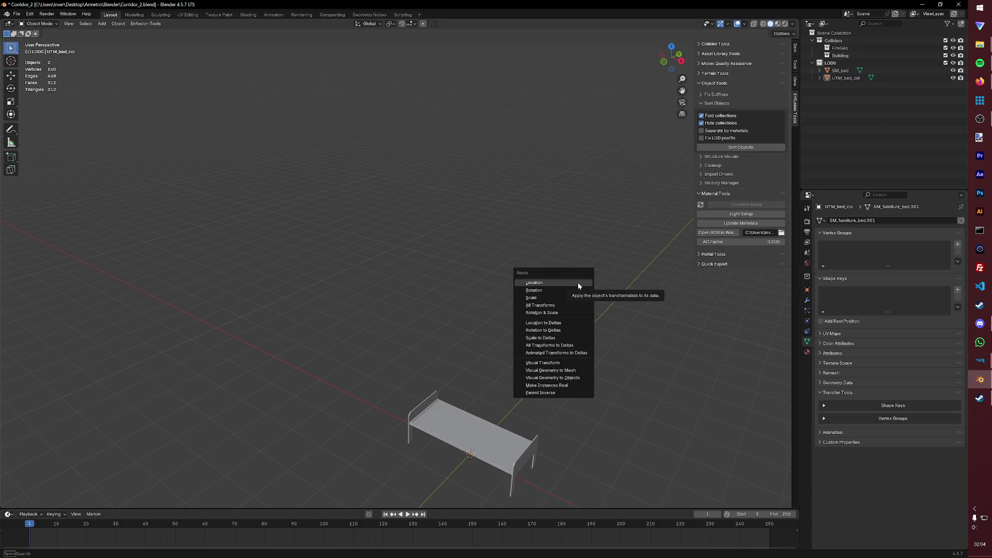
key(shift+d)
key(Escape)
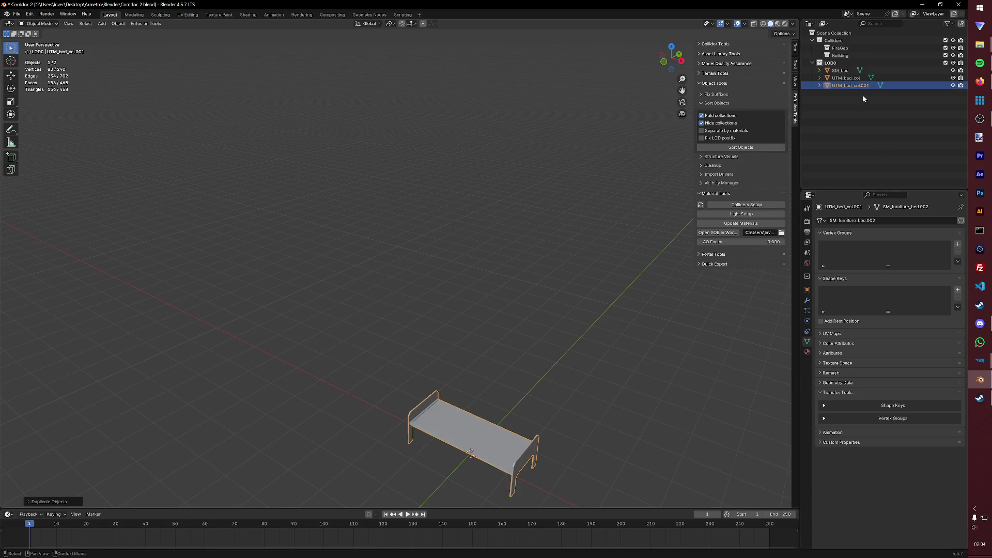
double_click(850, 84)
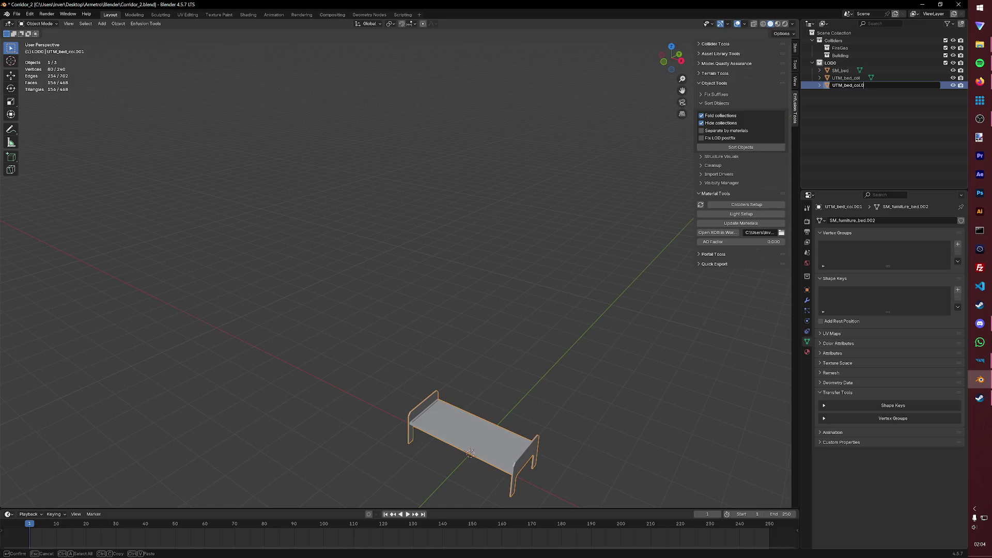
text(fire)
key(Return)
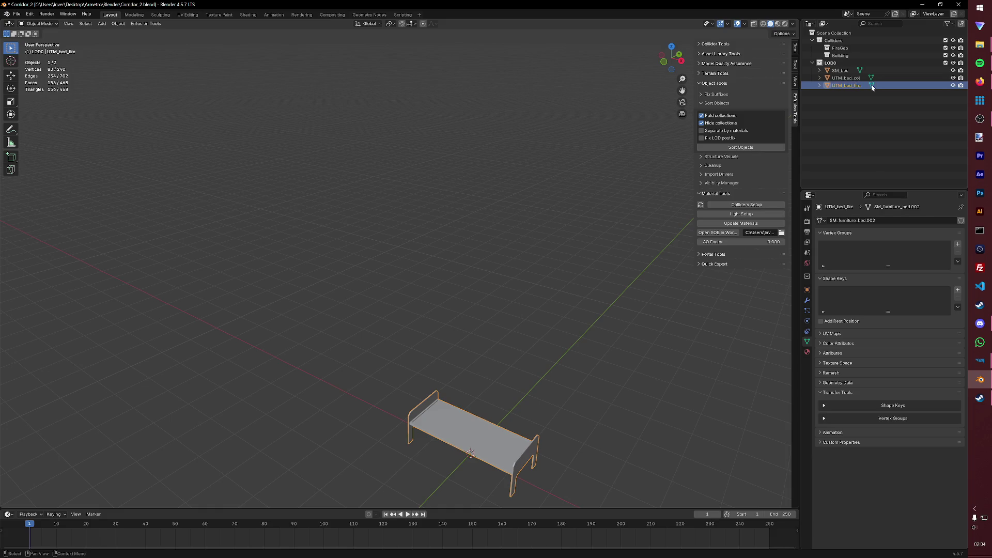
key(ctrl+s)
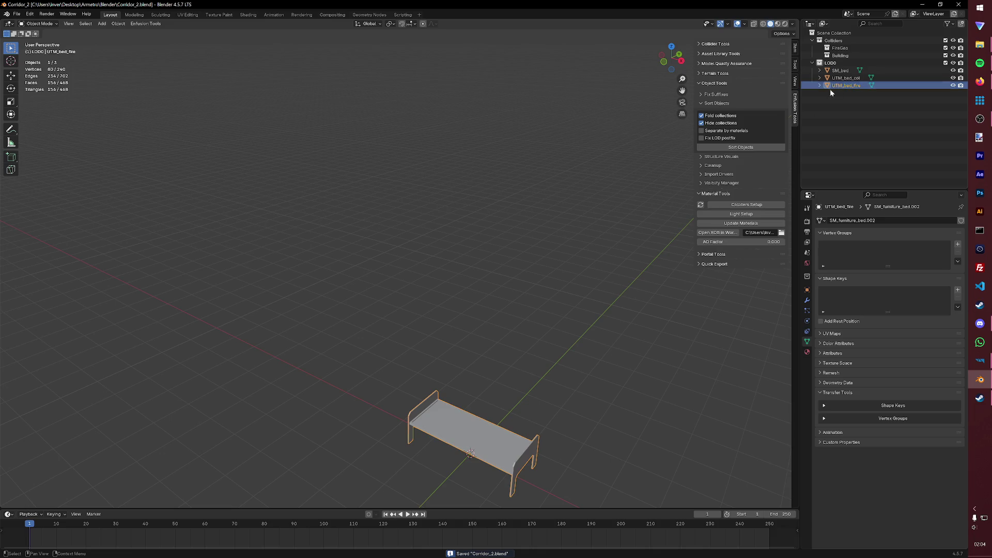
Step: Set up UTM_bed_fire as a collider with FireGeo layer preset and Wood game material
click(776, 203)
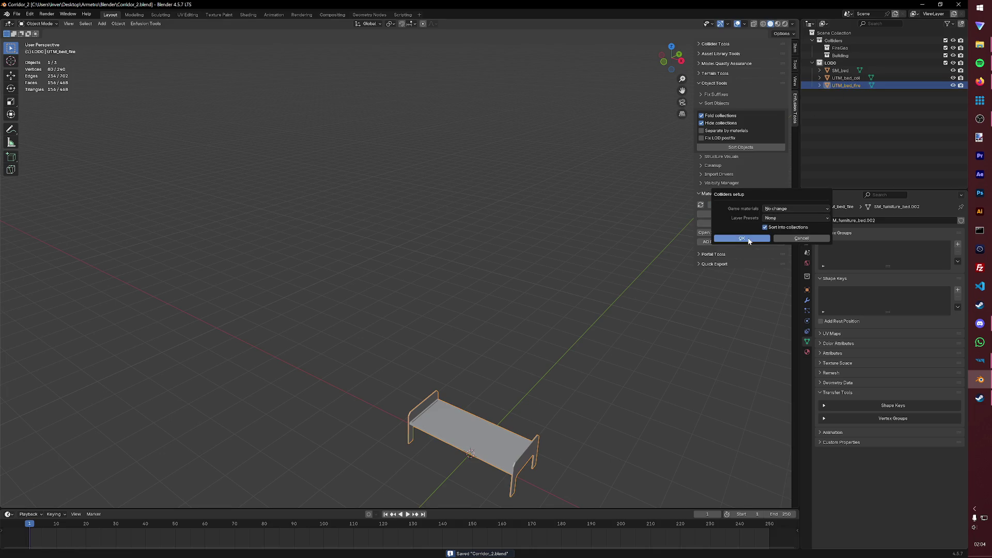
click(775, 218)
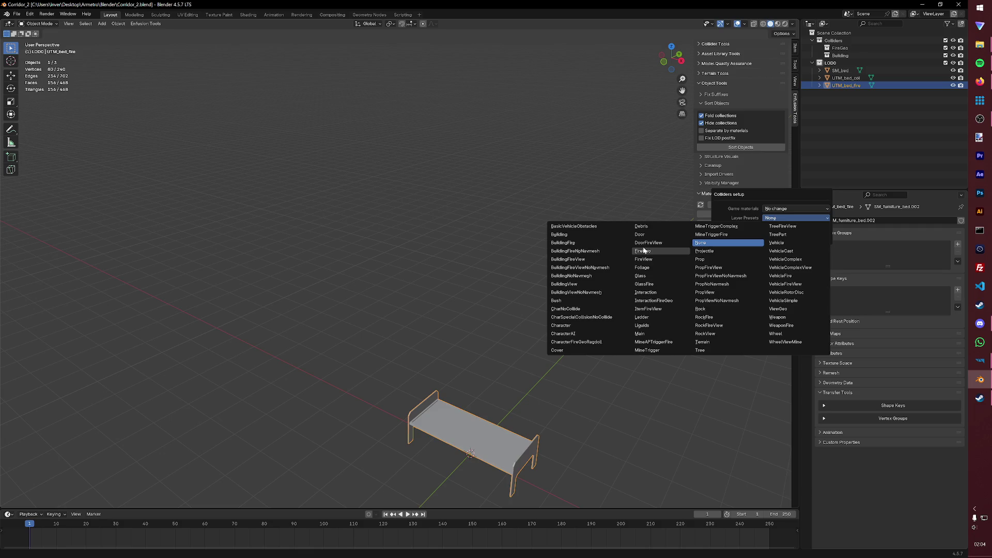
click(643, 250)
click(785, 209)
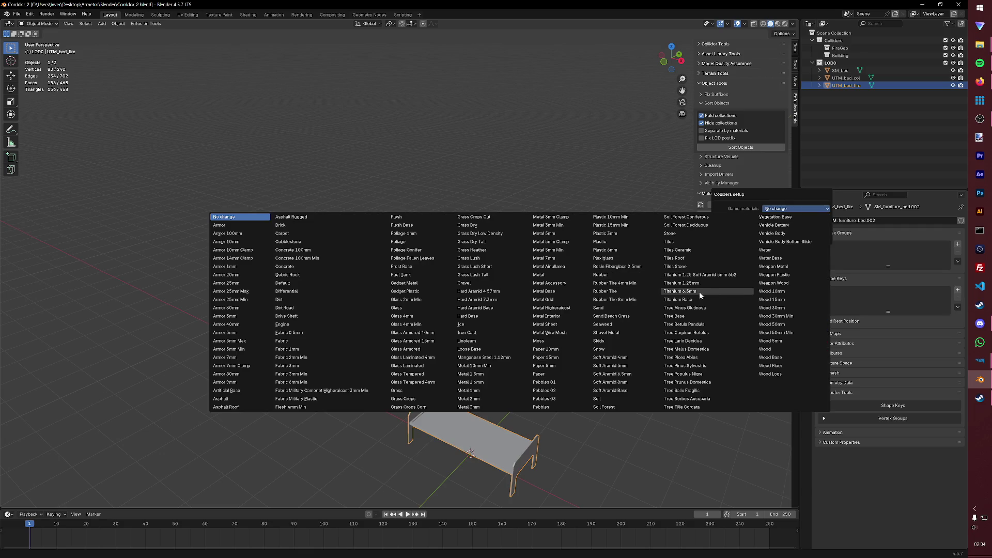
click(775, 349)
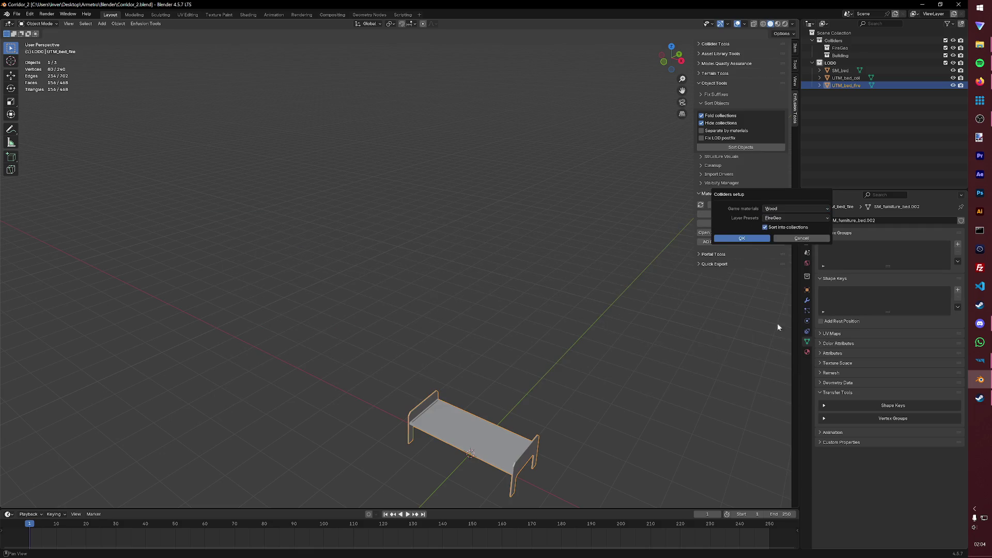
click(765, 238)
Step: Set up UTM_bed_col as a collider with Wood game material and Building layer preset, then save
click(842, 78)
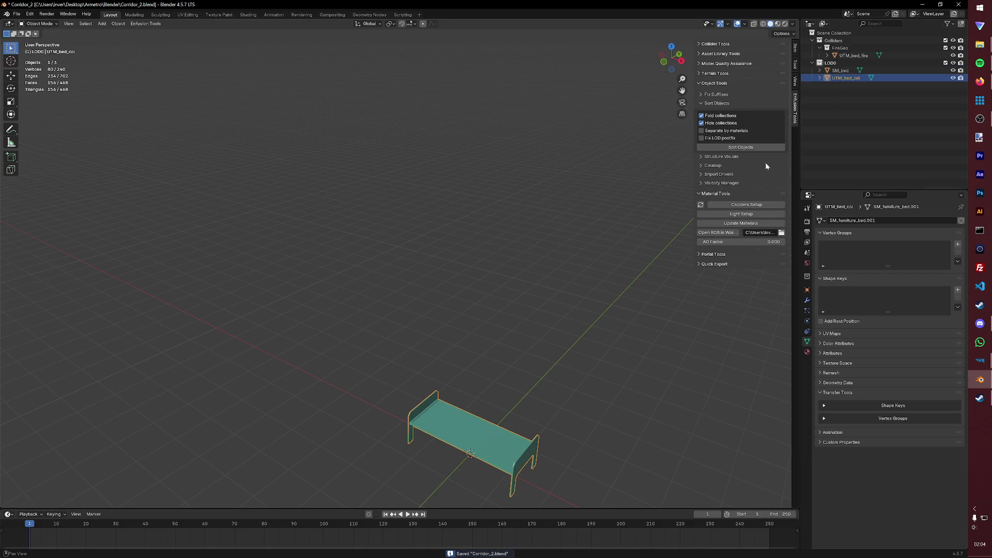
click(745, 204)
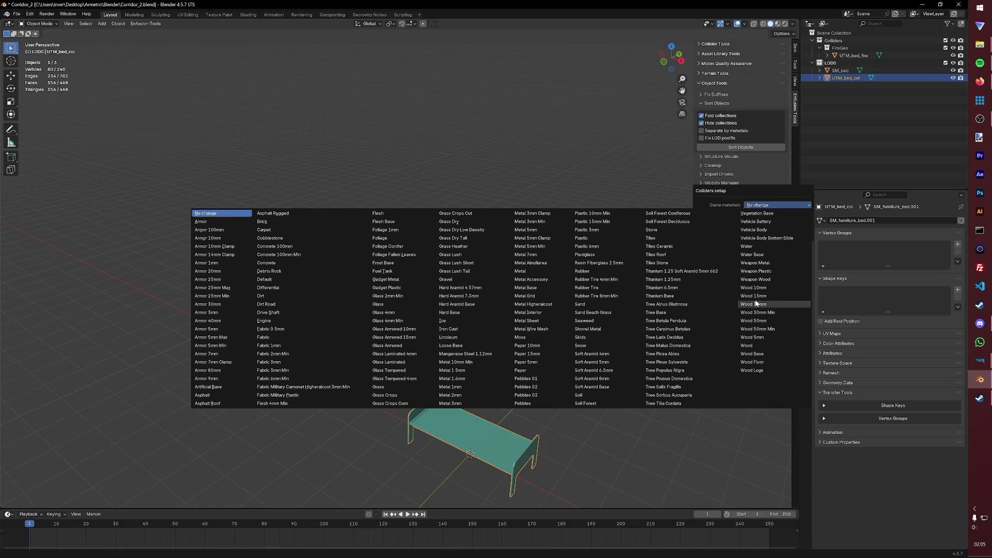
click(752, 346)
click(765, 214)
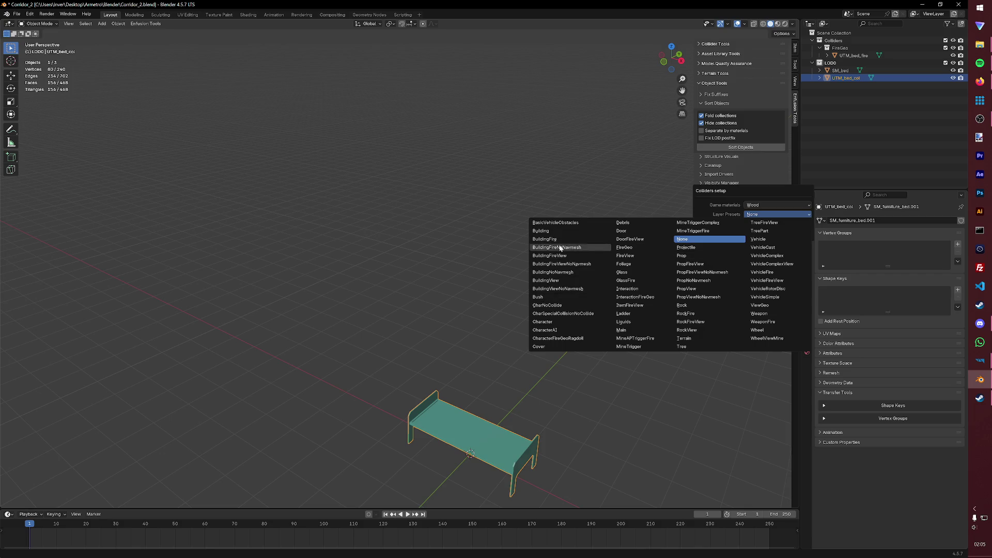
click(543, 231)
click(737, 237)
key(ctrl+s)
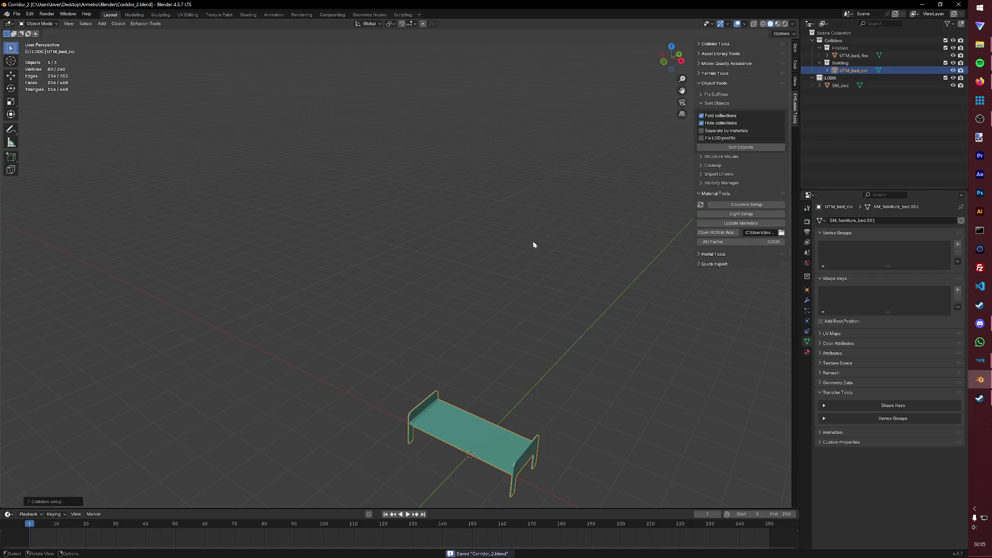
shift+middle_drag(510, 258, 425, 130)
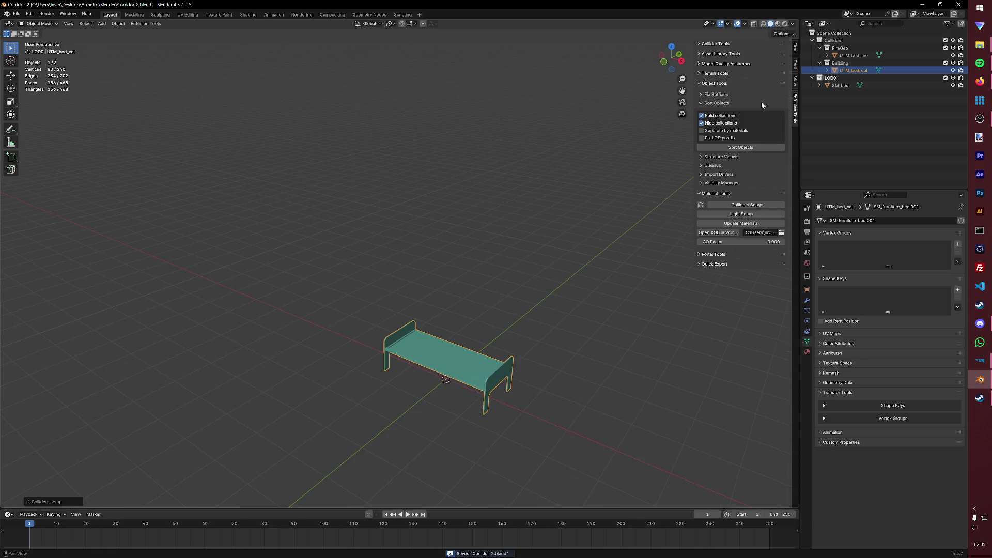
Step: Select SM_bed with its M_Furniture material and bring up the add-on's FBX export browser
click(834, 86)
click(828, 93)
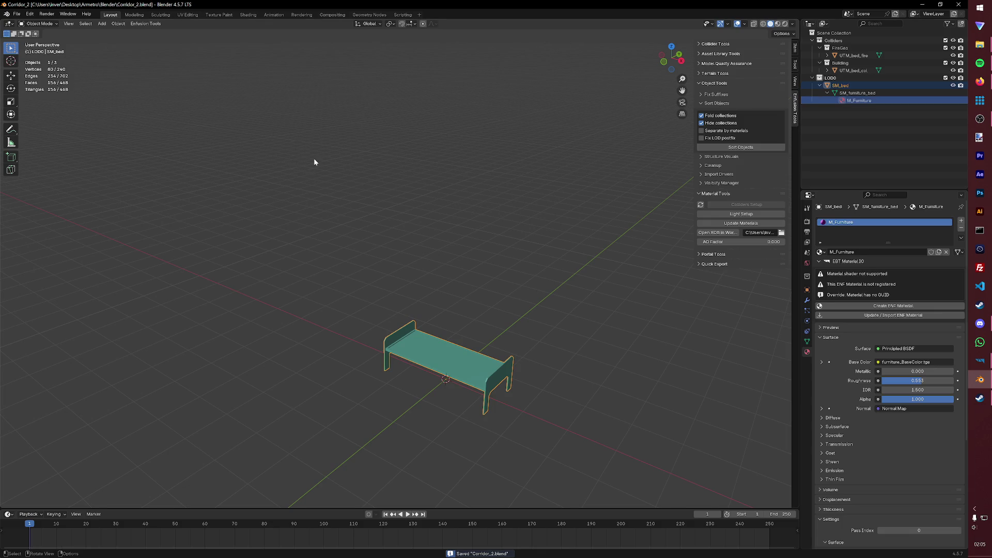
middle_drag(314, 162, 408, 184)
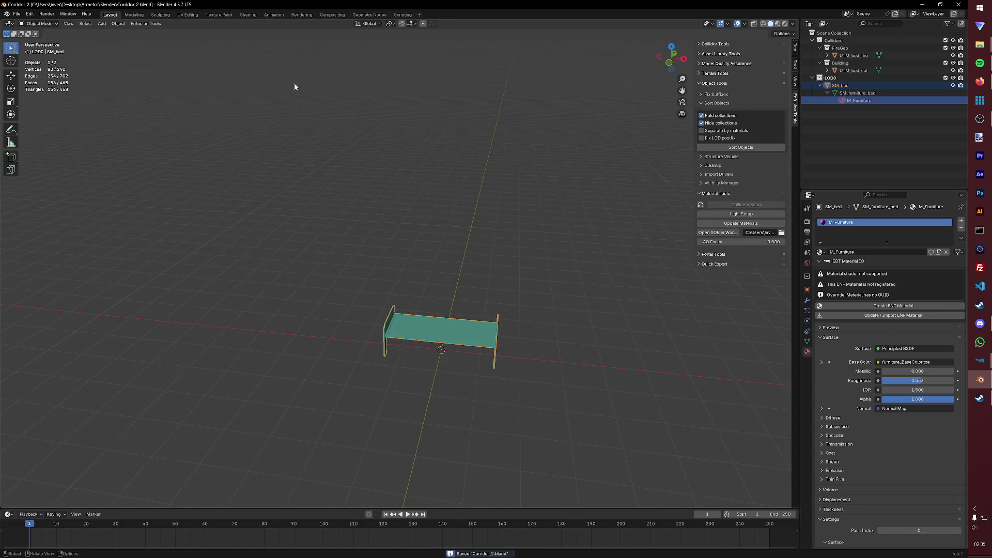
click(145, 33)
mouse_move(146, 40)
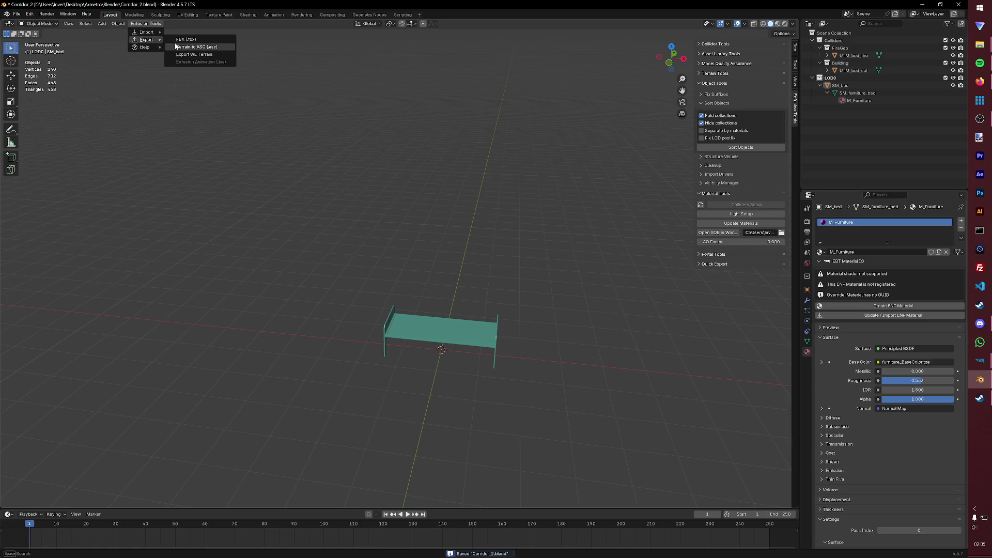
key(Return)
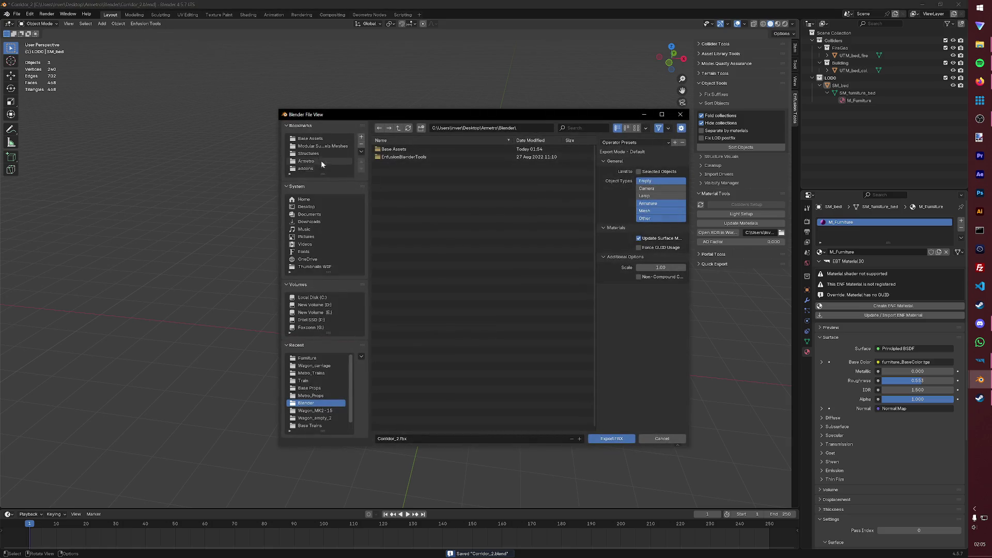
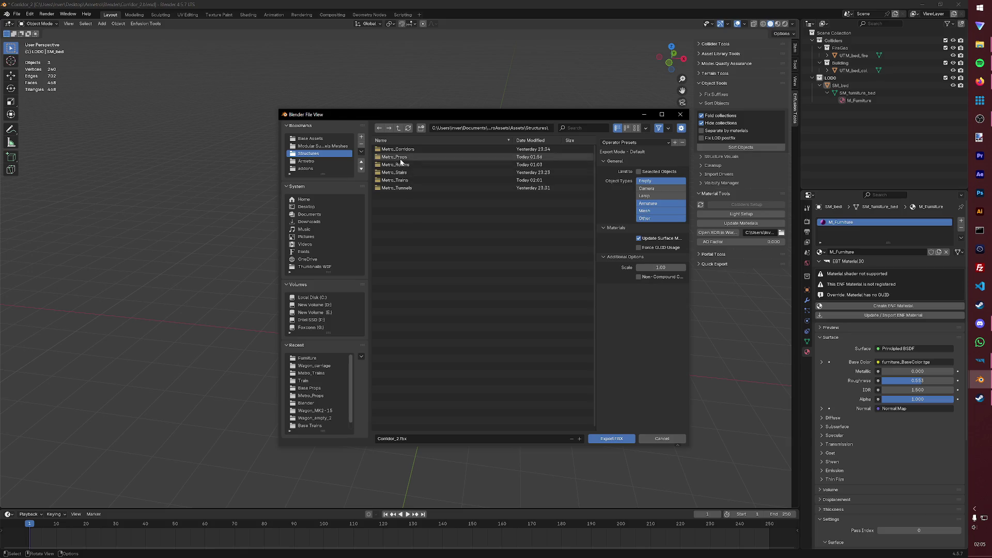
Step: Create a Metro_Furniture folder in Structures and export the bed FBX into it
click(422, 128)
text(Metro_Furnit)
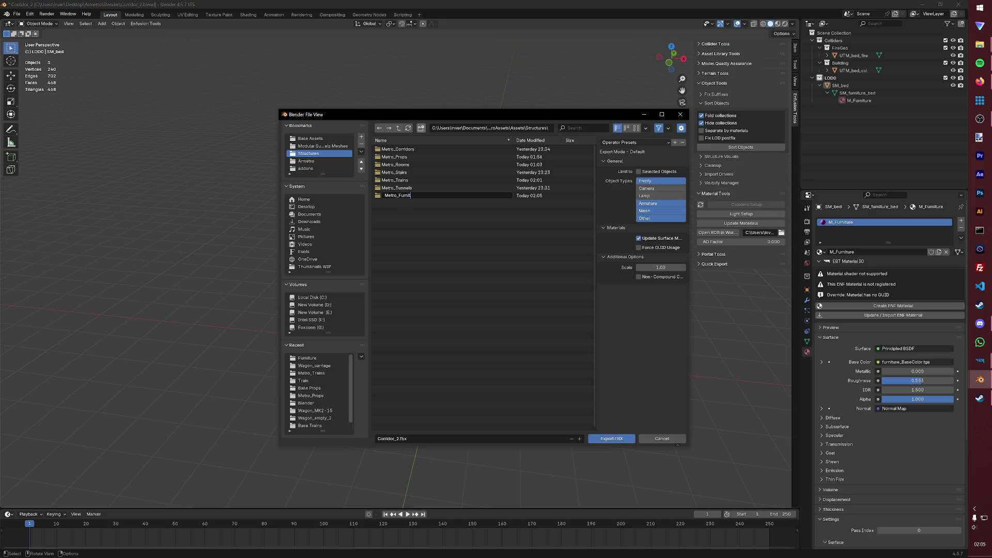
text(ure)
key(Return)
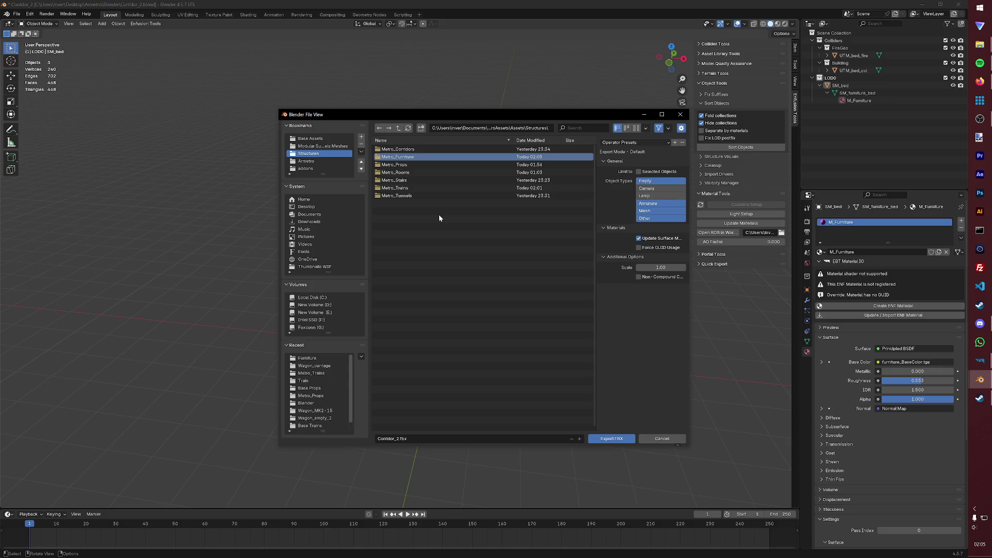
key(Return)
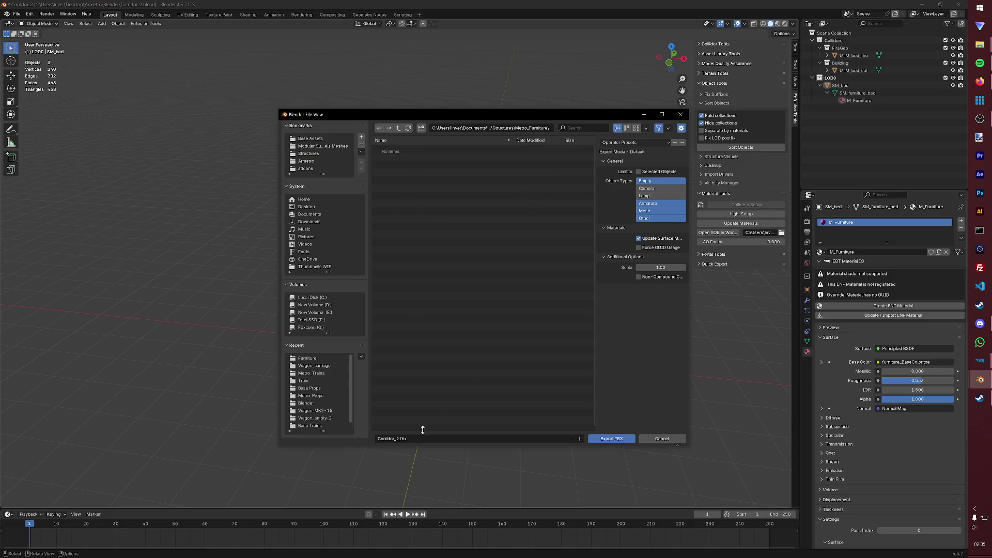
click(422, 438)
key(Return)
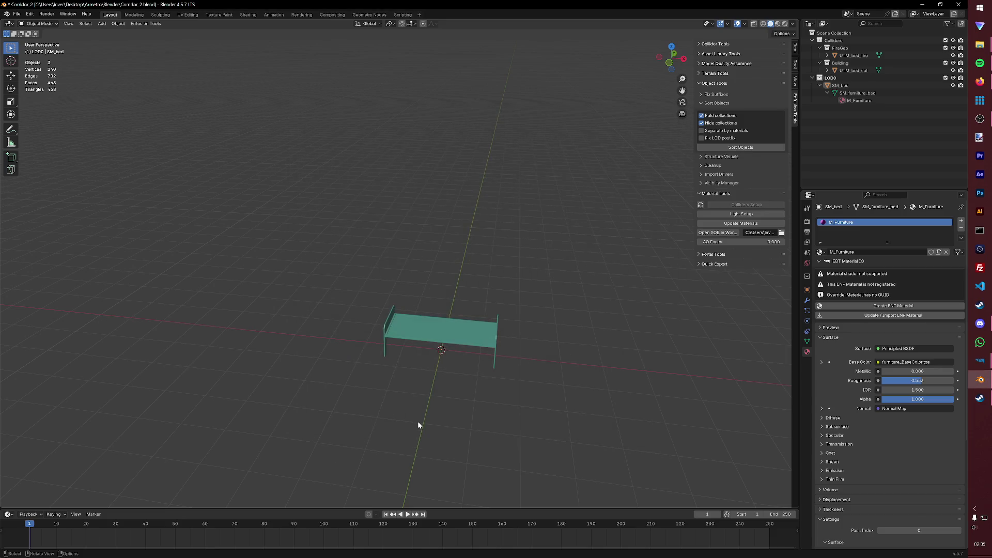
mouse_move(979, 361)
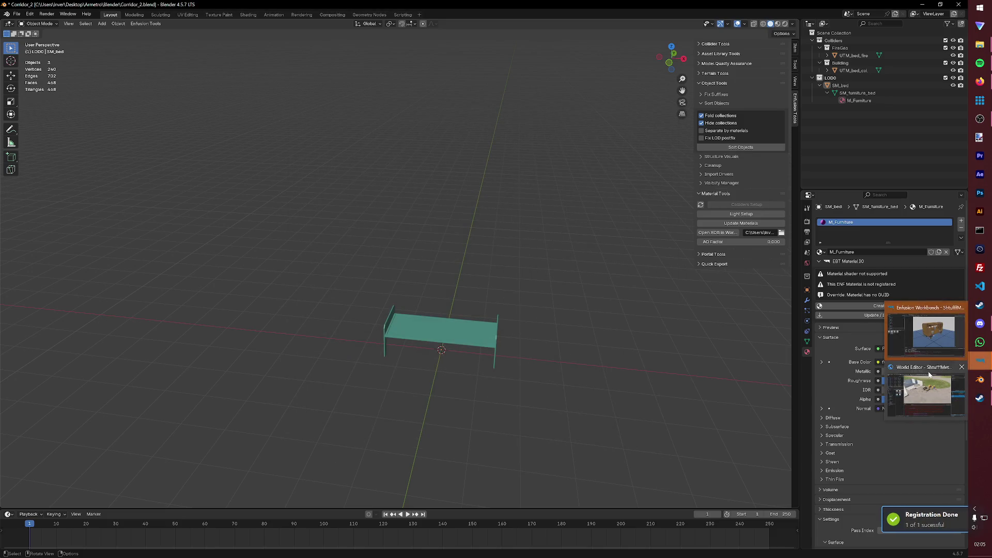
click(934, 334)
Step: Register the export as a Model and create a Metro_Furniture folder under Prefabs/Structures
click(480, 296)
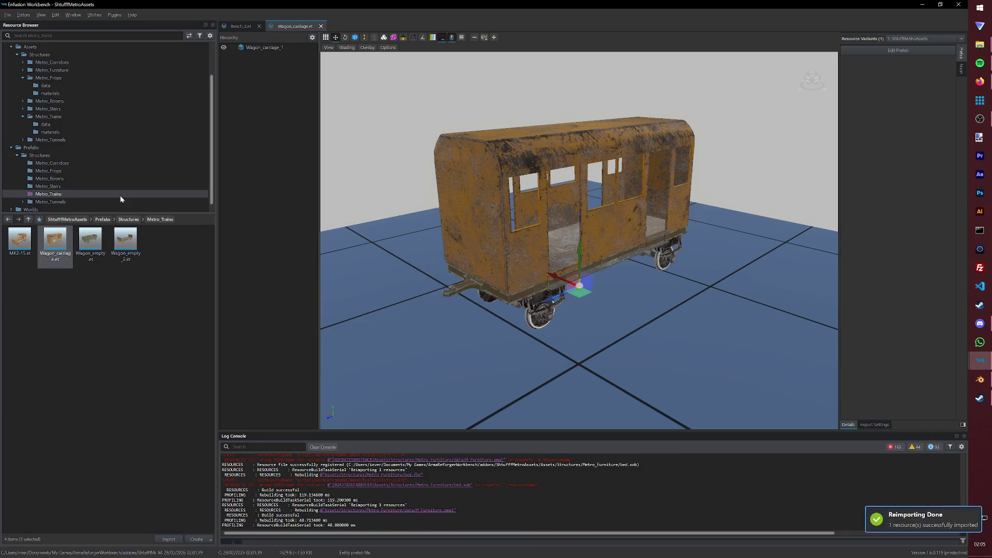
click(39, 155)
right_click(81, 354)
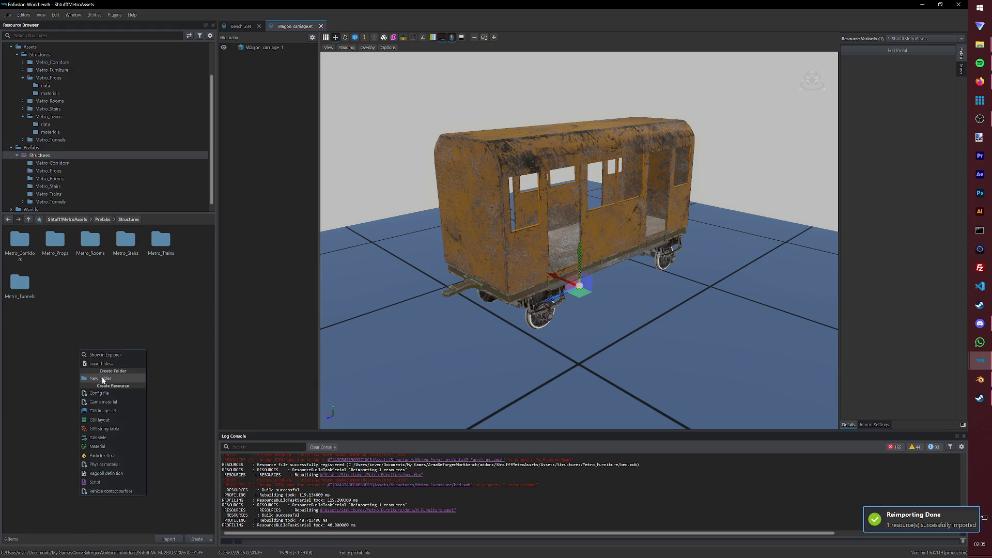
click(103, 379)
text(Metro_Furnitu)
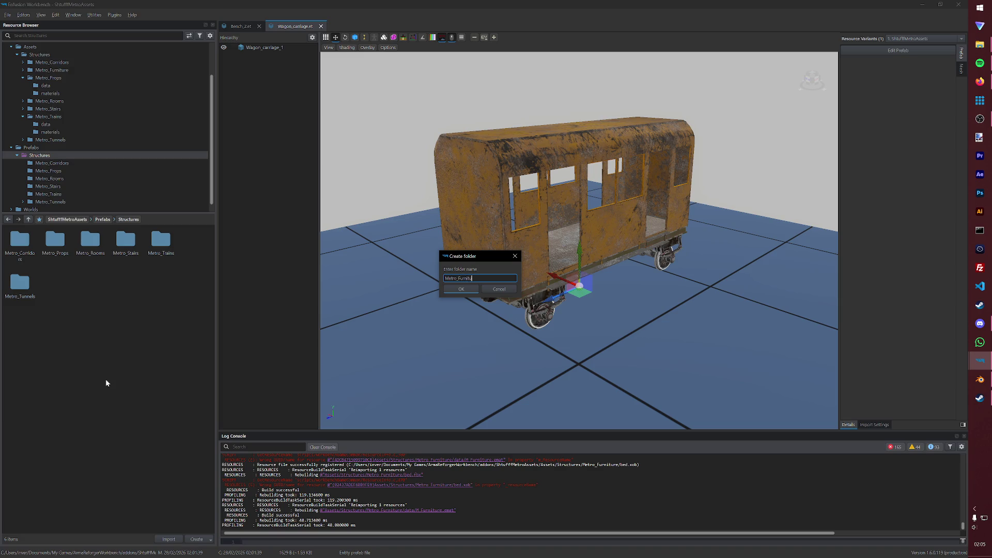
text(re)
key(Return)
Step: Duplicate the Bench_2.et prefab in Metro_Props as a new prefab named Bed
double_click(89, 258)
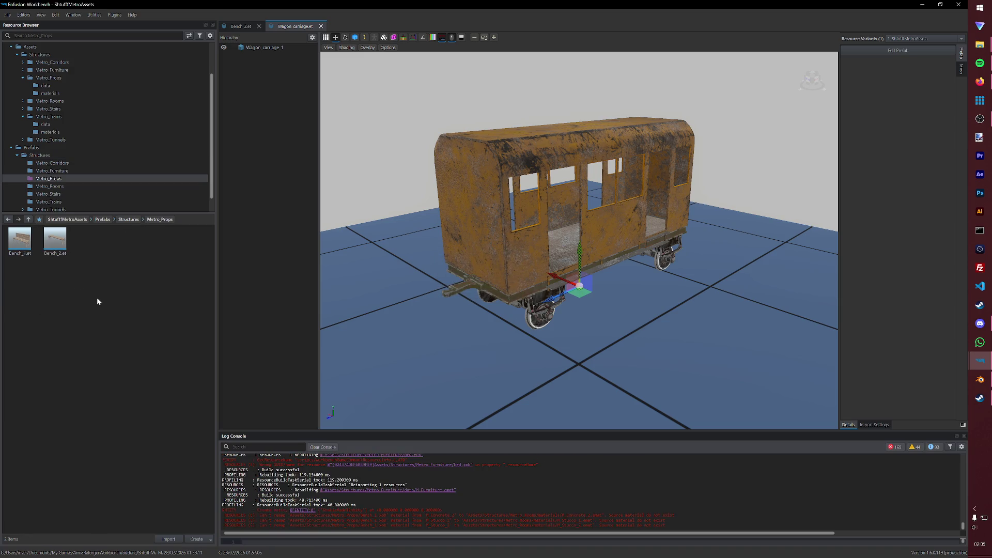
click(55, 240)
right_click(52, 242)
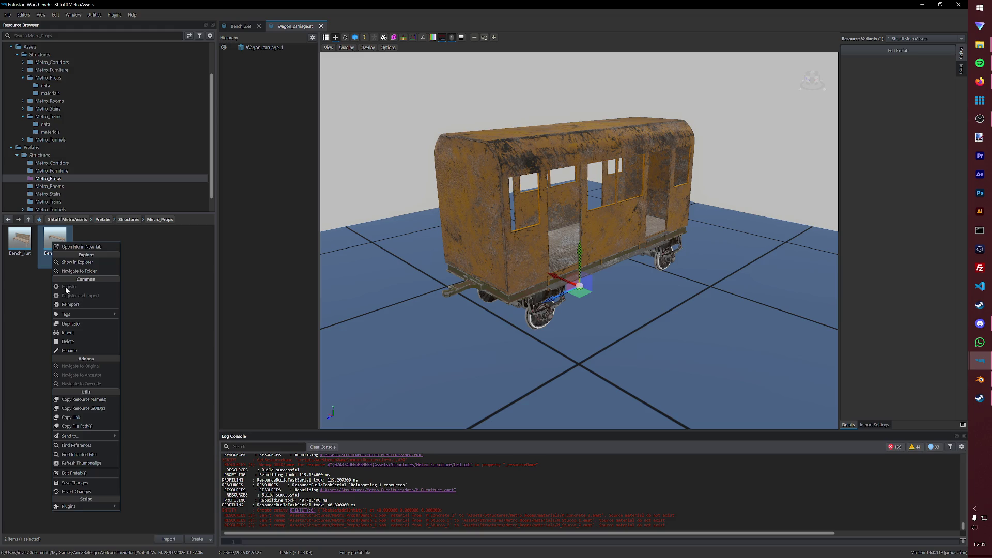
click(70, 324)
text(Bed)
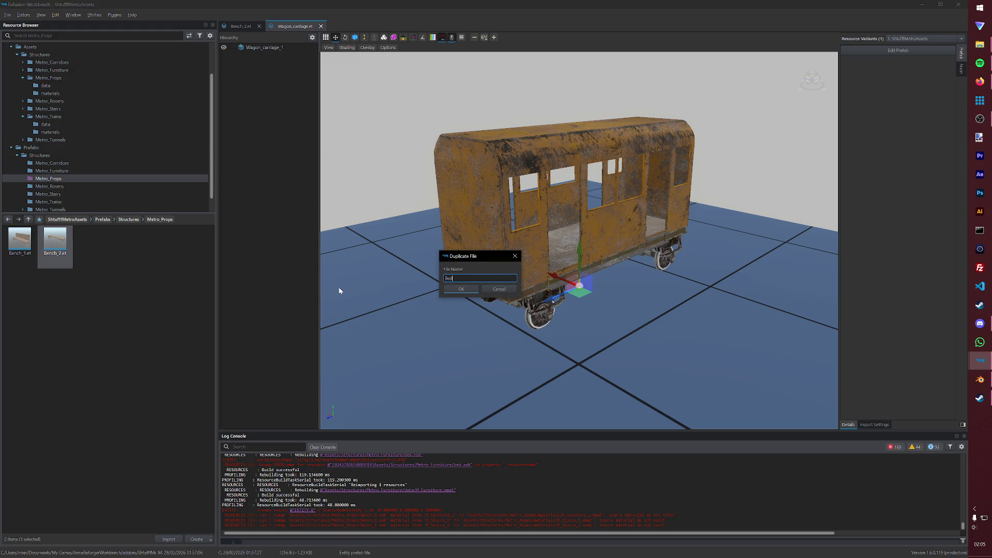
key(Return)
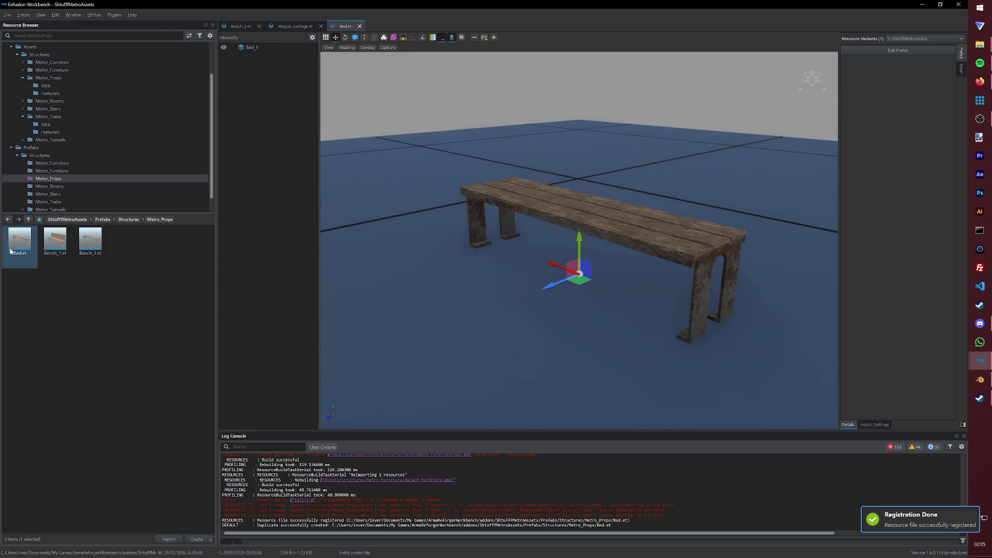
Step: Move Bed.et into the Metro_Furniture prefab folder and open it for editing
drag(11, 250, 60, 157)
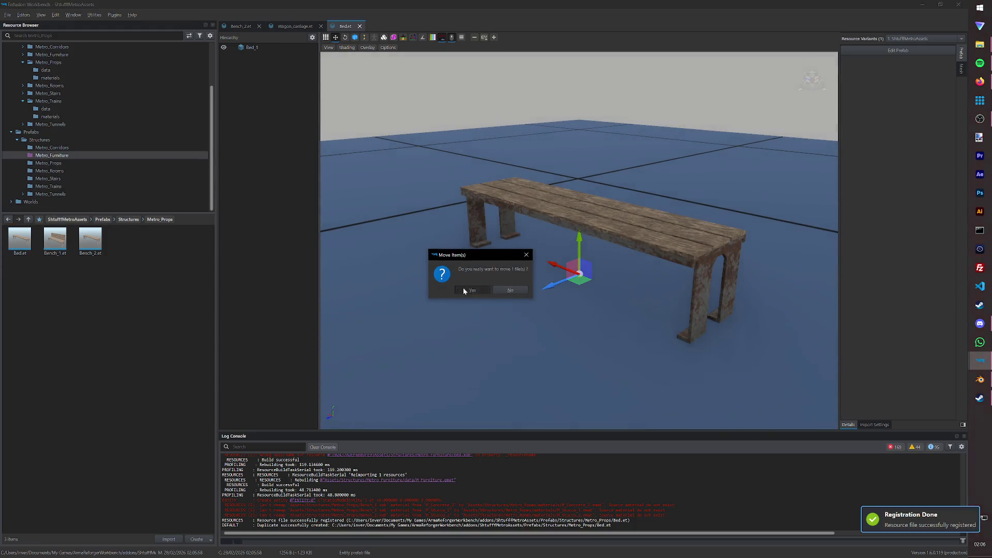
click(464, 290)
click(60, 156)
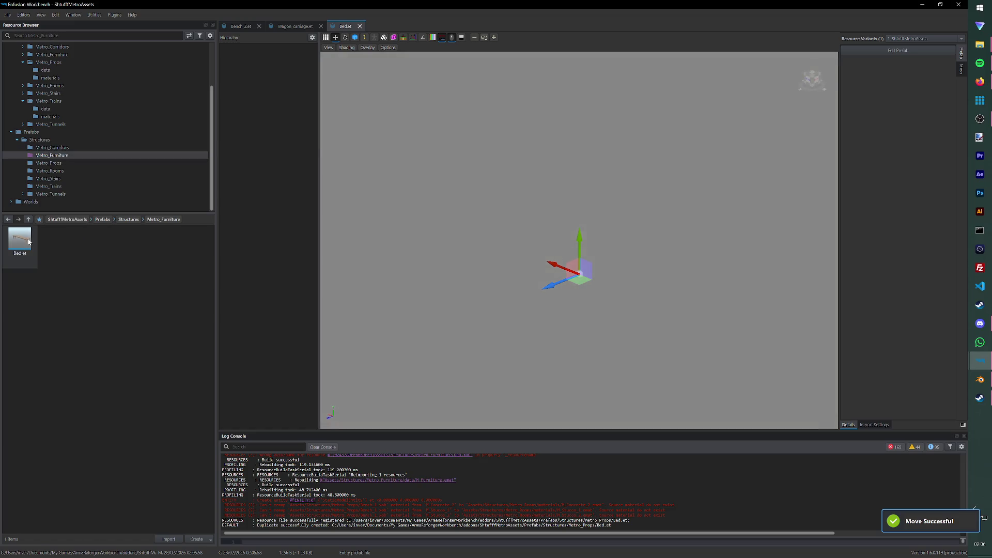
double_click(27, 242)
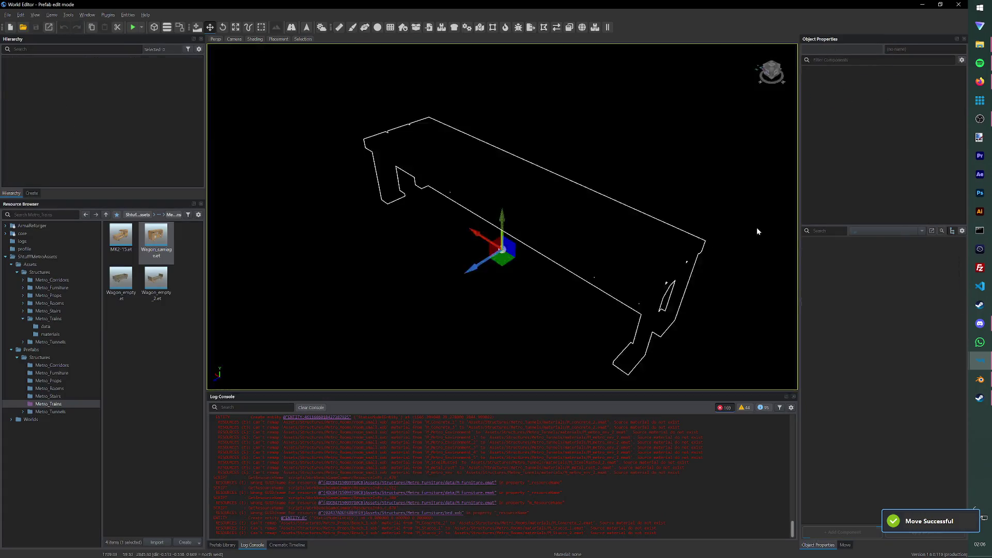
Step: Set the Bed prefab's MeshObject to Metro_Furniture/bed.xob and close the World Editor
click(829, 78)
click(871, 265)
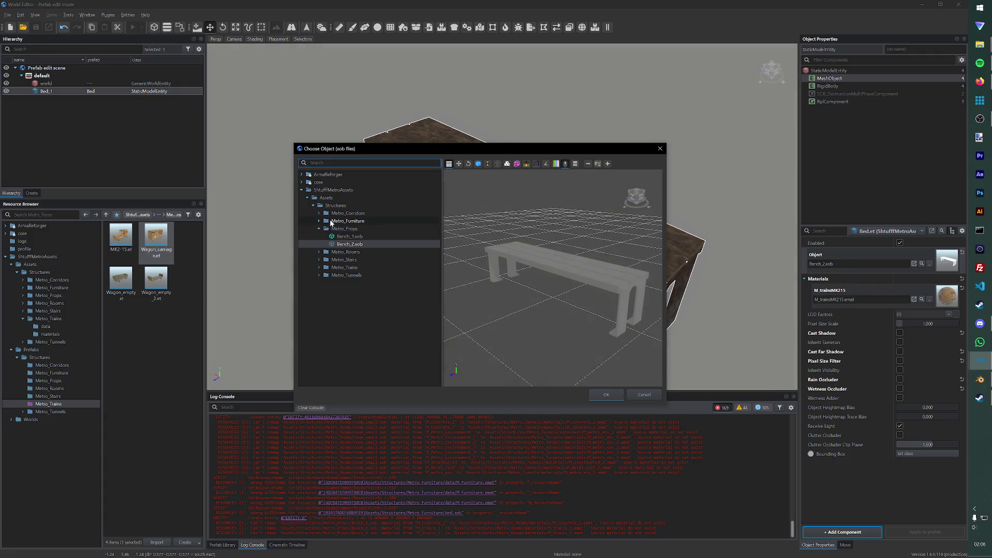
click(320, 222)
click(345, 228)
click(607, 395)
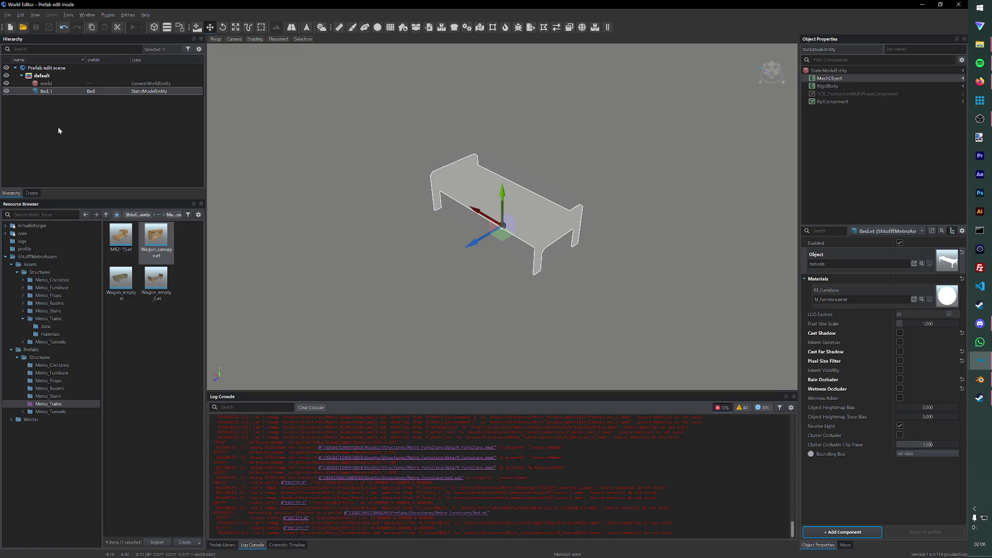
click(958, 6)
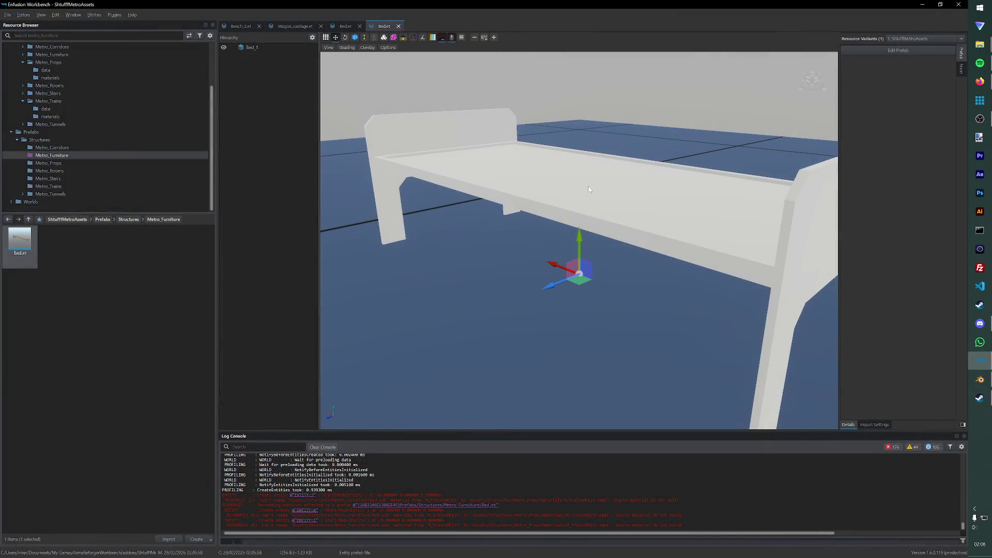
scroll(52, 70, up, 2)
Step: Create a materials folder inside the Metro_Furniture assets folder
click(53, 101)
right_click(98, 302)
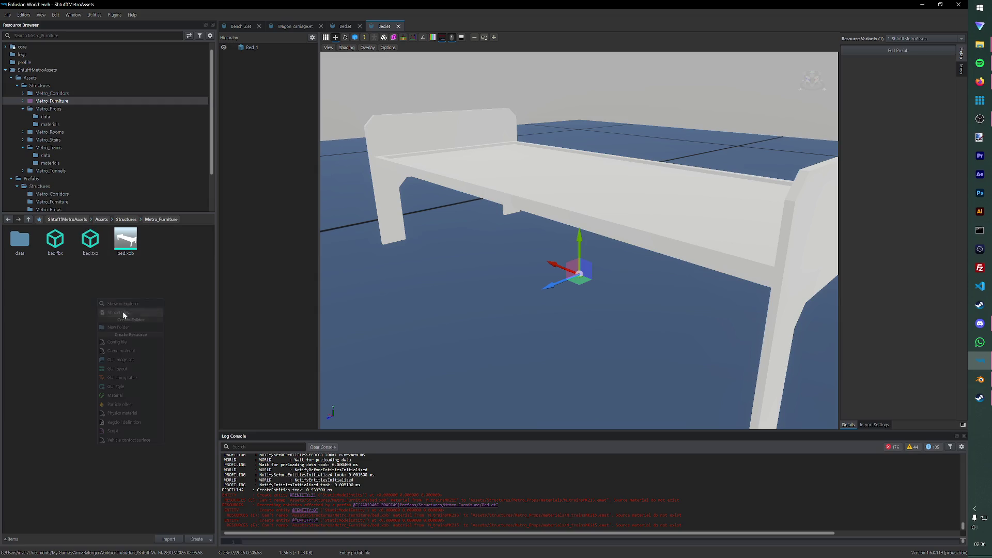
click(124, 326)
text(mater)
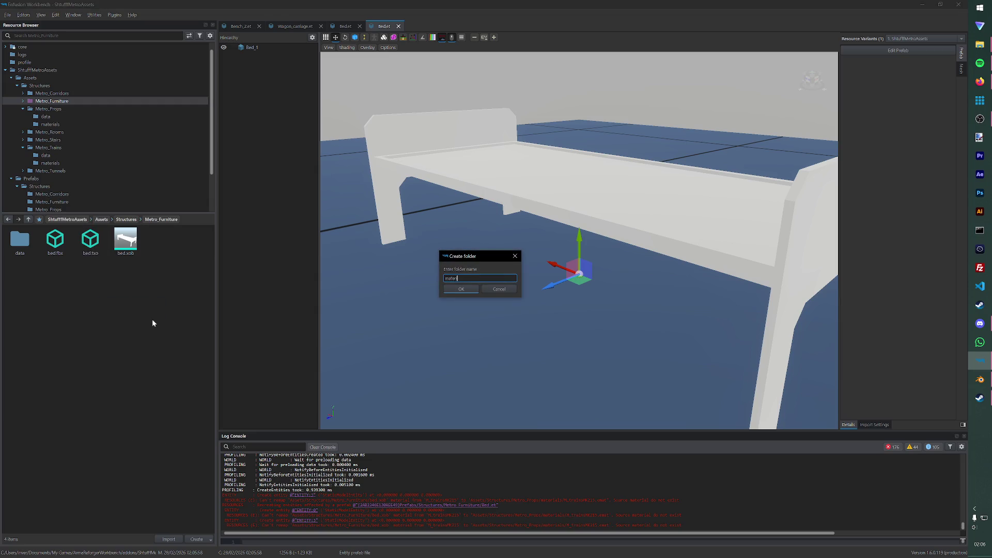
text(als)
key(Return)
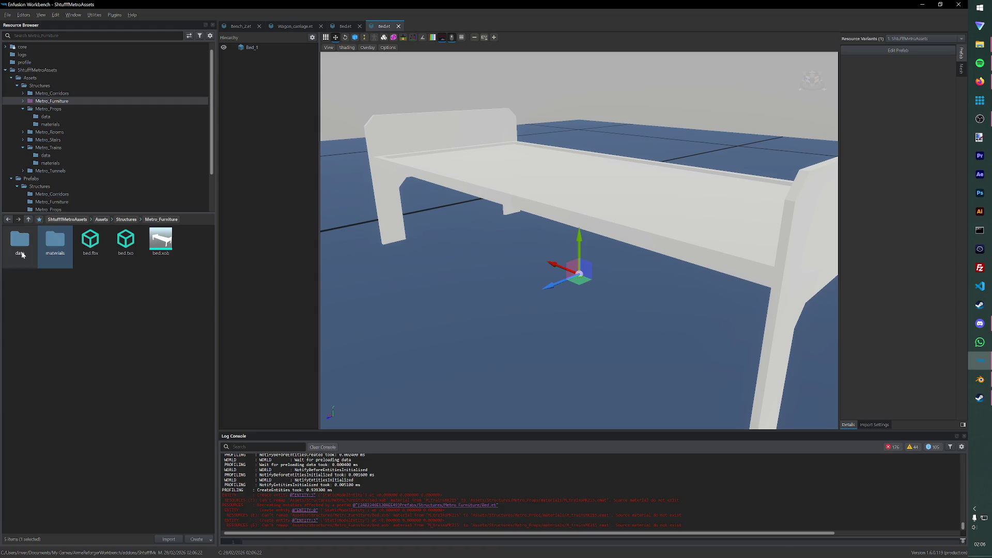
Step: Move M_Furniture.emat from data into the new materials folder
click(31, 252)
double_click(21, 243)
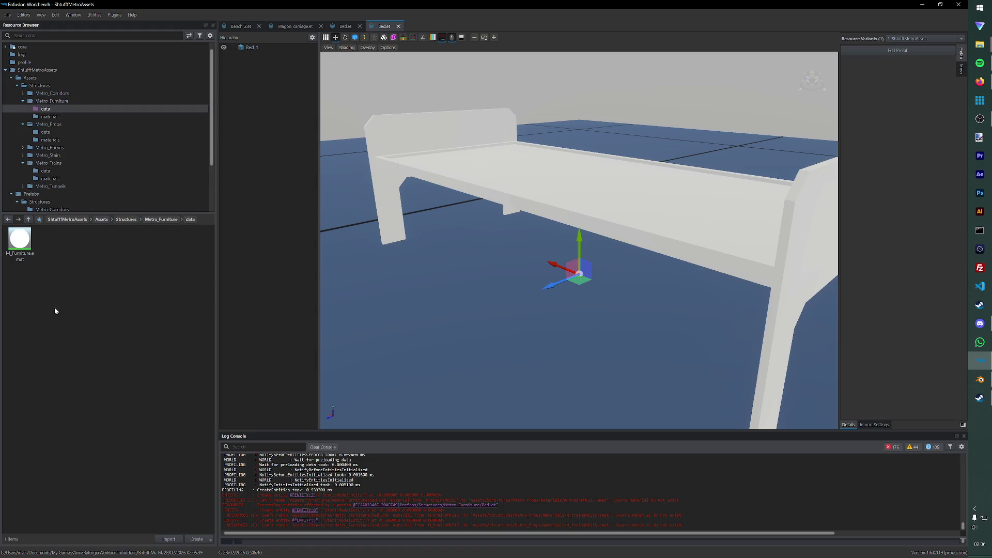
mouse_move(20, 242)
mouse_down()
mouse_move(67, 147)
mouse_move(52, 124)
mouse_up()
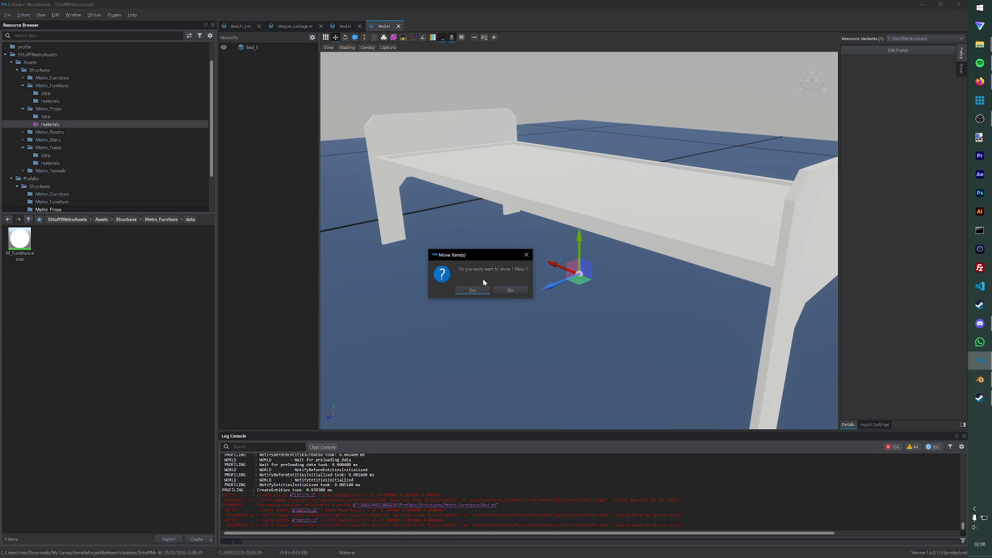
click(510, 291)
drag(20, 242, 64, 86)
click(469, 290)
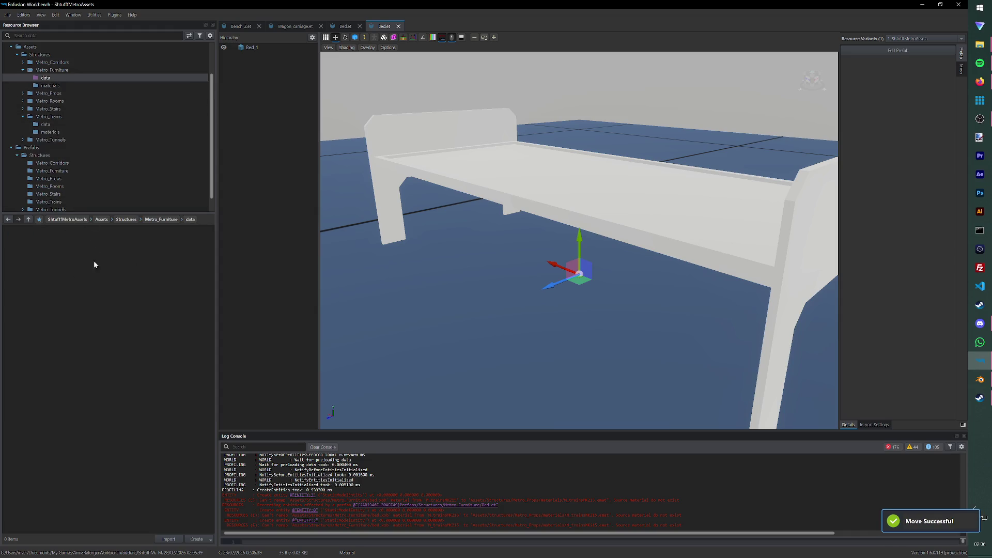
click(59, 86)
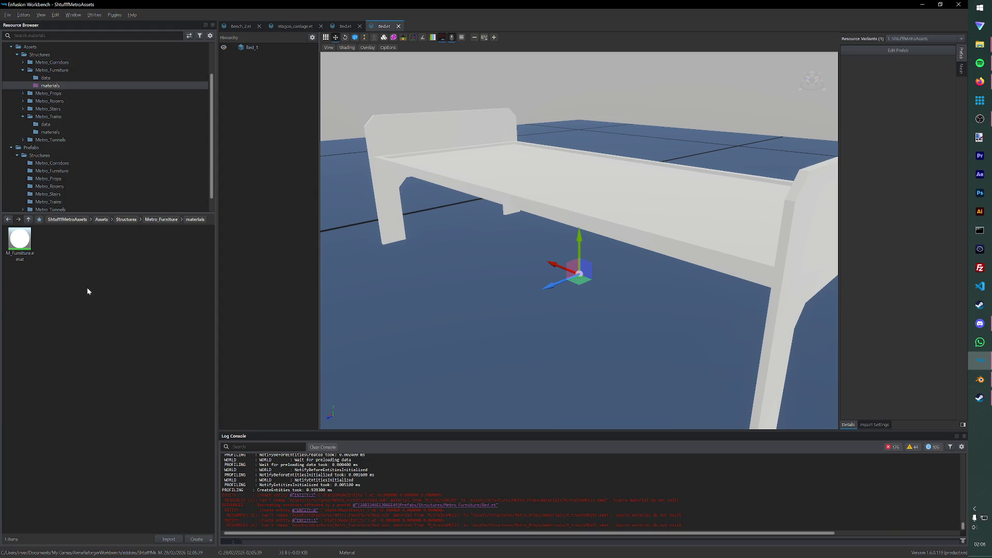
Step: Import the furniture base colour and normal textures, move them into data, and open M_Furniture
click(979, 44)
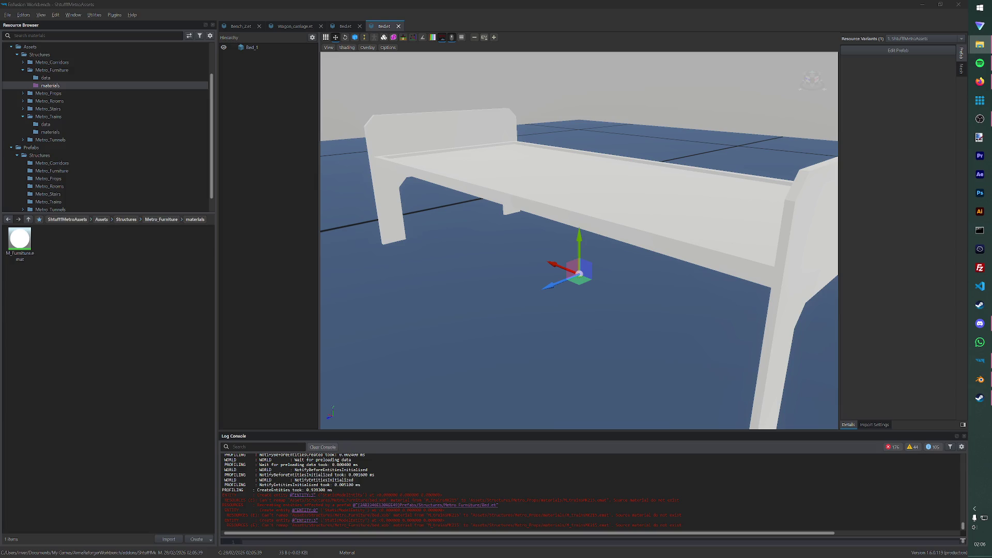
drag(0, 302, 124, 299)
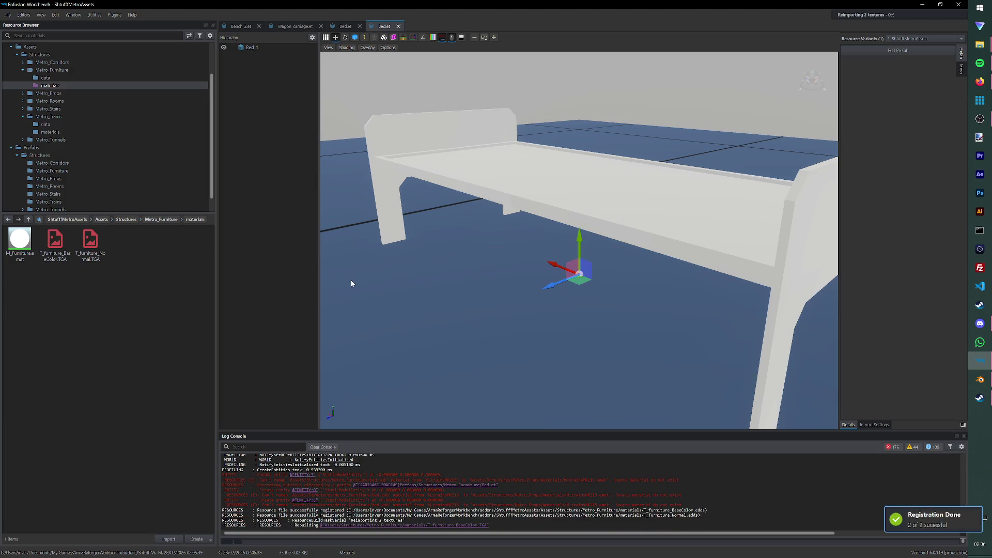
drag(49, 247, 47, 62)
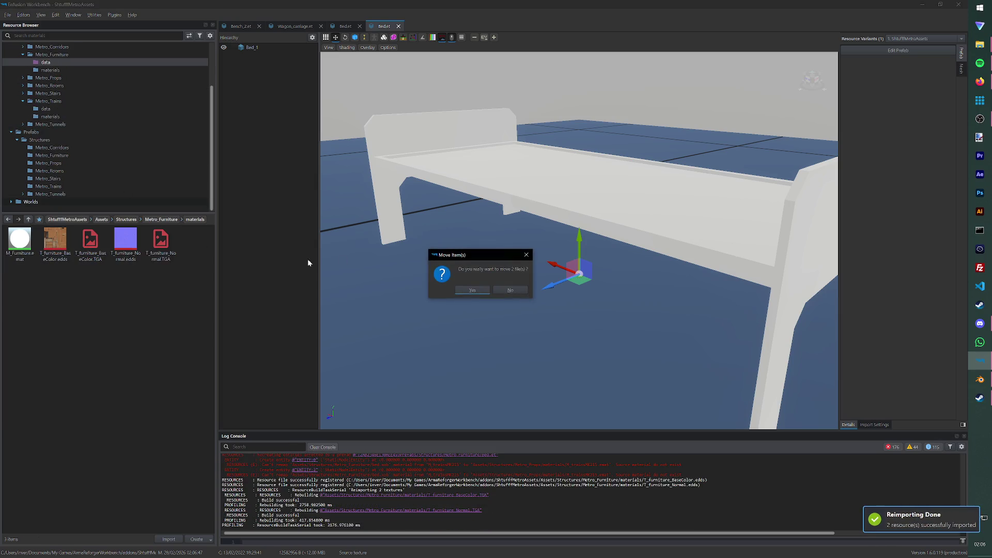
click(497, 291)
mouse_move(176, 242)
mouse_down()
mouse_move(50, 243)
mouse_move(46, 63)
mouse_up()
click(468, 289)
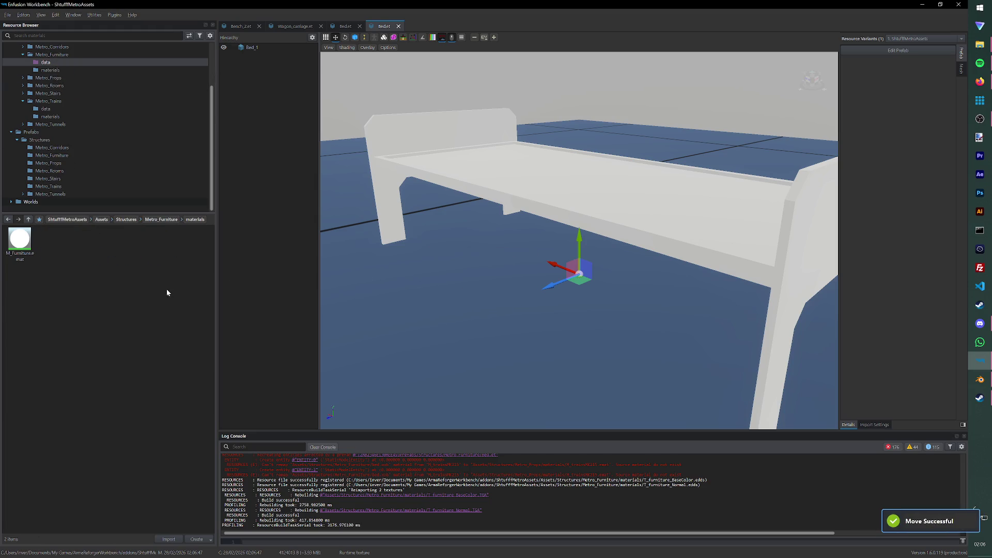
double_click(19, 241)
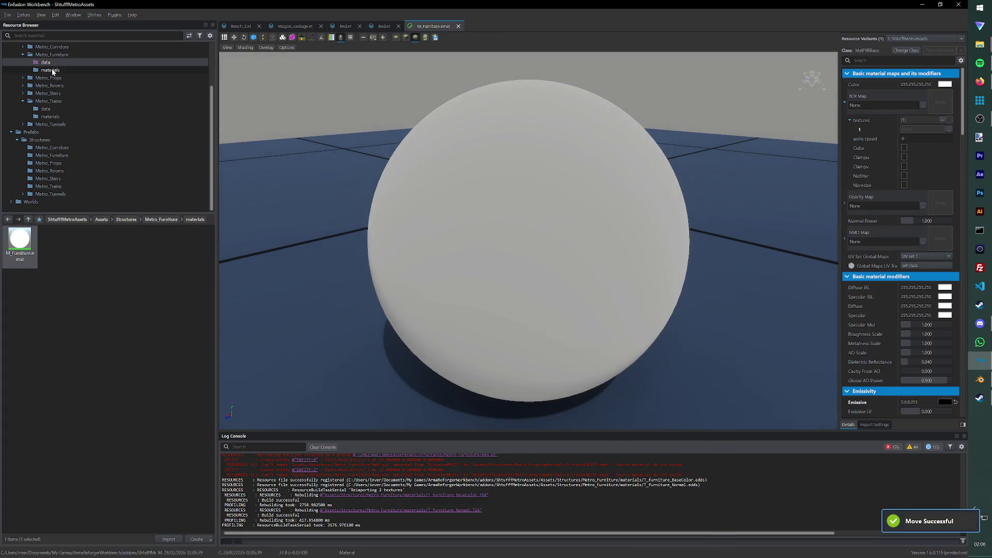
Step: Assign T_Furniture_BaseColor.edds to BCR Map and T_Furniture_Normal.edds to NMO Map, then close the material
click(47, 62)
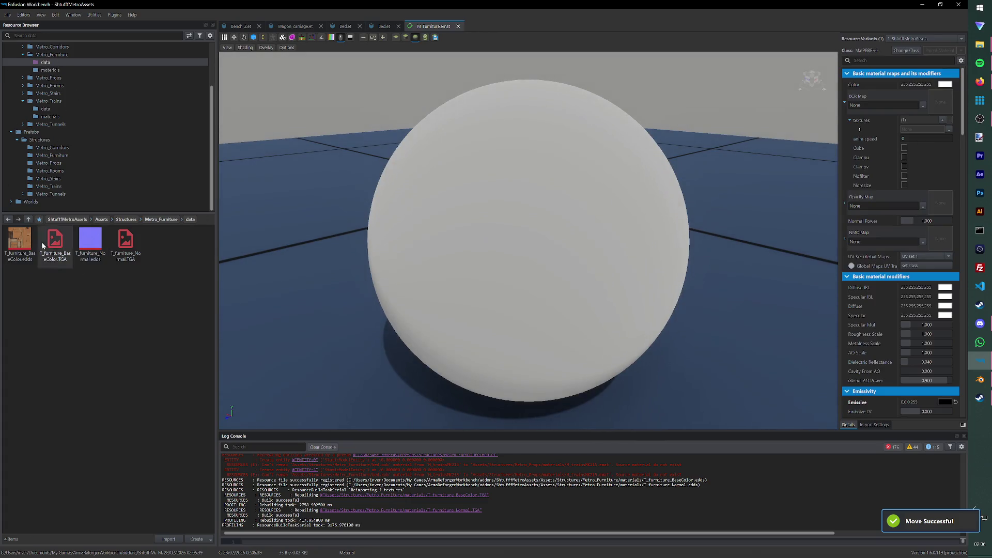
drag(20, 240, 885, 103)
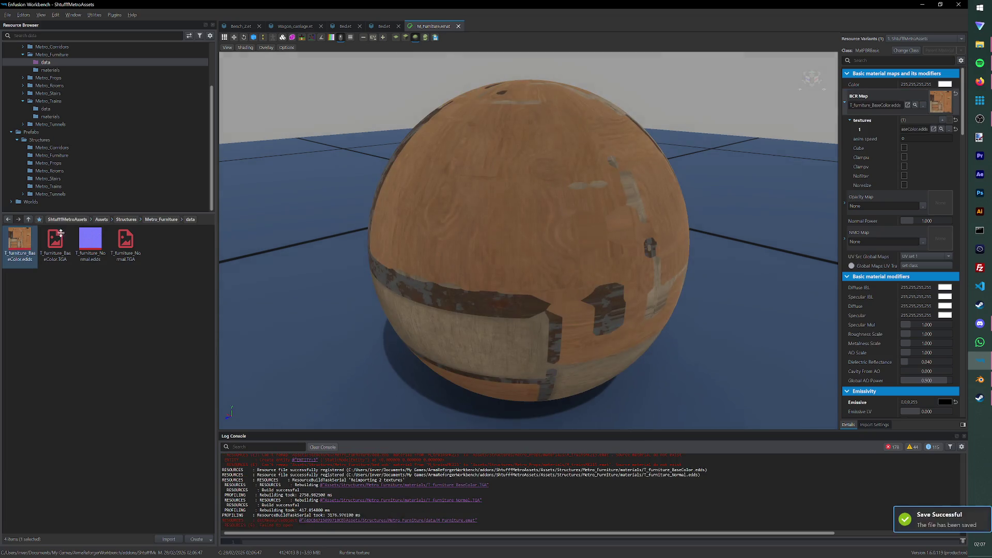
drag(90, 241, 936, 255)
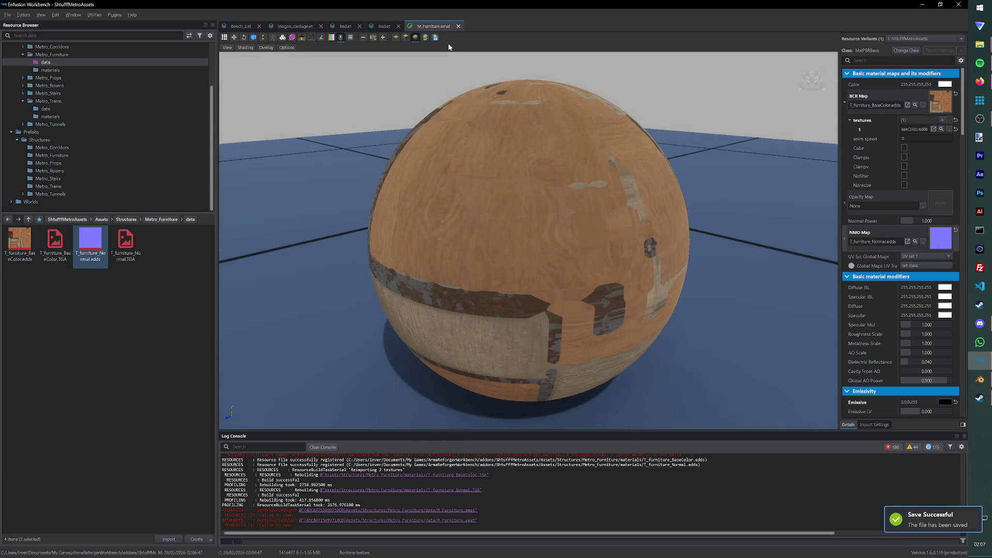
click(458, 26)
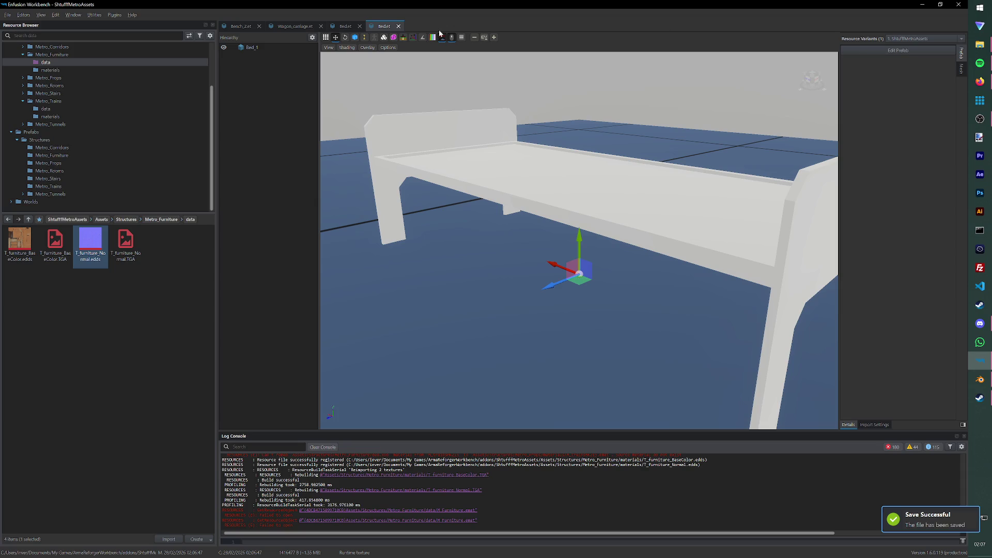
Step: Close the leftover bed, wagon carriage and Bench_2x1 prefab tabs
click(399, 26)
click(359, 26)
click(320, 26)
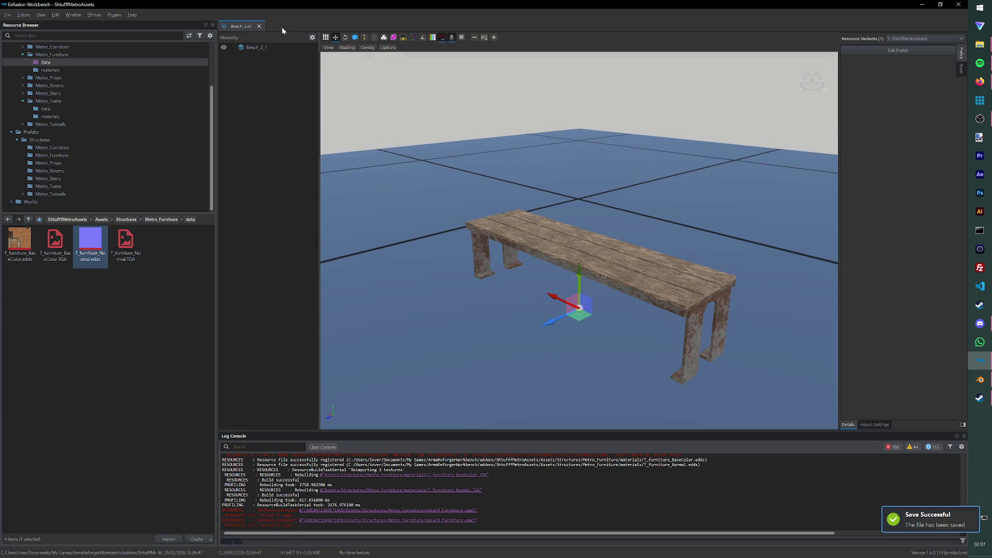
click(259, 26)
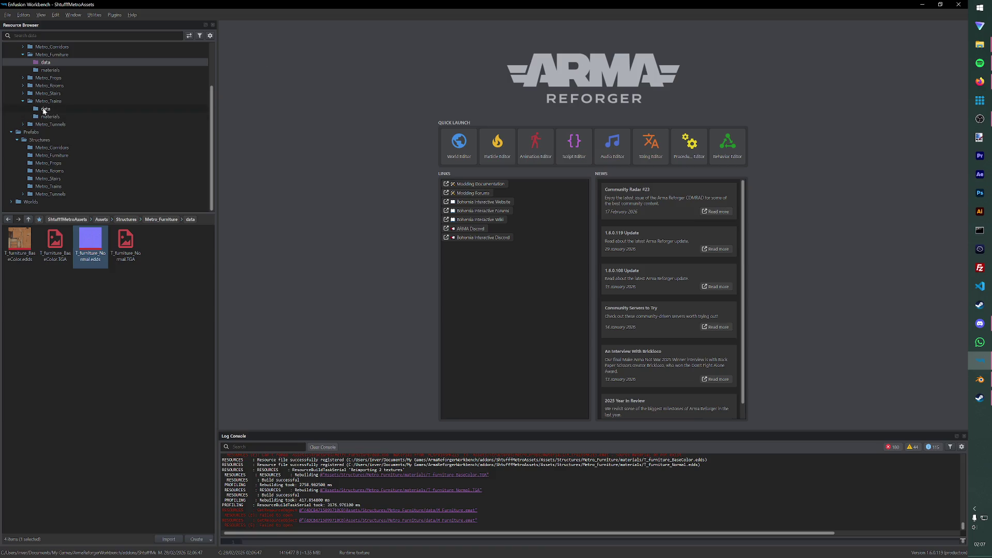
Step: Inspect the textured bed model and Bed prefab, then launch the World Editor
click(51, 55)
double_click(161, 241)
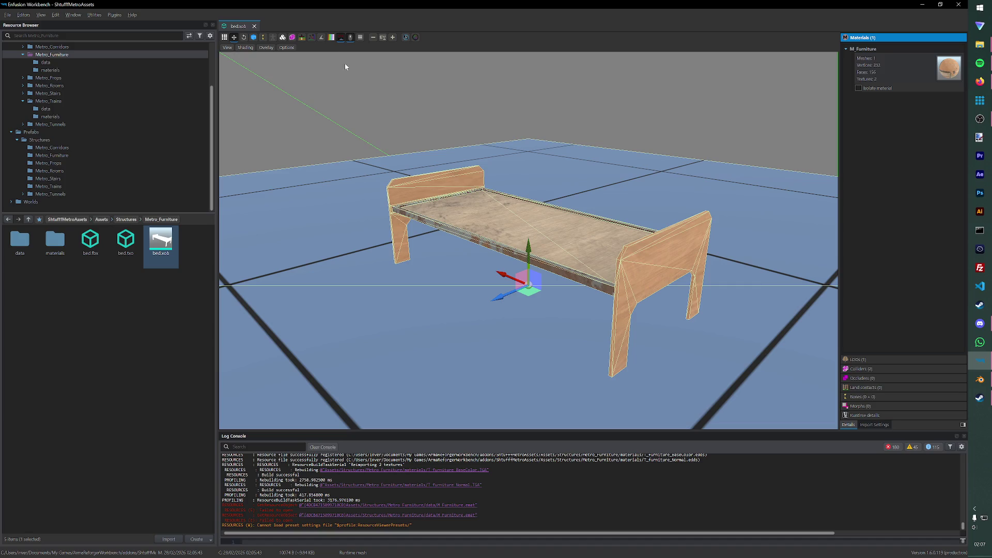
drag(428, 164, 465, 208)
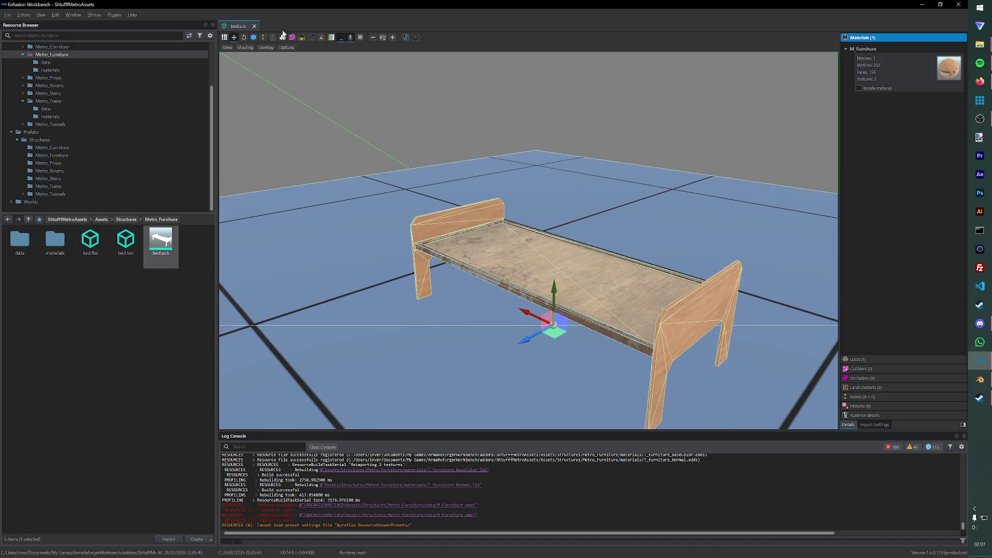
click(254, 26)
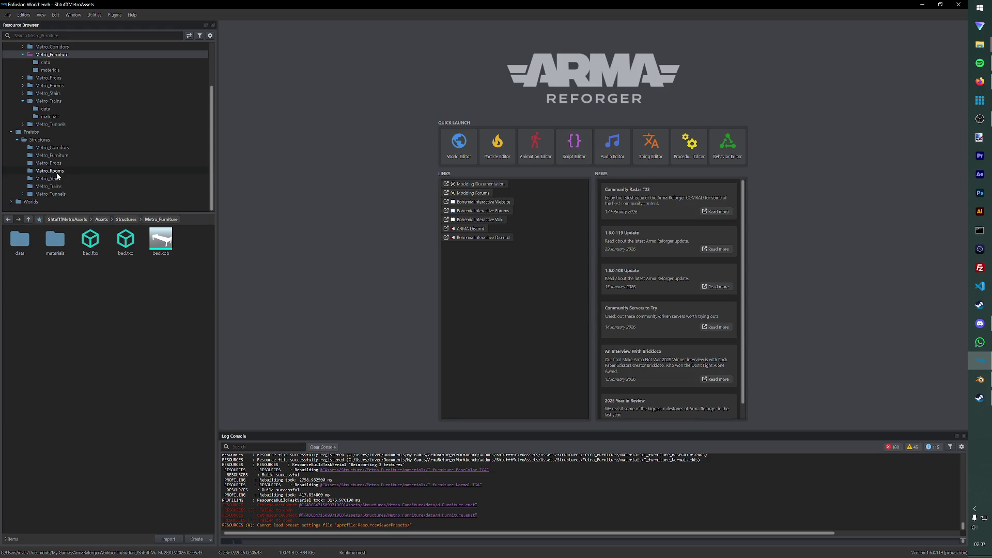
click(52, 155)
double_click(21, 240)
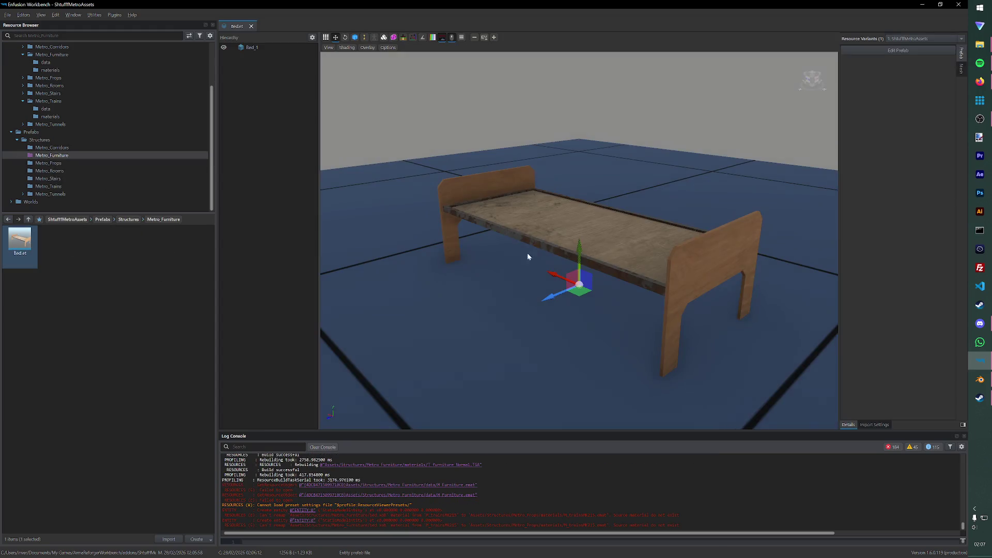
click(251, 26)
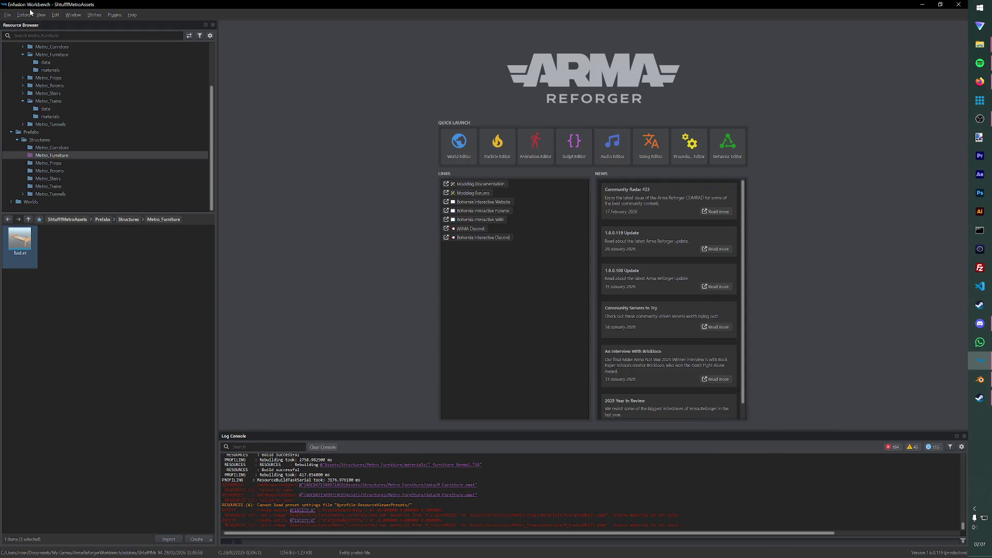
click(459, 143)
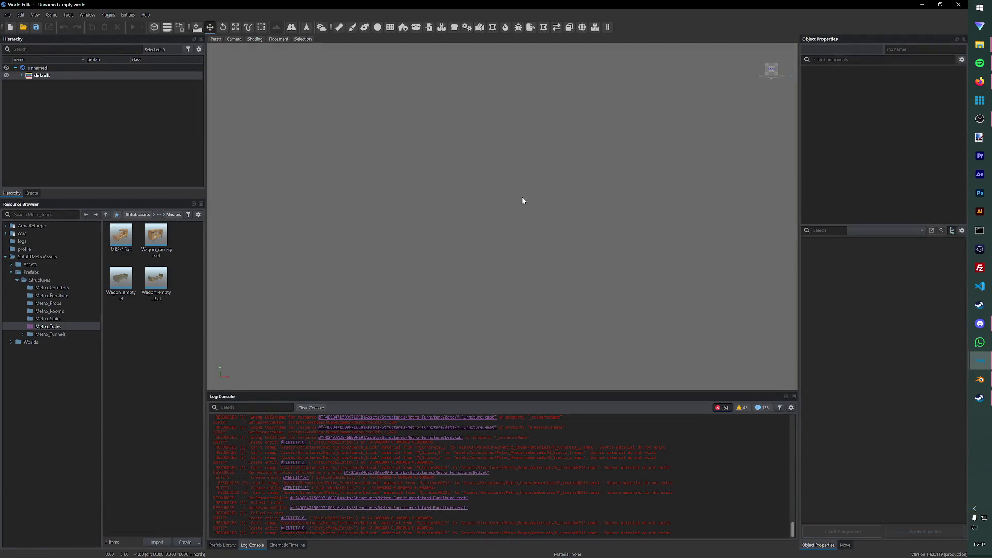
Step: Load the recent Test.ent world, place Bed.et on the concrete ground and start Play mode
click(8, 14)
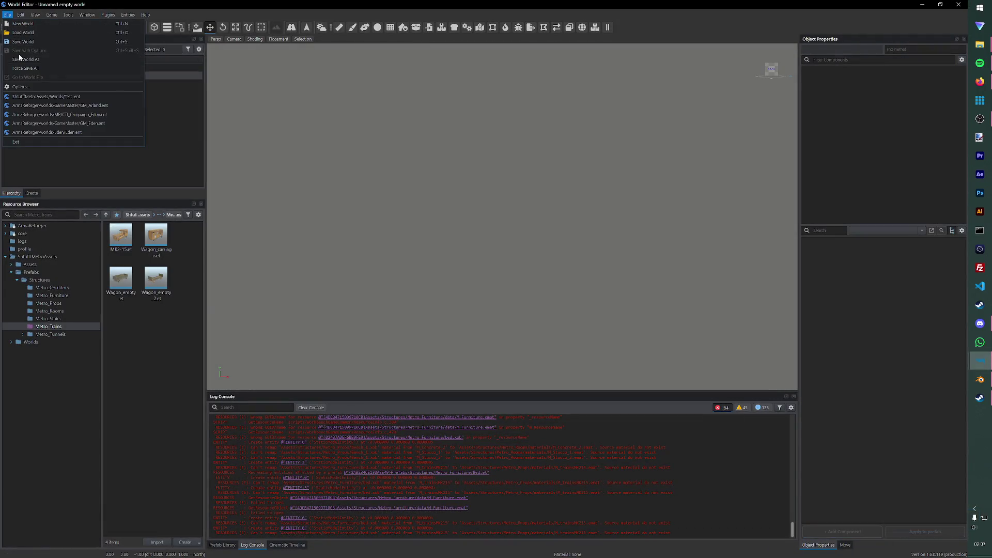
click(47, 114)
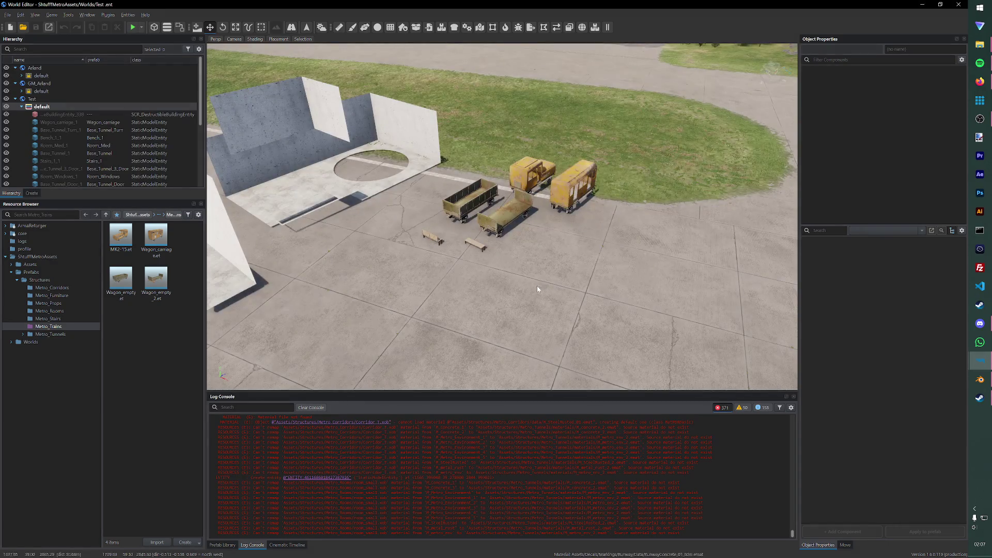
scroll(537, 286, up, 5)
right_drag(537, 286, 537, 349)
click(52, 295)
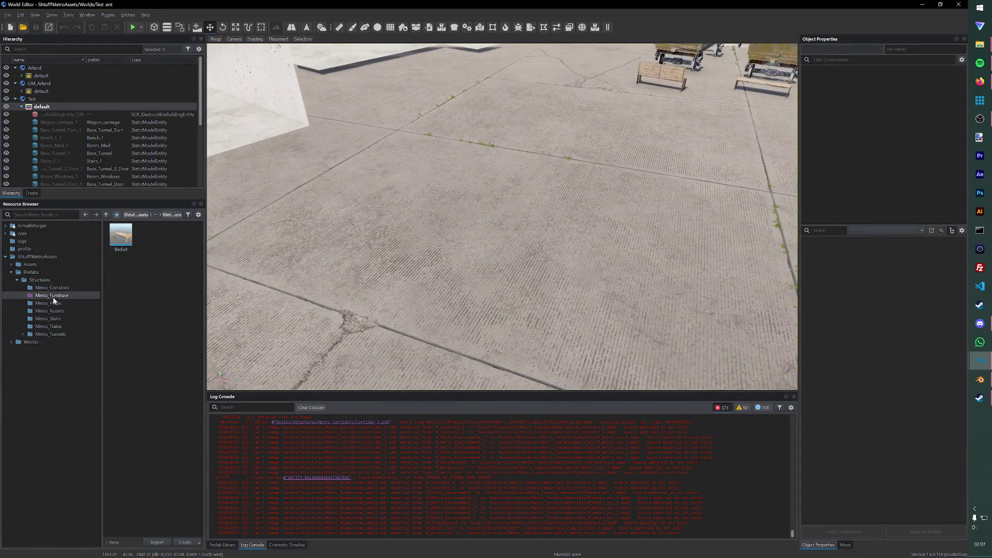
drag(122, 236, 349, 306)
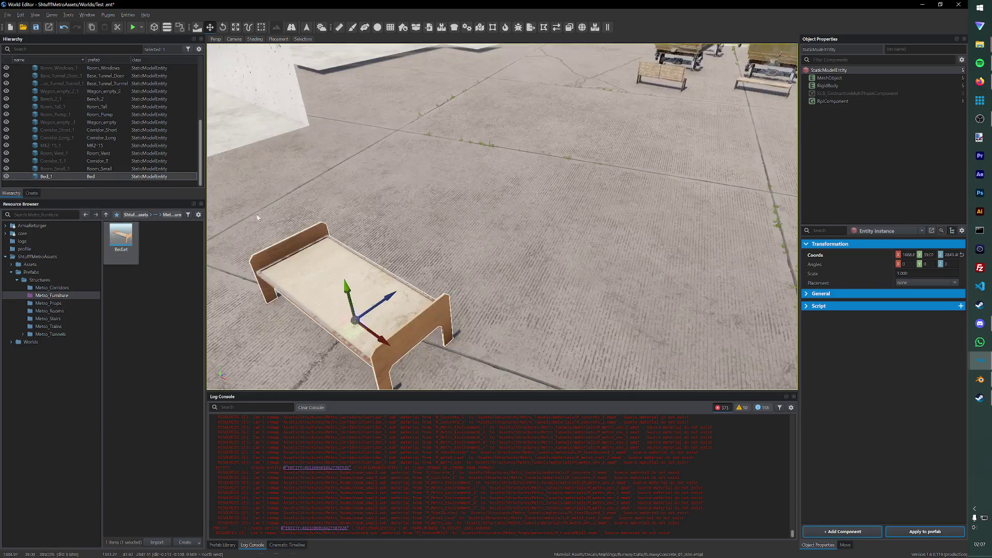
click(133, 27)
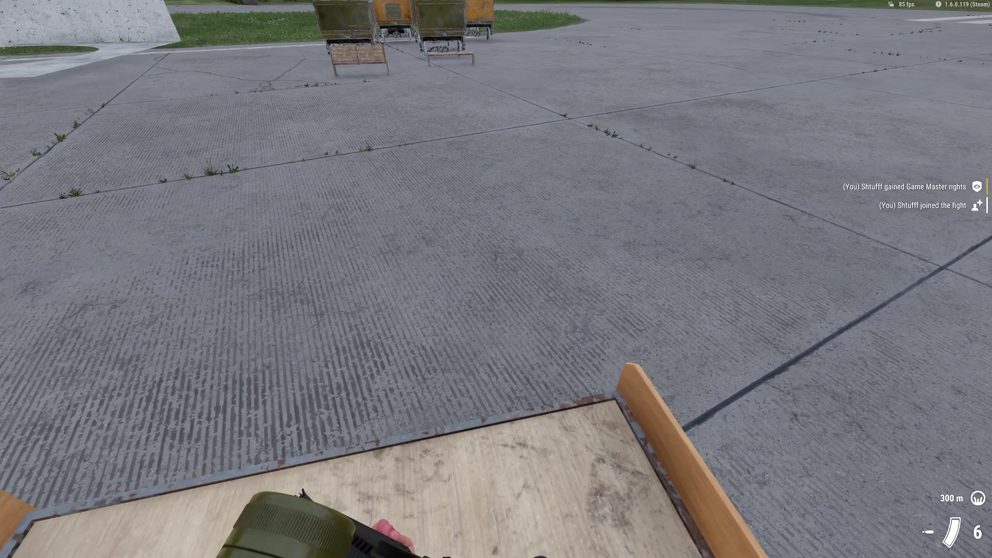
Step: Walk on the bed in game, reposition it, save the world, close World Editor and return to Blender
key(f)
key(y)
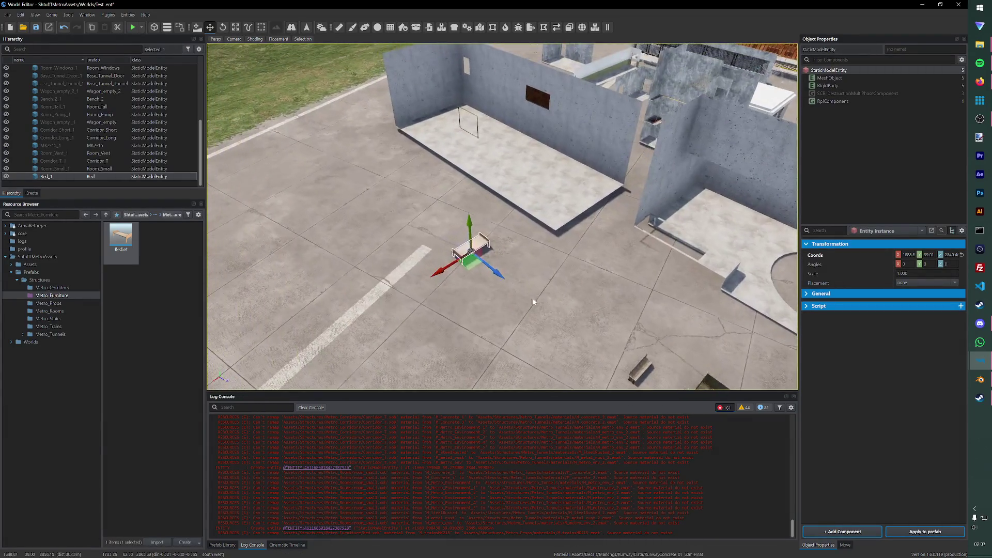
right_drag(489, 279, 489, 280)
drag(489, 280, 685, 354)
key(ctrl+s)
click(962, 5)
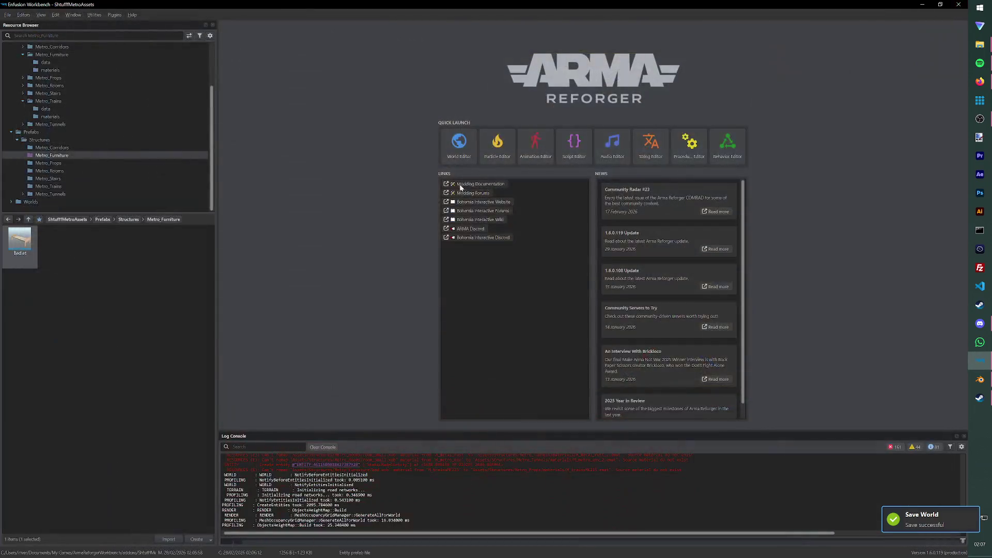
click(980, 380)
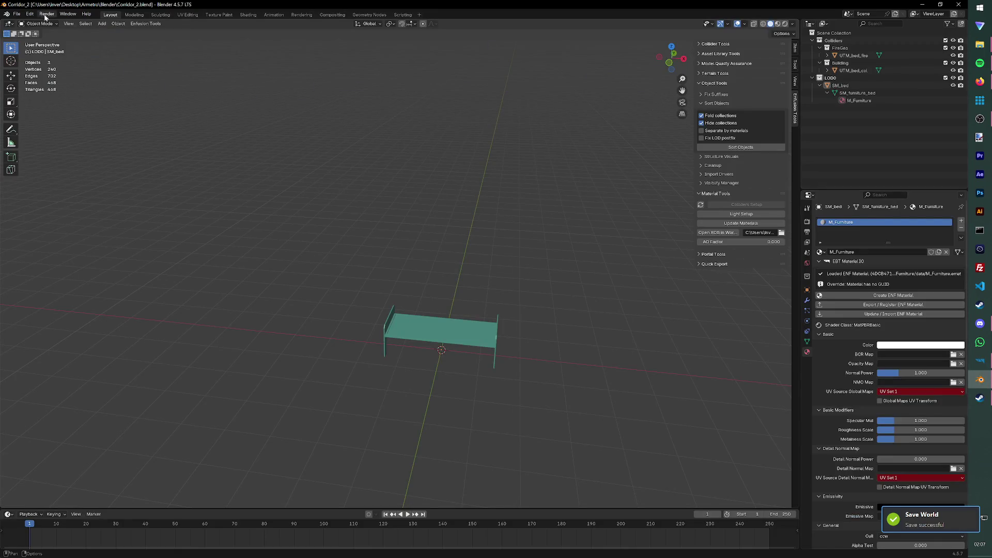
Step: Start Save As in Base Assets and create a new Base Furniture folder
click(17, 14)
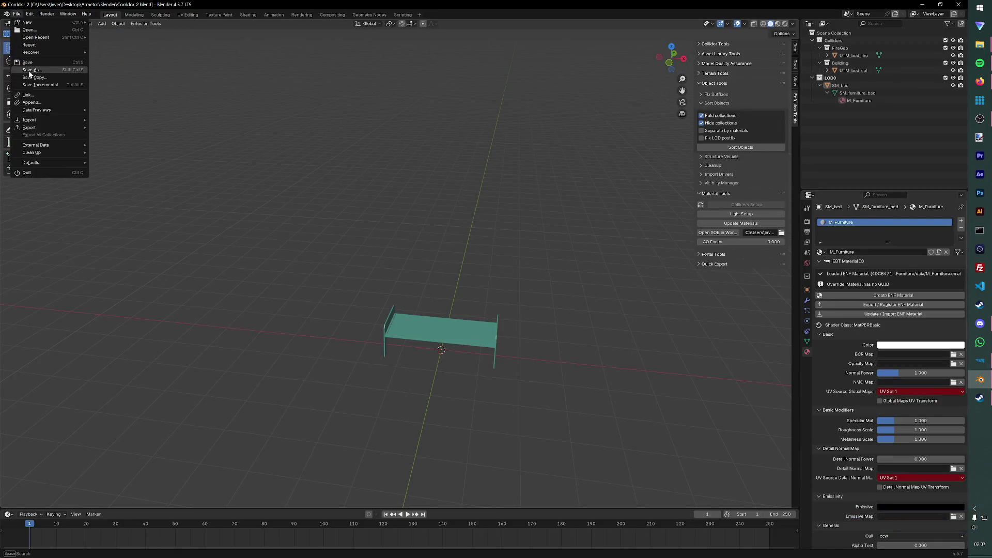
click(35, 69)
click(305, 159)
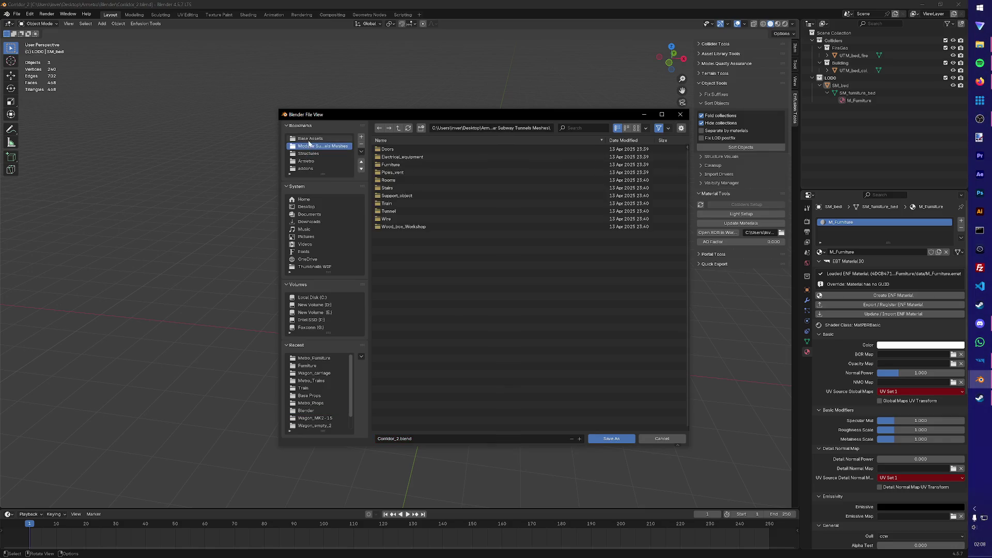
click(310, 138)
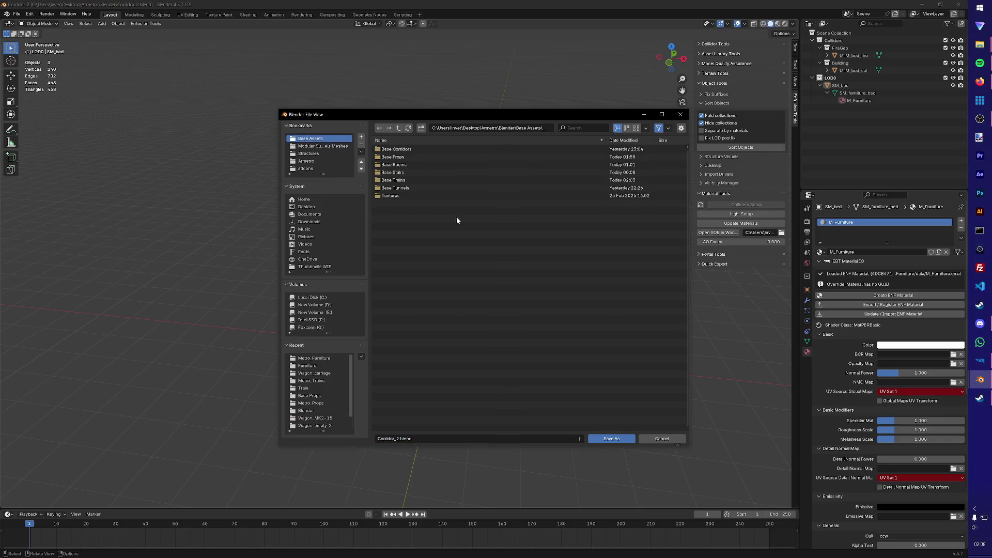
click(421, 127)
text(Base Furnitur)
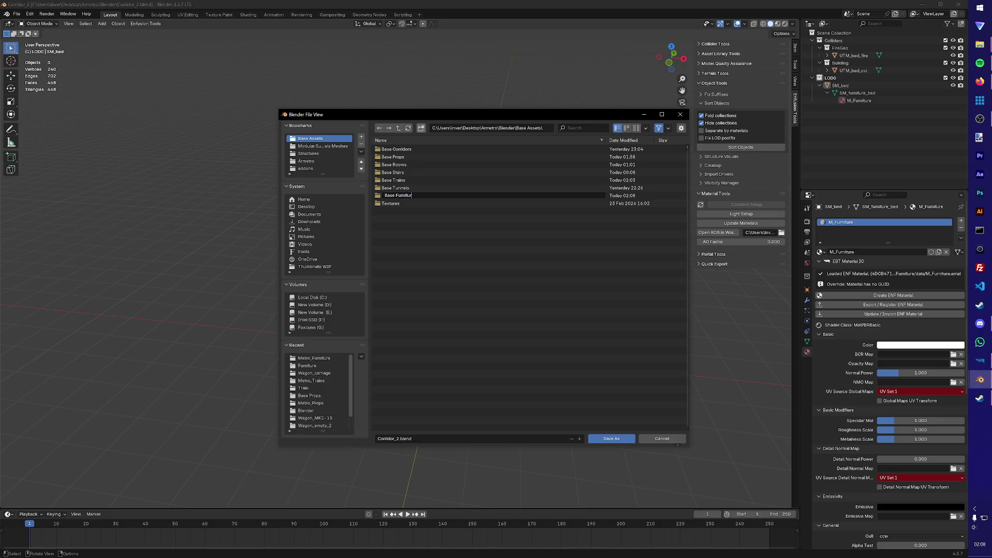
text(e)
key(Return)
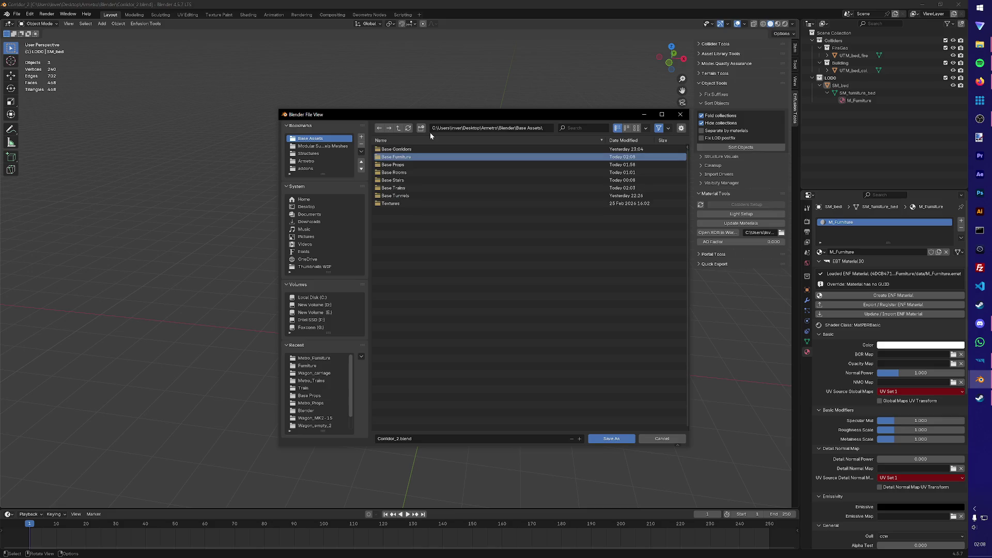
key(Return)
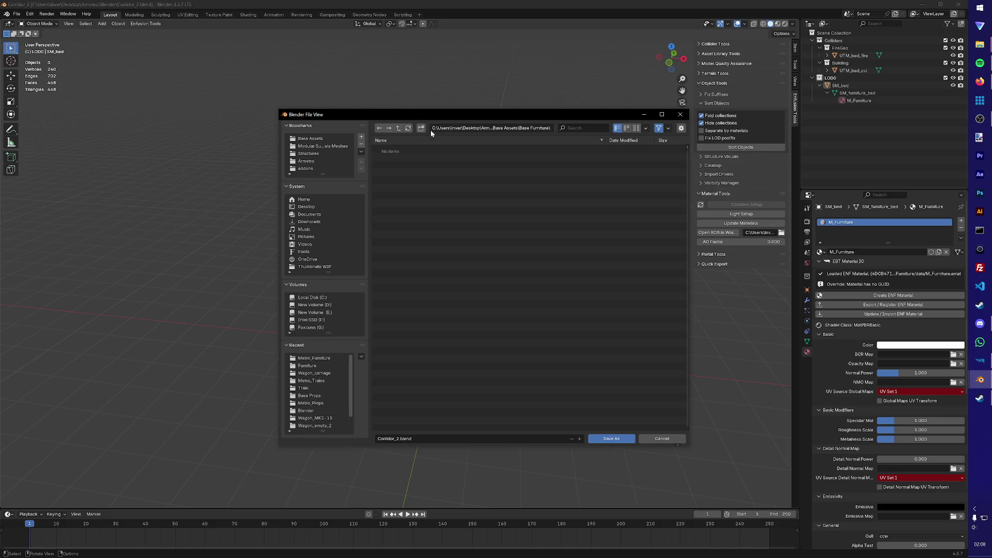
Step: Create a Bed folder, delete the accidental extra folder, and save the scene as bed.blend
click(421, 128)
text(d)
key(Return)
click(421, 127)
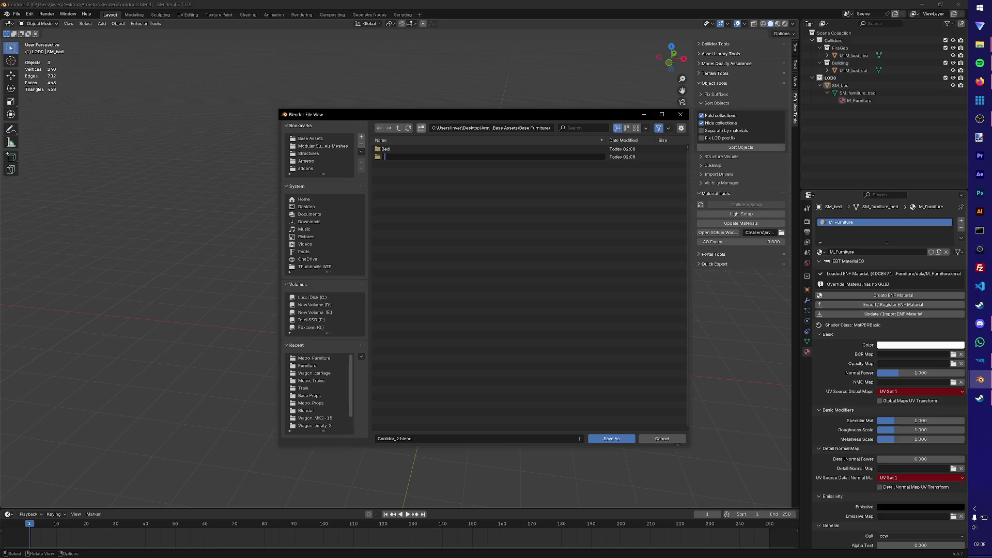
key(Return)
key(Delete)
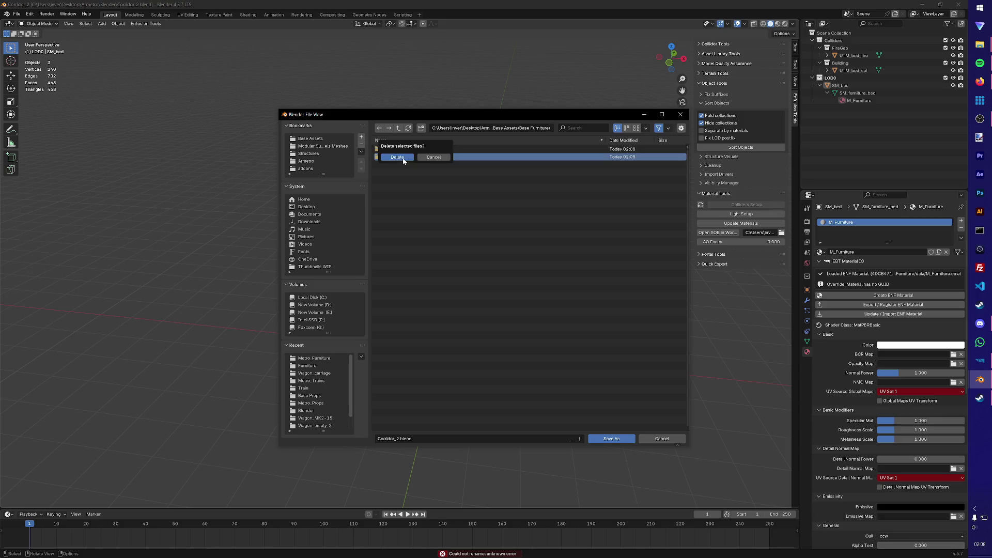
click(397, 156)
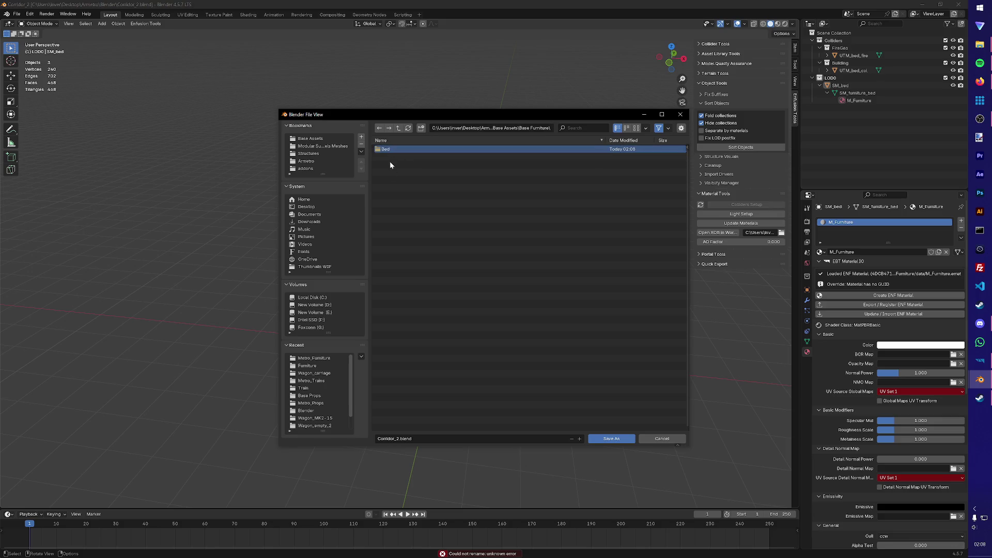
click(391, 155)
click(410, 438)
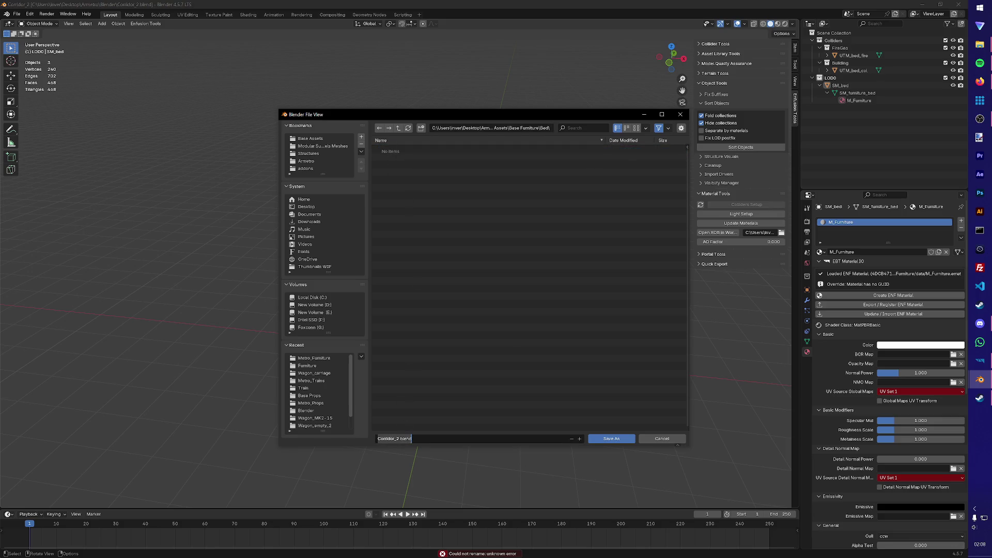
text(bed)
key(Return)
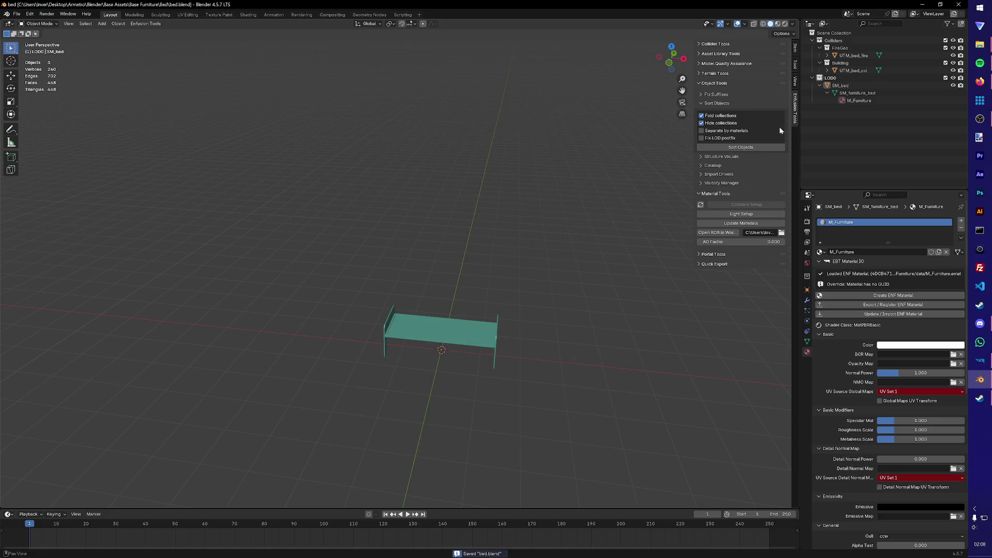
click(922, 4)
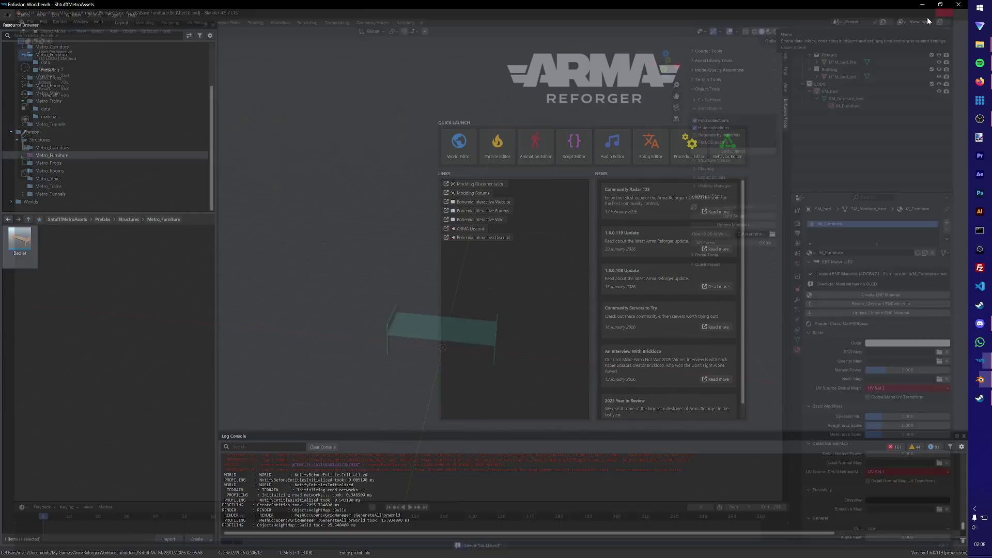
mouse_move(980, 45)
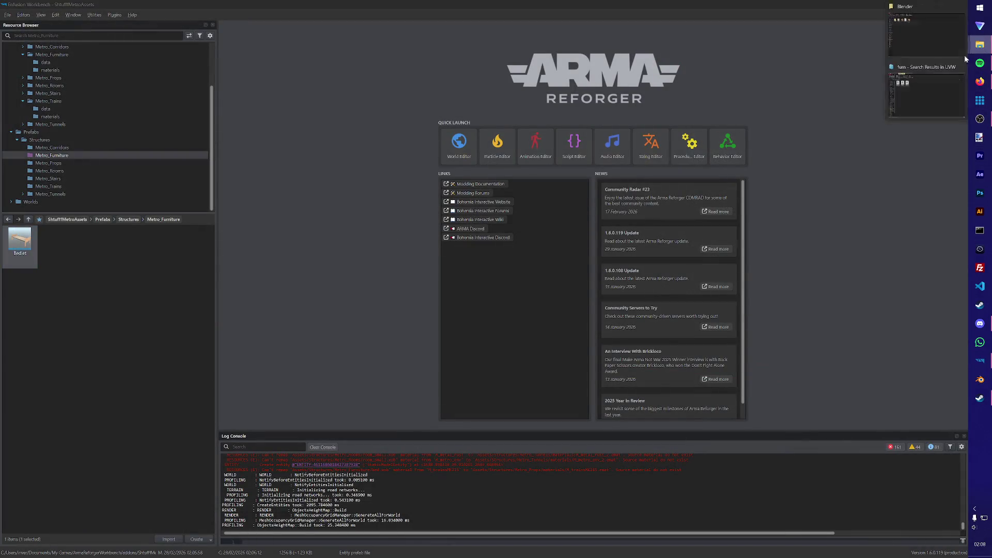
Step: Open Corridor_2.blend, delete the bed from the scene and save it
click(910, 43)
double_click(174, 91)
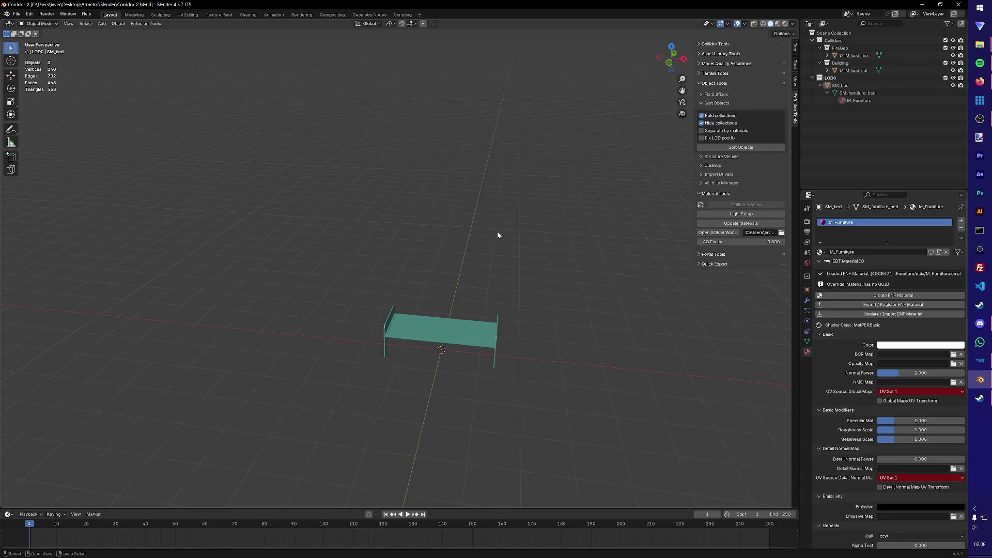
key(a)
key(Delete)
key(ctrl+s)
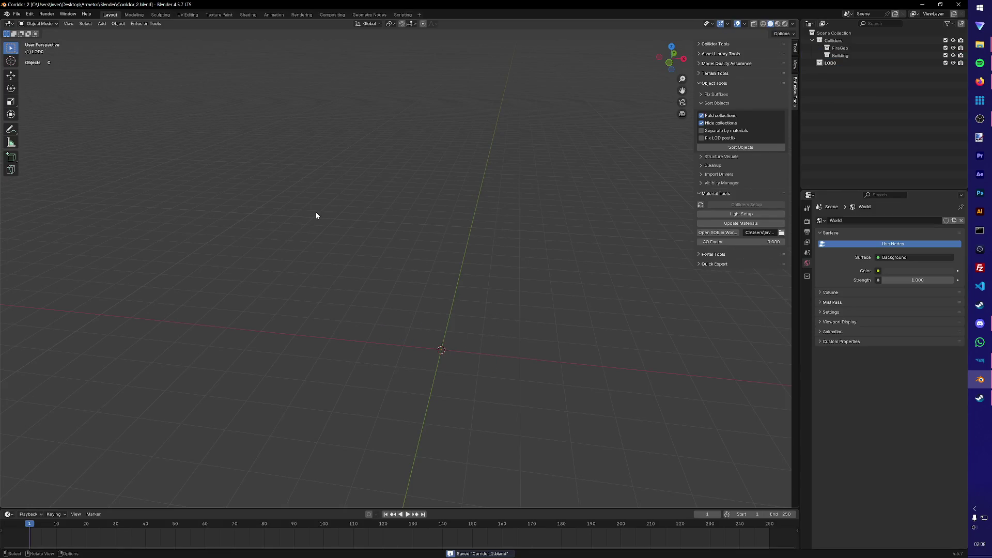
Step: Import SM_furniture_bookcase.FBX from the furniture meshes folder
click(16, 13)
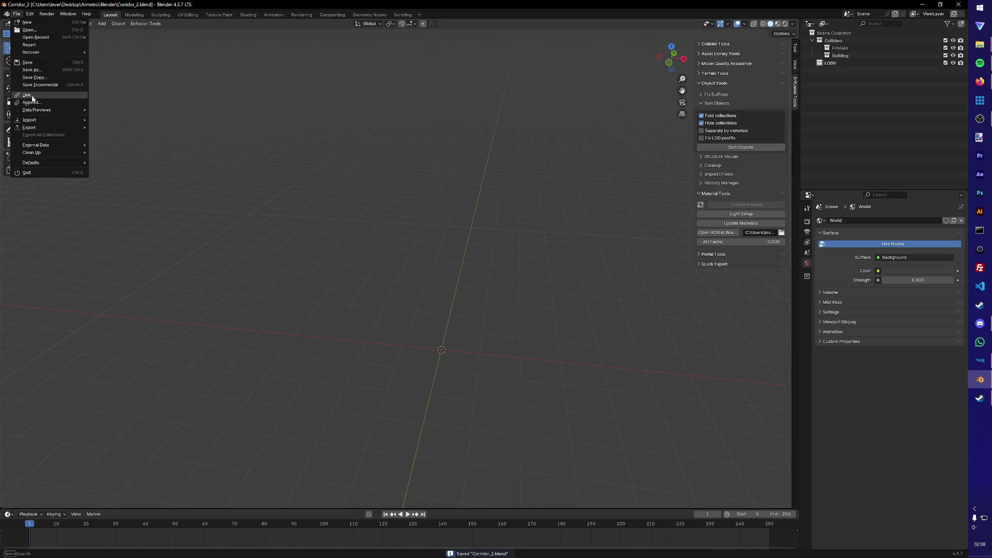
mouse_move(30, 120)
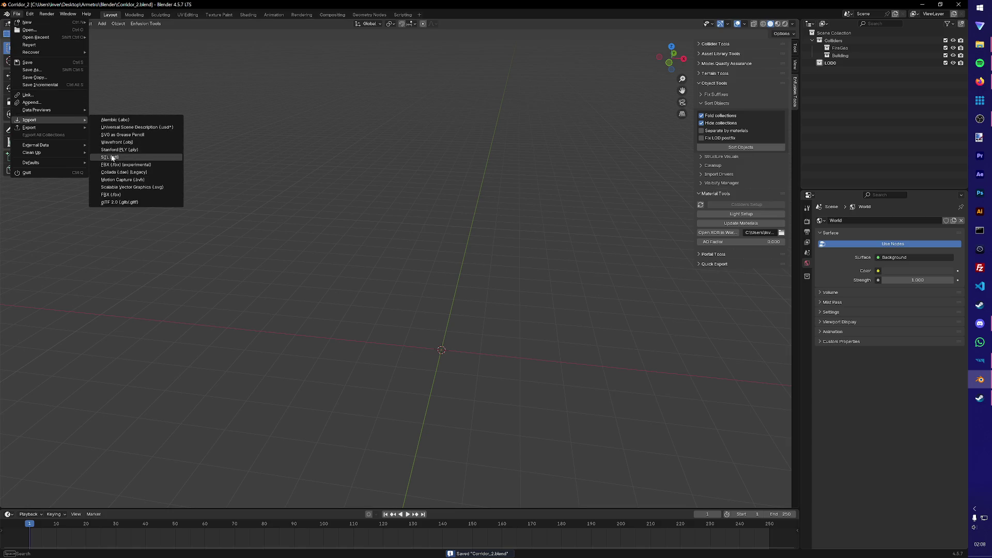
click(108, 164)
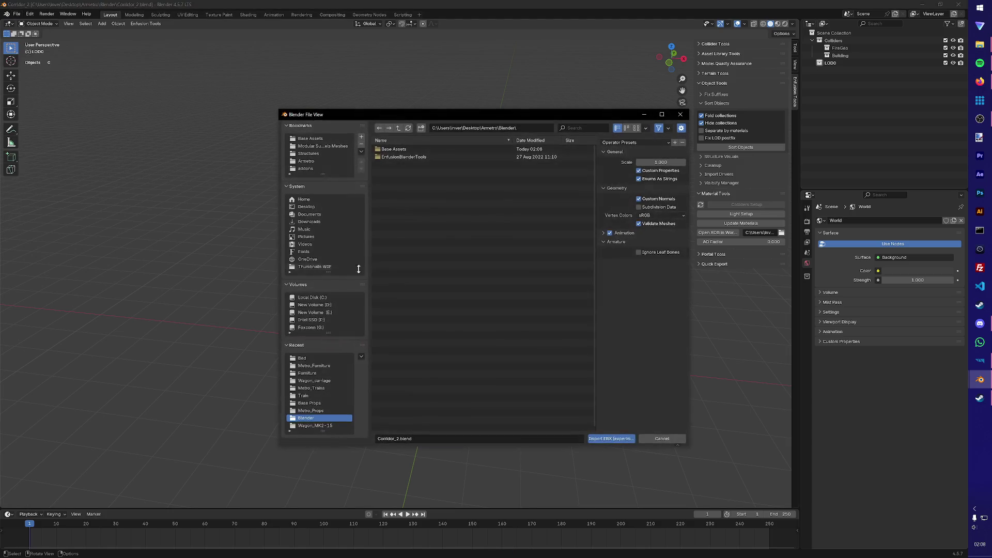
click(310, 153)
click(315, 145)
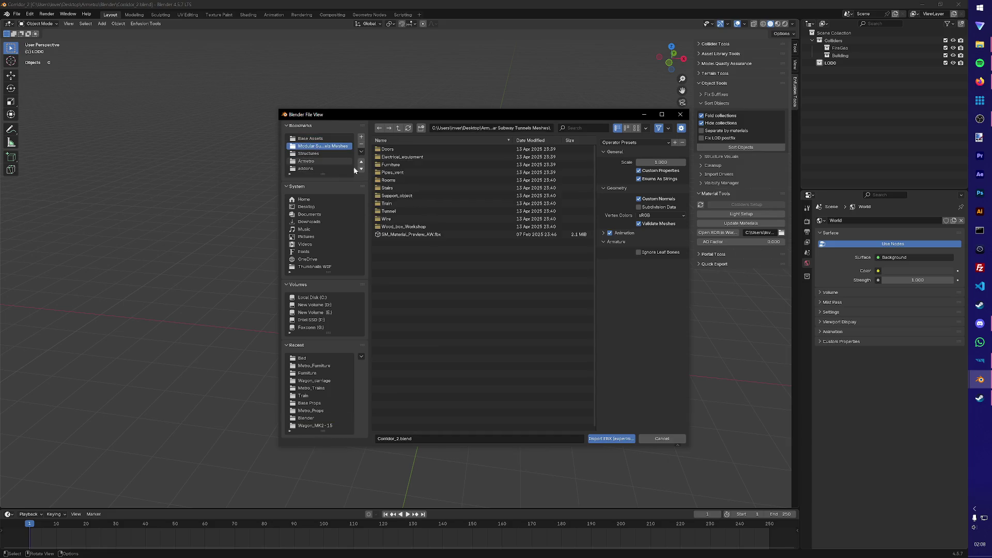
double_click(398, 159)
click(398, 157)
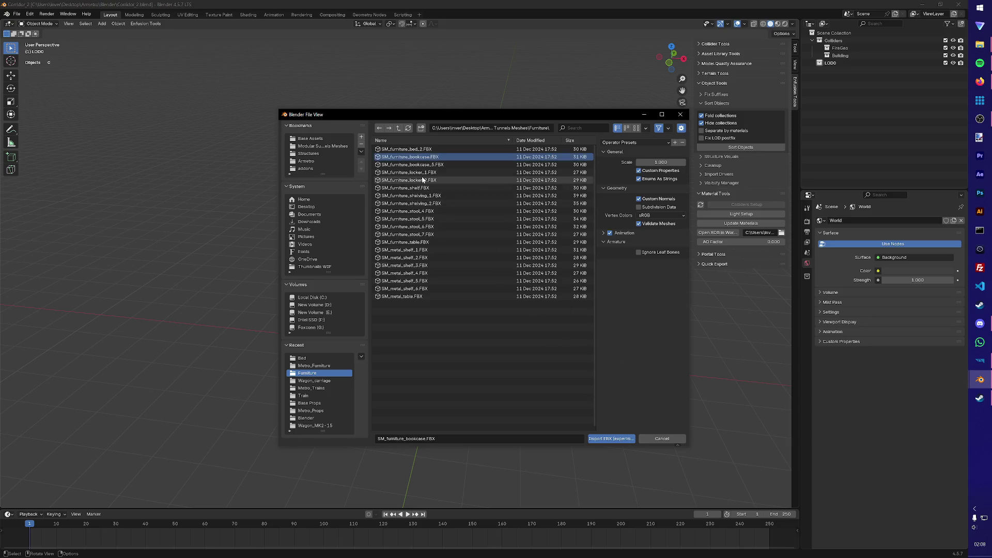
click(605, 438)
Step: Save the file and rename the bookcase material to M_Furniture
mouse_move(508, 319)
middle_down()
mouse_move(550, 340)
mouse_move(528, 333)
middle_up()
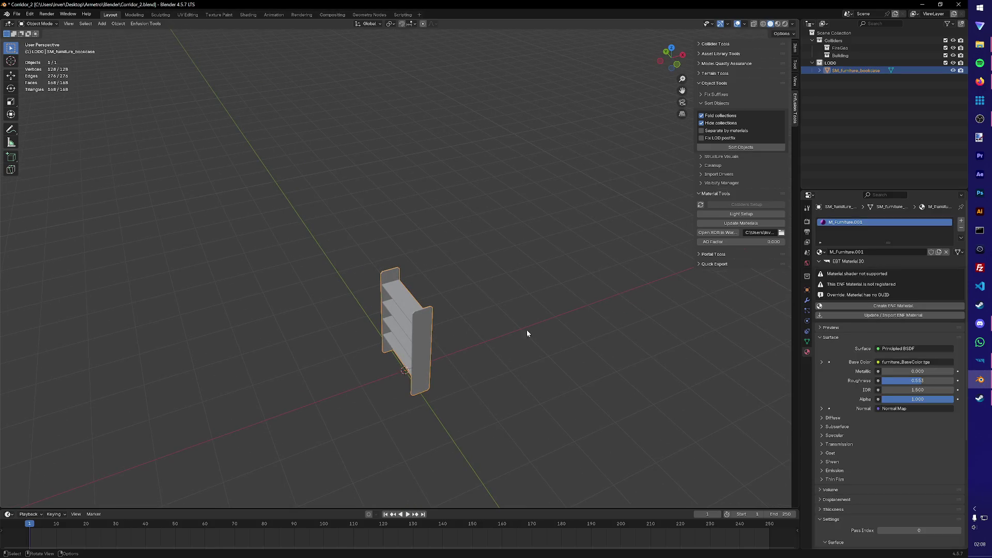
key(ctrl+s)
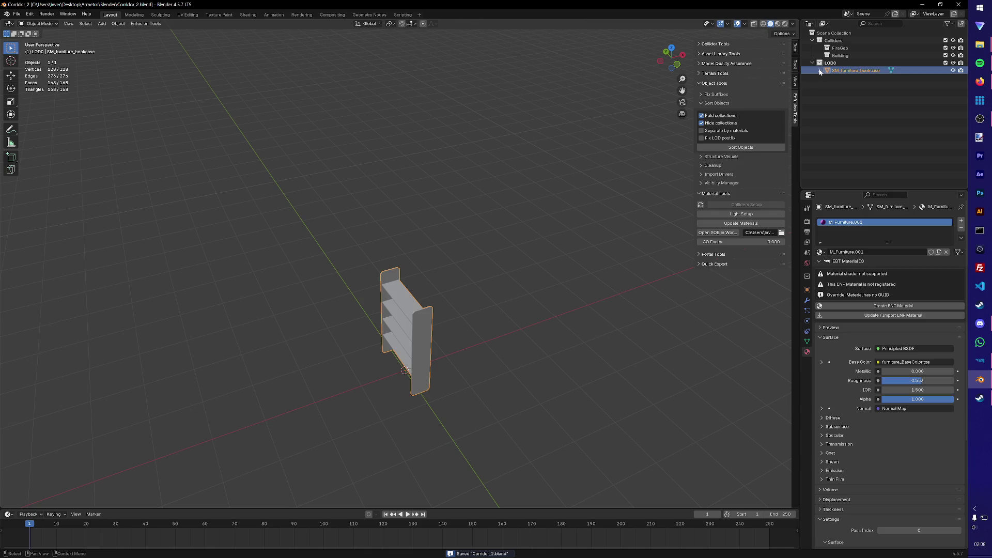
click(820, 70)
click(868, 86)
double_click(868, 85)
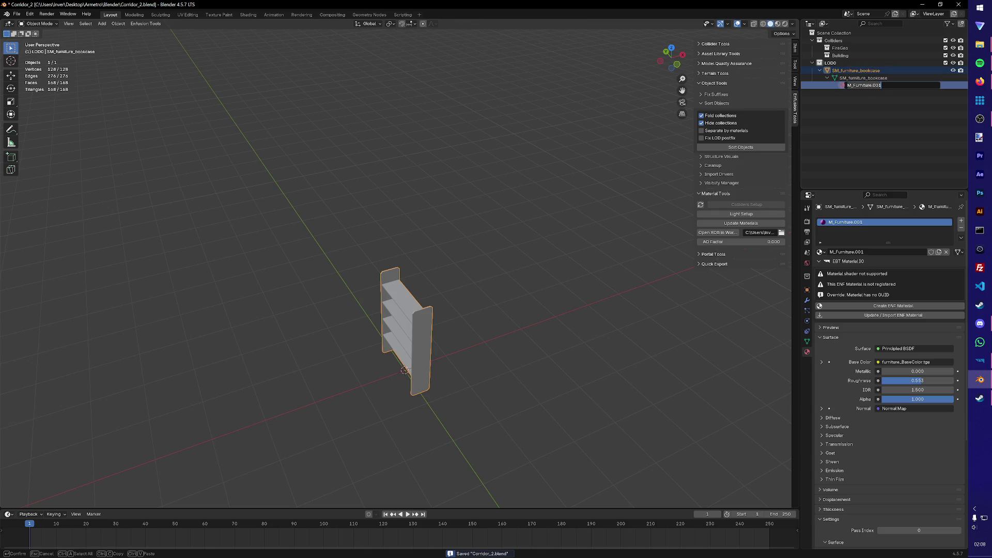
key(Return)
key(ctrl+s)
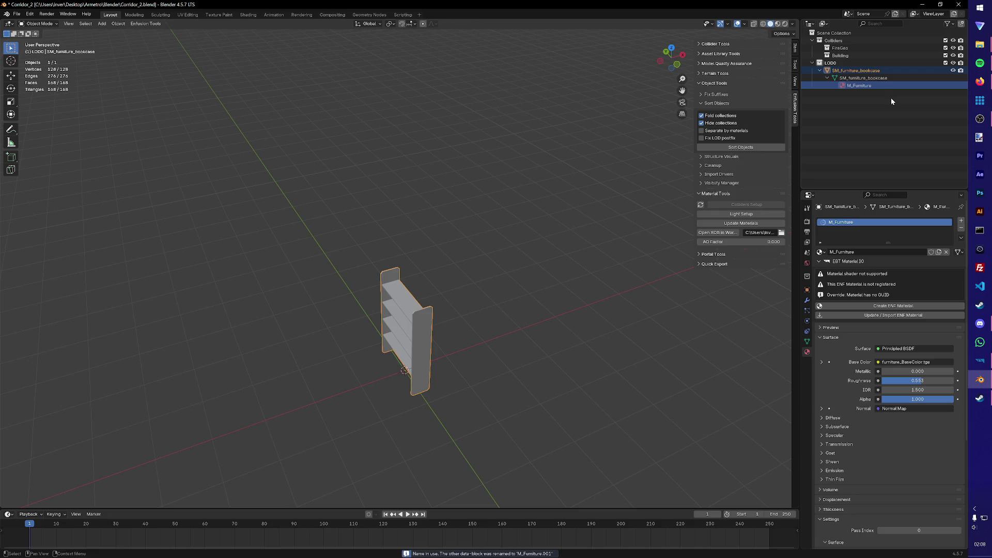
Step: Duplicate the bookcase twice in place for the collision and fire colliders
click(857, 55)
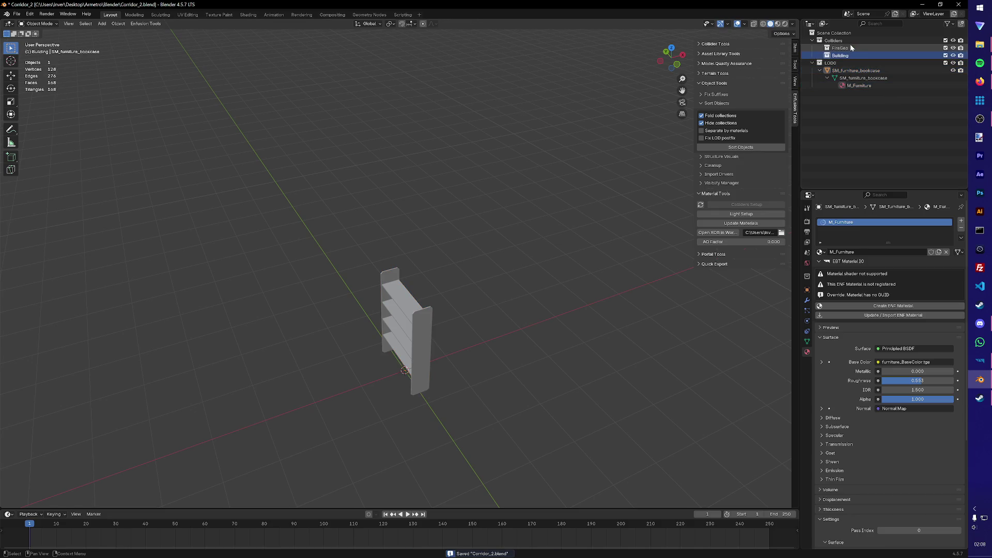
click(427, 326)
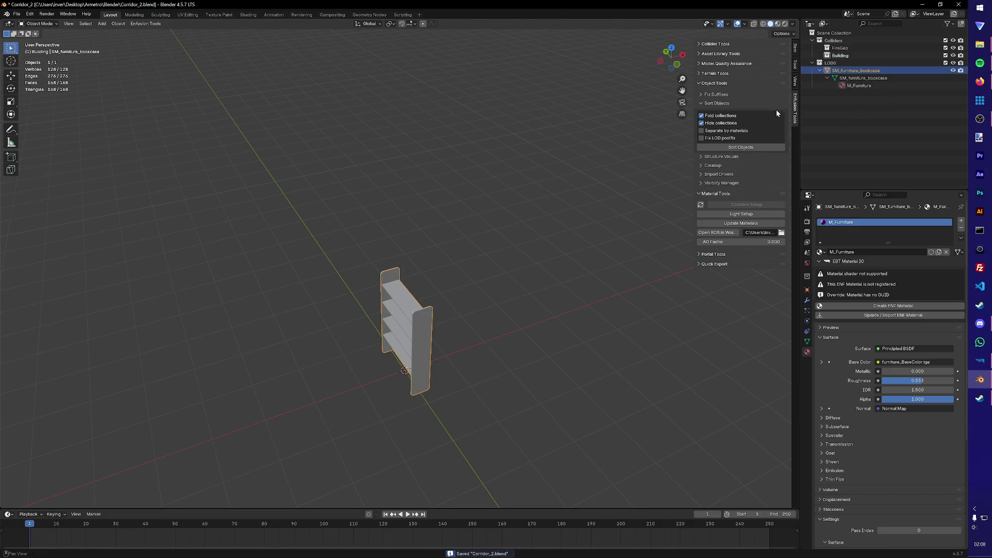
key(shift+d)
key(Escape)
key(shift+d)
key(Escape)
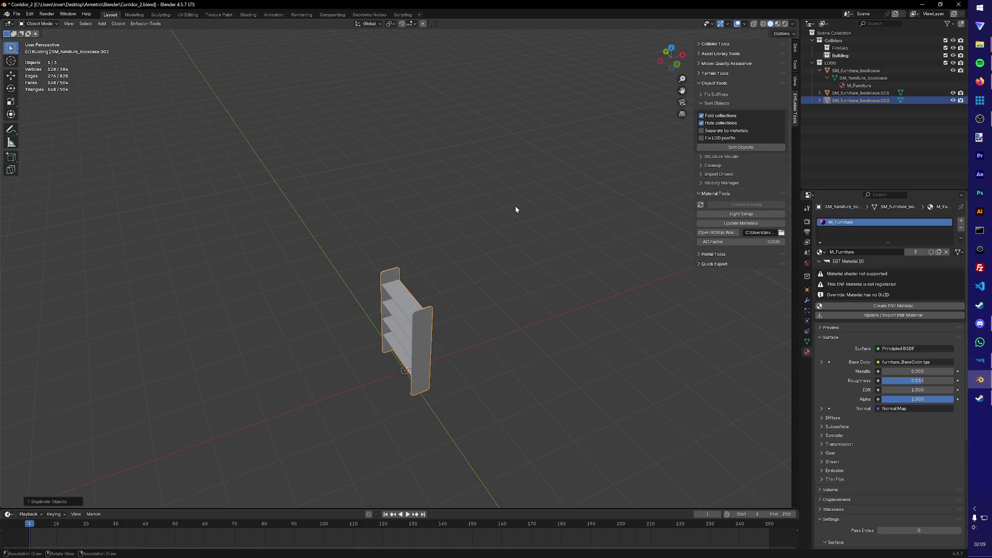
Step: Rename the two copies UTM_bookcase_col and UTM_bookcase_fire
click(852, 70)
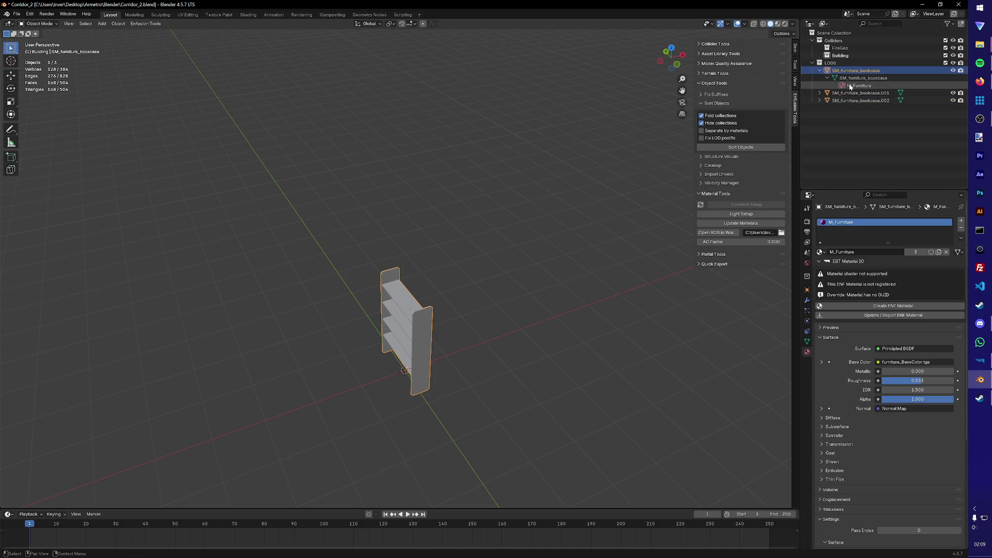
double_click(855, 94)
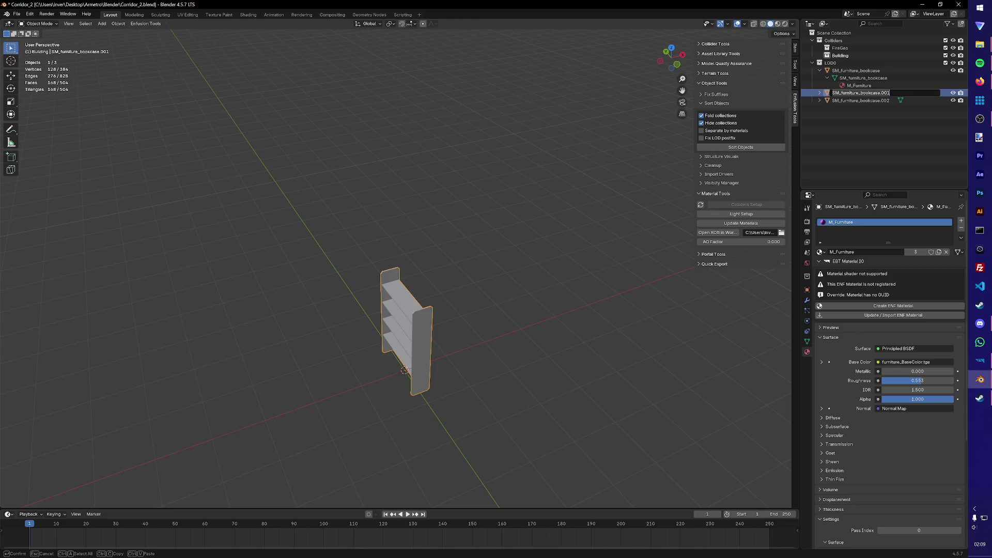
key(ctrl+a)
key(BackSpace)
text(col)
key(Return)
click(904, 94)
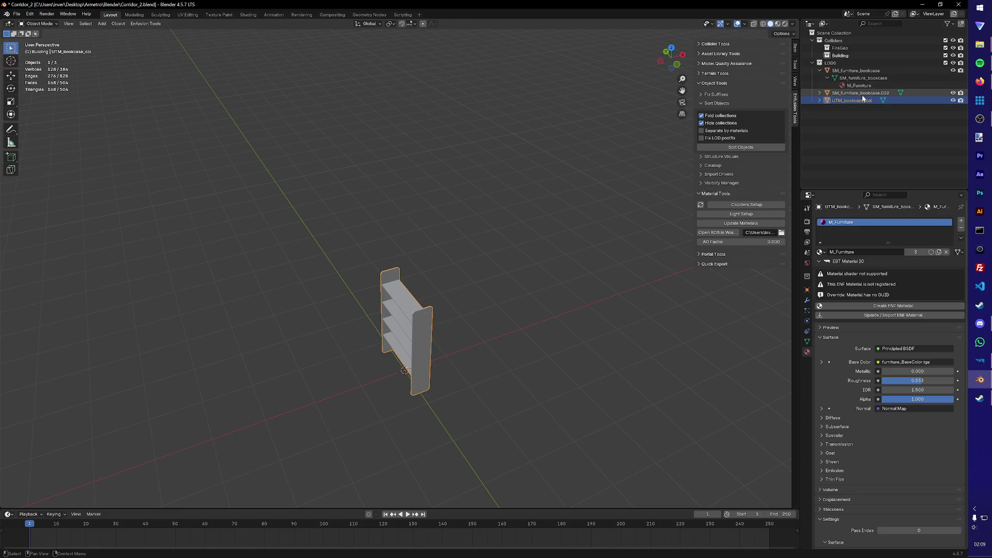
key(F2)
text(UTM_bookcase_fire)
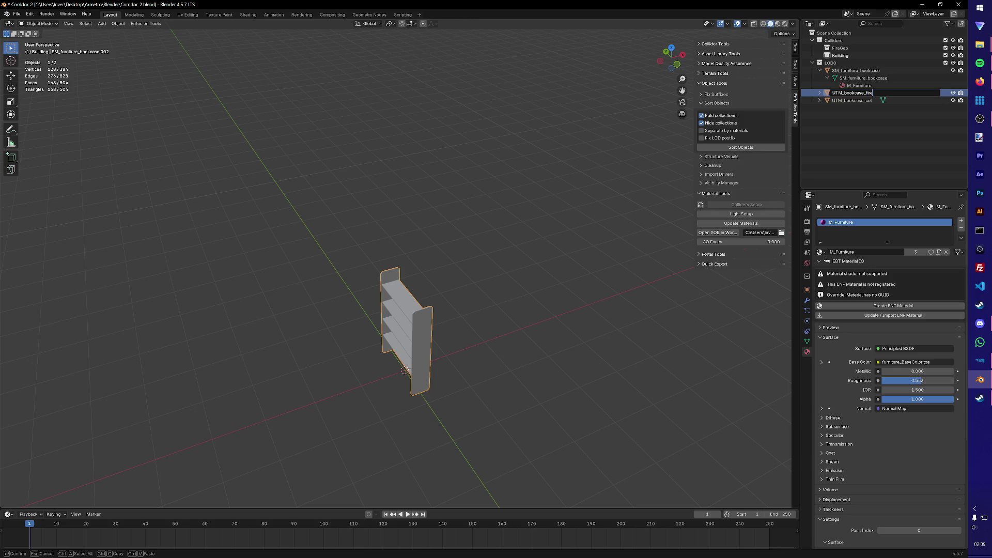
key(Return)
Step: Rename the original bookcase to SM_bookcase
click(866, 71)
key(F2)
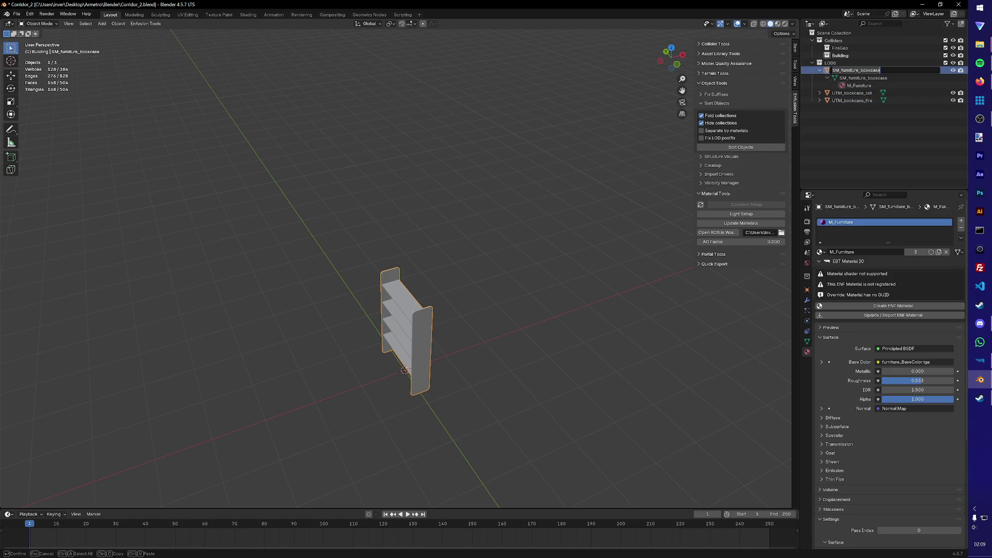
text(U)
key(Return)
click(846, 93)
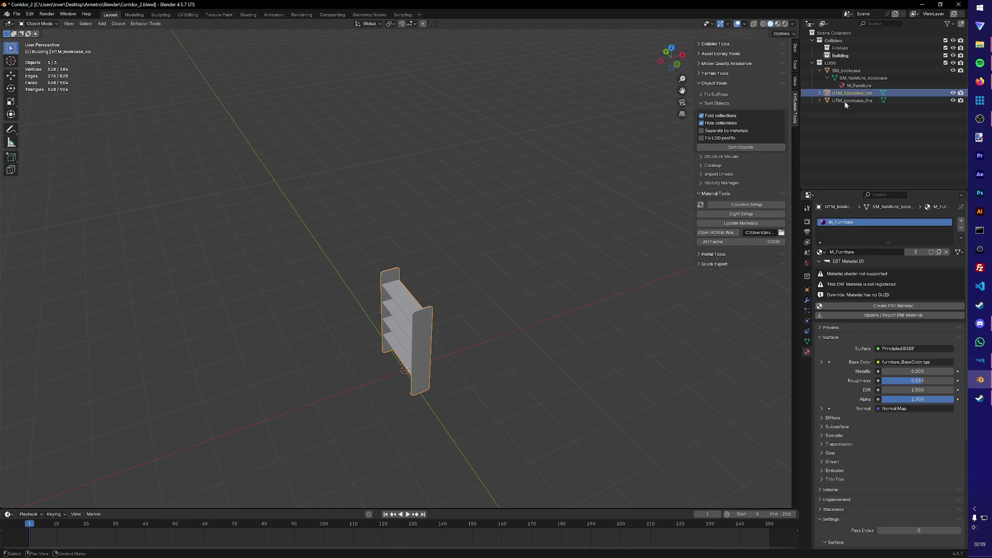
Step: Set the collision copy's collider to game material Wood with the Building layer preset
click(755, 205)
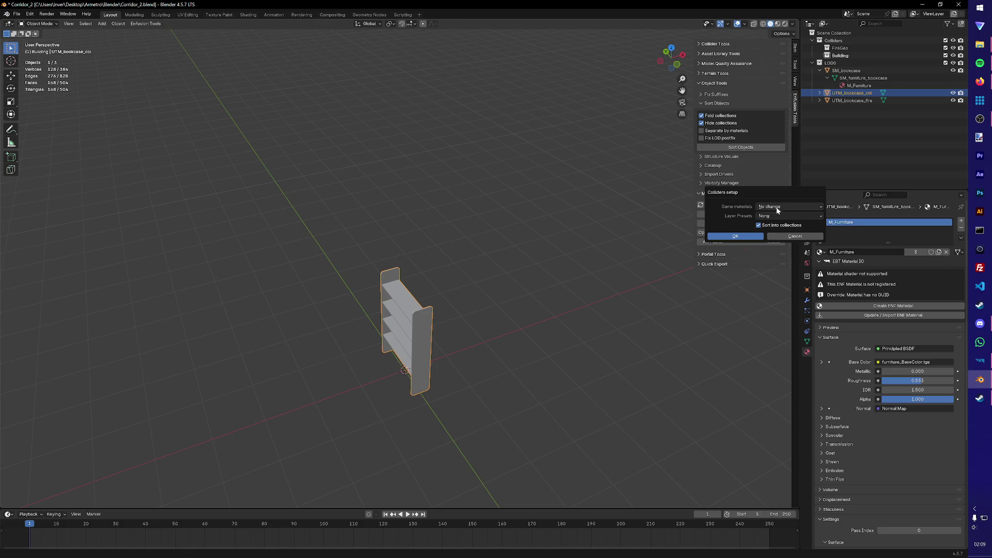
click(778, 207)
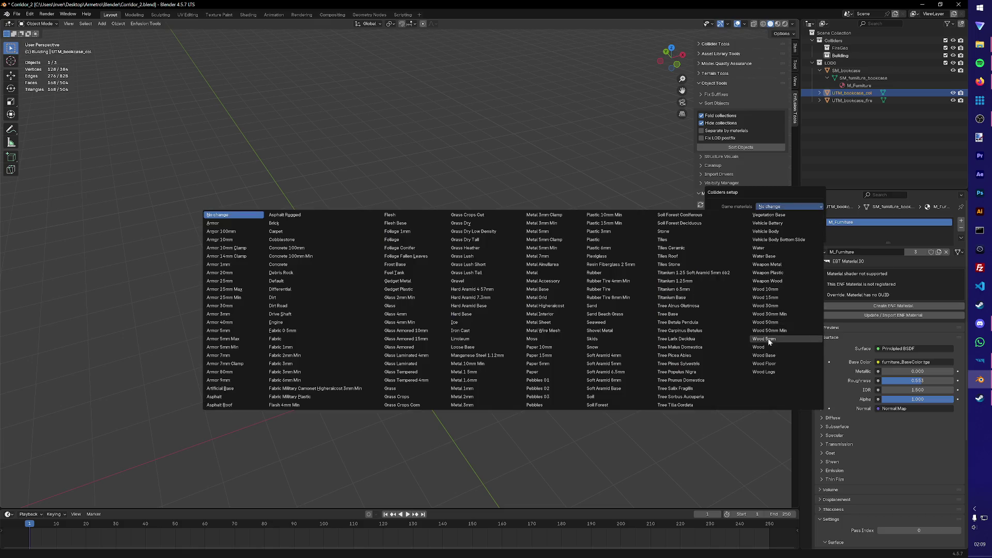
click(769, 339)
click(763, 215)
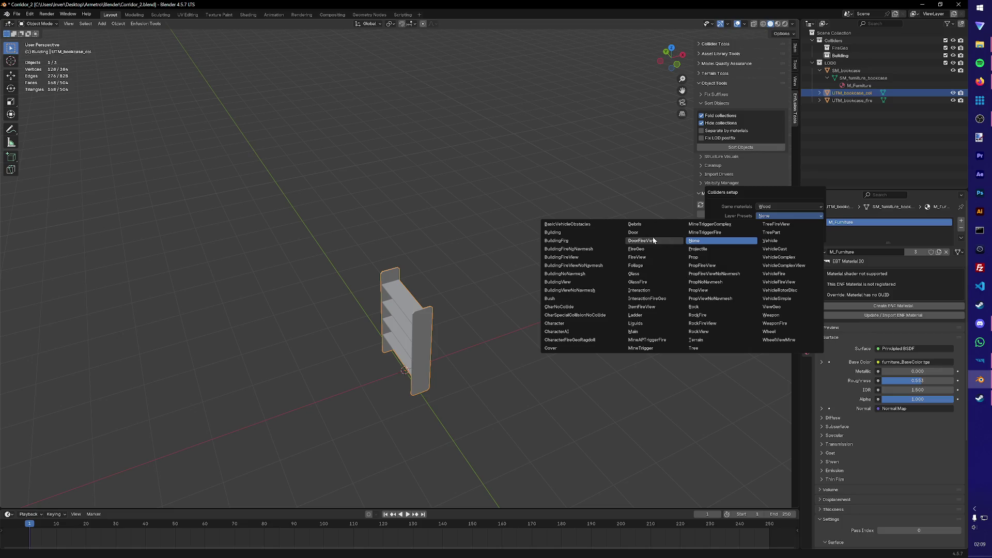
click(564, 233)
click(748, 240)
key(ctrl+s)
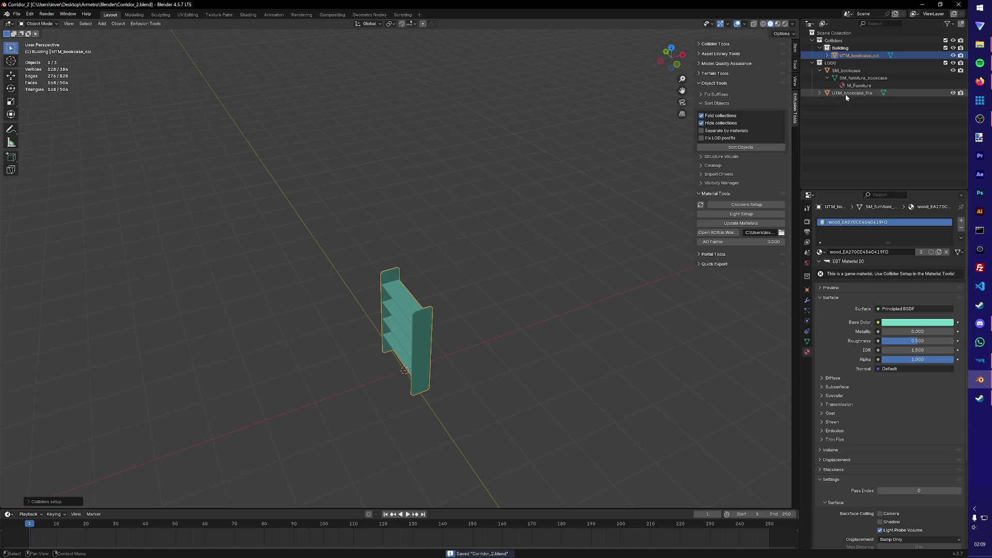
Step: Set the UTM_bookcase_fire collider to game material Wood with the FireGeo layer preset
click(846, 94)
click(762, 204)
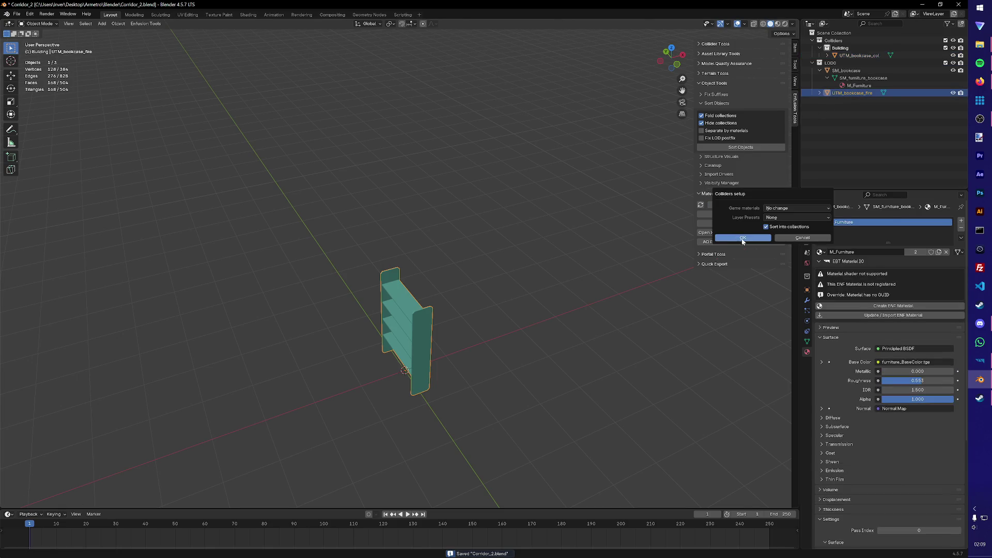
click(798, 208)
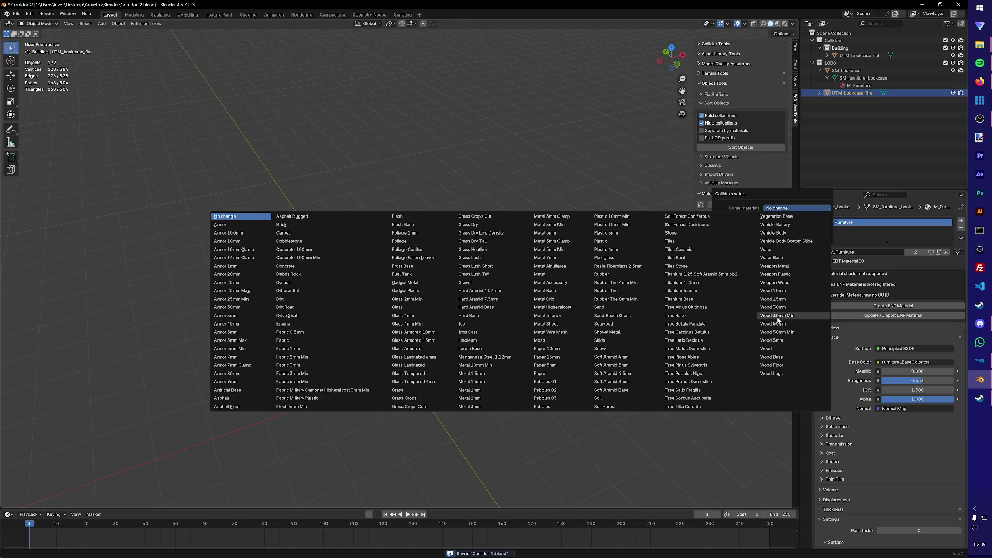
click(768, 347)
click(777, 217)
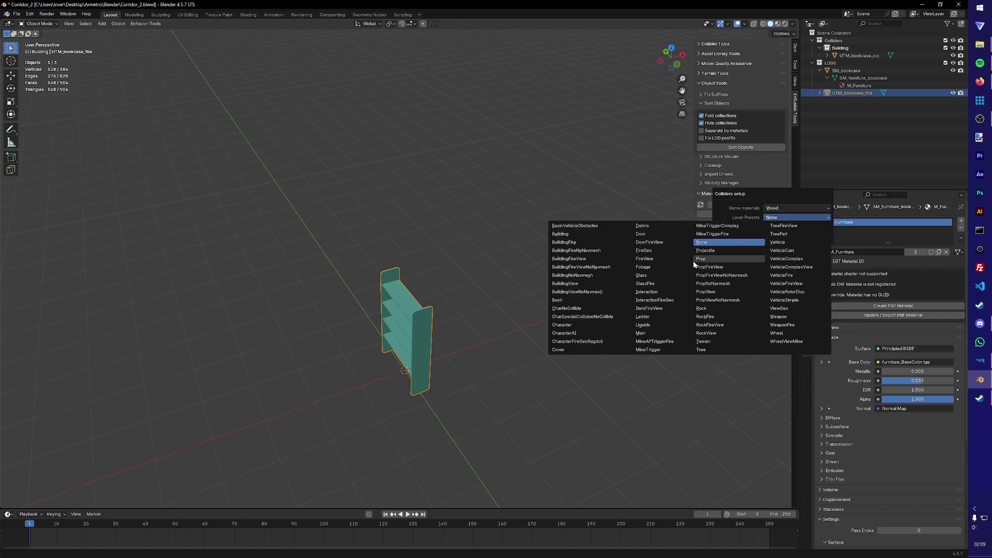
click(646, 251)
click(744, 238)
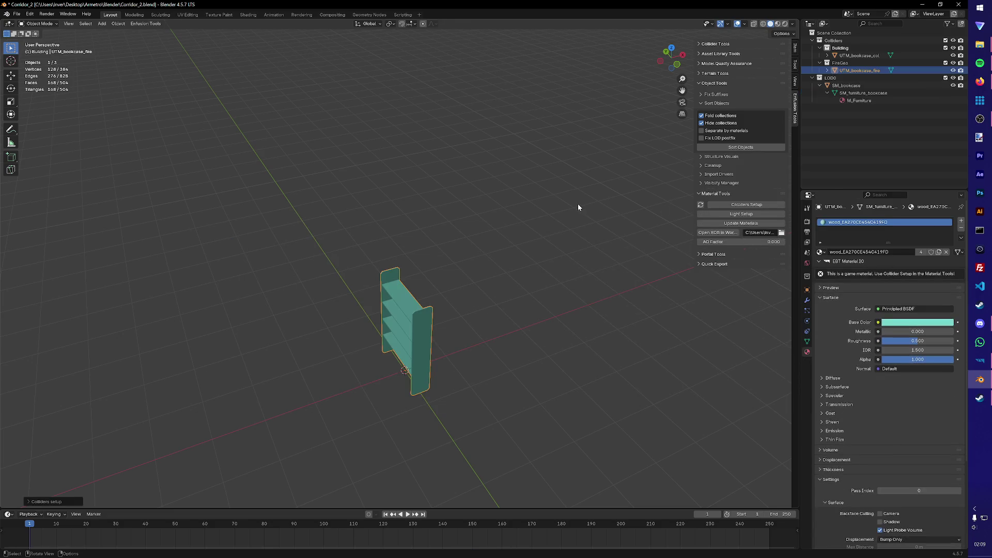
click(145, 24)
mouse_move(147, 39)
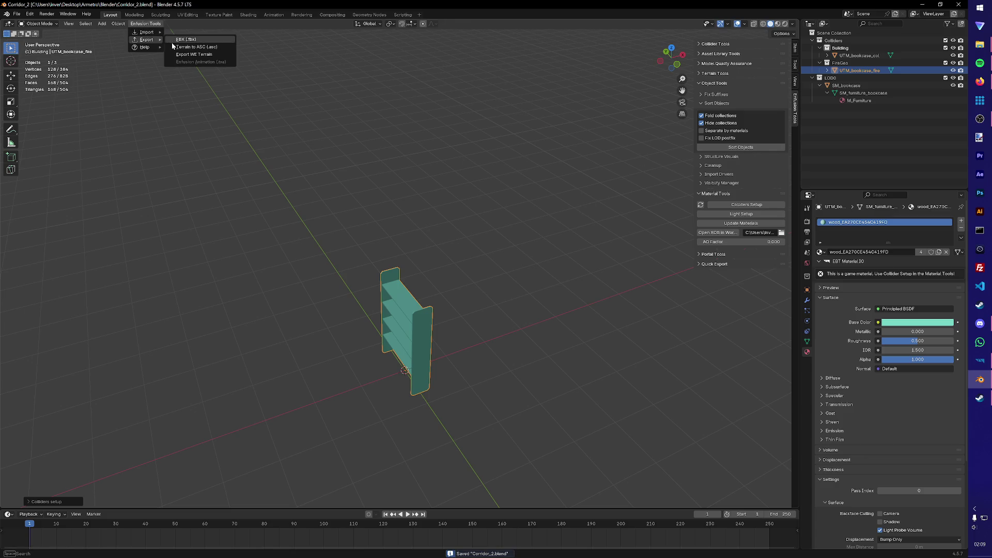
Step: Export the bookcase as bookcase.fbx into the Structures > Metro_Furniture folder
click(193, 41)
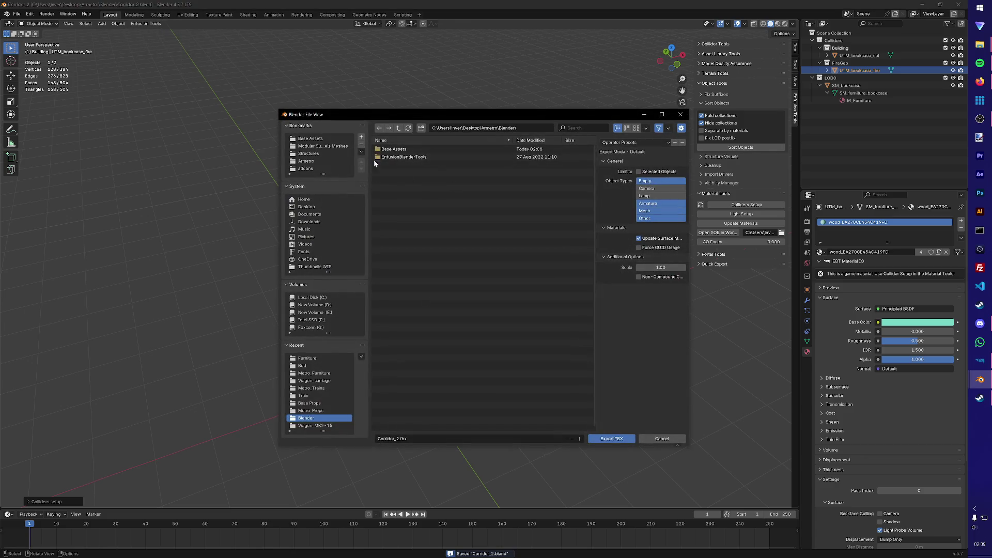
click(308, 154)
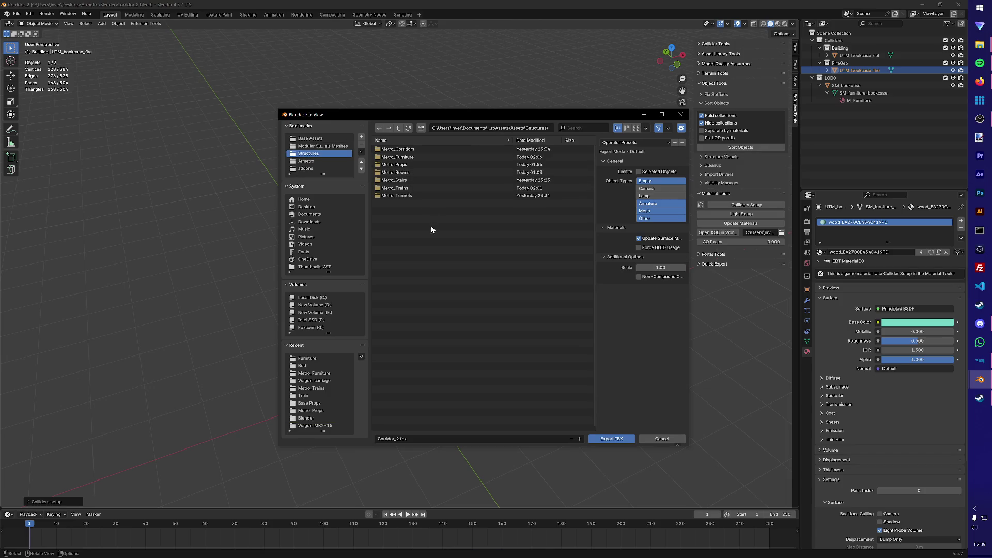
click(405, 157)
click(412, 437)
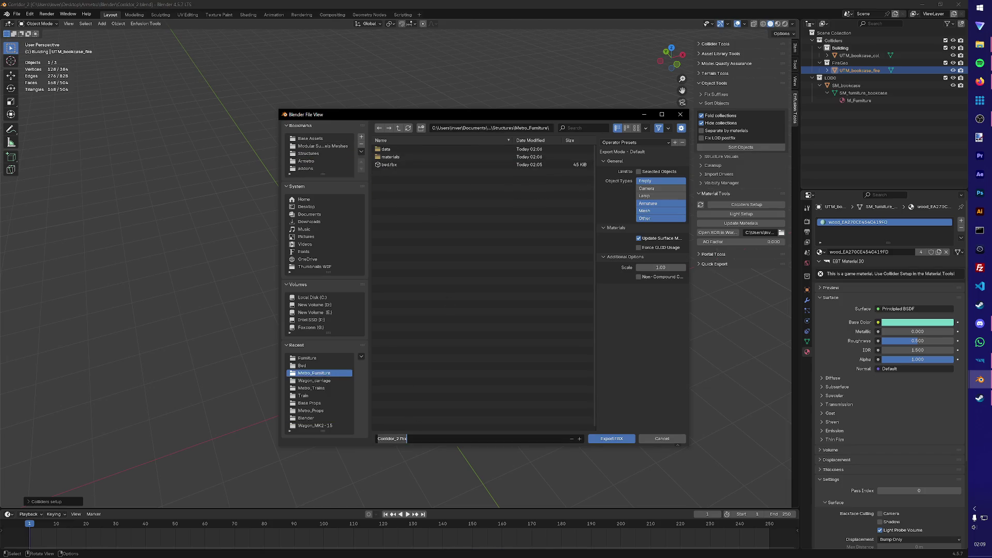
text(bookcase)
click(600, 438)
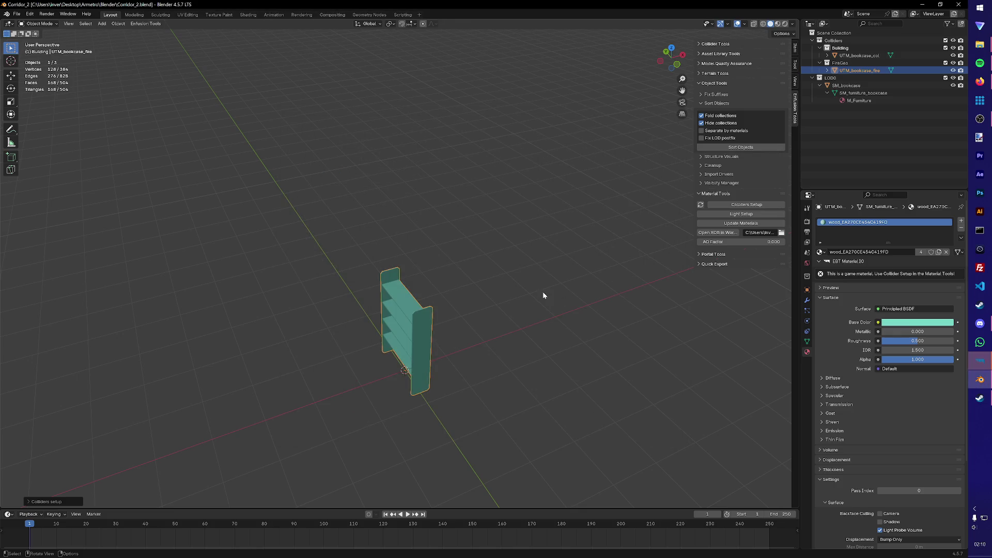
Step: In Workbench register the new FBX as a model and duplicate the Bed.et prefab
key(alt+Tab)
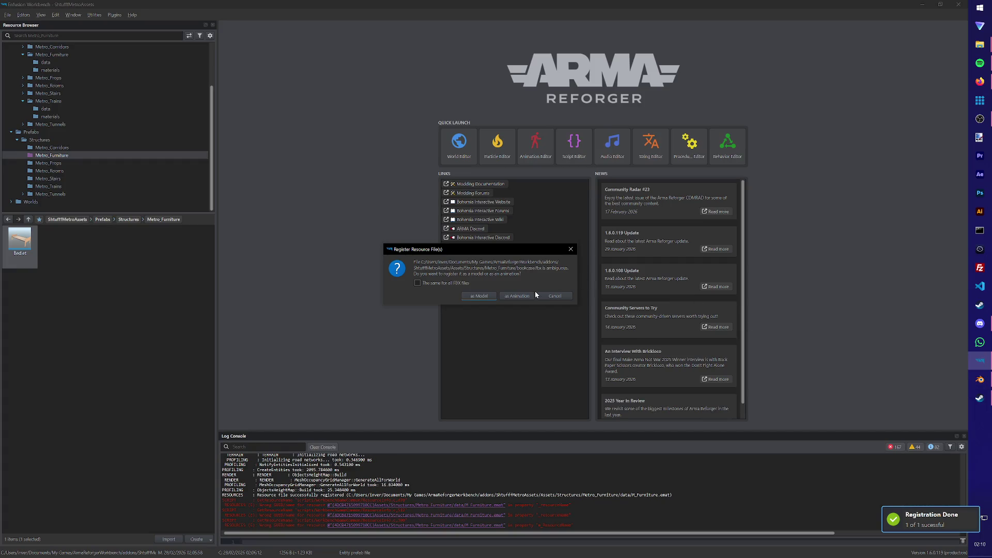
click(485, 295)
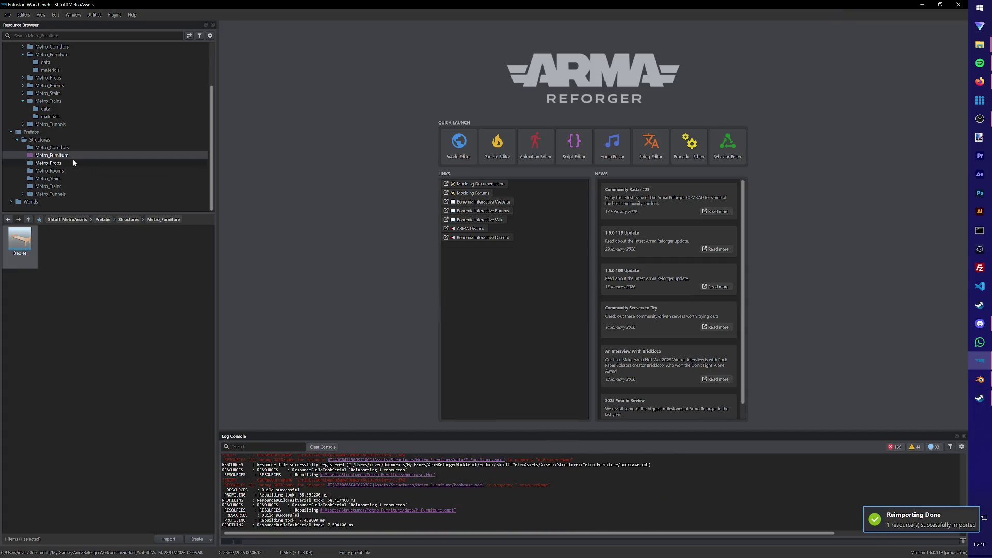
right_click(22, 243)
click(47, 326)
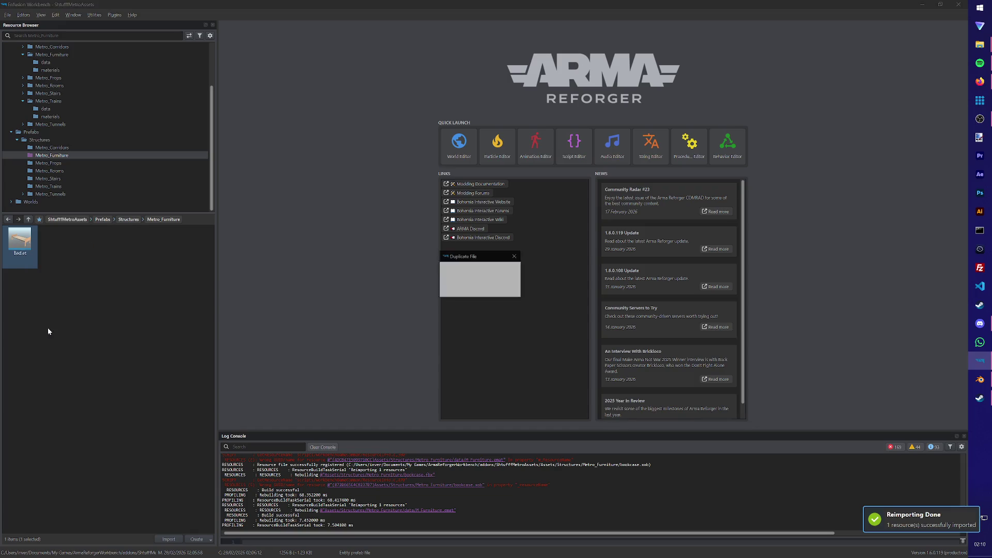
text(ase)
Step: Name the duplicate Bookcase.et and set its mesh object to bookcase.xob
key(Return)
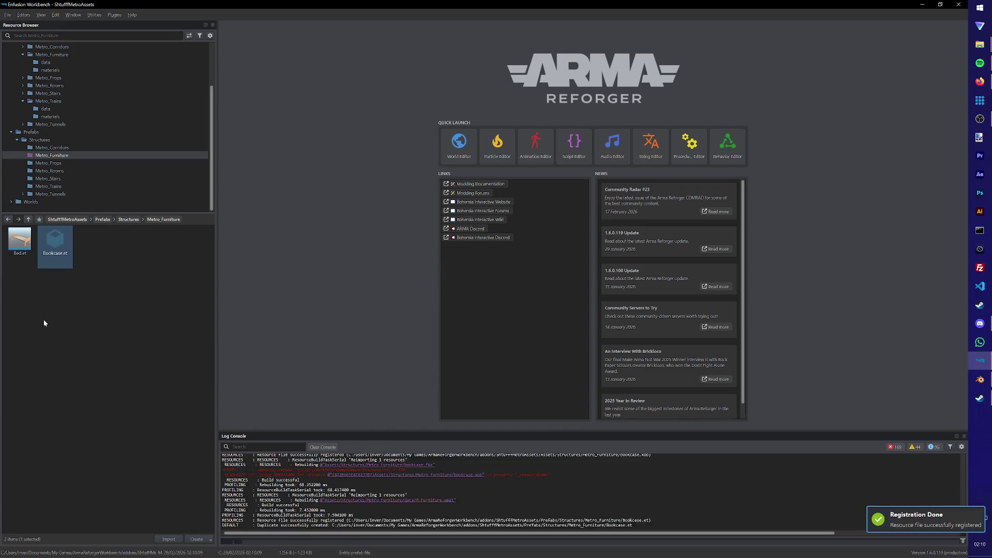
double_click(55, 243)
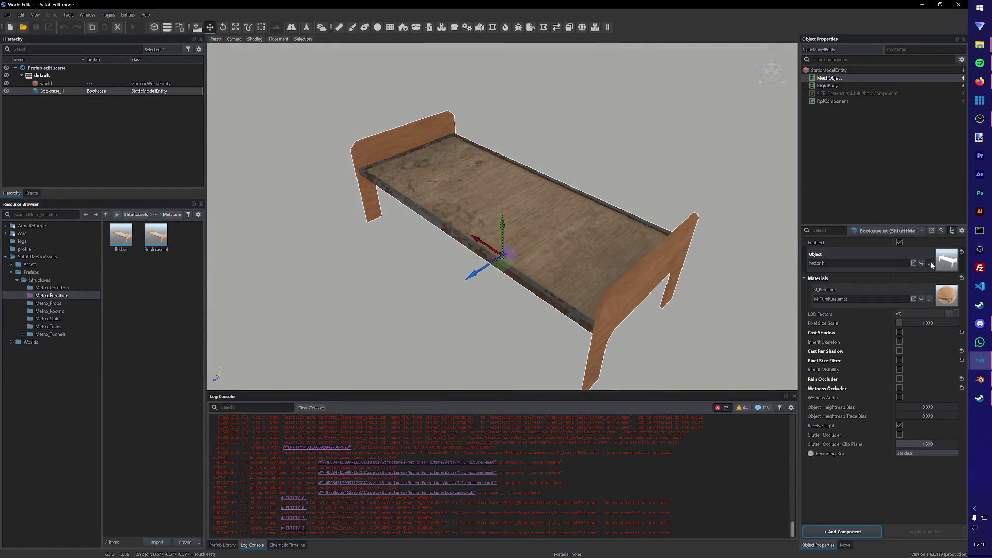
click(922, 264)
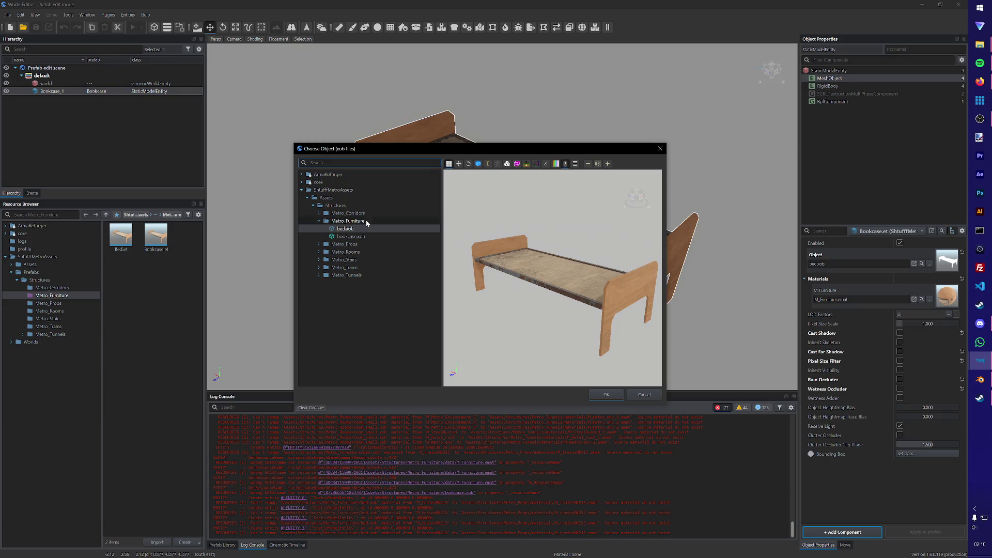
click(351, 236)
click(603, 394)
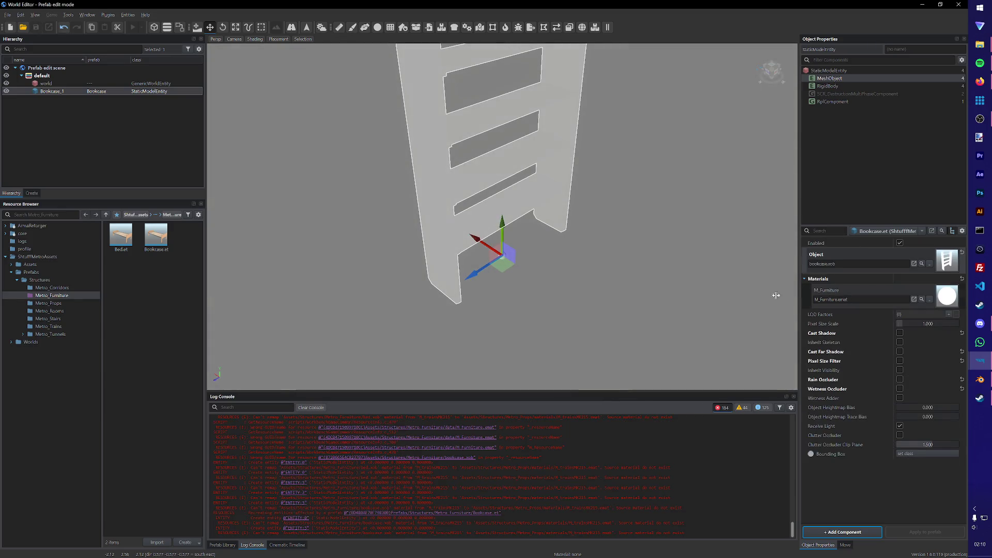
Step: Assign M_Furniture.emat from the Metro_Furniture folder as the bookcase material
click(31, 265)
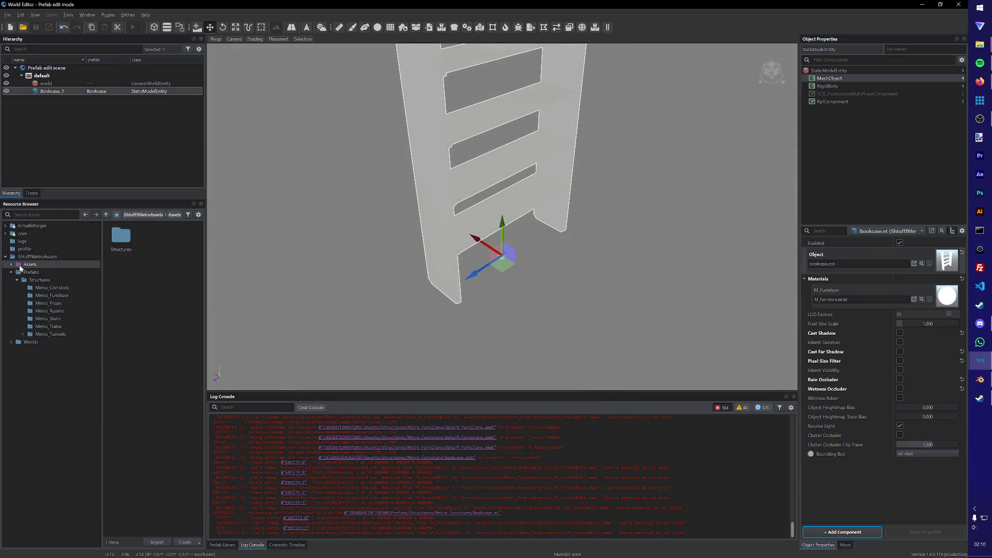
double_click(121, 237)
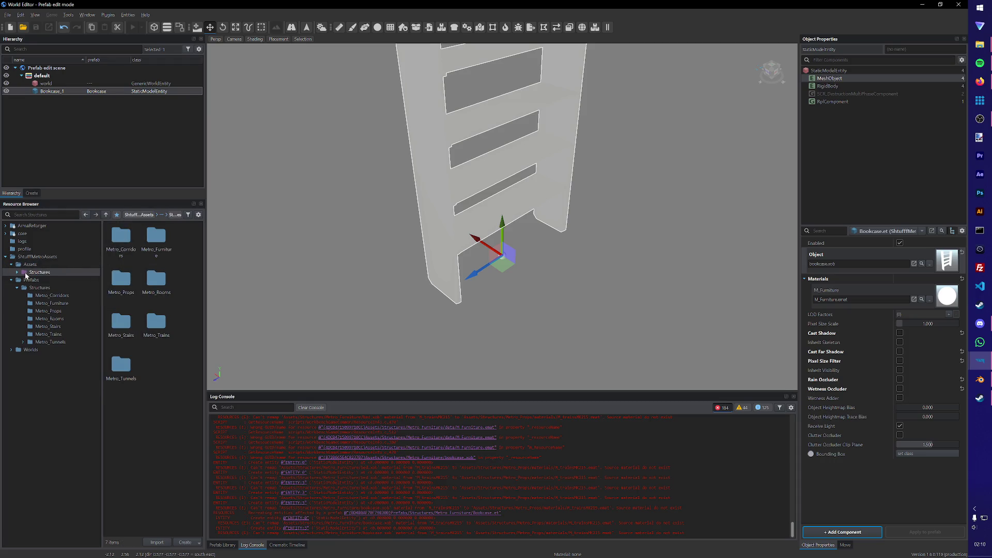
double_click(156, 237)
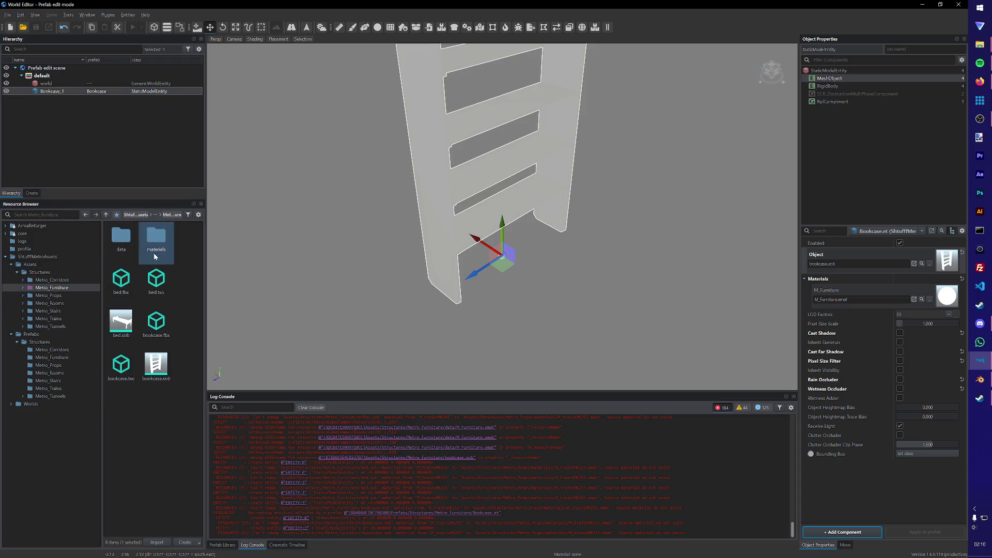
double_click(156, 237)
mouse_move(122, 238)
mouse_down()
mouse_move(953, 327)
mouse_move(892, 295)
mouse_up()
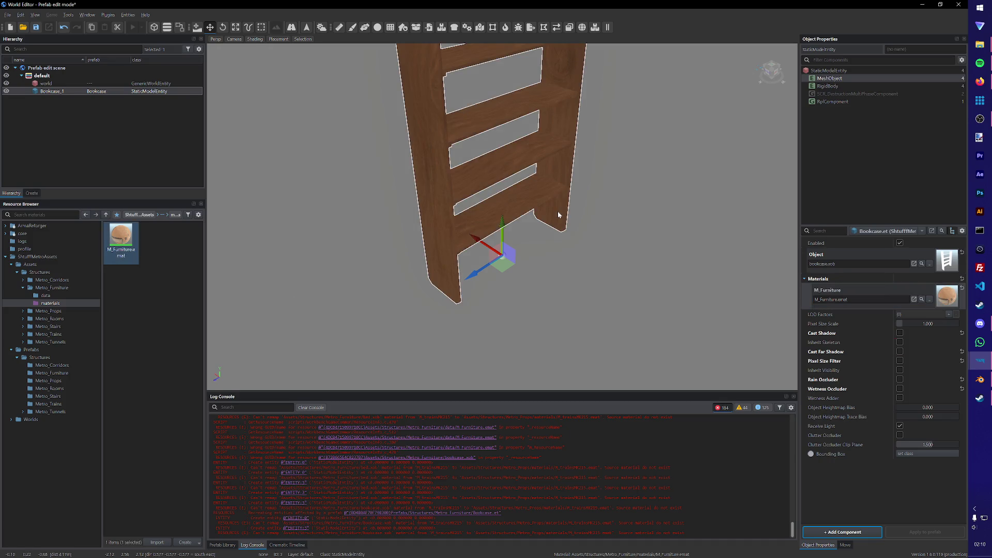
Step: Load the test world in the World Editor
click(8, 15)
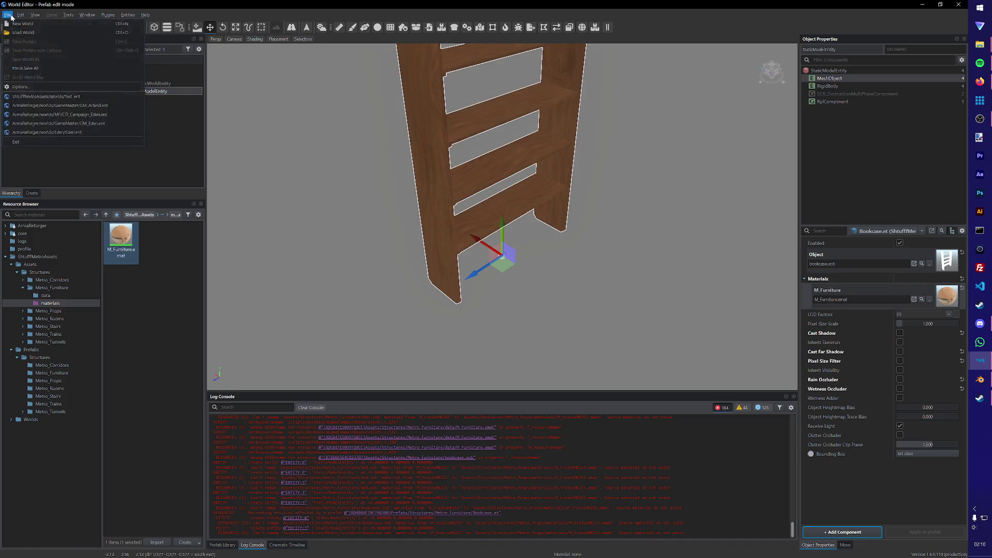
click(8, 14)
click(17, 42)
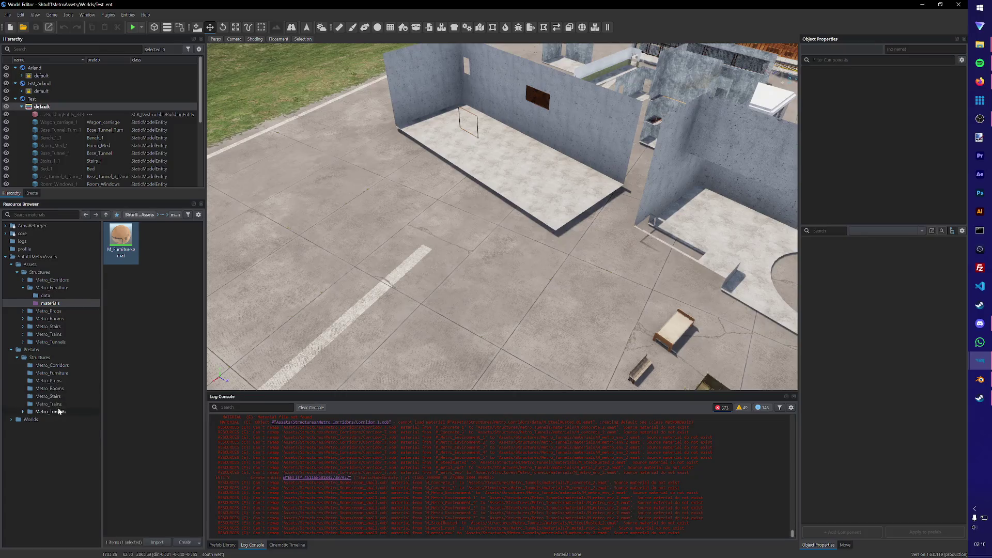
Step: Place the Bookcase prefab in the world and walk up to it in play mode
click(61, 375)
drag(156, 236, 468, 358)
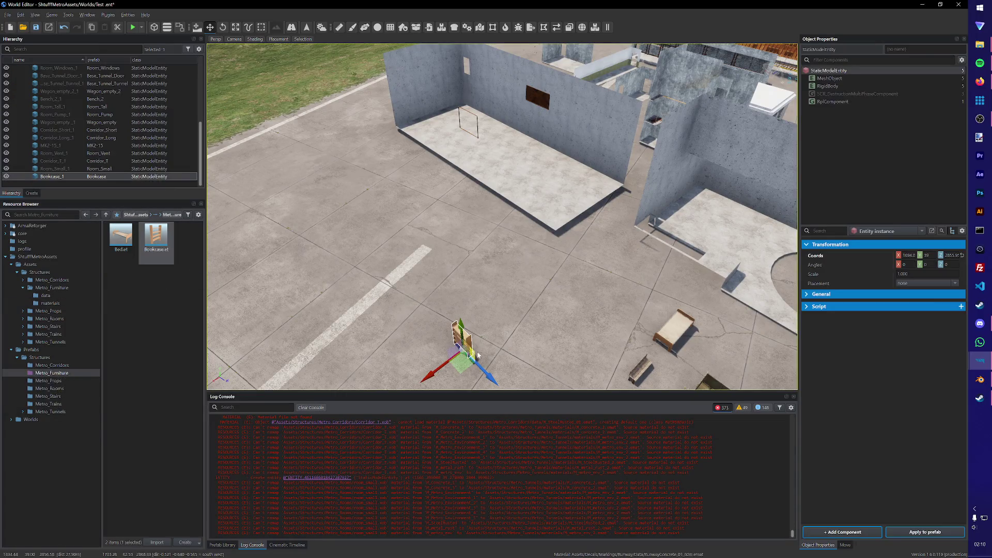
scroll(480, 356, up, 3)
click(129, 27)
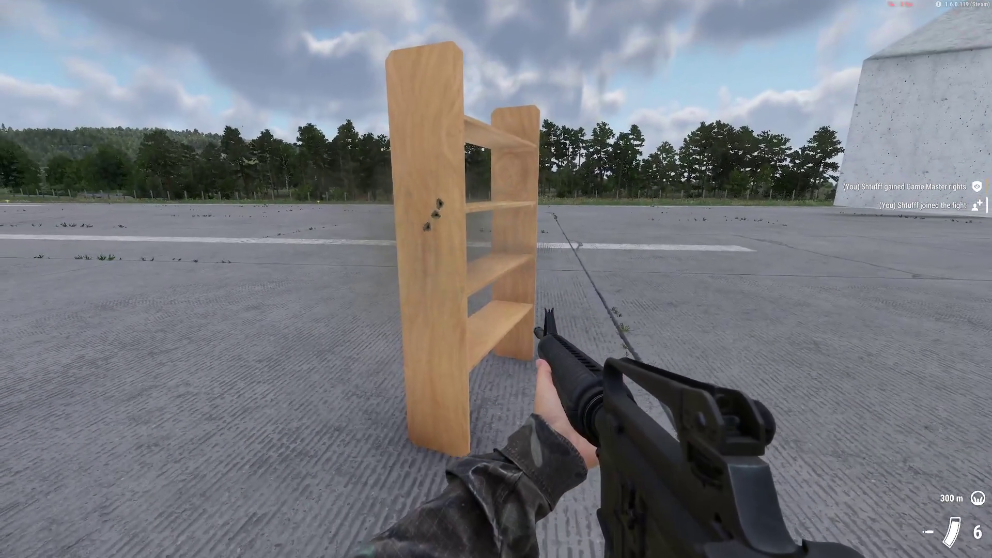
key(w)
key(y)
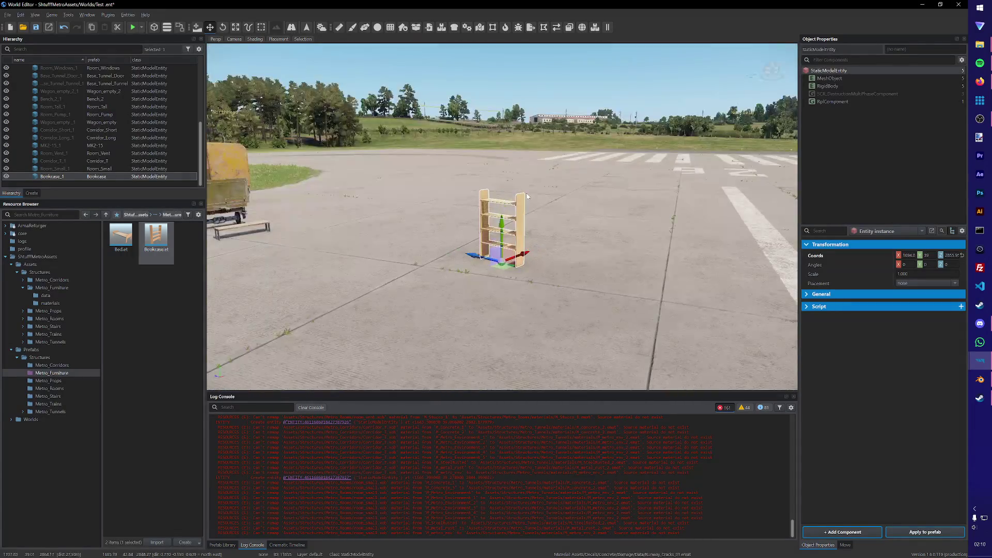
Step: Move the bookcase next to the benches, save the world and return to the Workbench
right_drag(527, 197, 527, 256)
drag(632, 295, 521, 251)
key(ctrl+s)
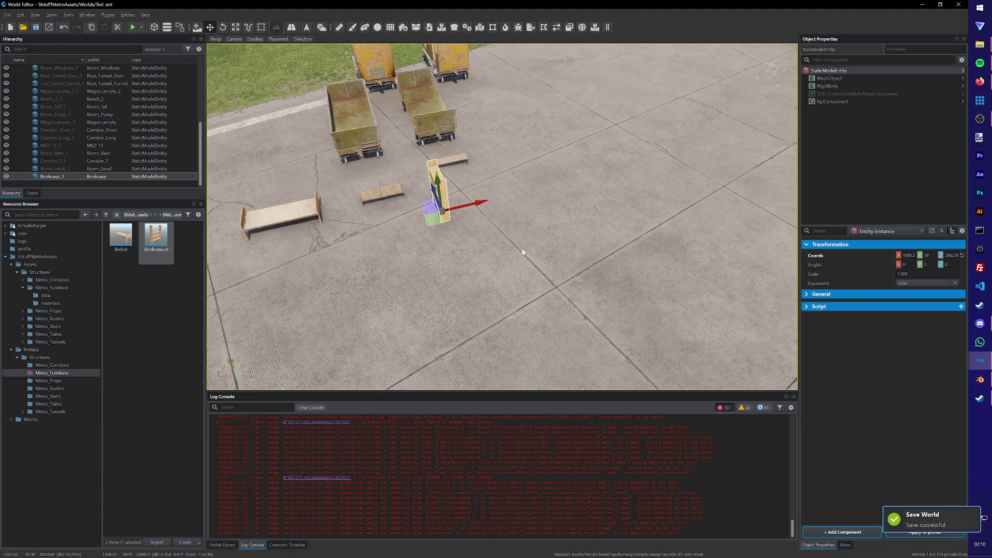
scroll(522, 251, down, 5)
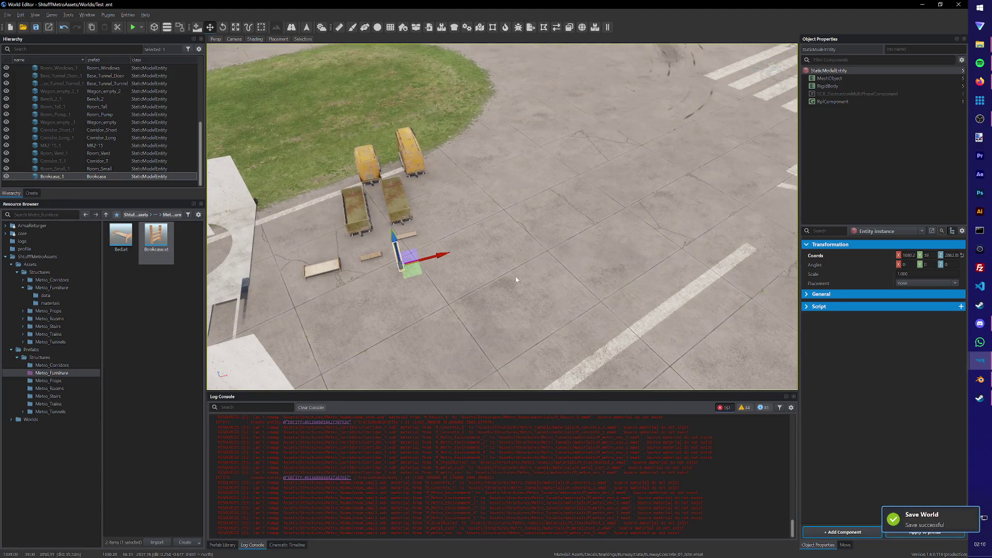
click(941, 5)
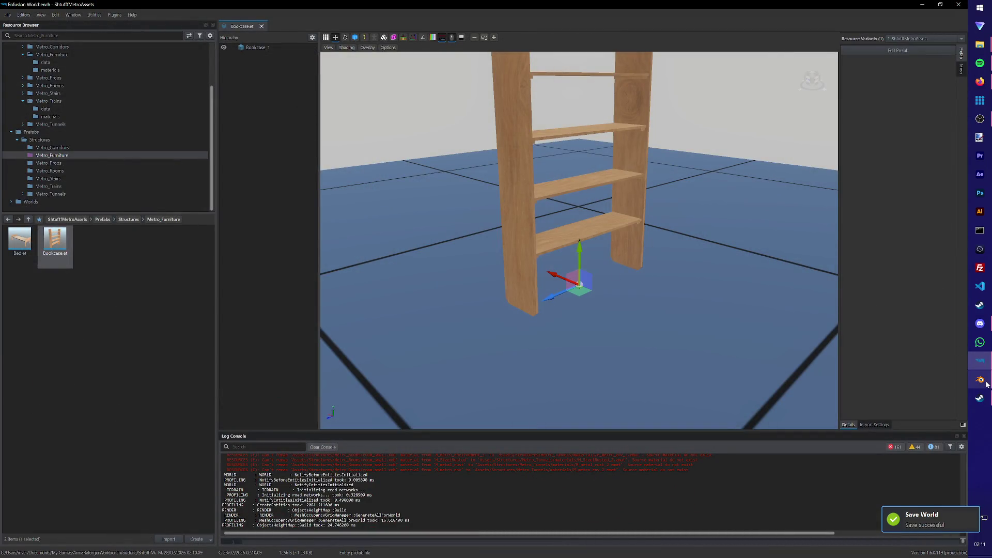
Step: Browse to the Metro_Furniture data folder and locate M_Furniture.emat
click(184, 279)
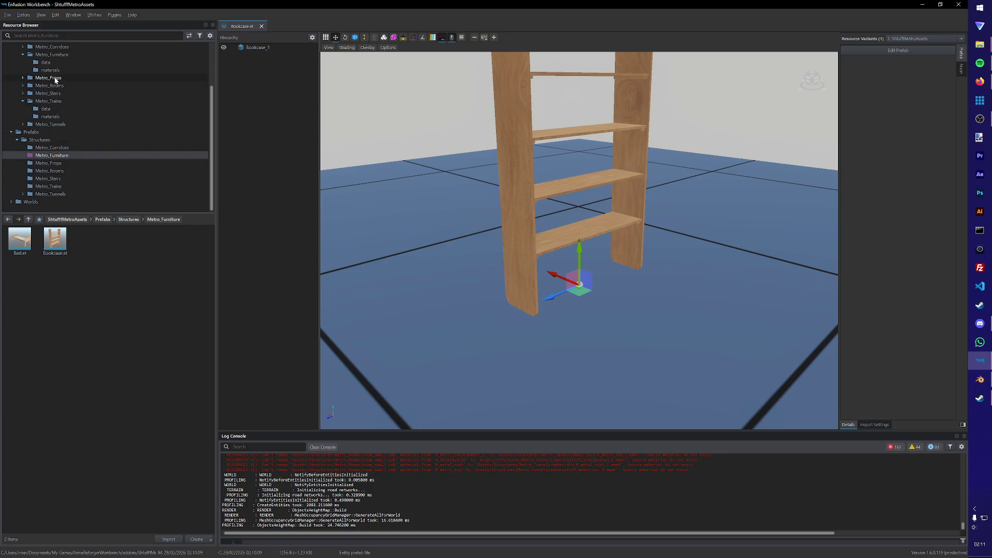
click(43, 63)
click(26, 247)
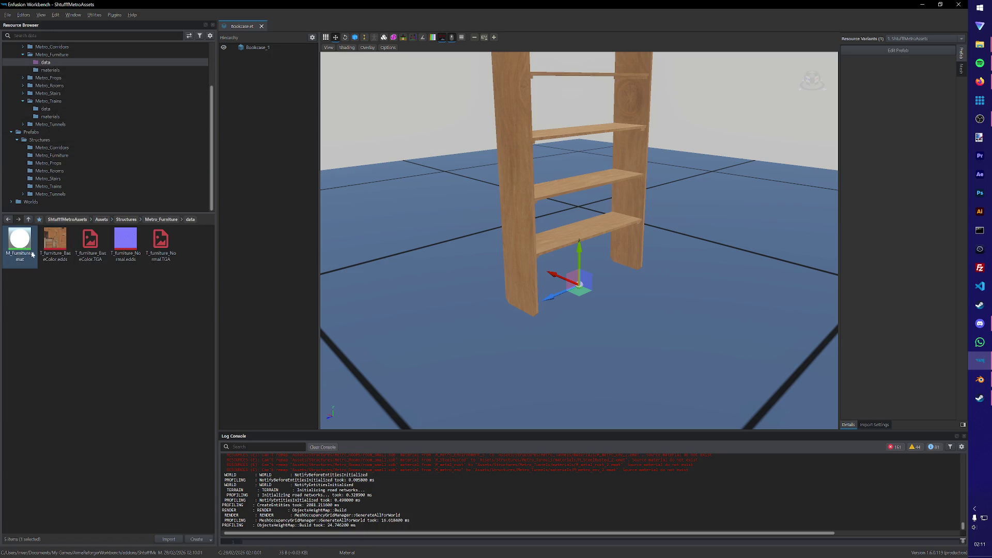
click(65, 117)
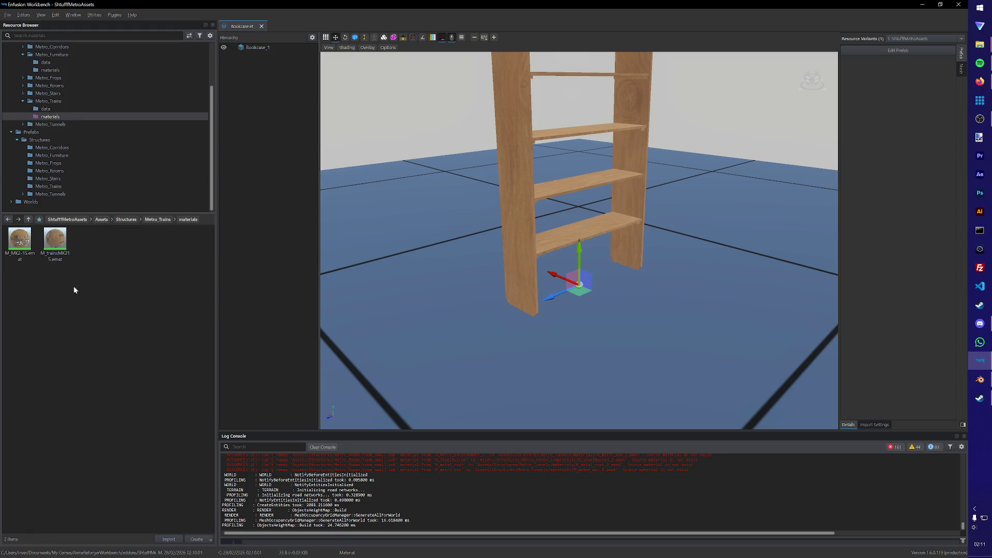
click(24, 102)
click(43, 86)
Step: Delete the M_Furniture material file and switch back to Blender
click(20, 242)
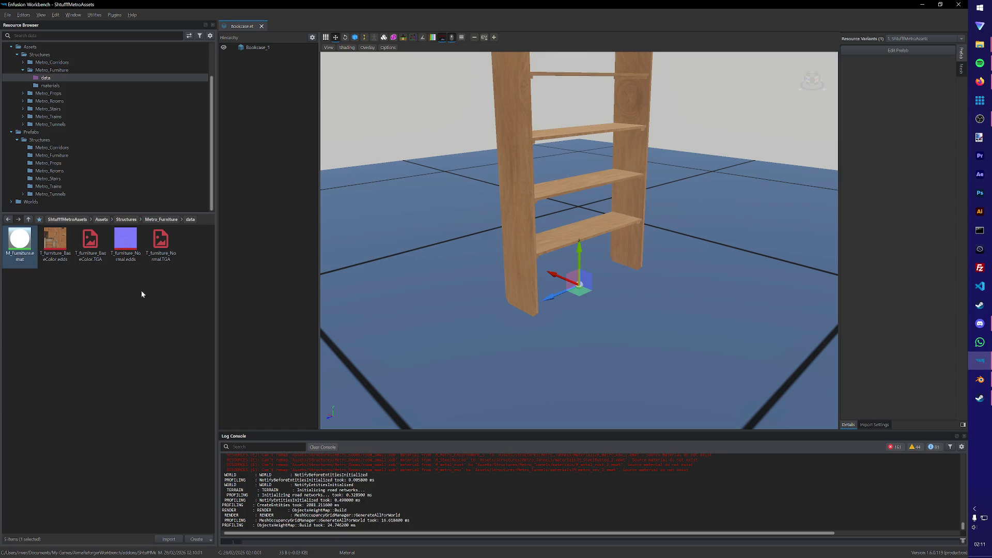
key(Delete)
key(Return)
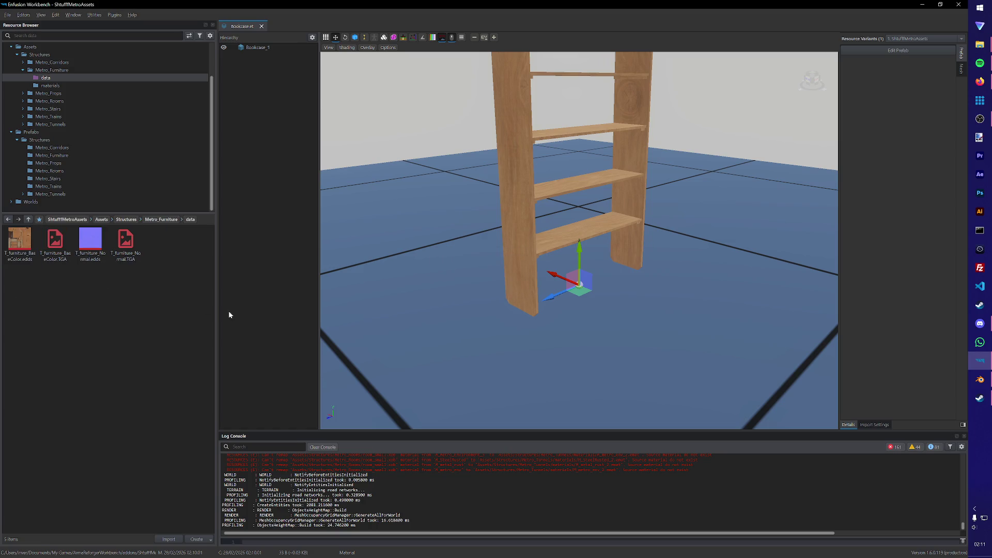
click(980, 378)
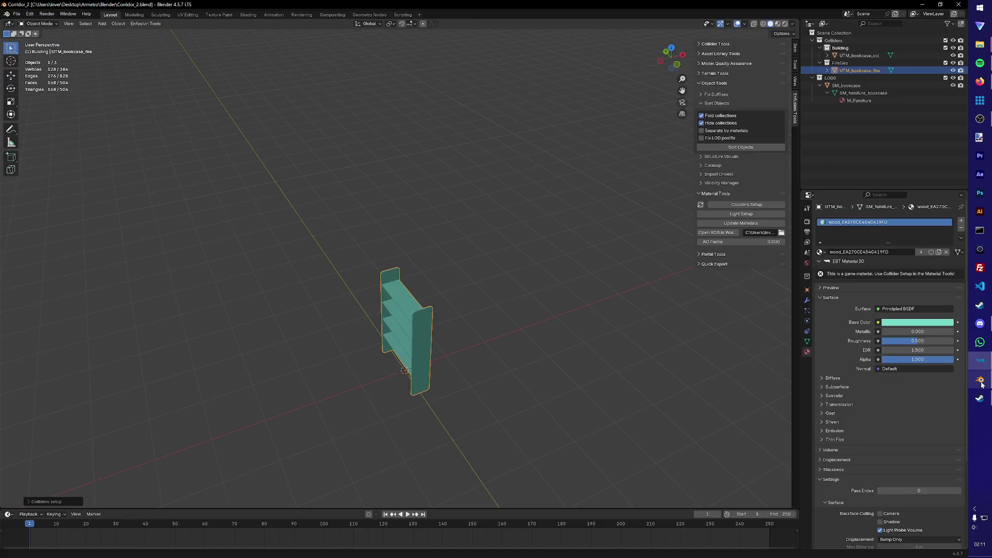
Step: Save the scene as bookcase.blend in a new Bookcase folder under Base Assets > Base Furniture
click(562, 328)
middle_drag(561, 328, 532, 318)
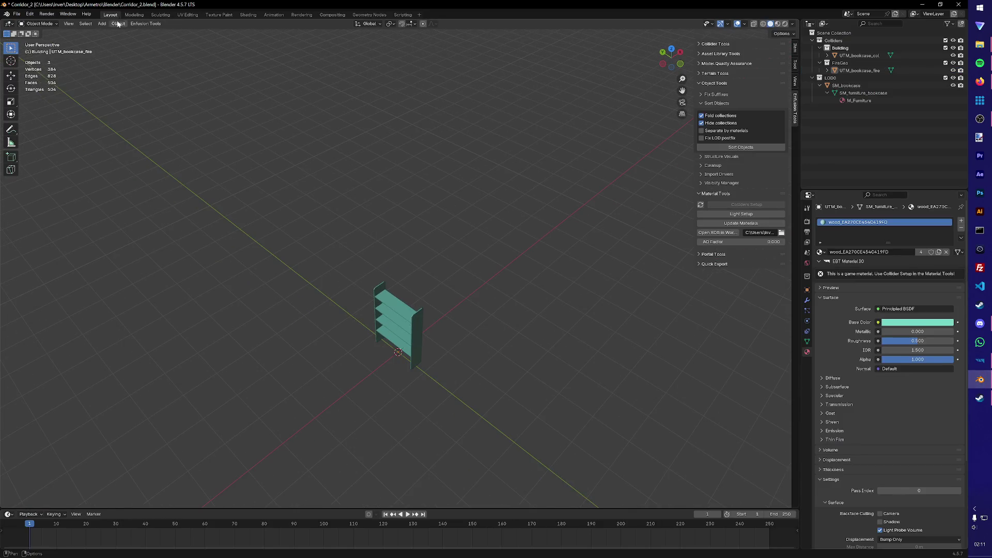
click(16, 14)
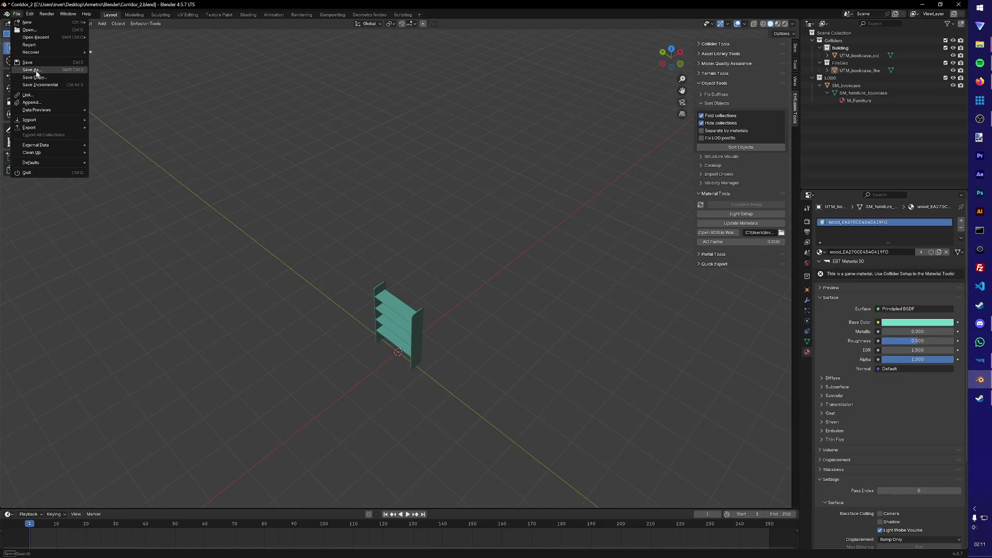
click(31, 72)
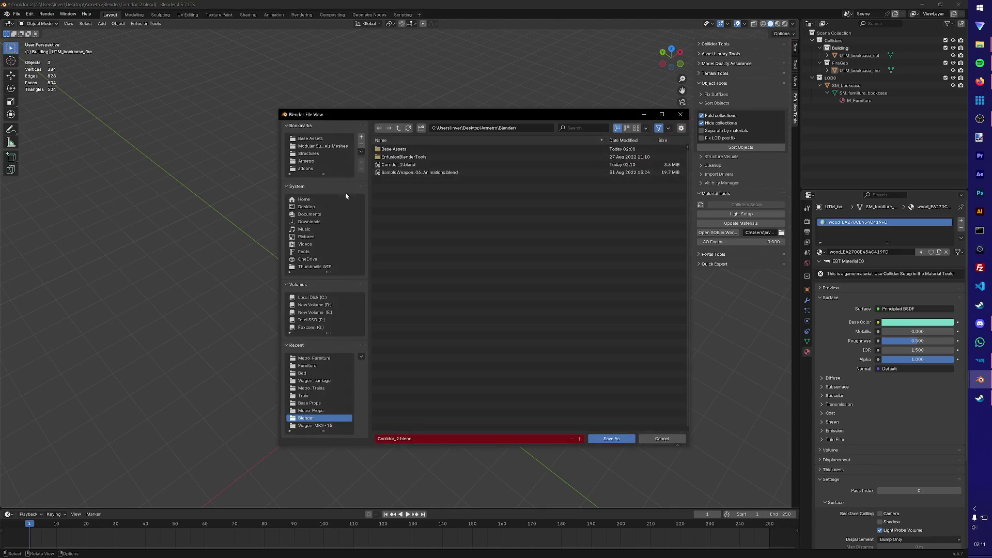
click(309, 138)
click(400, 157)
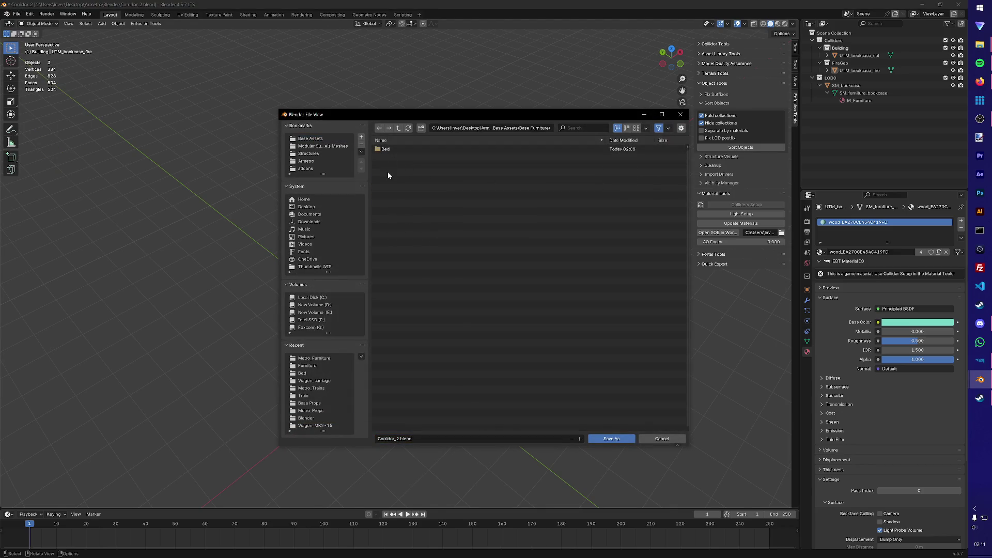
click(422, 130)
text(case)
key(Return)
key(Return)
click(428, 437)
text(b)
text(e)
key(Return)
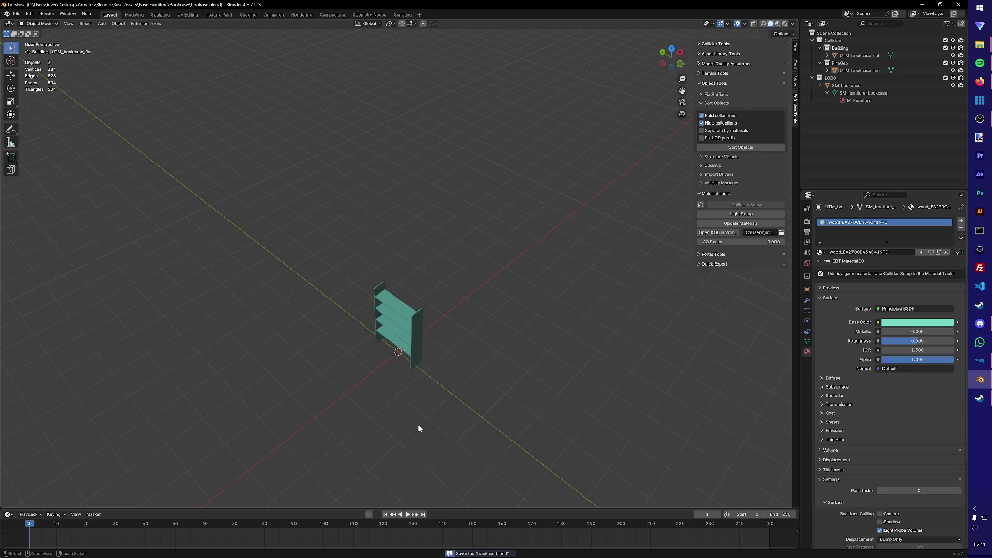
Step: Reopen Corridor_2.blend from two folder levels up
click(15, 14)
click(31, 32)
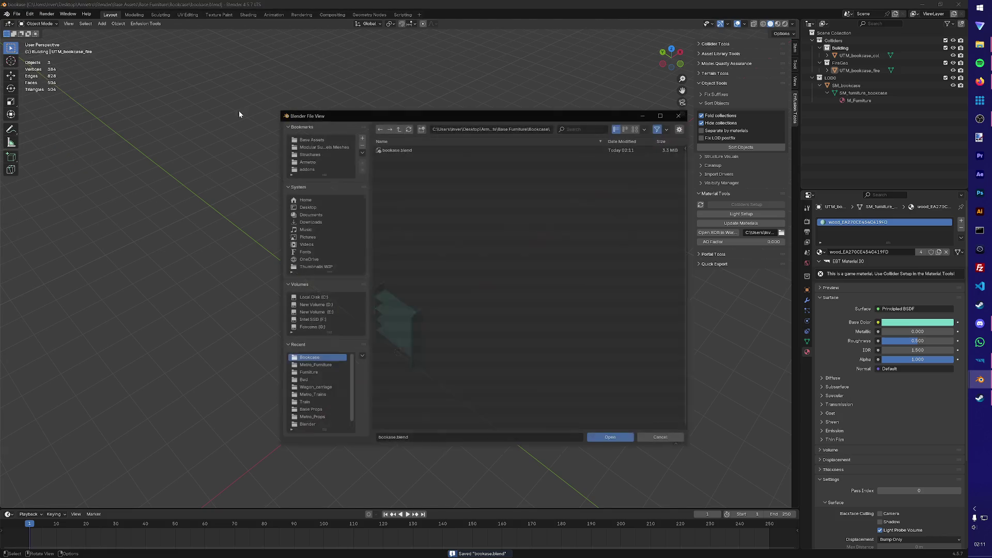
click(399, 127)
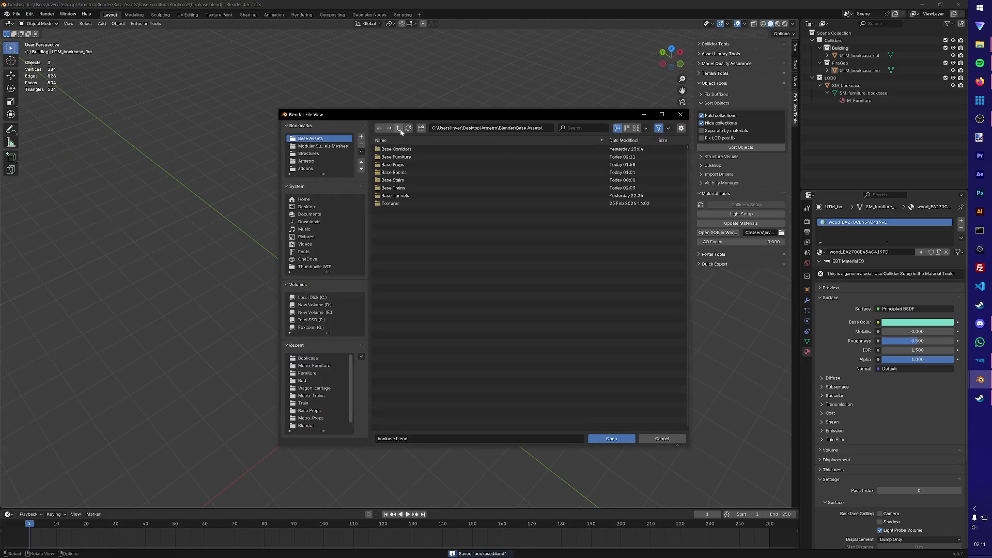
click(400, 128)
click(412, 165)
click(612, 438)
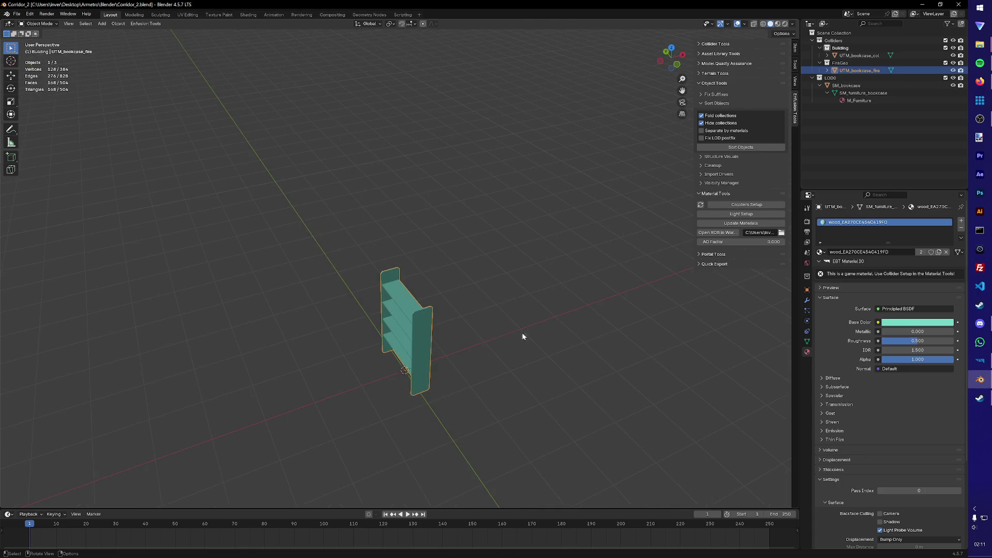
Step: Delete the old fire, collision and LOD0 bookcase objects and save
key(Delete)
key(ctrl+s)
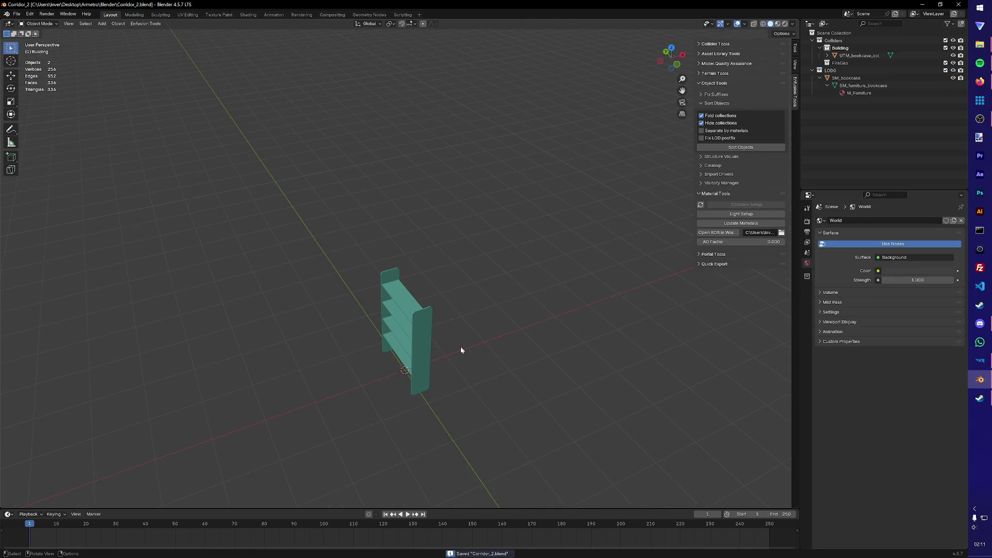
click(386, 332)
key(Delete)
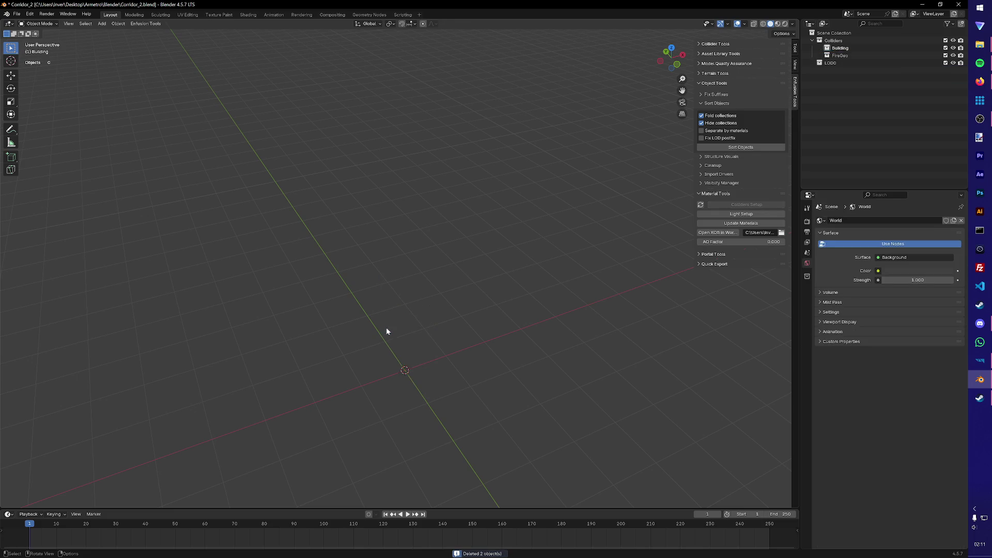
Step: Import the bookcase FBX from the subway meshes Furniture folder
click(16, 14)
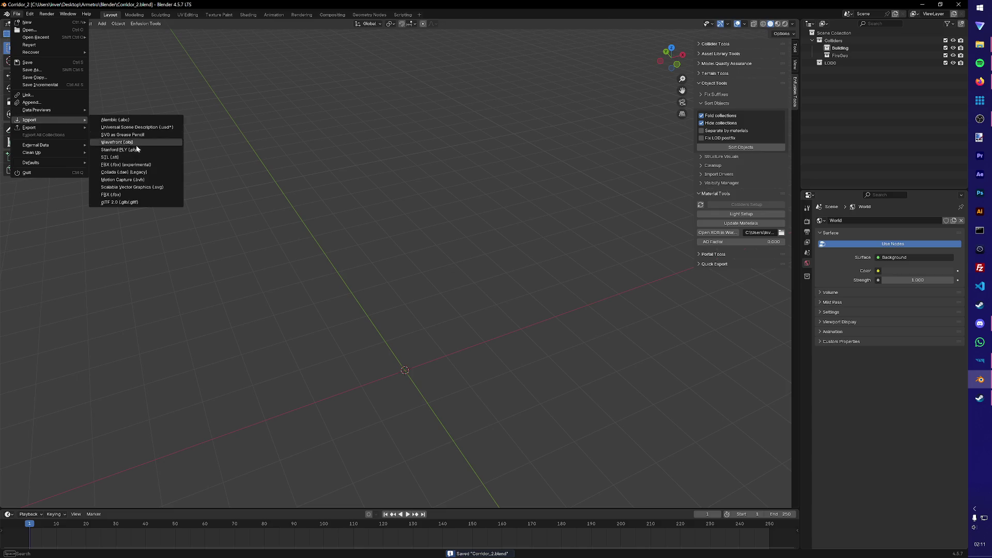
mouse_move(29, 127)
click(128, 163)
click(320, 146)
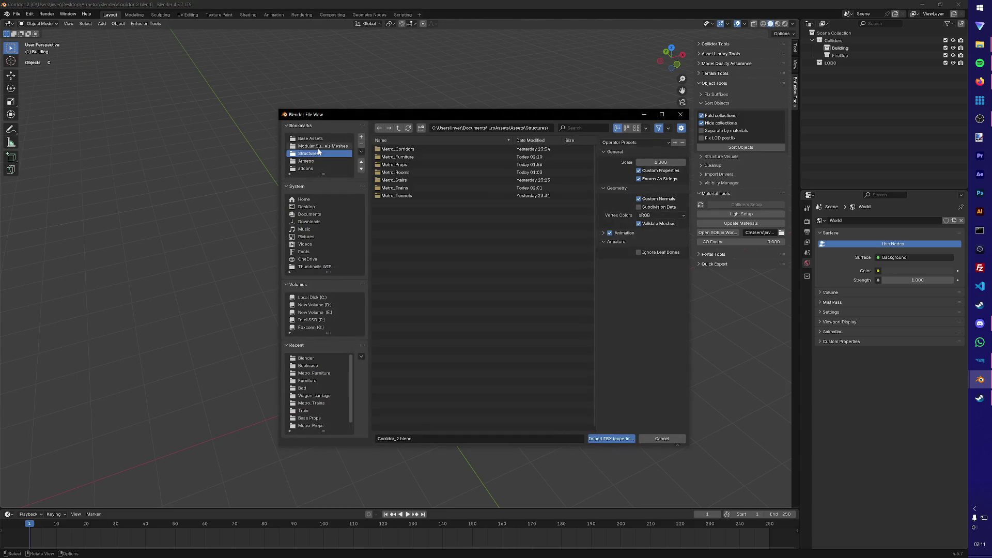
click(393, 166)
double_click(396, 168)
click(415, 166)
click(611, 438)
mouse_move(573, 404)
middle_down()
mouse_move(454, 357)
mouse_move(488, 356)
mouse_move(541, 292)
middle_up()
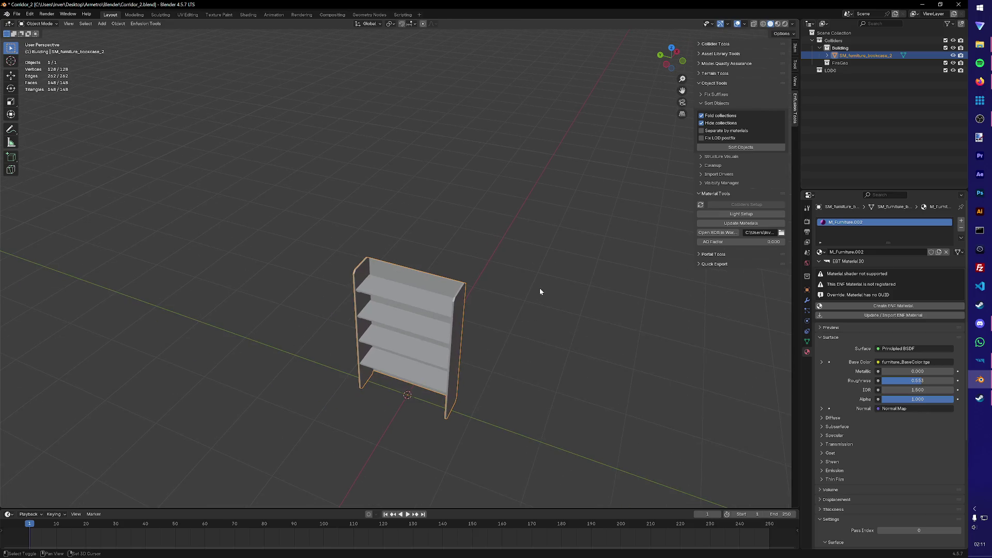
Step: Move the bookcase into the LOD0 collection and rename its material M_Furniture
mouse_move(862, 55)
mouse_down()
mouse_move(836, 92)
mouse_move(830, 79)
mouse_up()
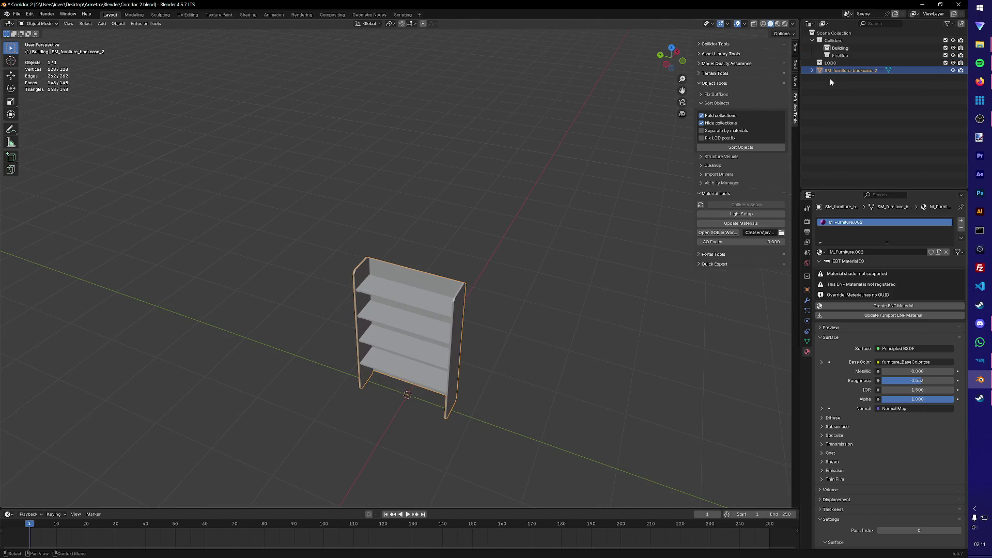
click(831, 95)
click(819, 69)
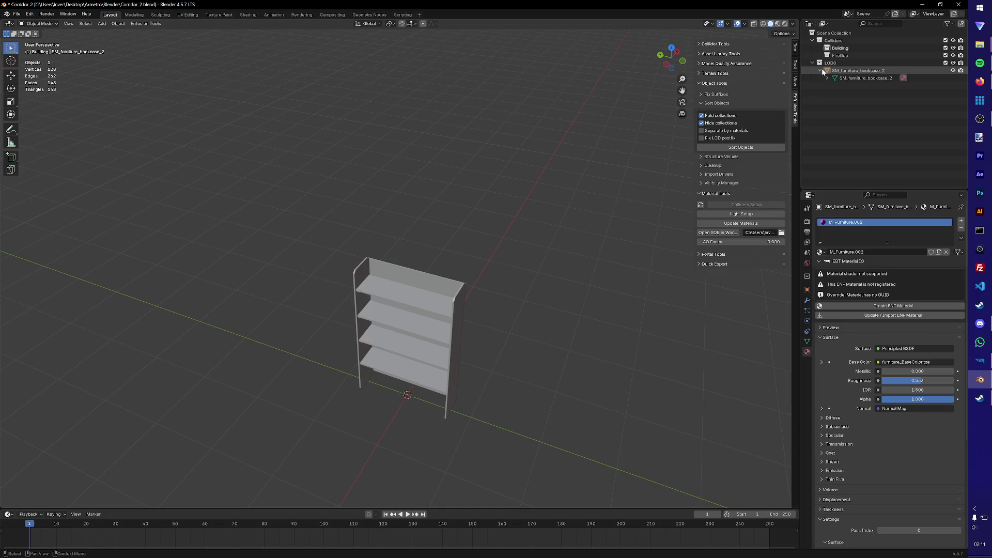
click(827, 77)
double_click(860, 85)
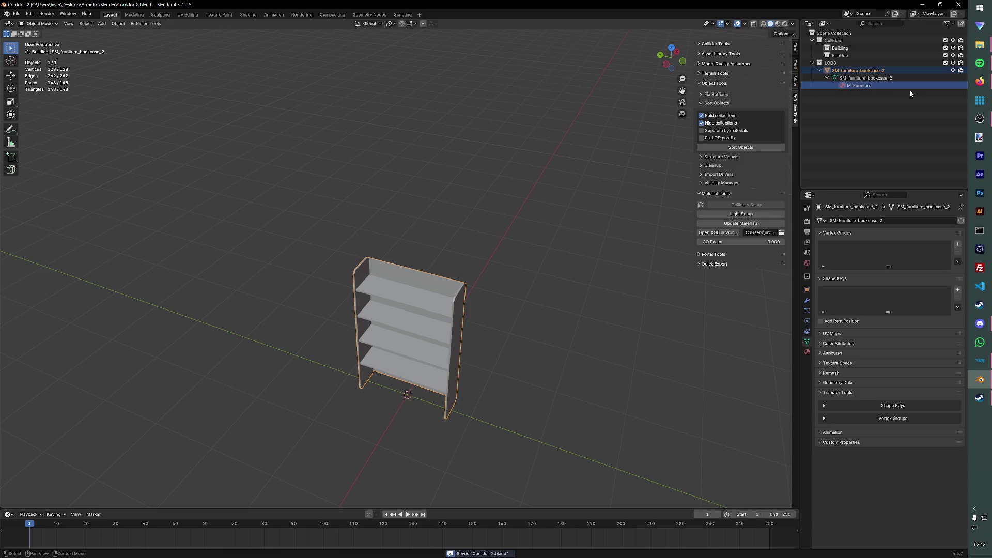
key(Return)
key(ctrl+s)
Step: Duplicate the bookcase twice in place and name the original SM_bookcase_2
key(shift+d)
right_click(607, 178)
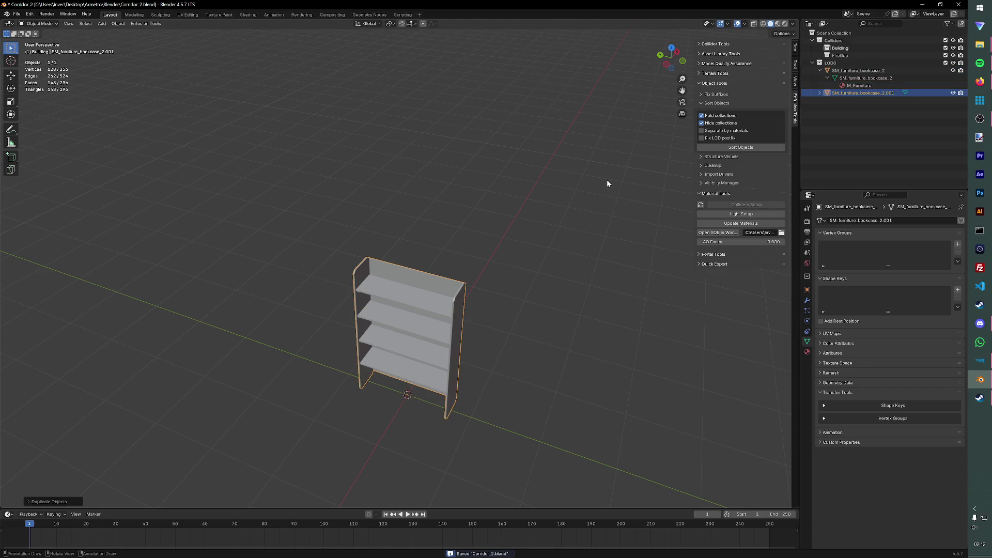
key(shift+d)
right_click(606, 179)
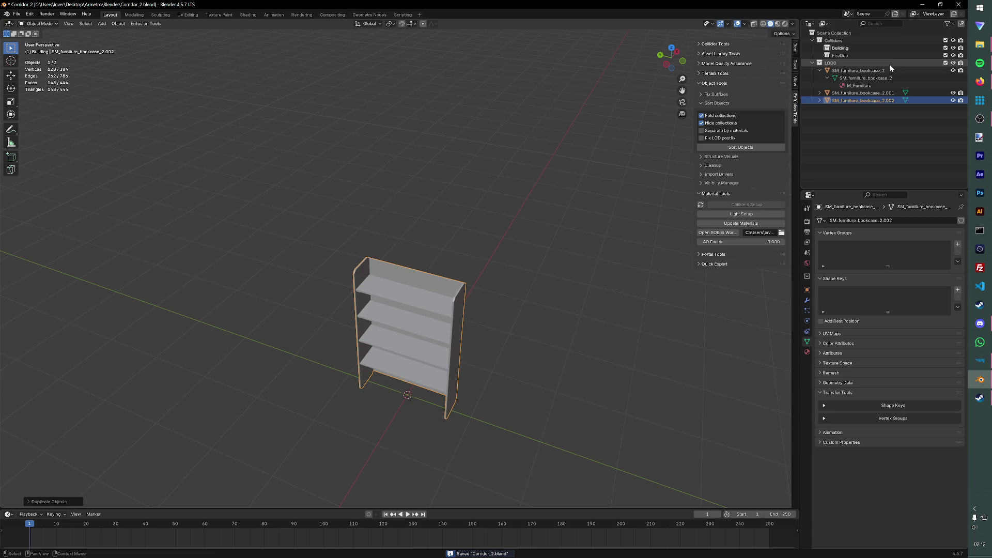
double_click(861, 70)
text(SM_book)
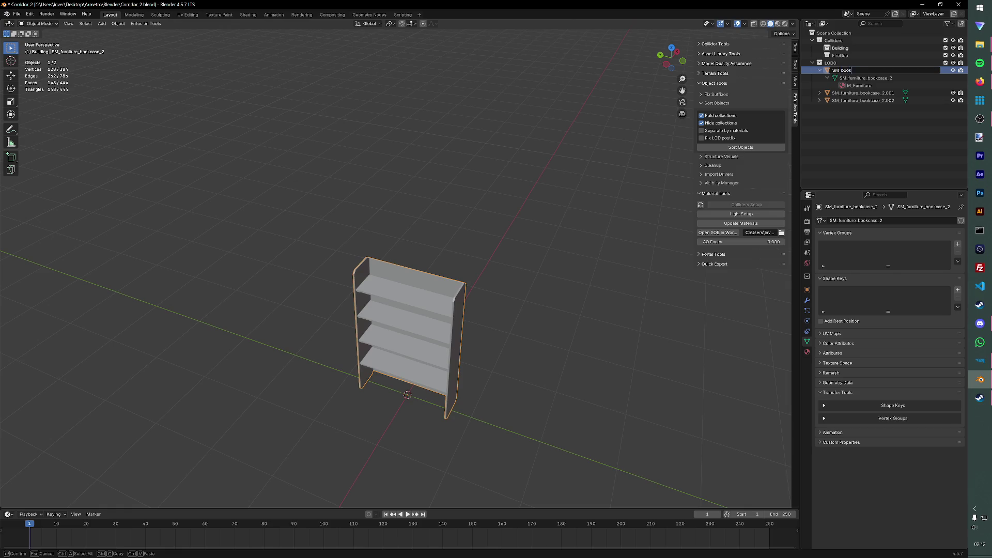
text(case_2)
key(Return)
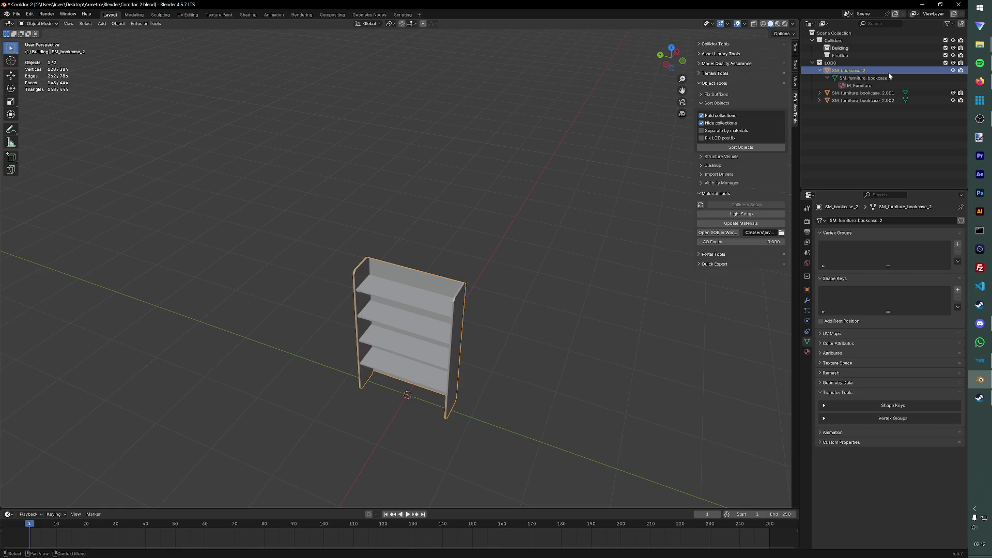
Step: Name the copies UTM_bookcase_2_col and UTM_bookcase-2_fire, save, and select the collision copy
double_click(860, 93)
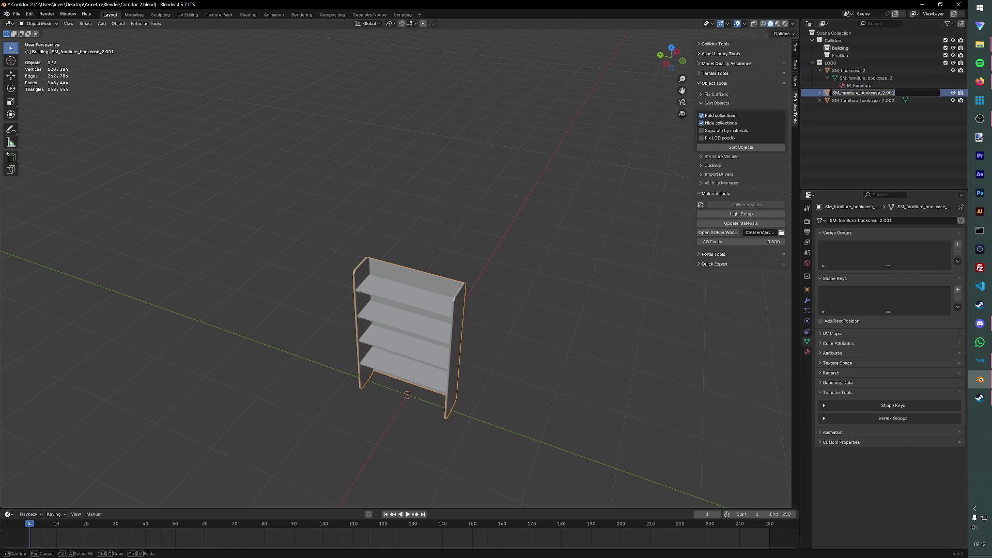
text(UT)
text(_2)
key(Return)
double_click(867, 100)
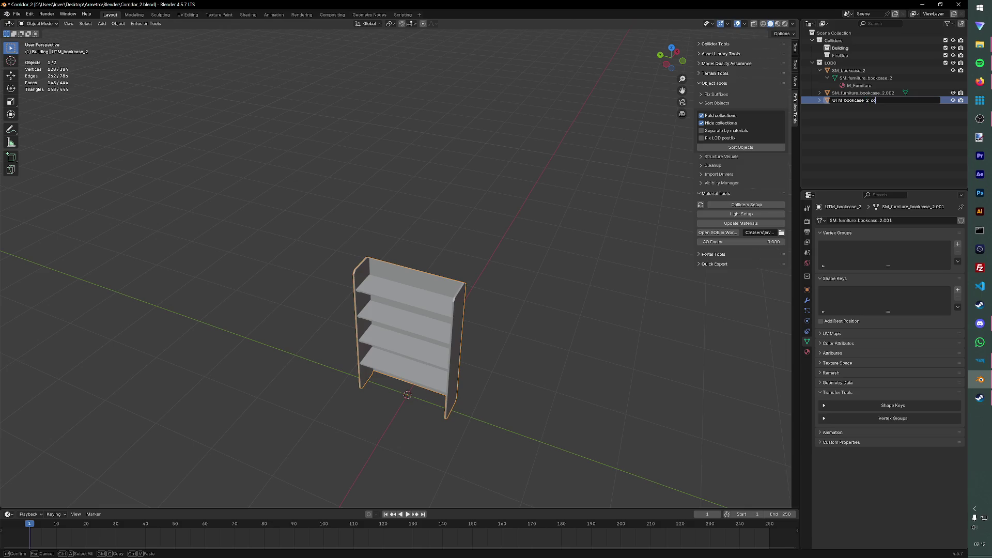
text(l)
key(Return)
double_click(867, 93)
text(UTM_bookcase-2_fire)
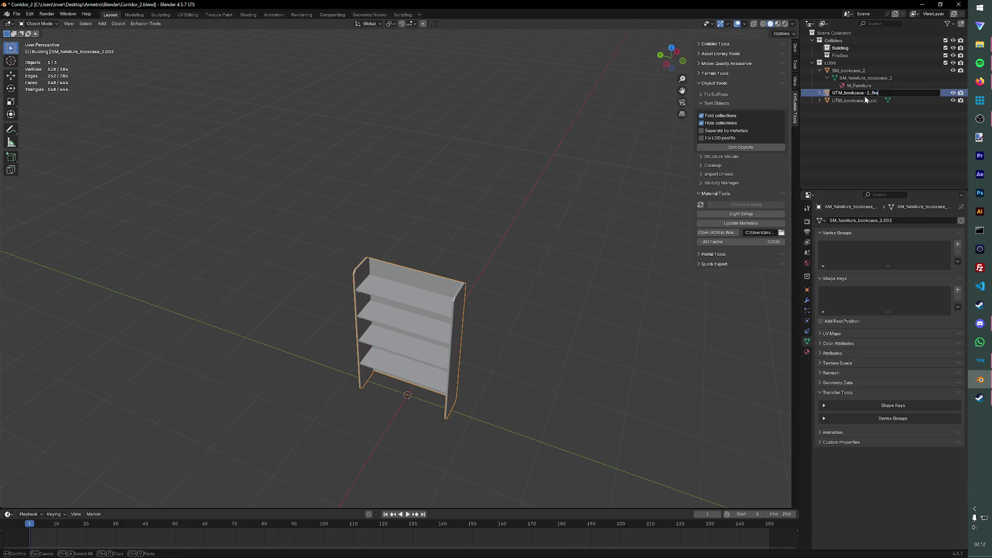
key(Return)
key(ctrl+s)
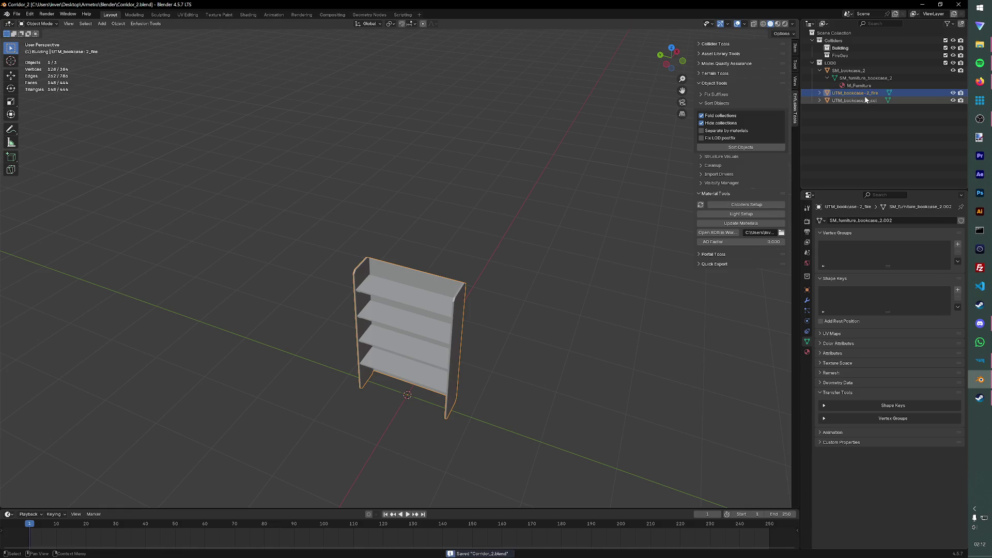
click(576, 215)
click(864, 101)
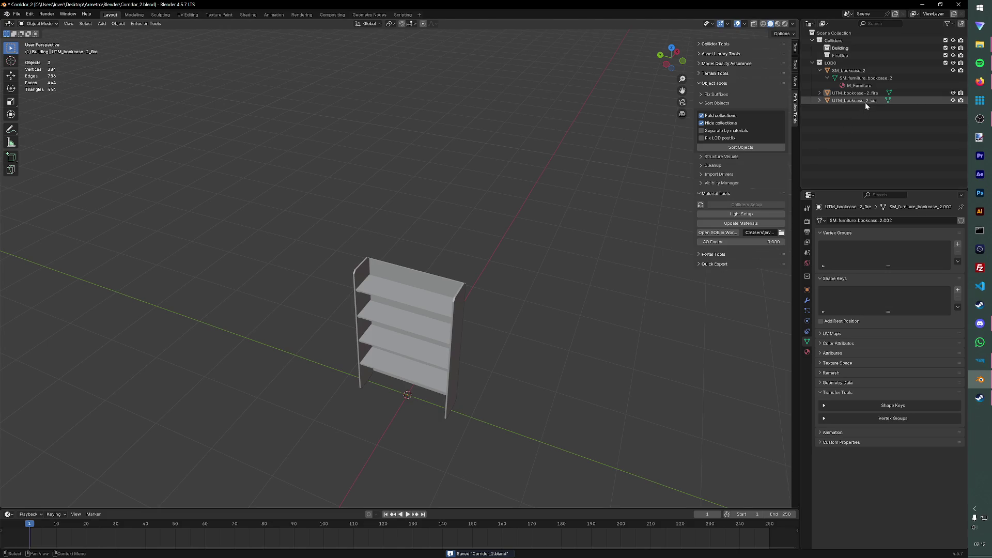
click(749, 204)
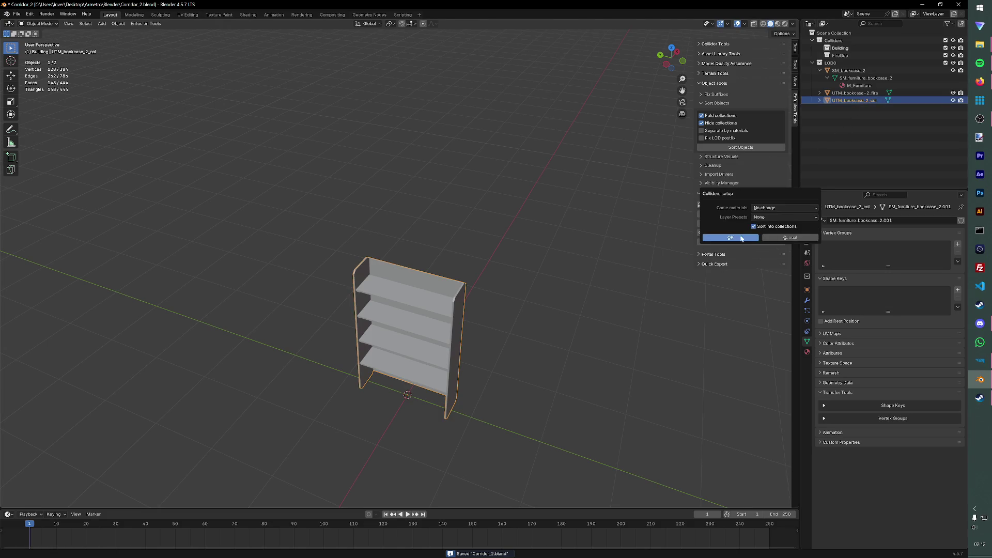
Step: Set the collision copy's collider to game material Wood with the Building layer preset
click(782, 208)
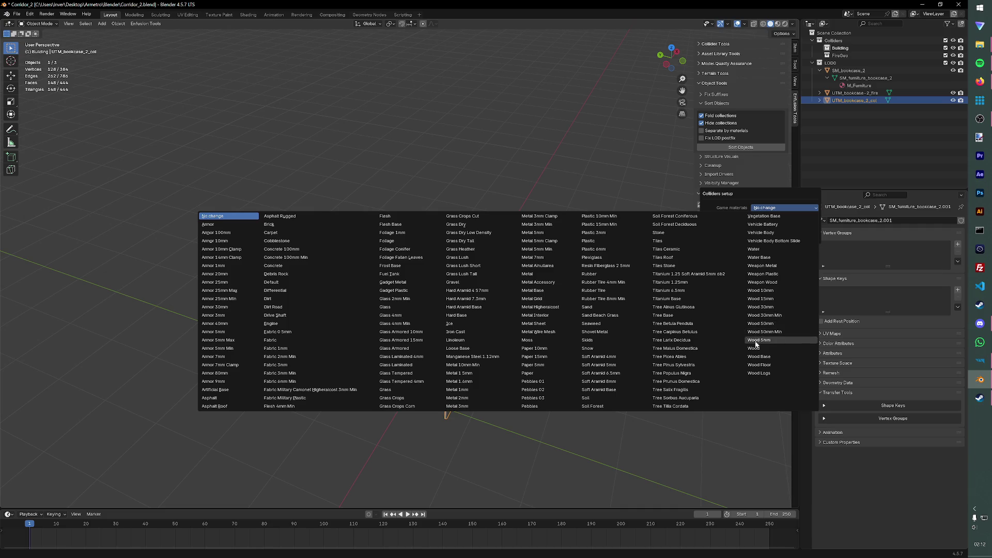
click(756, 348)
click(757, 217)
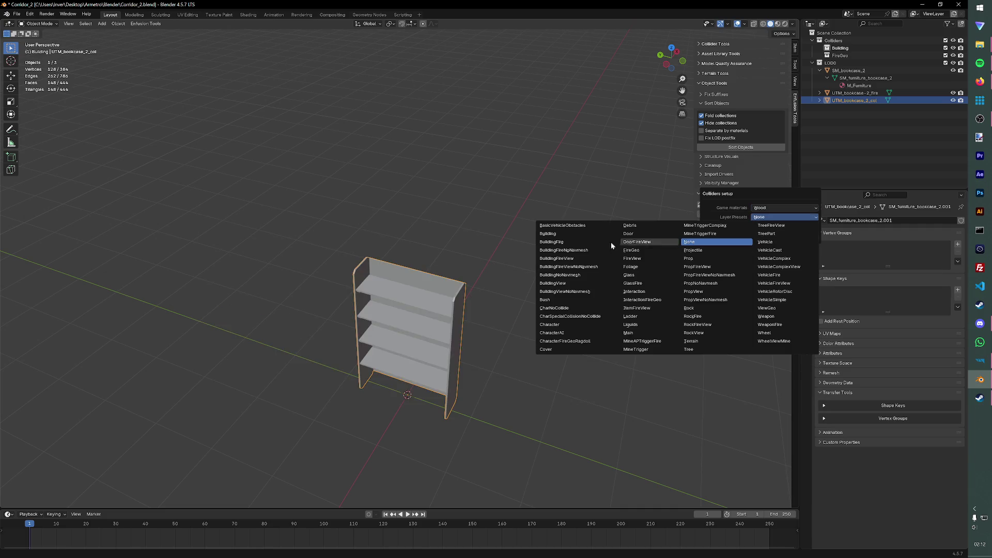
click(557, 256)
click(731, 237)
Step: Set the fire copy's collider to game material Wood with the FireGeo layer preset and save
click(868, 94)
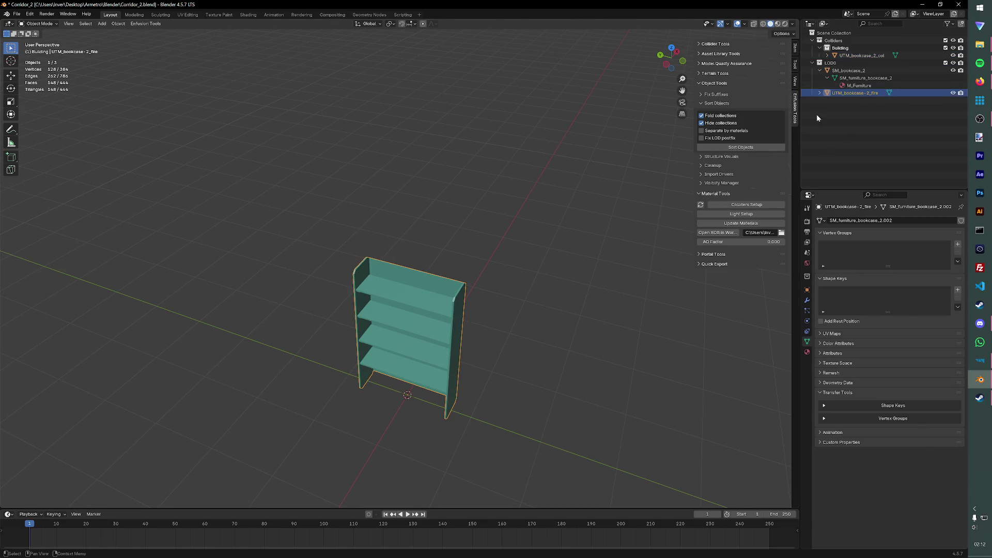
click(752, 205)
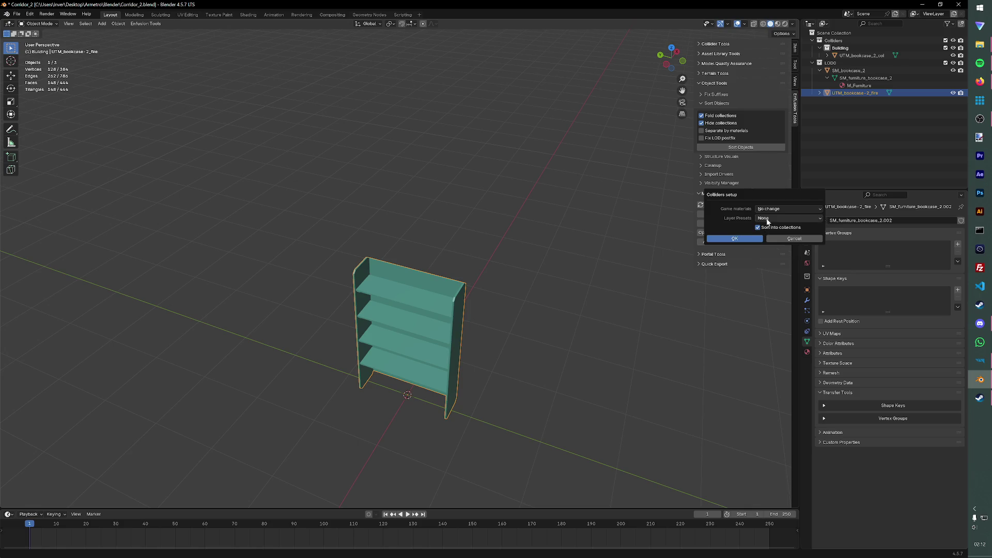
click(771, 209)
click(775, 351)
click(778, 218)
click(574, 237)
click(770, 216)
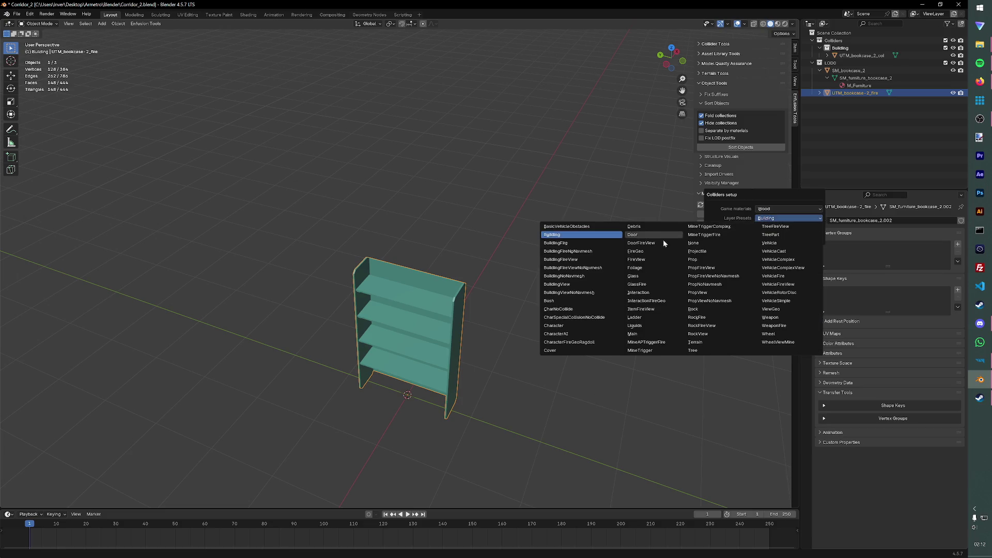
click(639, 254)
key(Return)
key(ctrl+s)
Step: Export the bookcase as bookcase2.fbx into the Structures > Metro_Furniture folder
click(158, 26)
click(195, 46)
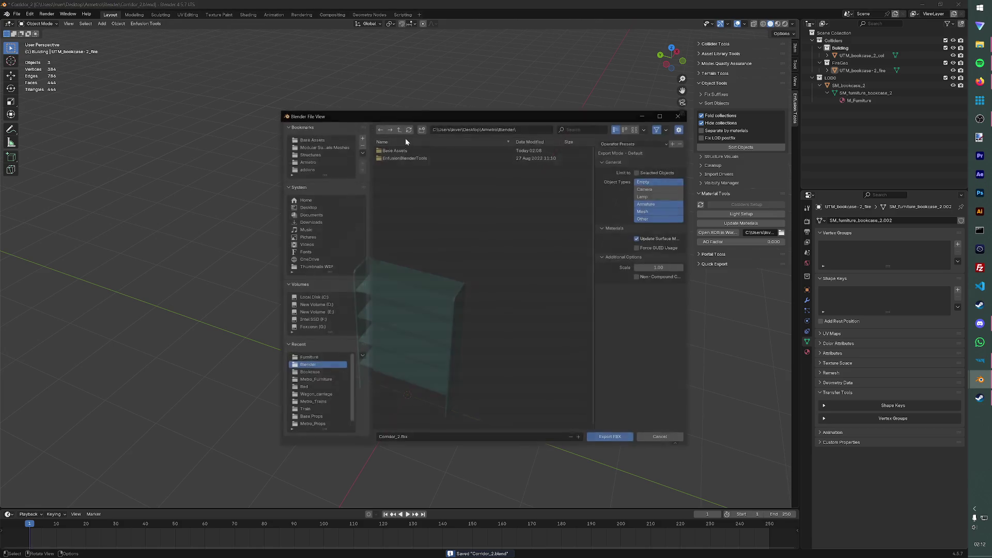
click(309, 153)
double_click(403, 169)
click(396, 439)
text(bookcase)
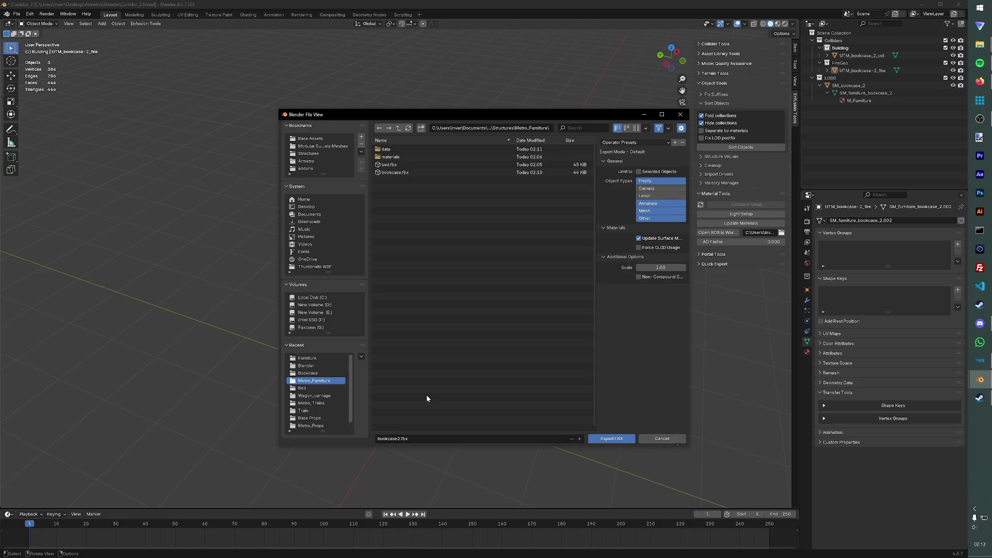
click(603, 438)
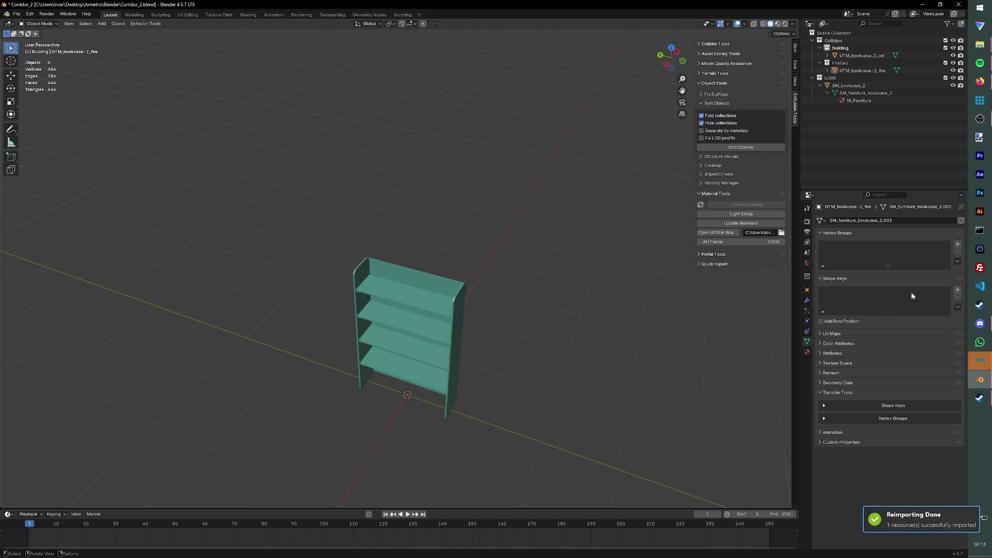
Step: In Workbench confirm the bookcase reimport and delete the M_Furniture material
click(980, 360)
click(518, 298)
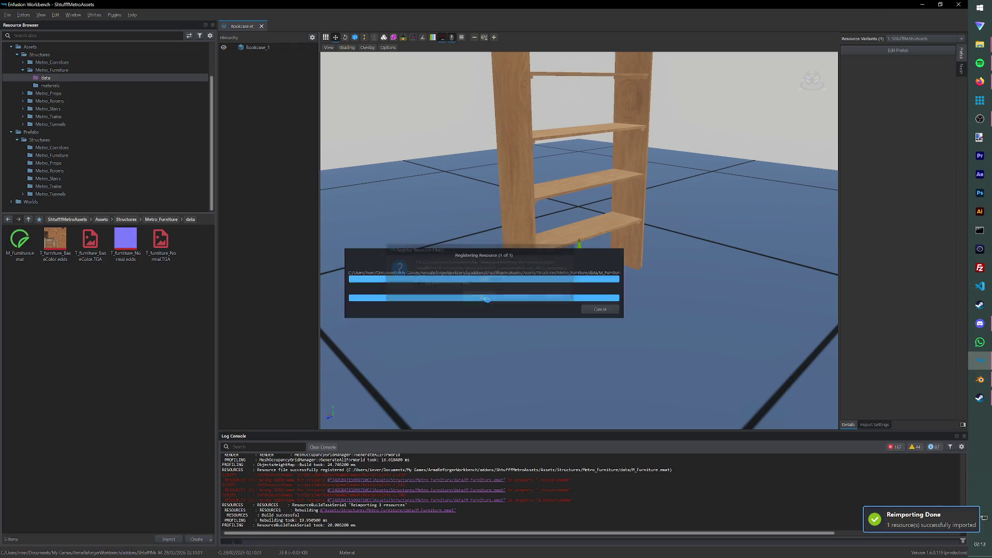
click(21, 243)
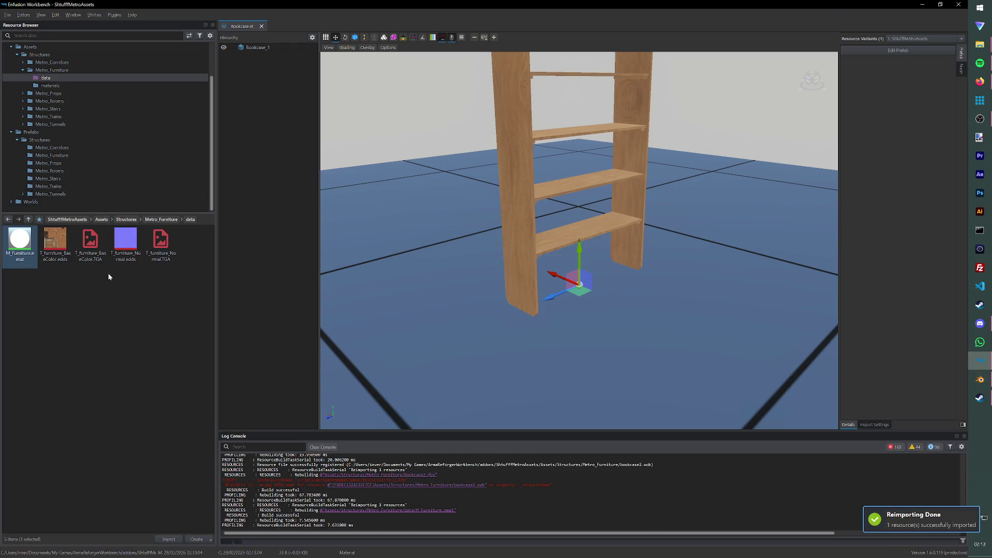
key(Delete)
key(Return)
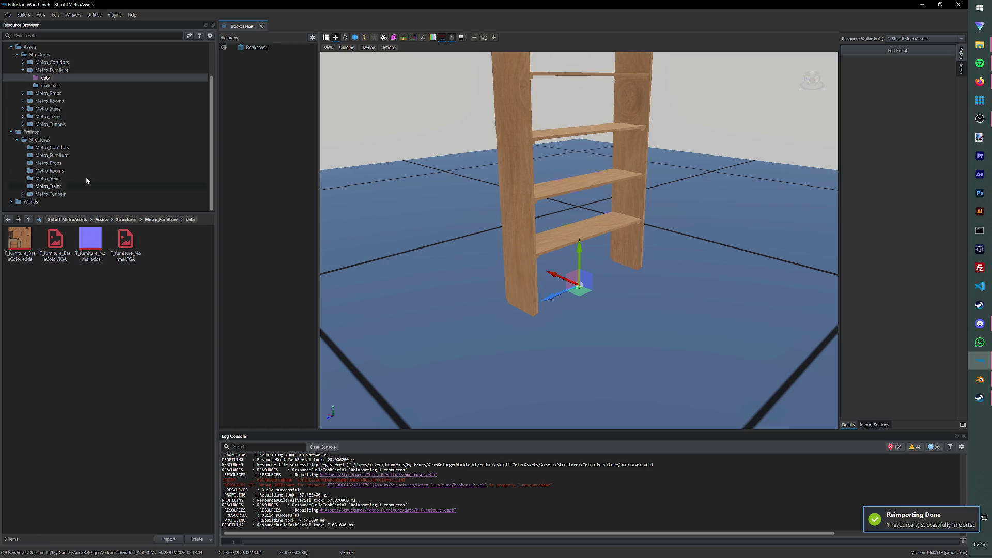
Step: Duplicate Bookcase.et as Bookcase_2 and open it for editing in the World Editor
click(53, 155)
right_click(55, 250)
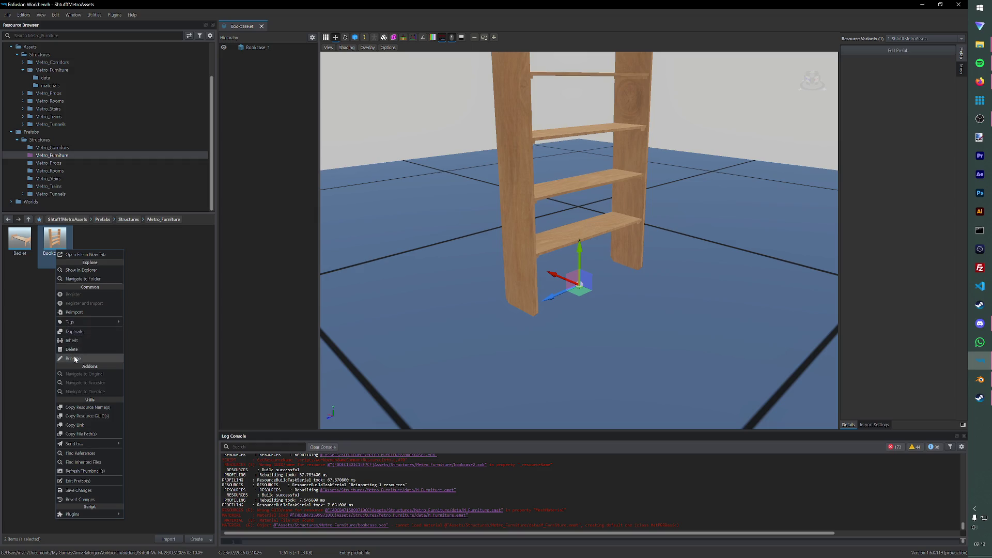
click(79, 332)
key(End)
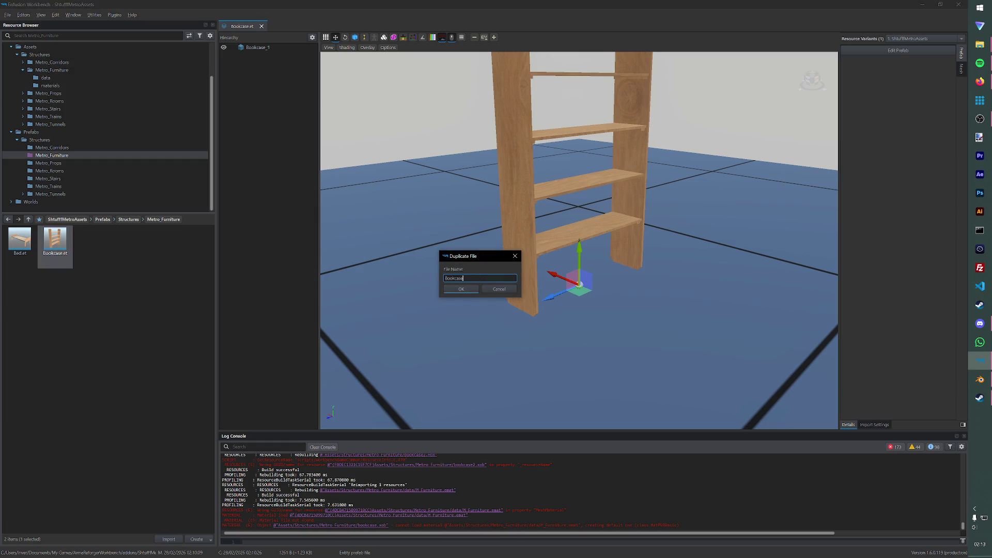
key(Return)
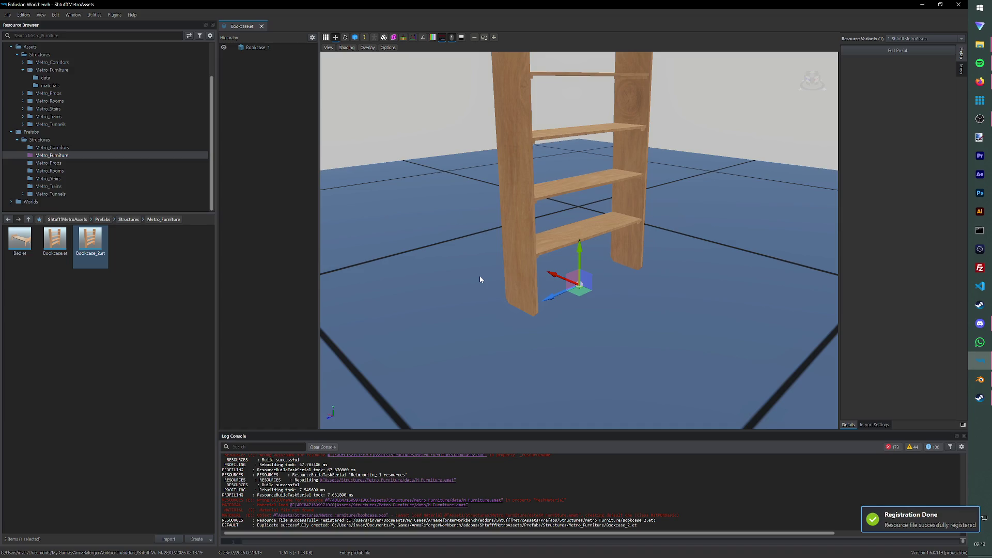
double_click(90, 241)
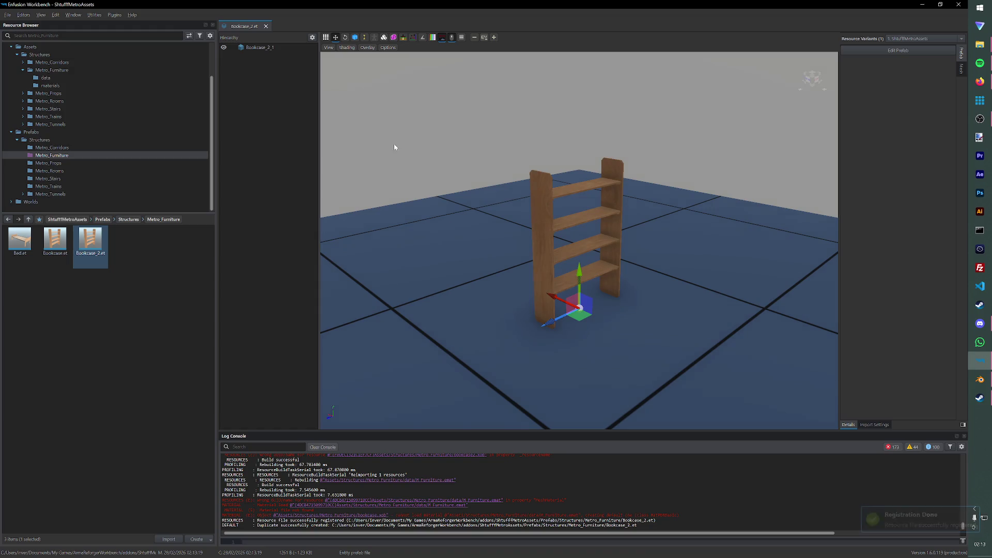
click(898, 51)
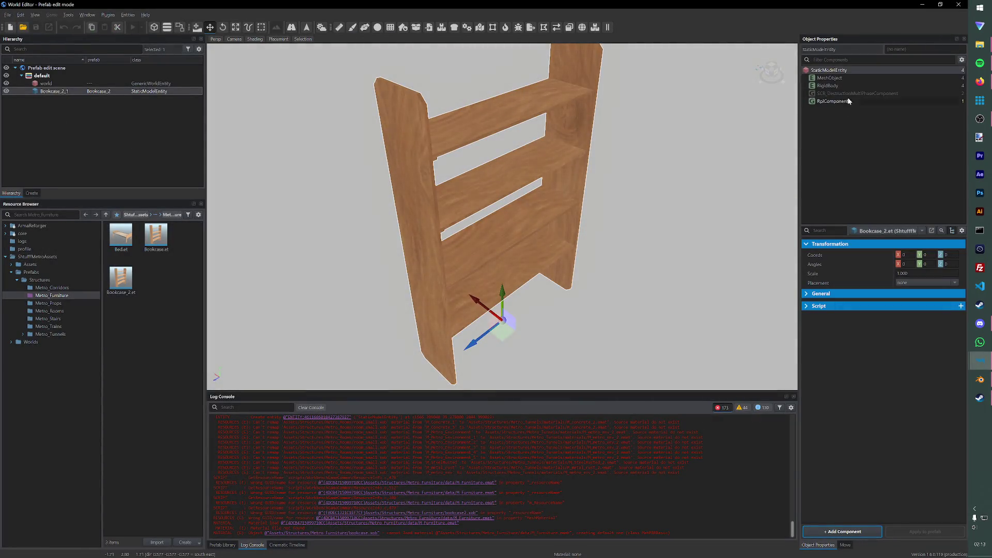
Step: Assign the bookcase2.xob mesh to the Bookcase_2 prefab's MeshObject component
click(830, 78)
click(933, 265)
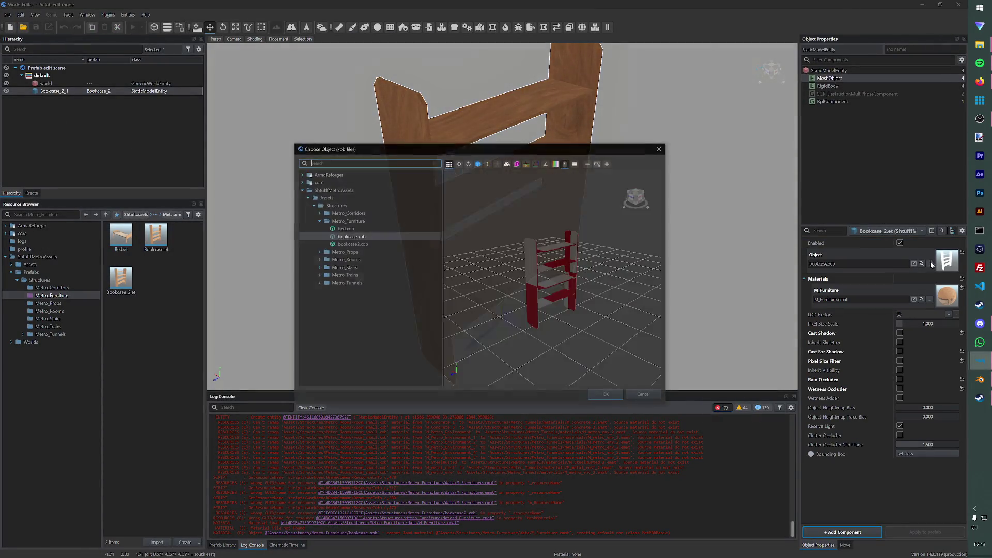
click(605, 395)
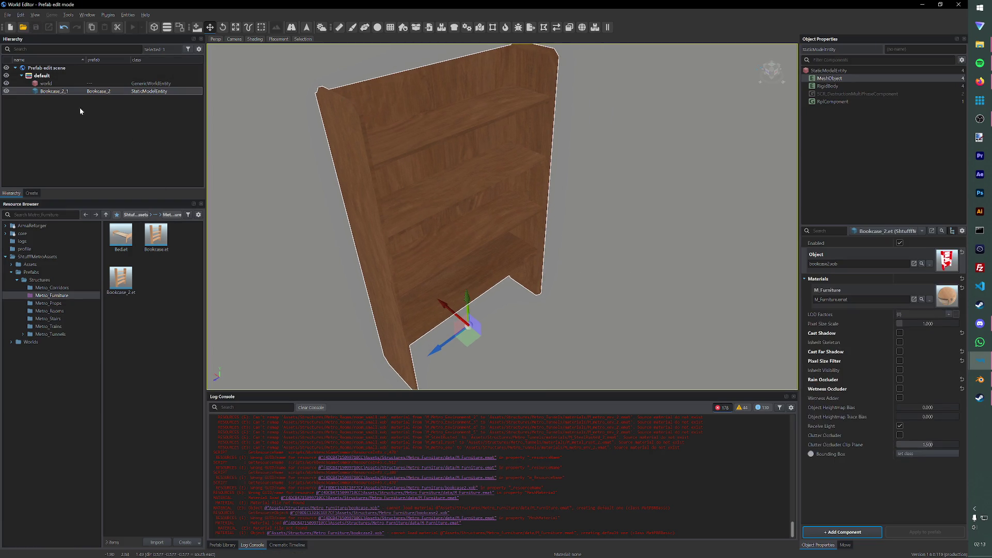
Step: Load the Test world, drag Bookcase_2.et into it and start play mode
click(8, 14)
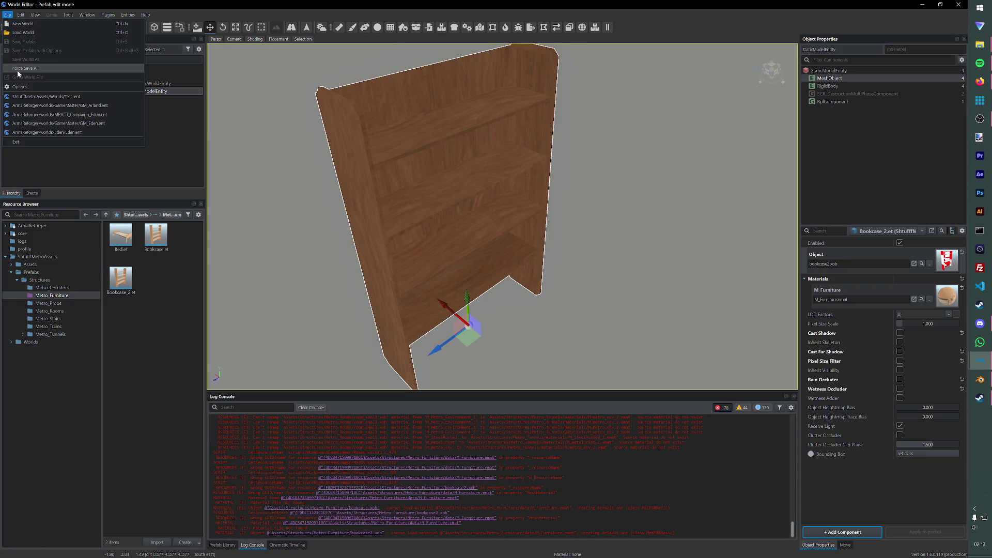
click(39, 96)
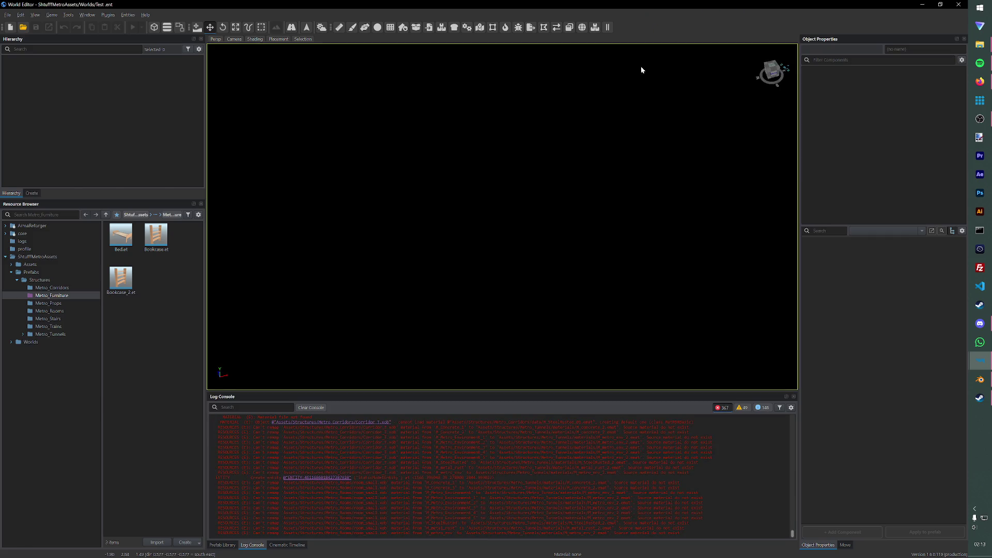
scroll(466, 244, up, 1)
scroll(466, 244, up, 1)
scroll(467, 247, up, 1)
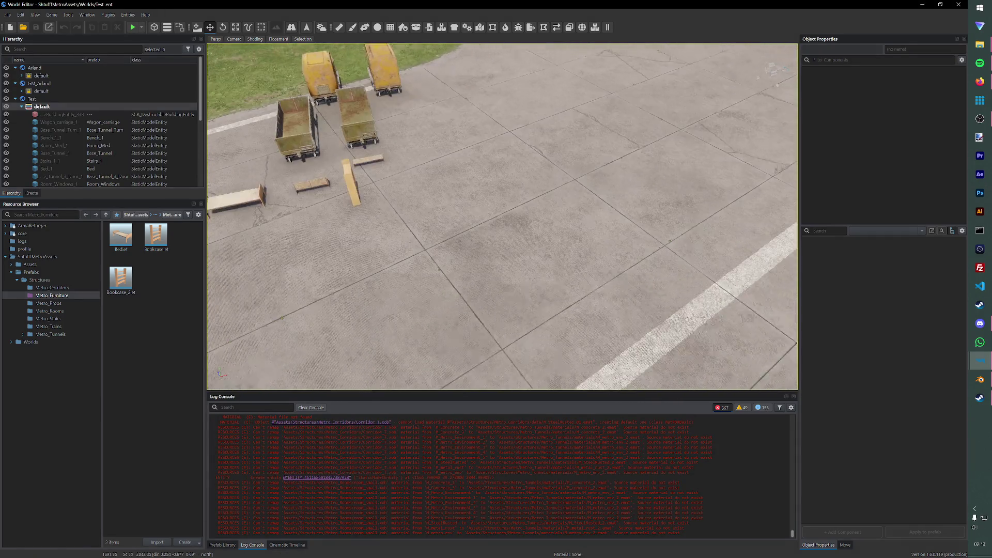
scroll(466, 246, up, 1)
drag(120, 279, 380, 304)
scroll(423, 304, up, 3)
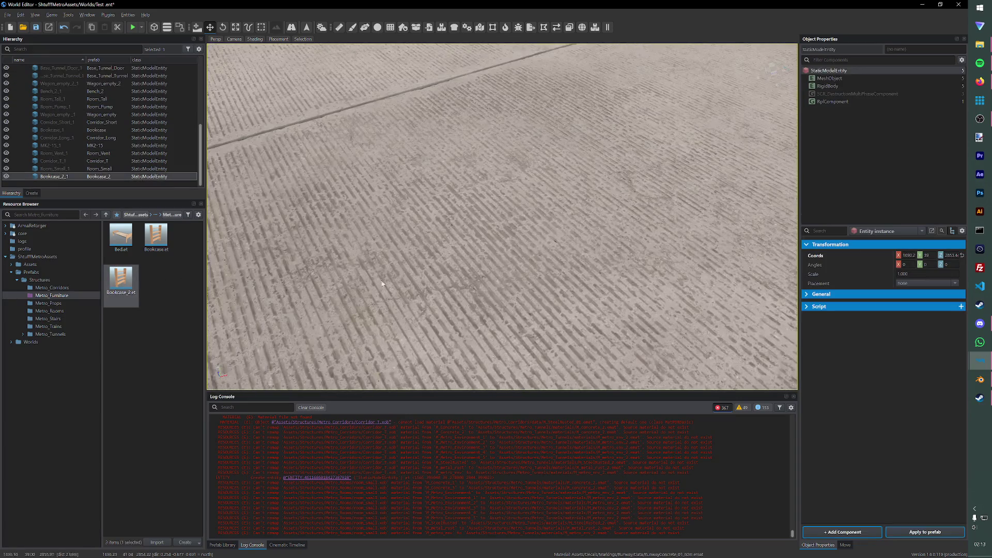
click(134, 27)
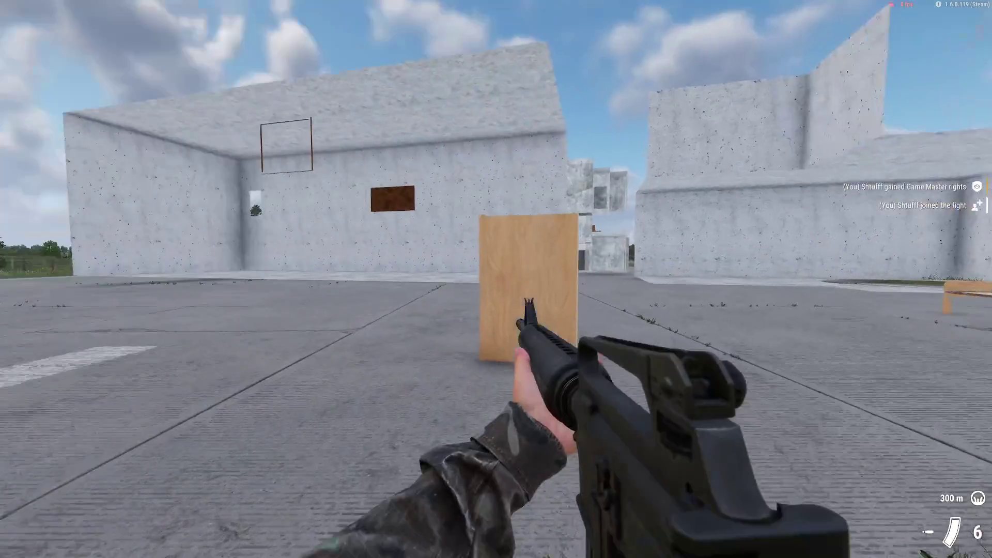
Step: Shoot the wooden board and the new bookcase to test collision, then return to edit mode
click(527, 310)
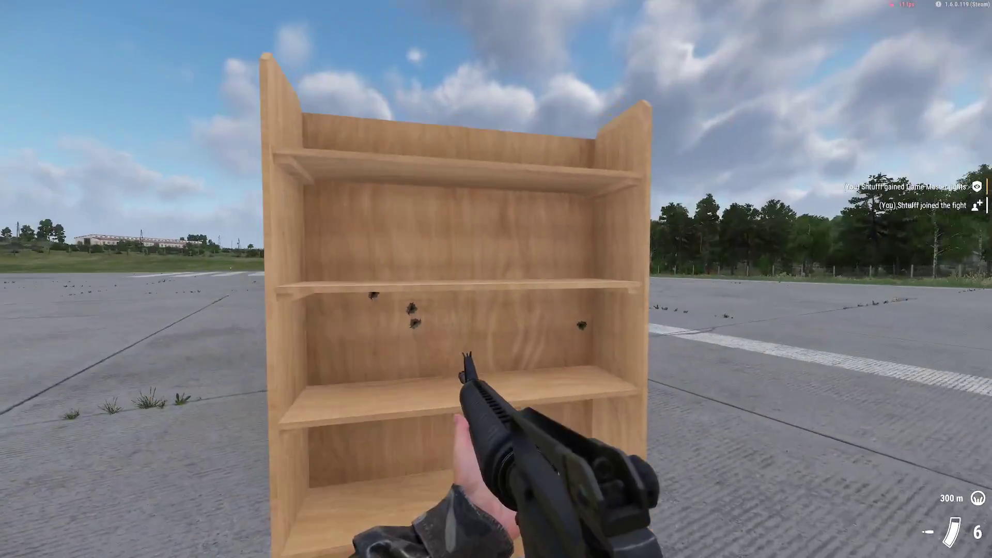
click(496, 279)
key(Escape)
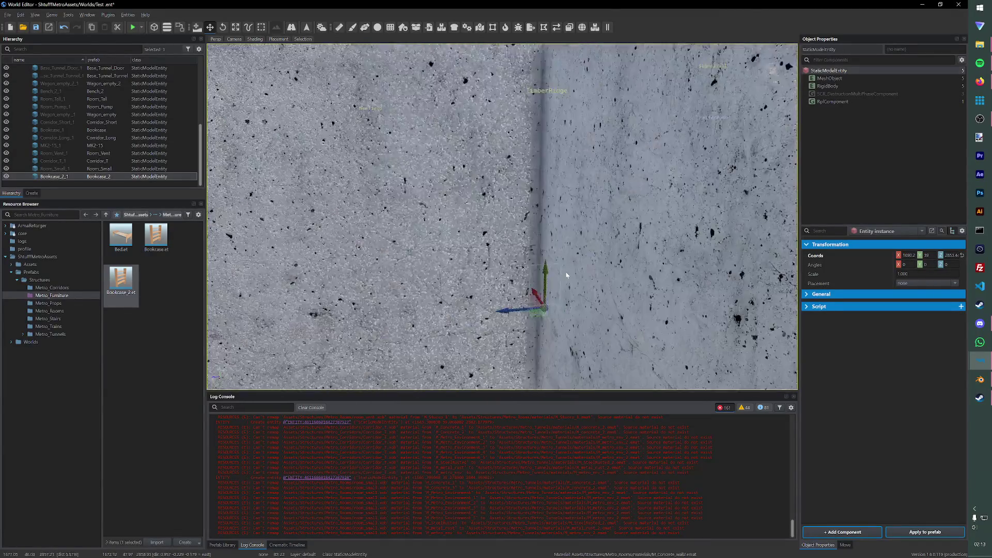
Step: Move Bookcase_2 beside the other bookcases in the yard and save the world
right_drag(564, 274, 599, 250)
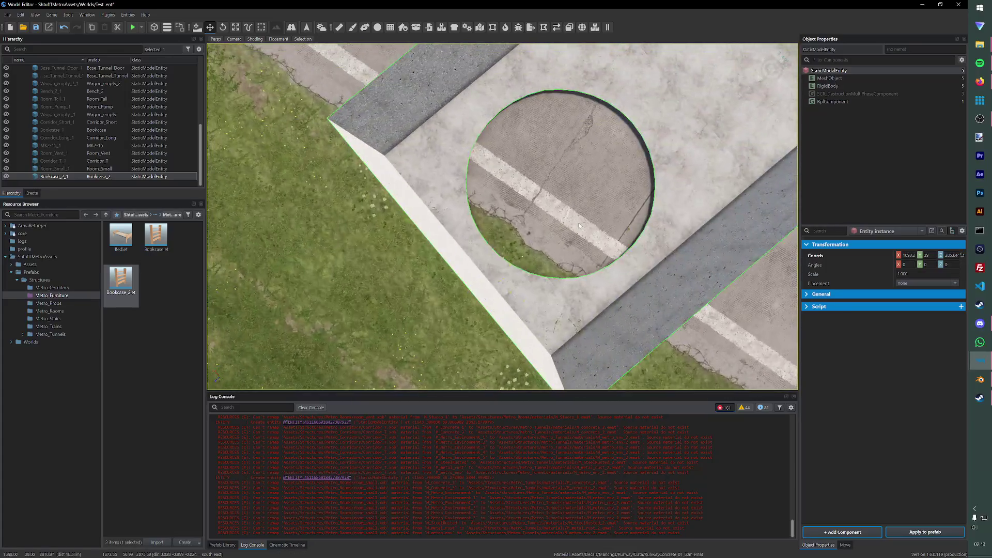
scroll(598, 250, down, 5)
scroll(589, 141, up, 3)
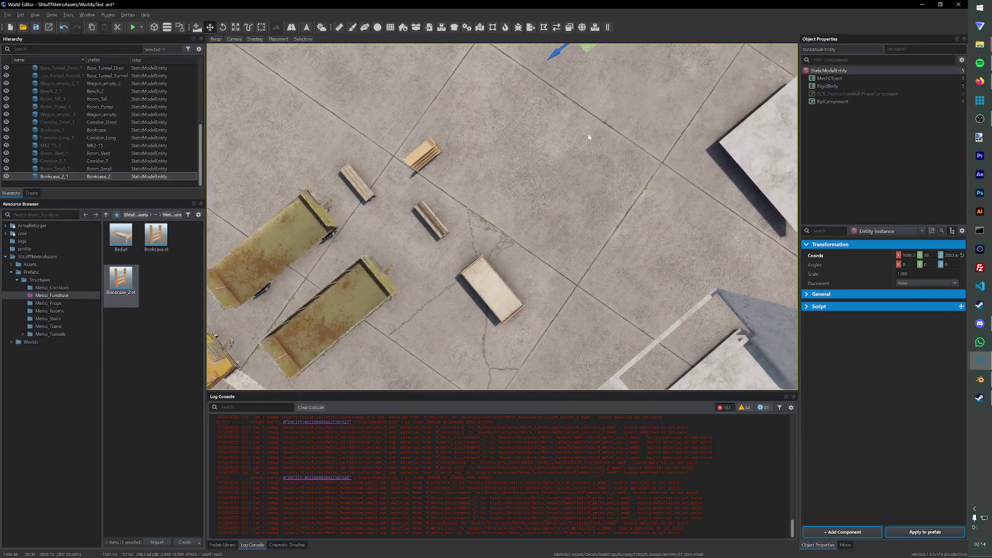
drag(567, 81, 439, 216)
key(ctrl+s)
Step: Close the World Editor and the Bookcase_2.et prefab, clearing the asset selection
click(958, 4)
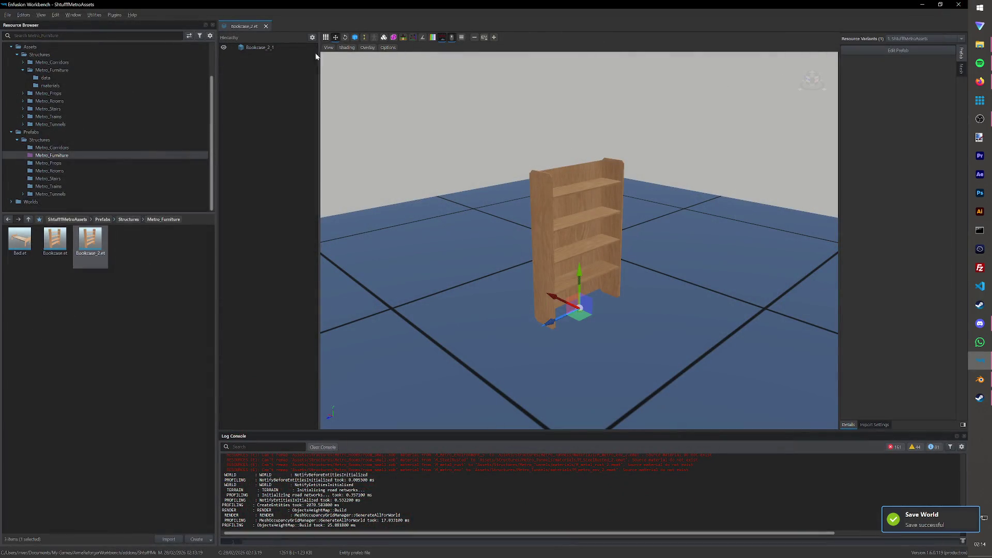
click(266, 26)
click(170, 284)
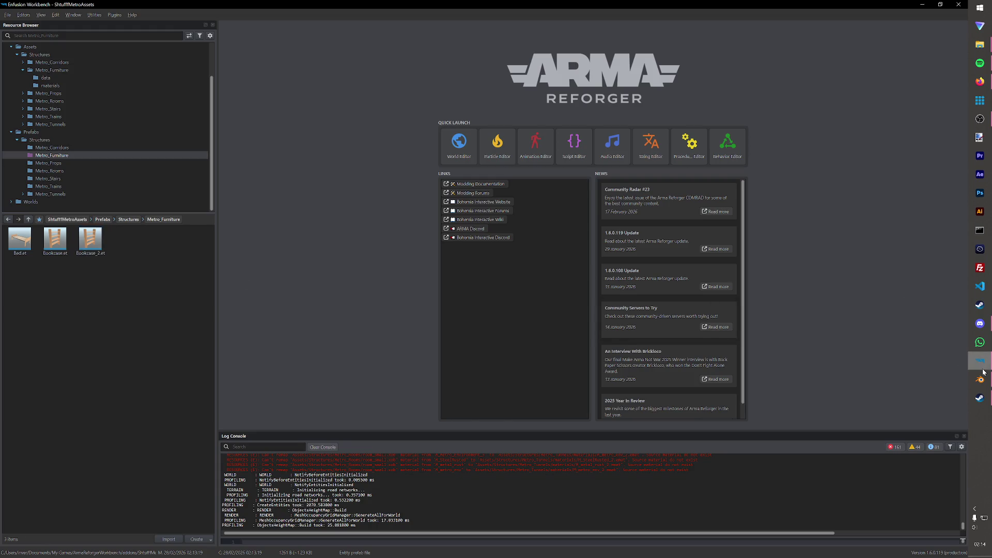
Step: Switch back to Blender, select the bookcase object and delete it
click(981, 378)
click(434, 296)
key(Delete)
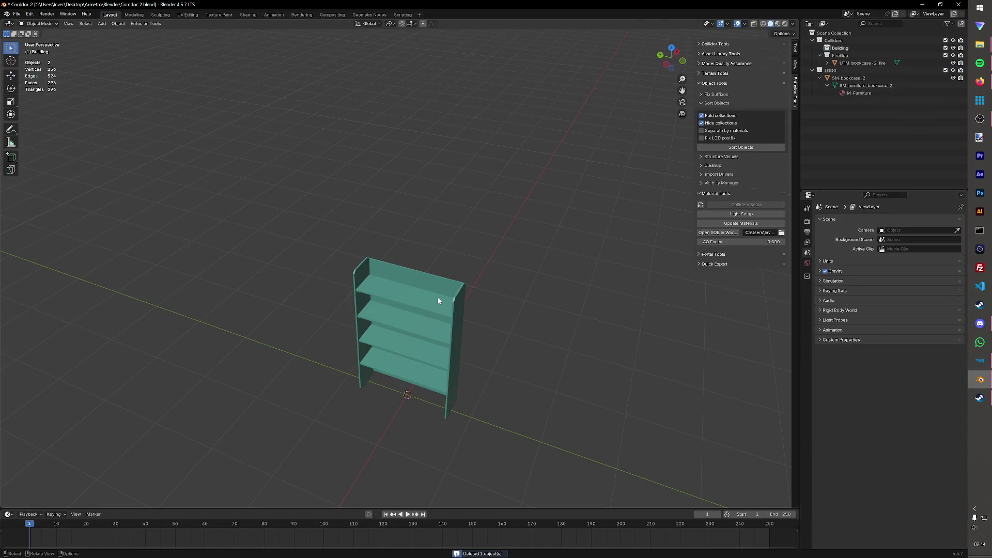
Step: Undo the deletion to restore the collider object and save the Blender file
click(450, 280)
key(ctrl+z)
key(ctrl+s)
key(ctrl+z)
key(ctrl+z)
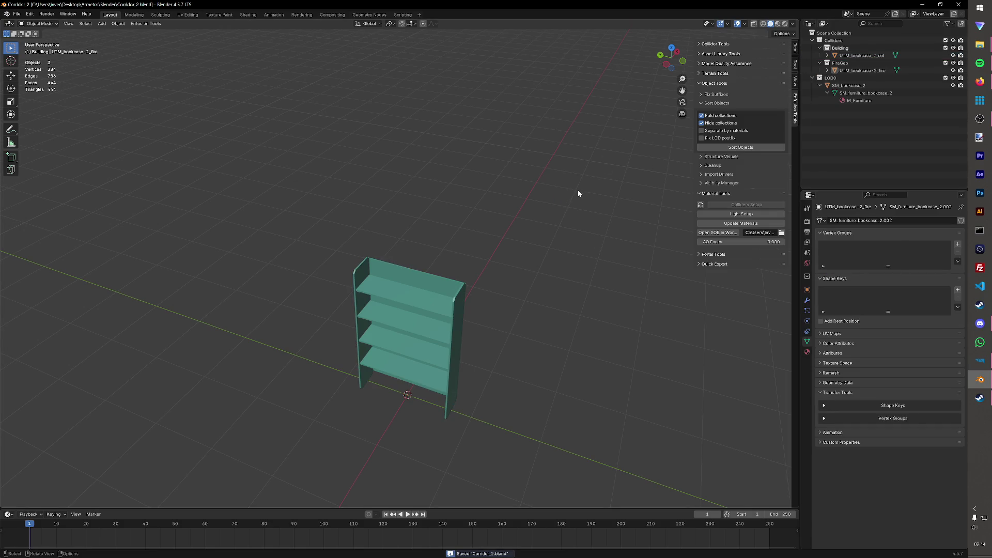
Step: Save the scene as bookcase_2.blend in a new Bookcase_2 folder under Base Furniture
click(16, 14)
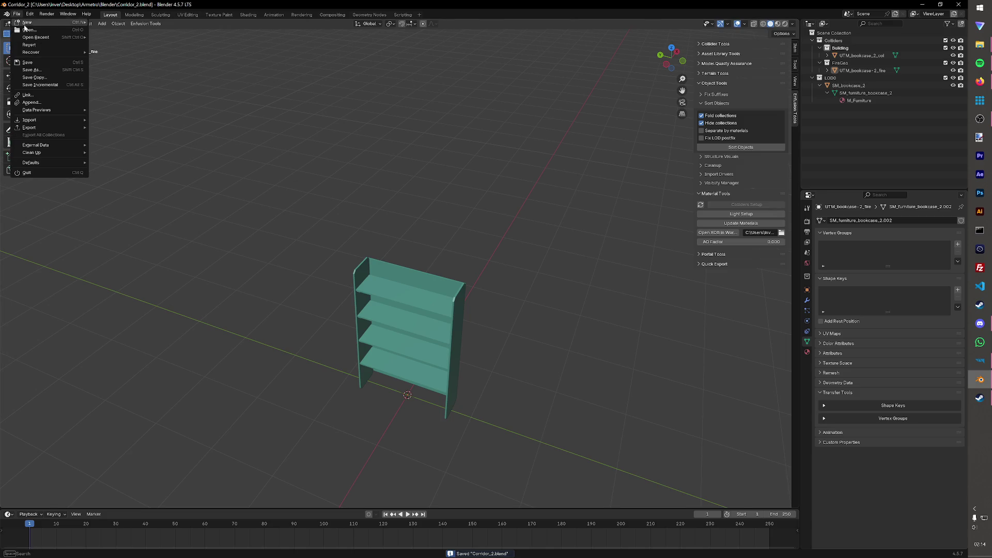
click(33, 69)
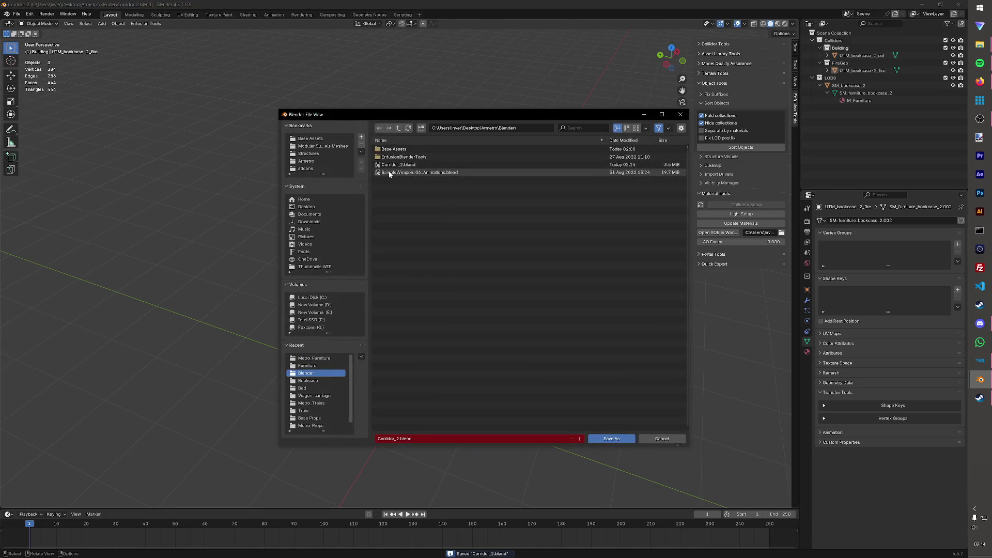
click(313, 138)
double_click(396, 157)
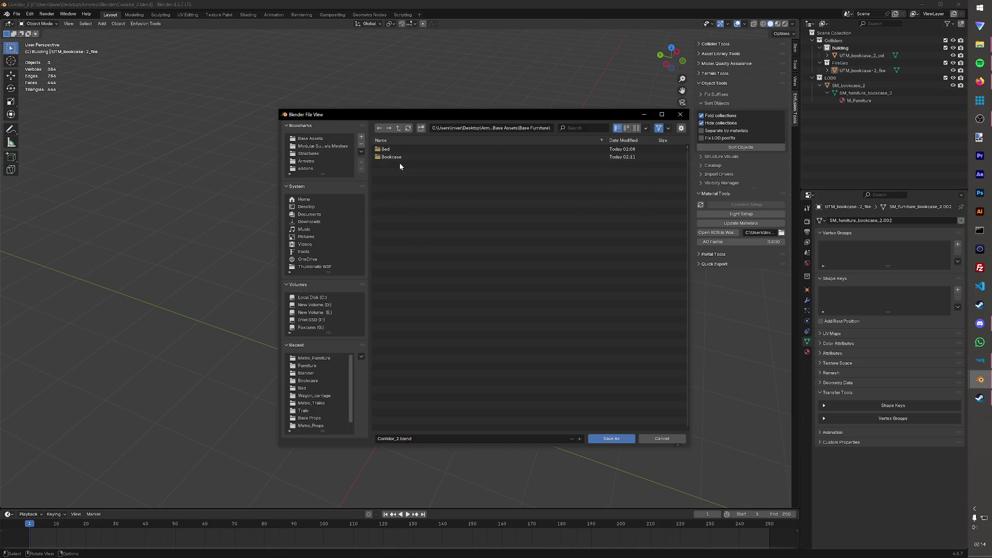
click(421, 128)
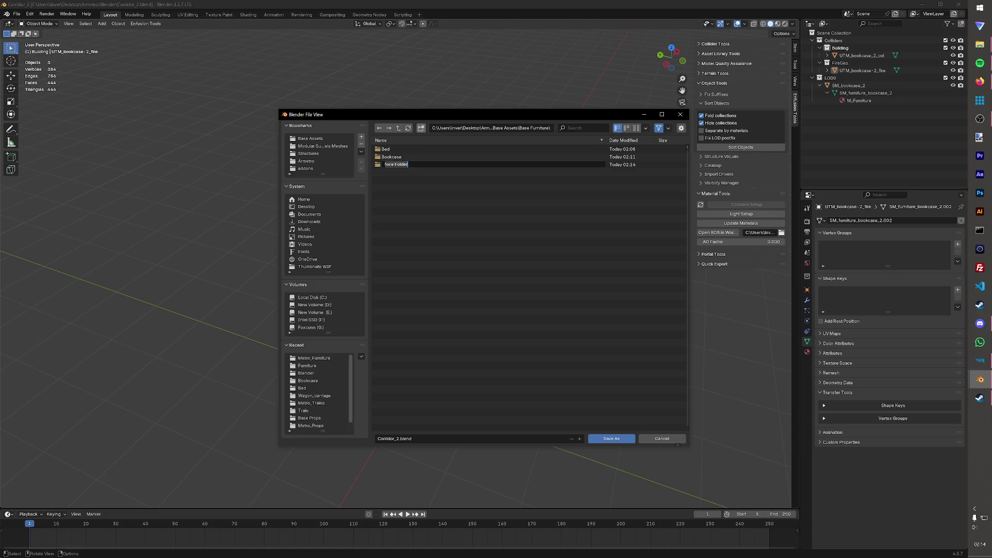
text(S)
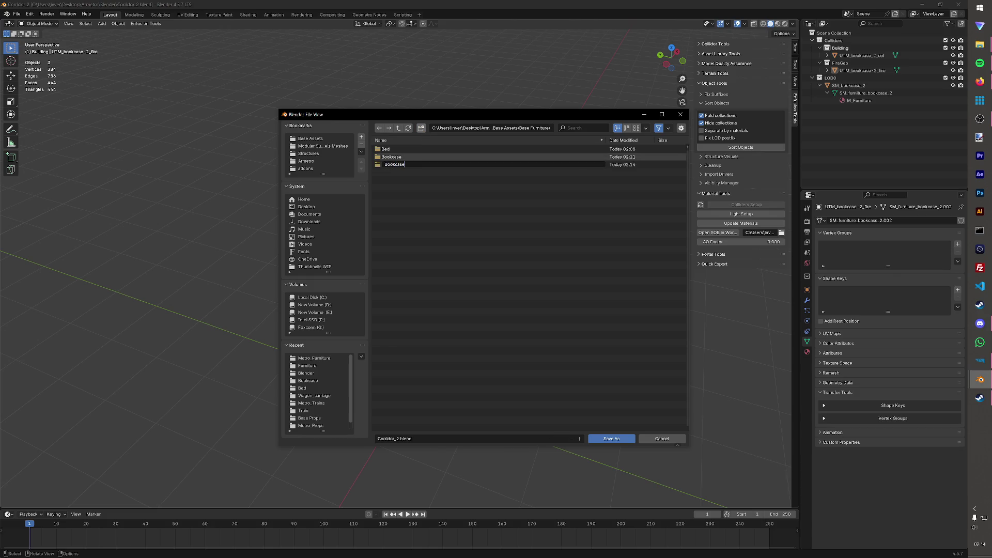
text(_2)
key(Return)
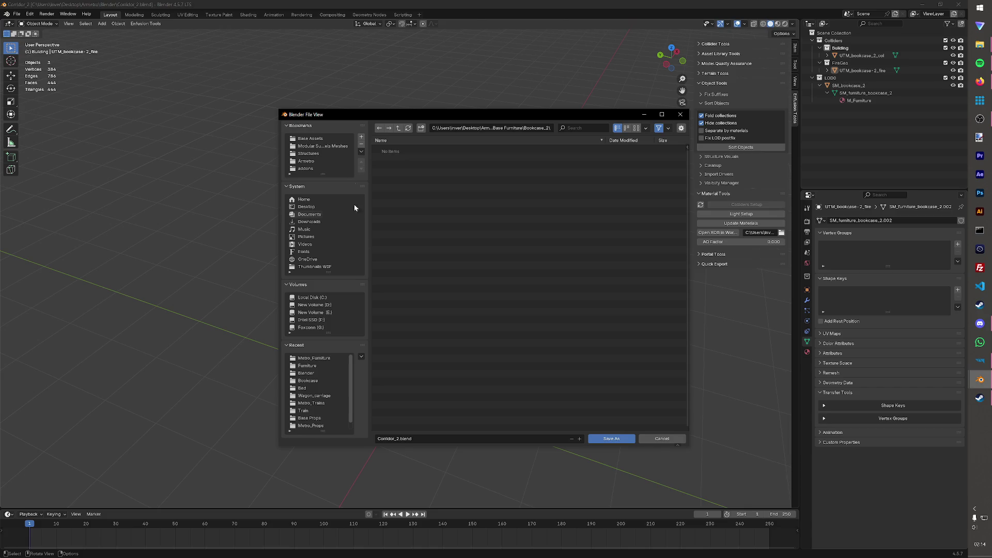
click(430, 438)
text(b)
key(Return)
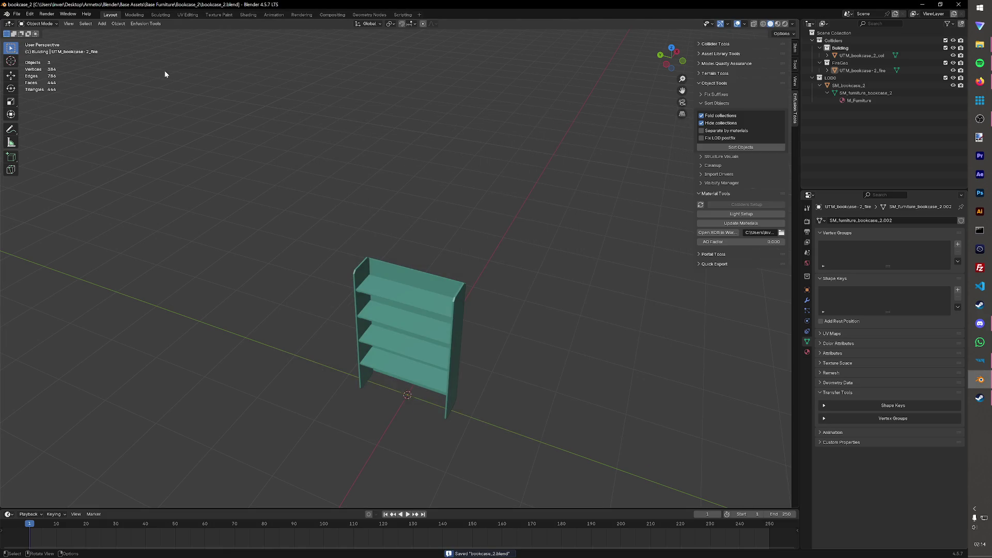
Step: Reopen Corridor_2.blend from the Blender folder and save it
key(ctrl+o)
click(310, 138)
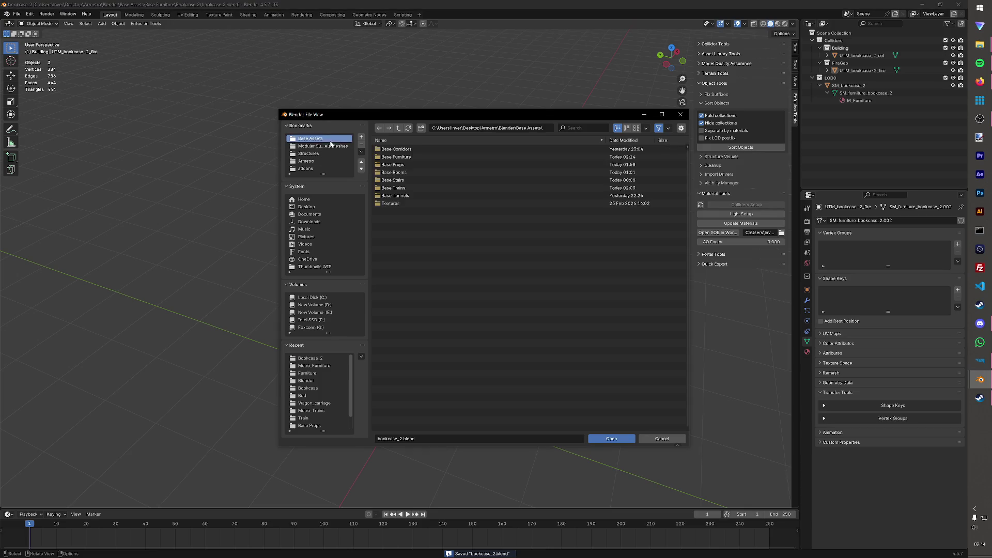
double_click(396, 156)
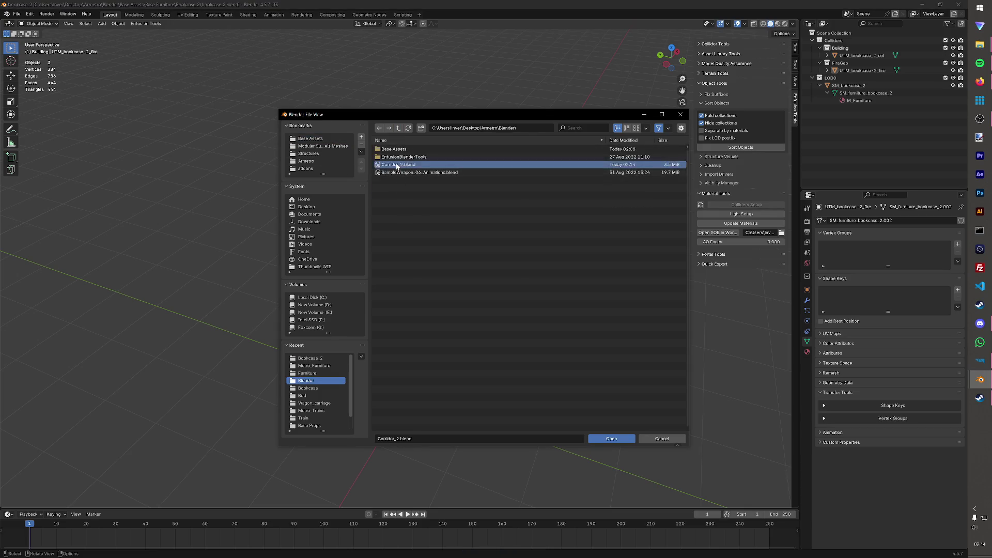
key(Delete)
key(ctrl+s)
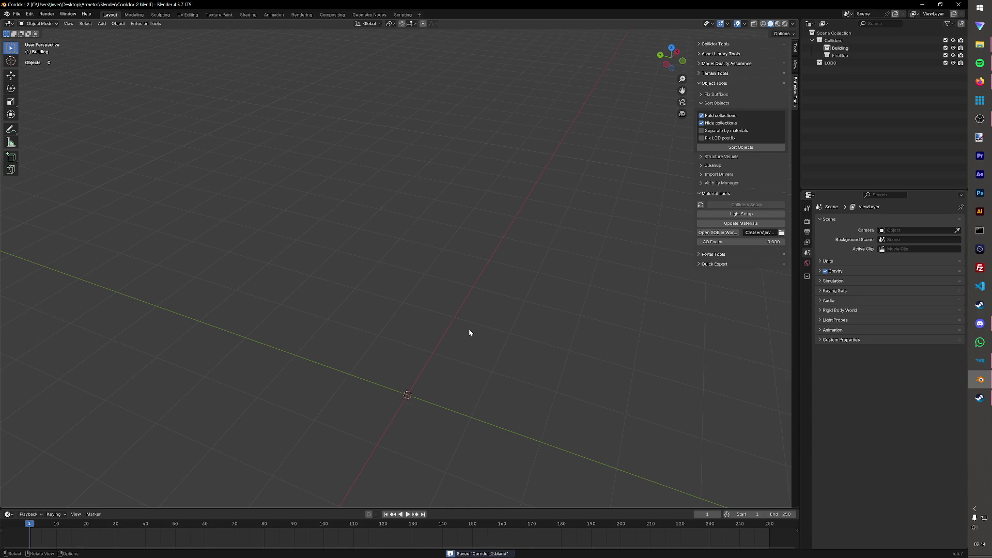
Step: Import SM_furniture_locker_1.FBX from the Furniture meshes folder
click(16, 15)
mouse_move(30, 120)
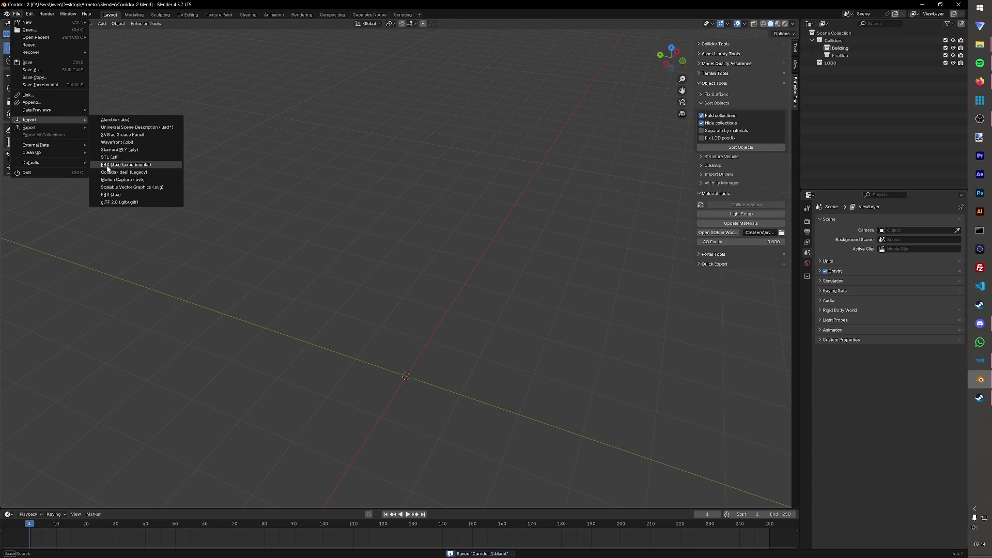
click(124, 164)
click(320, 147)
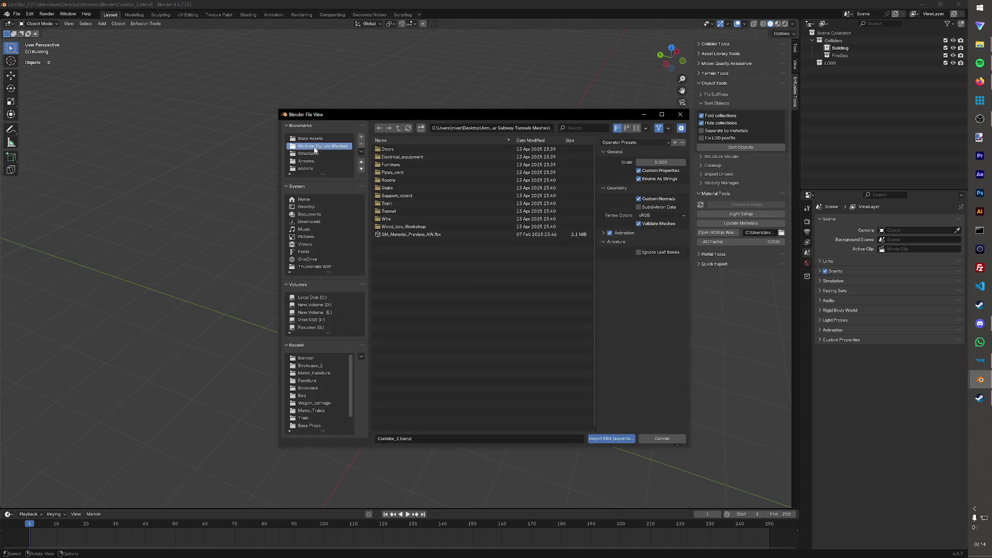
double_click(396, 167)
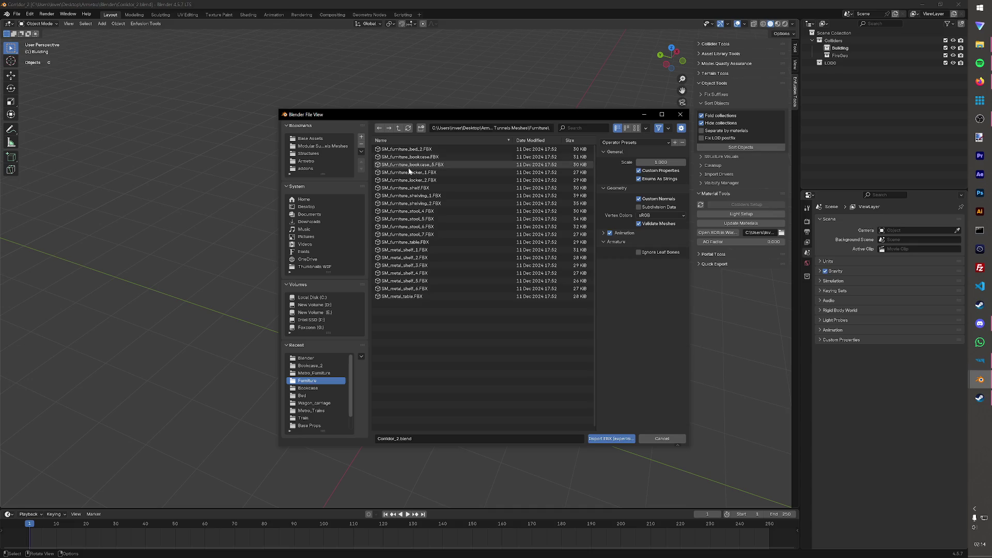
click(411, 173)
click(612, 440)
Step: Move the locker into the LOD0 collection and make two in-place duplicates of it
mouse_move(591, 439)
middle_down()
mouse_move(524, 387)
mouse_move(403, 382)
mouse_move(496, 370)
mouse_move(421, 321)
mouse_move(541, 341)
mouse_move(478, 317)
mouse_move(437, 328)
mouse_move(452, 338)
mouse_move(589, 295)
middle_up()
drag(860, 56, 830, 70)
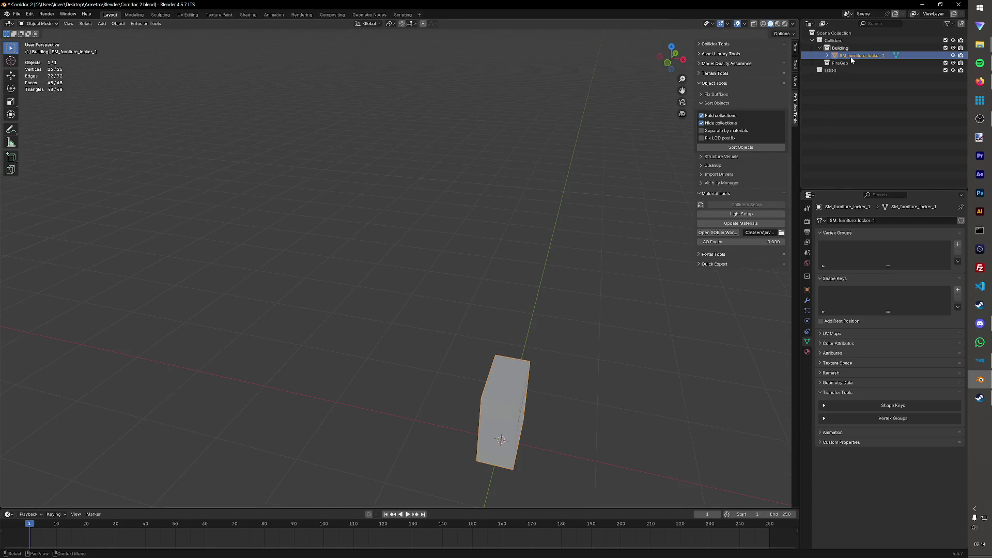
middle_drag(569, 214, 548, 316)
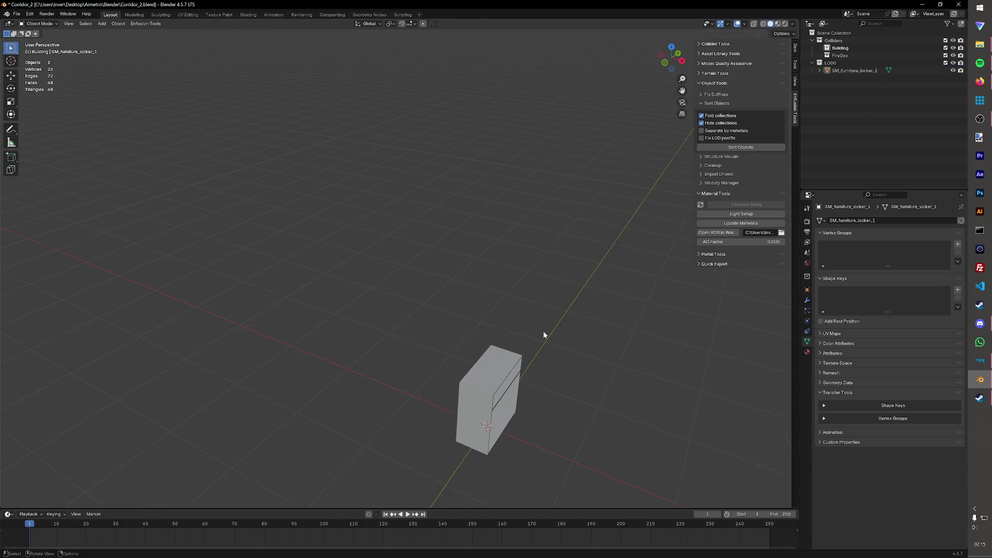
key(shift+d)
key(Escape)
key(shift+d)
key(Escape)
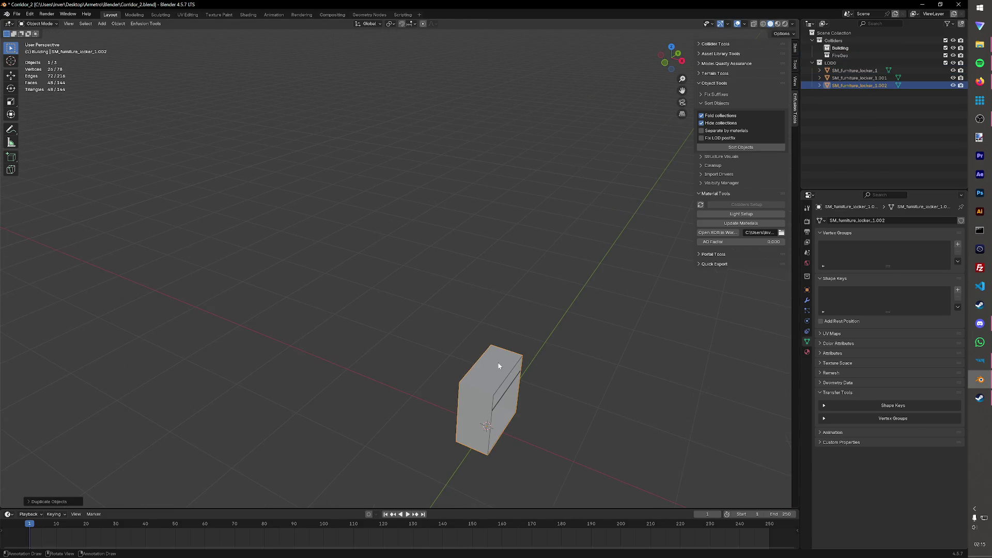
click(865, 71)
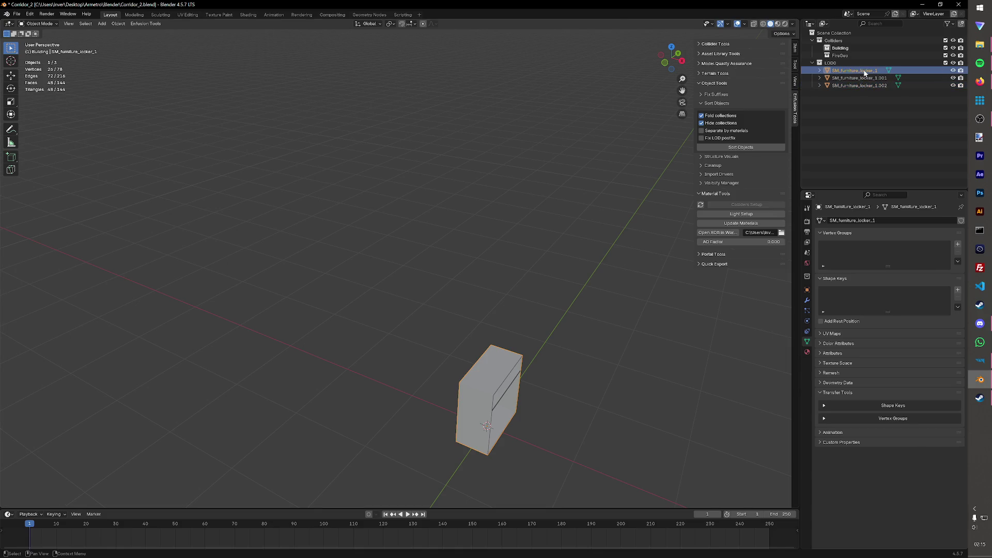
Step: Rename the original locker to SM_bedside_1 in the Outliner
double_click(878, 69)
click(846, 70)
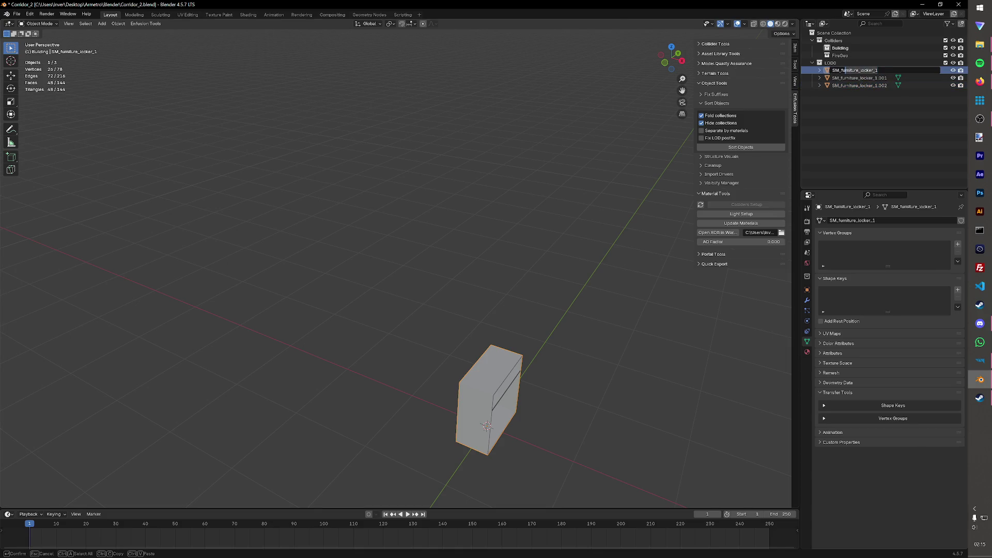
key(shift+End)
key(Delete)
text(1)
key(Return)
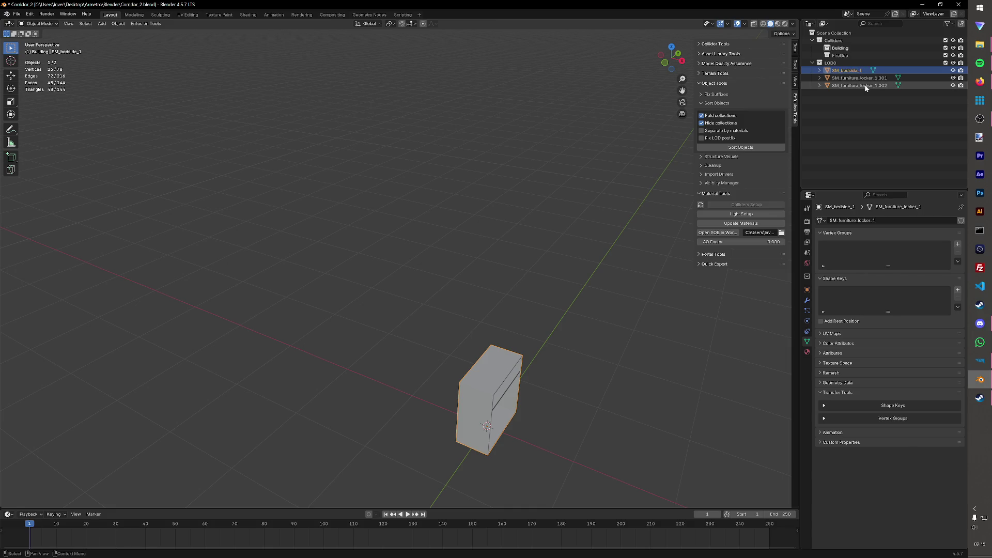
Step: Rename the two copies to UTM_bedside_col and UTM_bedside_fire and save Corridor_2
click(861, 77)
double_click(860, 78)
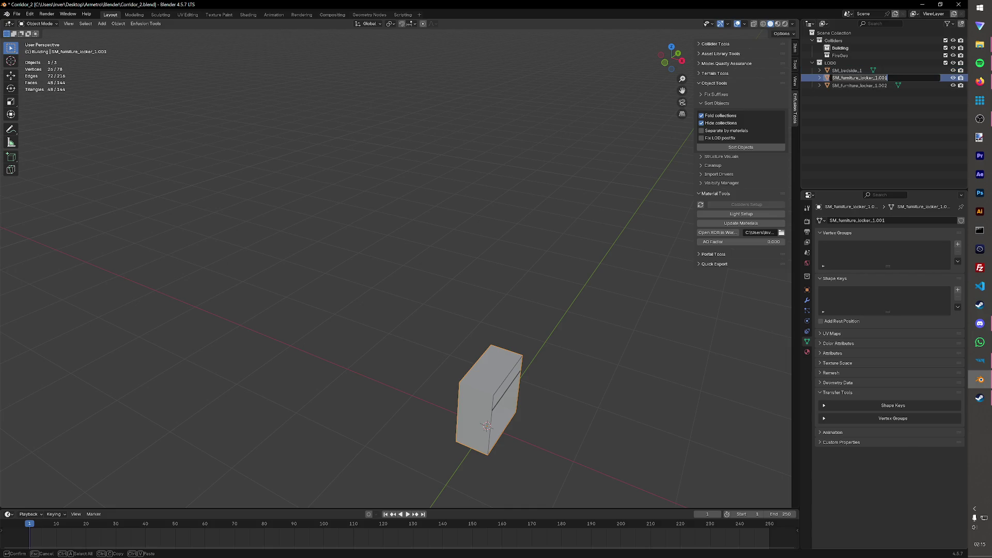
text(UTM_bedside)
key(Return)
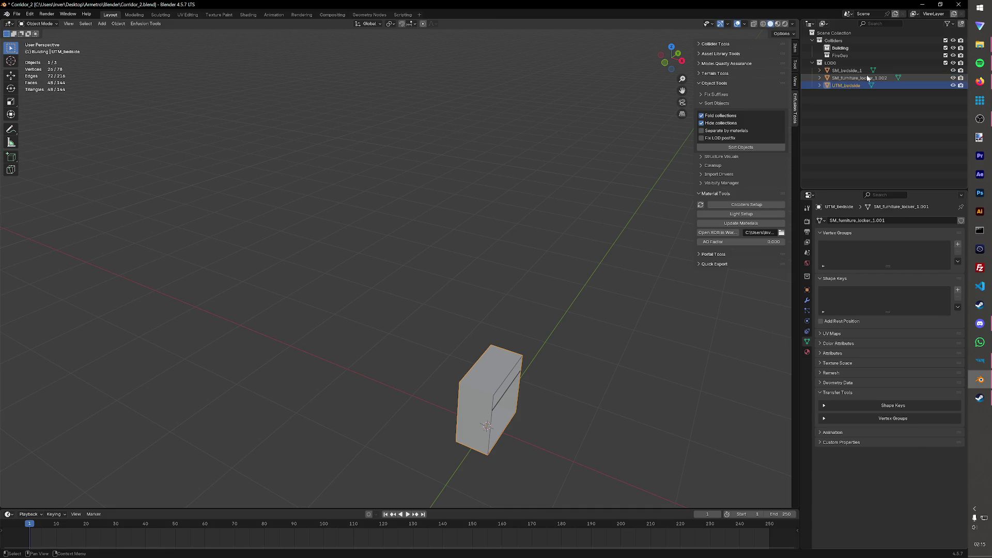
double_click(867, 78)
text(UTM_bedside_col)
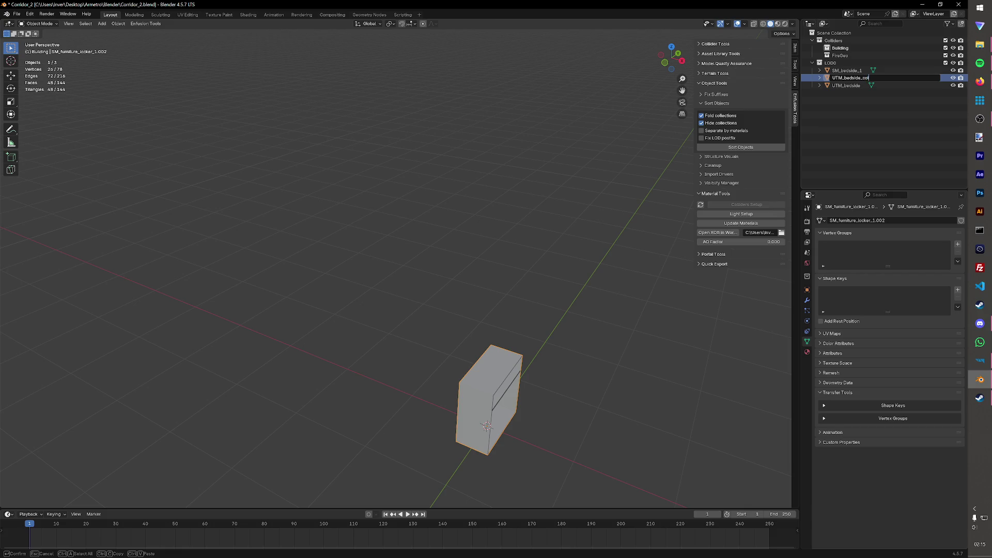
key(Return)
double_click(861, 78)
key(End)
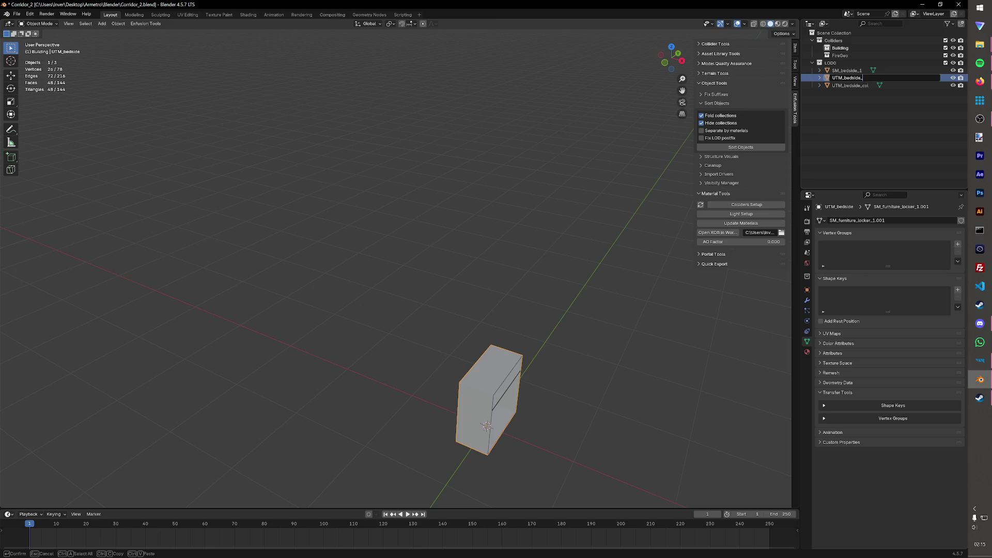
text(fire)
key(Return)
key(ctrl+s)
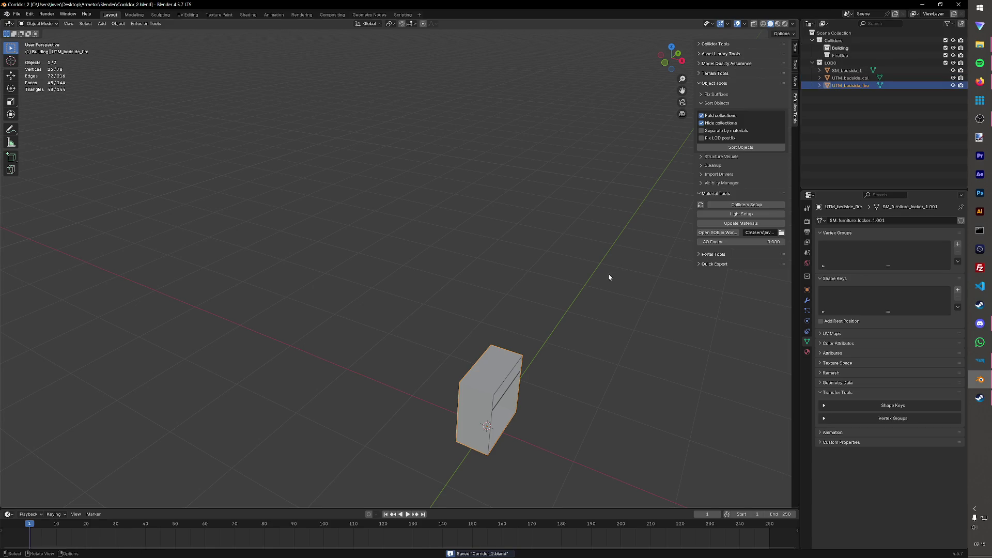
Step: Run Colliders Setup on UTM_bedside_fire with the FireGeo layer preset and Wood material
click(593, 305)
middle_drag(595, 309, 697, 233)
click(852, 85)
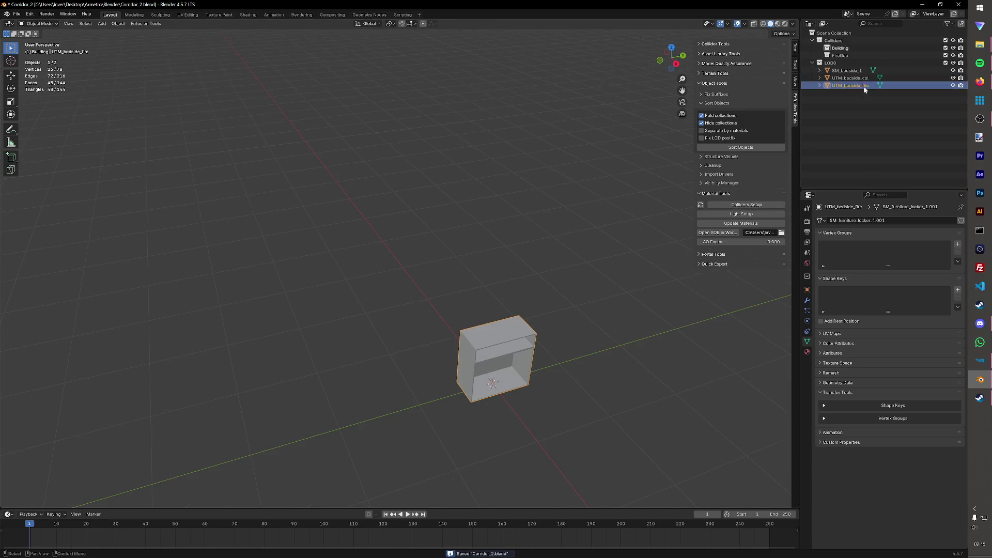
click(746, 205)
click(768, 218)
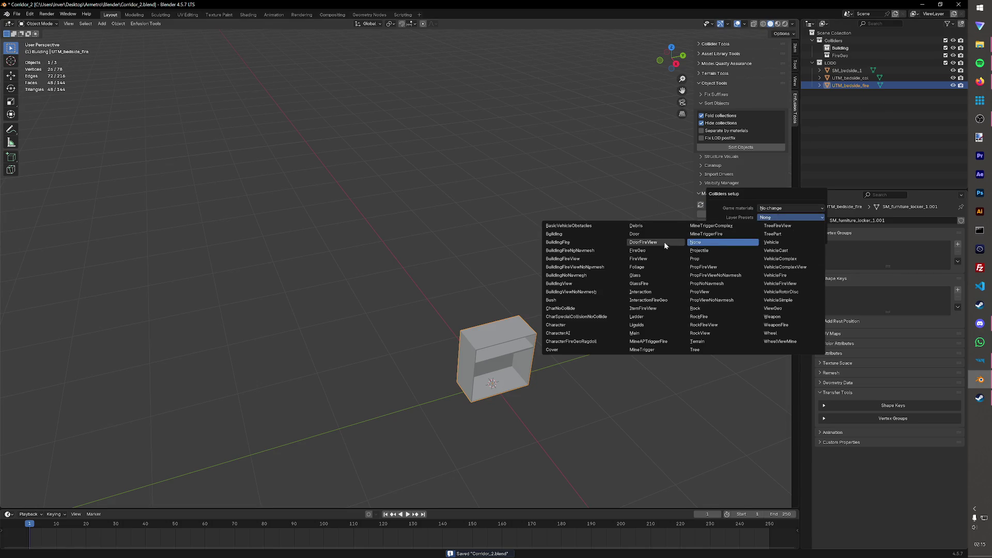
click(778, 224)
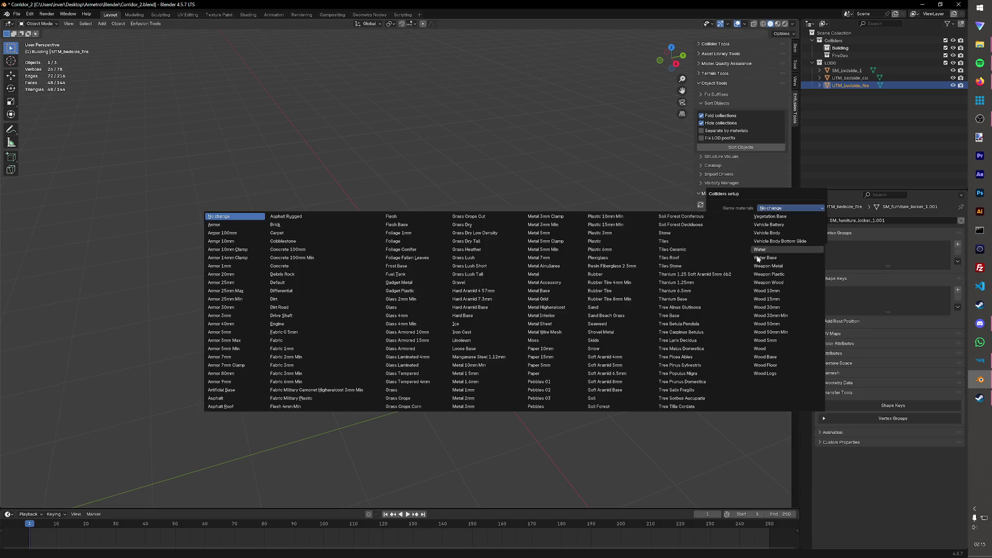
click(765, 349)
click(761, 243)
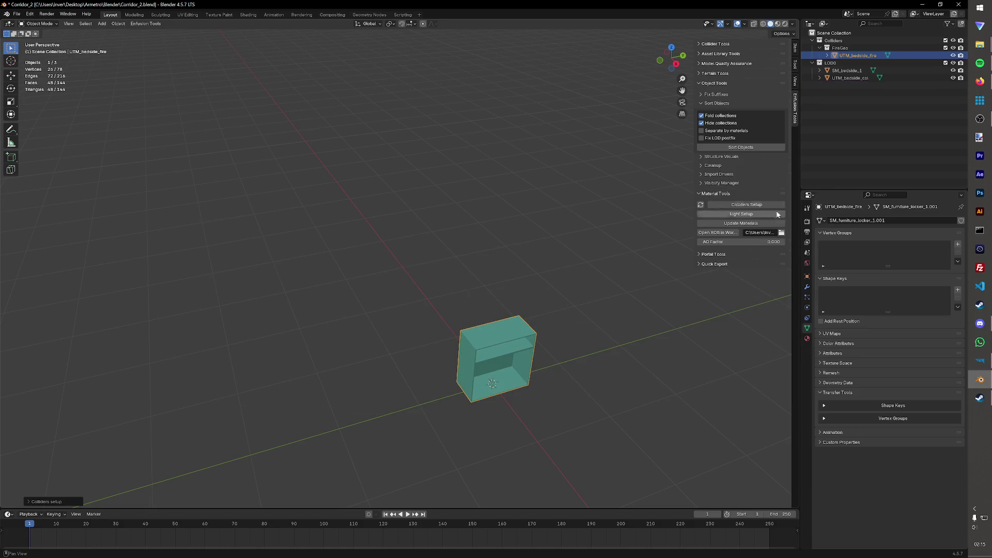
Step: Run Colliders Setup on UTM_bedside_col with the Building preset and Wood material, then save
click(746, 205)
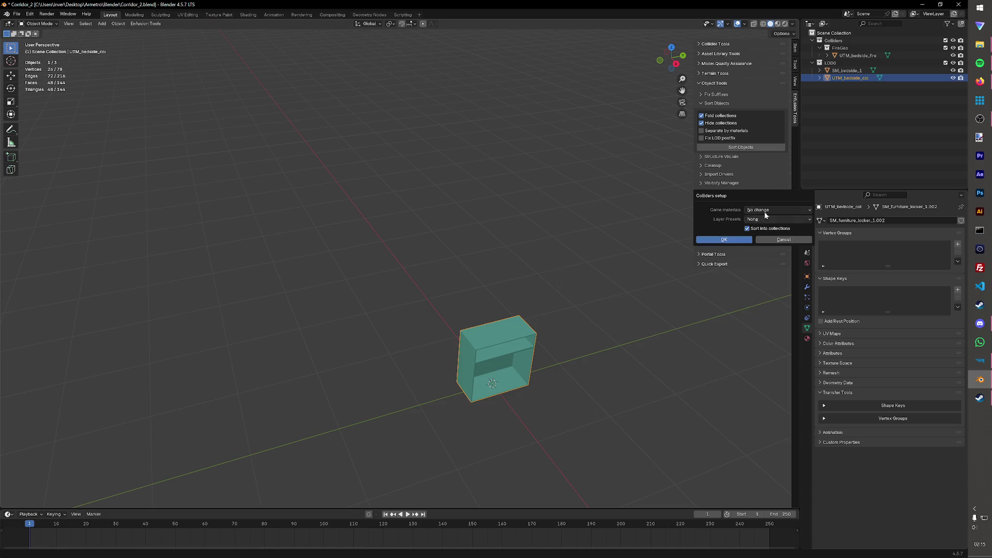
click(755, 340)
click(775, 219)
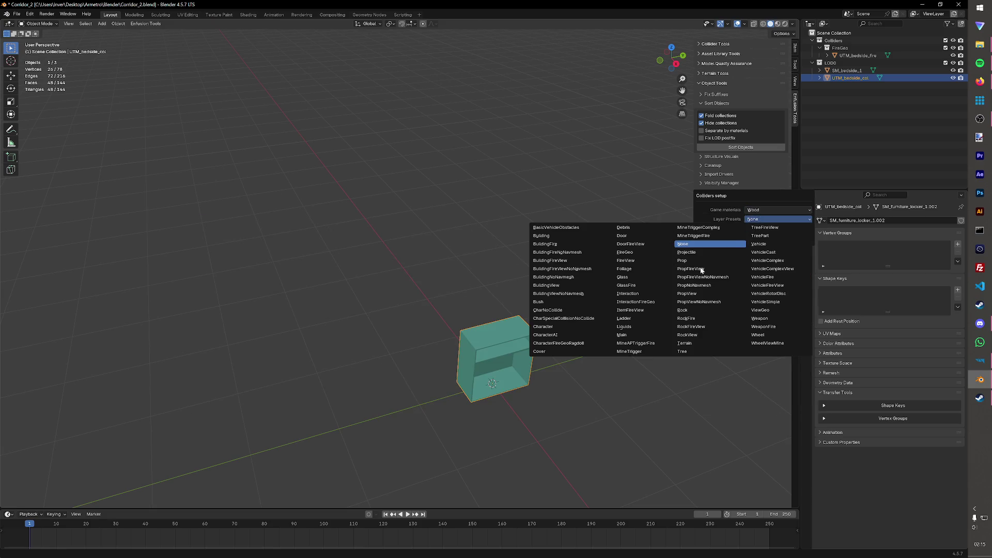
click(558, 235)
click(748, 246)
key(ctrl+s)
Step: Rename SM_bedside_1's material M_Furniture.001 to M_Furniture and save the file
click(858, 92)
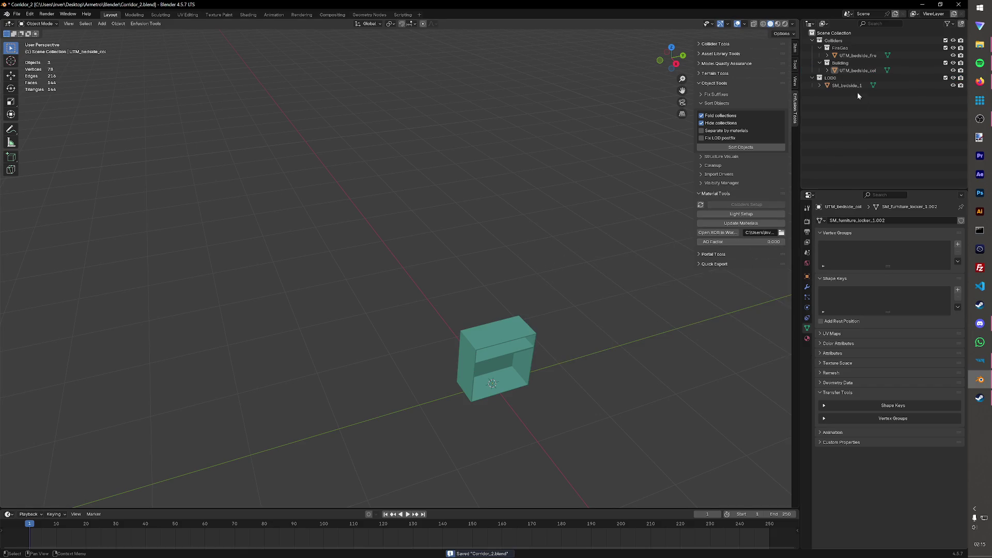
click(818, 86)
double_click(859, 100)
key(BackSpace)
key(Return)
key(ctrl+s)
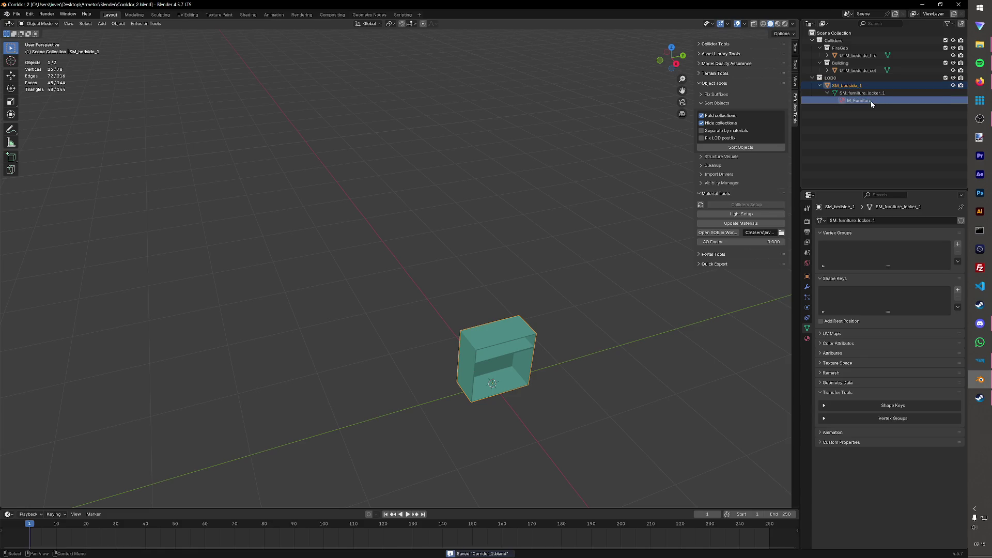
click(303, 160)
Step: Export the bedside cabinet as bedside_1.fbx into the Structures/Metro_Furniture folder via Enfusion FBX export
click(156, 24)
mouse_move(147, 40)
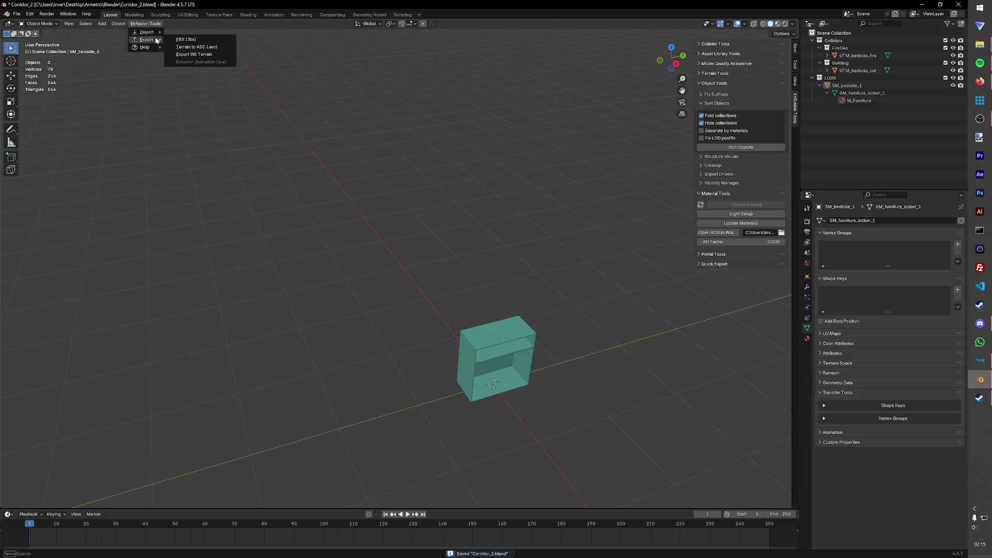
click(189, 41)
click(308, 153)
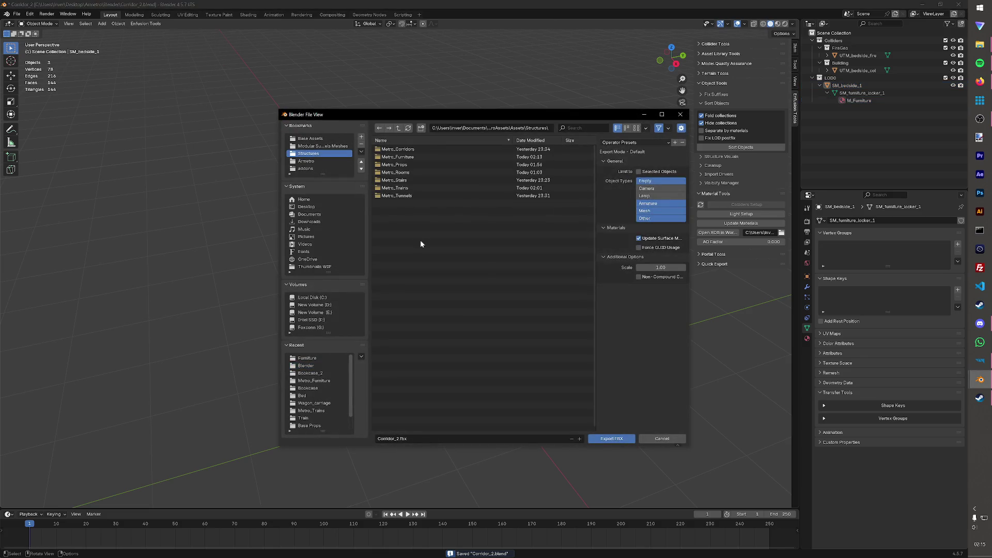
double_click(411, 157)
click(392, 438)
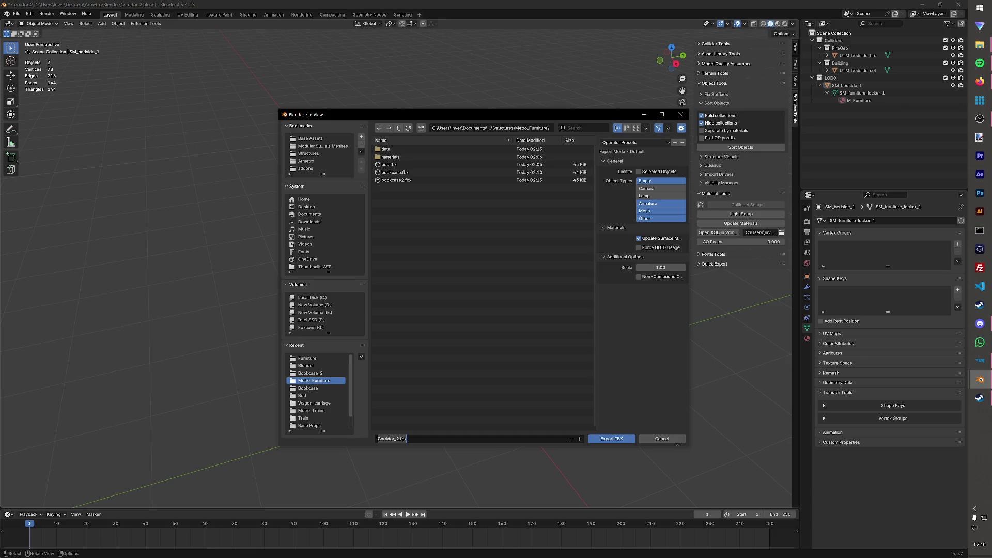
text(bedside)
key(Return)
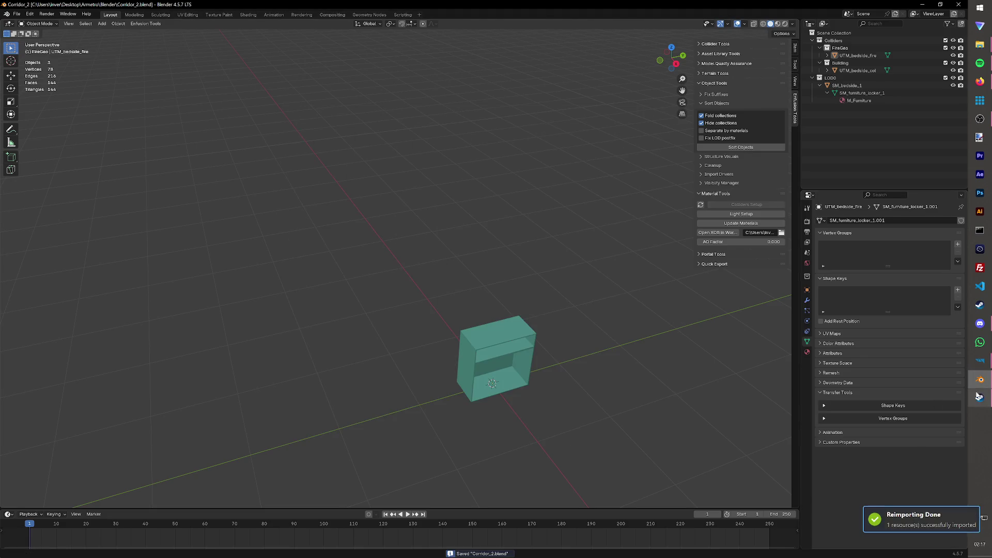
Step: Play the Test world, walk up to the reimported cabinet and return to edit mode
mouse_move(979, 361)
click(930, 337)
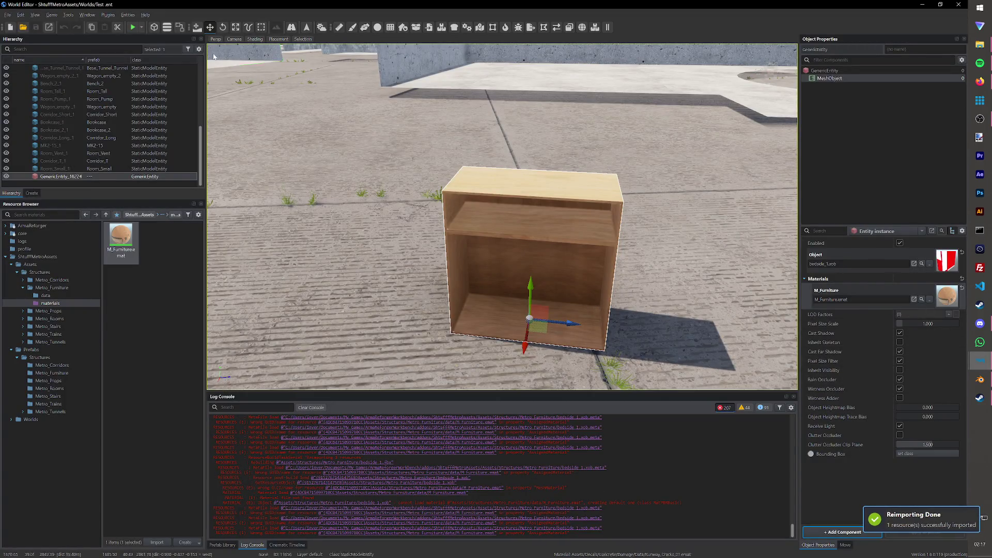
click(128, 15)
click(162, 4)
click(133, 27)
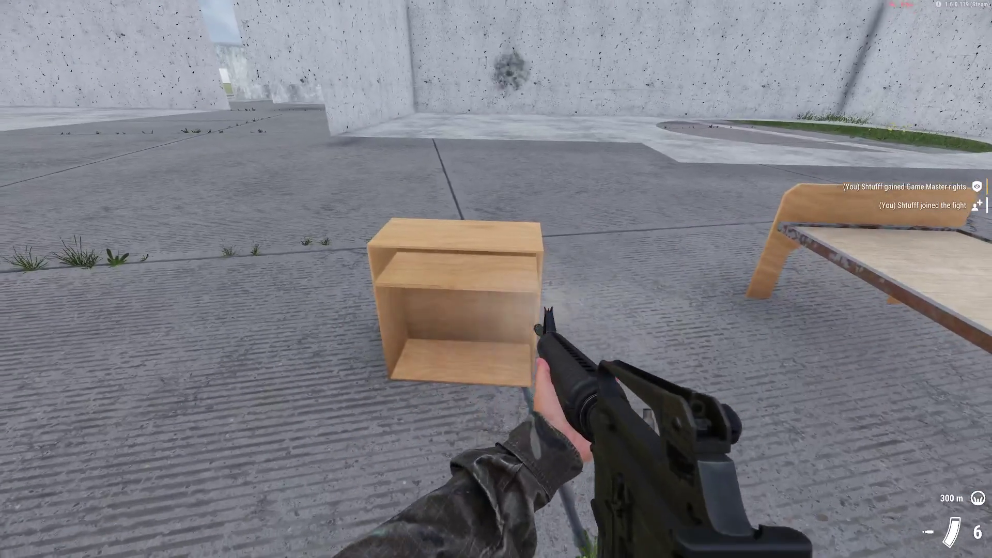
key(w)
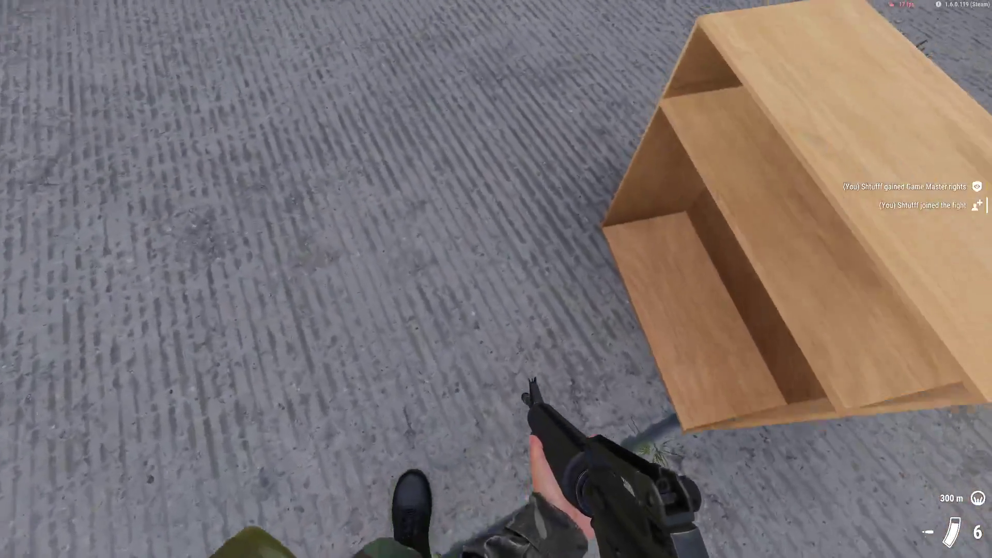
key(Escape)
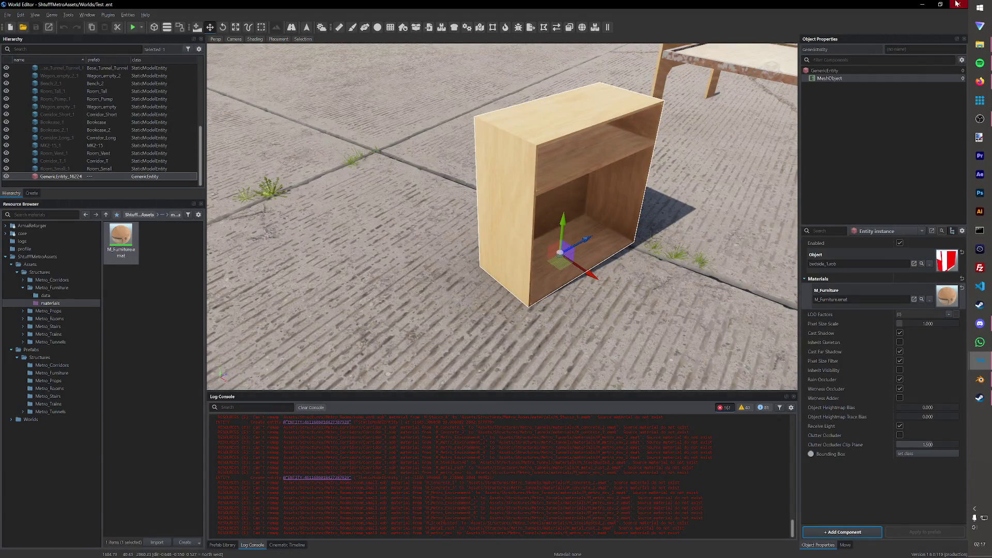
Step: Bring Enfusion Workbench forward and deselect the bedside prefab
click(923, 5)
click(982, 363)
click(178, 267)
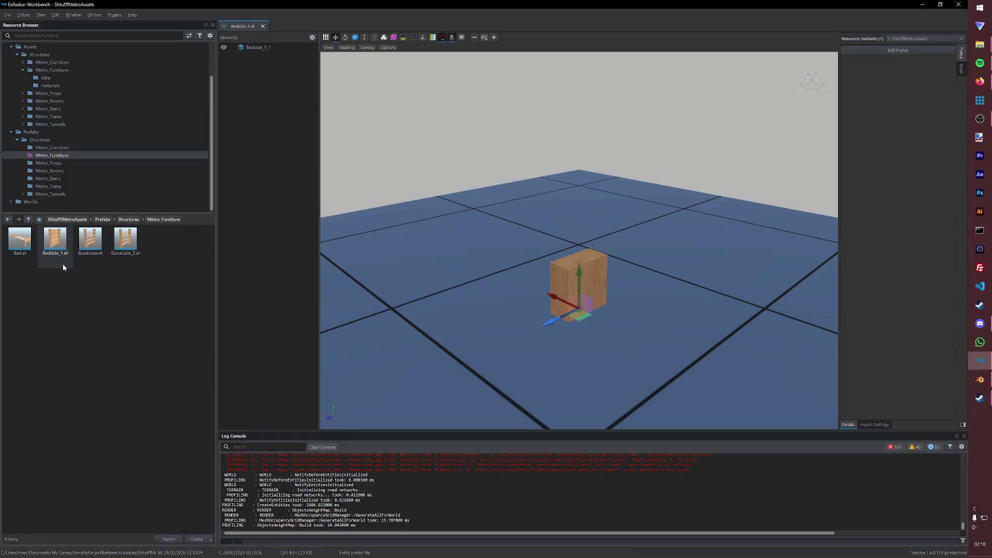
Step: Open bedside_1.xob from the Metro_Furniture folder and show its Import Settings
click(57, 247)
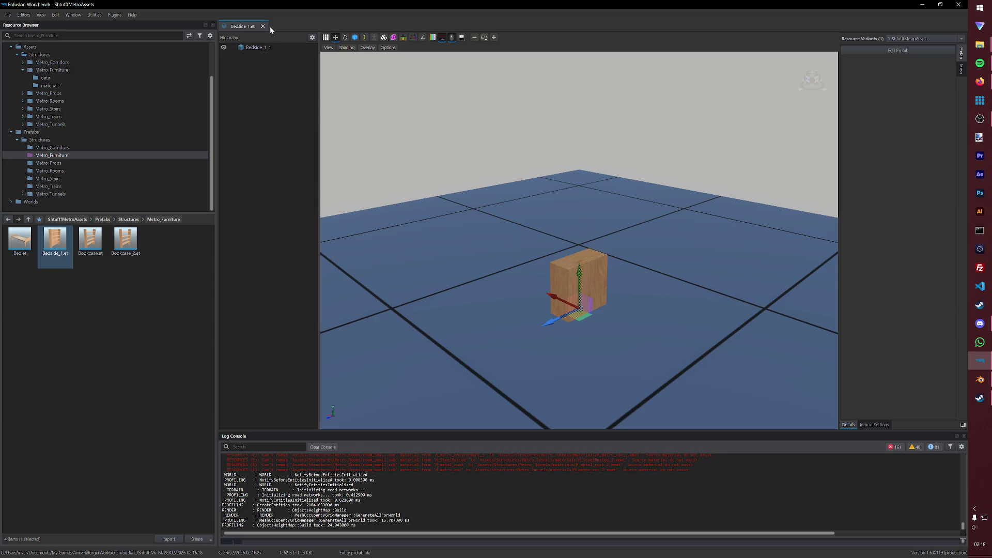
click(52, 71)
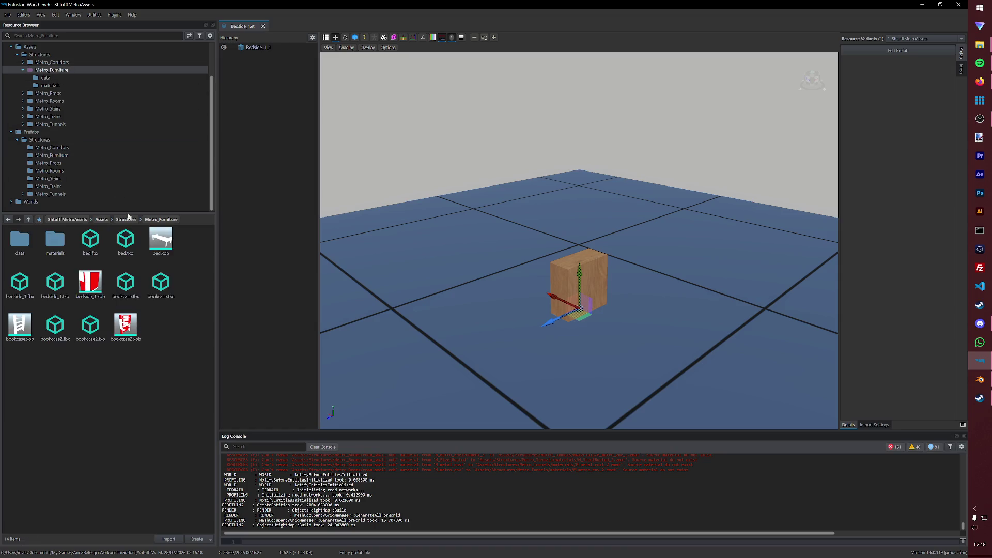
double_click(90, 285)
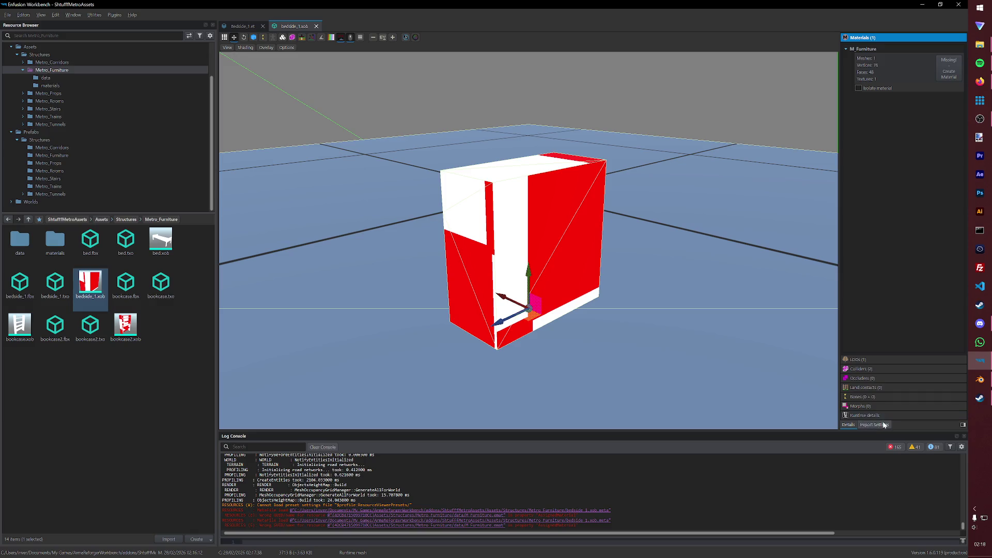
click(874, 425)
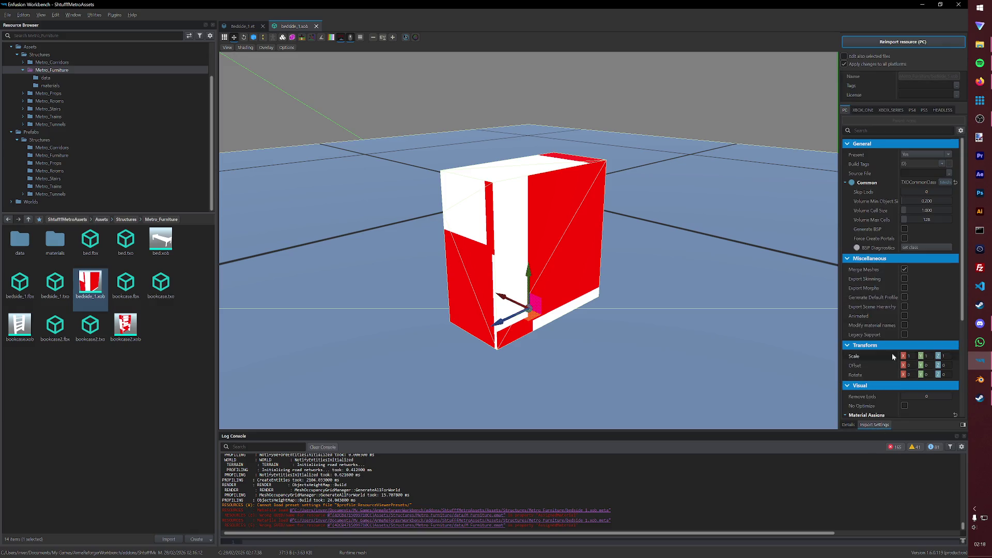
scroll(892, 353, down, 2)
scroll(878, 349, down, 1)
Step: Expand the collision and fire geometry params and set UTM_bedside_col's Layer Preset to Prop
click(851, 383)
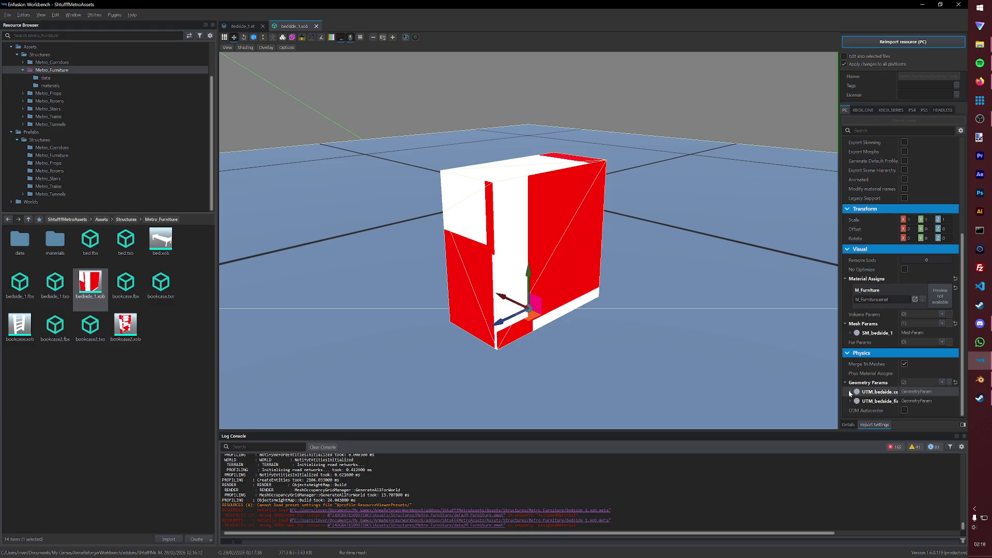
scroll(884, 397, down, 1)
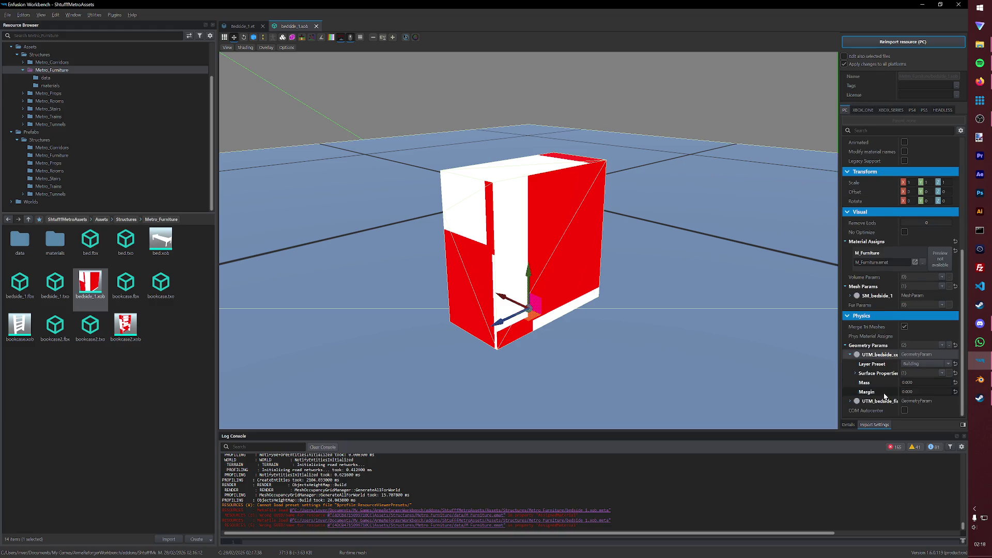
click(855, 374)
scroll(857, 384, down, 1)
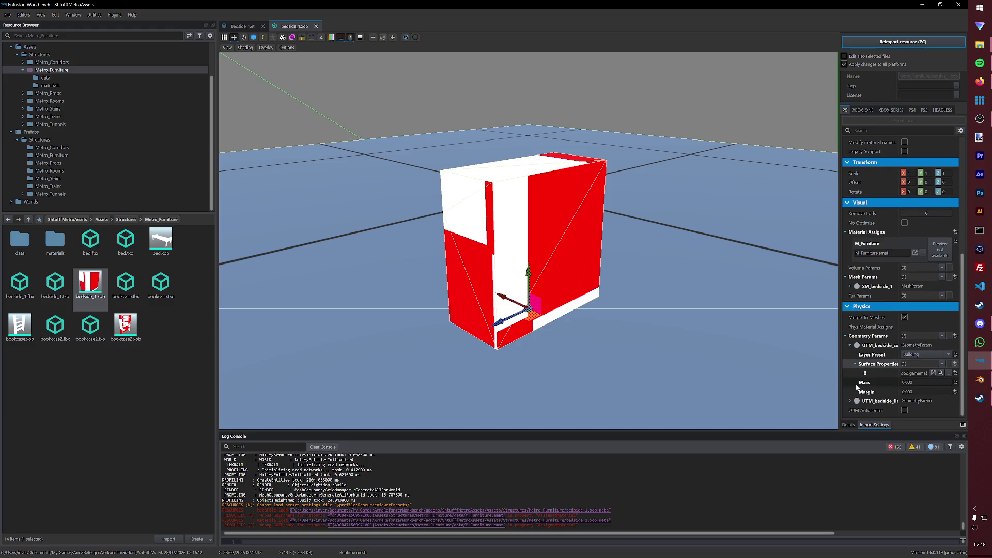
click(853, 400)
scroll(852, 401, down, 2)
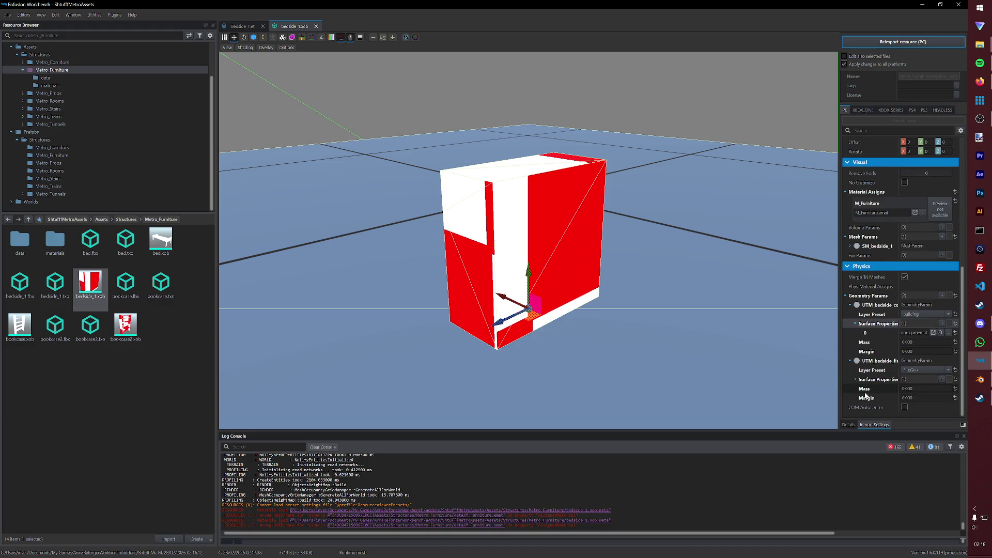
click(855, 380)
mouse_move(622, 281)
middle_down()
mouse_move(659, 300)
mouse_move(448, 173)
mouse_move(533, 206)
middle_up()
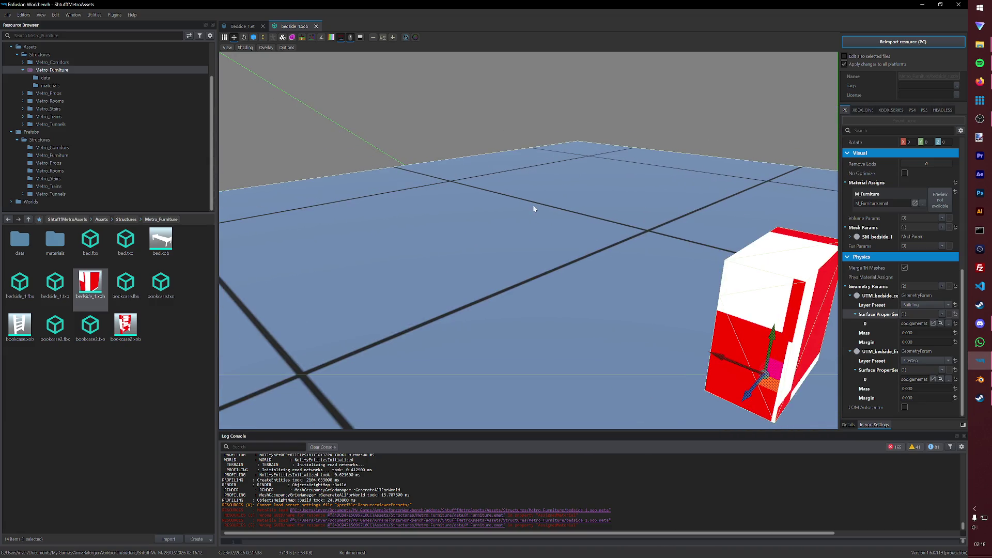
click(923, 305)
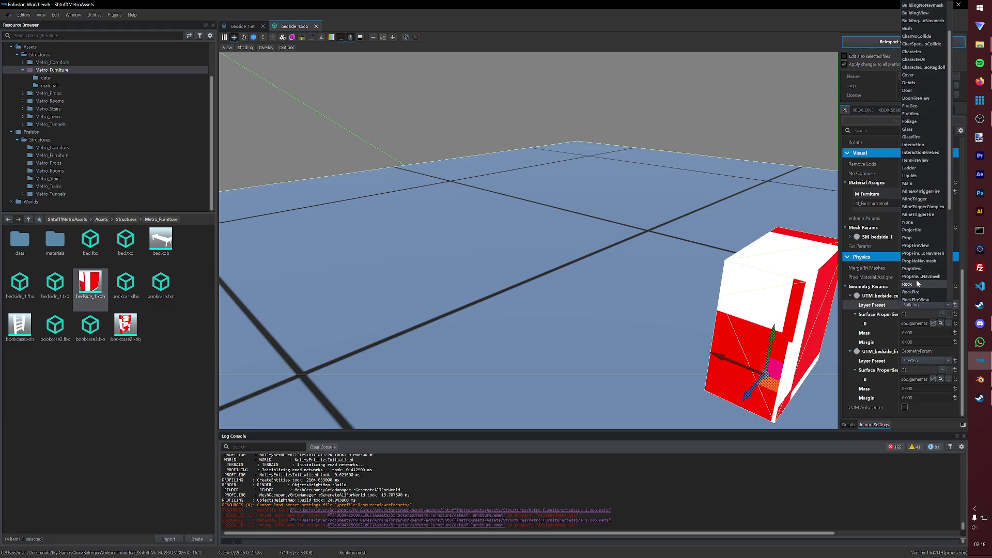
click(912, 238)
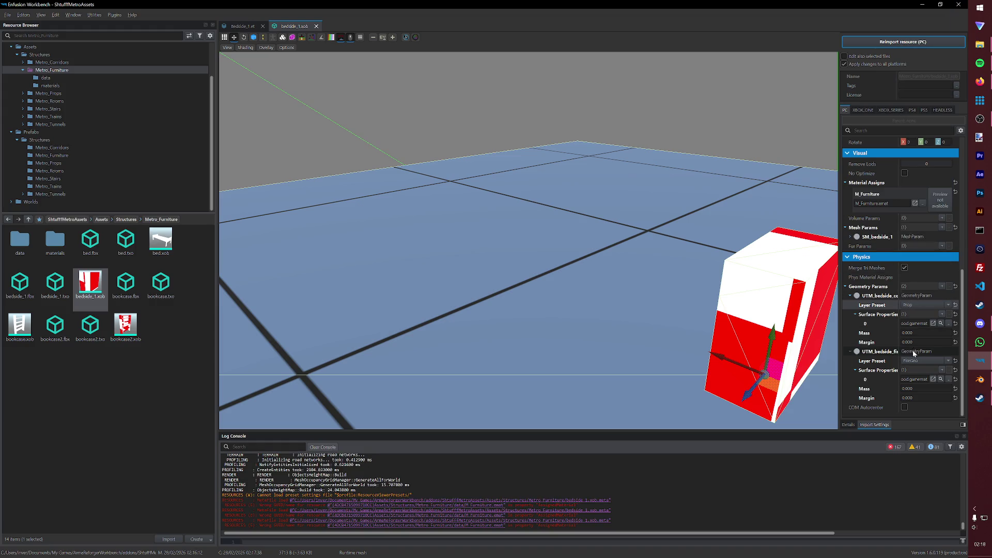
Step: Close the bedside_1.xob model and the remaining Bedside_1 prefab tabs
click(198, 349)
click(317, 27)
click(262, 27)
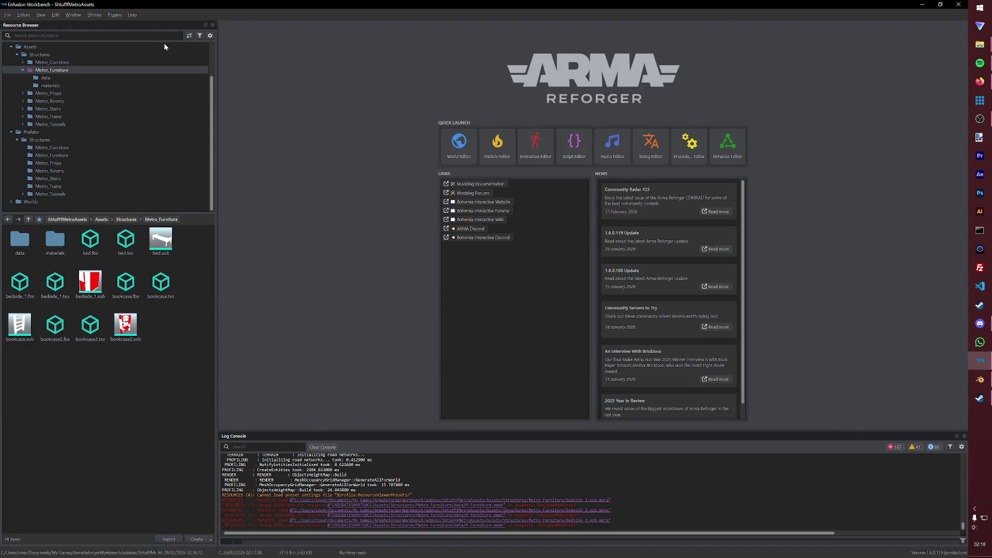
Step: Launch World Editor from the Workbench welcome screen, cancelling a prompt to save the empty world
click(3, 15)
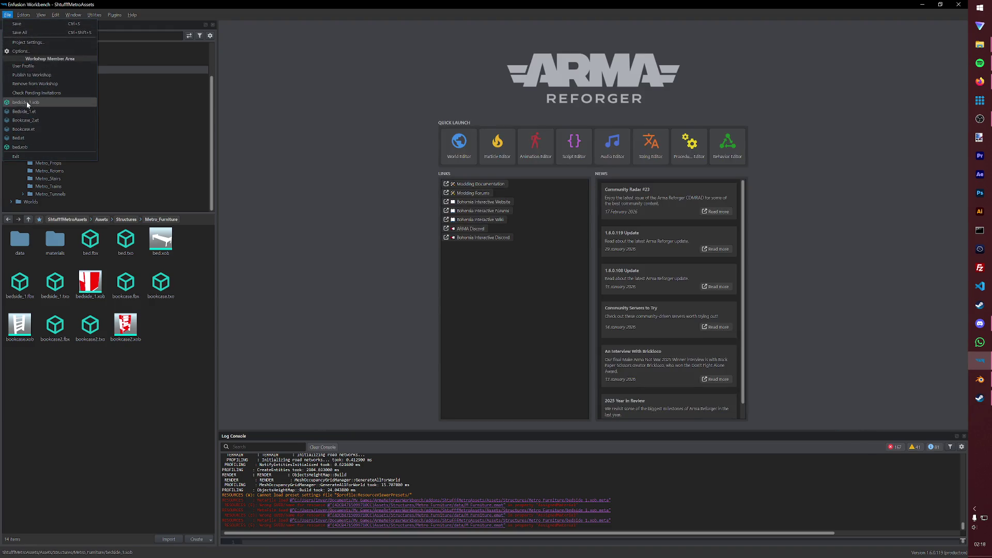
click(99, 62)
click(460, 146)
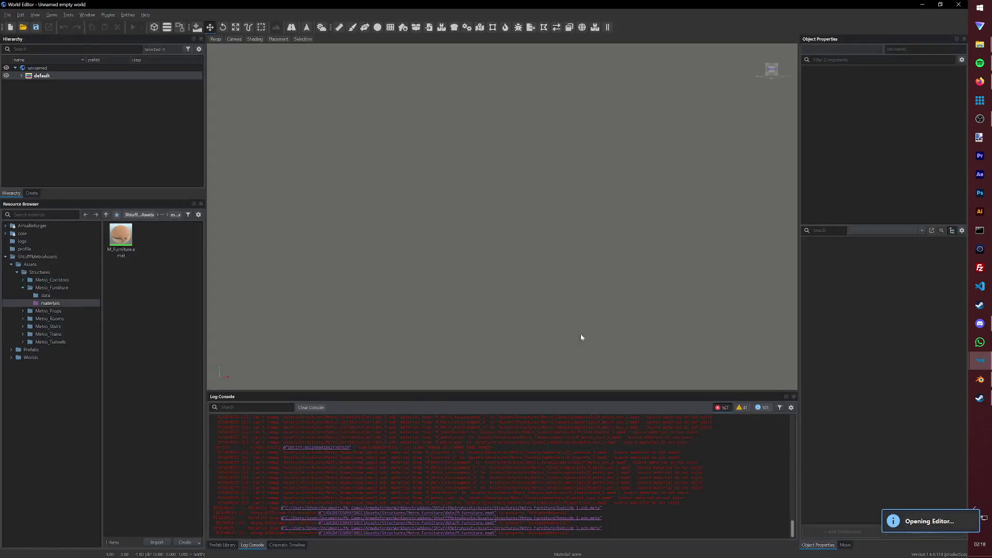
click(9, 15)
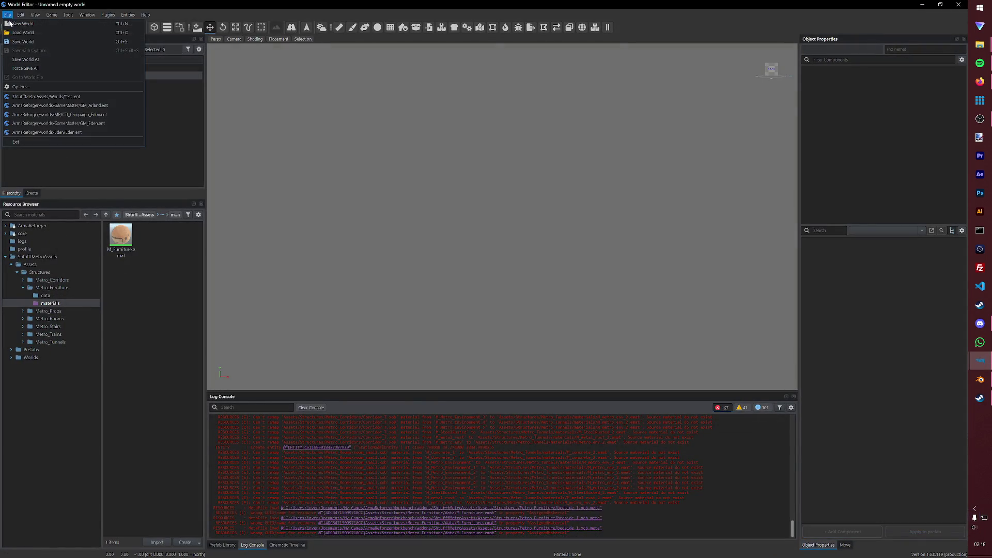
click(22, 58)
click(439, 195)
key(Escape)
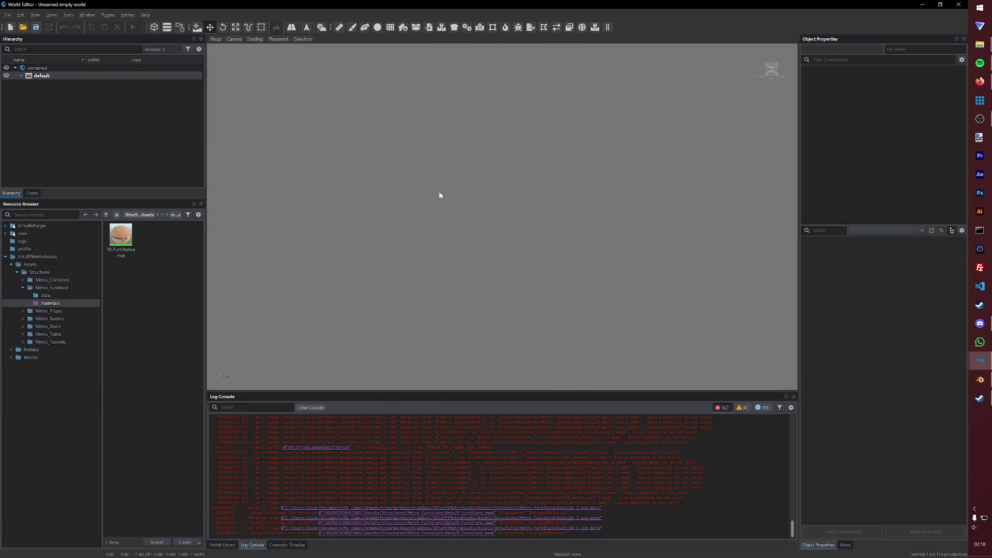
Step: Load the Test.ent world, select the bedside cabinet and start game mode to test it
click(6, 14)
click(23, 28)
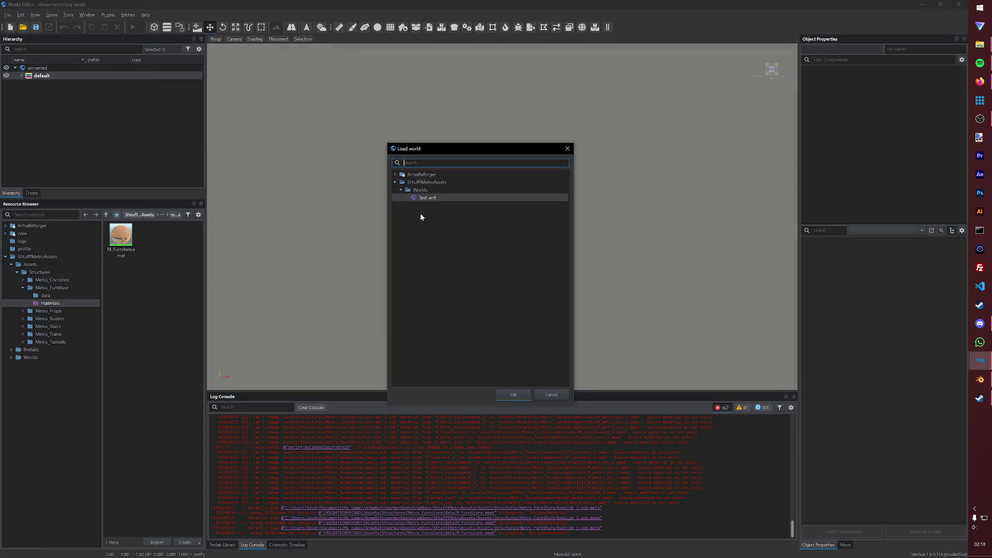
double_click(426, 199)
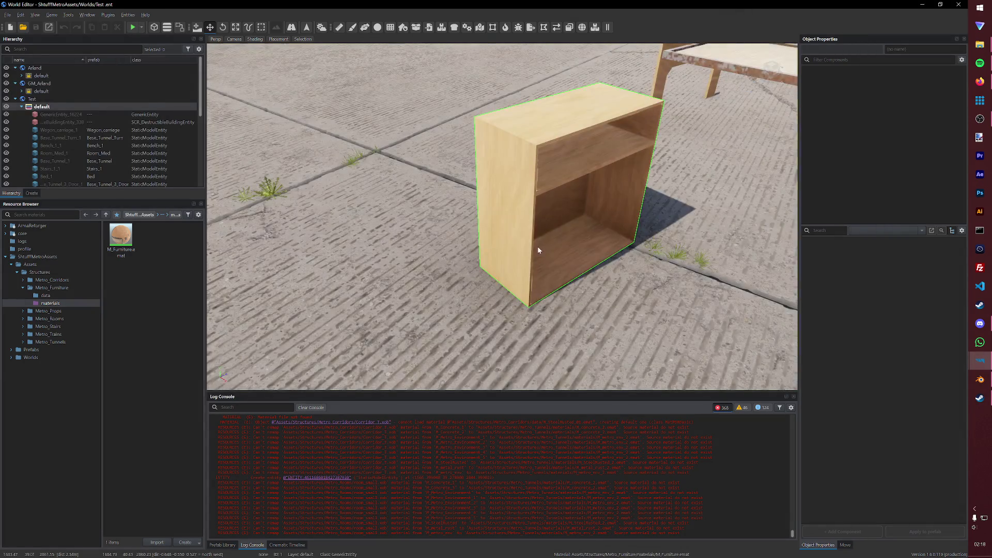
click(567, 252)
click(133, 27)
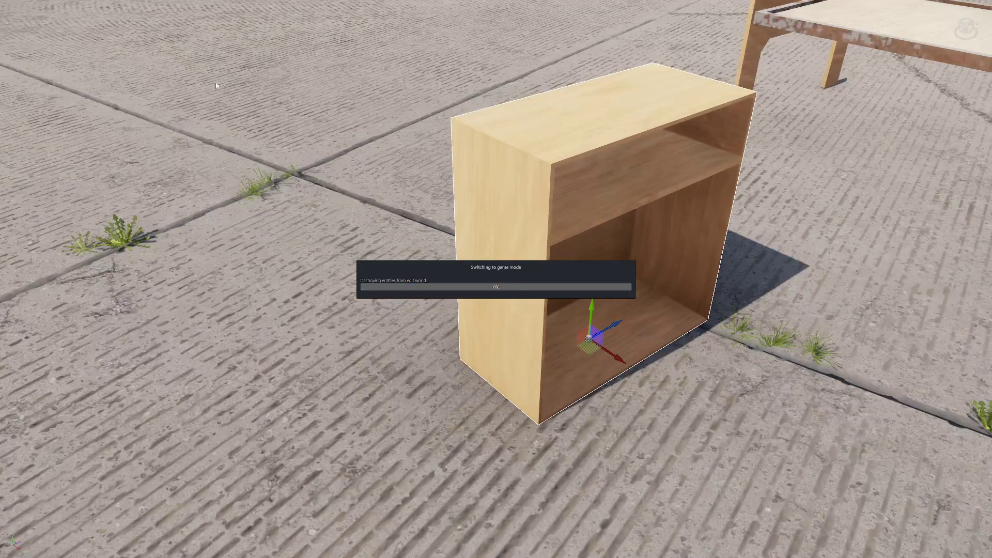
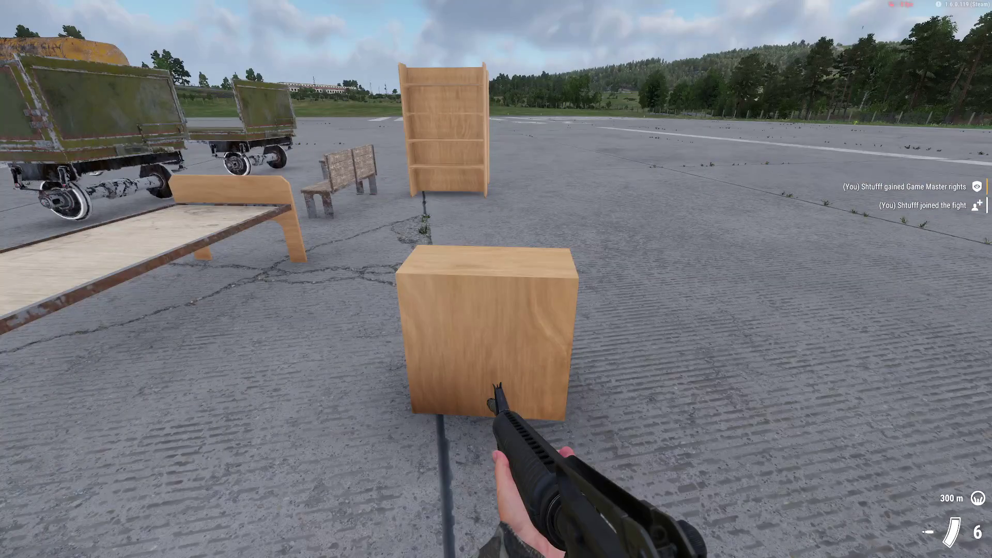
Step: Leave game mode and close the World Editor to reach the Workbench start screen
key(y)
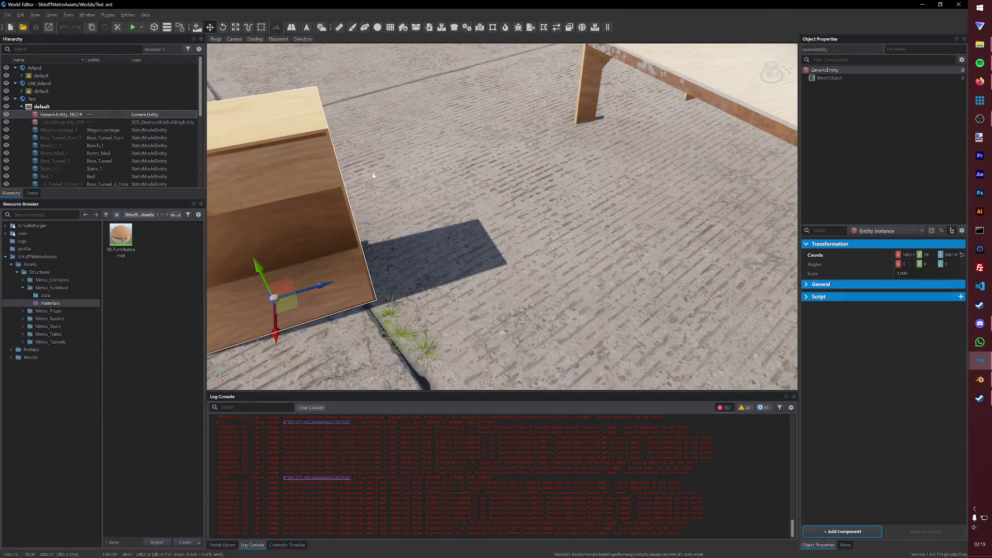
click(959, 4)
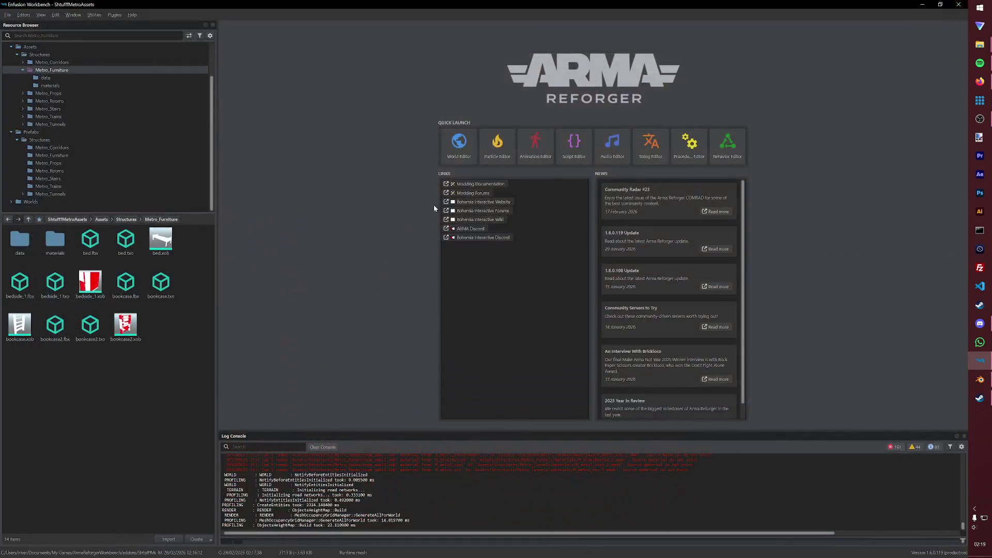
Step: Delete the old Bedside_1.et prefab from the Metro_Furniture prefabs folder
click(95, 286)
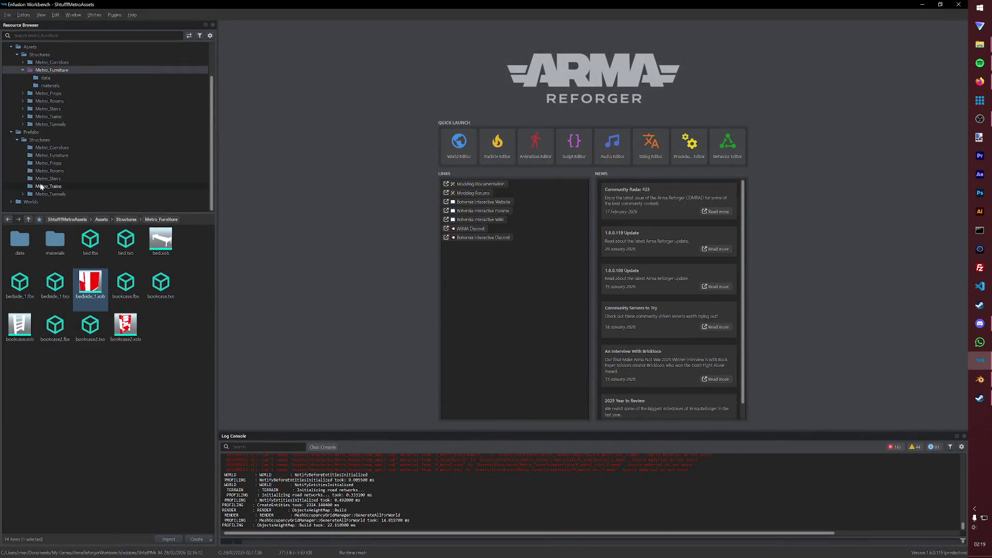
click(62, 155)
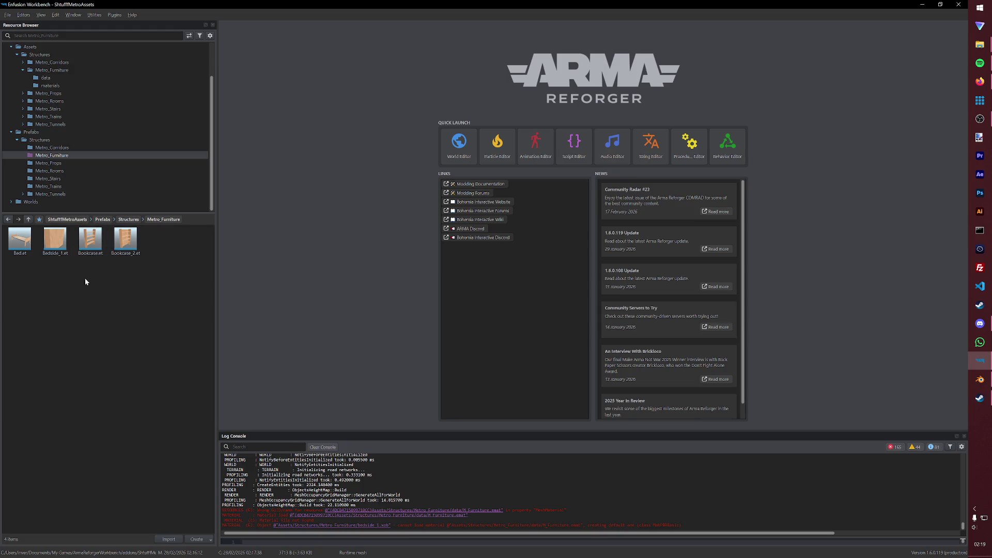
click(66, 252)
key(Delete)
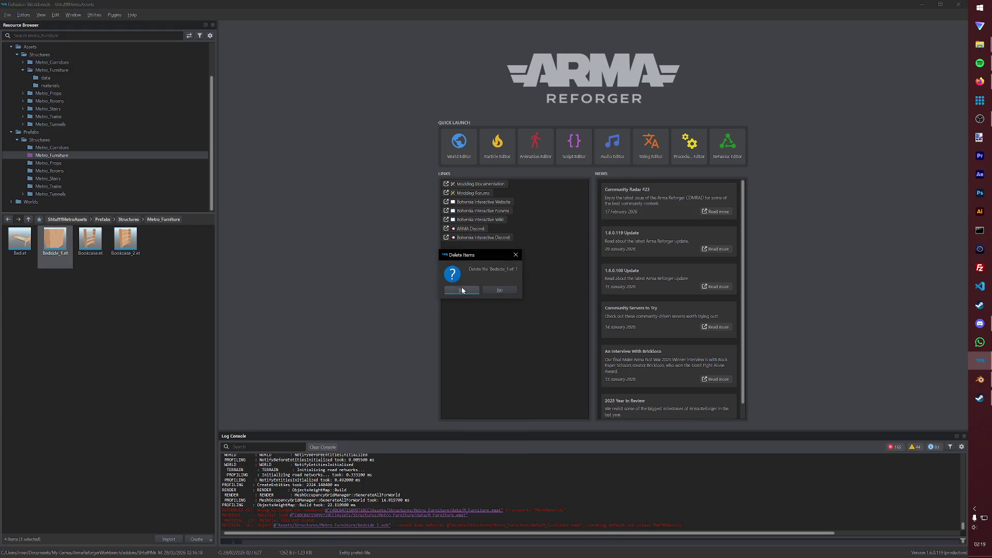
click(463, 290)
Step: Duplicate Bookcase_2.et as Bedside_1 and open the new prefab for editing
right_click(99, 250)
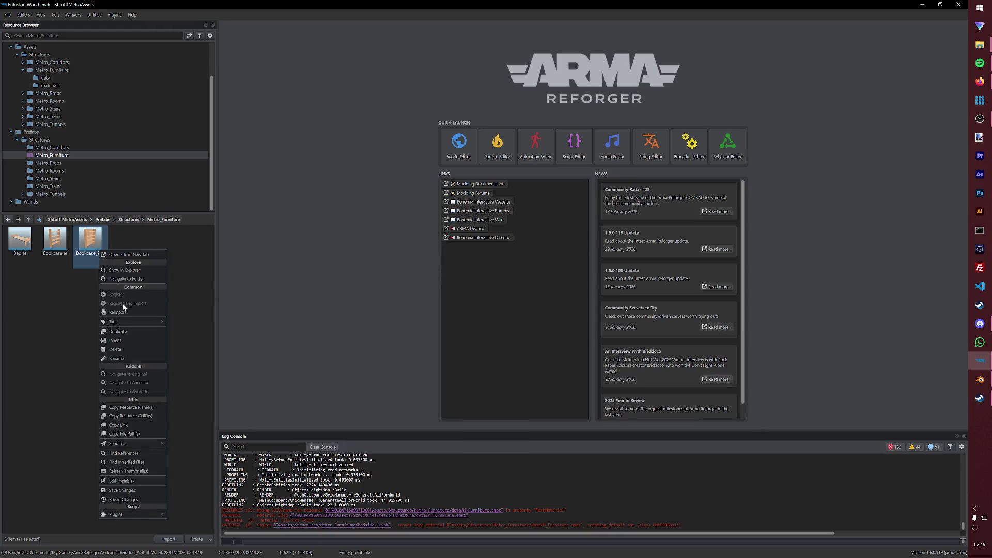
click(123, 334)
text(Bedside_)
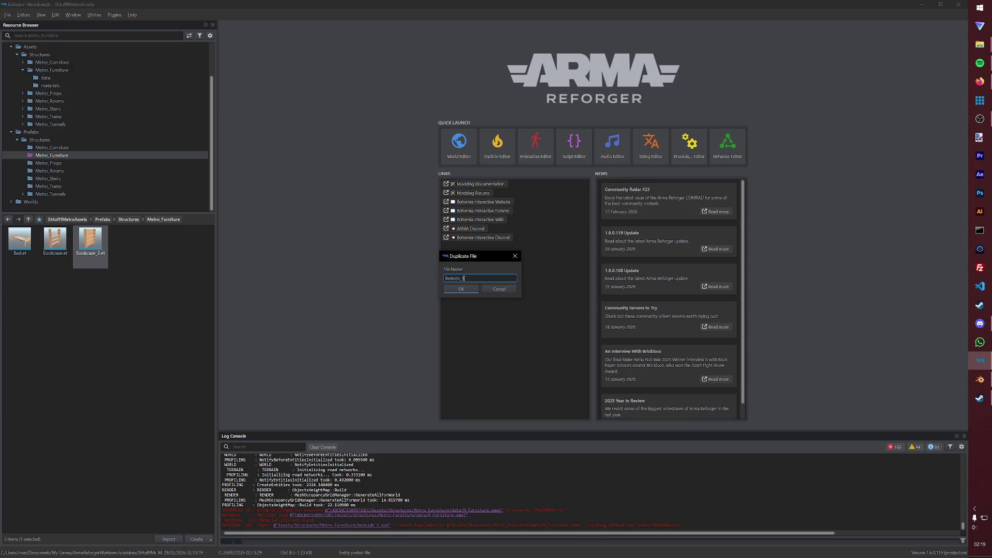
key(Return)
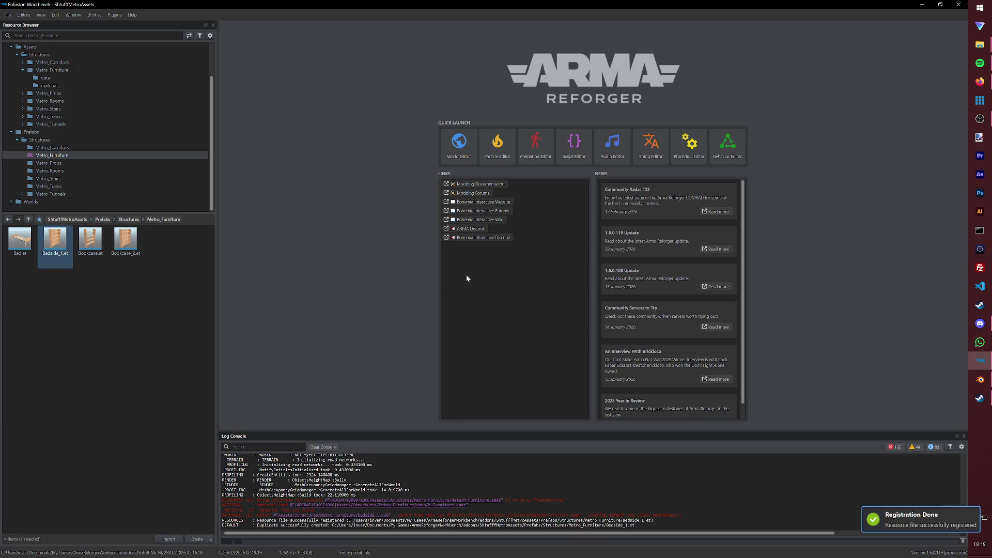
double_click(55, 240)
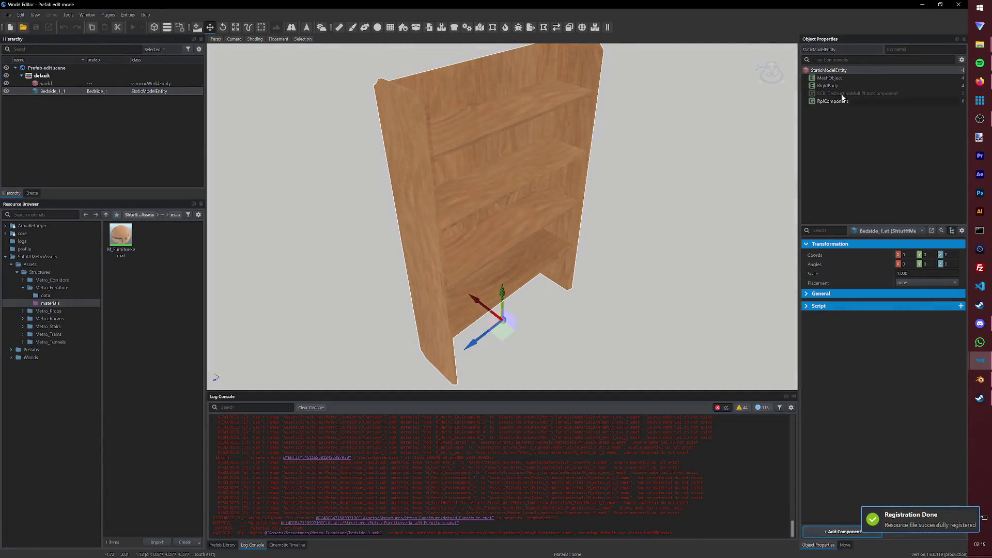
Step: Point the prefab's MeshObject at the bedside_1.xob model instead of the bookcase
click(846, 78)
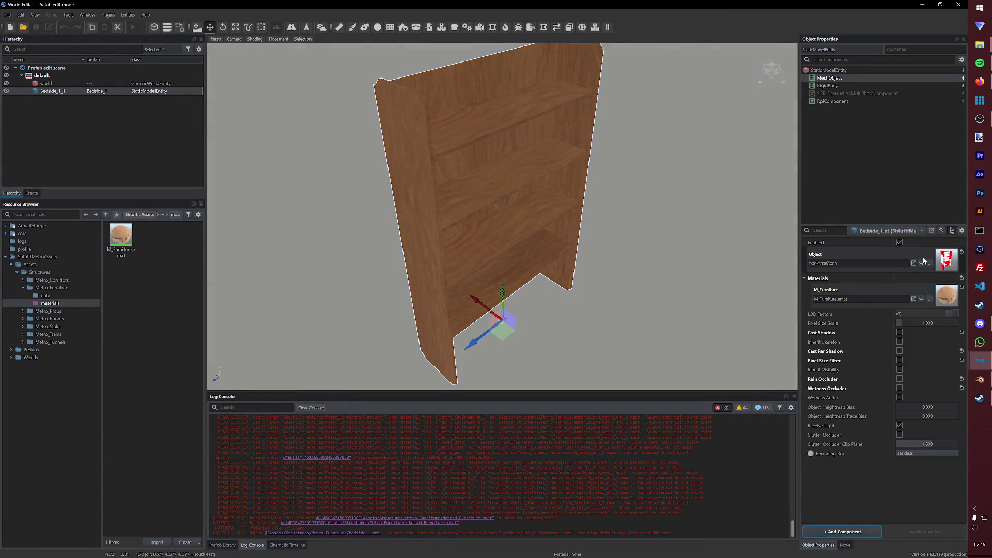
click(913, 264)
click(371, 236)
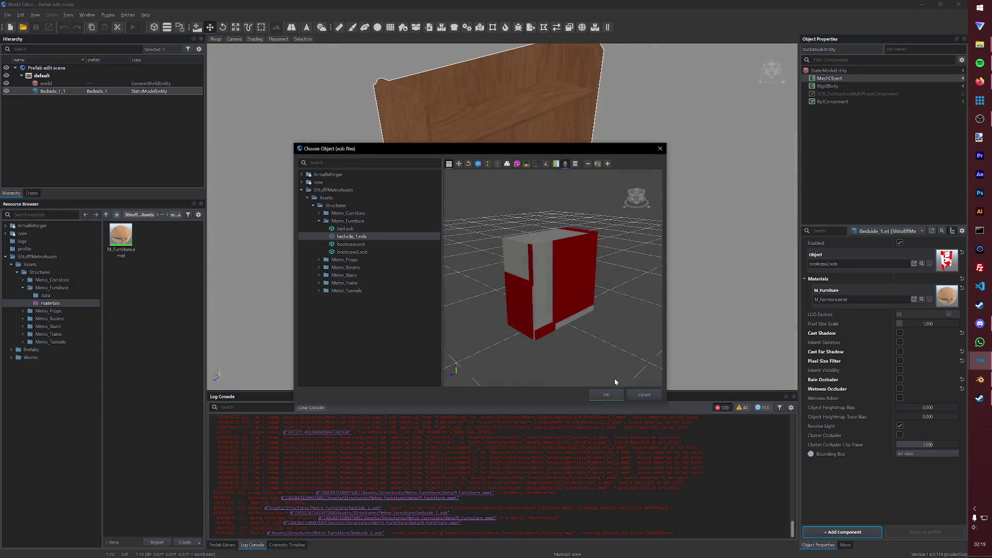
click(606, 395)
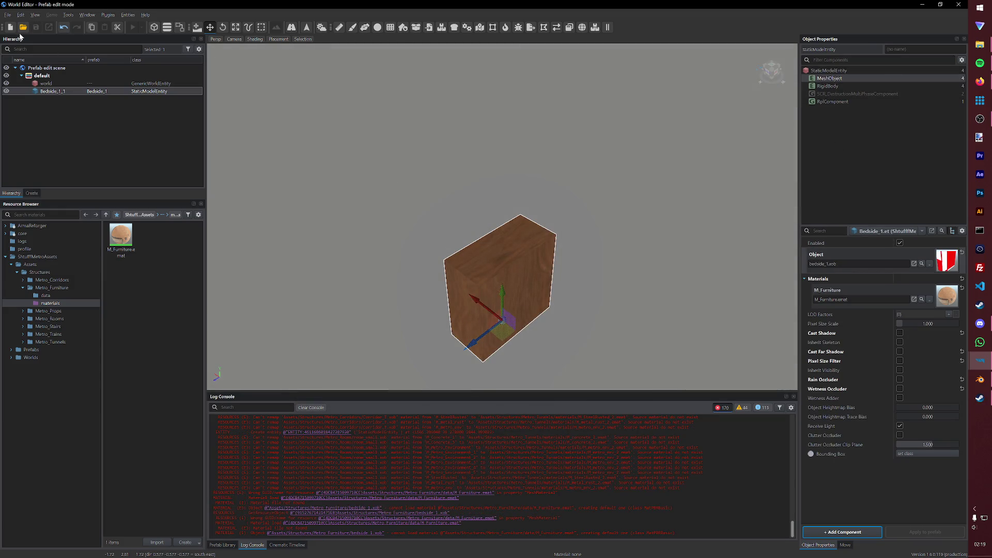
Step: Load the Test.ent world back into the World Editor
click(8, 15)
click(24, 46)
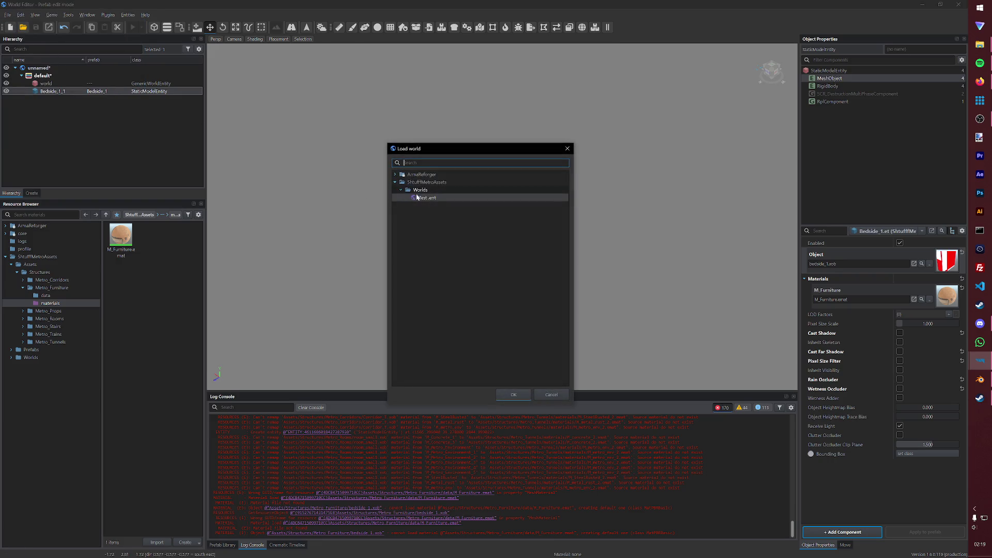
double_click(439, 199)
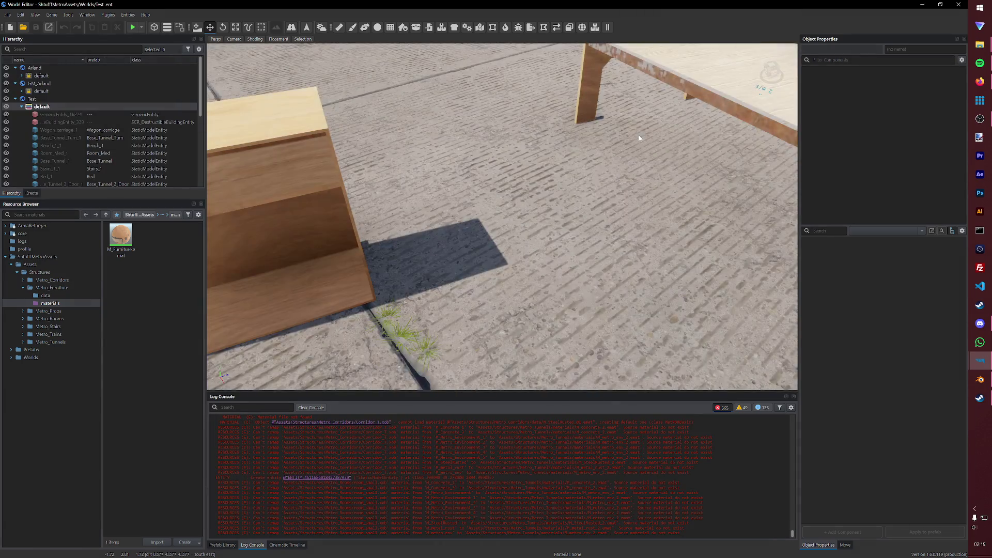
scroll(636, 177, down, 5)
scroll(531, 222, up, 5)
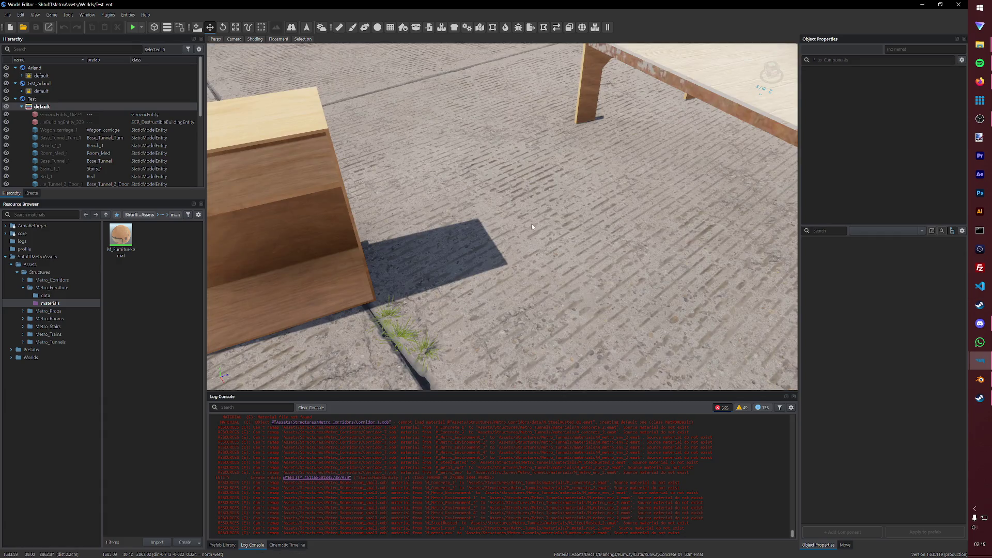
scroll(532, 221, up, 3)
scroll(556, 223, down, 3)
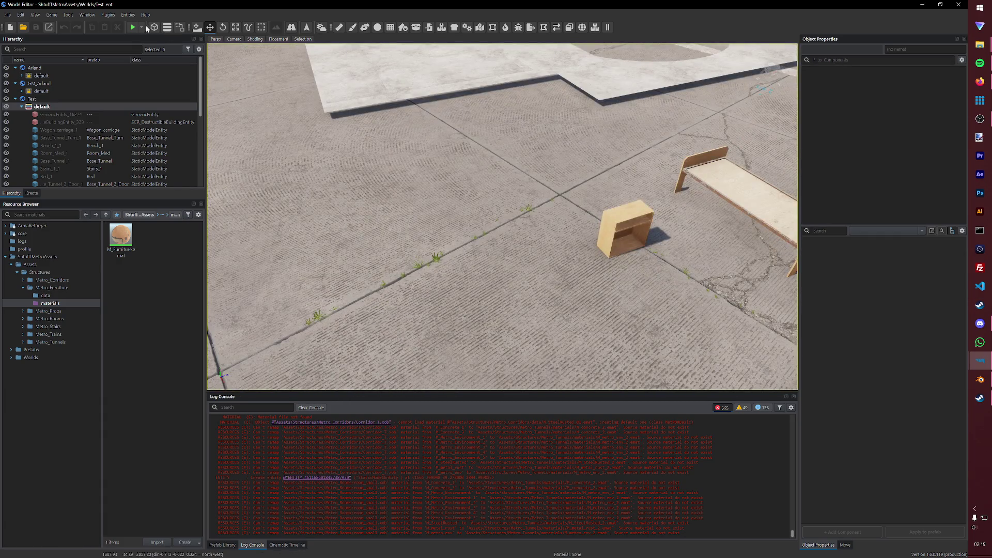
Step: Play-test the world, walk up and shoot the bedside box, then return to editing
click(132, 27)
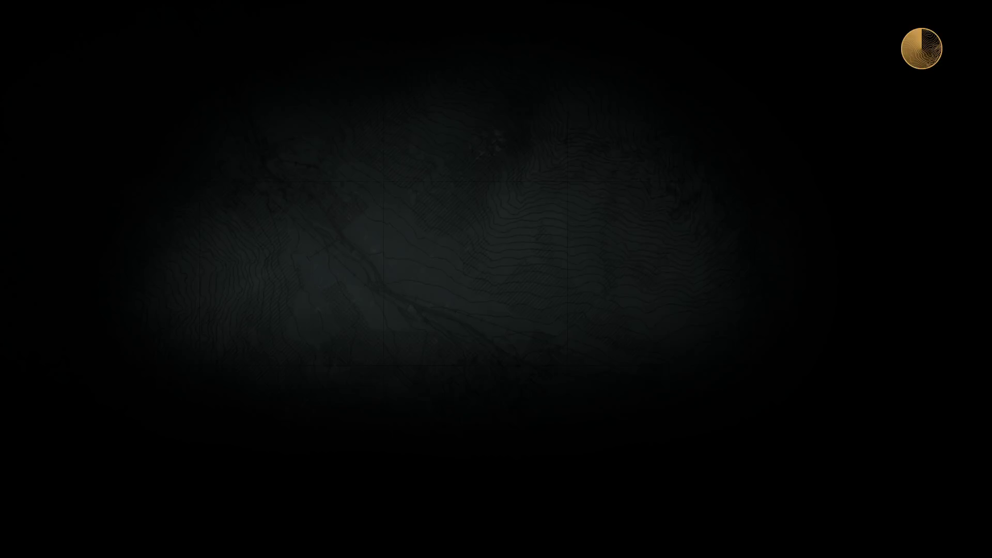
key(w)
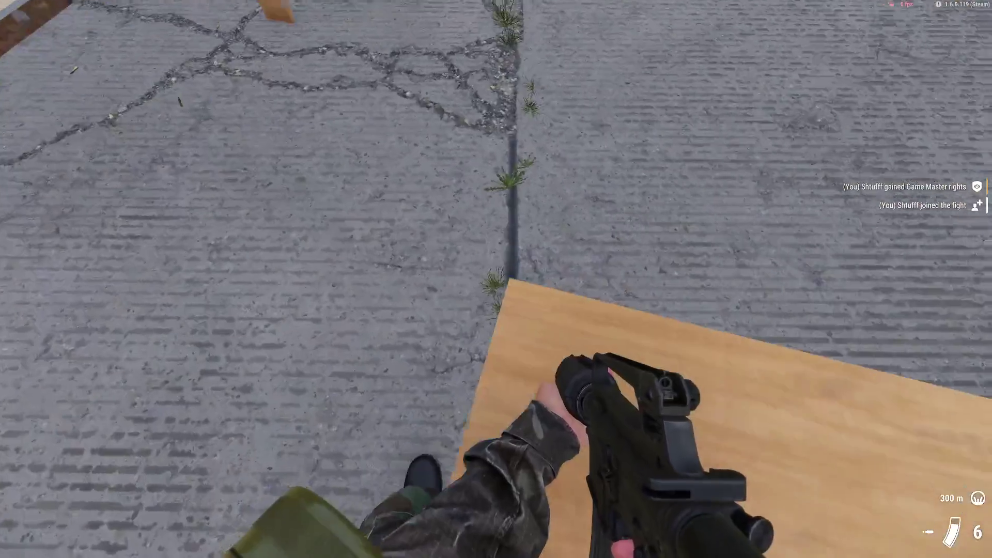
click(496, 279)
key(Escape)
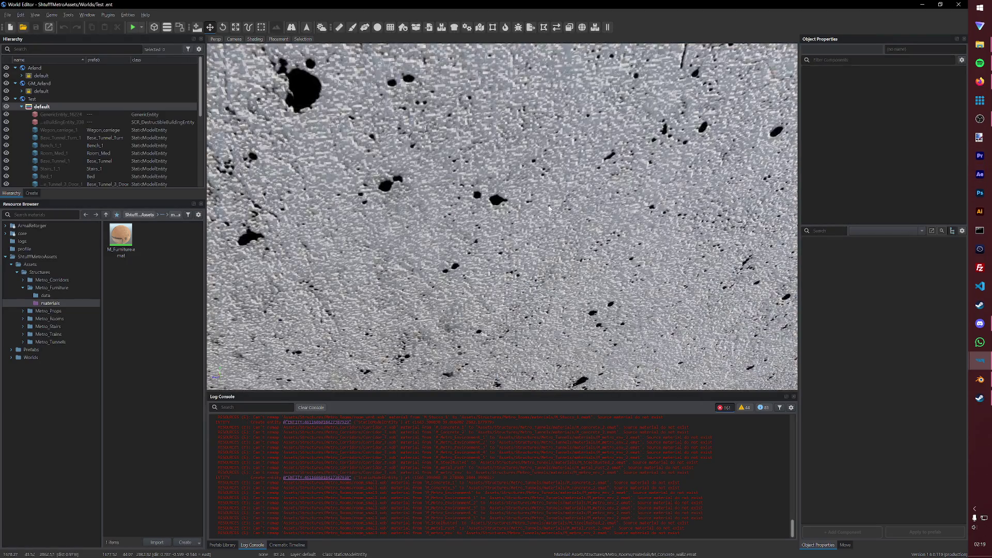
Step: Fly the camera back over the furniture props and select the old bedside box
right_drag(553, 204, 553, 204)
right_drag(513, 156, 513, 156)
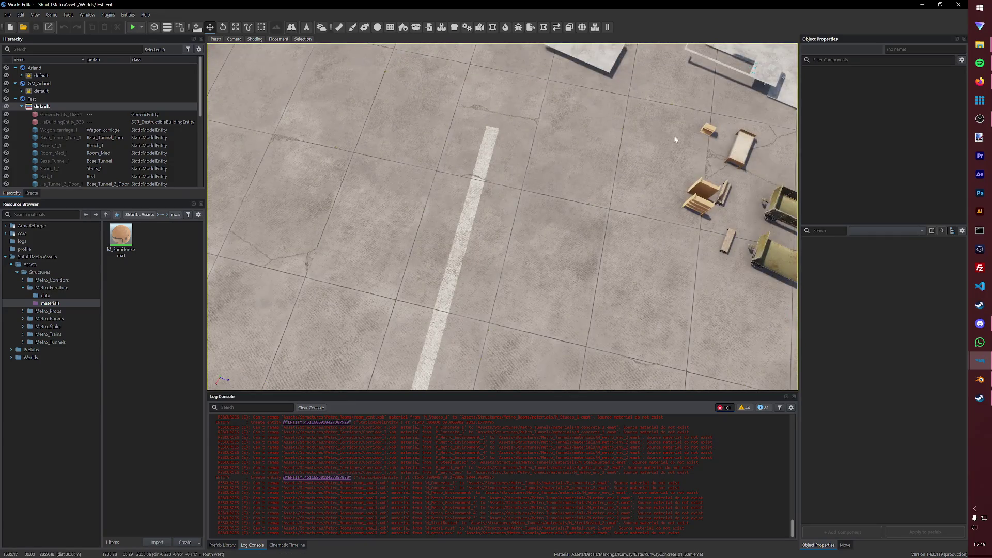
click(701, 131)
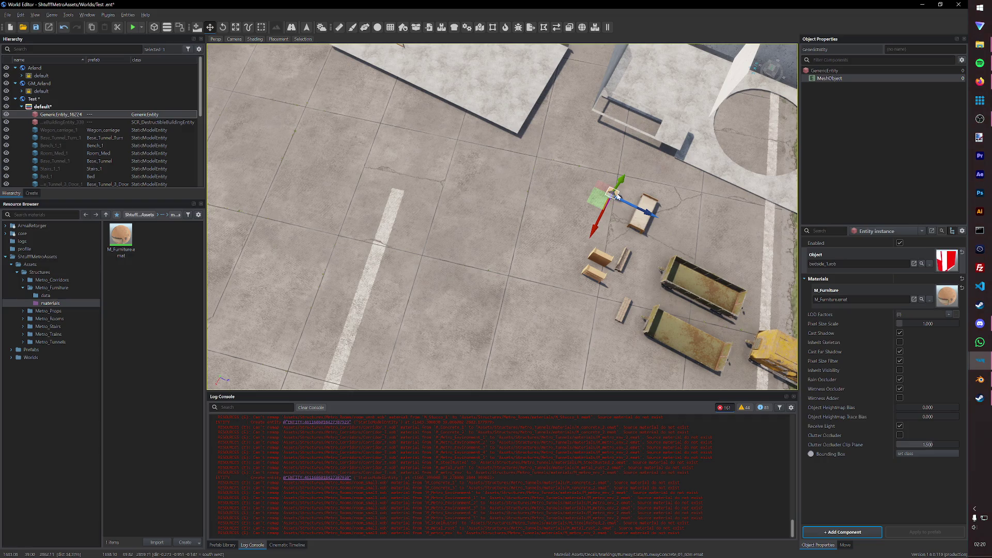
Step: Delete the old box, drop the Bedside_1.et prefab into the world and save it
key(Delete)
click(41, 349)
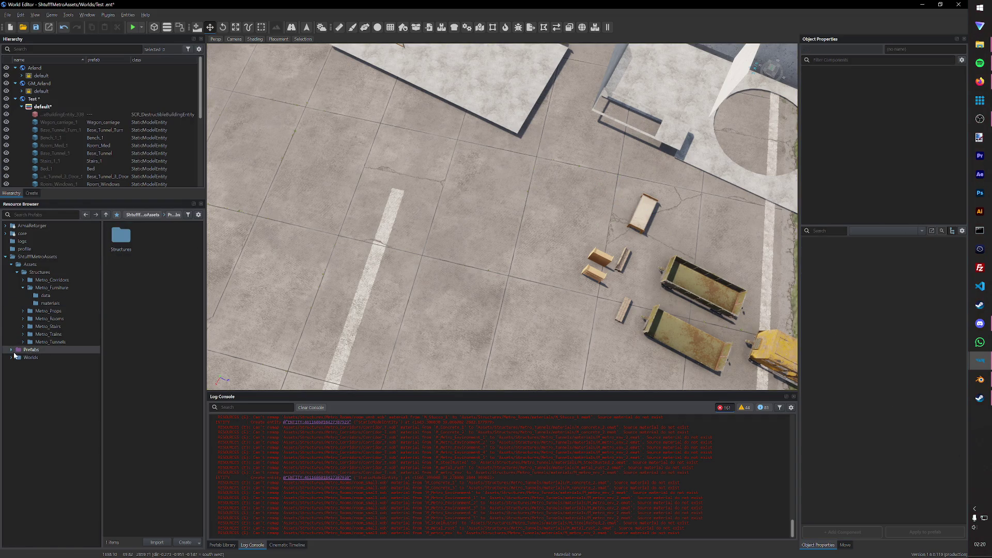
double_click(122, 236)
double_click(155, 237)
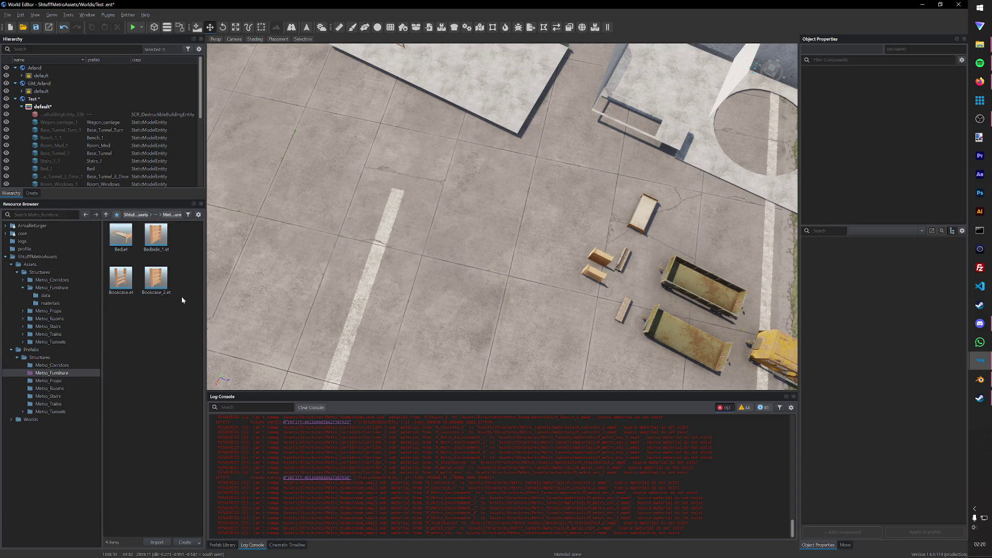
mouse_move(156, 279)
mouse_down()
mouse_move(390, 231)
mouse_move(504, 274)
mouse_up()
scroll(504, 273, up, 5)
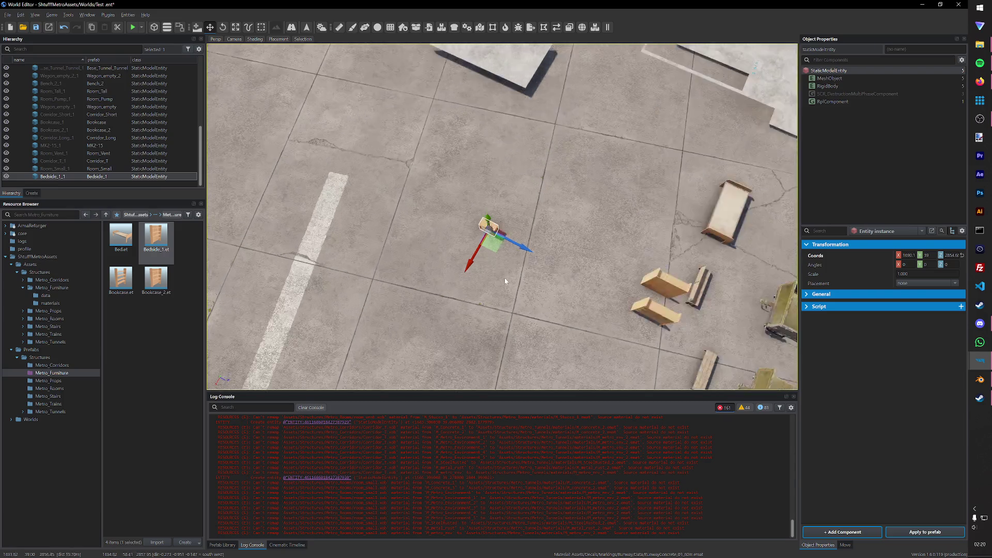
scroll(494, 311, down, 3)
right_drag(494, 311, 571, 203)
key(ctrl+s)
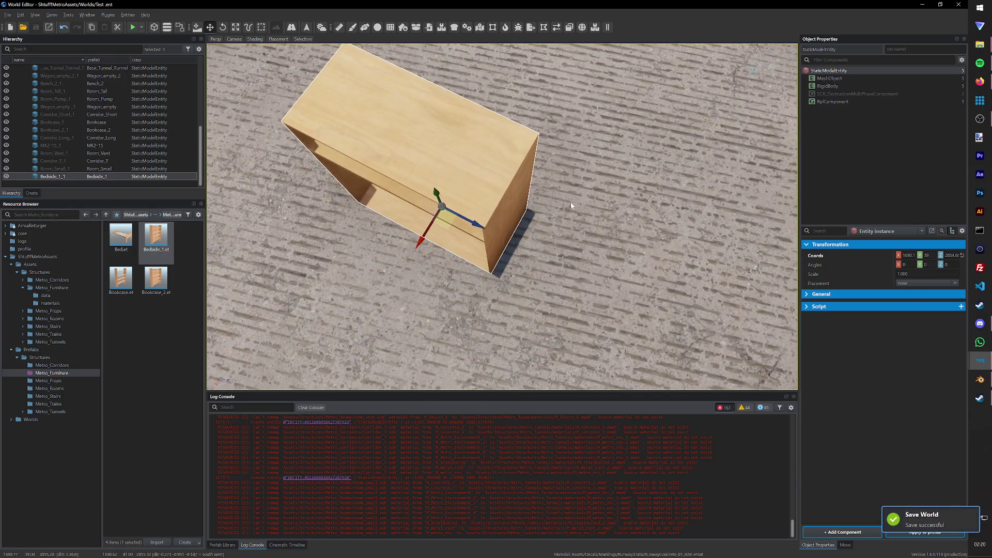
scroll(570, 203, up, 3)
Step: Play-test again, shooting and walking around the new bedside unit, then return to editing
click(133, 27)
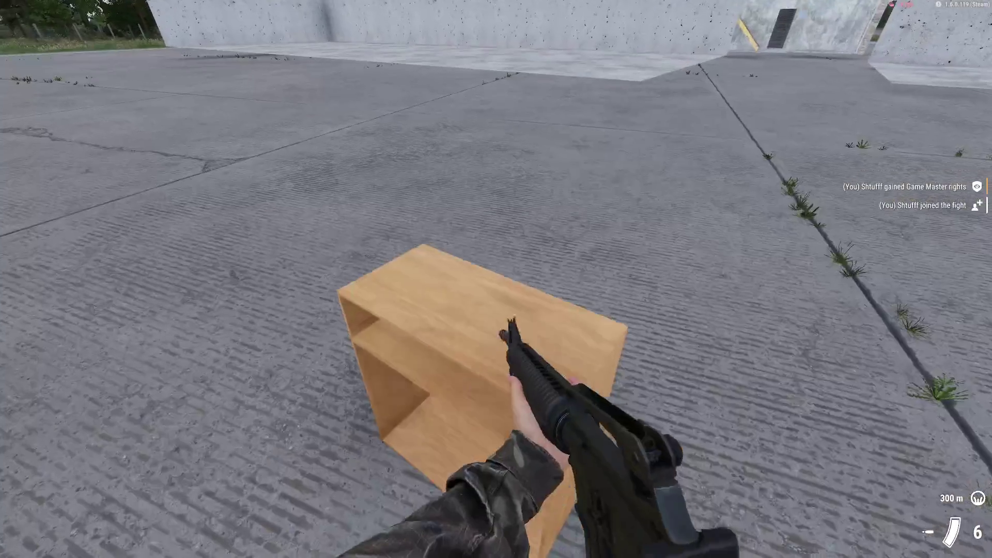
click(496, 279)
key(w)
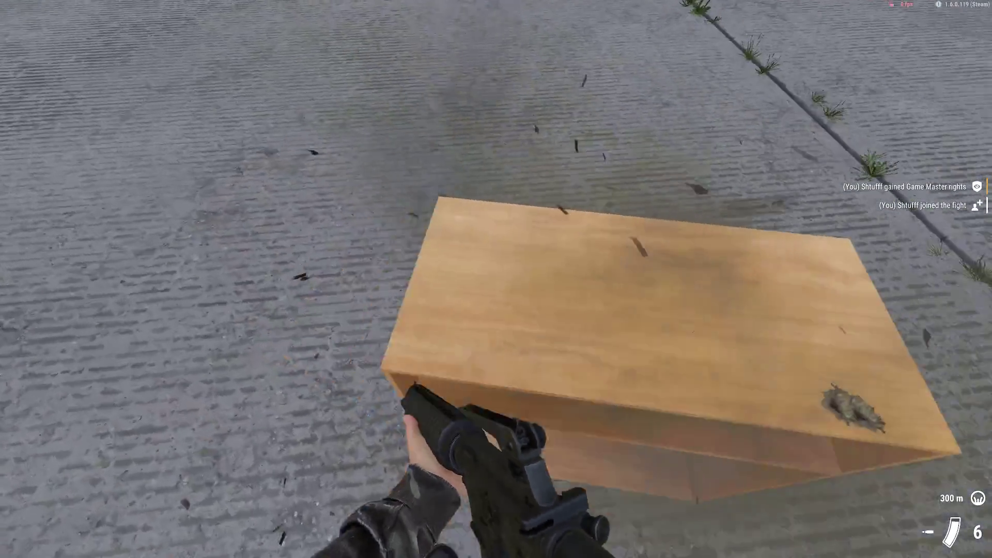
key(Escape)
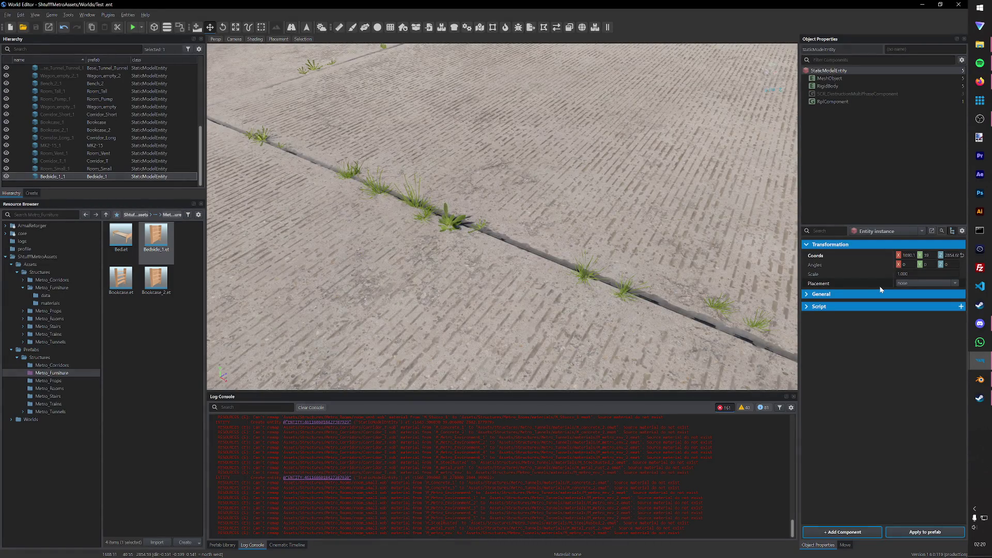
Step: Move the bedside unit next to the bookcases, save the world and close the World Editor for Blender
key(f)
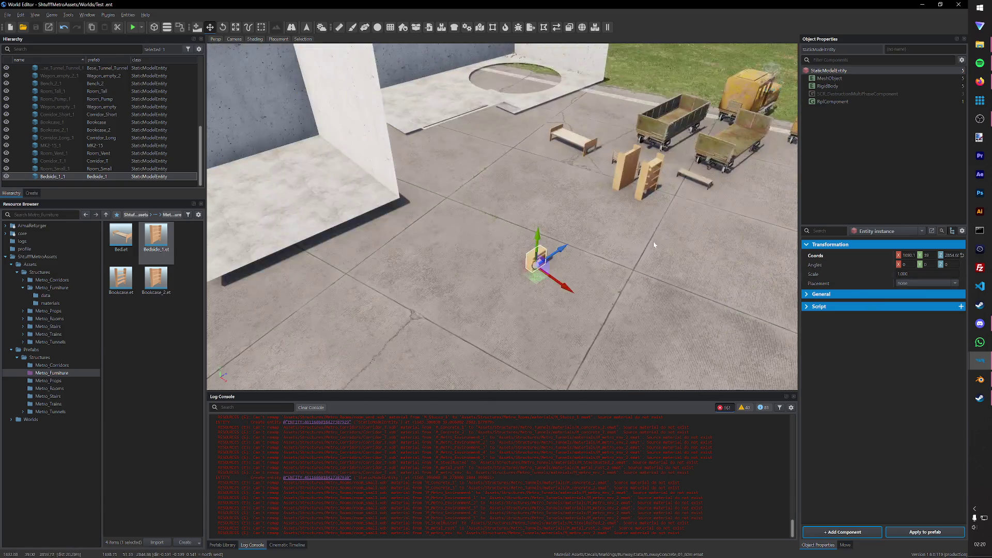
drag(517, 280, 655, 216)
key(ctrl+s)
click(958, 4)
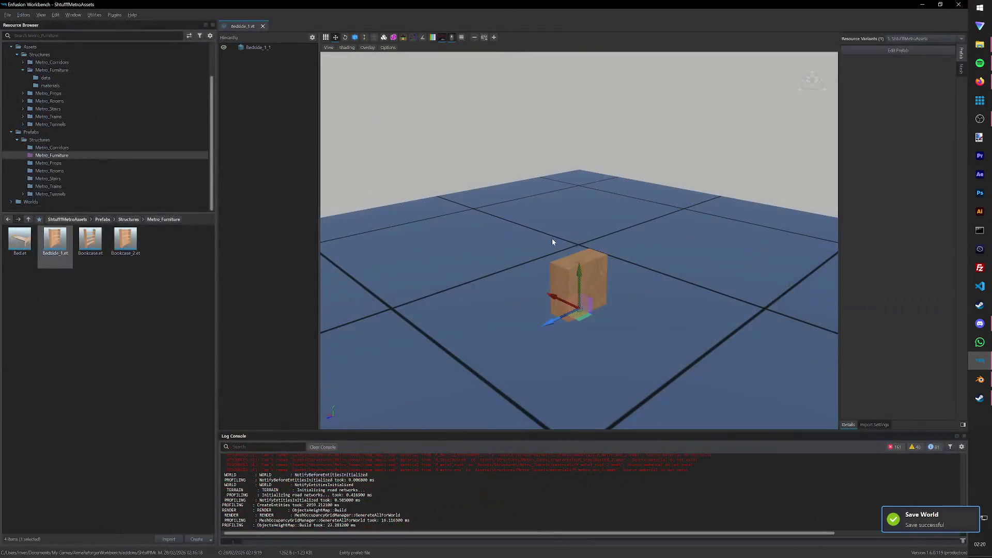
click(981, 380)
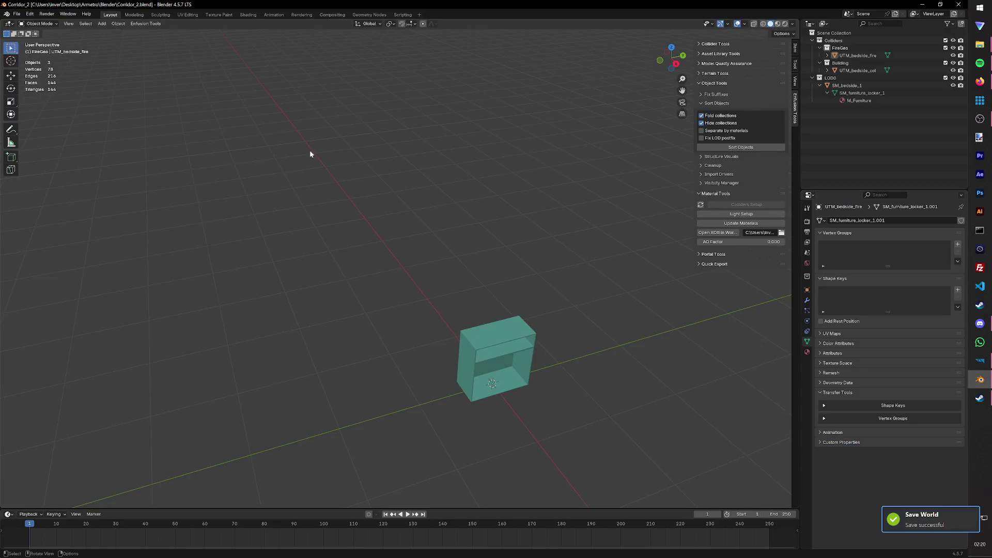
Step: Start Save As and create a new Bedside_1 folder inside Base Assets > Base Furniture
click(17, 13)
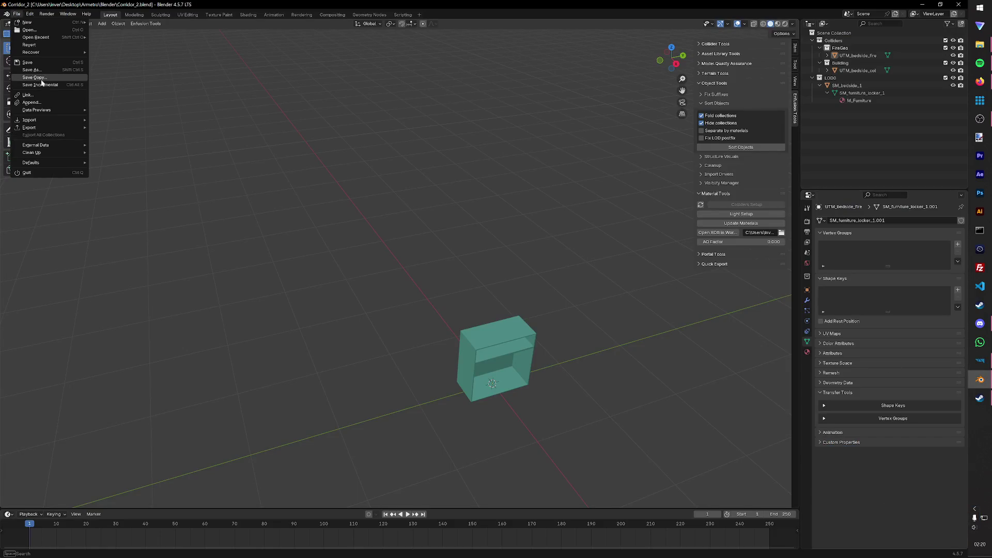
click(32, 69)
double_click(440, 173)
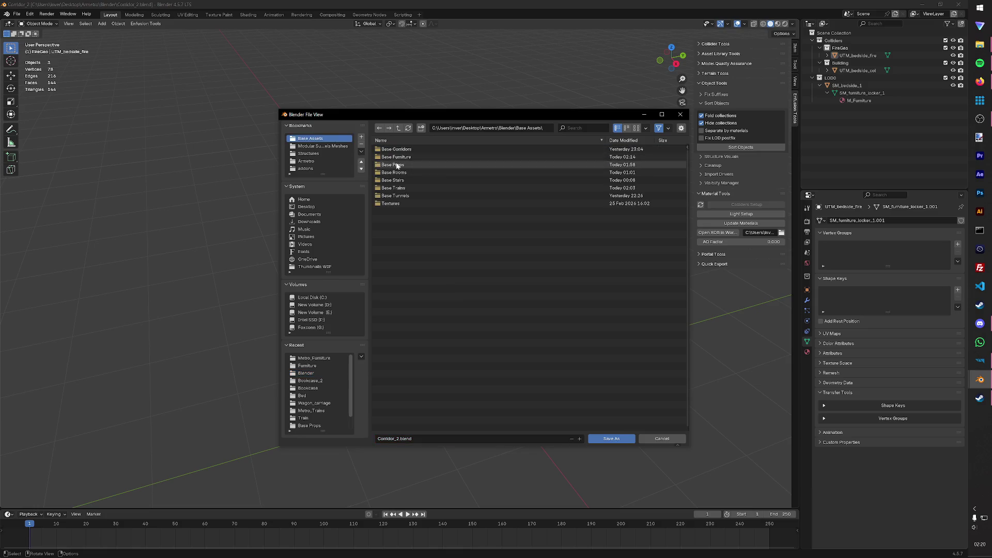
double_click(403, 157)
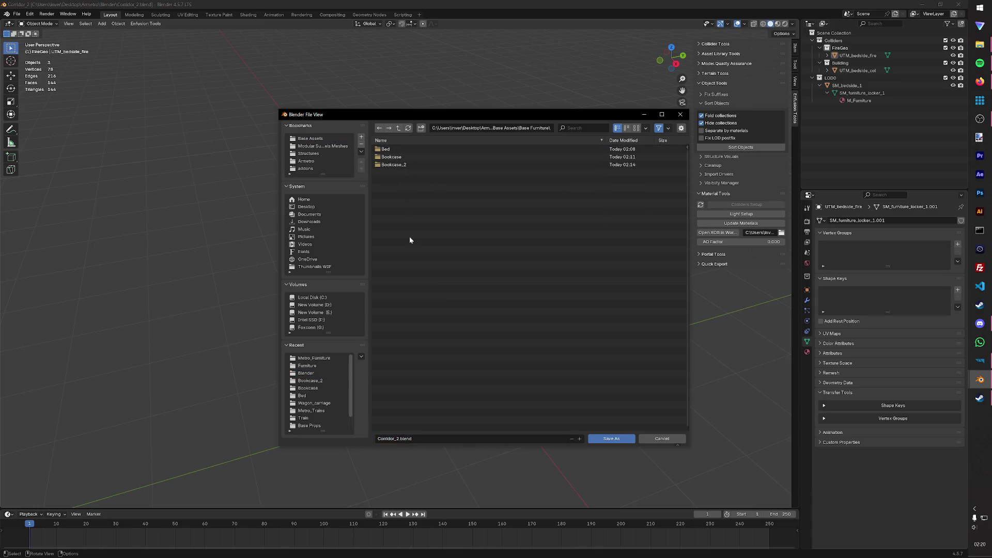
click(420, 128)
text(Bedside)
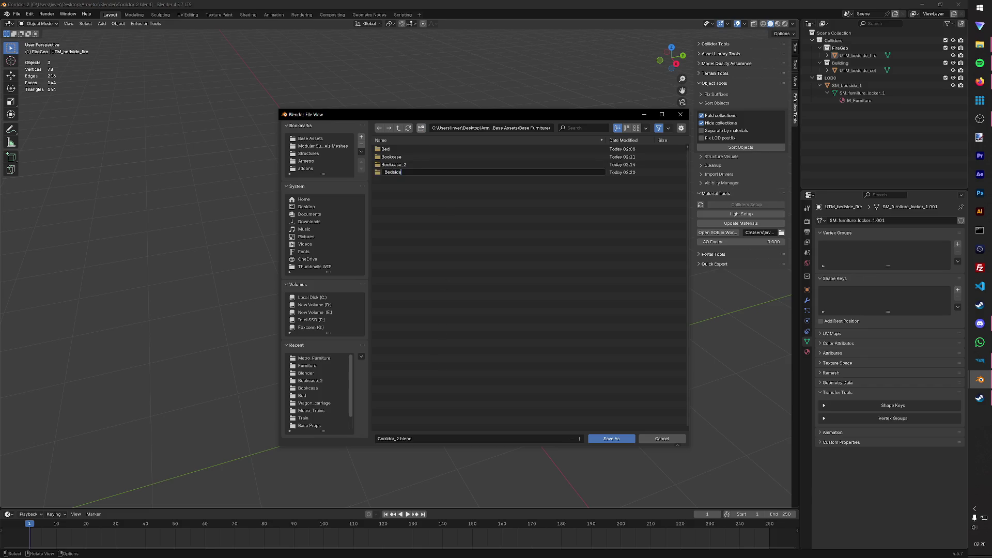
text(_1)
key(Return)
click(421, 129)
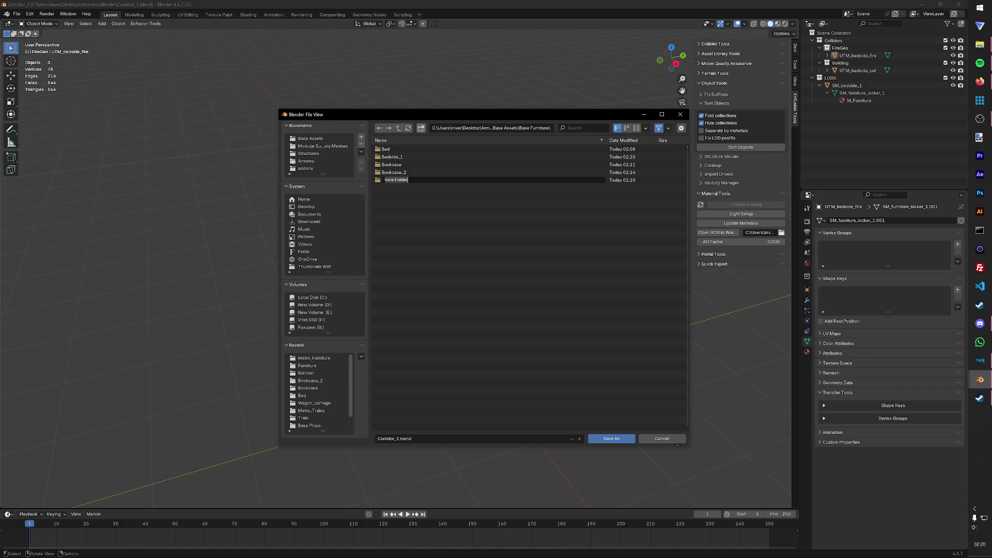
key(Escape)
Step: Save the scene as Bedside_1.blend inside the Bedside_1 folder and switch back to Workbench
key(Up)
key(Up)
key(Up)
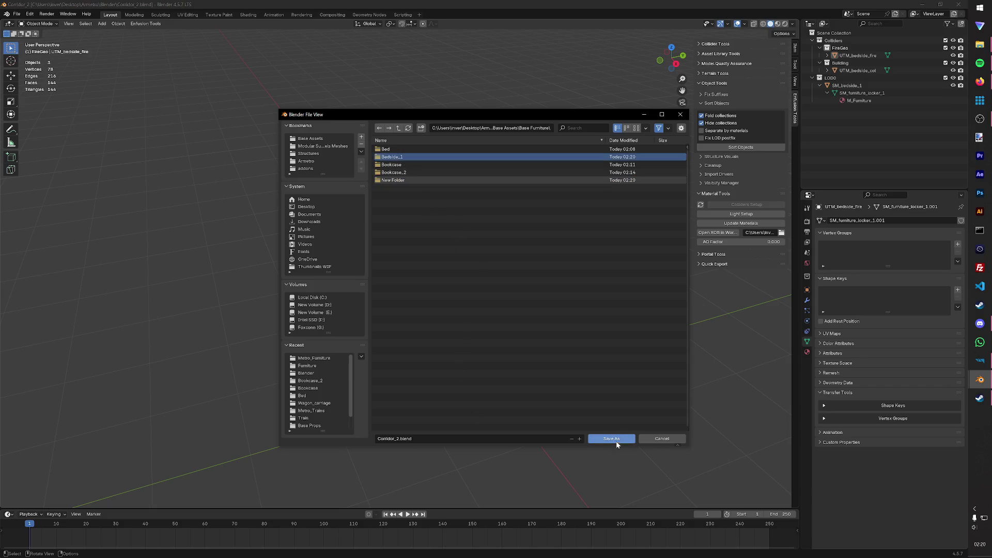
key(Down)
key(Up)
key(Return)
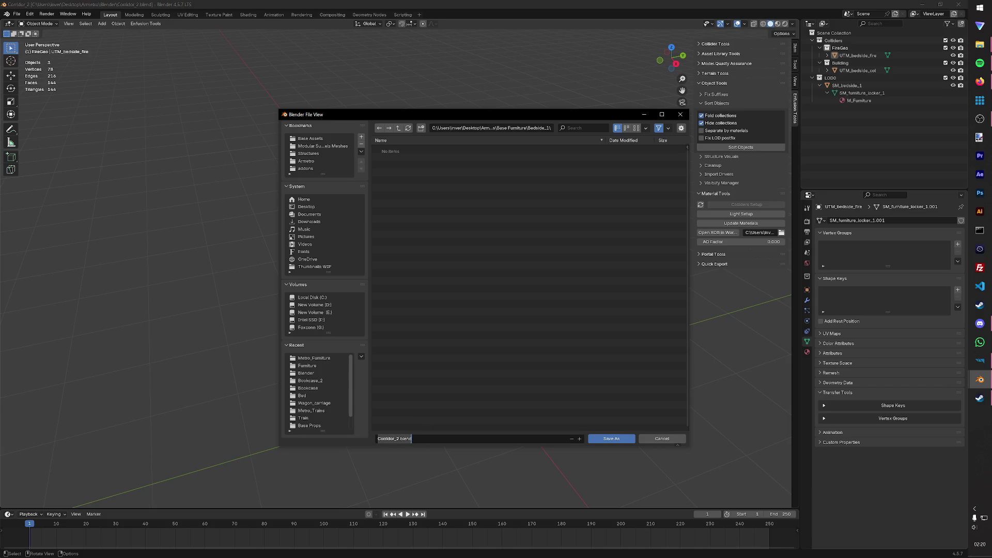
text(B)
key(Return)
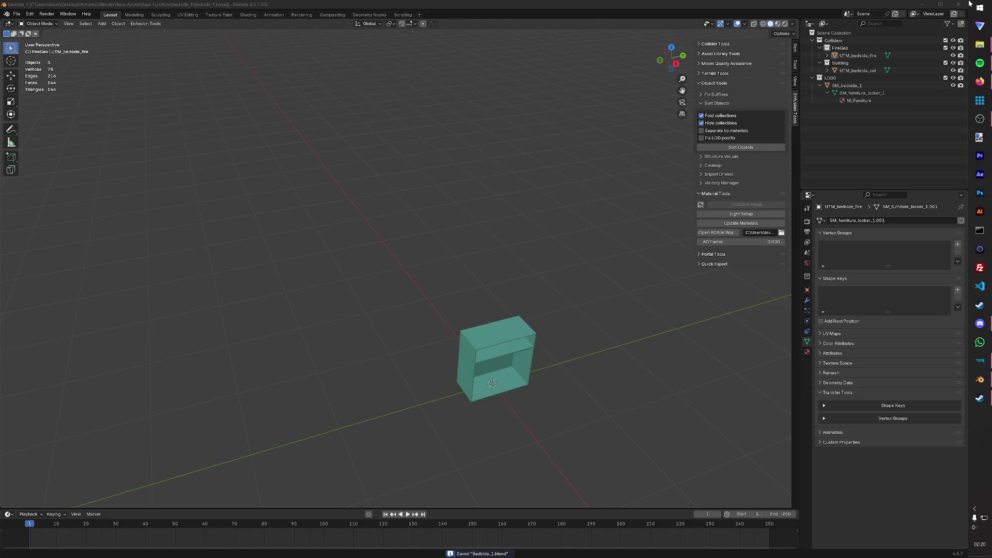
click(969, 3)
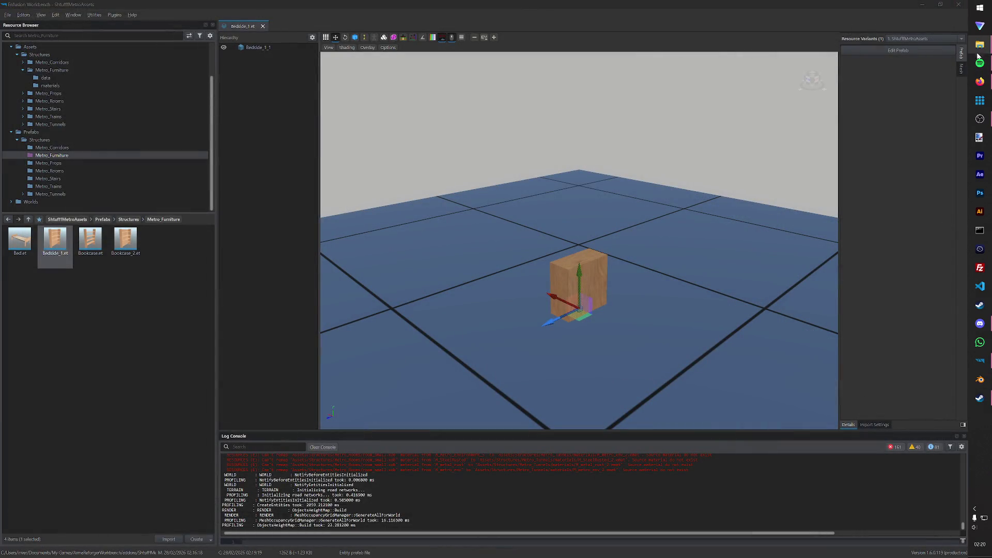
Step: Launch a fresh Blender and reopen Corridor_2.blend from the Blender folder
click(981, 380)
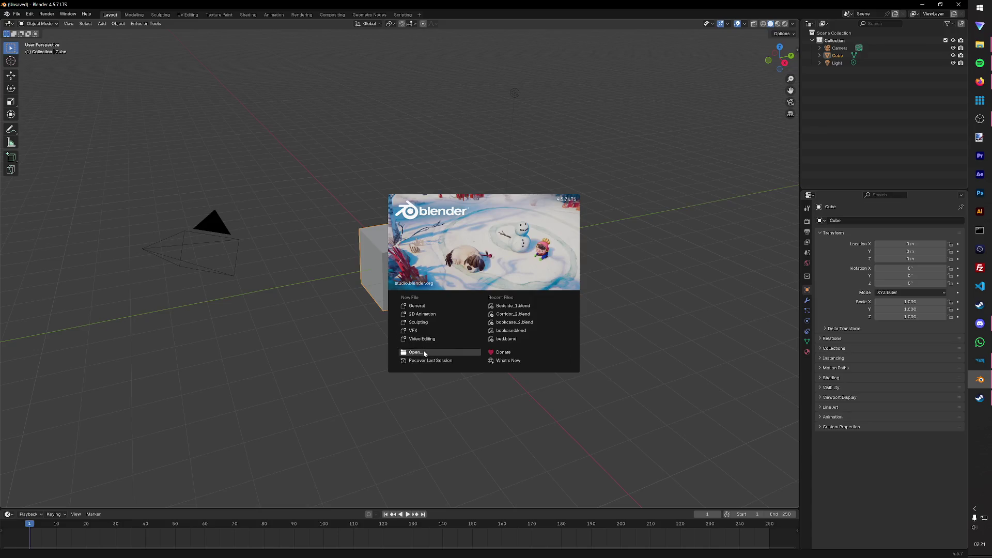
click(418, 353)
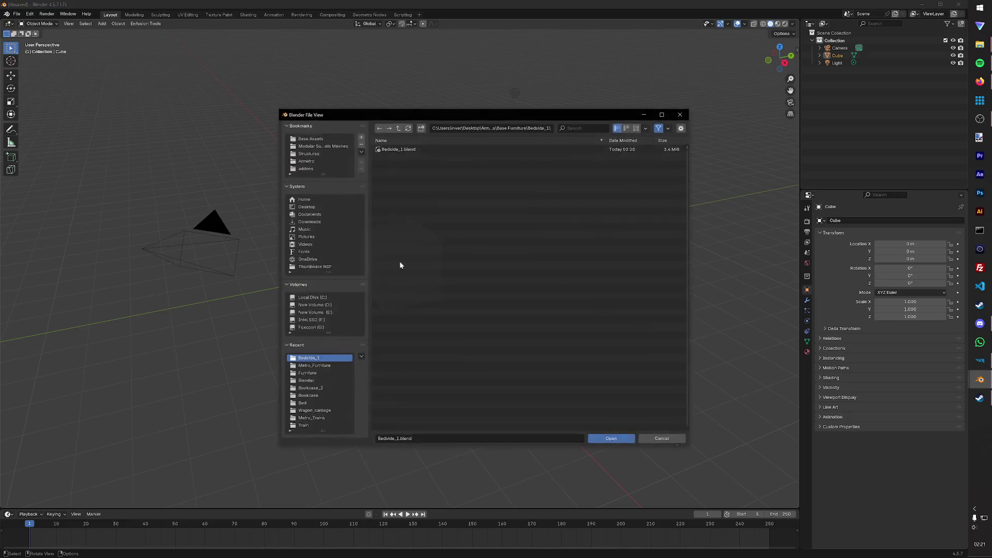
click(399, 129)
click(399, 129)
click(401, 129)
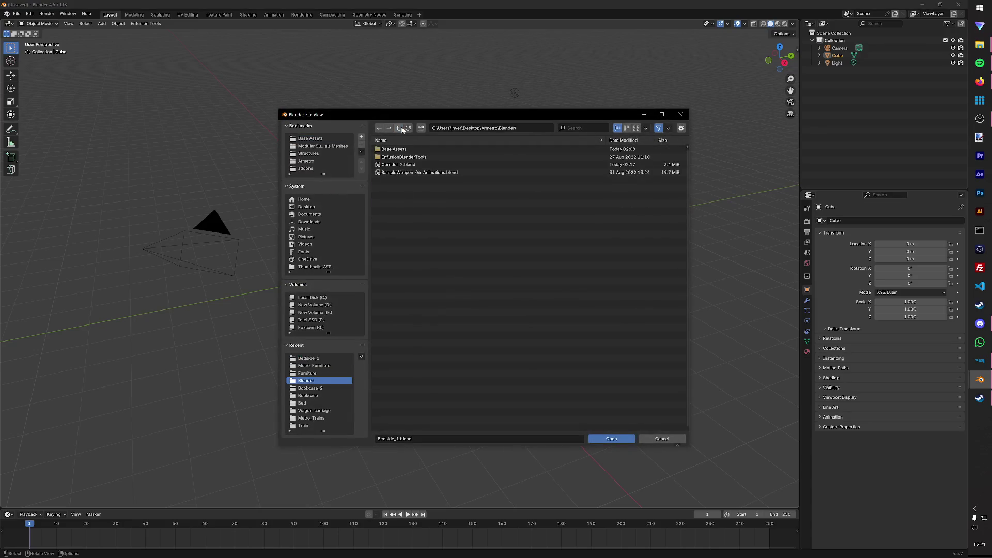
click(402, 165)
click(611, 440)
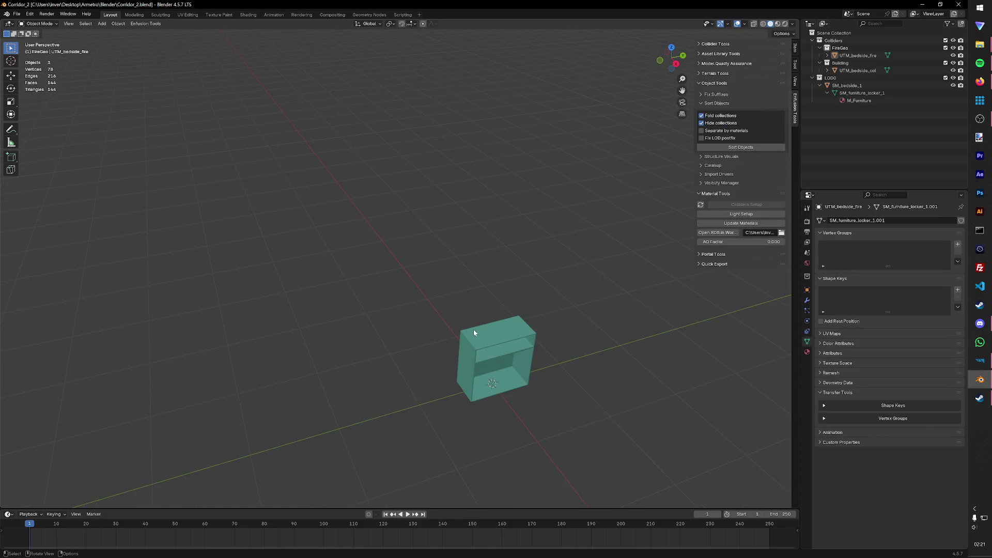
Step: Delete the three bedside objects, leaving LOD0 selected for the next import
key(Delete)
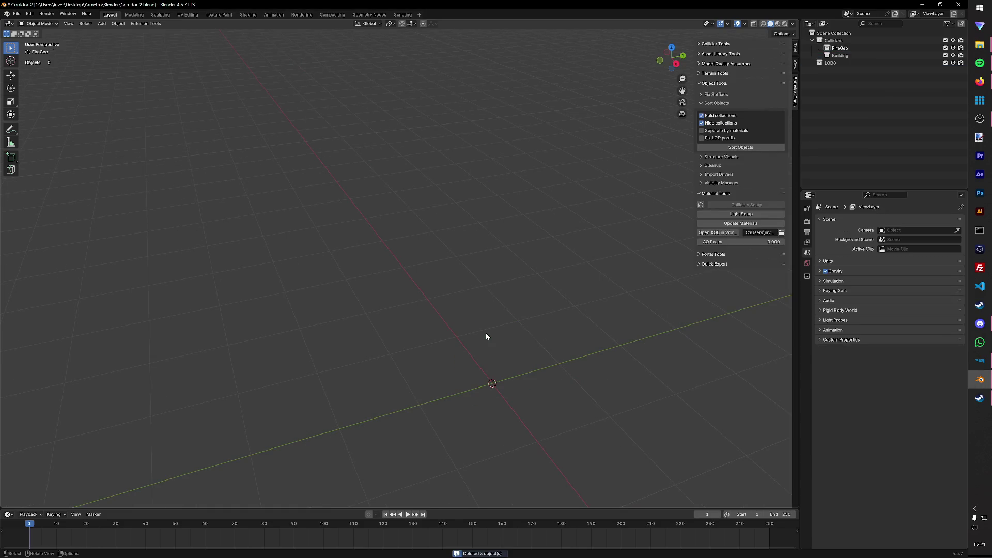
click(828, 62)
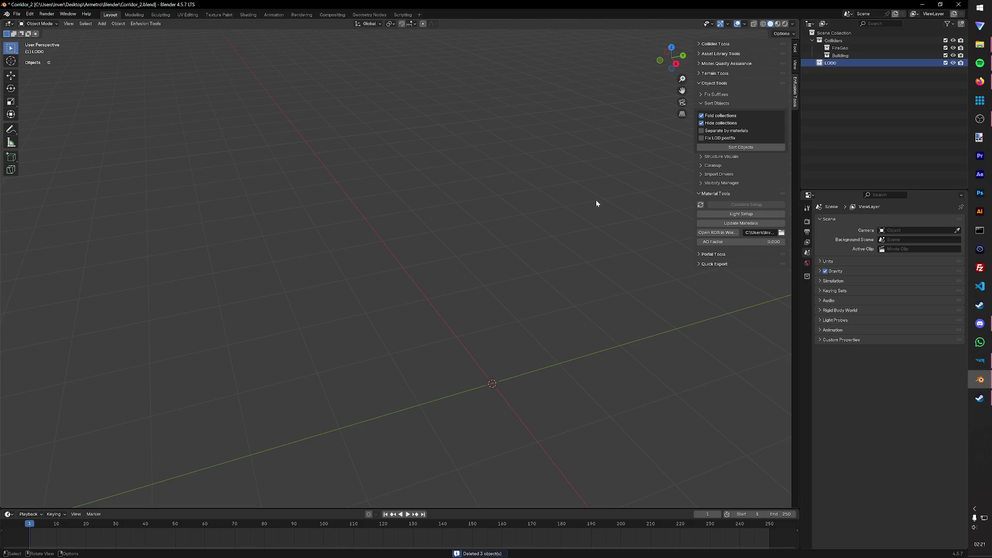
click(16, 14)
Step: Import SM_furniture_locker_2 from Modular Meshes > Furniture, inspect it and delete it
mouse_move(31, 119)
click(122, 164)
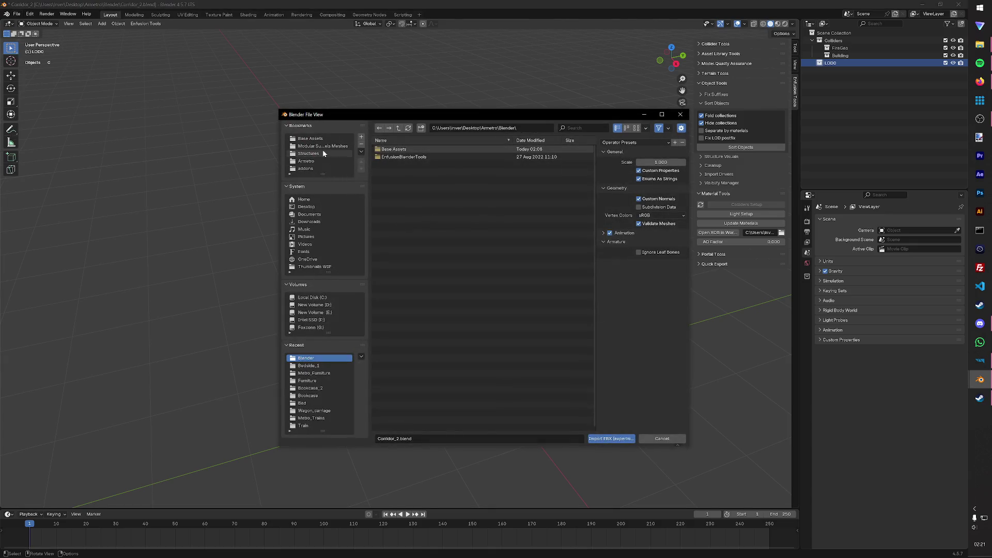
click(323, 153)
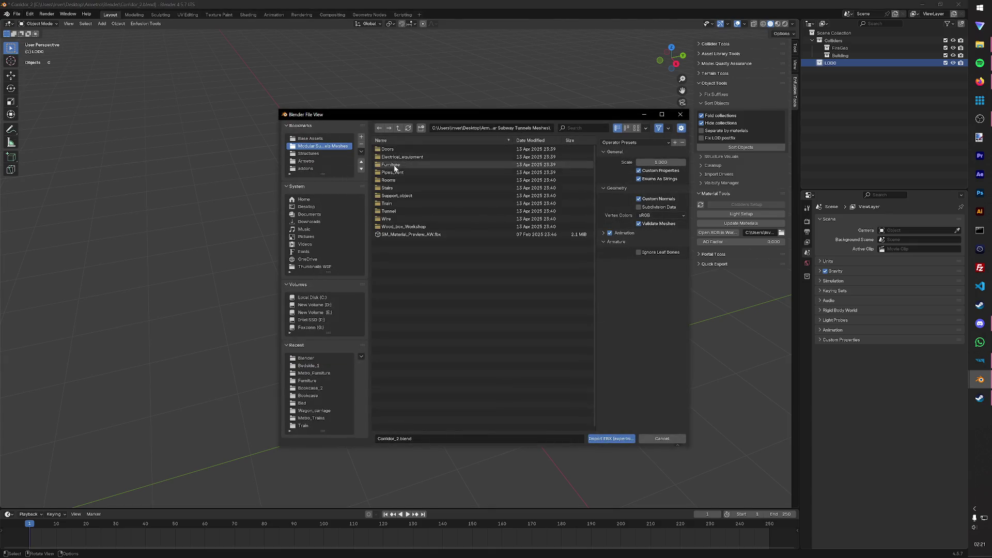
double_click(398, 182)
double_click(403, 180)
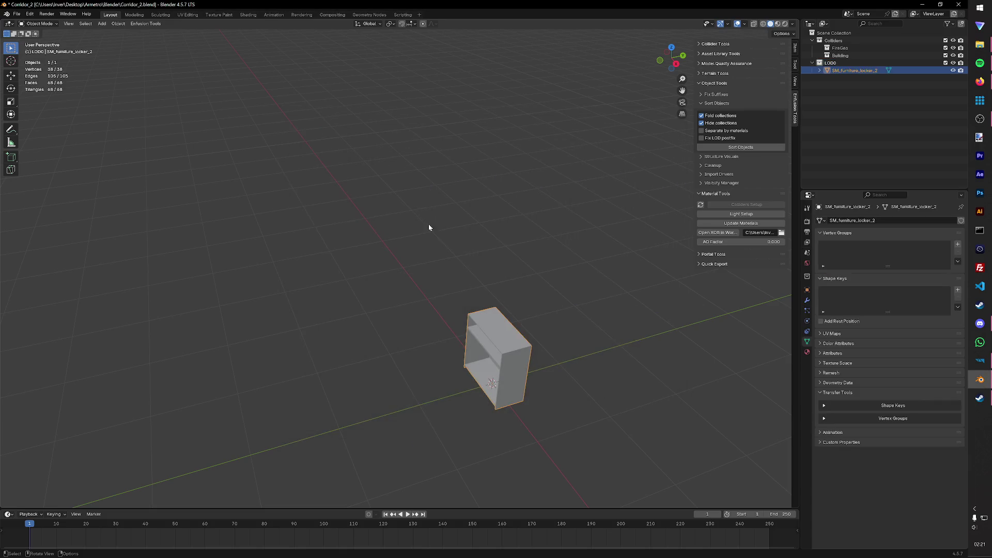
mouse_move(541, 370)
middle_down()
mouse_move(598, 346)
mouse_move(486, 361)
mouse_move(559, 346)
middle_up()
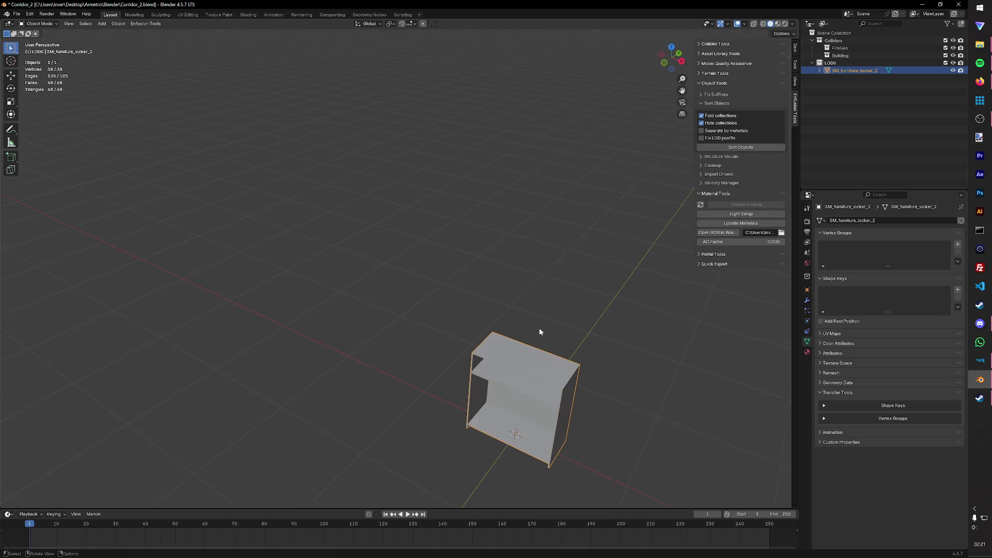
key(Delete)
Step: Import SM_furniture_shelf.FBX into LOD0 and view it from the front
click(16, 14)
mouse_move(32, 127)
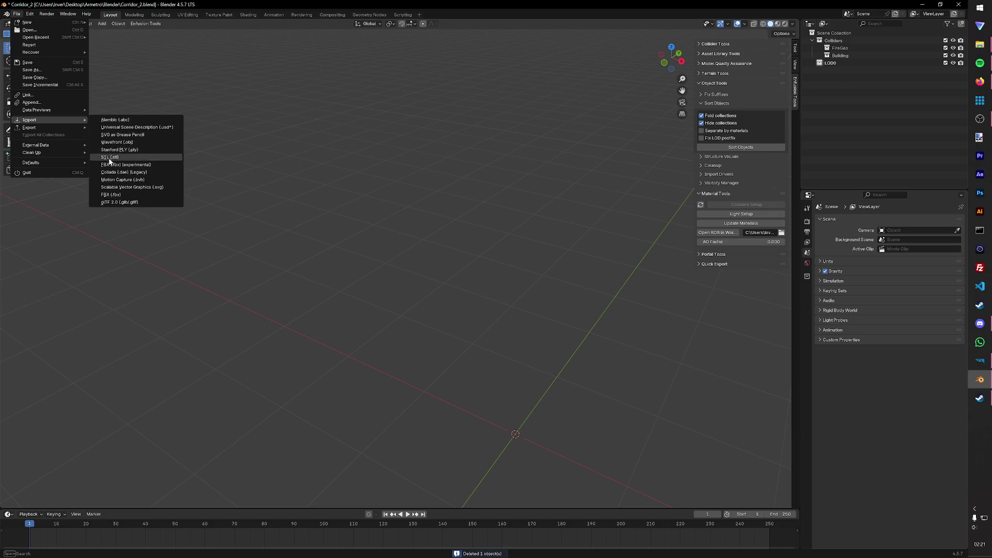
click(109, 166)
click(402, 187)
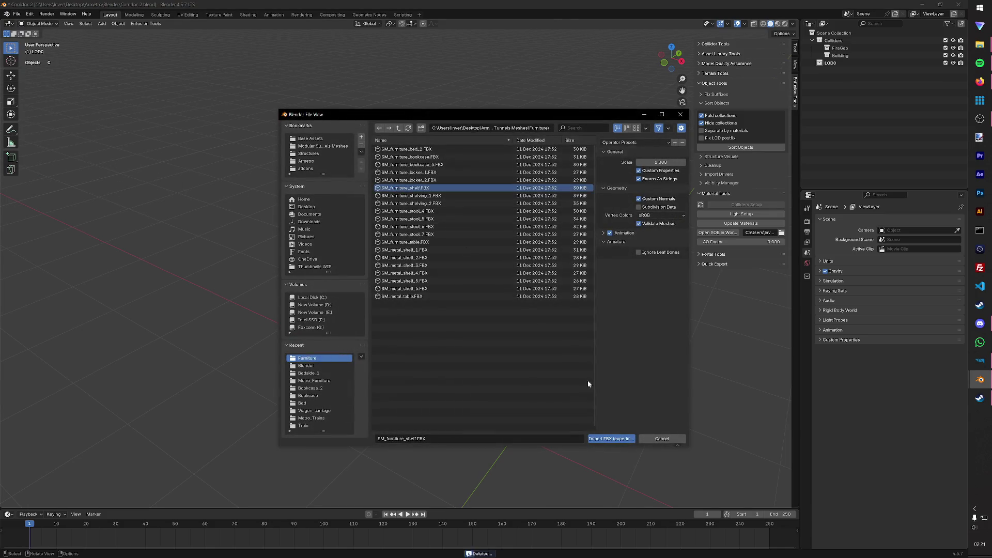
click(611, 439)
mouse_move(515, 404)
middle_down()
mouse_move(460, 302)
mouse_move(441, 311)
mouse_move(480, 298)
middle_up()
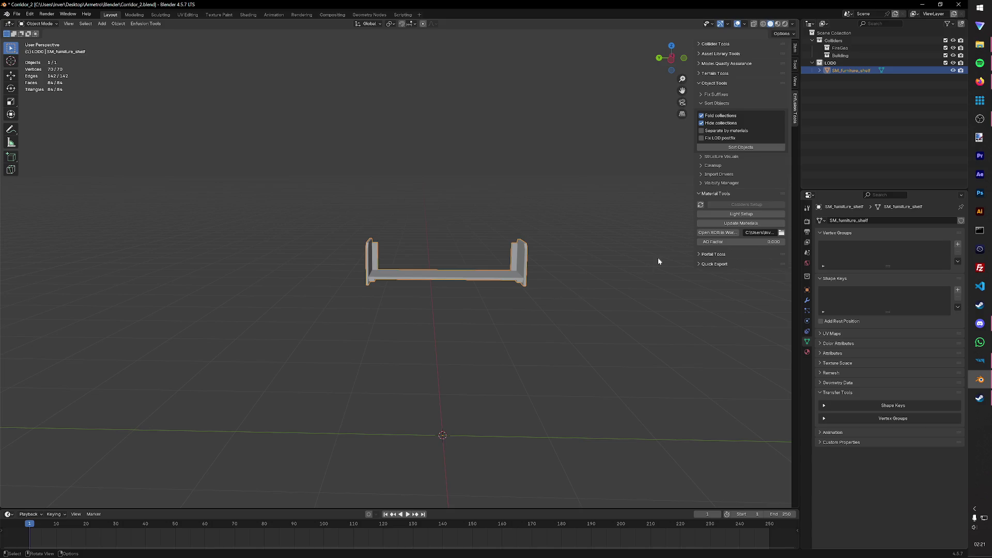
Step: Set the shelf's scale to 0.01 on every axis in the Item panel and save Corridor_2.blend
click(795, 53)
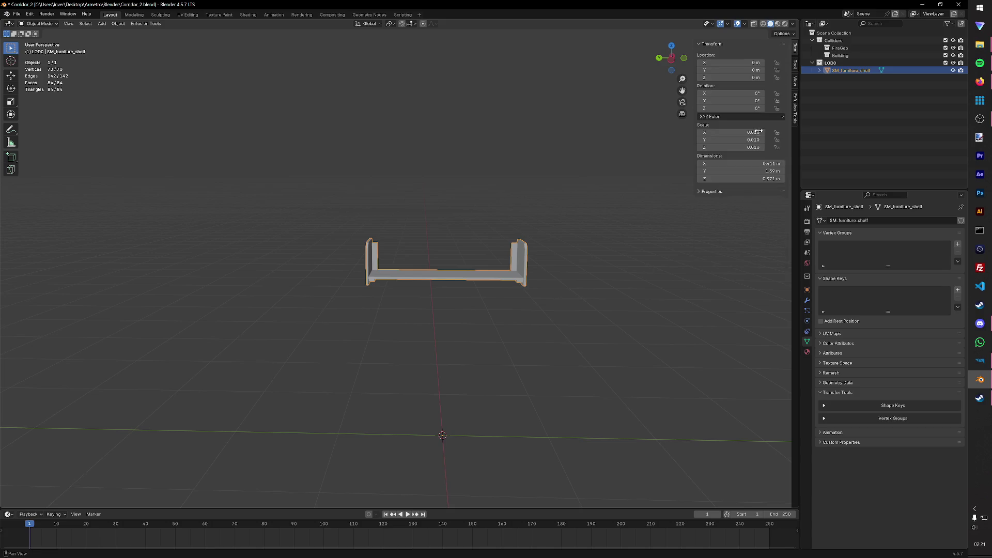
click(745, 132)
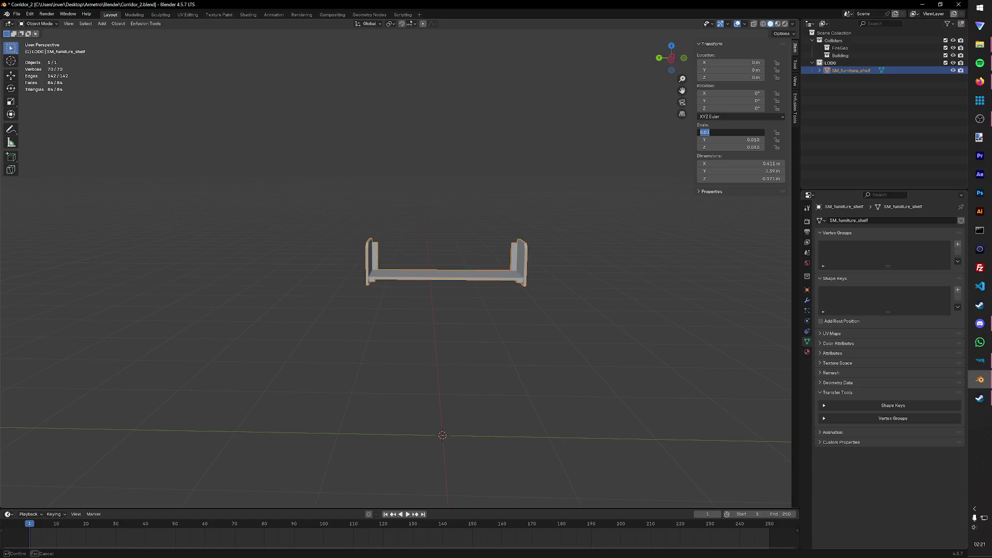
key(Return)
middle_drag(590, 180, 536, 226)
key(ctrl+s)
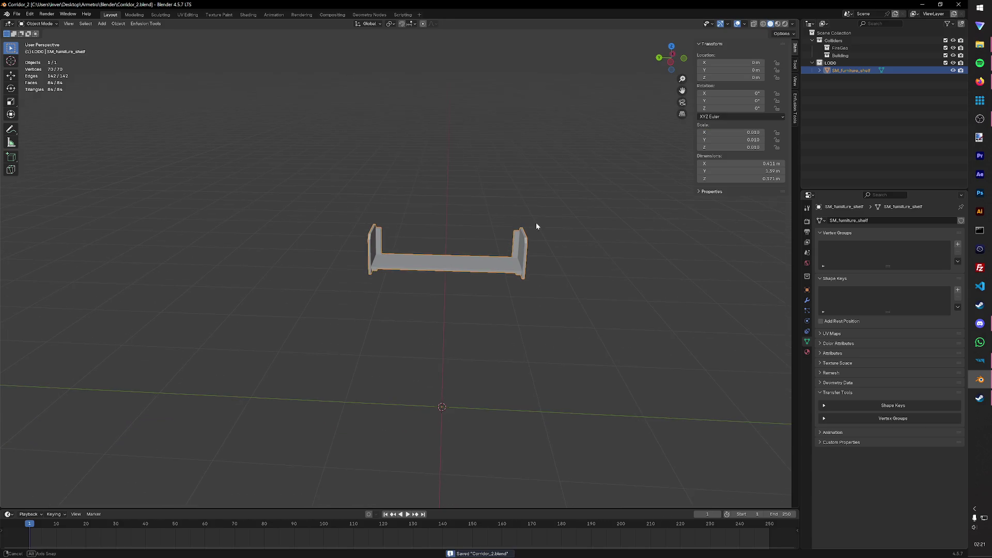
middle_drag(455, 200, 412, 198)
click(412, 197)
key(ctrl+z)
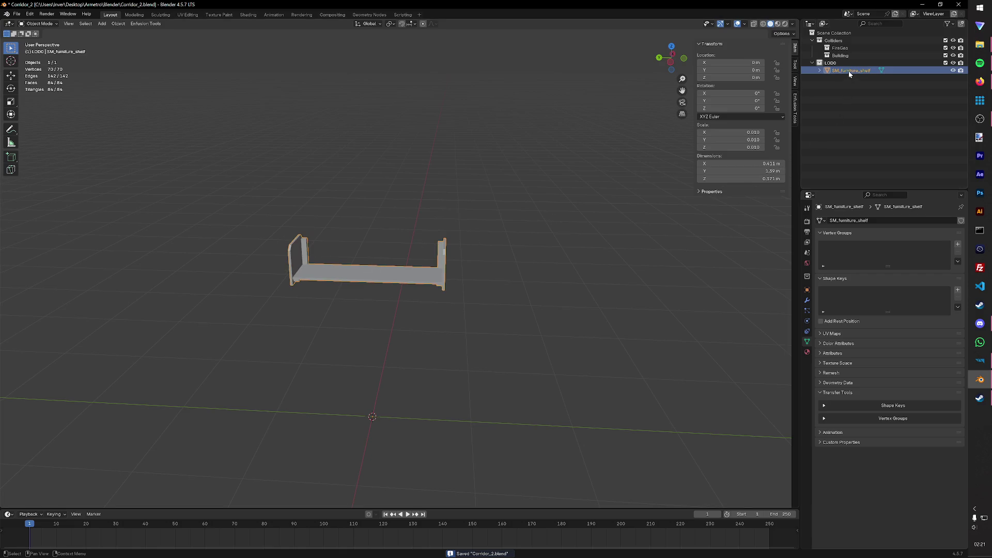
Step: Rename the shelf object to SM_shelf_1 in the outliner
double_click(850, 70)
text(SM_shelf)
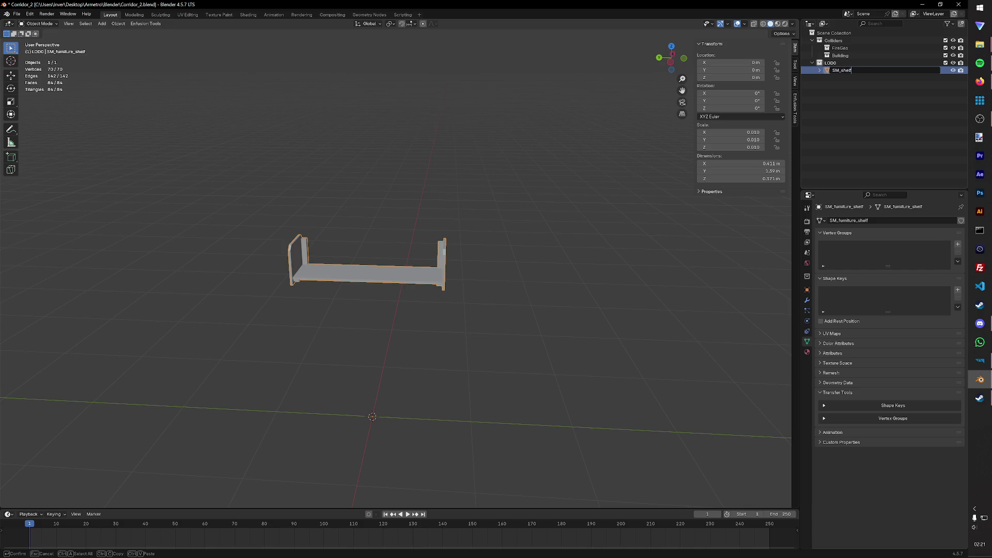
text(_1)
key(Return)
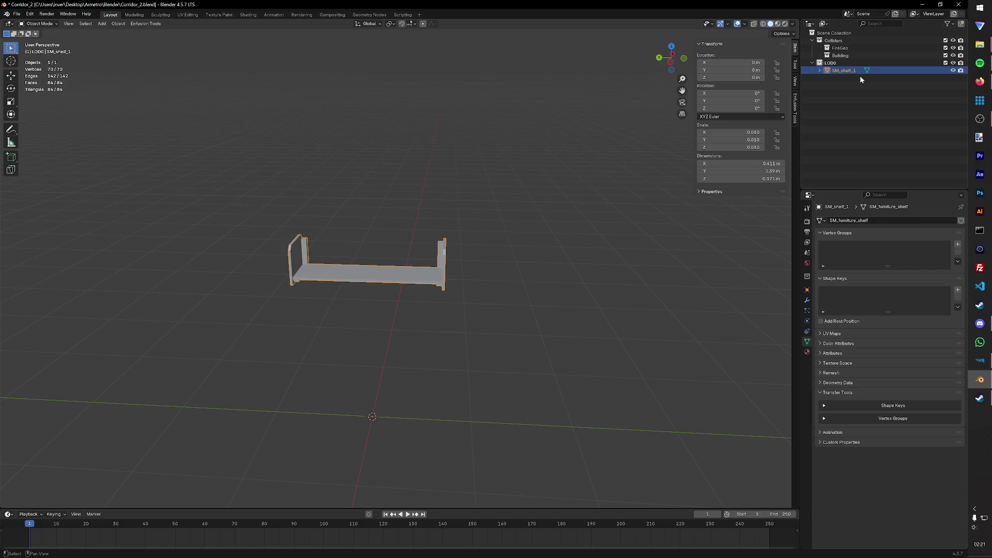
click(528, 251)
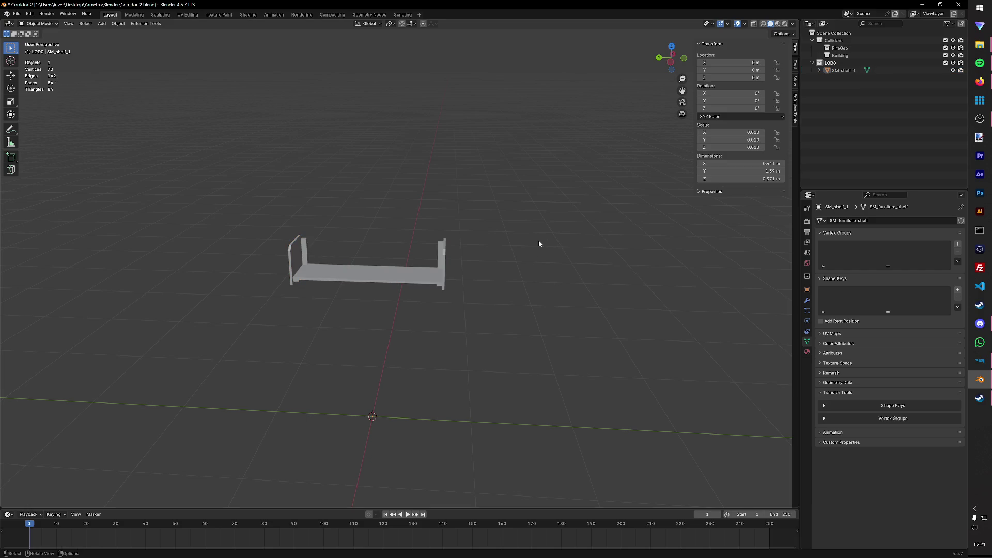
key(a)
Step: Duplicate the shelf in place and name the copy UTM_shelf_1_col
key(shift+d)
key(Escape)
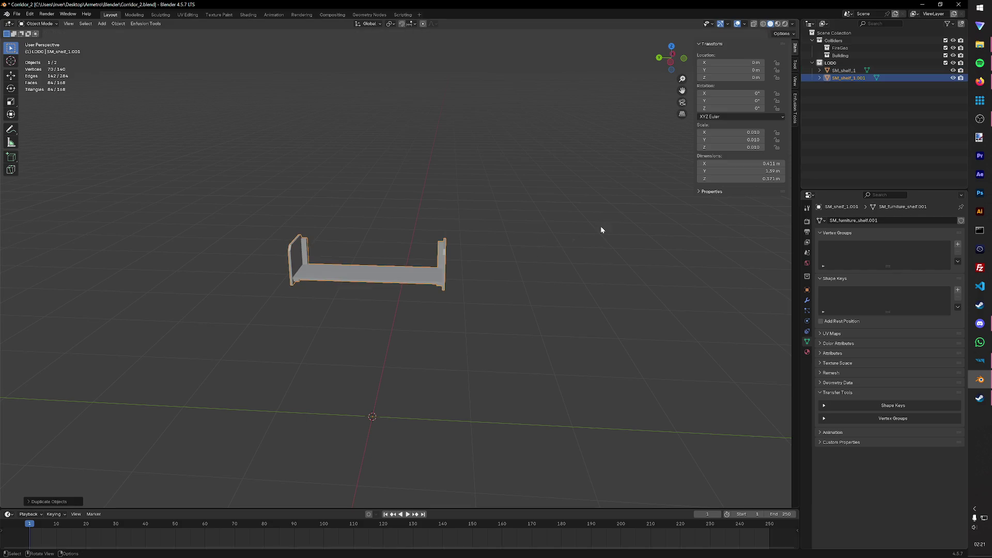
double_click(848, 77)
text(UT)
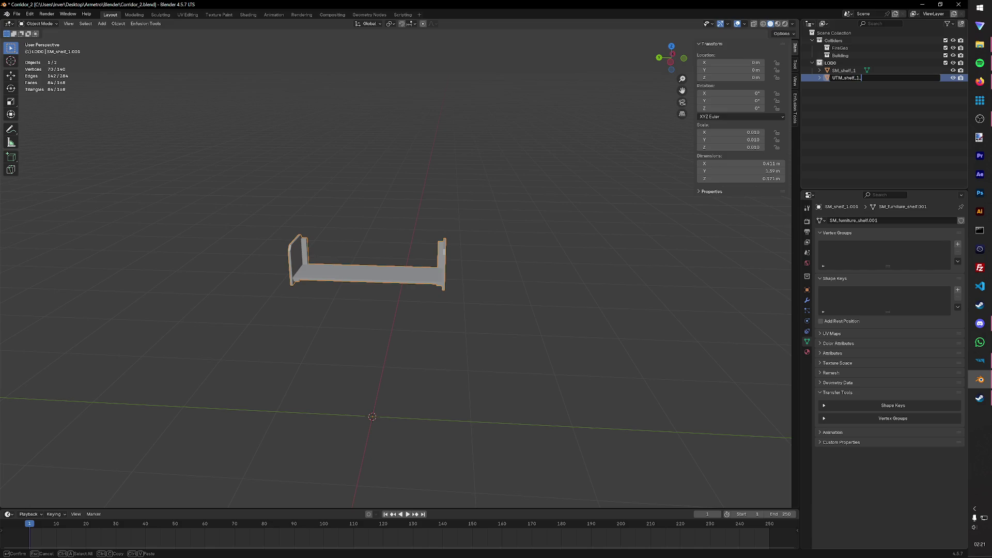
text(o)
key(Return)
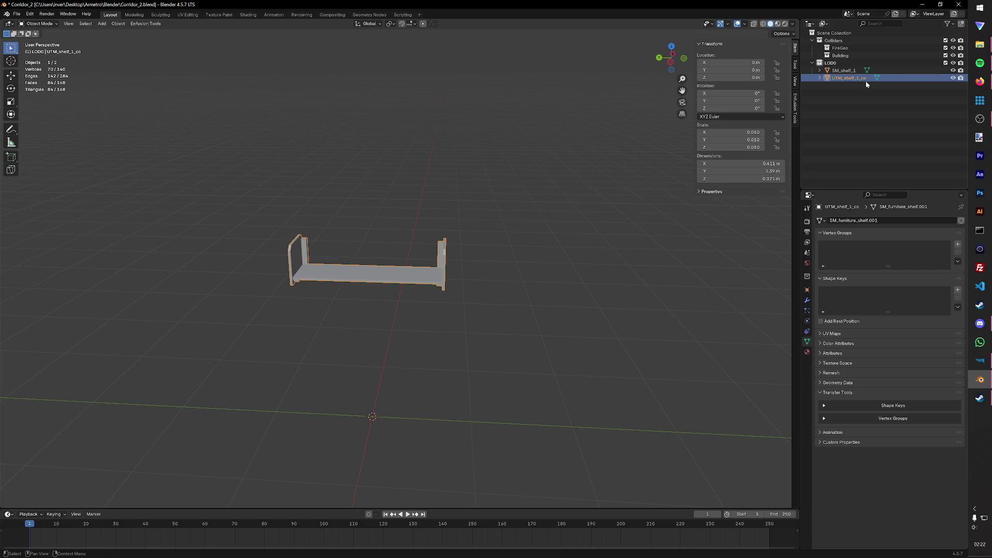
double_click(859, 77)
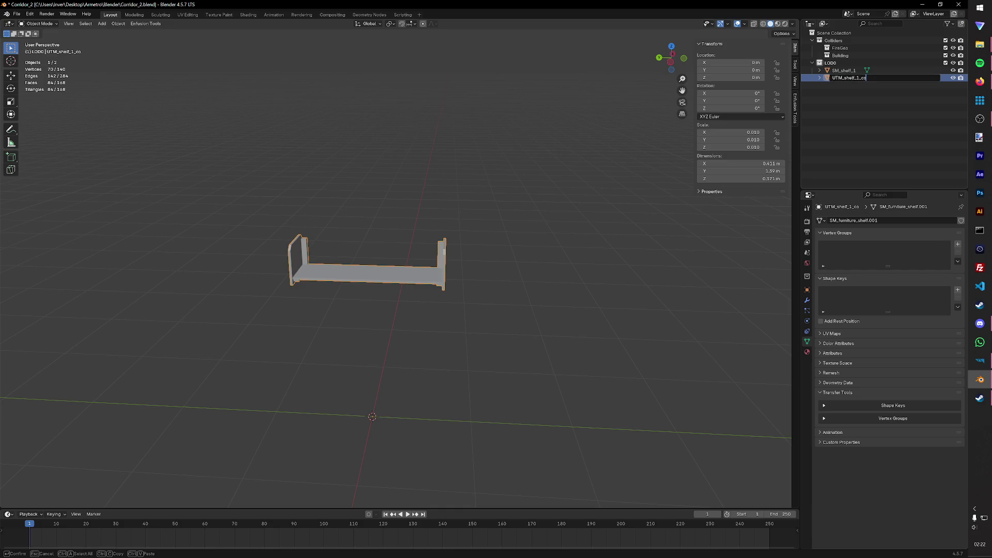
key(Return)
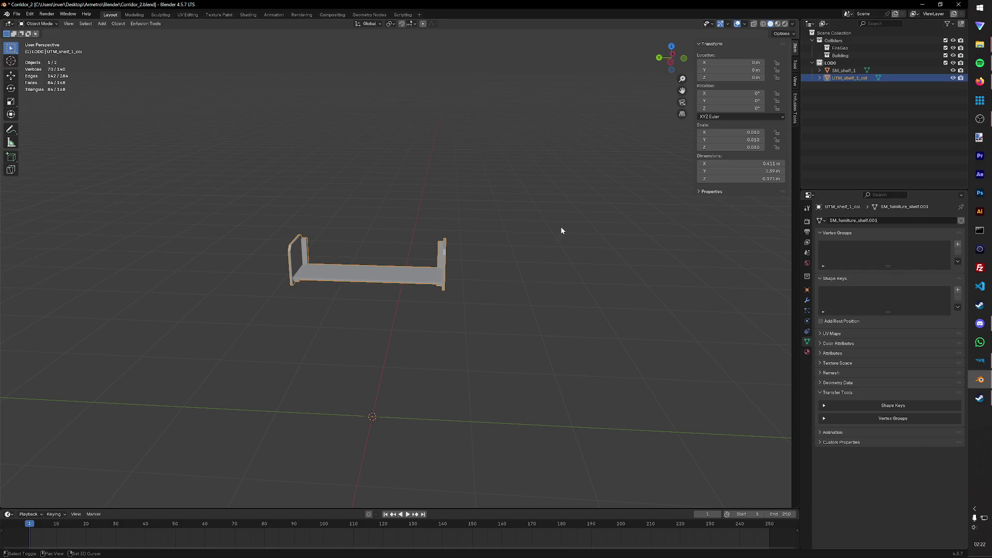
Step: Make a second copy named UTM_shelf_1_fire, save the file and bring up the Enfusion Tools
key(shift+d)
click(561, 230)
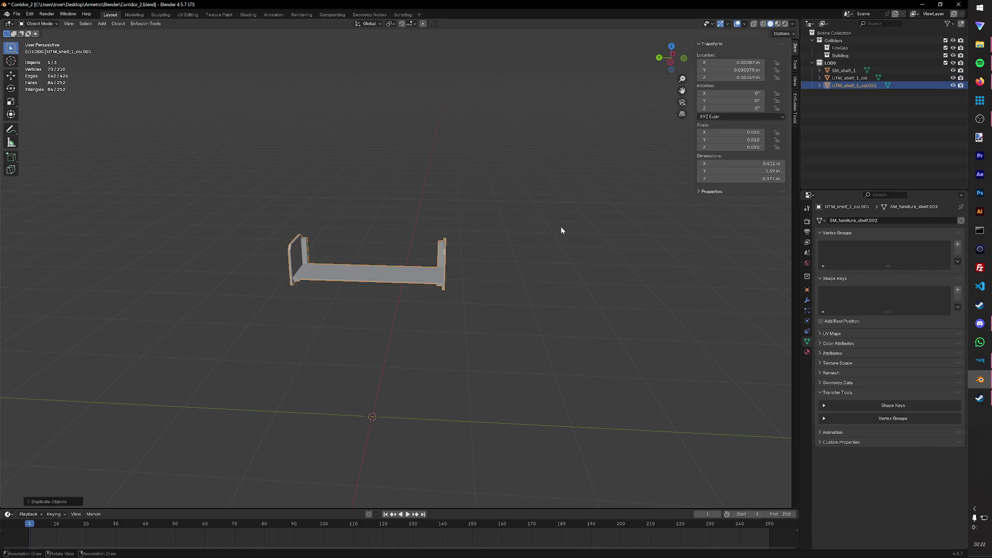
double_click(875, 86)
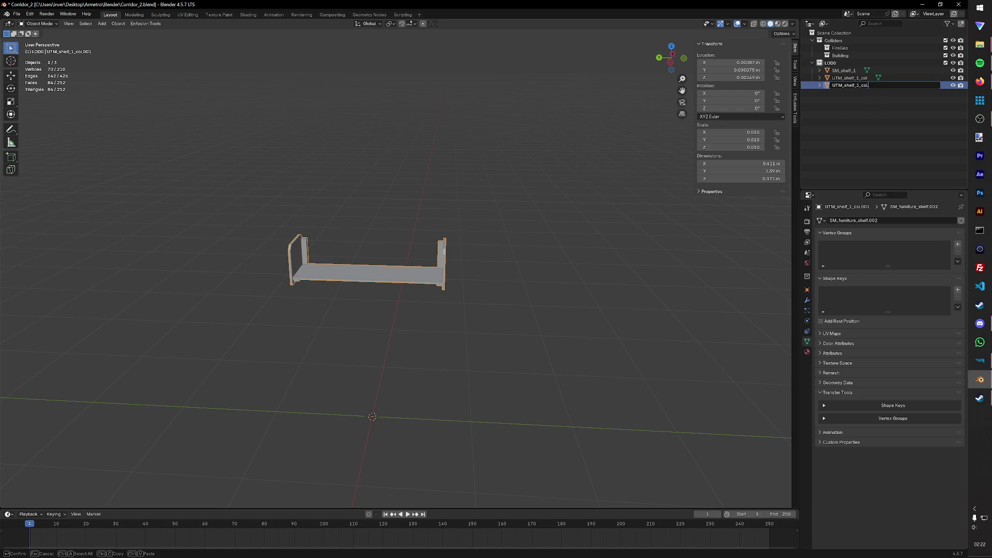
text(ire)
key(Return)
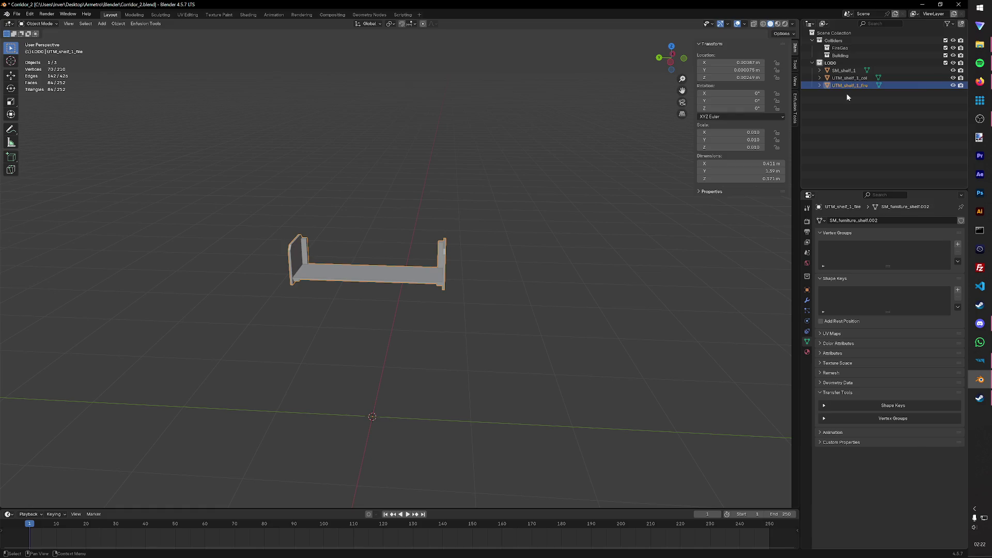
key(ctrl+s)
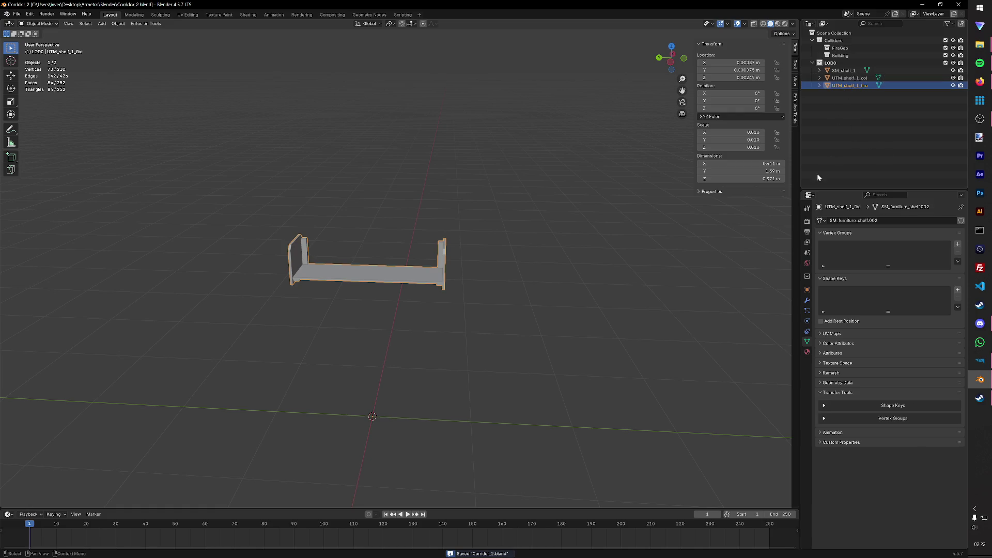
click(793, 109)
click(729, 206)
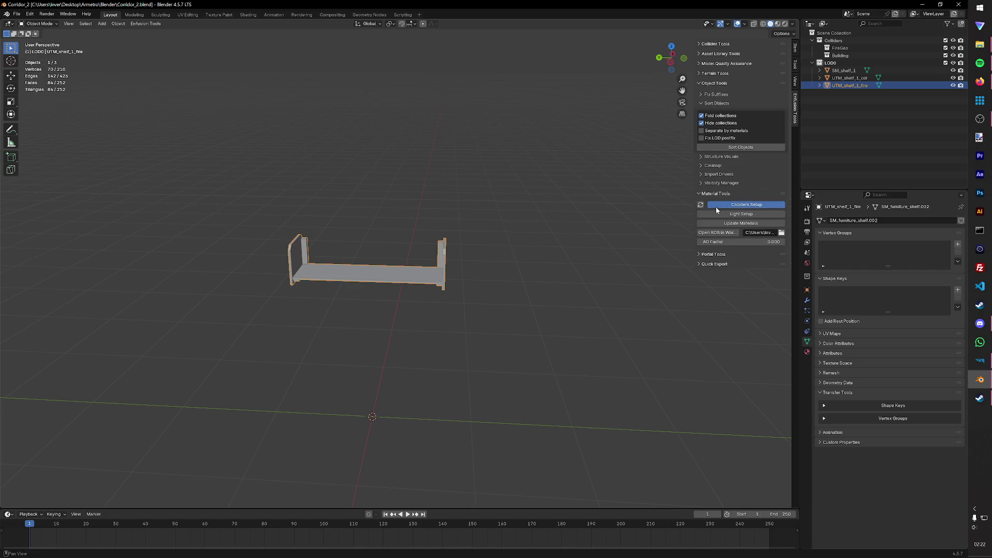
Step: Make UTM_shelf_1_fire a collider with game material Wood and layer preset FireGeo
click(764, 206)
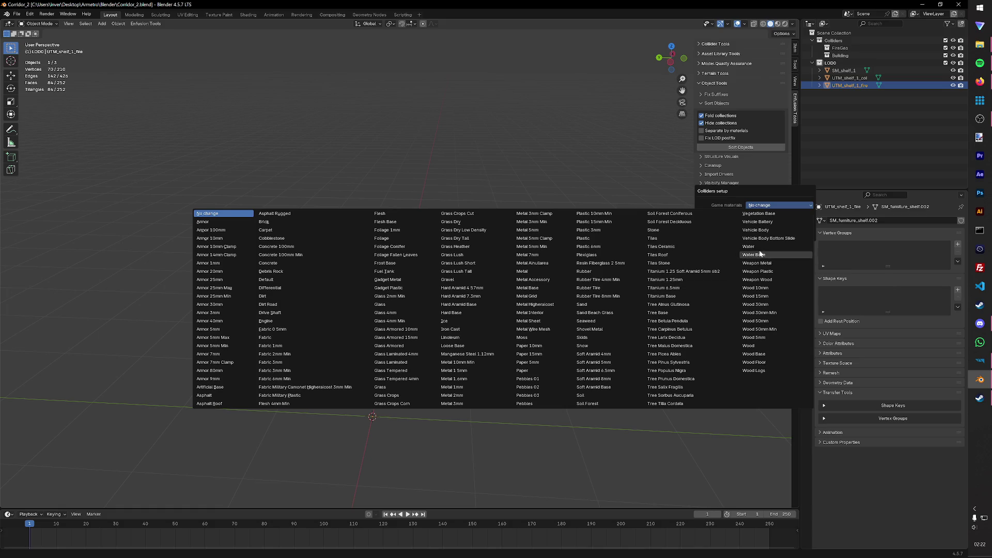
click(756, 347)
click(764, 215)
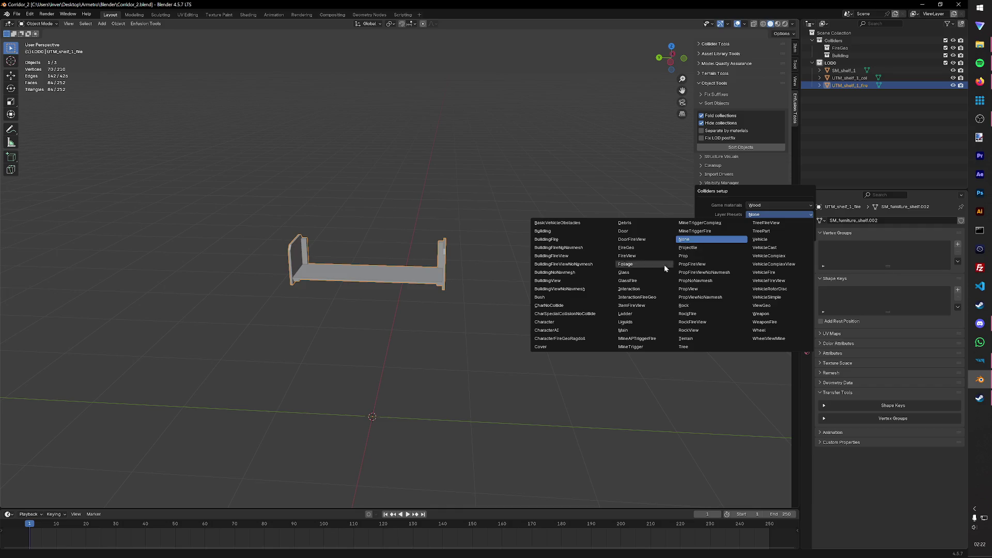
click(641, 248)
click(733, 236)
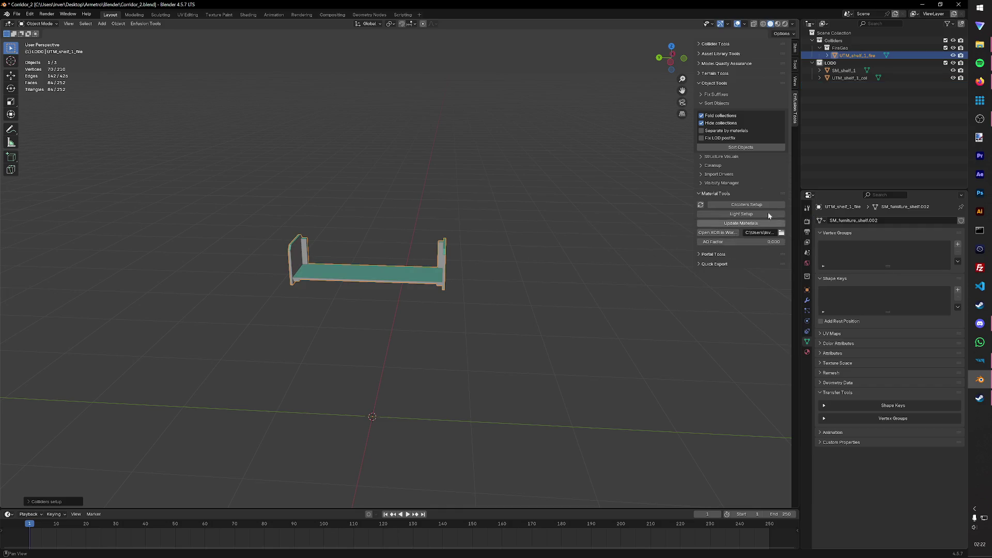
Step: Make UTM_shelf_1_col a wood collider with the Building layer preset
click(739, 205)
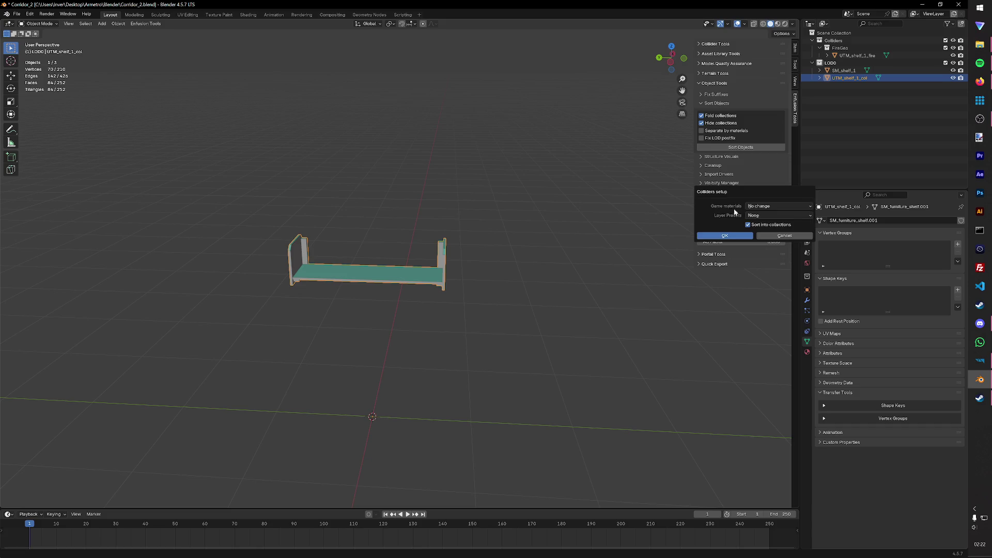
click(770, 215)
click(569, 233)
click(771, 207)
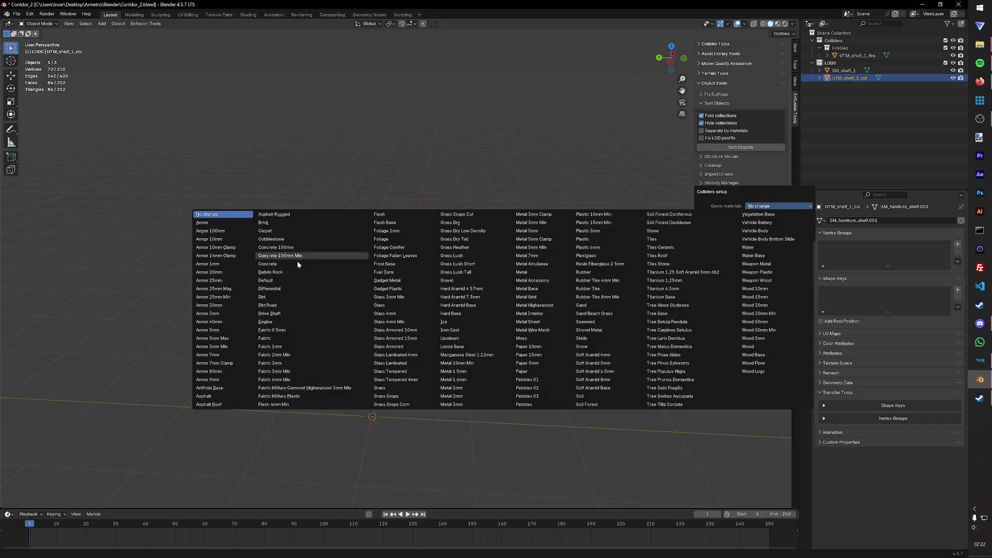
click(771, 206)
click(772, 206)
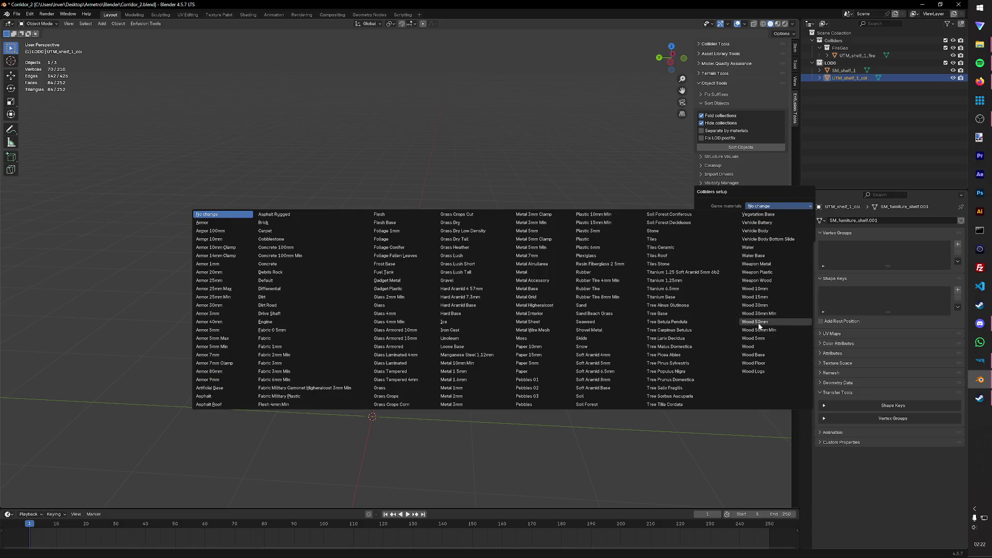
click(755, 342)
click(739, 234)
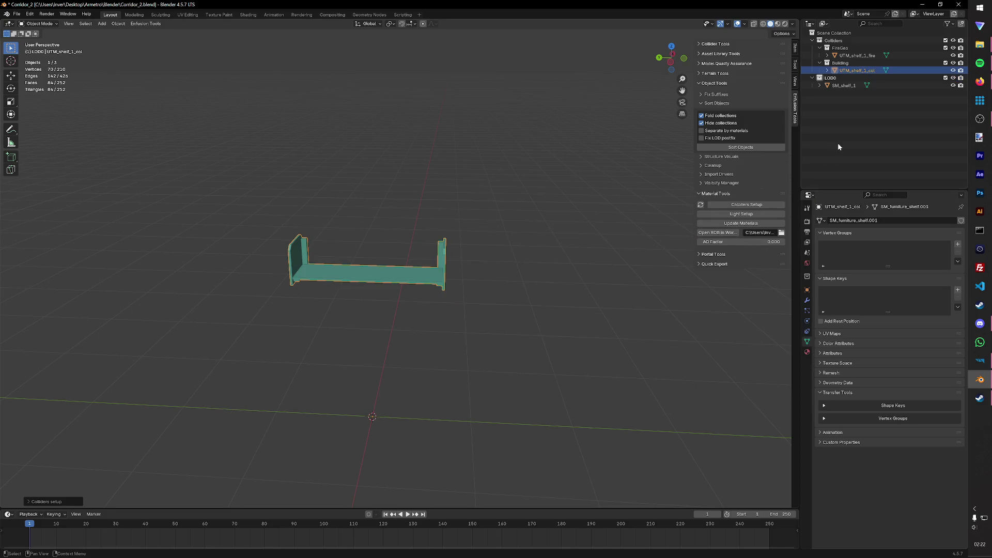
Step: Select the original SM_shelf_1 and save Corridor_2.blend
click(845, 85)
key(ctrl+s)
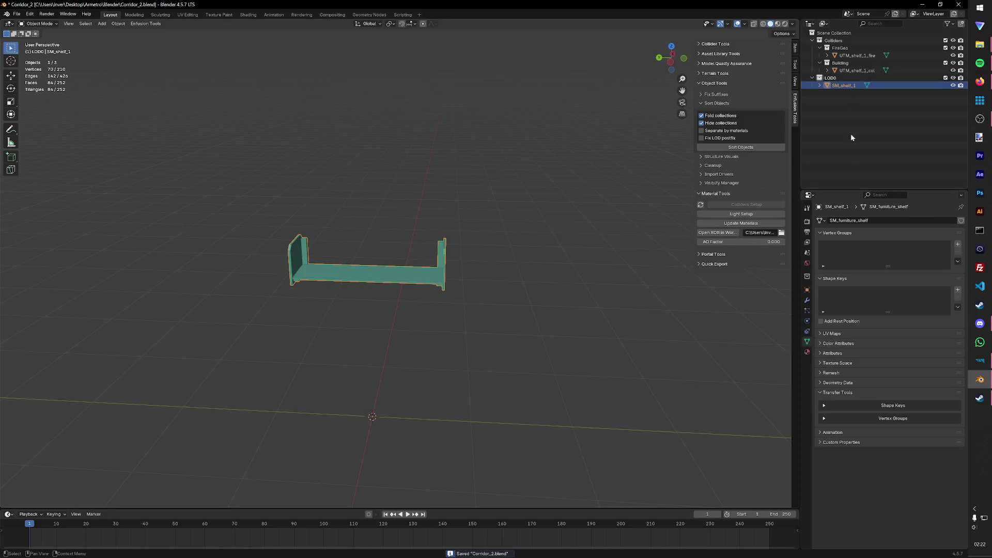
click(821, 85)
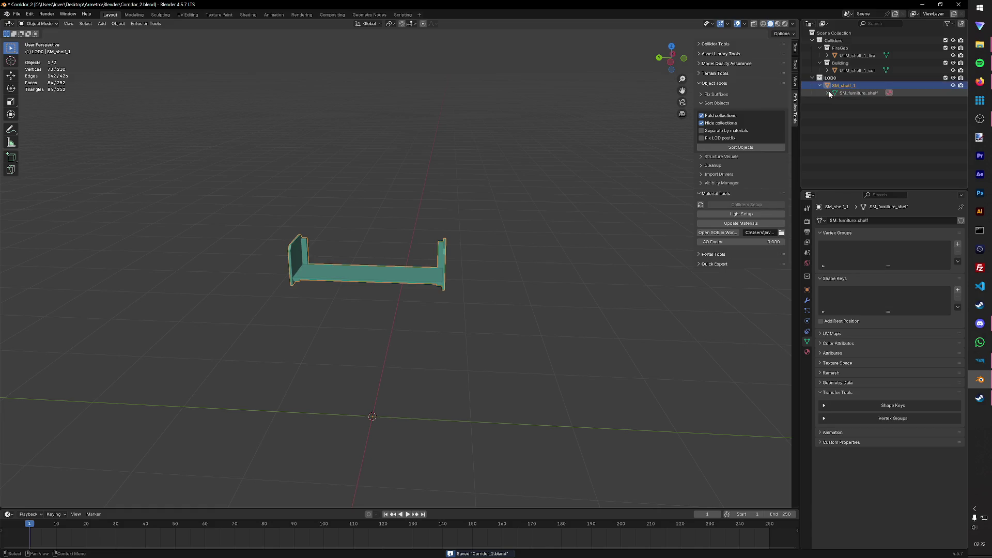
Step: Rename the shelf's M_Furniture.003 material to M_Furniture and save
click(885, 99)
double_click(885, 101)
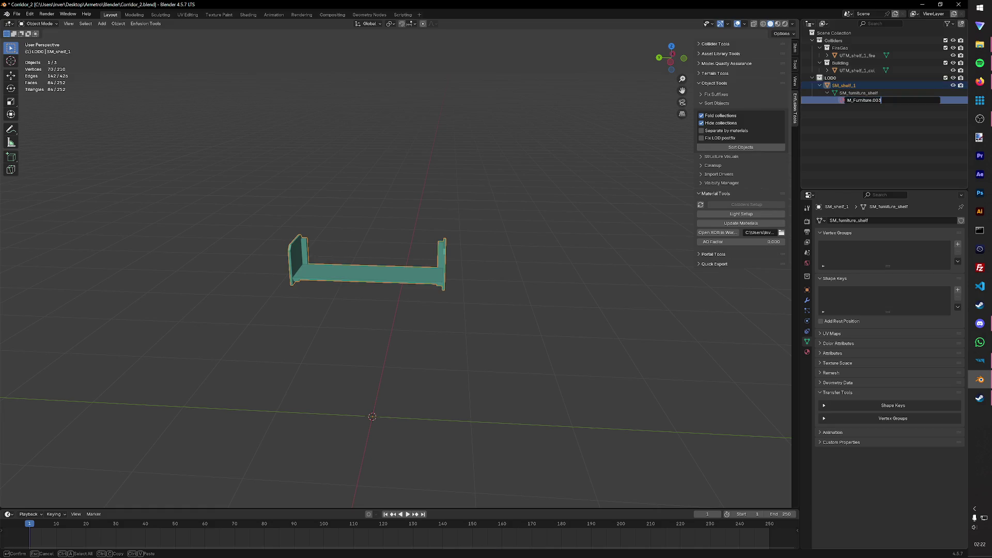
key(Return)
key(ctrl+s)
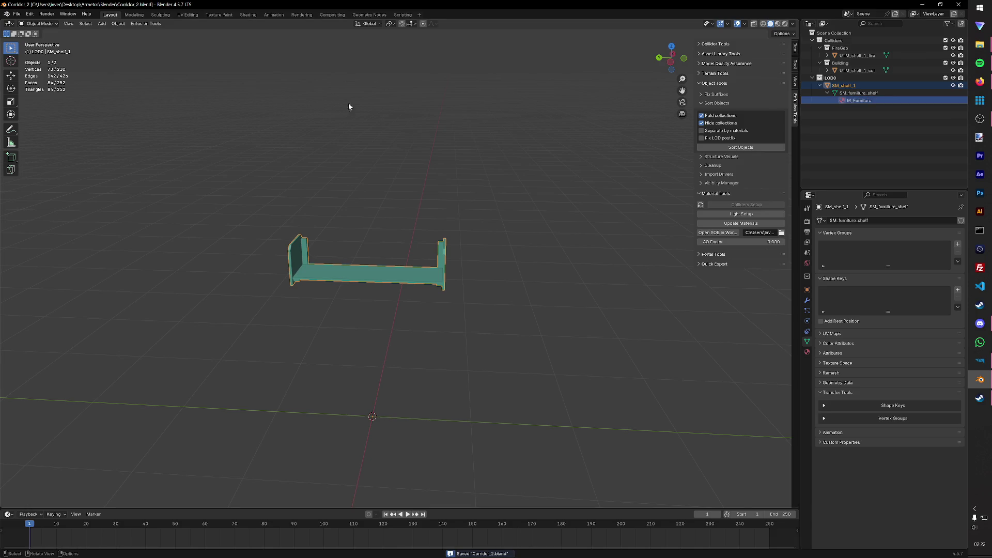
Step: Export the shelf as shelf_1.fbx into the Metro_Furniture assets folder via Enfusion Tools
click(145, 24)
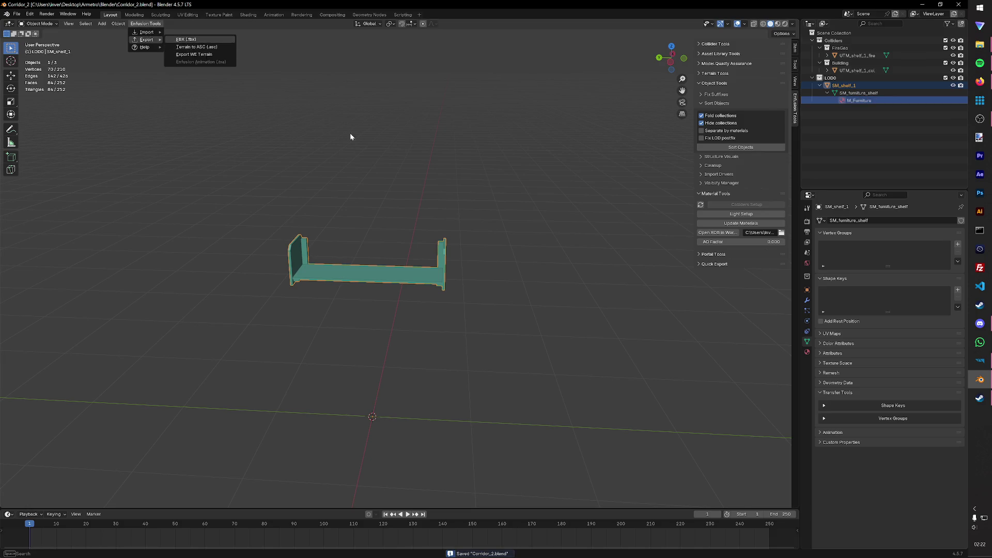
click(194, 45)
click(308, 154)
double_click(436, 212)
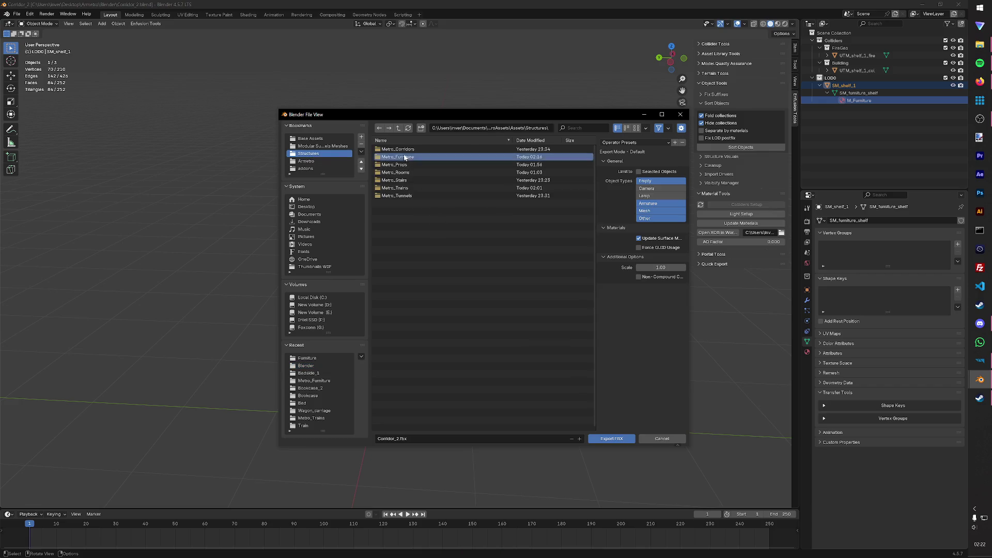
click(422, 440)
text(shelf)
key(Return)
click(617, 438)
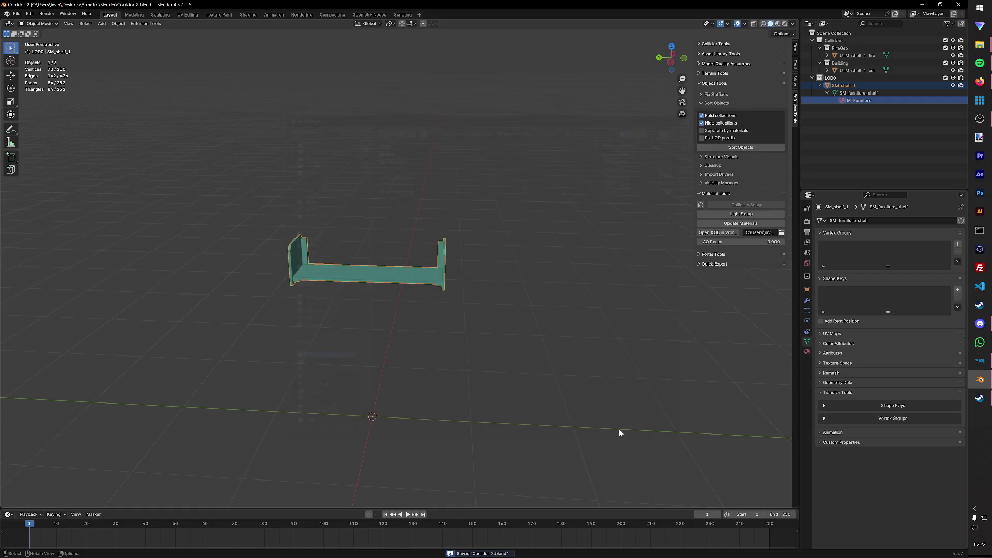
click(979, 359)
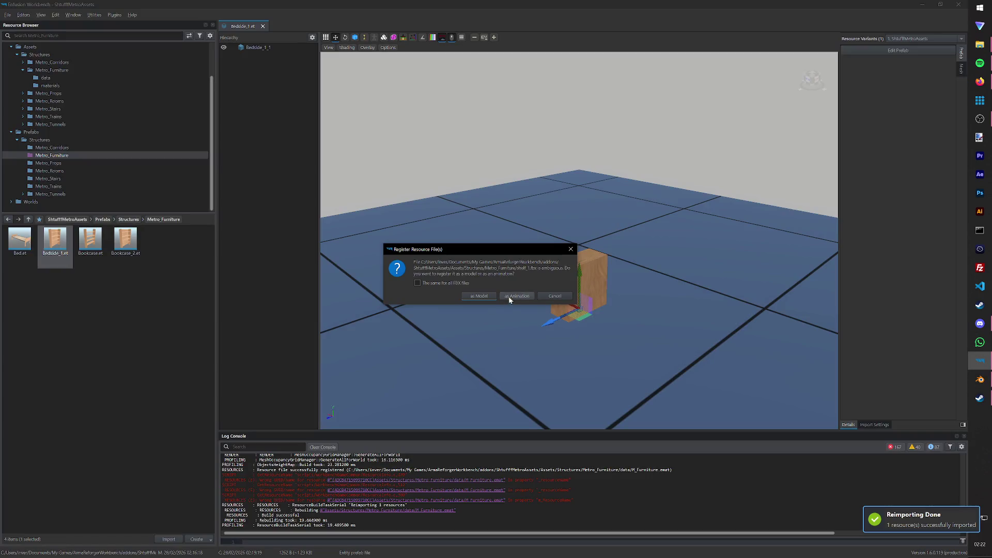
Step: Register the exported model and duplicate the Bookcase_2 prefab as Shelf_1
click(470, 298)
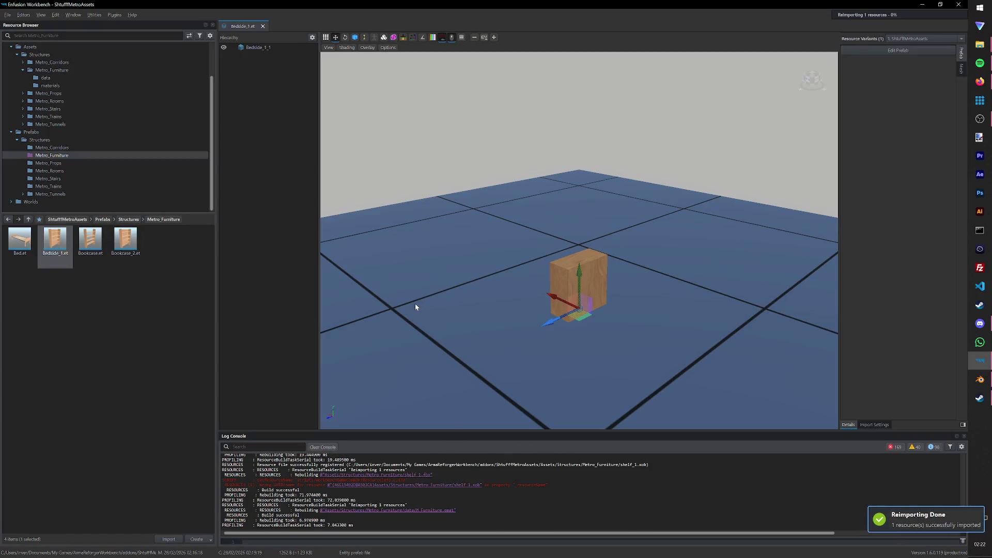
right_click(116, 251)
click(156, 334)
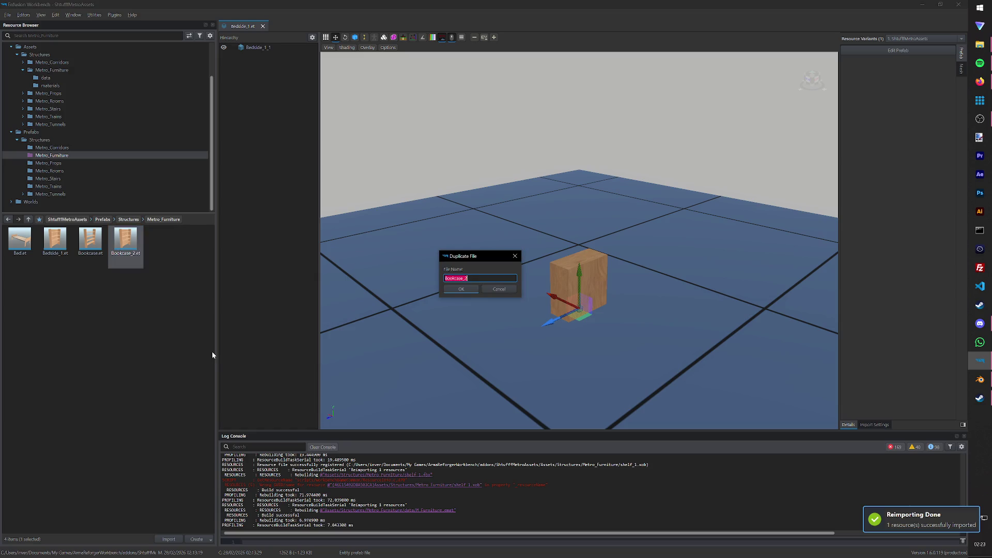
key(BackSpace)
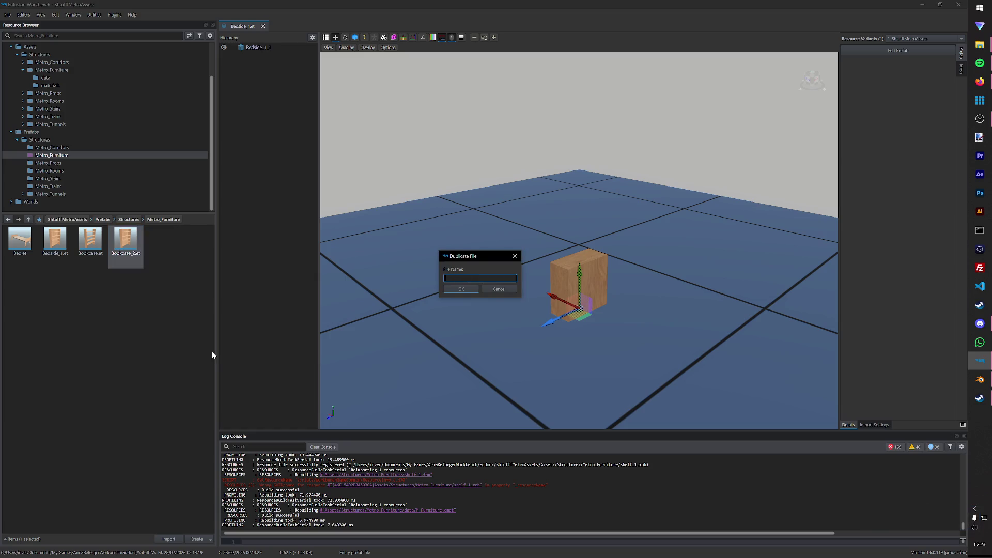
text(Shel_1)
key(Return)
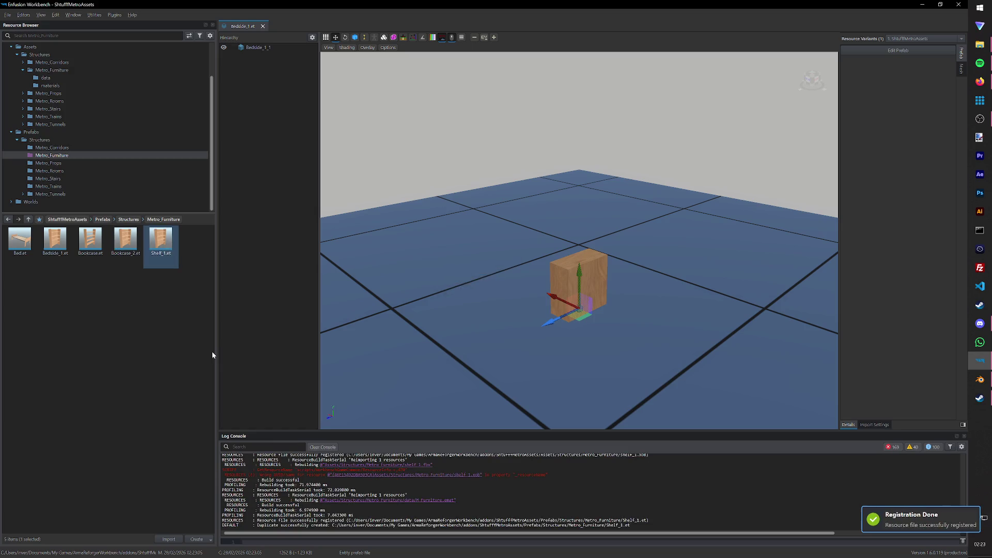
Step: Assign shelf_1.xob as the Shelf_1 prefab's mesh and bring up the World Editor file menu
double_click(161, 242)
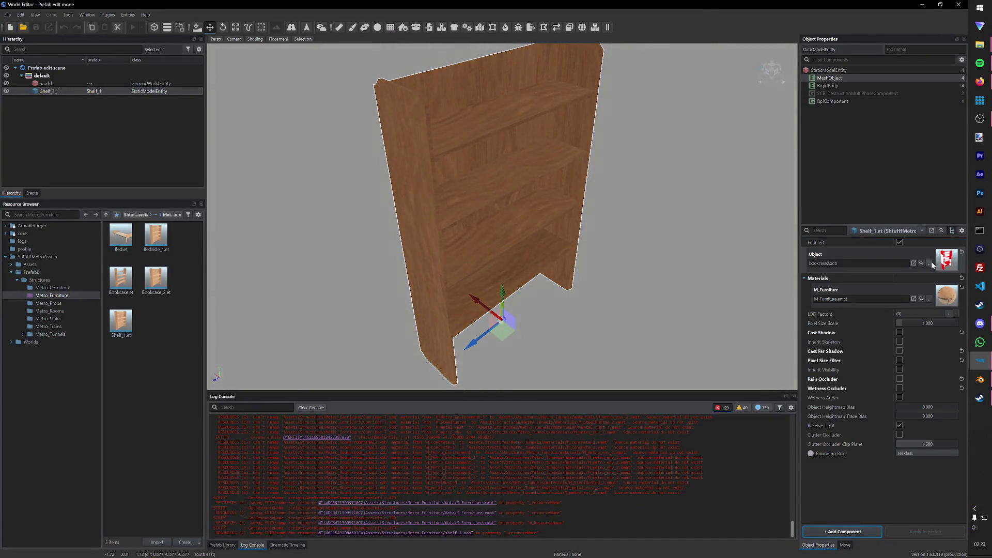
click(929, 263)
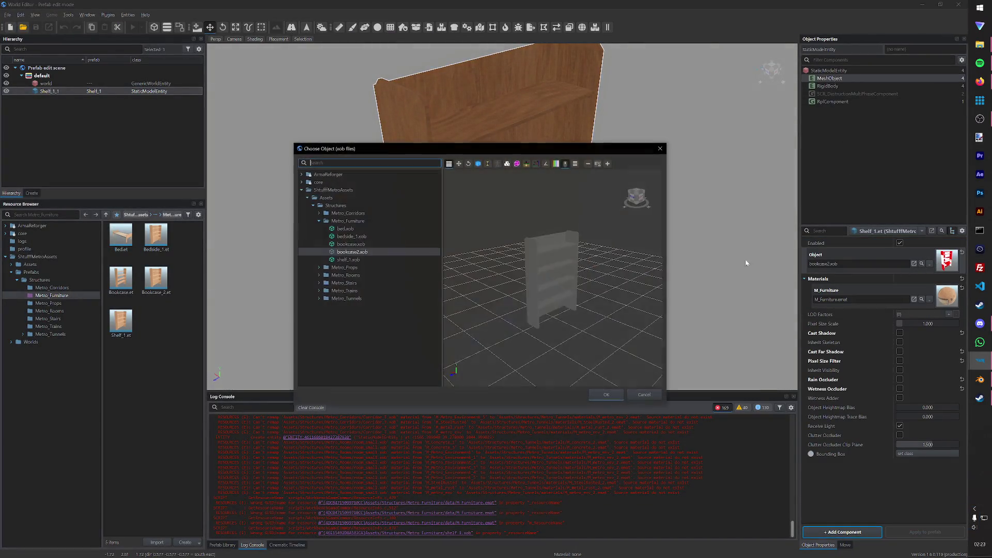
click(353, 260)
click(606, 394)
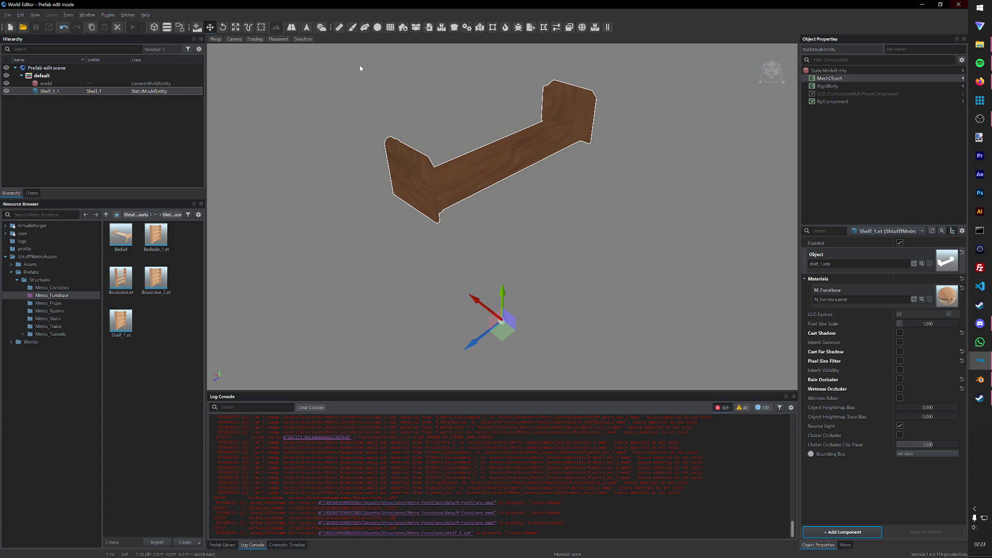
click(11, 15)
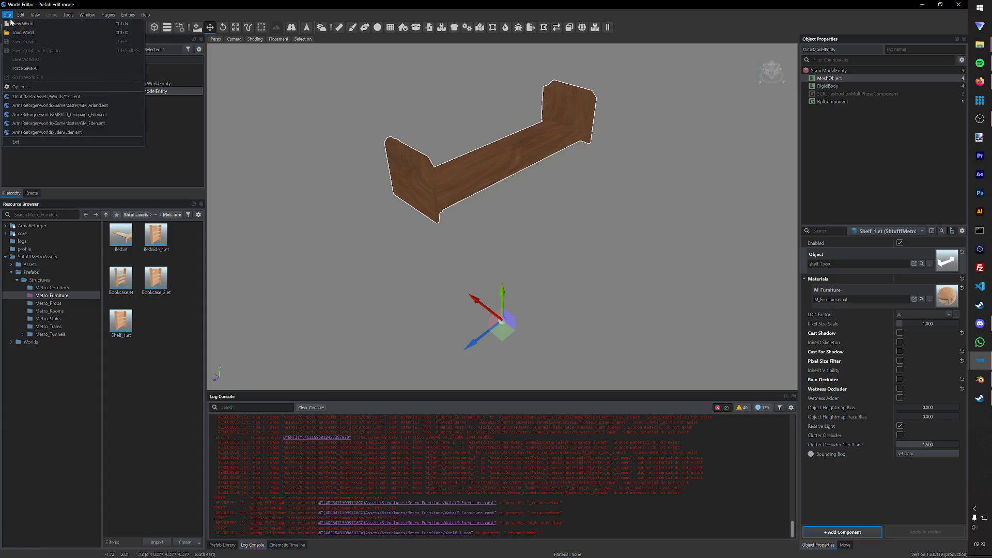
Step: Load the recent Test world, place Shelf_1 on the ground and start play mode
click(38, 96)
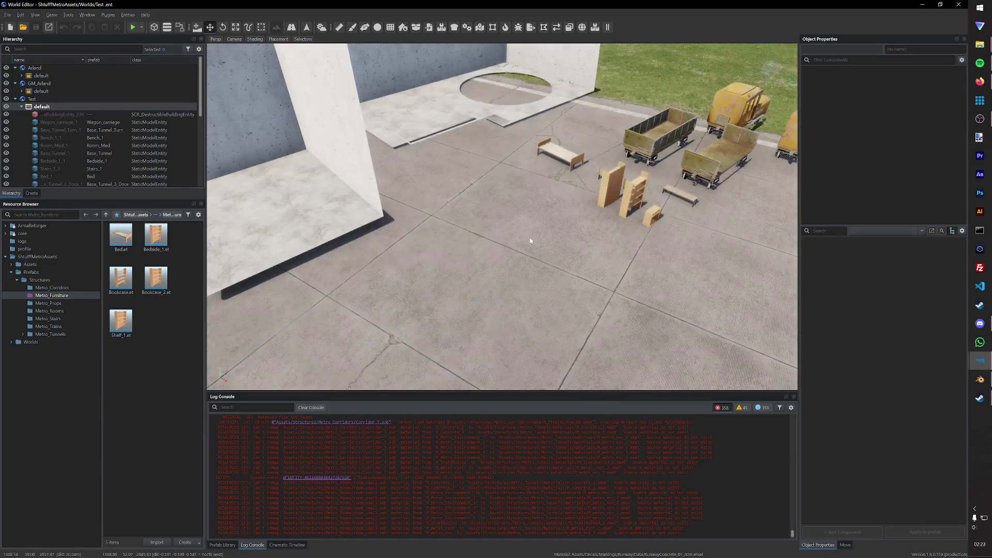
scroll(481, 248, down, 3)
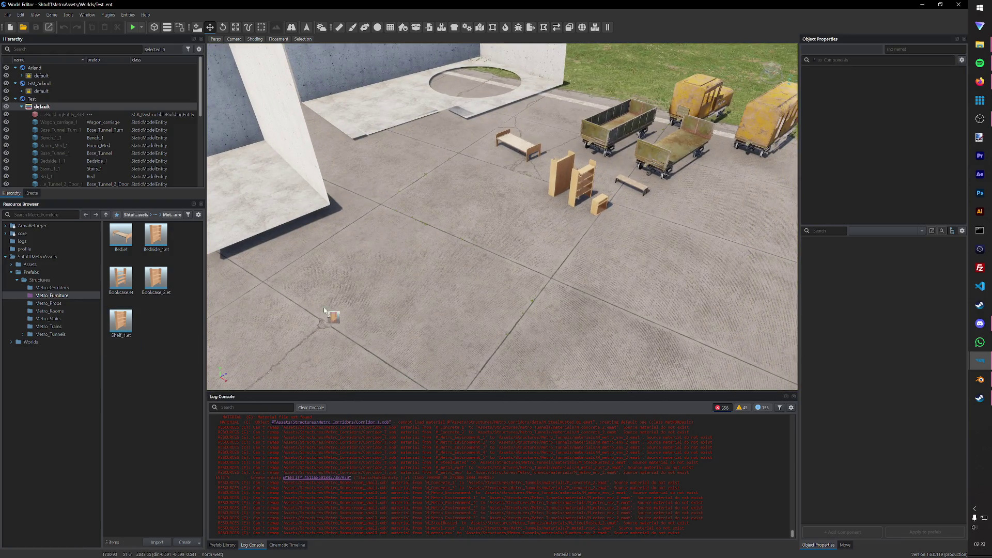
drag(120, 320, 488, 271)
scroll(503, 291, up, 2)
scroll(481, 271, up, 2)
scroll(465, 256, up, 2)
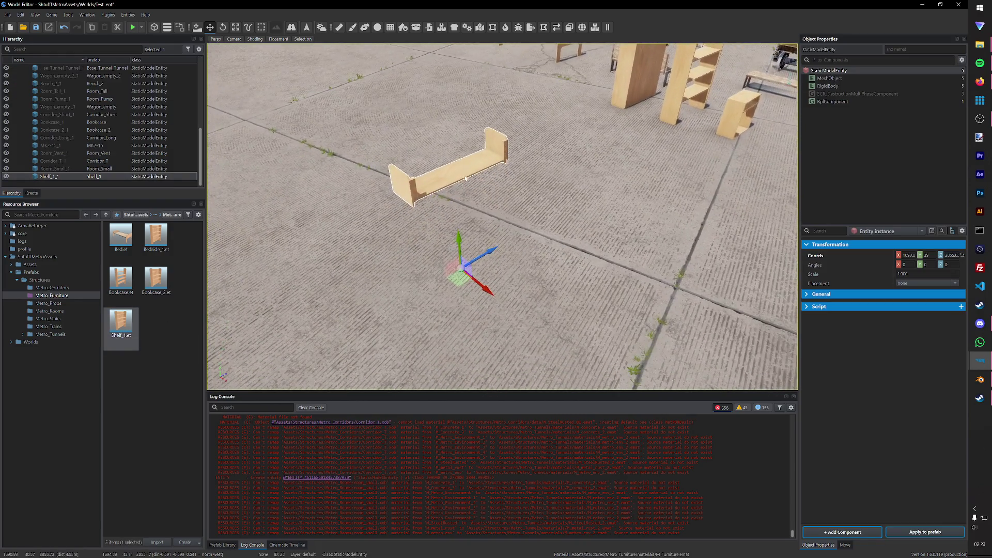
drag(457, 240, 460, 271)
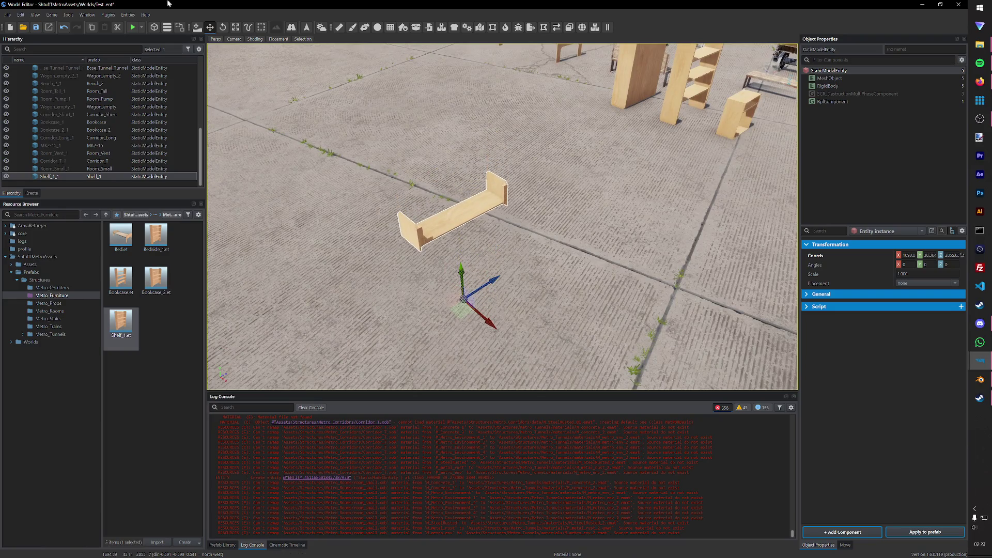
click(133, 27)
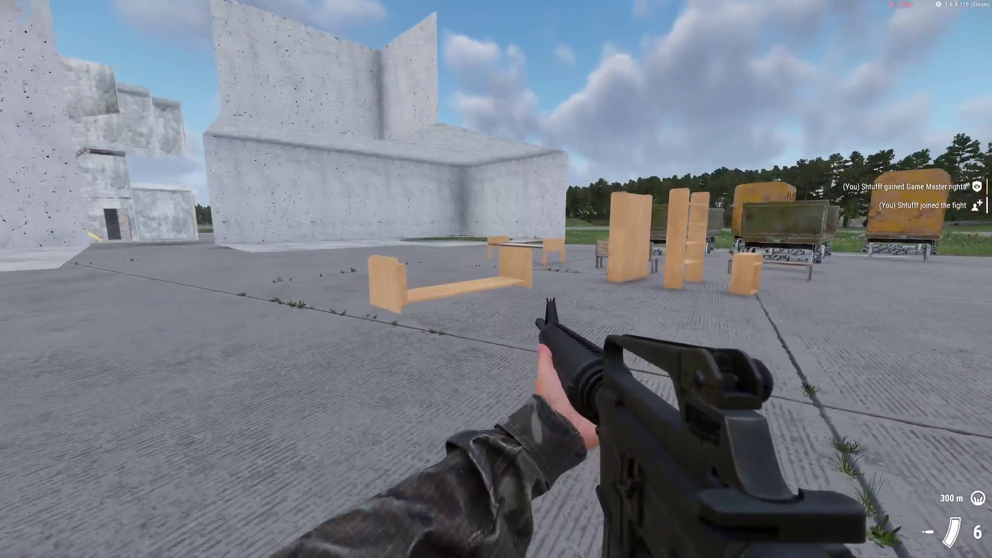
Step: Walk to the shelf in game, then move it beside the bookcase and save the world
key(w)
key(Escape)
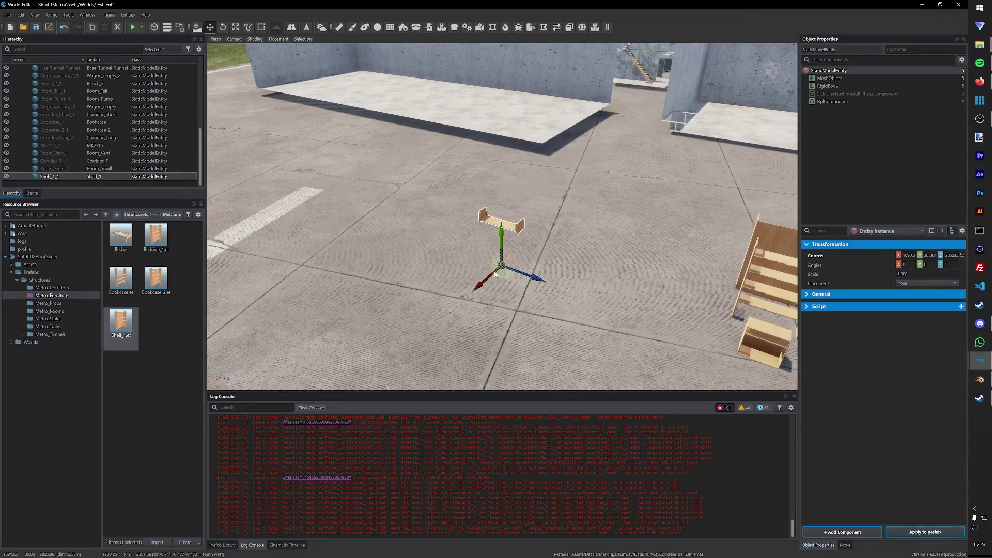
drag(496, 274, 718, 368)
scroll(717, 368, down, 3)
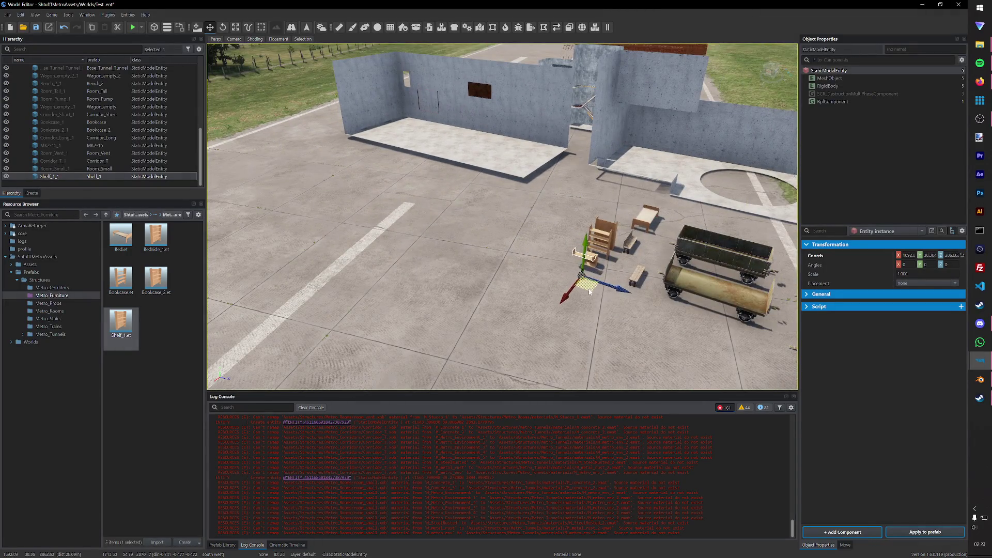
key(ctrl+s)
middle_drag(589, 291, 674, 164)
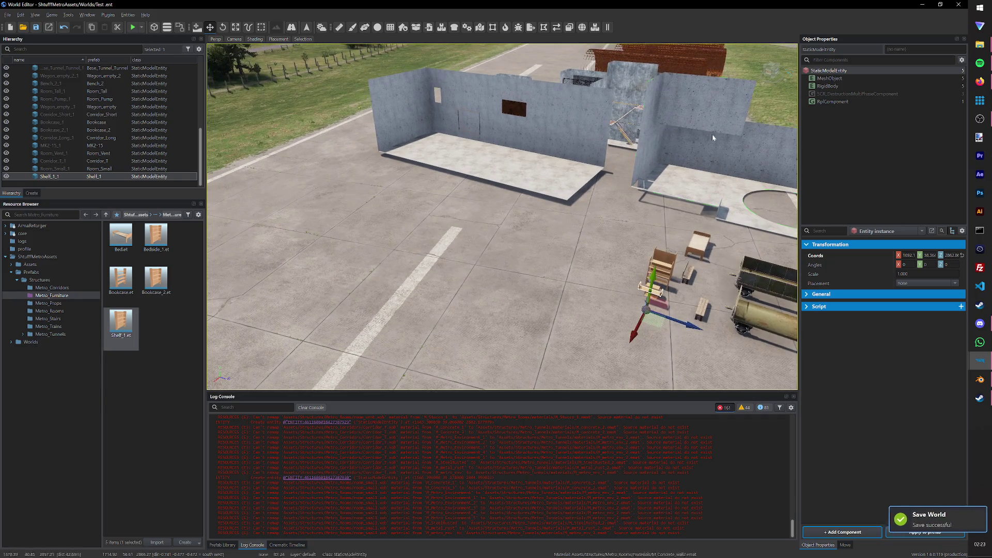
Step: Delete the M_Furniture material from the Metro_Furniture data folder, then switch to Blender
key(alt+Tab)
click(48, 86)
click(31, 243)
key(Delete)
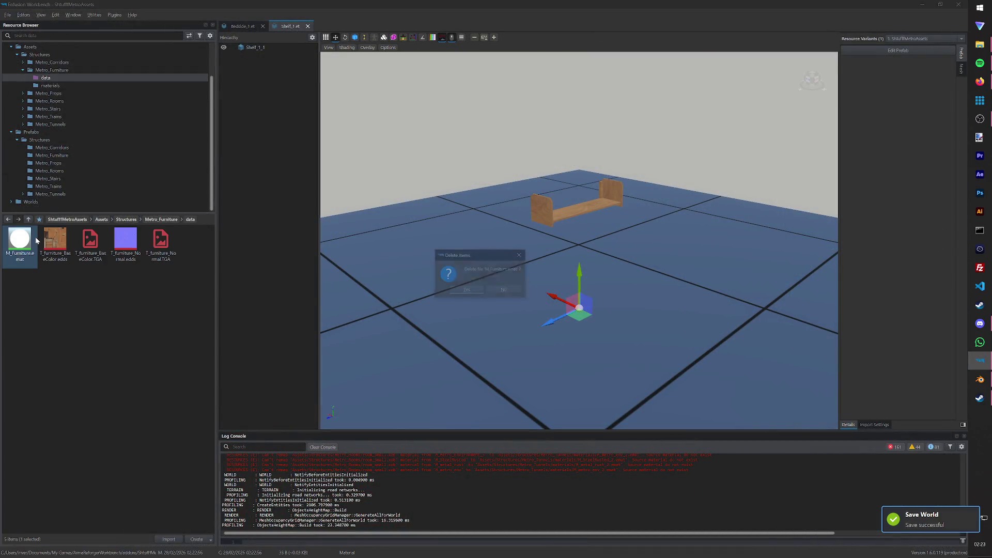
key(Return)
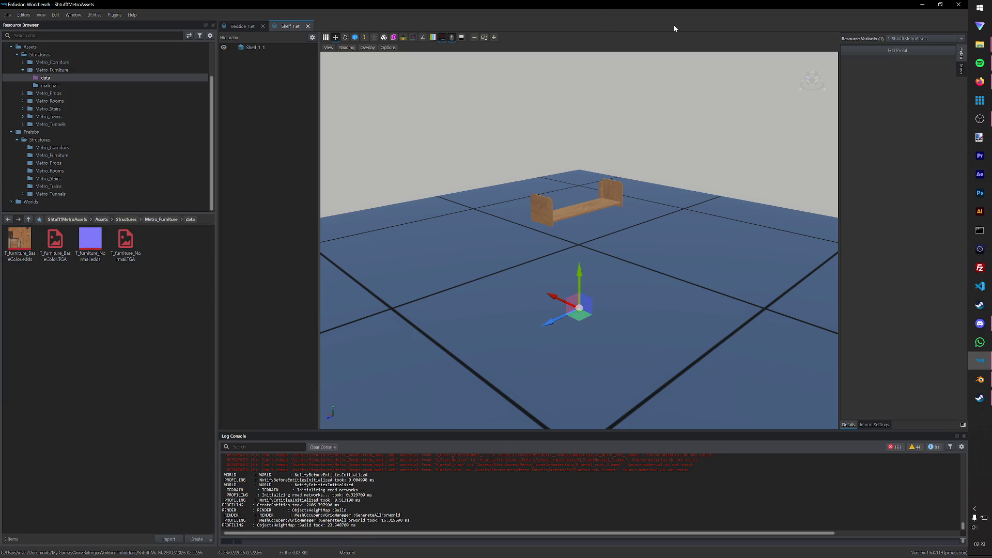
click(980, 379)
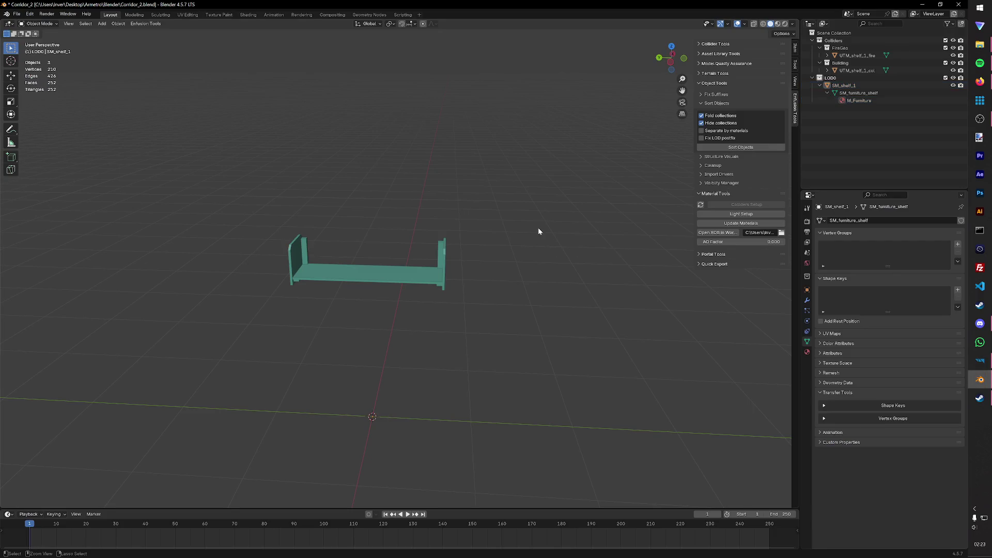
Step: Save the file as Shelf_1.blend inside a new Shelf_1 folder under Base Furniture
key(ctrl+s)
click(17, 14)
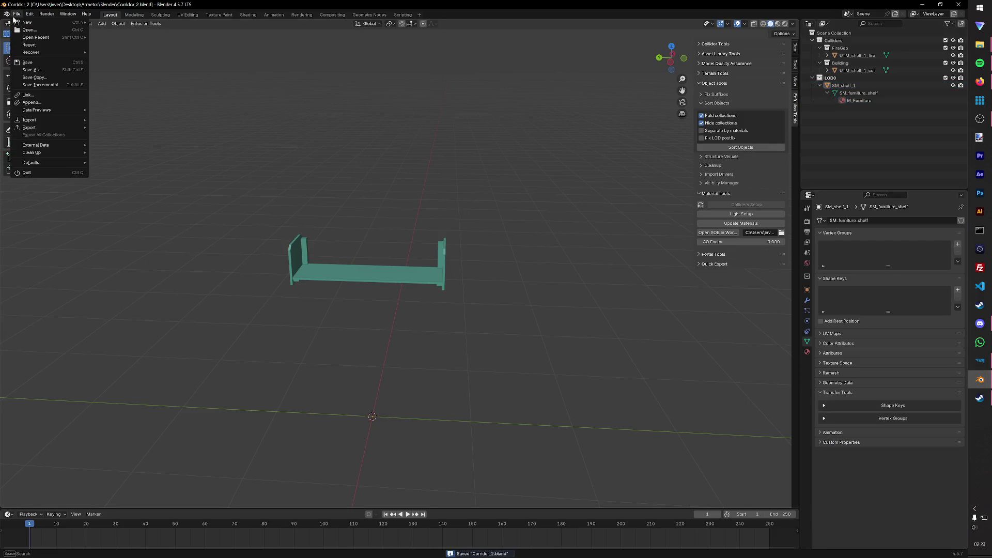
click(30, 70)
double_click(397, 152)
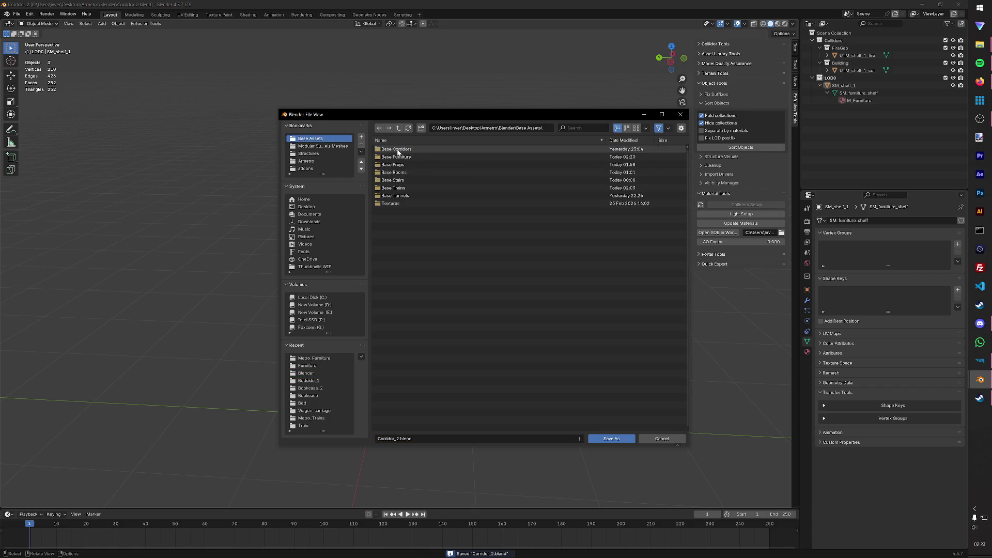
double_click(397, 156)
click(399, 180)
right_click(399, 182)
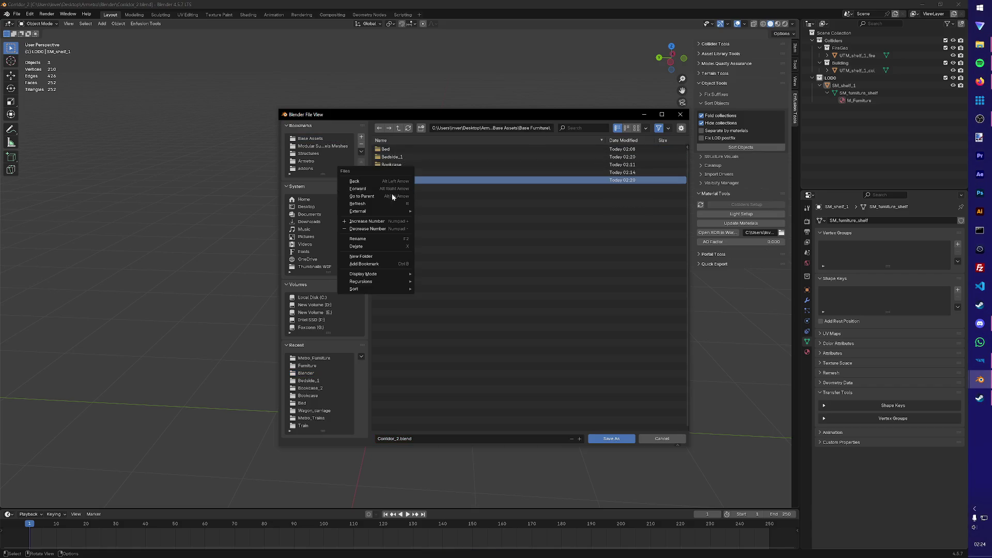
click(365, 238)
text(Shelf)
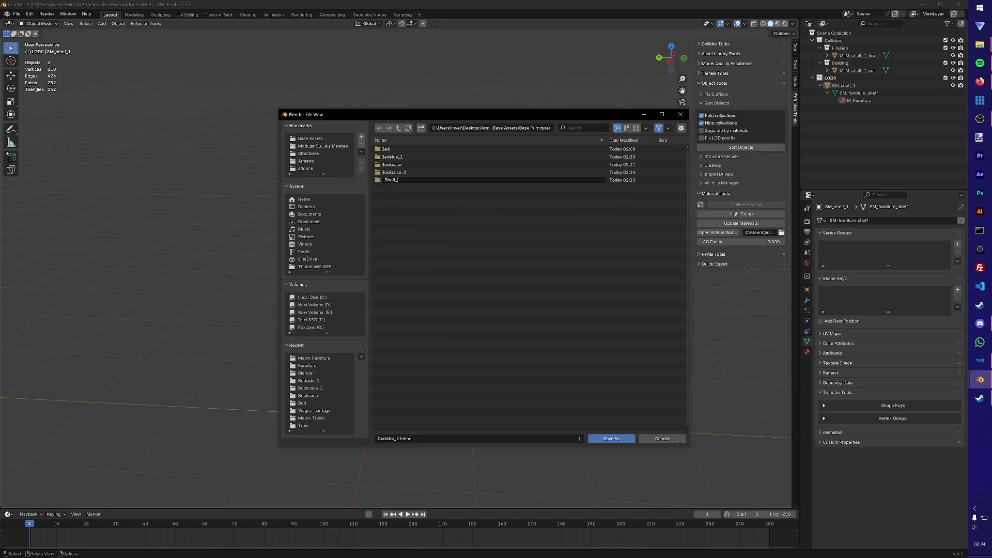
text(1)
key(Return)
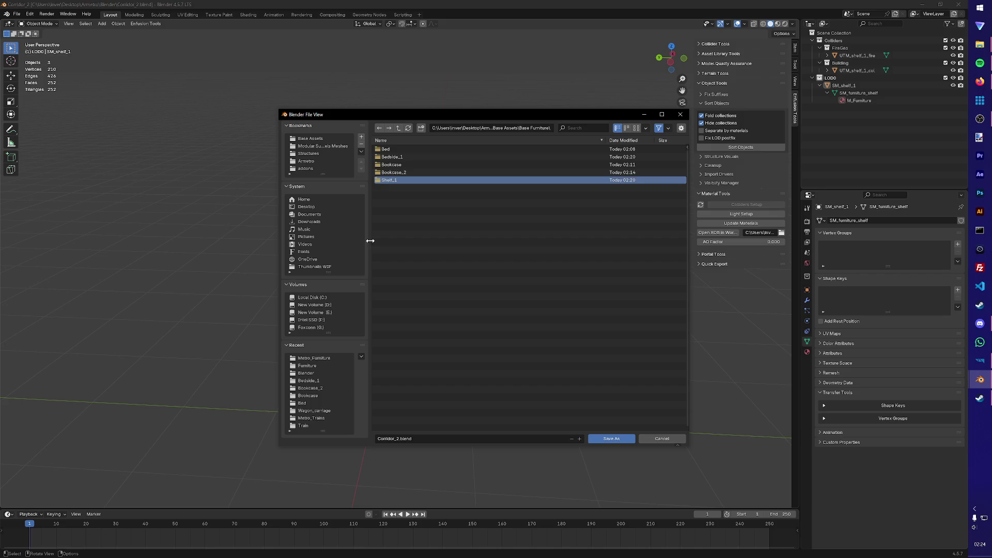
key(Return)
key(ctrl+a)
text(S)
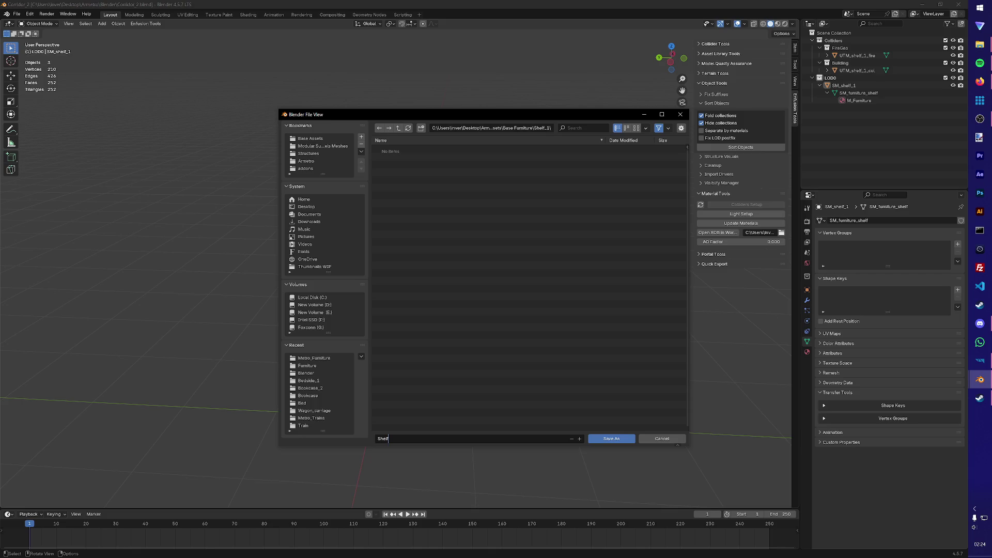
key(Return)
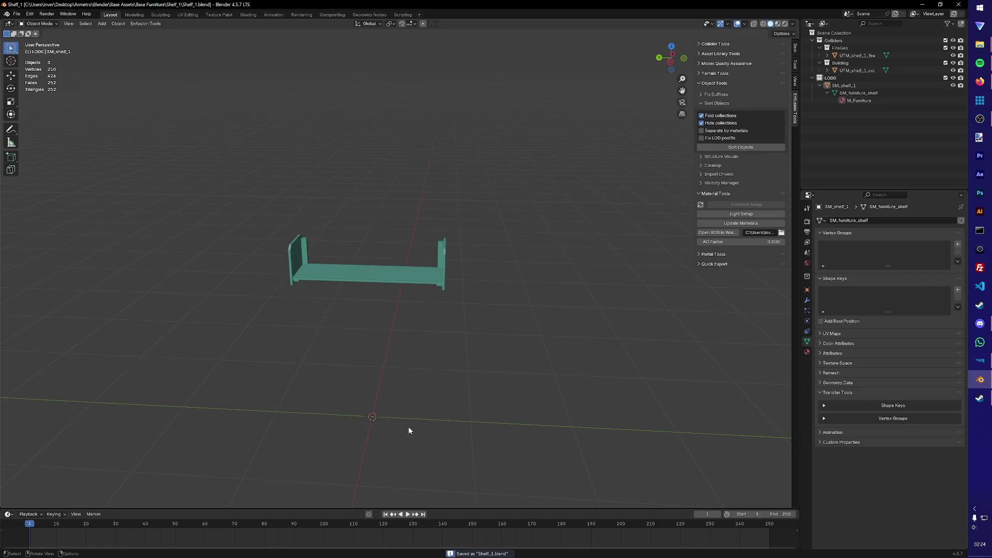
Step: Reopen Corridor_2.blend and delete its shelf objects from the scene
click(16, 14)
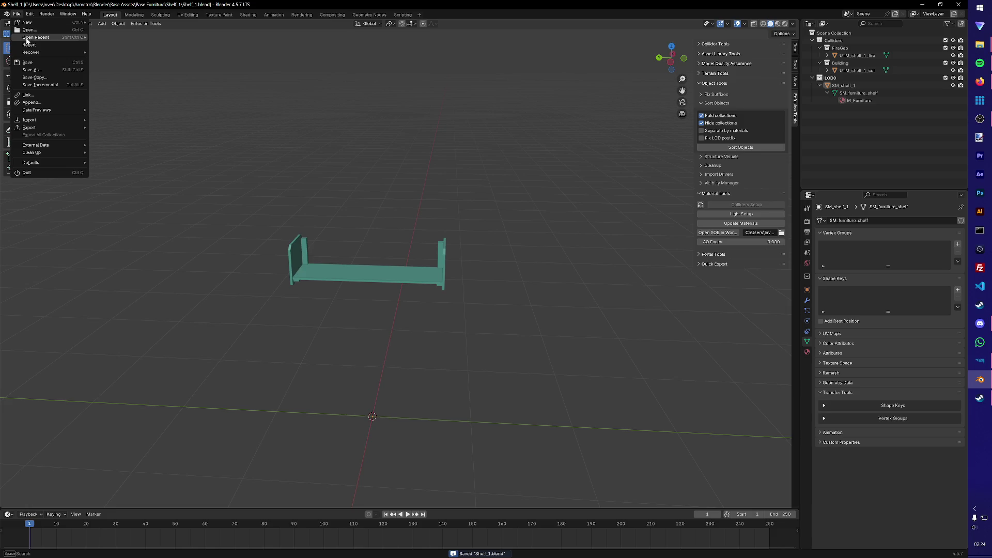
click(31, 33)
click(398, 128)
click(305, 381)
double_click(395, 162)
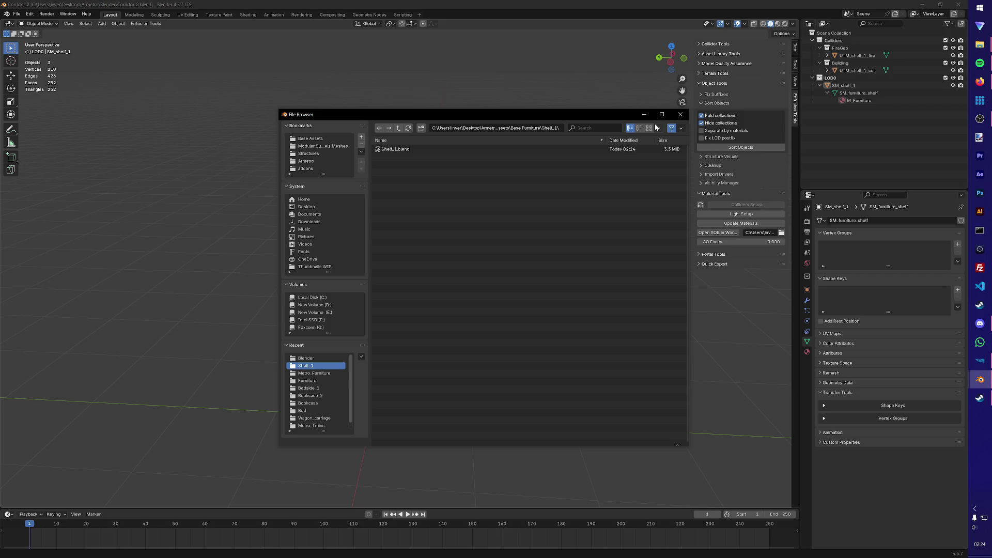
click(680, 114)
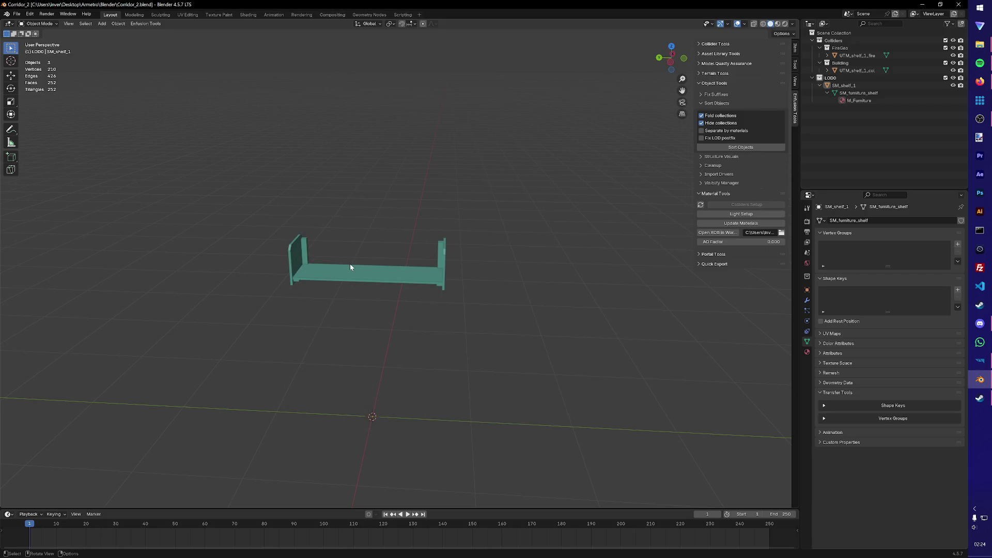
key(Delete)
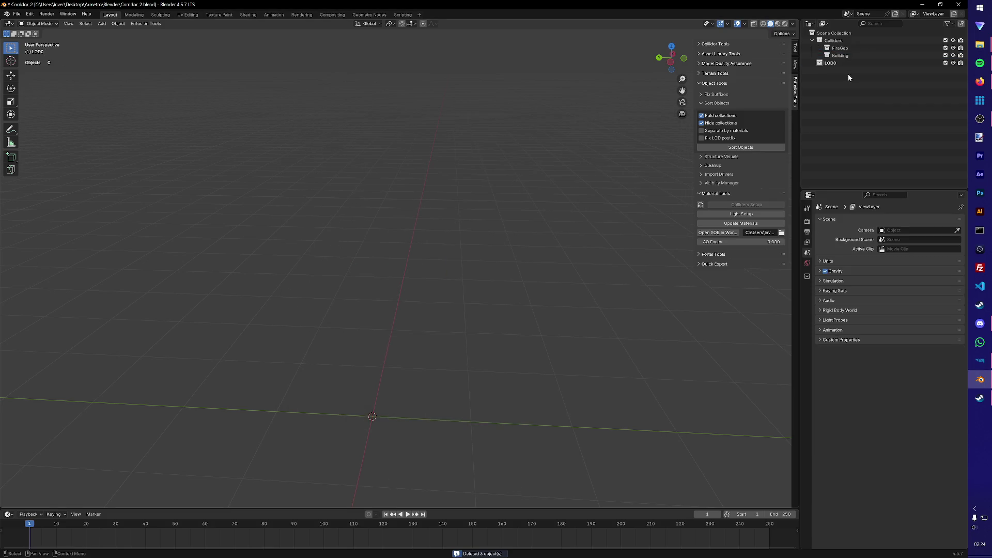
Step: Import SM_furniture_shelving_1.FBX from the subway tunnels Furniture meshes folder
click(17, 14)
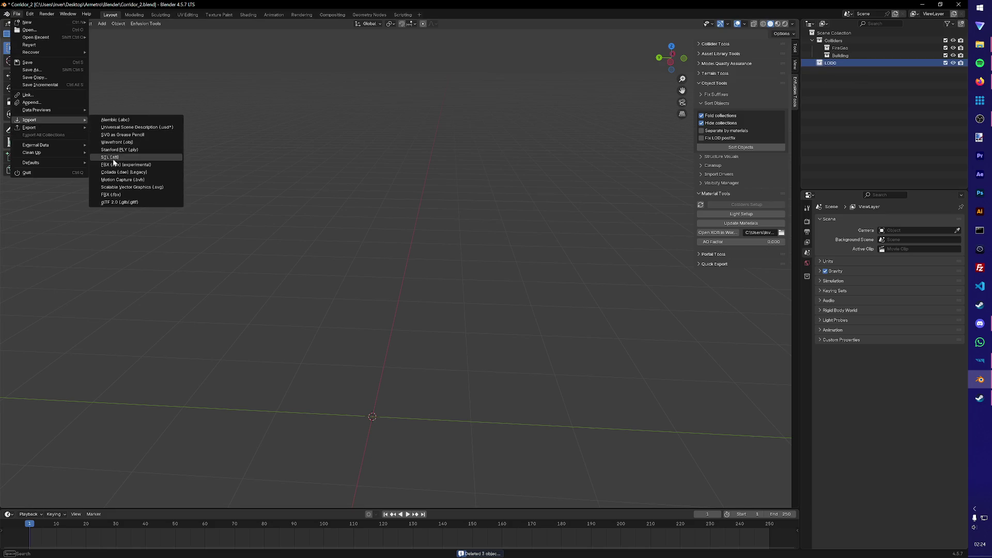
mouse_move(30, 127)
click(117, 166)
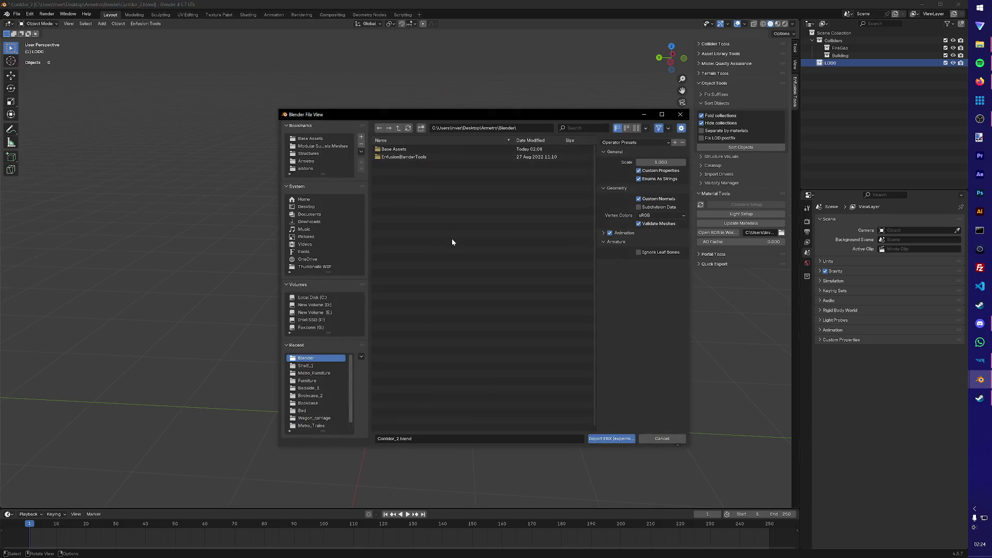
click(310, 153)
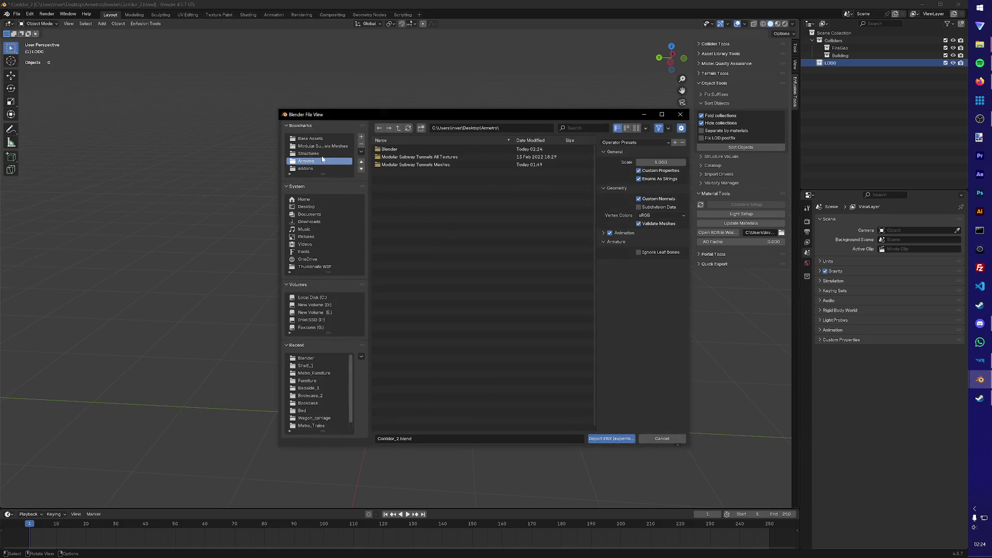
click(326, 146)
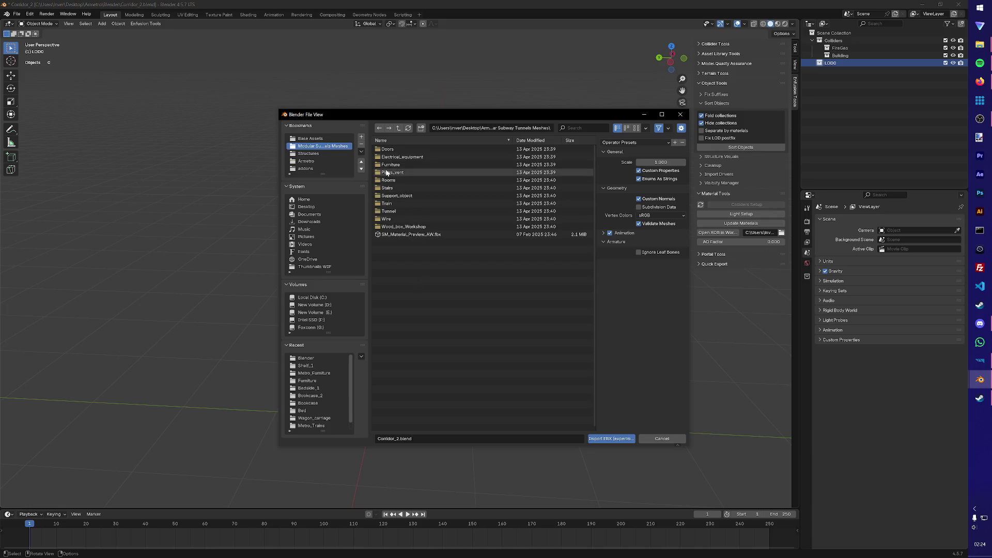
double_click(391, 164)
click(422, 196)
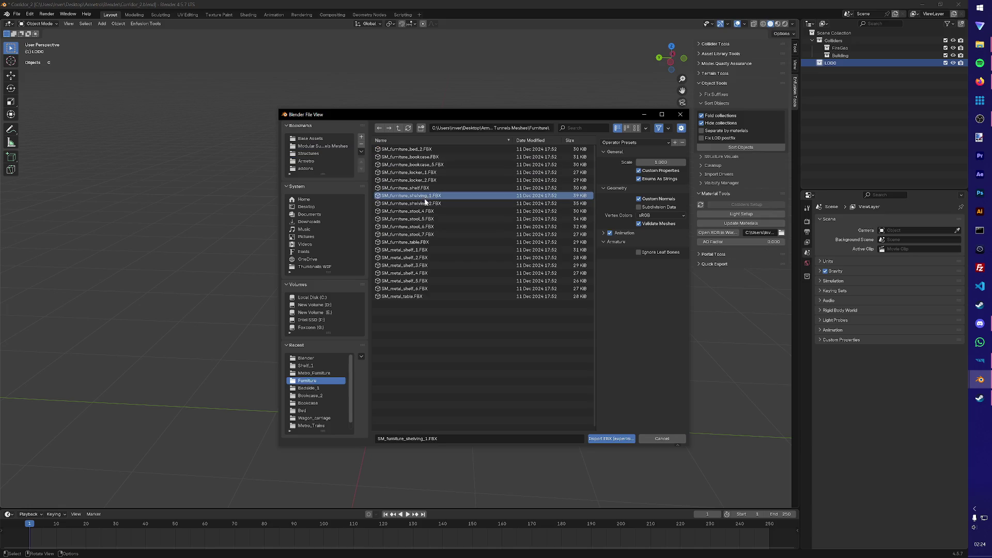
click(611, 438)
scroll(487, 348, down, 2)
mouse_move(543, 316)
middle_down()
mouse_move(466, 326)
mouse_move(503, 338)
mouse_move(437, 358)
middle_up()
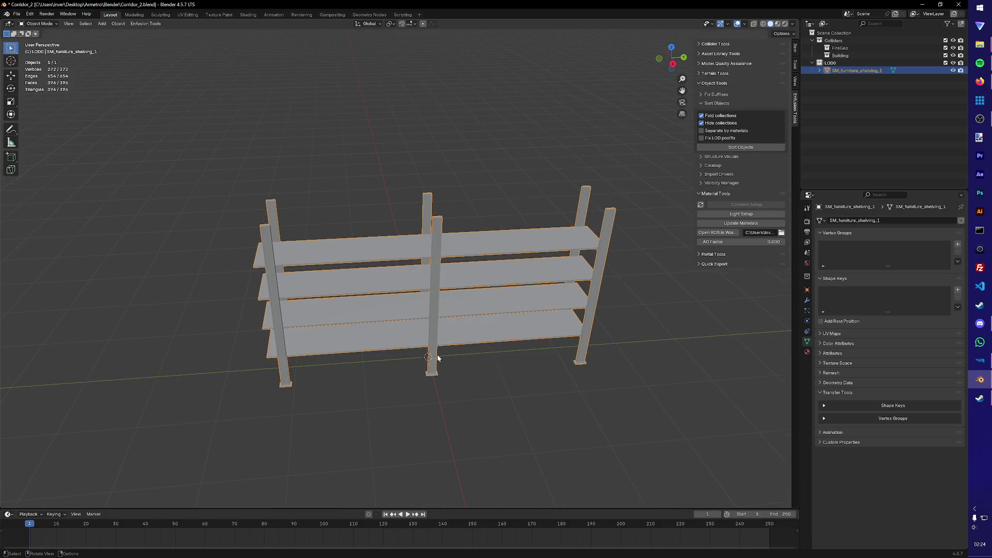
click(856, 82)
Step: Rename the imported object to SM_shelving_units
key(a)
click(848, 94)
click(856, 70)
double_click(857, 70)
click(858, 70)
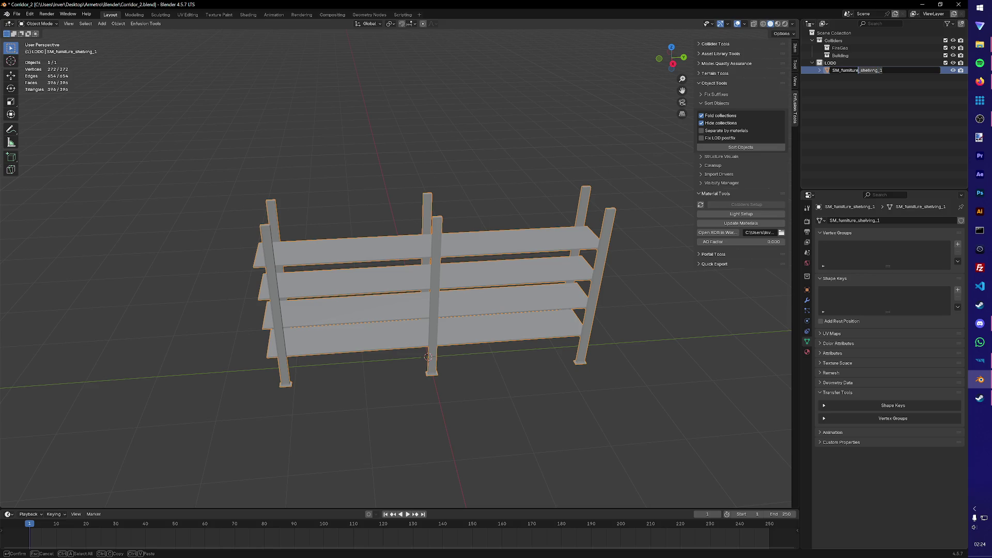
key(ctrl+Delete)
text(units)
key(Return)
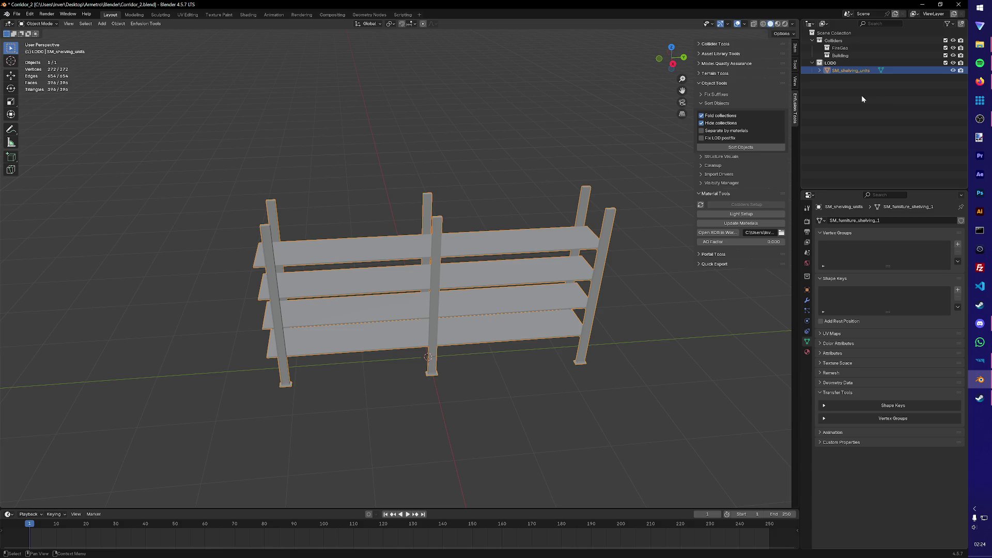
Step: Duplicate the shelving unit in place and name the copy UTM_shelving_units_col
key(shift+d)
right_click(509, 318)
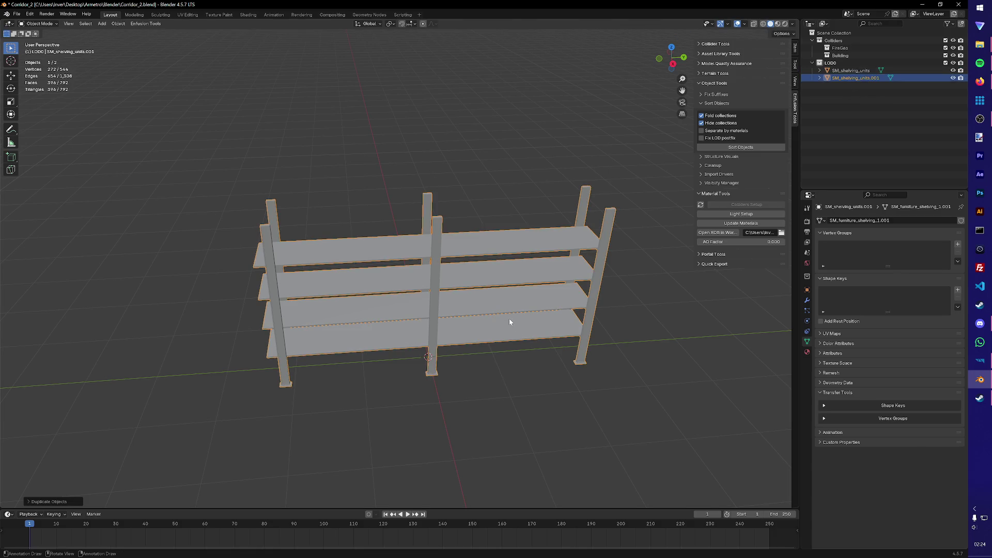
double_click(853, 77)
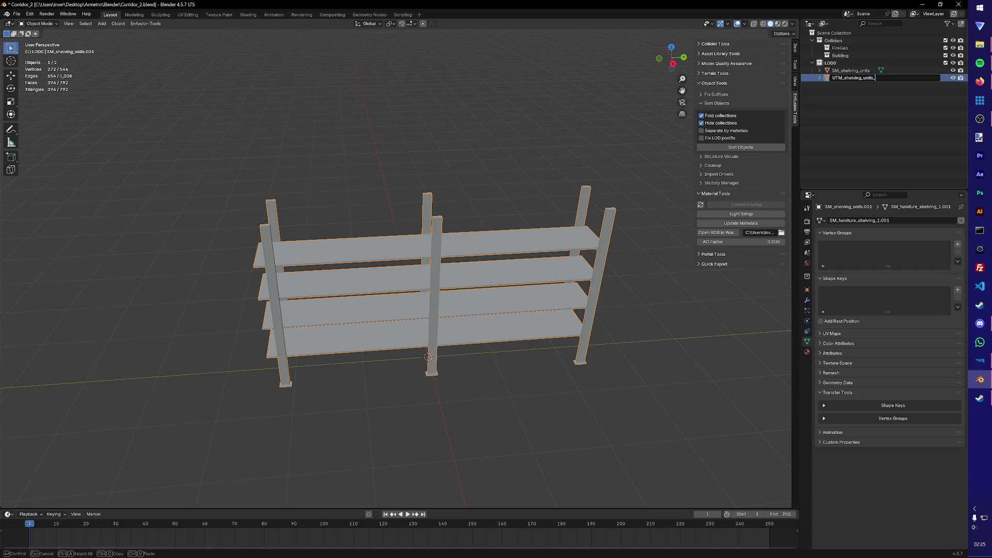
text(col)
key(Return)
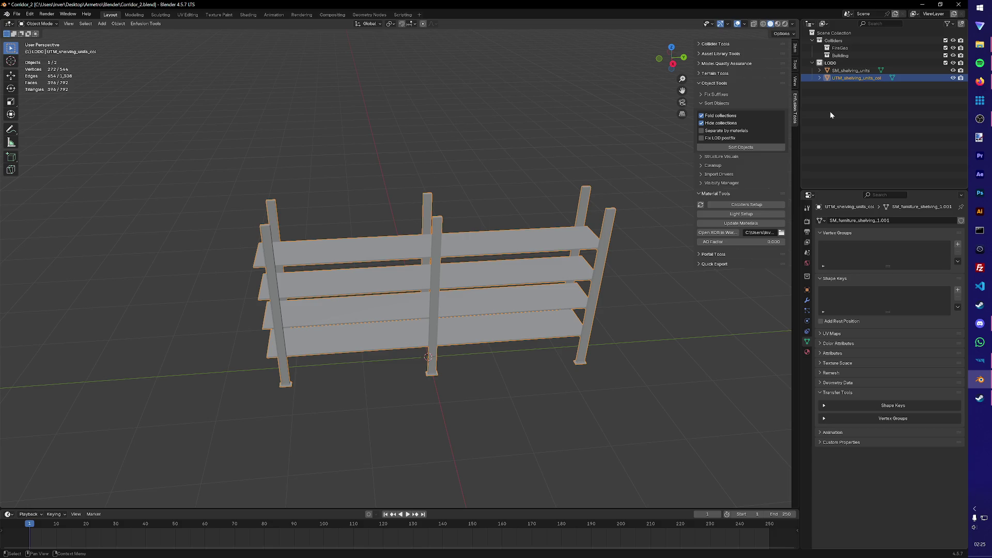
Step: Duplicate it again in place as UTM_shelving_units_fire and save
click(527, 289)
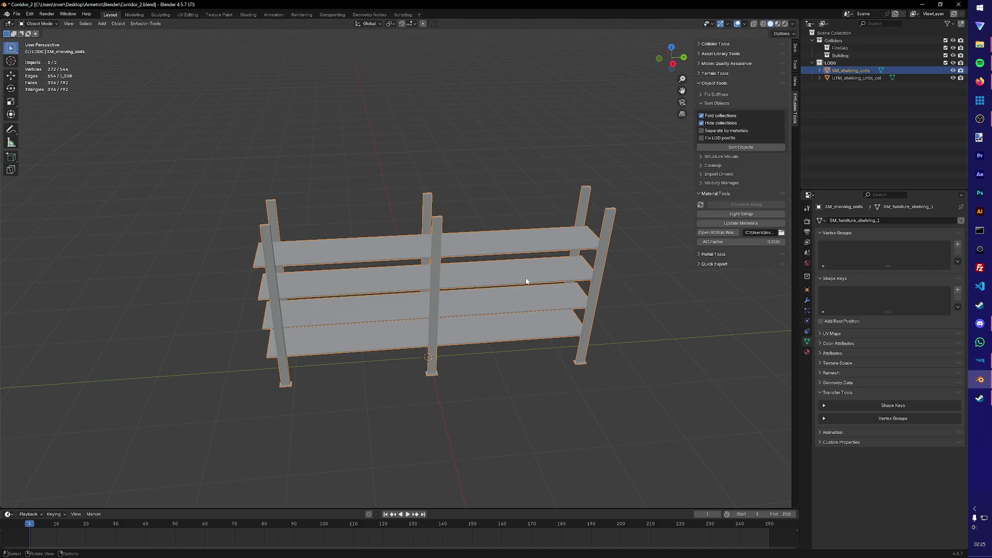
key(shift+d)
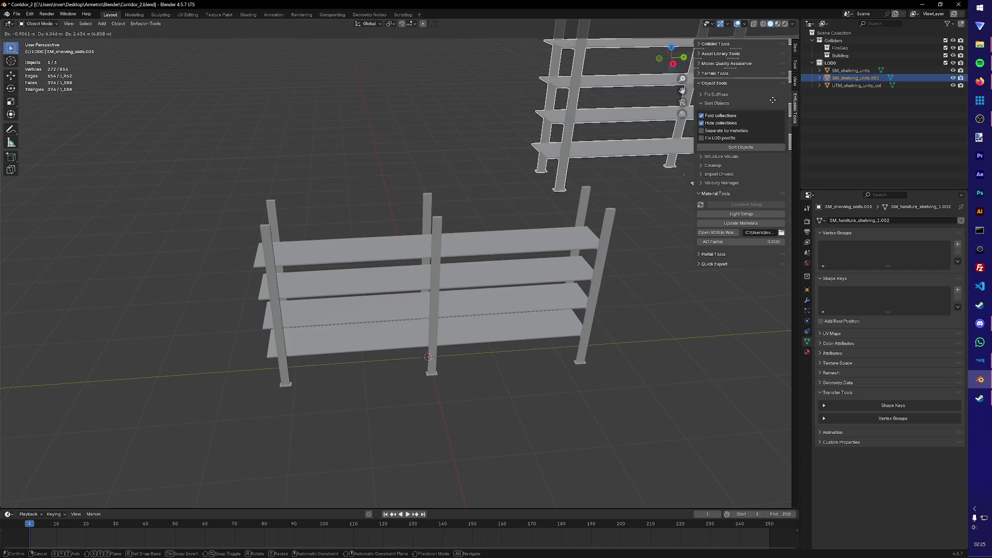
key(Escape)
key(ctrl+z)
key(shift+d)
key(Escape)
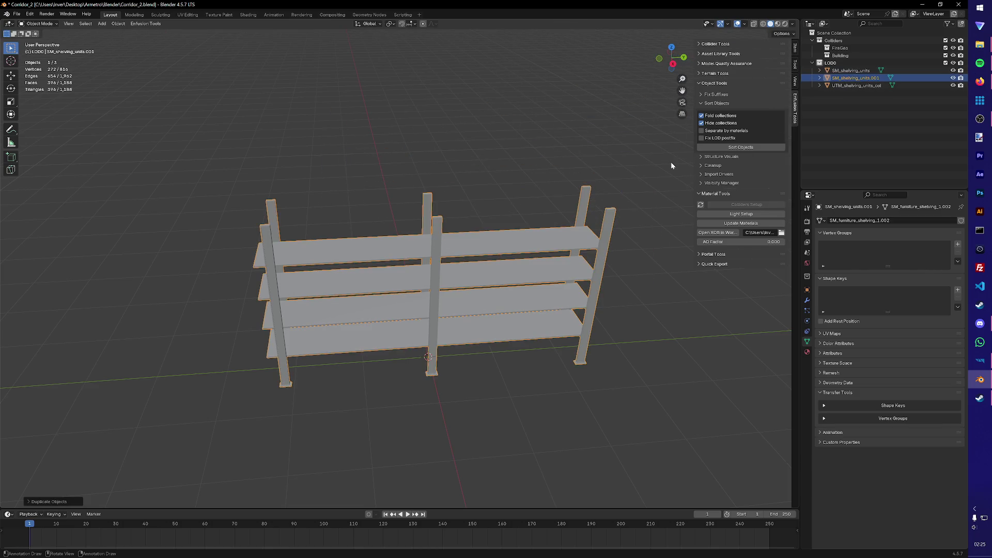
double_click(856, 77)
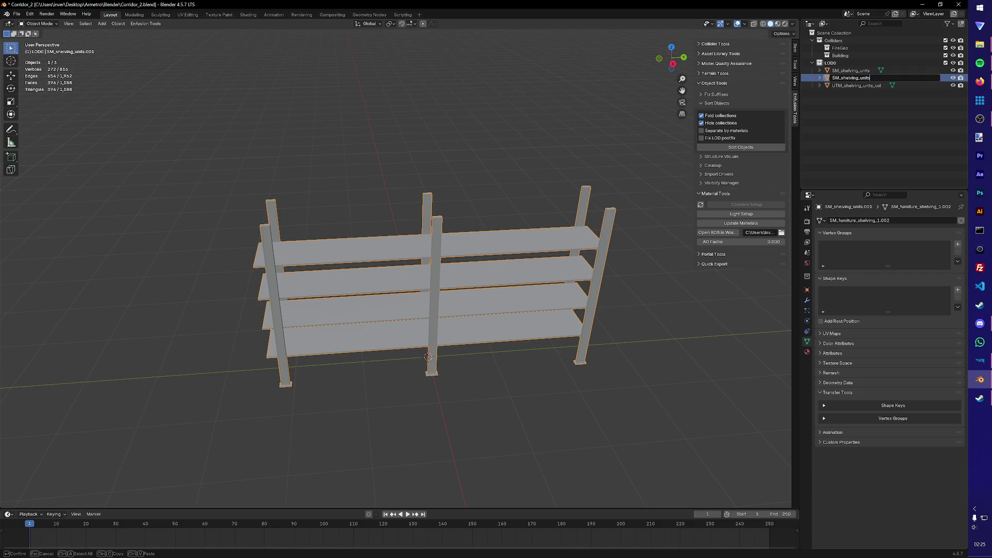
text(_ire)
key(Return)
key(ctrl+s)
Step: Correct the fire copy's name, save, and select the collision copy
click(746, 215)
double_click(839, 78)
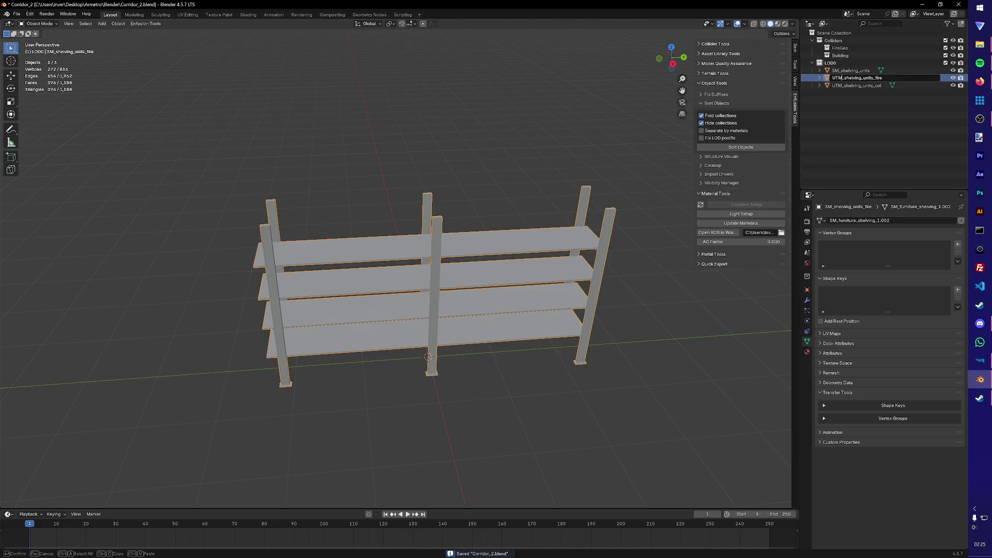
key(Return)
key(ctrl+s)
click(861, 77)
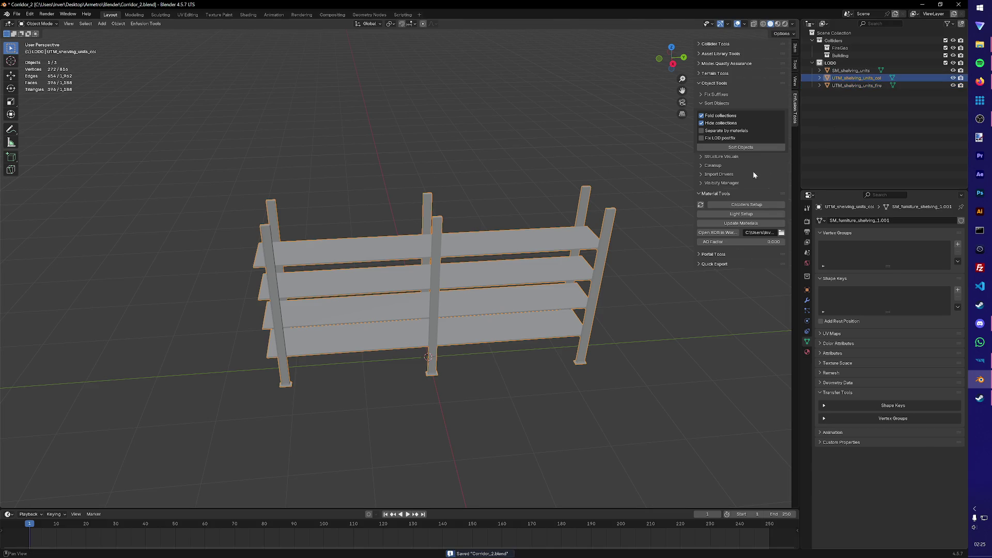
Step: Make UTM_shelving_units_col a collider with Wood material and Building layer preset, then save
click(745, 205)
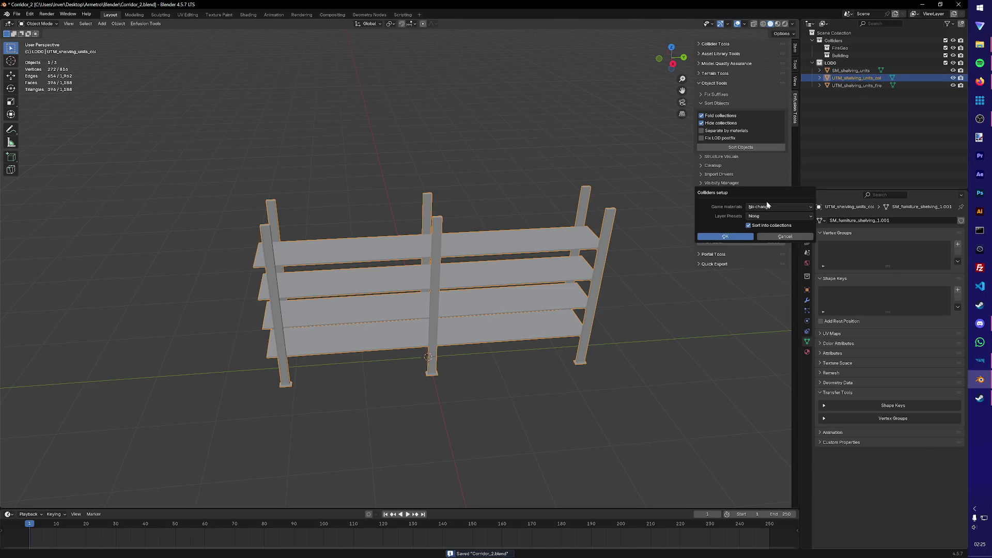
click(766, 205)
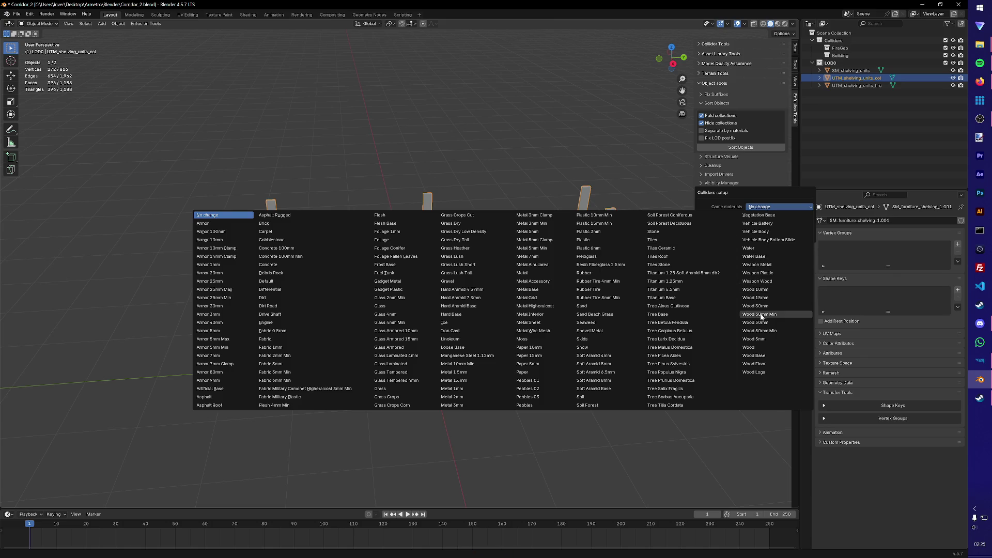
click(754, 347)
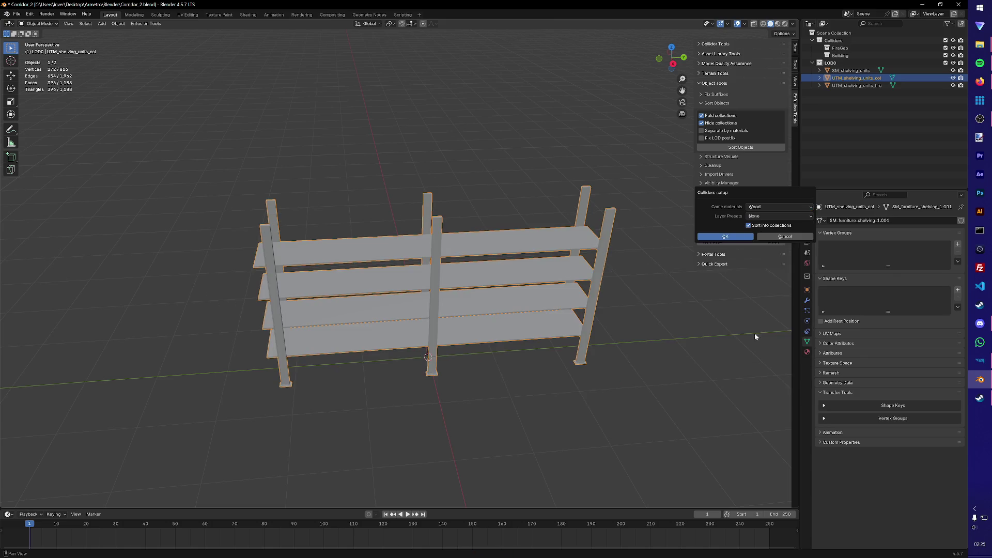
click(765, 216)
click(563, 233)
click(735, 240)
key(ctrl+s)
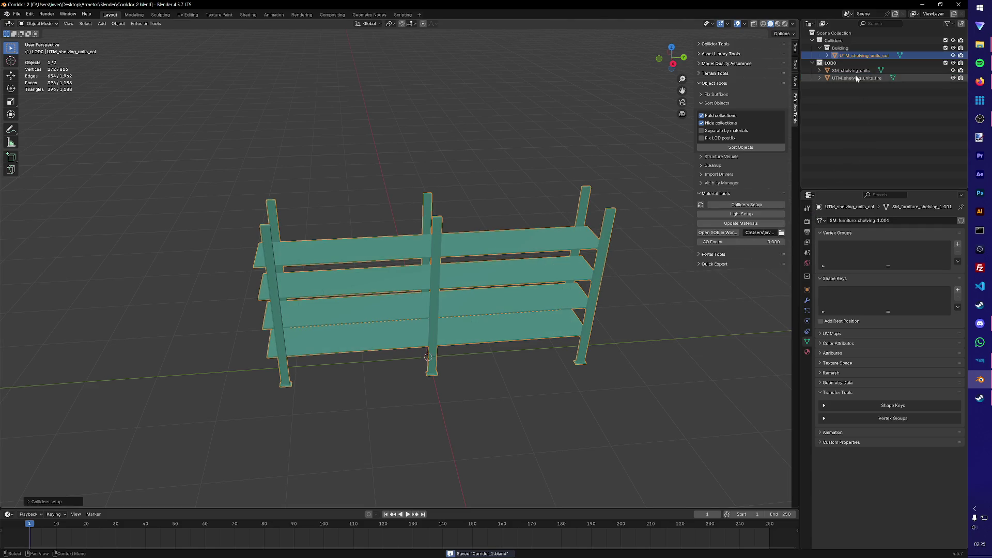
Step: Make UTM_shelving_units_fire a Wood collider with the FireGeo layer preset, then save
click(742, 203)
click(764, 209)
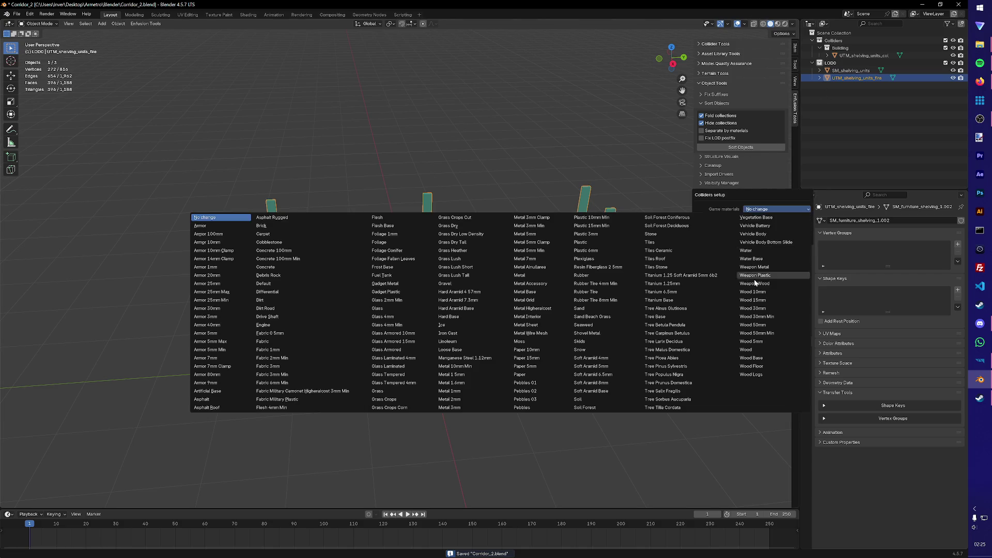
click(752, 350)
click(756, 219)
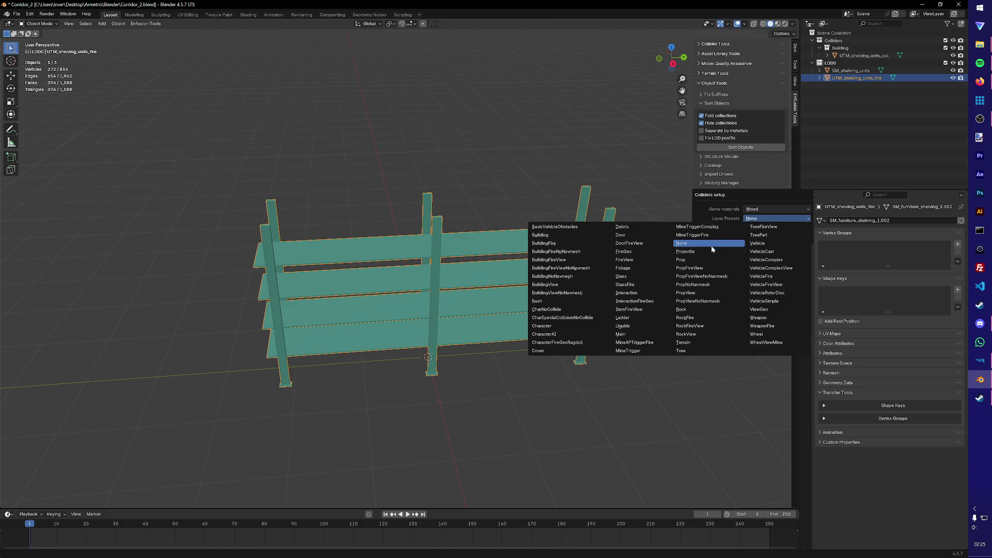
click(631, 254)
click(742, 239)
key(ctrl+s)
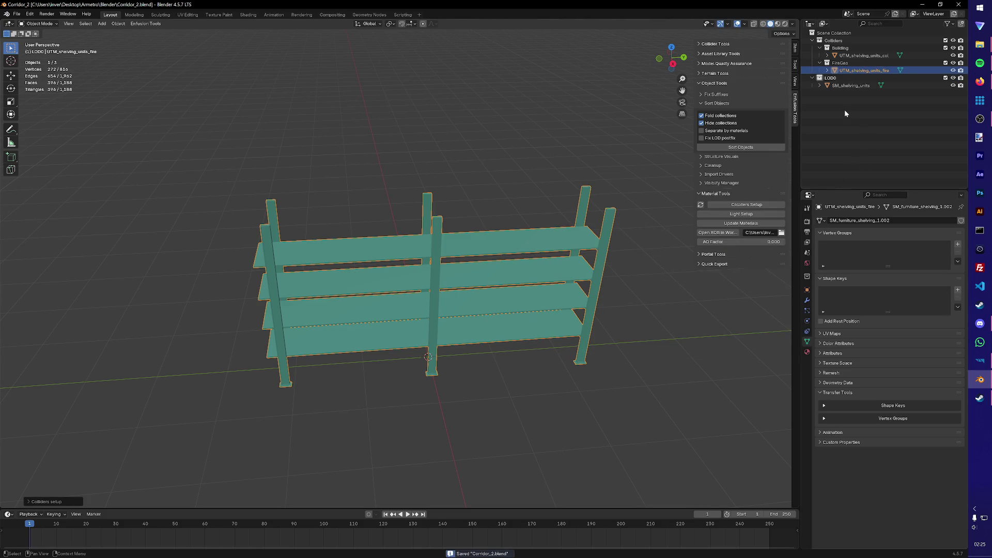
Step: Rename the shelving unit's M_Furniture.001 material to M_Furniture and save
click(806, 85)
click(827, 93)
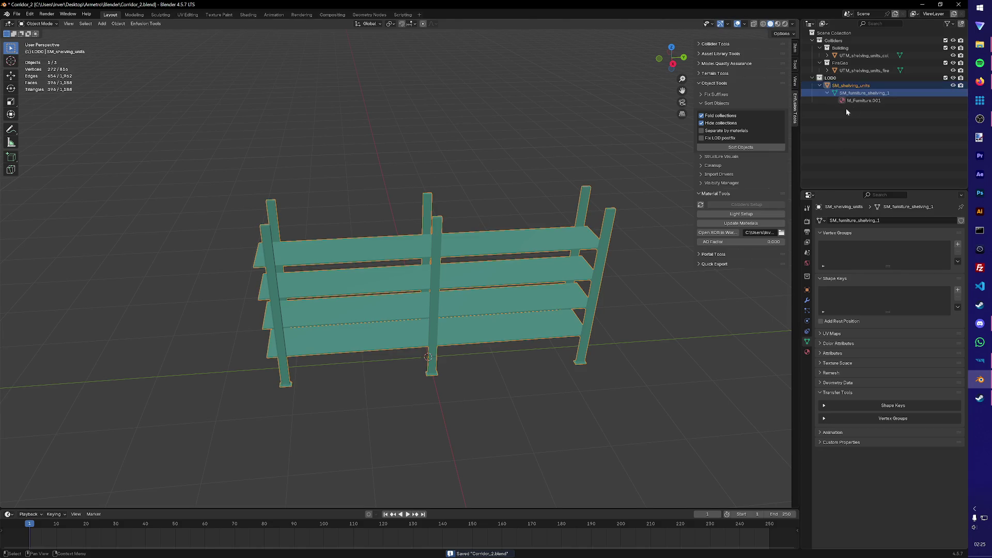
click(890, 101)
double_click(891, 102)
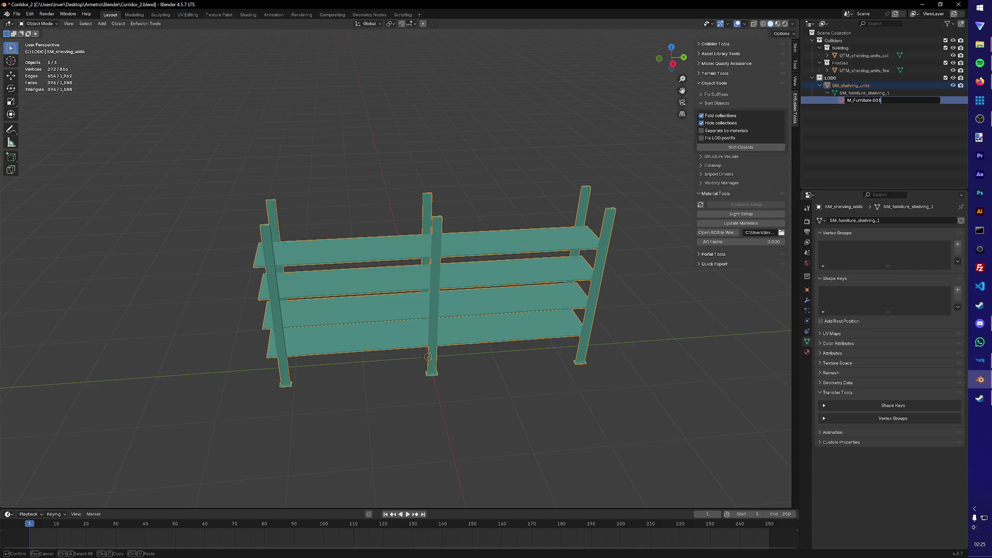
key(Return)
key(ctrl+s)
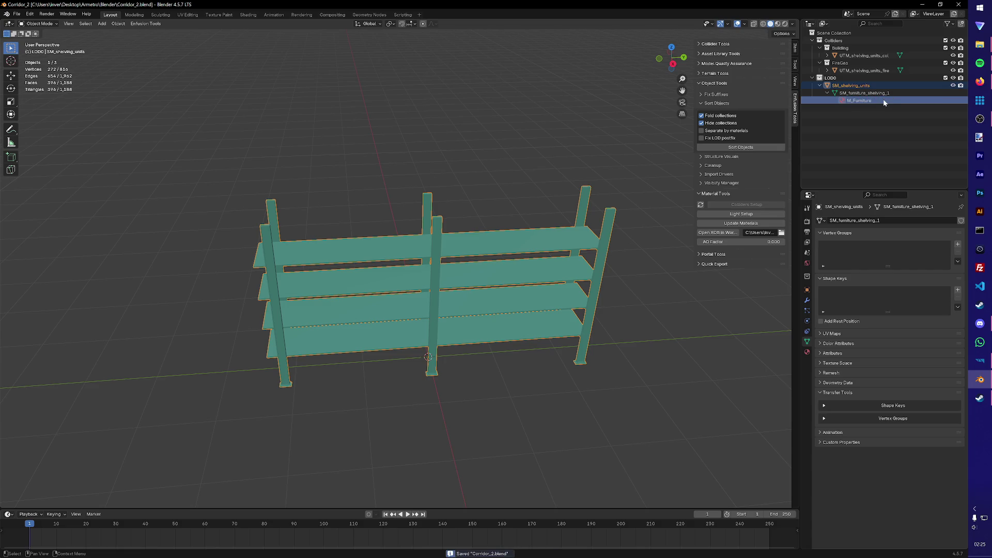
Step: Export the shelving unit as shelving_unit_1.fbx into the Metro_Furniture folder
click(244, 84)
click(156, 25)
mouse_move(146, 40)
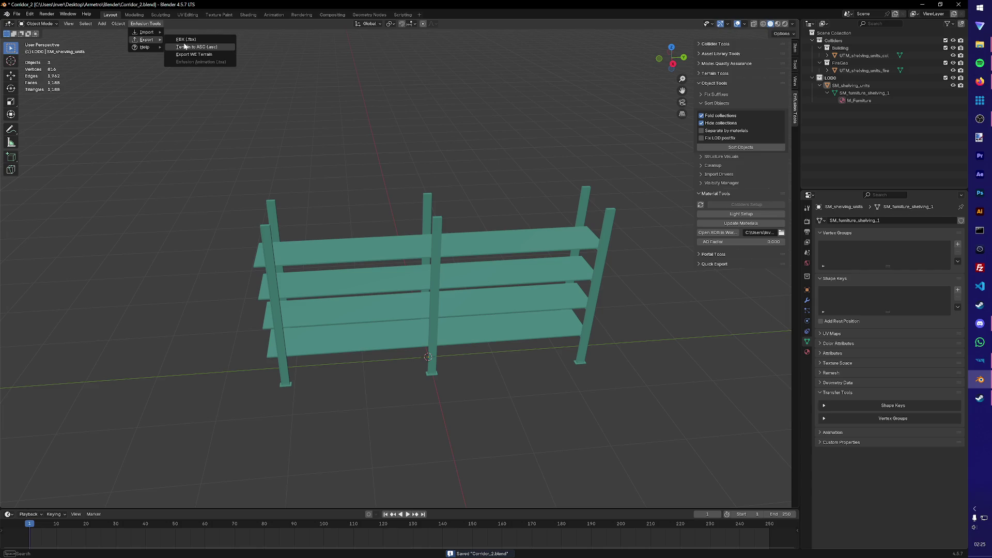
click(192, 45)
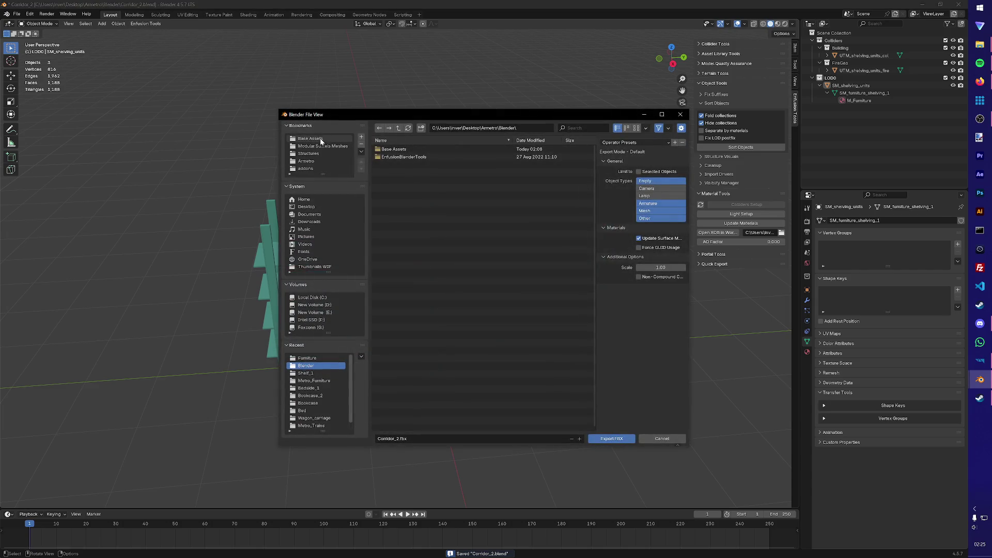
click(311, 153)
click(408, 157)
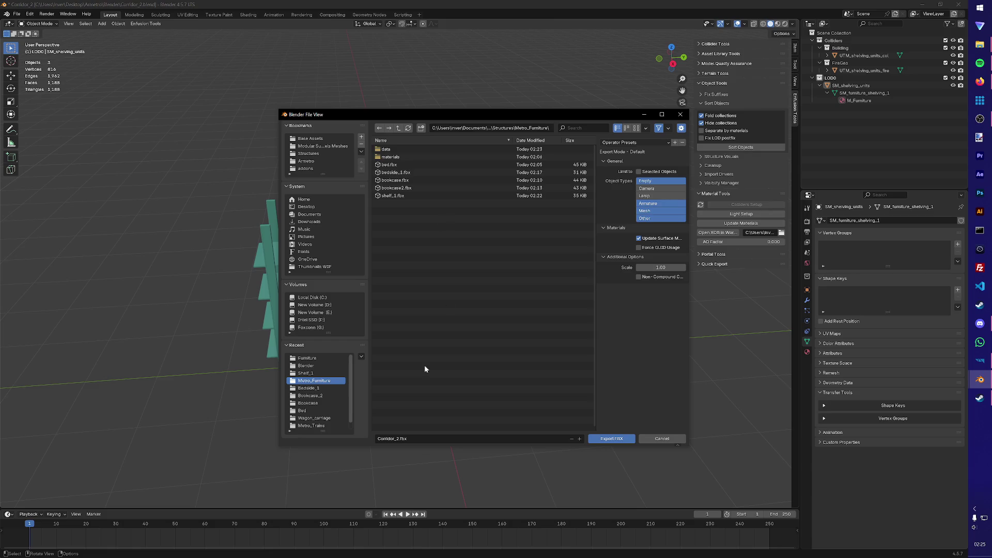
click(394, 439)
text(S)
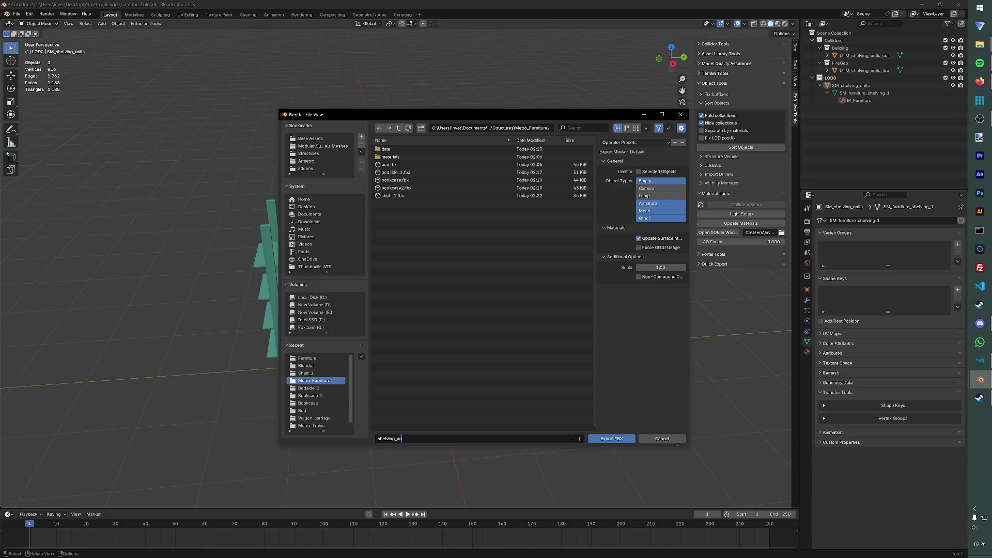
key(ctrl+s)
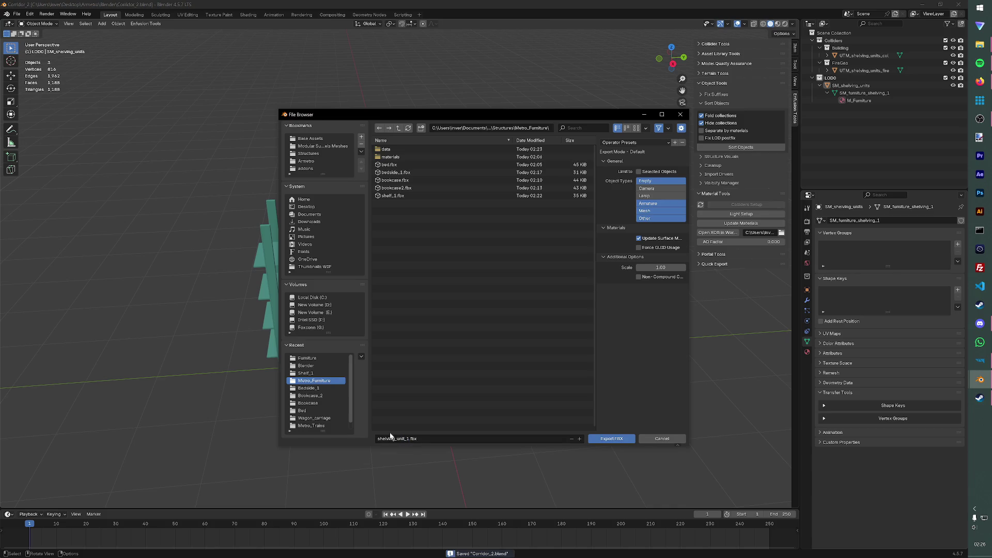
click(610, 437)
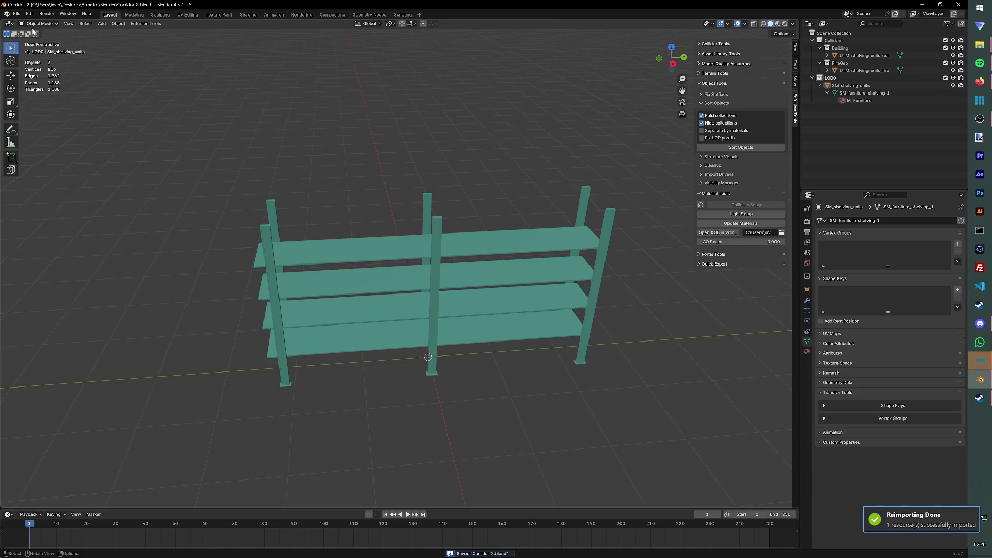
Step: Register the new shelving_unit_1 FBX as a model and remove the stray M_Furniture material from data
key(alt+Tab)
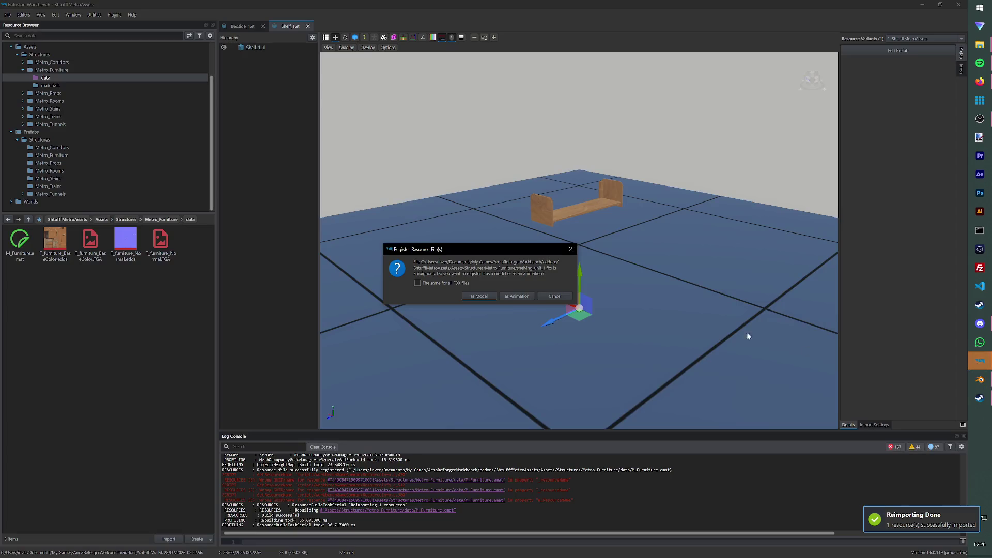
key(Return)
click(19, 244)
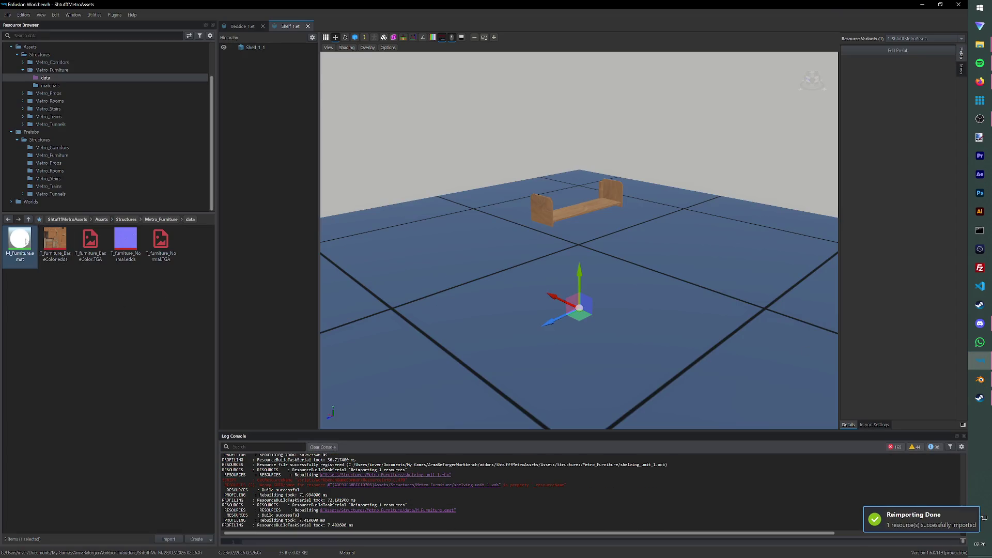
key(Delete)
key(Return)
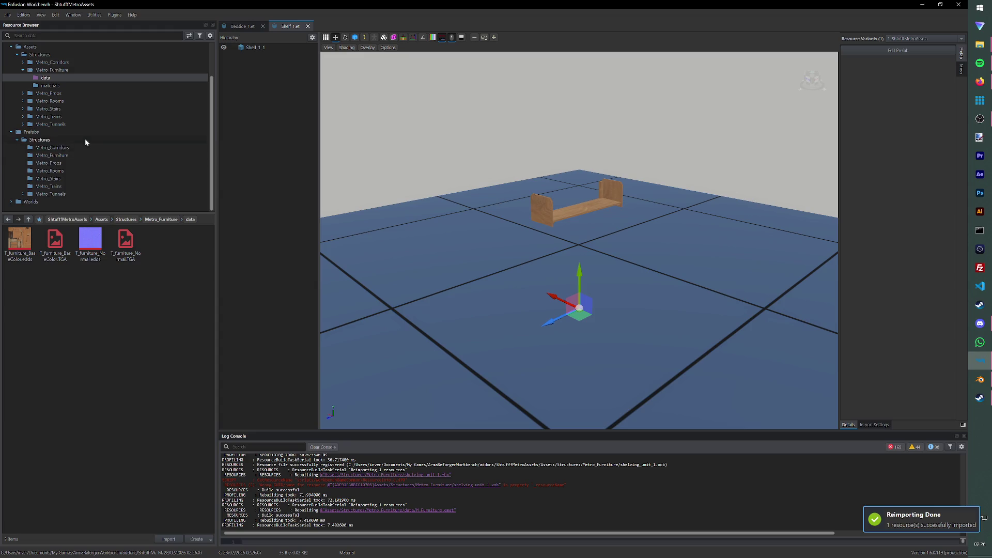
Step: Assign the M_Furniture material to the shelving_unit_1.xob model in Metro_Furniture
click(51, 71)
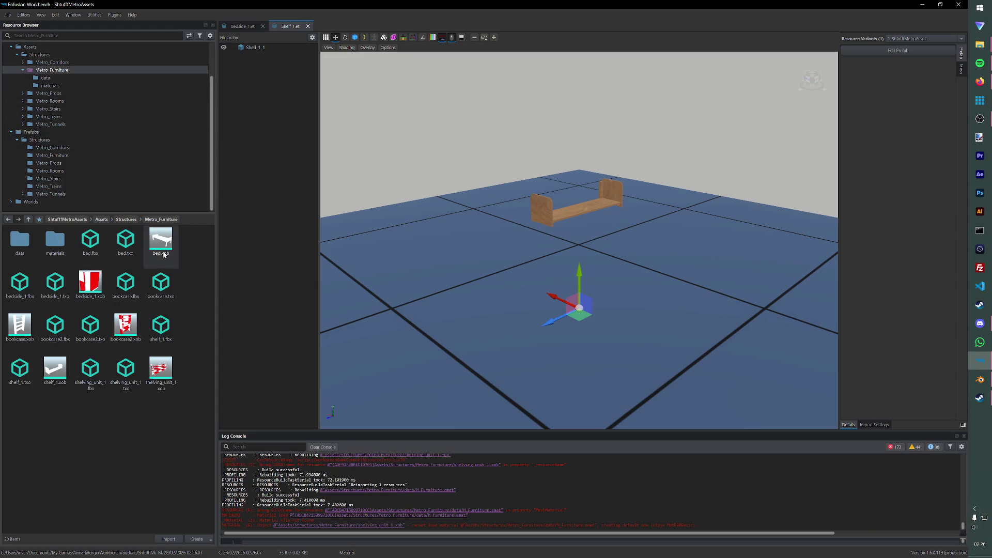
double_click(152, 384)
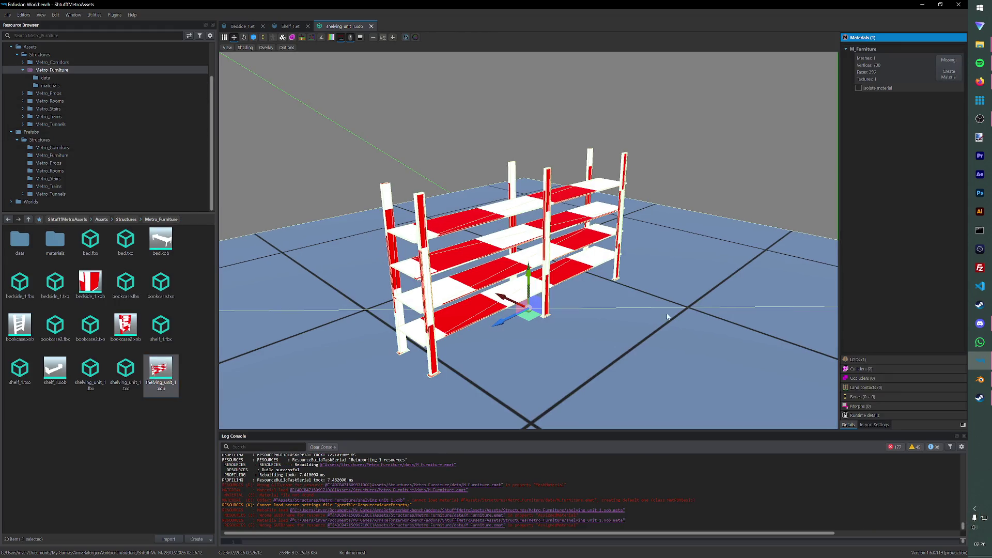
double_click(54, 240)
mouse_move(19, 241)
mouse_down()
mouse_move(902, 137)
mouse_move(946, 85)
mouse_up()
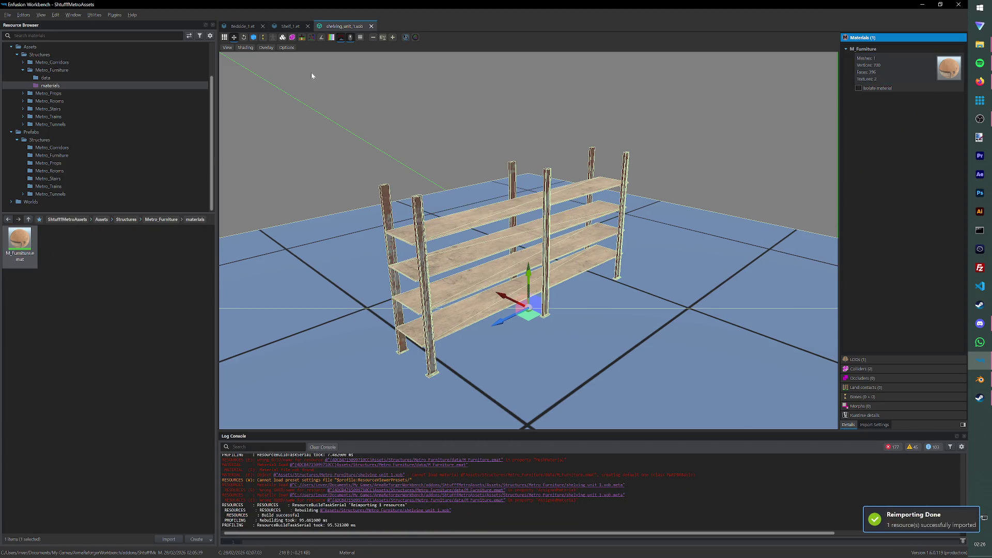
Step: Close the three open model tabs, leaving only the welcome screen
click(370, 27)
click(308, 27)
click(262, 26)
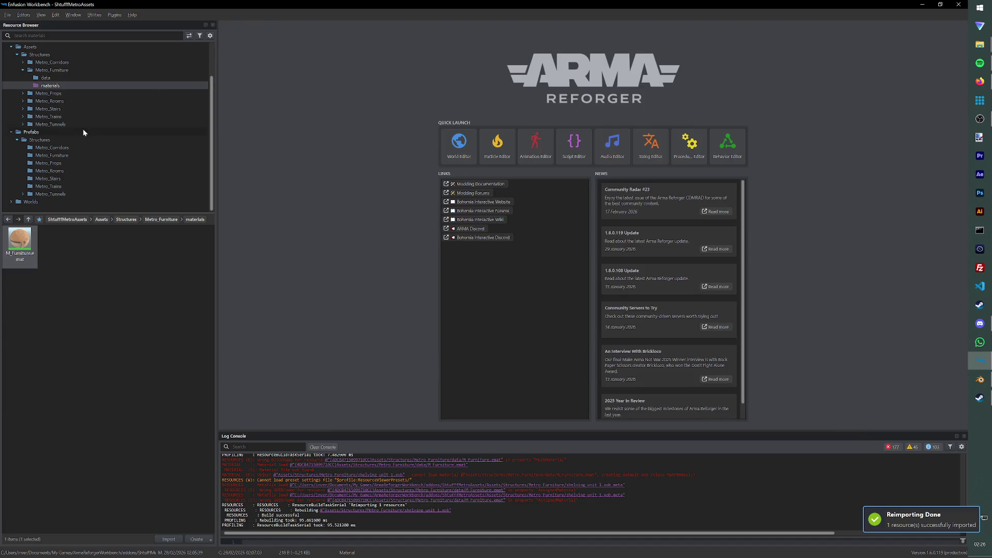
Step: Duplicate the Shelf_1 prefab as Shelving_unit_1 and open it for editing
click(51, 156)
right_click(164, 244)
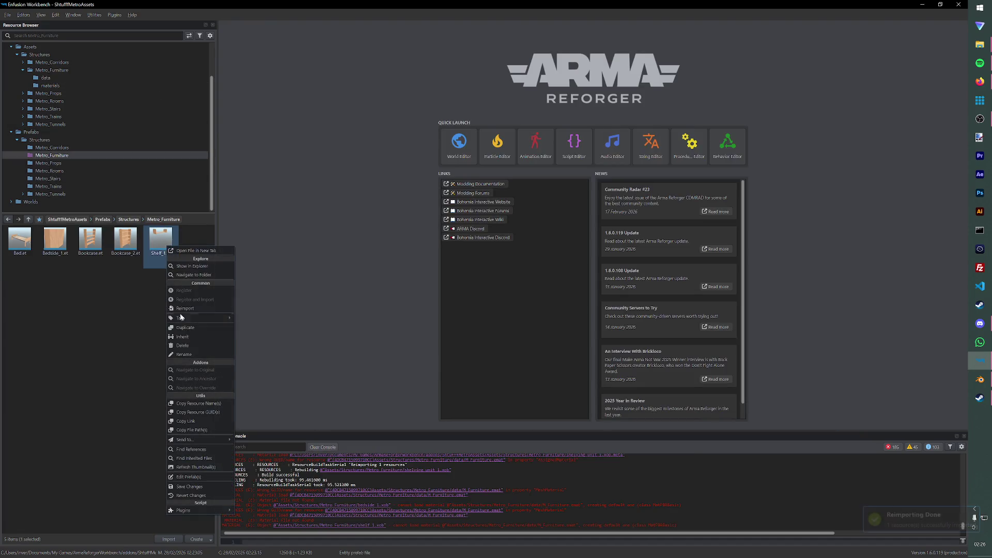
click(215, 327)
text(Shelving_unit_)
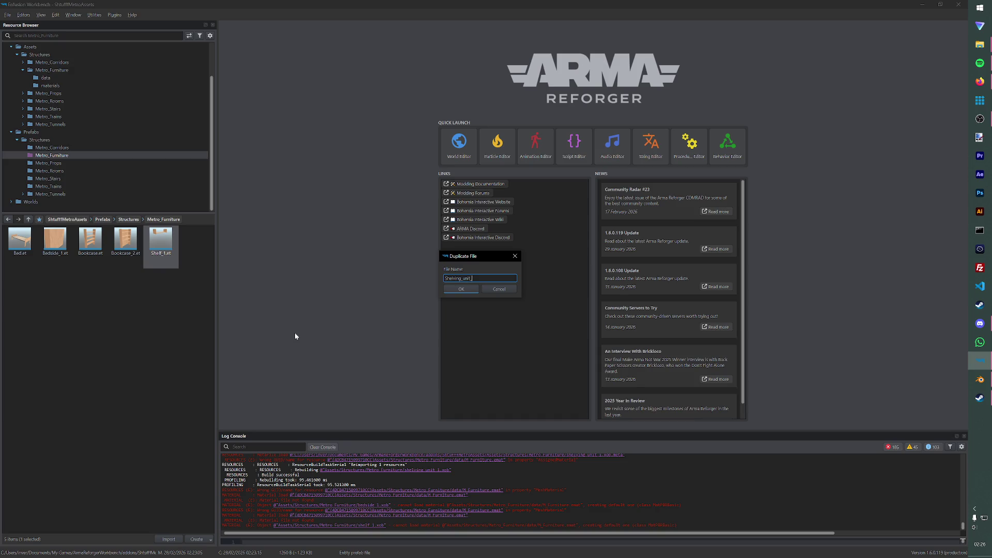
key(Return)
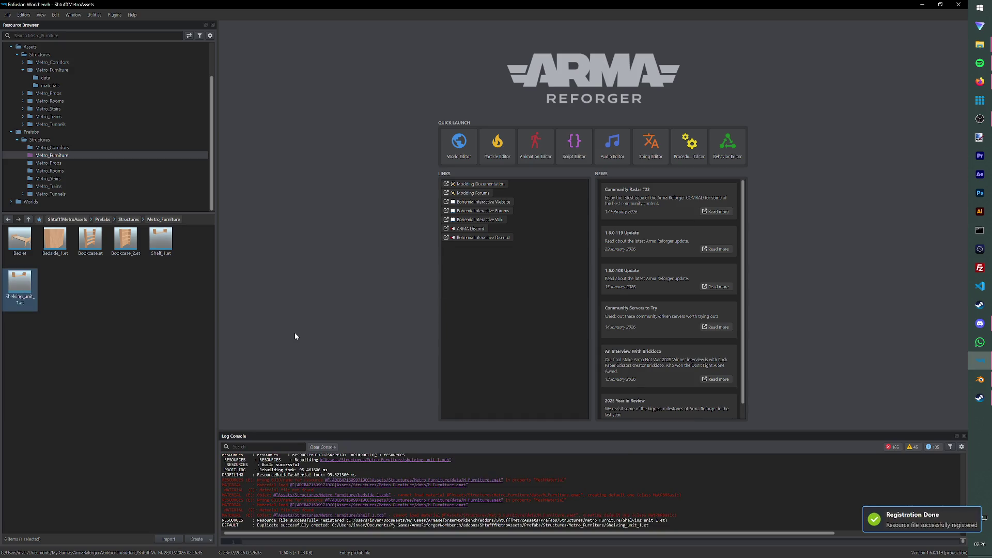
double_click(19, 281)
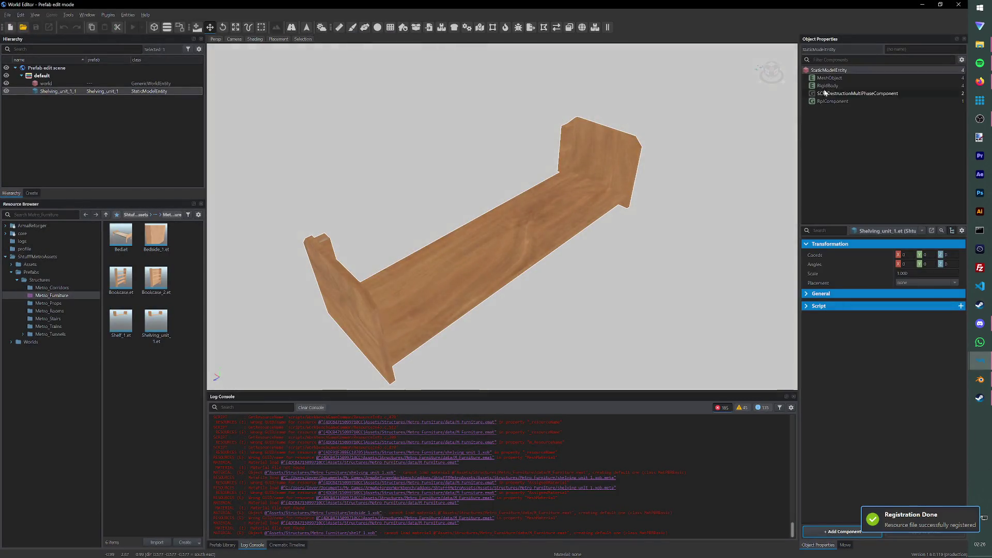
Step: Set the prefab's MeshObject to shelving_unit_1.xob and save it
click(829, 78)
click(921, 265)
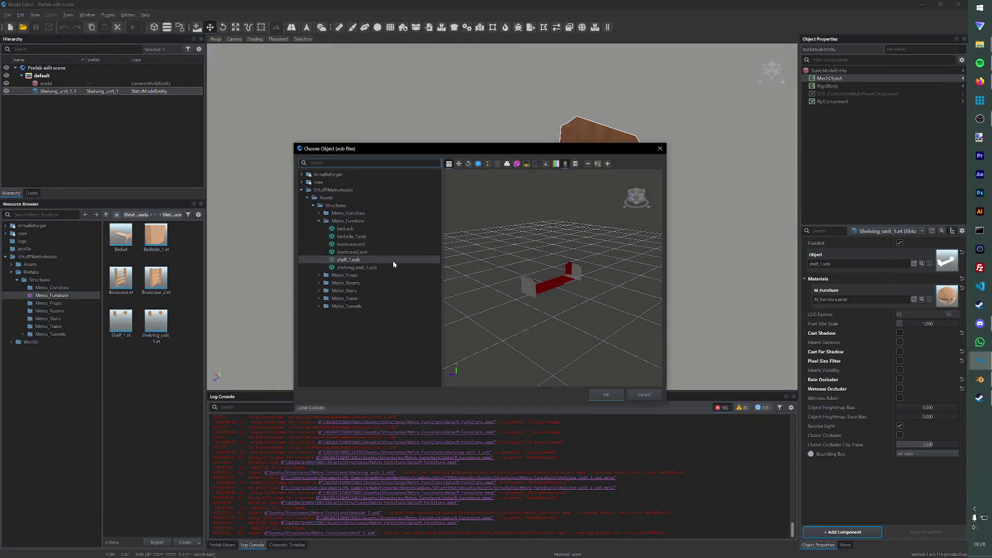
click(395, 268)
click(606, 393)
key(ctrl+s)
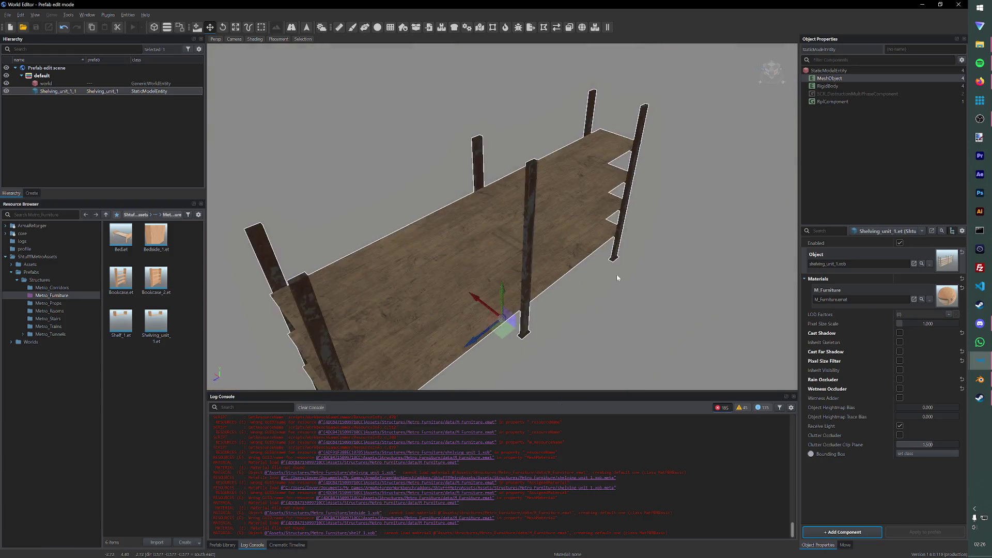
Step: Begin loading a different world from the File menu
click(5, 16)
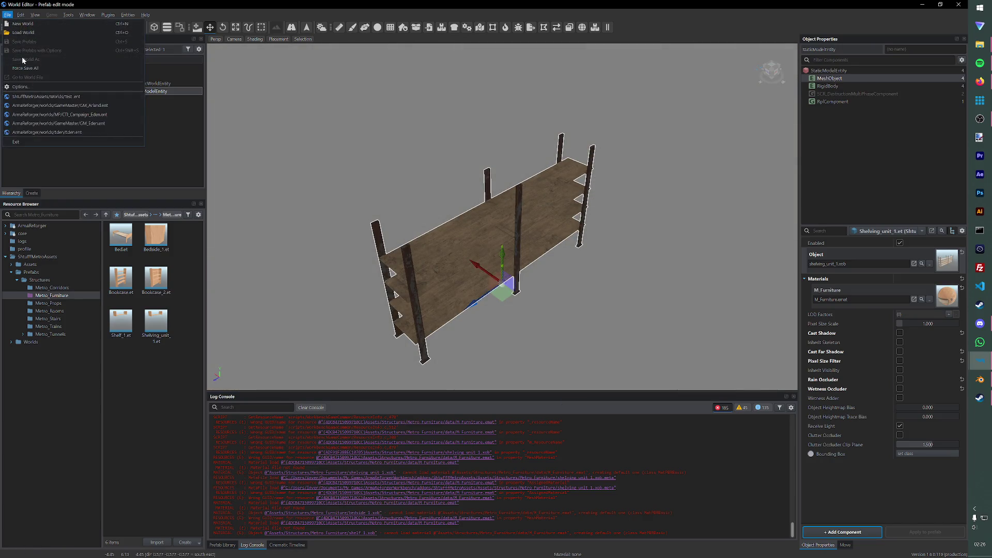
click(27, 43)
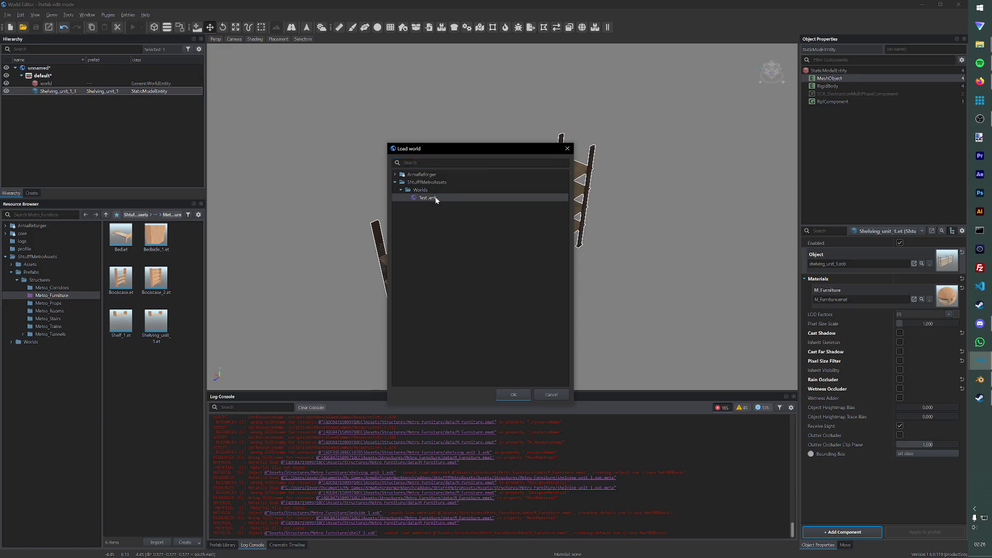
Step: Load Test.ent, drop Shelving_unit_1 onto the concrete platform, and start play mode
double_click(437, 198)
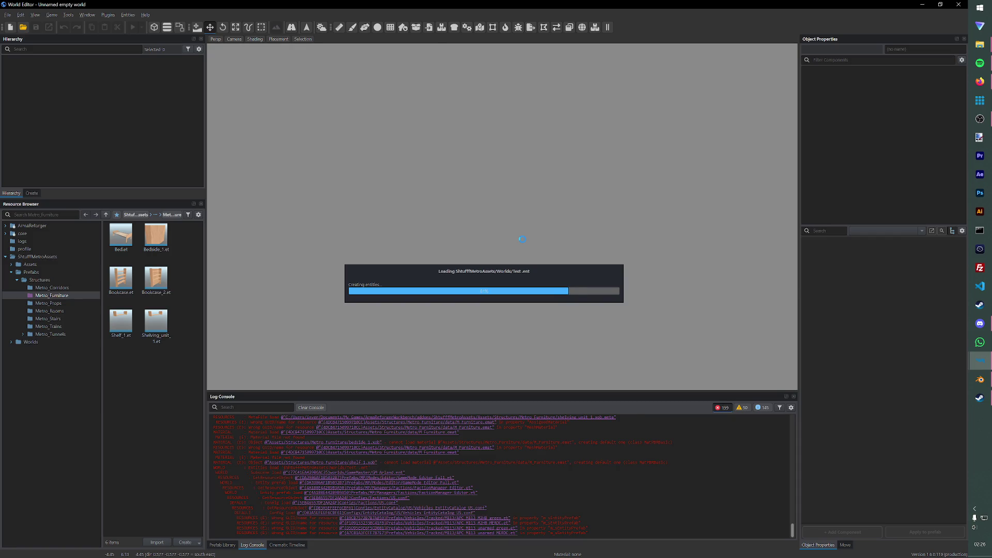
scroll(529, 258, up, 3)
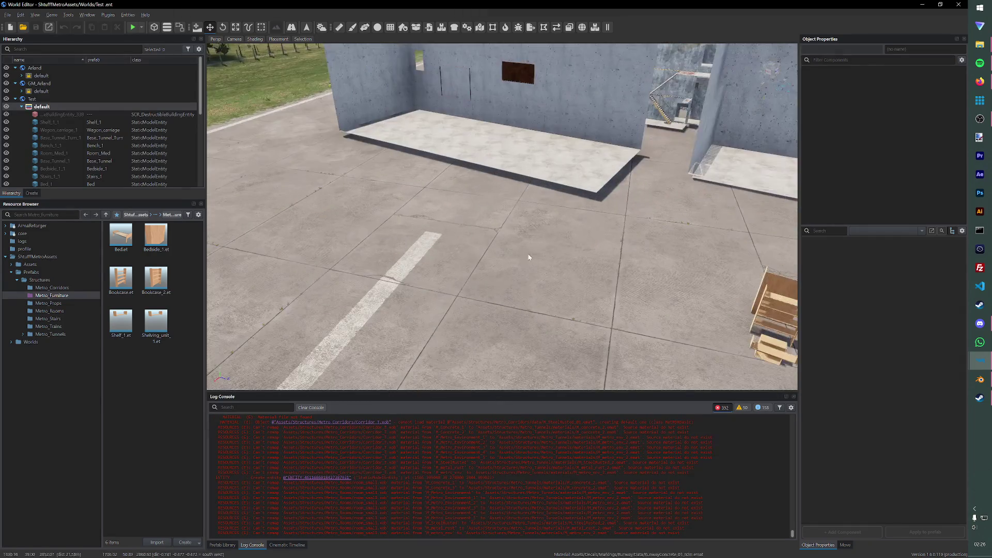
drag(162, 343, 561, 326)
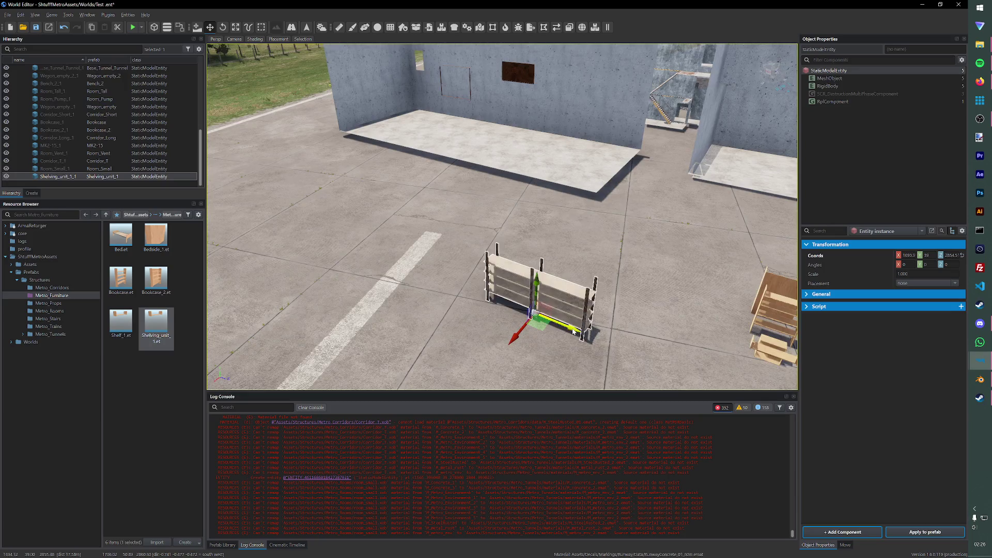
scroll(571, 328, up, 2)
scroll(571, 329, up, 2)
scroll(571, 329, up, 2)
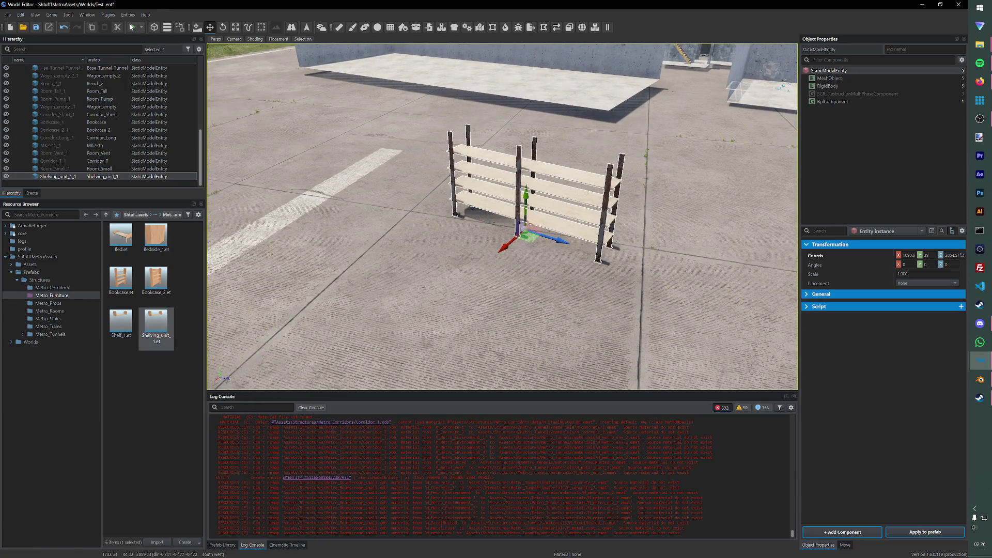
click(133, 27)
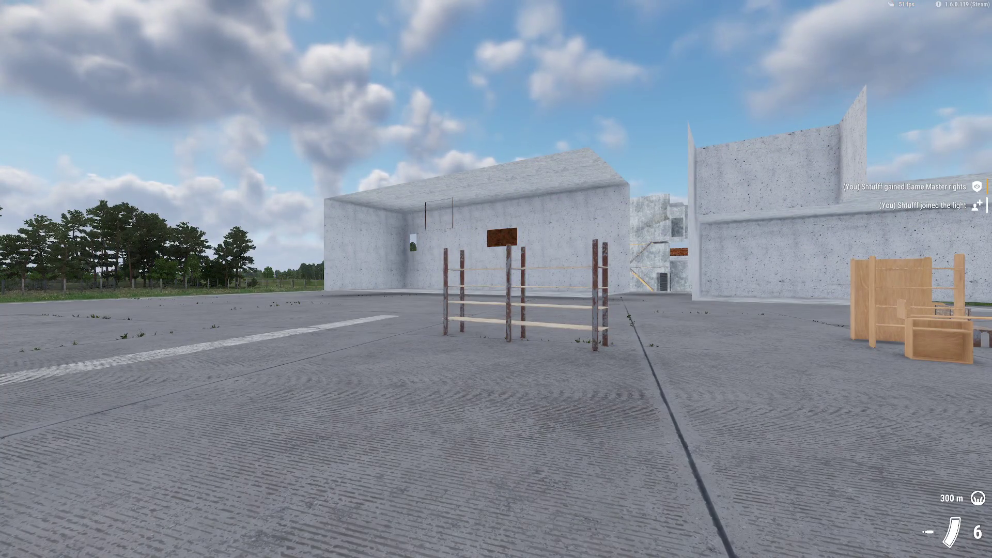
Step: Walk up to the shelving unit in game, fire at it, and return to the editor
key(1)
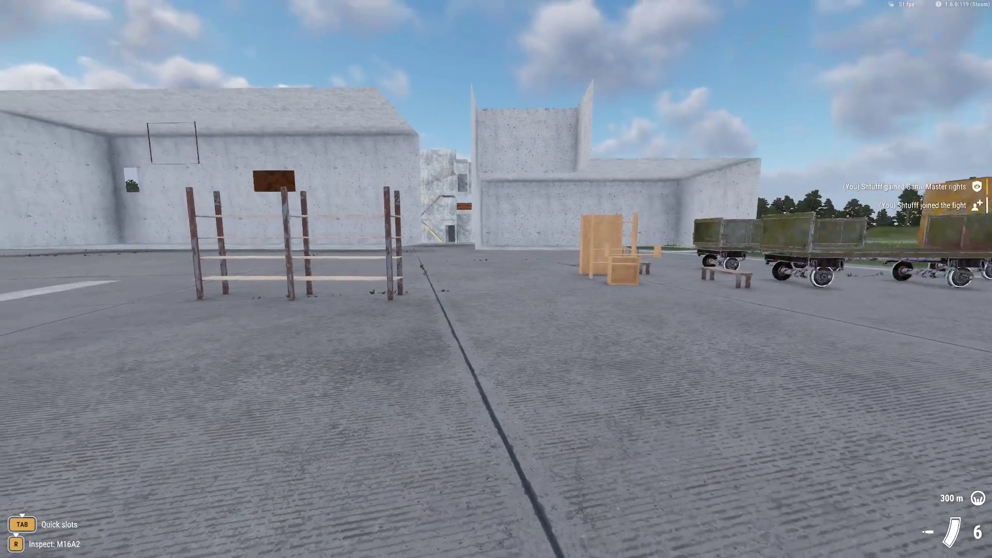
key(w)
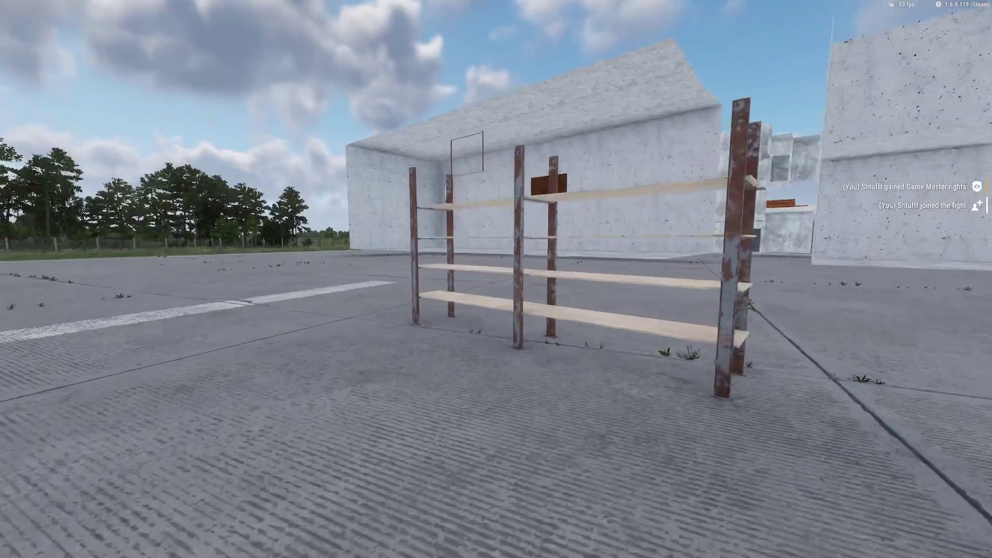
key(s)
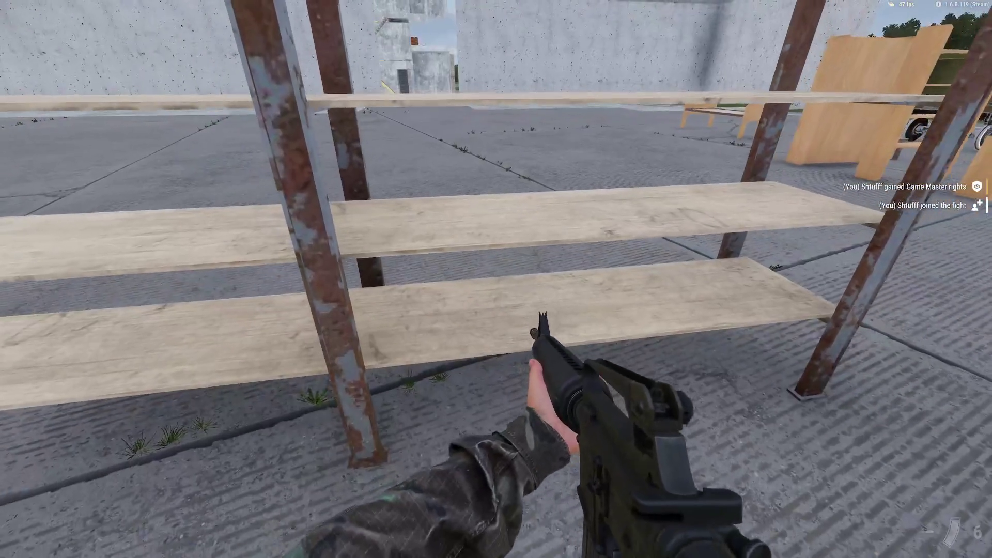
click(497, 279)
key(y)
key(Escape)
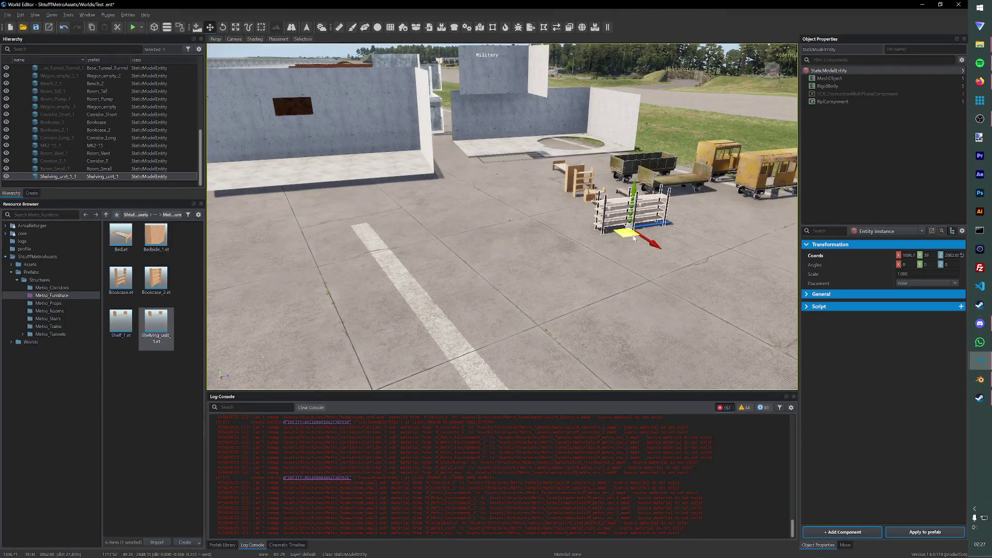
Step: Move the shelving unit next to the carts and save the Test world
drag(496, 213, 663, 203)
key(ctrl+s)
Step: Close the world editor and start a Blender Save As in Base Assets > Base Furniture
click(950, 4)
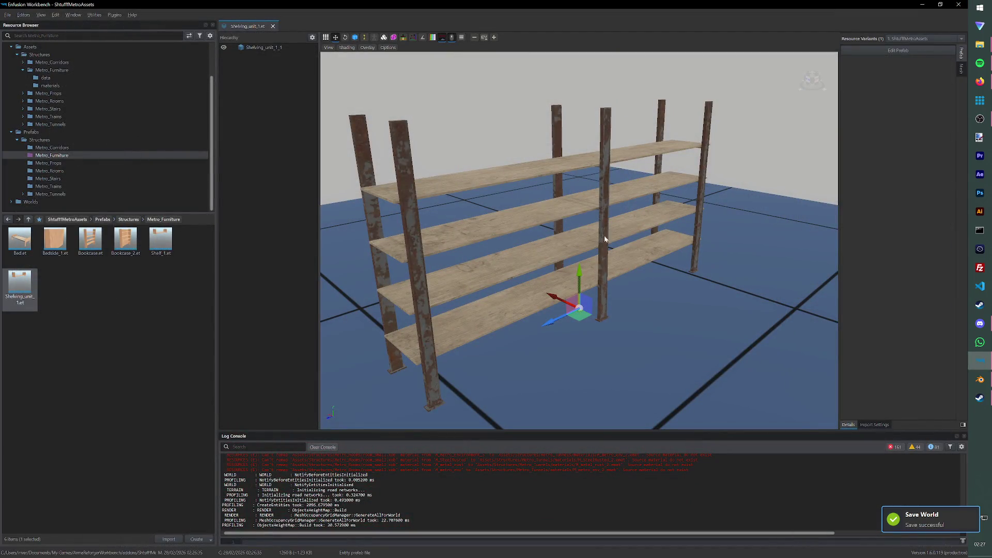
click(981, 379)
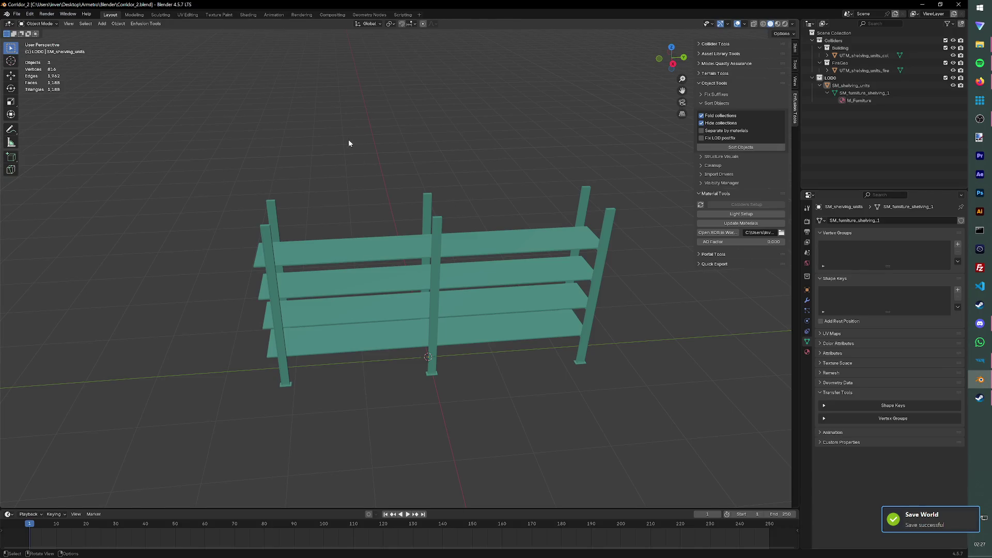
click(16, 14)
click(35, 72)
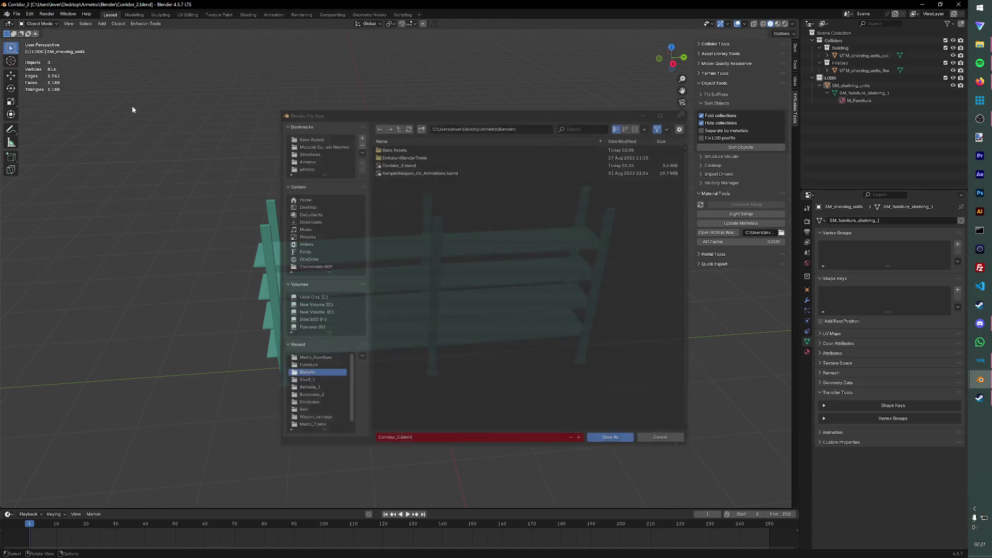
double_click(396, 149)
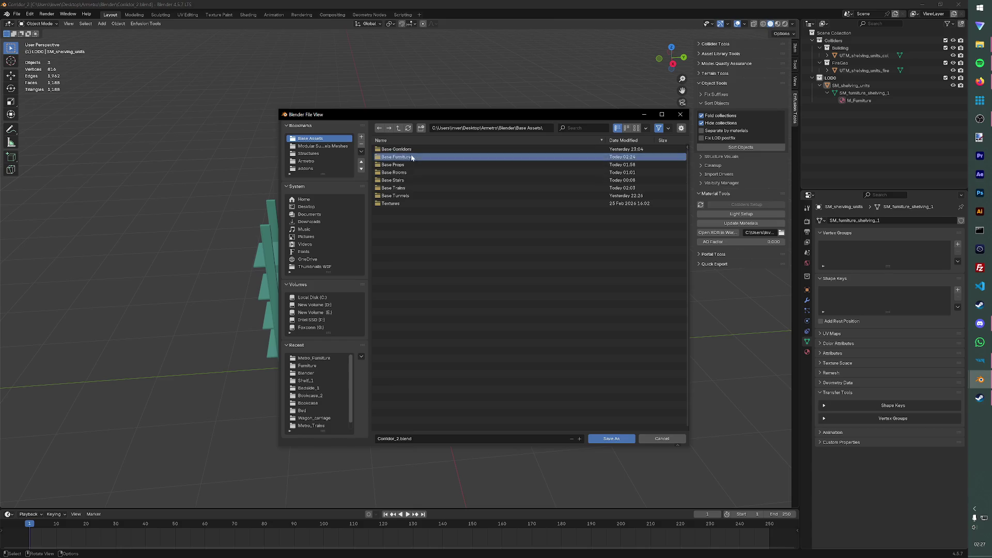
double_click(396, 160)
Step: Create a Shelving_unit_1 folder, save the scene into it, then delete the scene objects
click(421, 129)
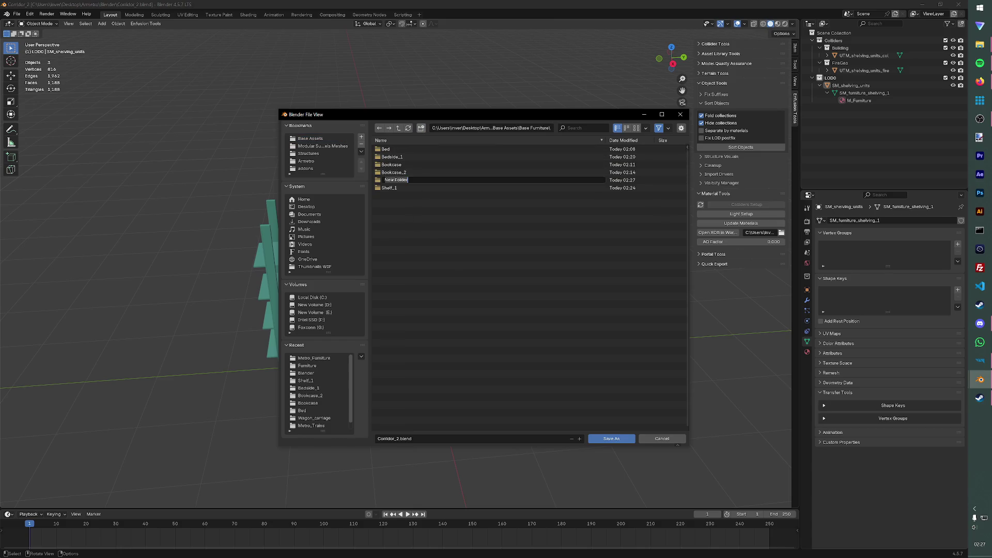
text(SM)
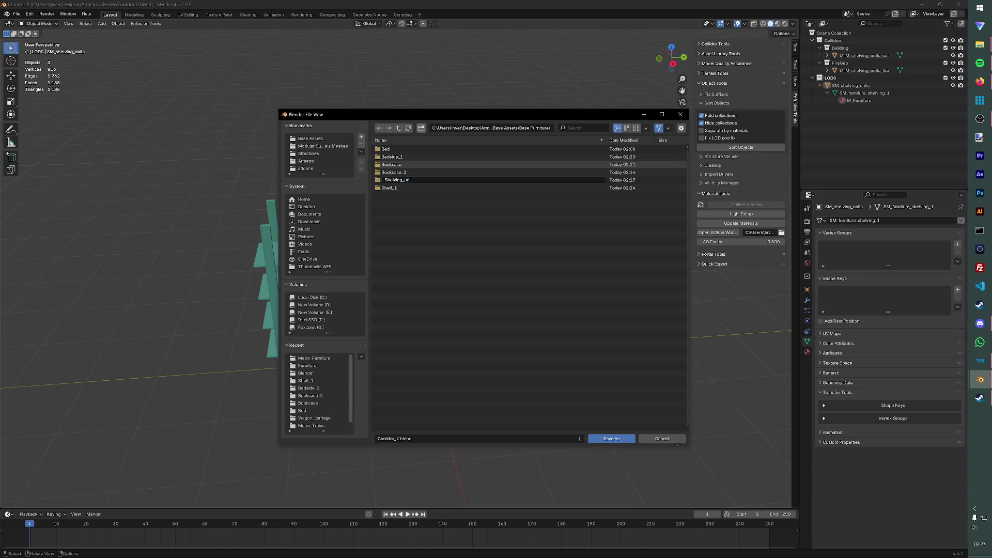
key(Return)
key(Return)
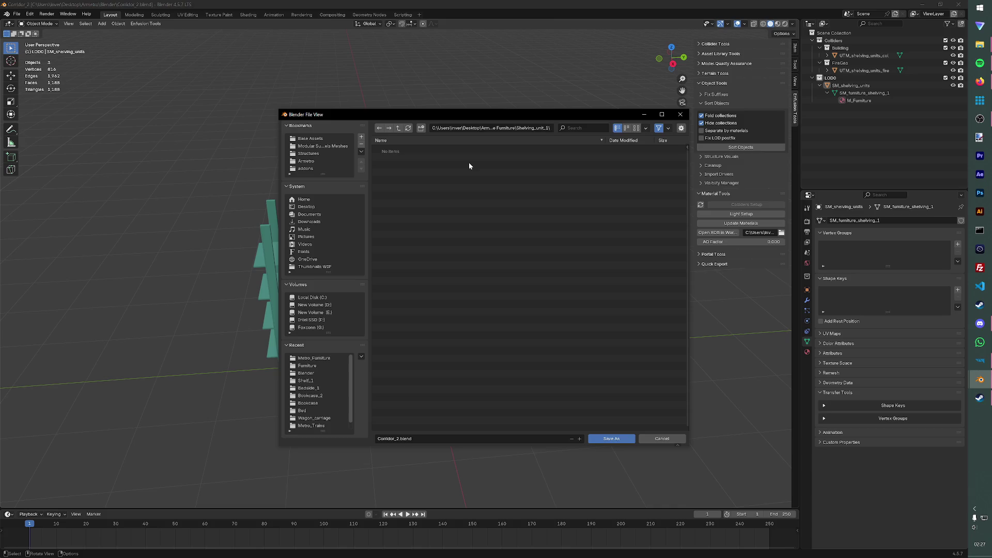
click(440, 438)
text(s)
key(Return)
key(Delete)
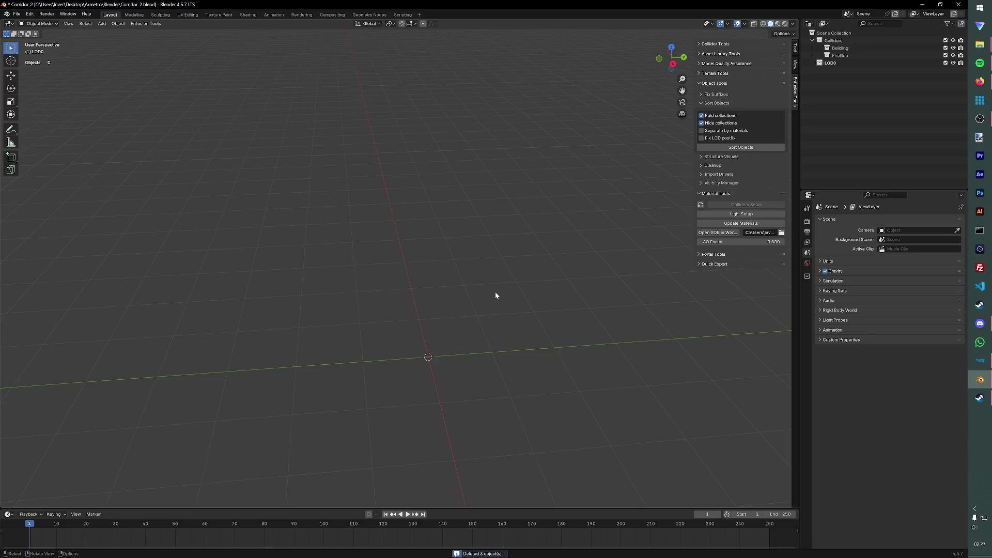
Step: Import SM_furniture_shelving_2.FBX from the Furniture meshes folder
click(16, 15)
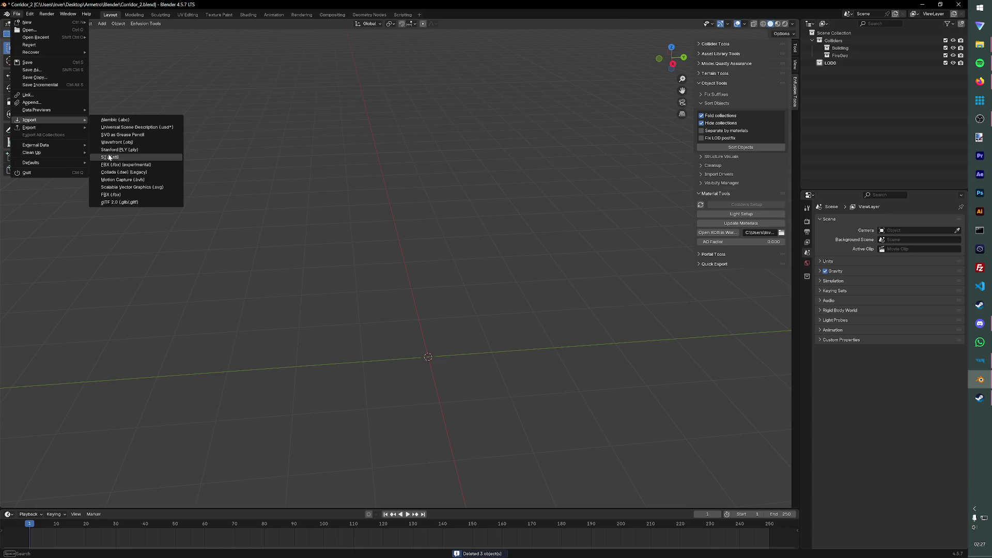
click(112, 164)
double_click(394, 149)
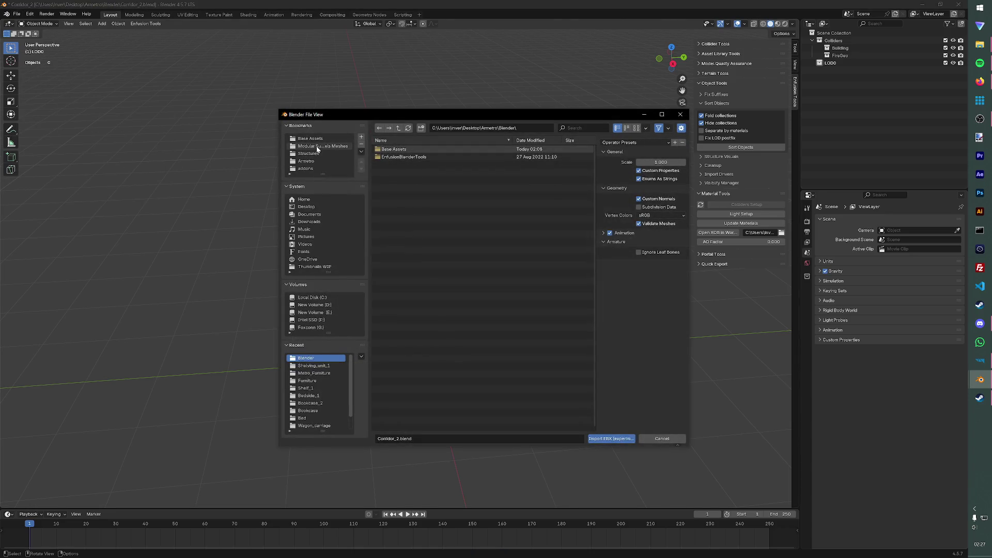
double_click(399, 181)
double_click(399, 164)
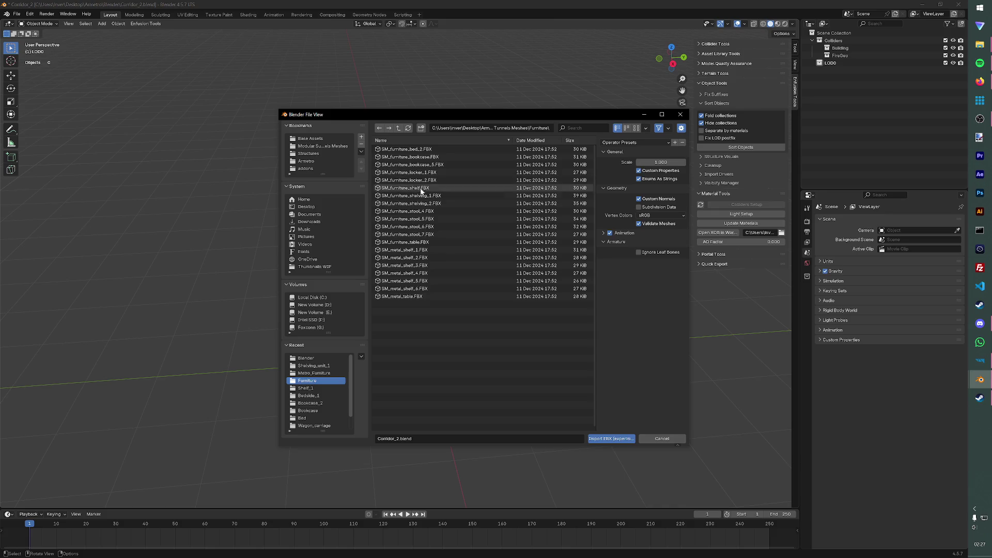
double_click(418, 203)
middle_drag(536, 332, 541, 344)
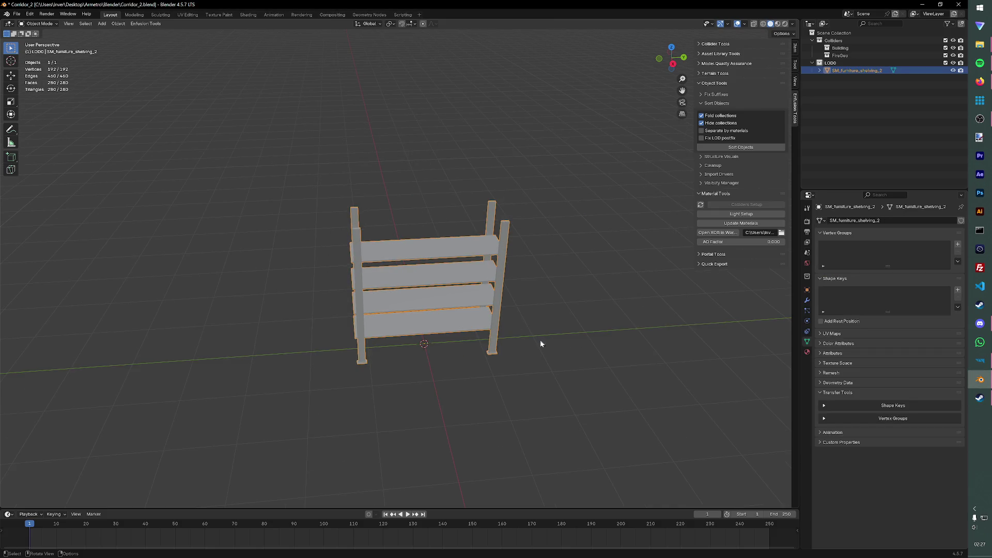
Step: Make in-place duplicate copies of the imported shelf
click(666, 269)
click(460, 266)
key(shift+d)
right_click(460, 266)
key(alt+a)
click(858, 78)
key(shift+d)
Step: Name the shelf SM_shelving_unit_2 and a copy UTM_shelving_unit_2_col, deleting the leftover .001 copy
double_click(856, 70)
text(SM_shelving_un)
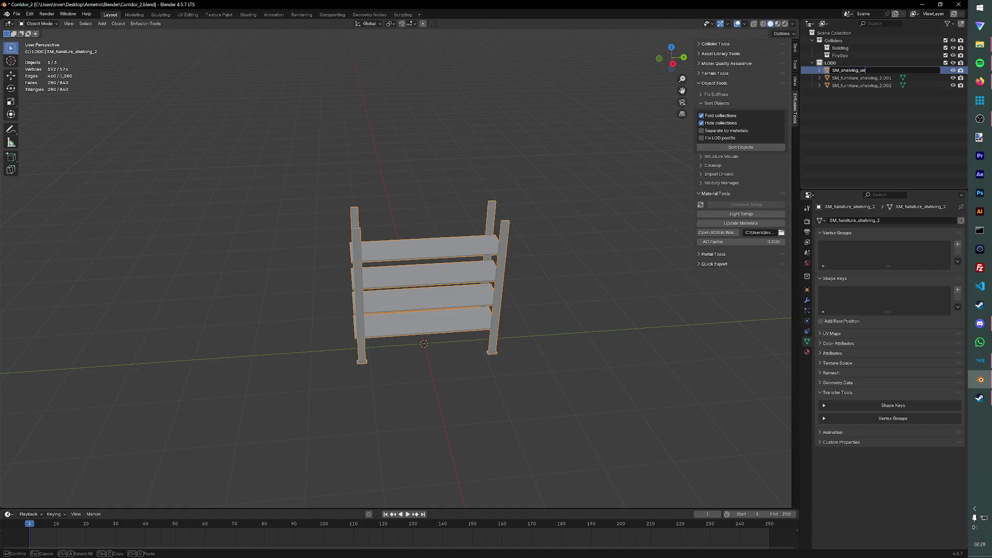
text(2)
key(Return)
click(860, 78)
double_click(860, 78)
text(S)
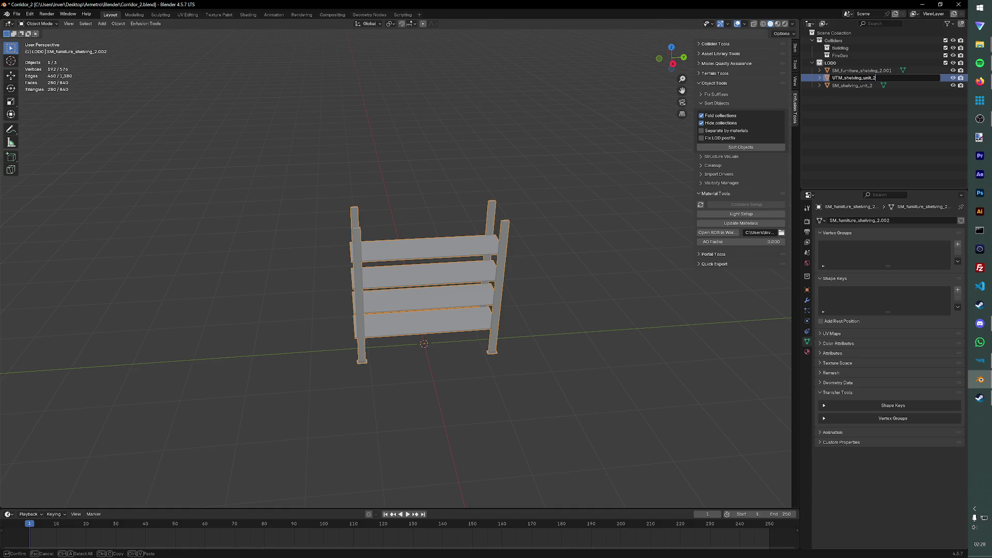
key(Return)
click(855, 70)
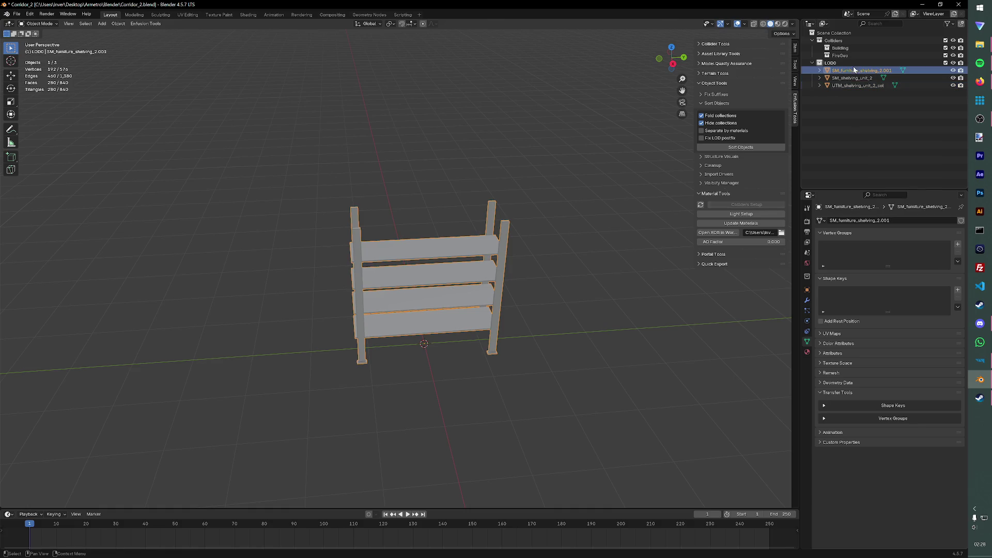
key(Delete)
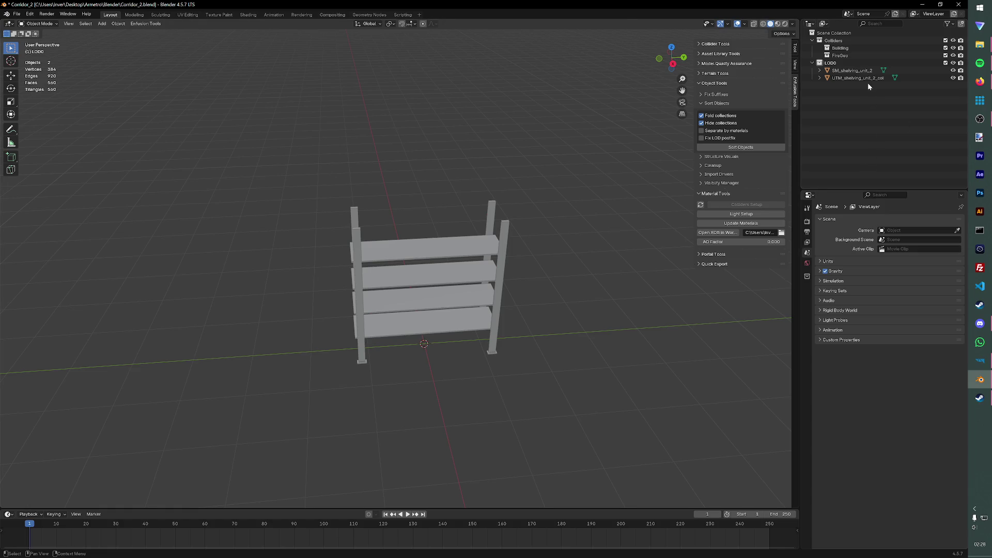
Step: Duplicate the _col mesh as UTM_shelving_unit_2_fire and save
click(860, 77)
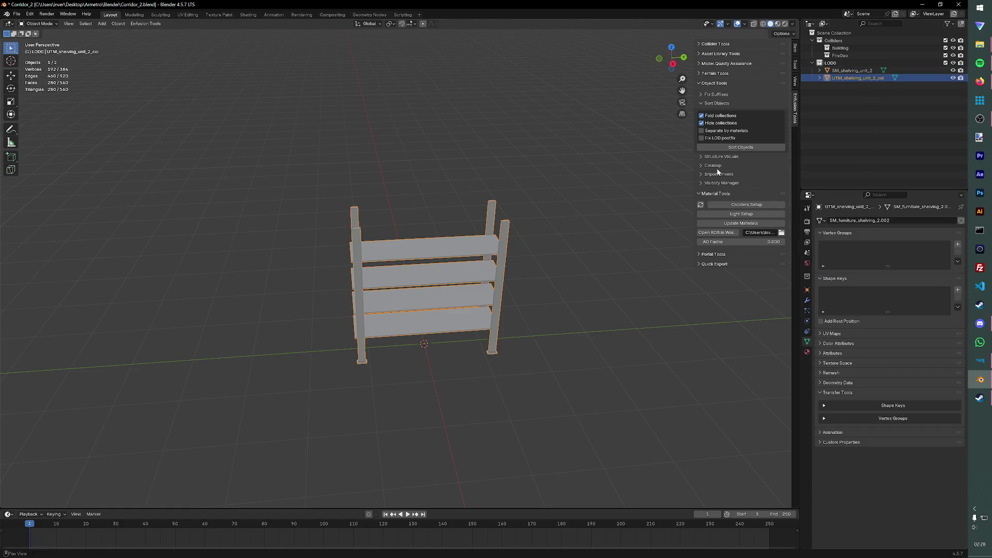
click(504, 246)
key(shift+d)
key(Escape)
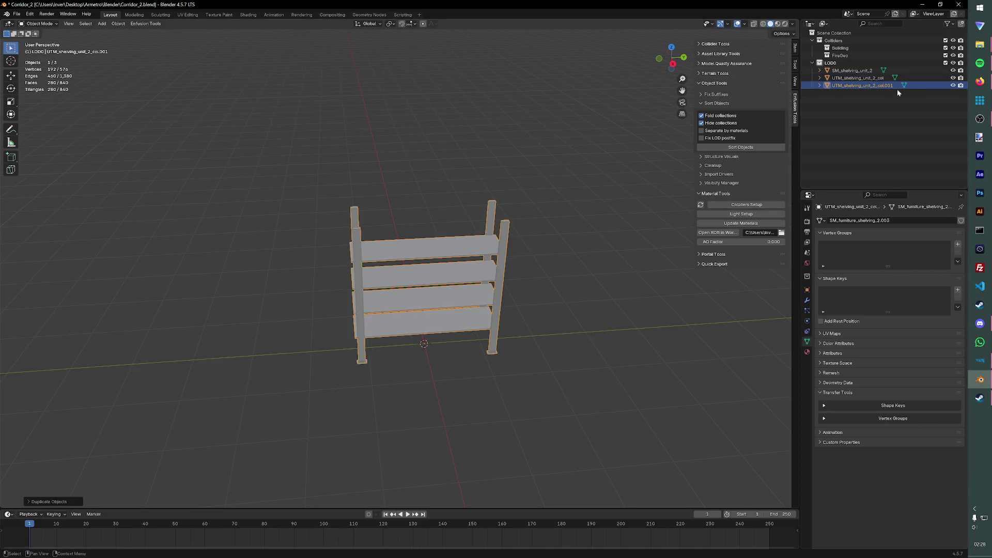
double_click(898, 89)
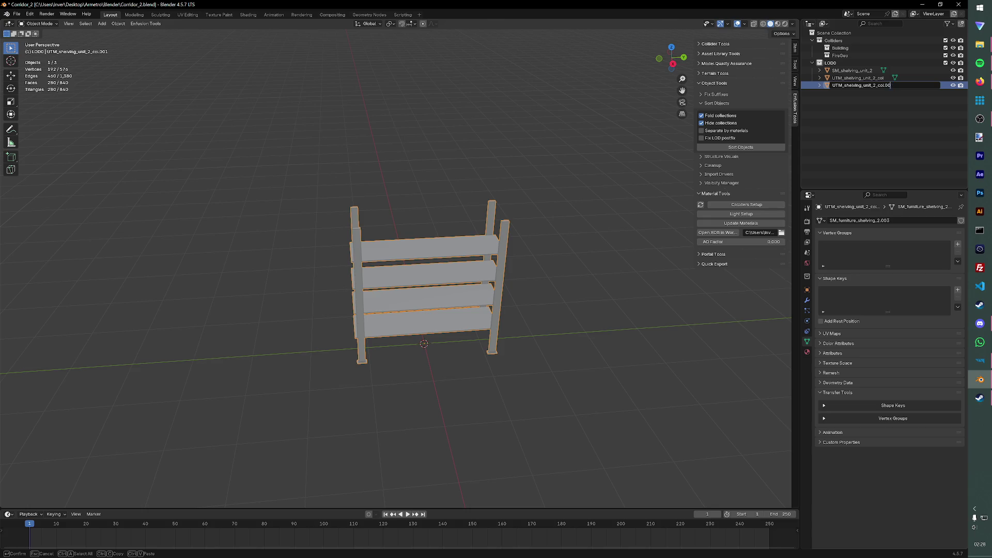
text(ire)
key(Return)
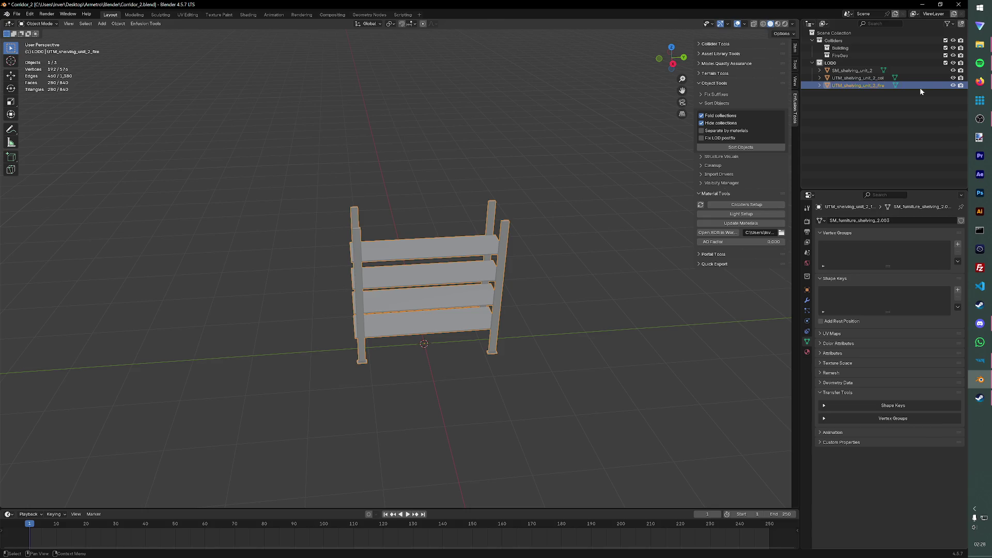
key(ctrl+s)
double_click(889, 90)
key(Return)
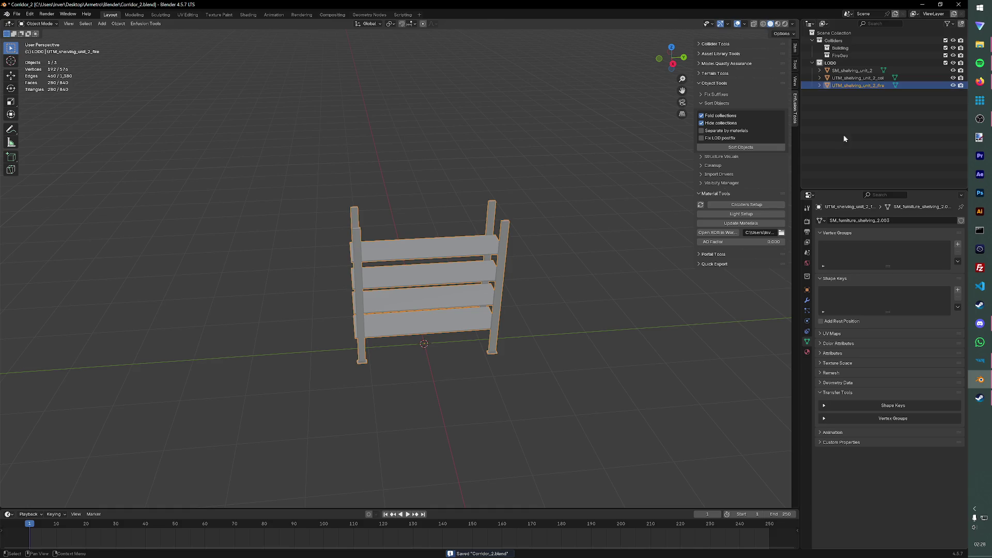
Step: Sort the objects into collections and expand the Colliders group
click(740, 147)
click(819, 41)
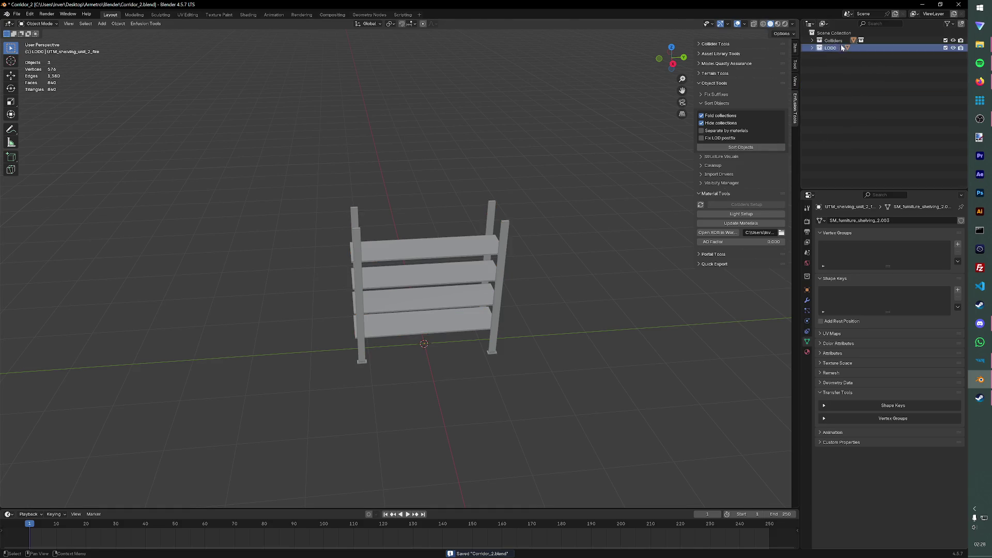
click(820, 50)
Step: Set the _col copy as a Wood collider on the Building layer preset and save
click(860, 56)
click(746, 203)
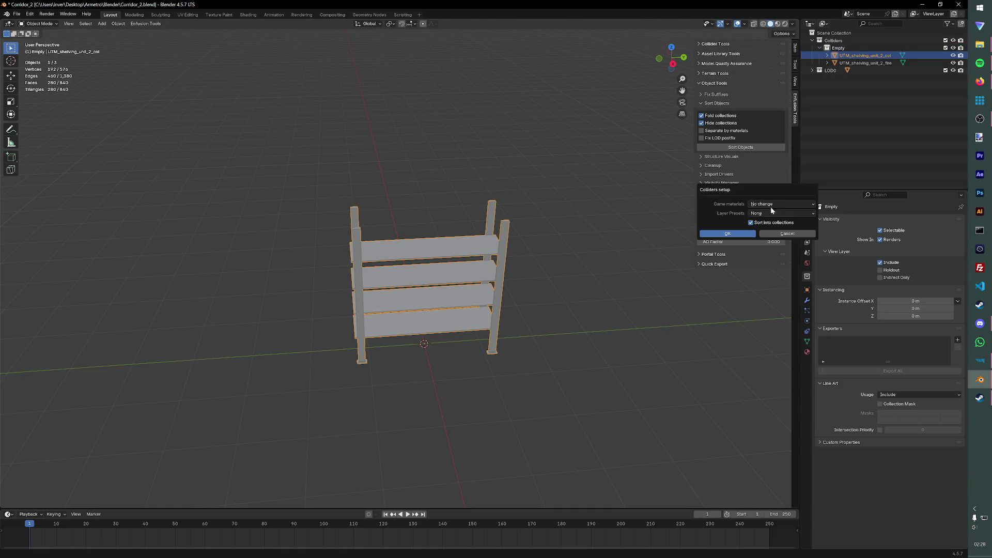
click(771, 205)
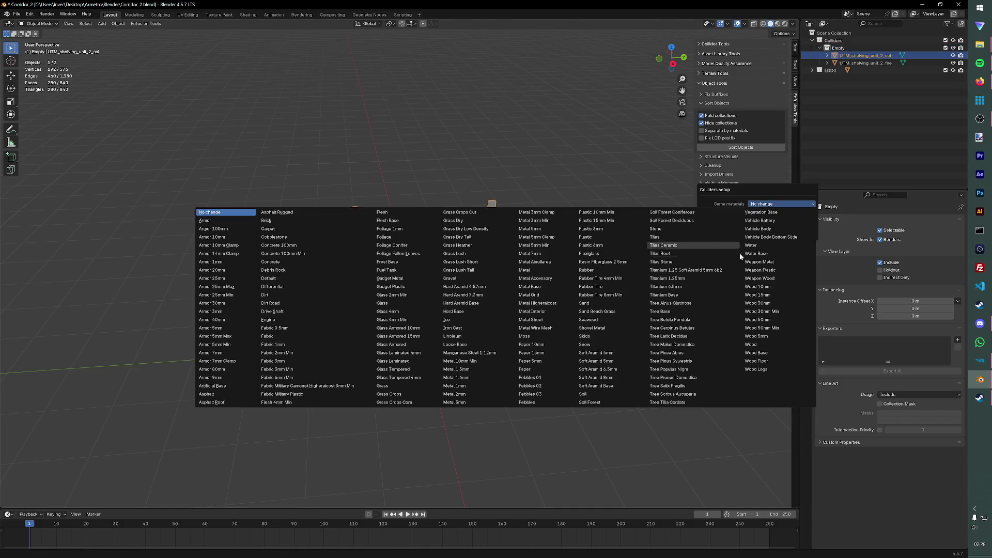
click(759, 342)
click(759, 204)
key(Escape)
click(779, 213)
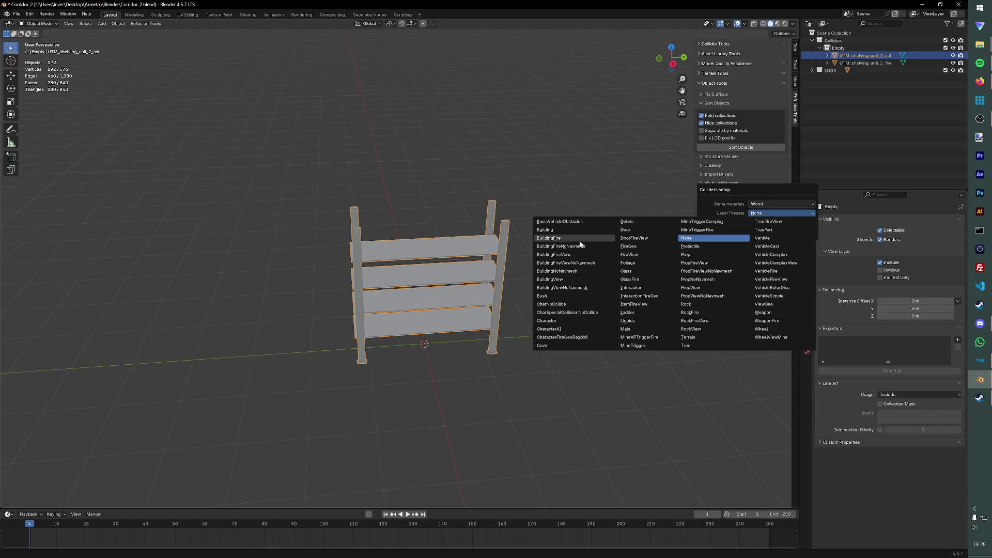
click(547, 229)
click(734, 236)
key(ctrl+s)
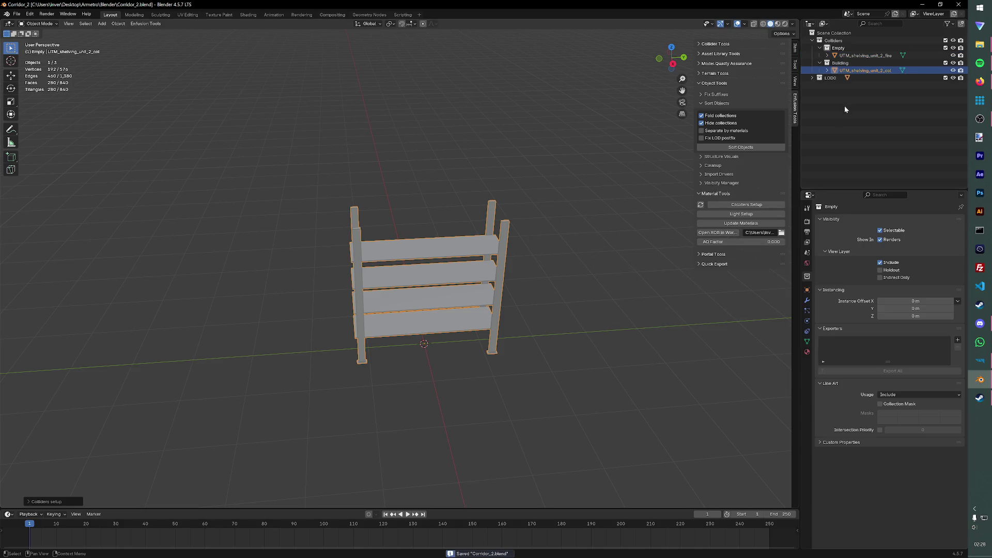
Step: Set the _fire copy as a Wood collider on the FireGeo layer preset and save
click(860, 55)
click(740, 206)
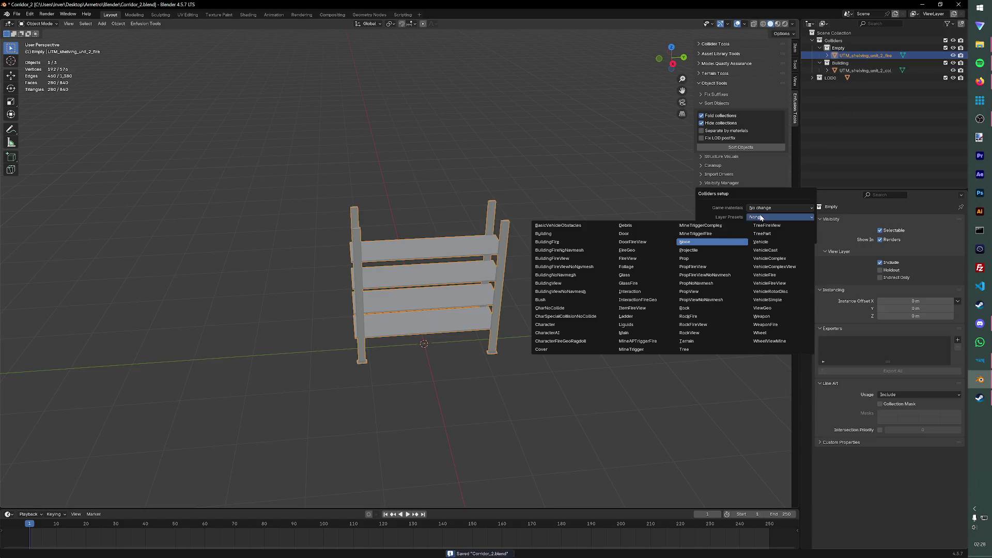
click(655, 249)
click(773, 207)
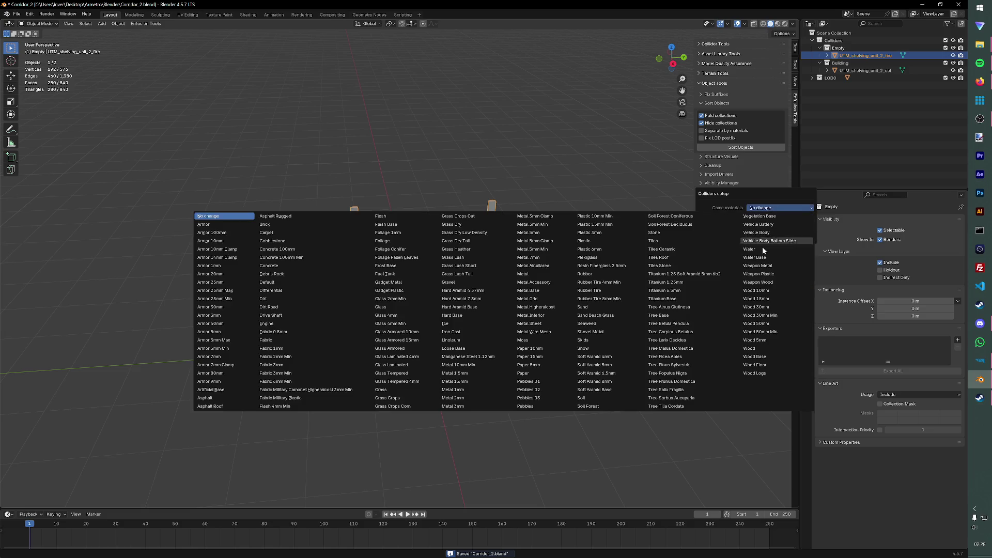
click(757, 342)
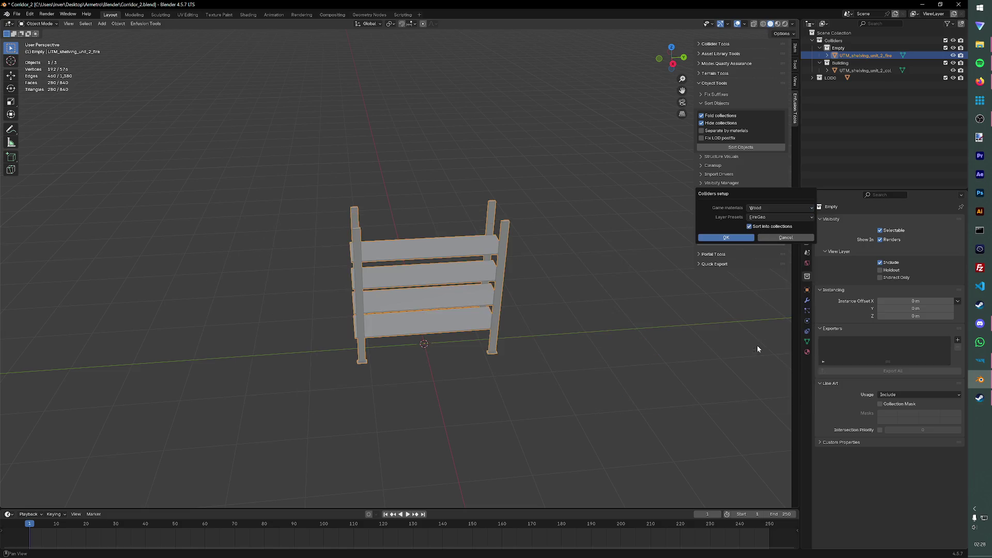
click(727, 241)
key(ctrl+s)
middle_drag(615, 181, 588, 182)
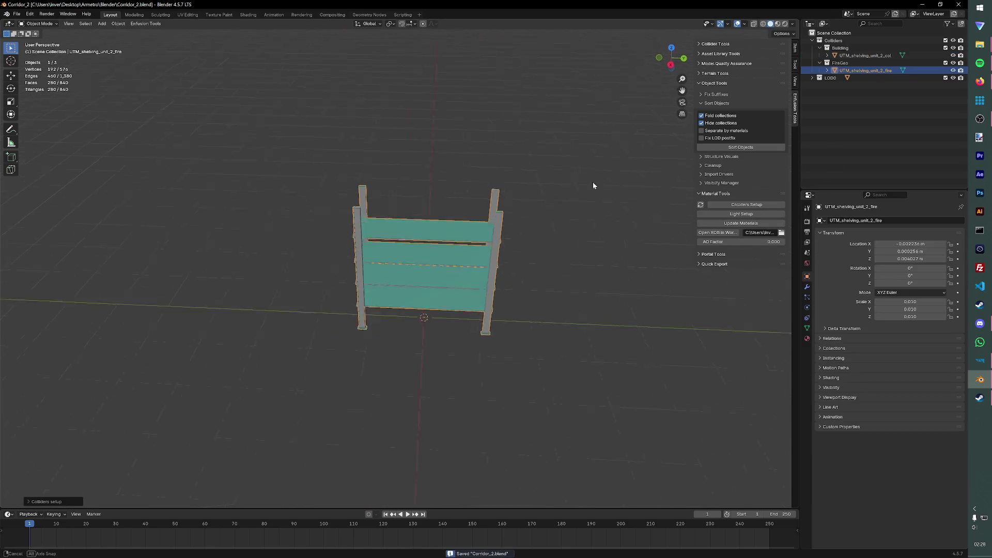
click(16, 14)
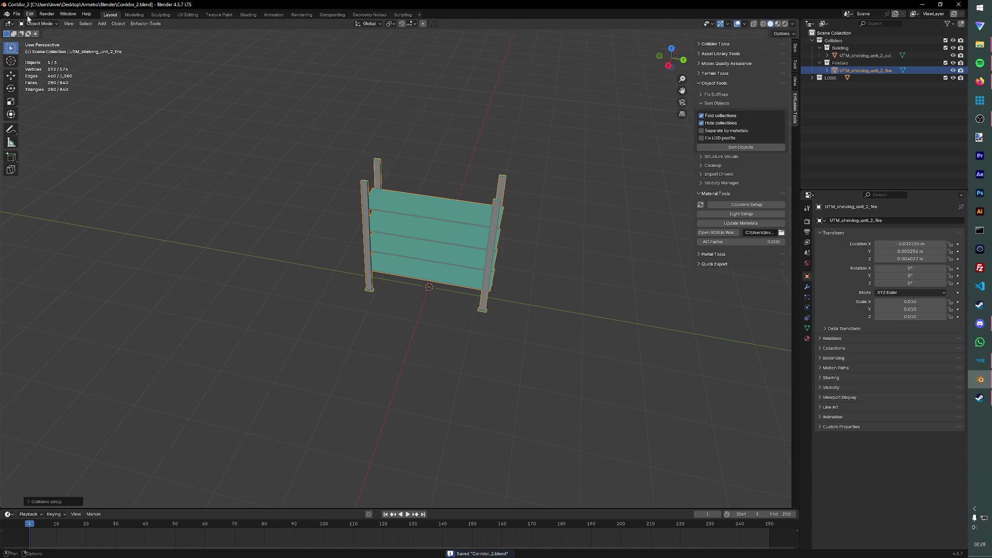
Step: Attempt an FBX export to Metro_Furniture named shelving_unit_2.fbx
click(206, 86)
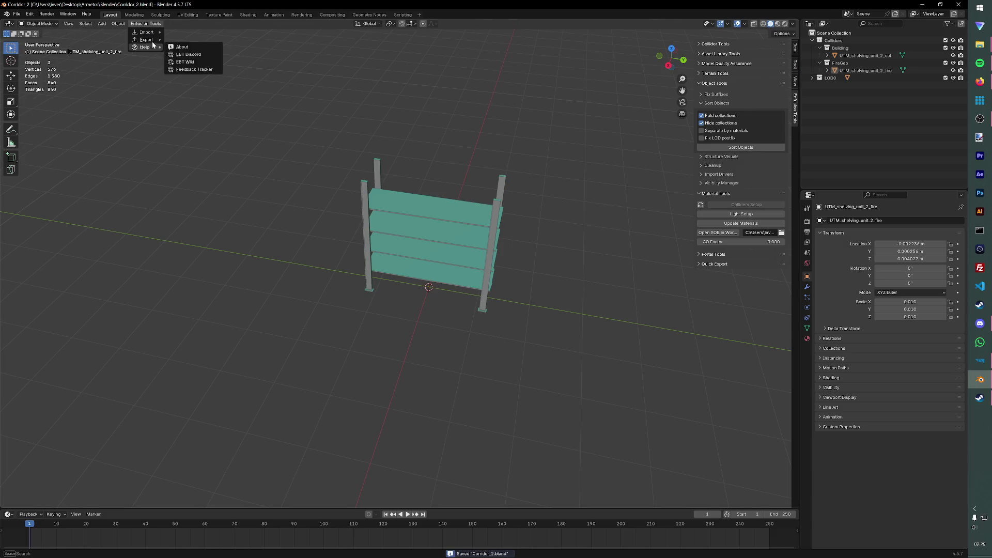
mouse_move(146, 39)
click(190, 40)
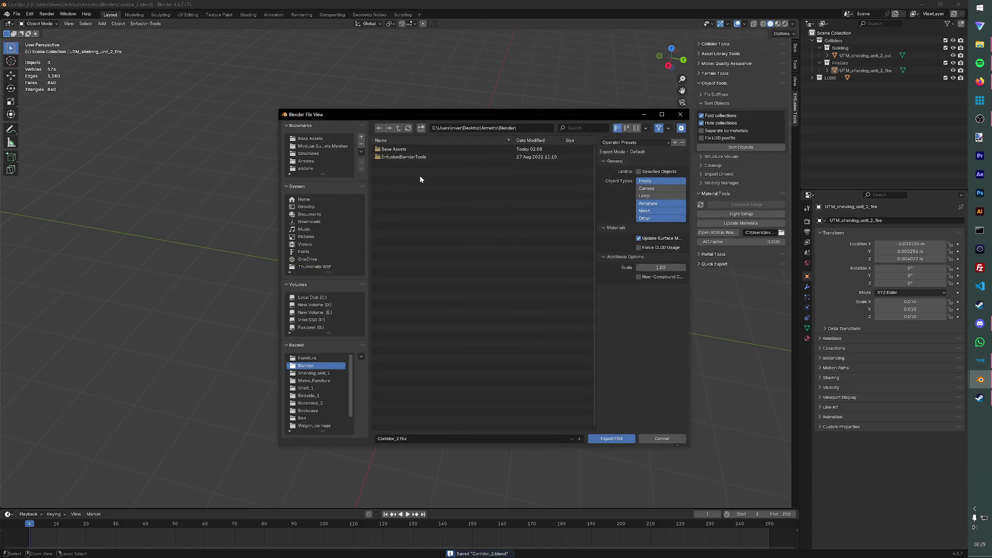
click(310, 154)
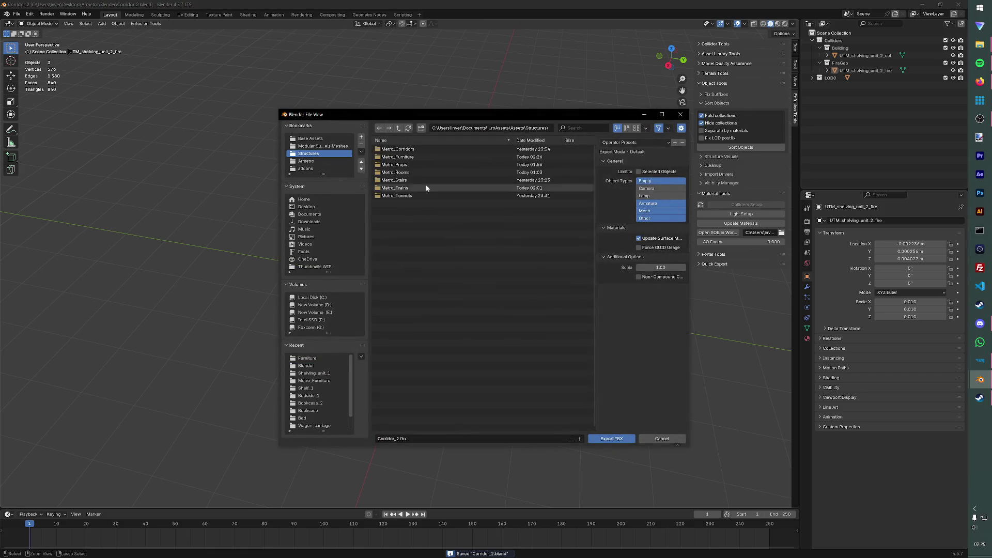
double_click(423, 156)
click(424, 439)
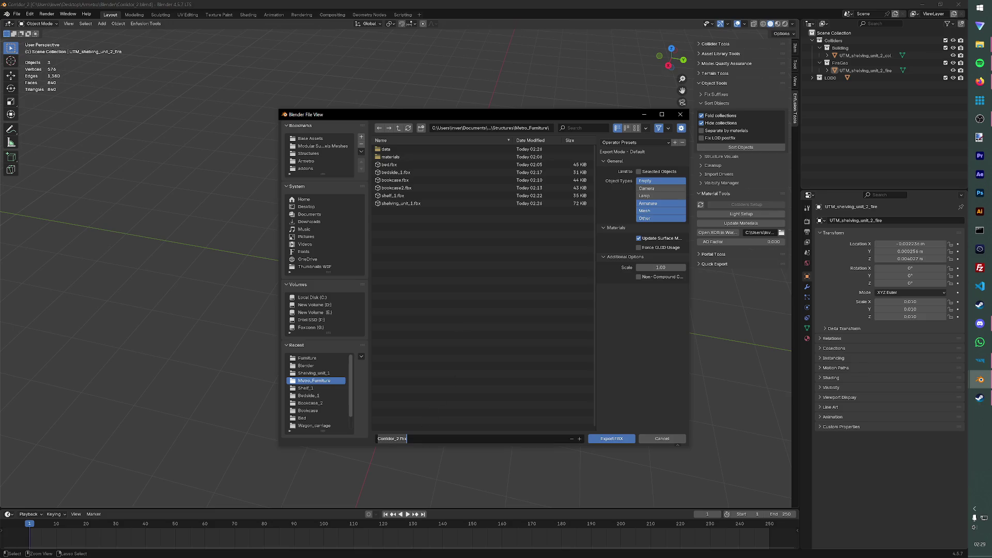
click(411, 202)
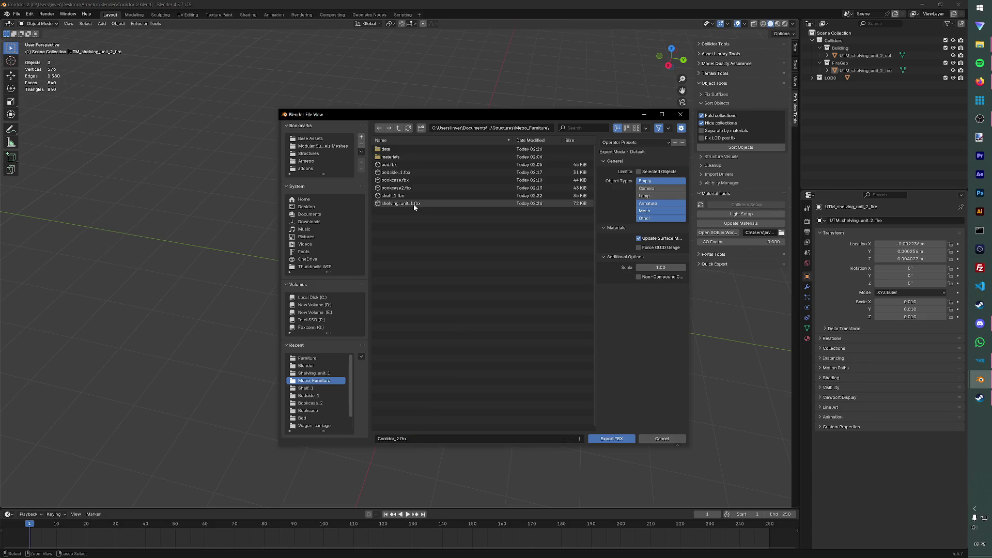
click(412, 202)
key(End)
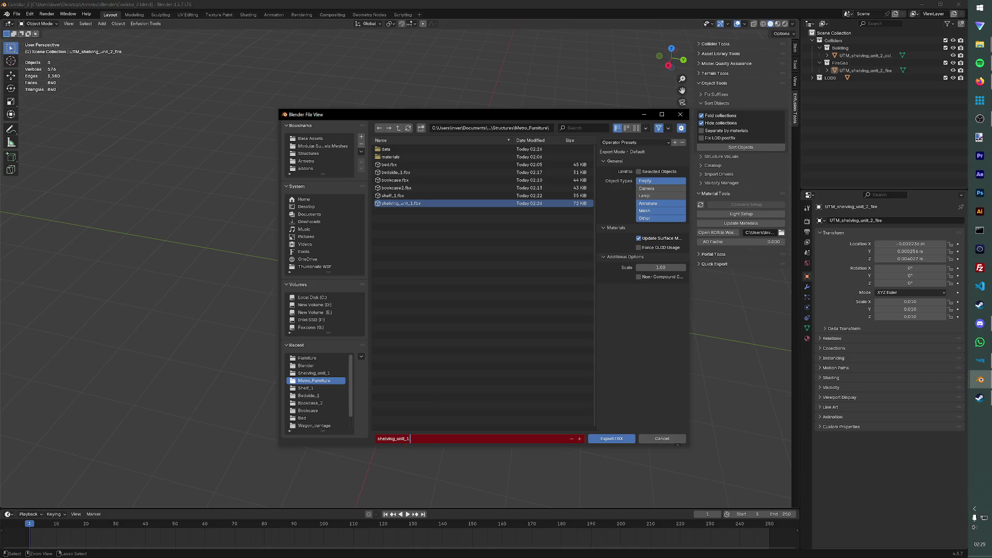
key(BackSpace)
key(BackSpace)
text(2)
key(Return)
key(Return)
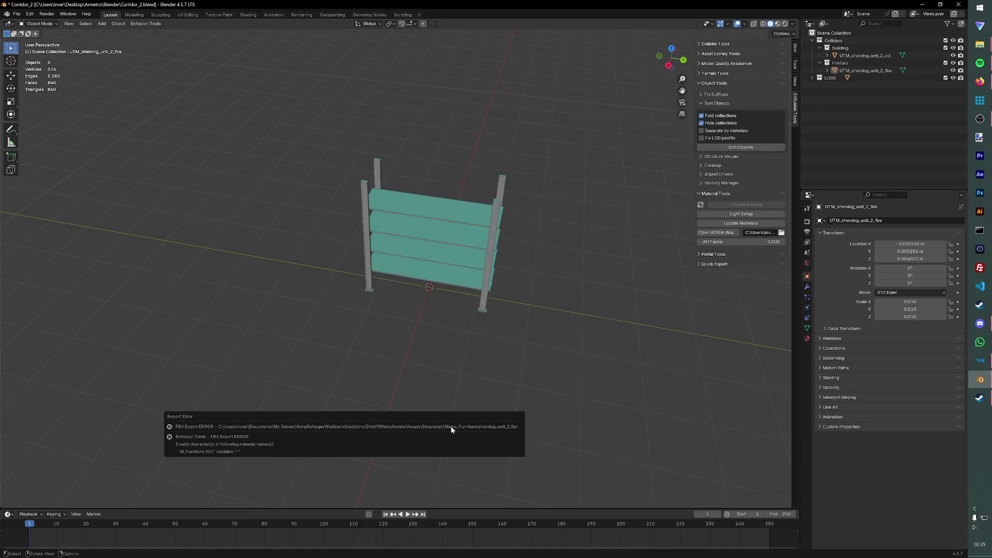
Step: Rename the shelf's material M_Furniture.002 to M_Furniture and save
click(829, 78)
click(814, 78)
click(838, 92)
click(827, 93)
double_click(875, 102)
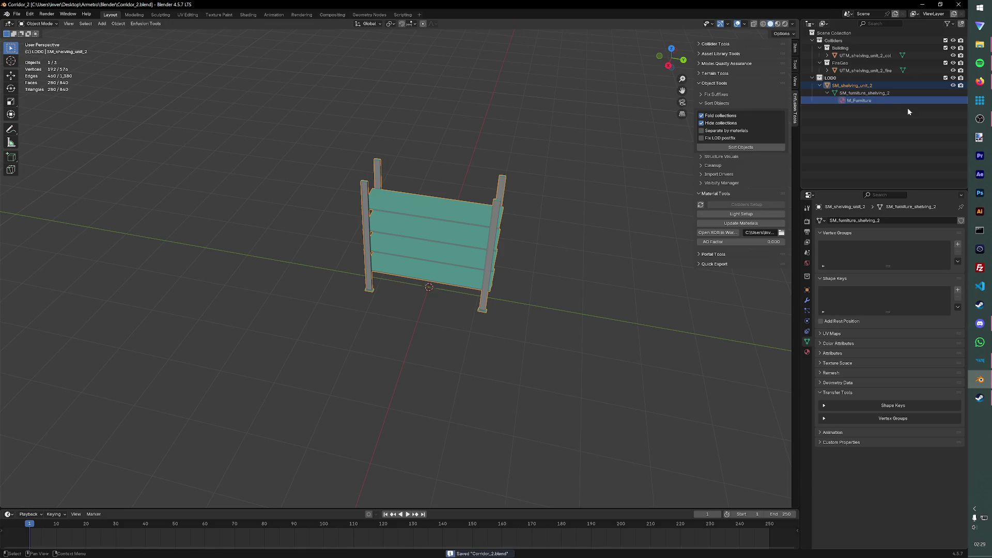
key(Return)
key(ctrl+s)
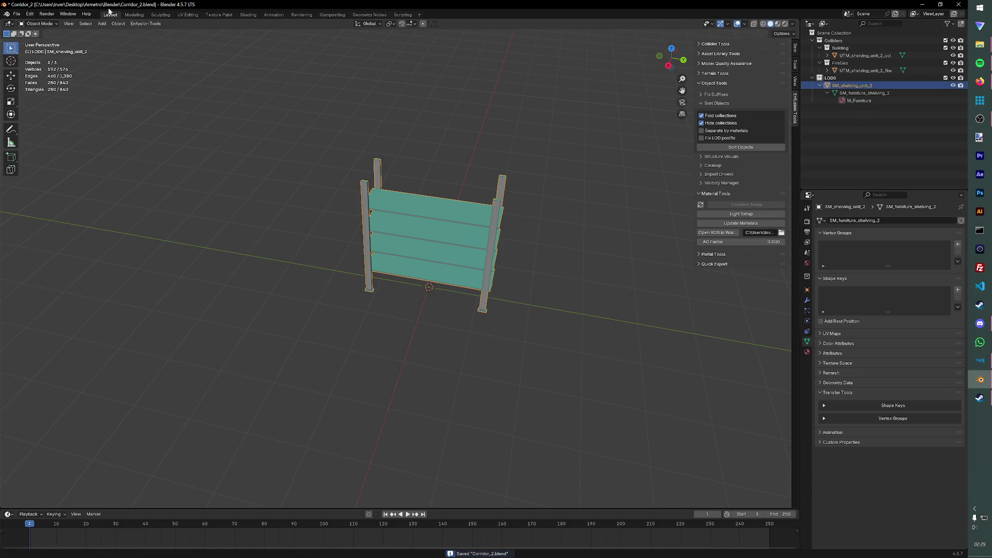
Step: Re-run the Enfusion FBX export so shelving_unit_2.fbx is registered in the project
click(145, 24)
mouse_move(146, 39)
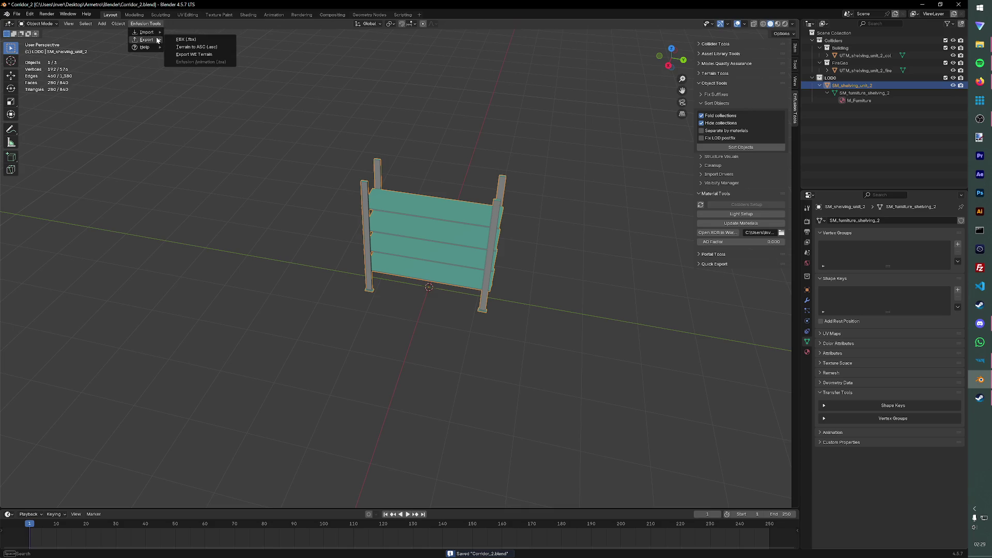
click(190, 44)
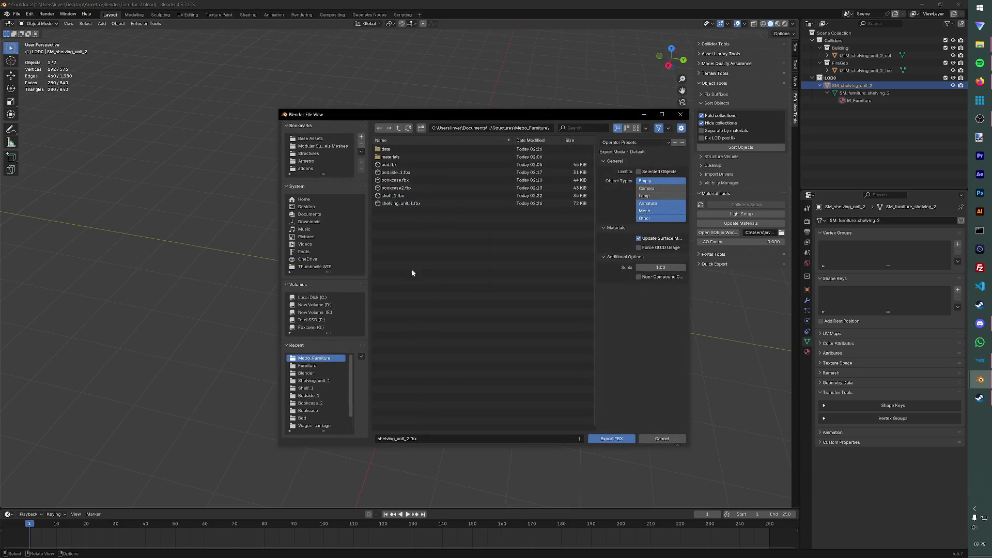
click(623, 439)
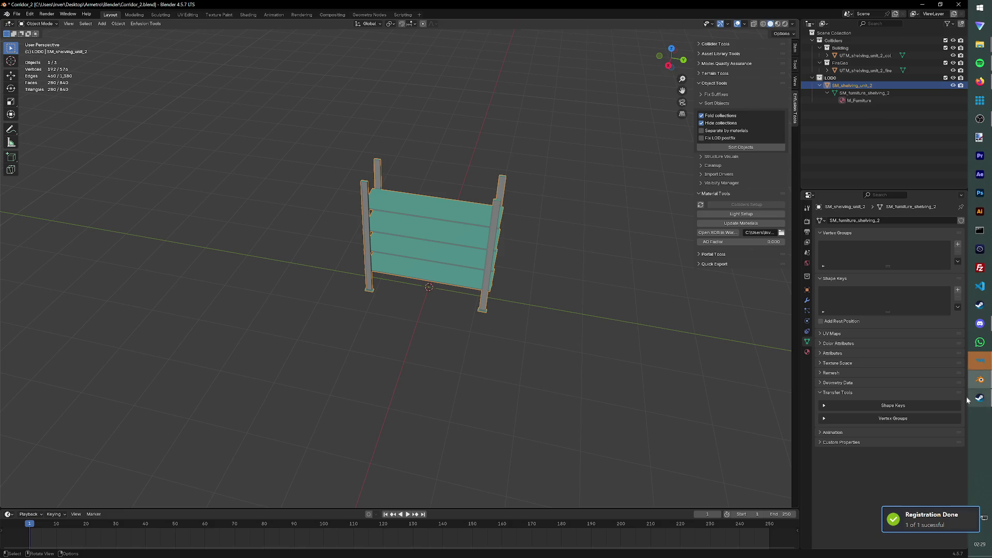
click(980, 361)
Step: Register the model and duplicate Shelving_unit_1.et as Shelving_unit_2
click(478, 295)
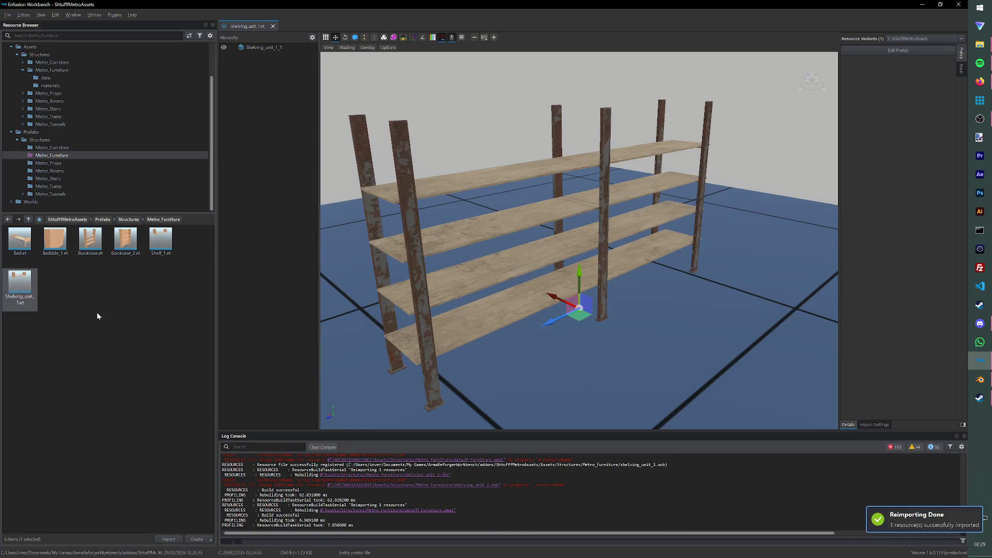
right_click(28, 278)
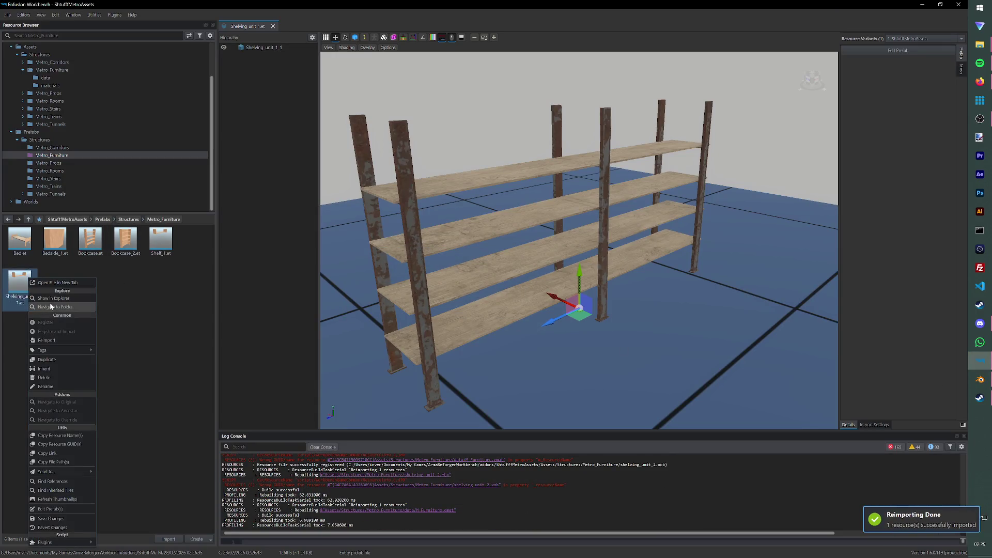
click(45, 360)
key(BackSpace)
text(2)
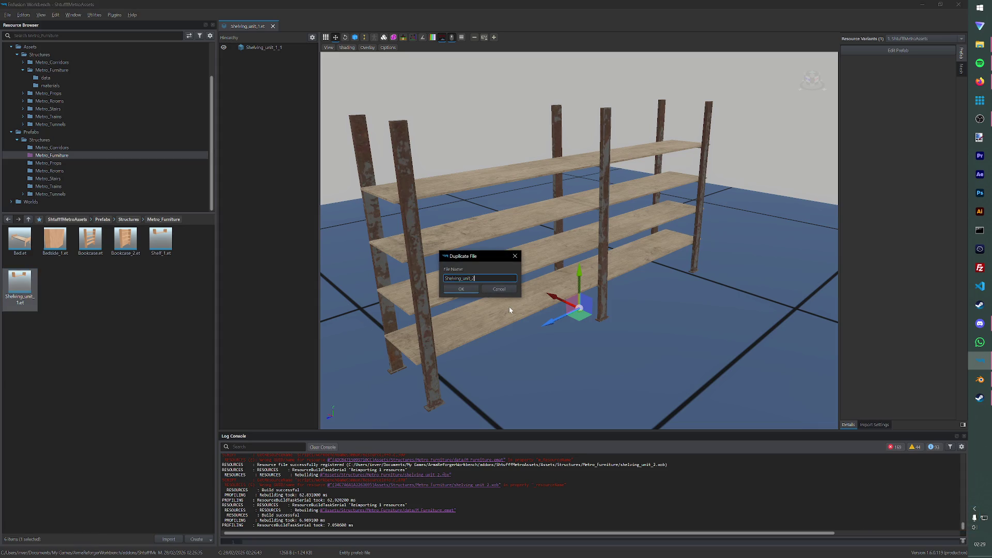
key(Return)
Step: Open Shelving_unit_2 and set its mesh to shelving_unit_2.xob
click(27, 302)
click(55, 286)
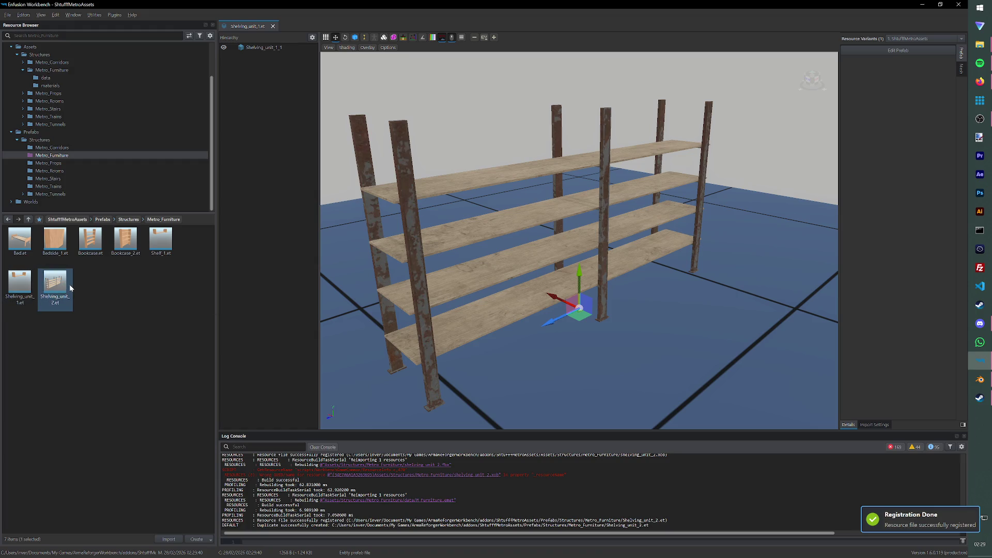
double_click(69, 285)
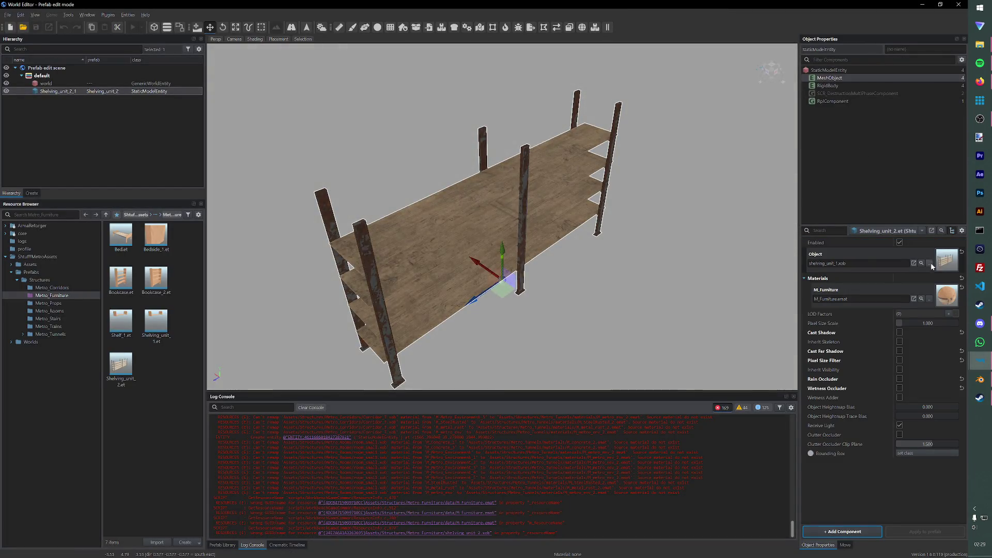
click(931, 264)
click(357, 275)
click(598, 394)
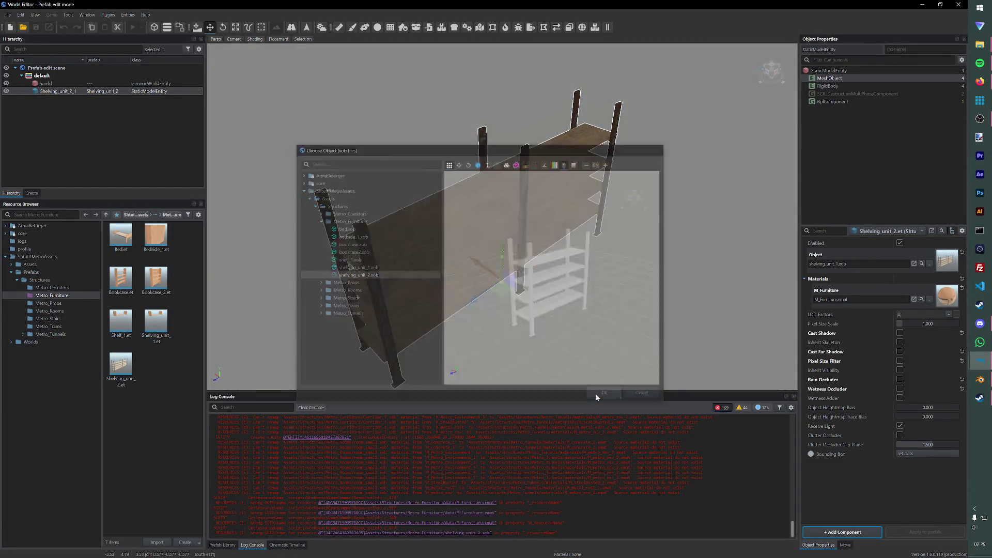
middle_drag(525, 211, 503, 226)
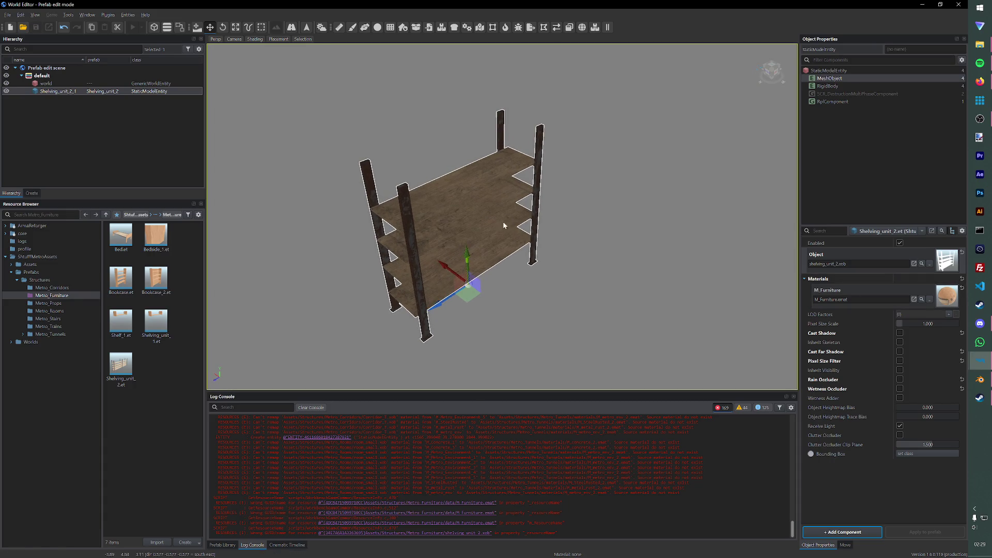
Step: Delete the M_Furniture material from the Metro_Furniture data folder
click(45, 265)
click(10, 265)
click(52, 288)
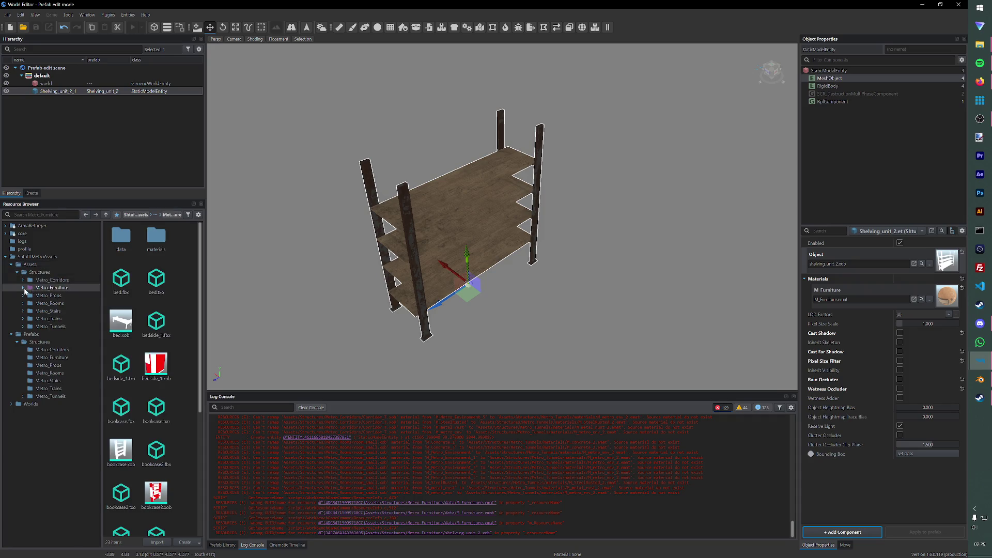
double_click(121, 237)
click(120, 237)
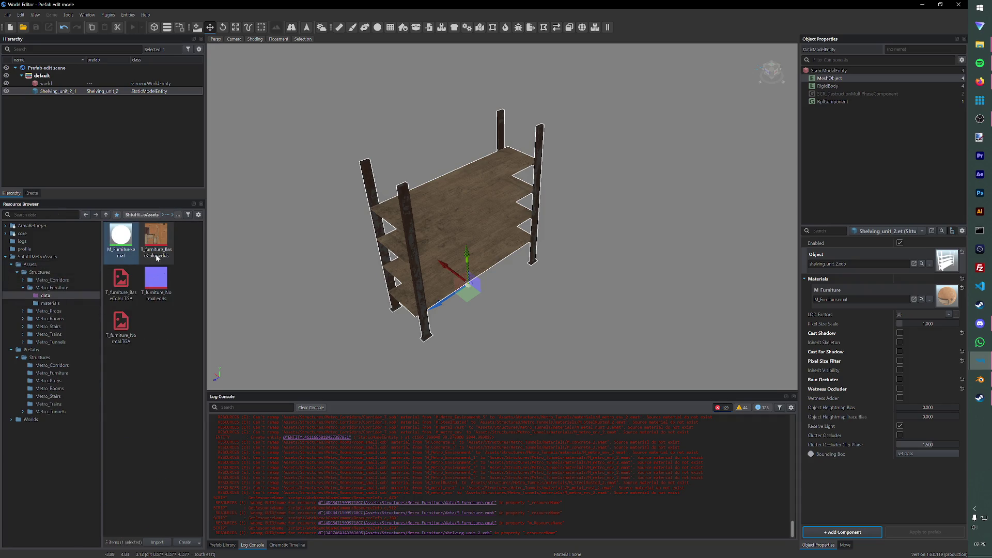
key(Delete)
key(Return)
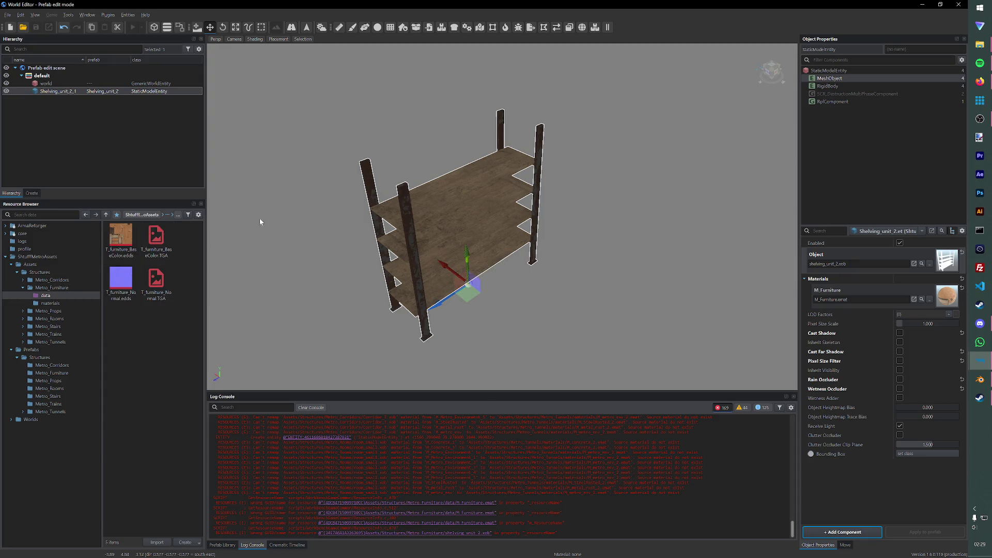
click(8, 15)
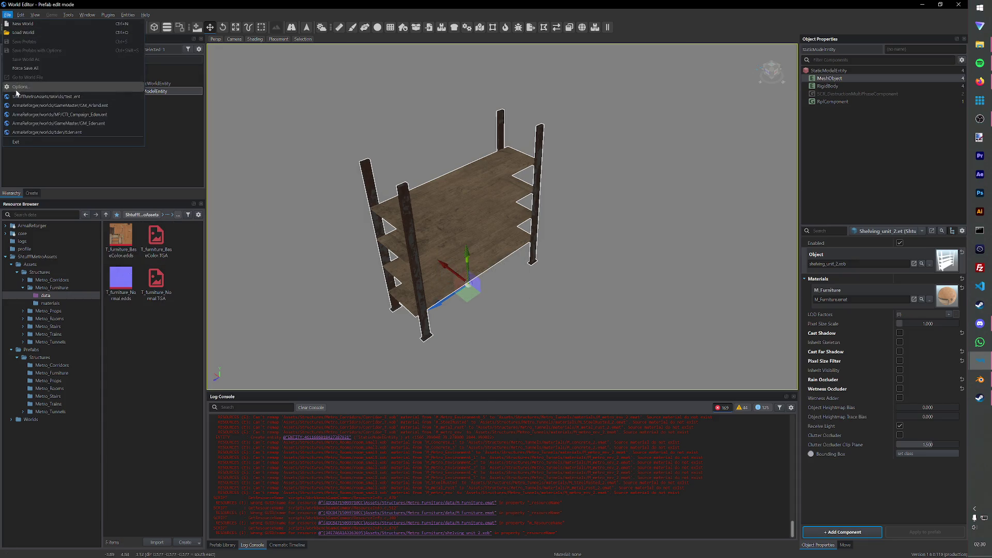
Step: Load the Test world from the ShtufffMetroAssets project
click(70, 90)
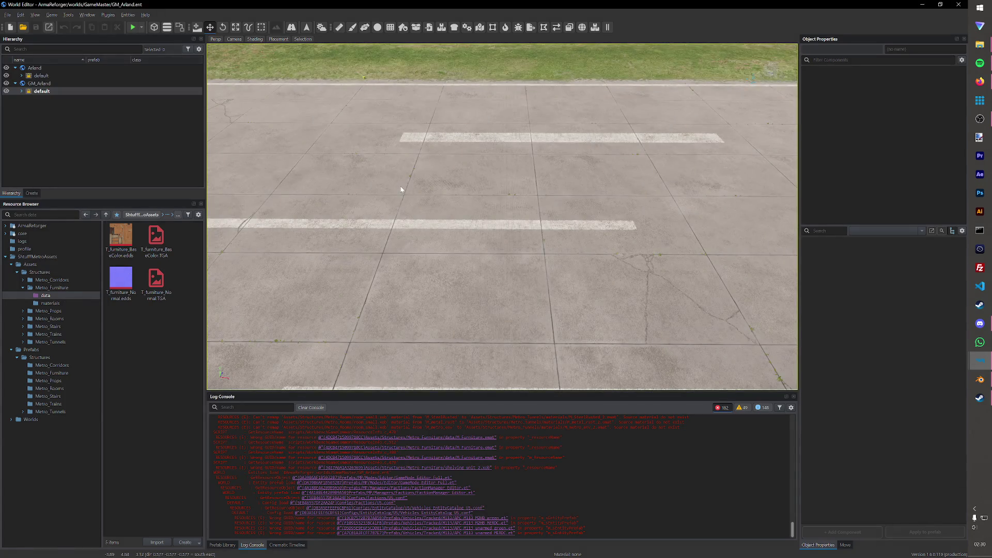
click(15, 15)
click(17, 33)
click(410, 306)
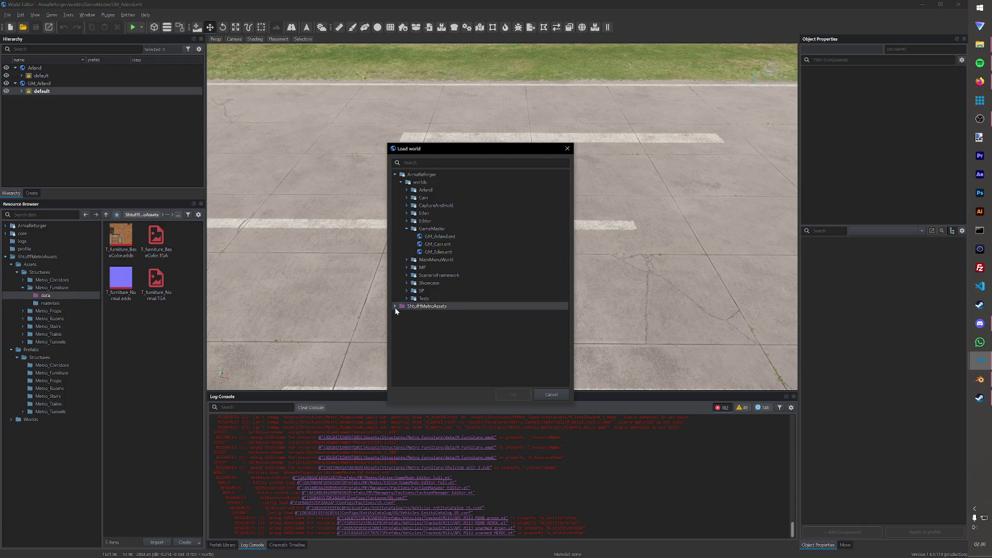
click(427, 322)
click(514, 396)
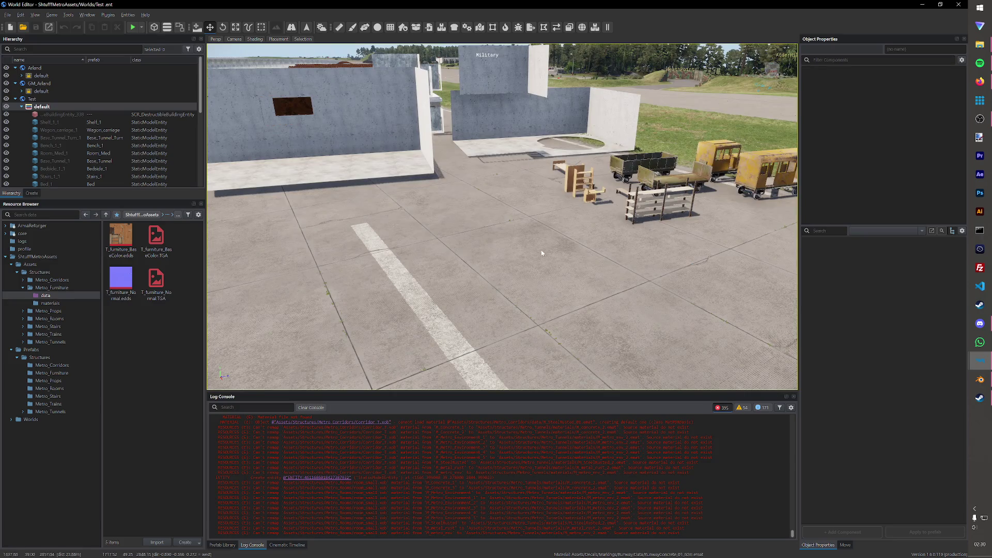
Step: Place Shelving_unit_2 from the Metro_Furniture prefabs on the concrete and start playing the world
click(121, 287)
click(52, 373)
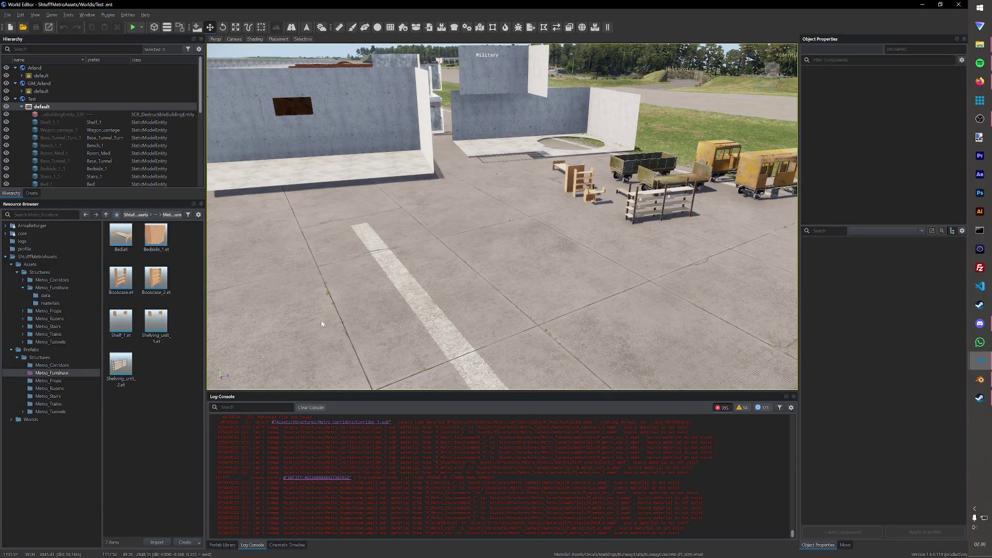
drag(120, 369, 480, 271)
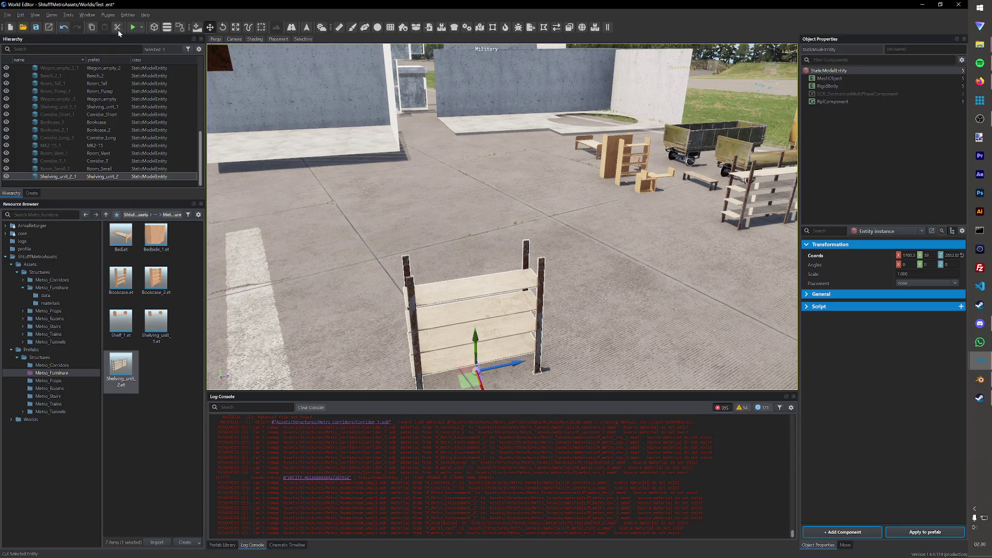
click(133, 27)
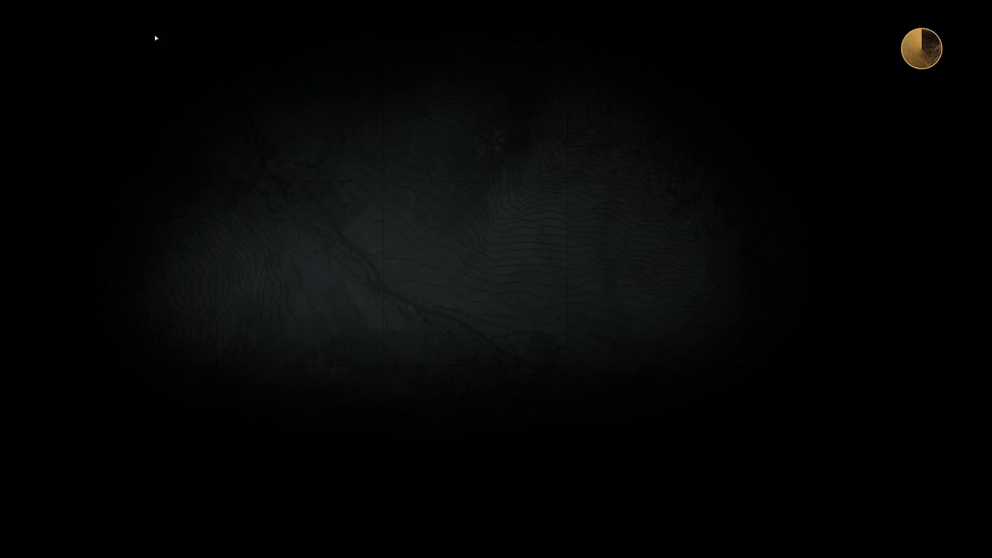
key(w)
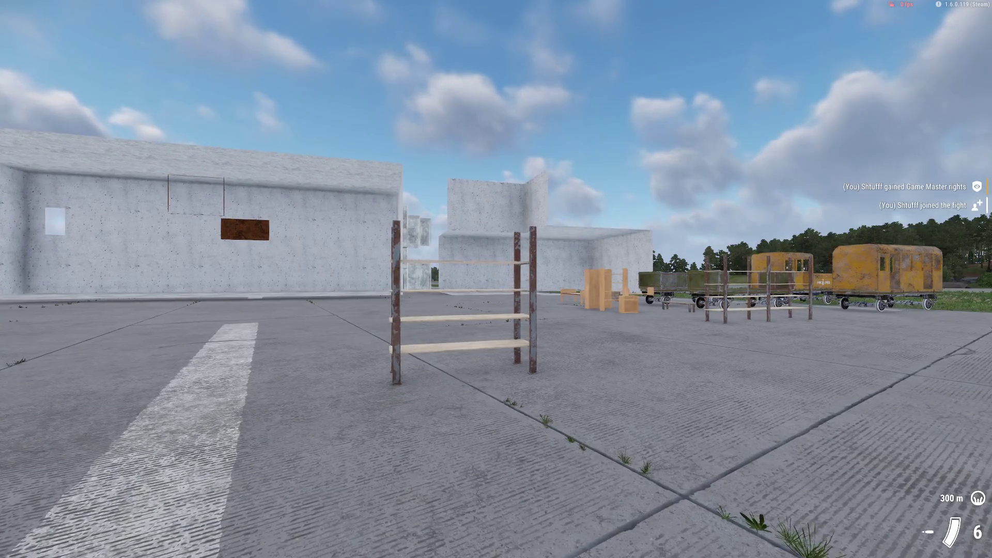
scroll(496, 279, down, 1)
Step: Leave game mode and move the shelving unit beside the other shelves
key(s)
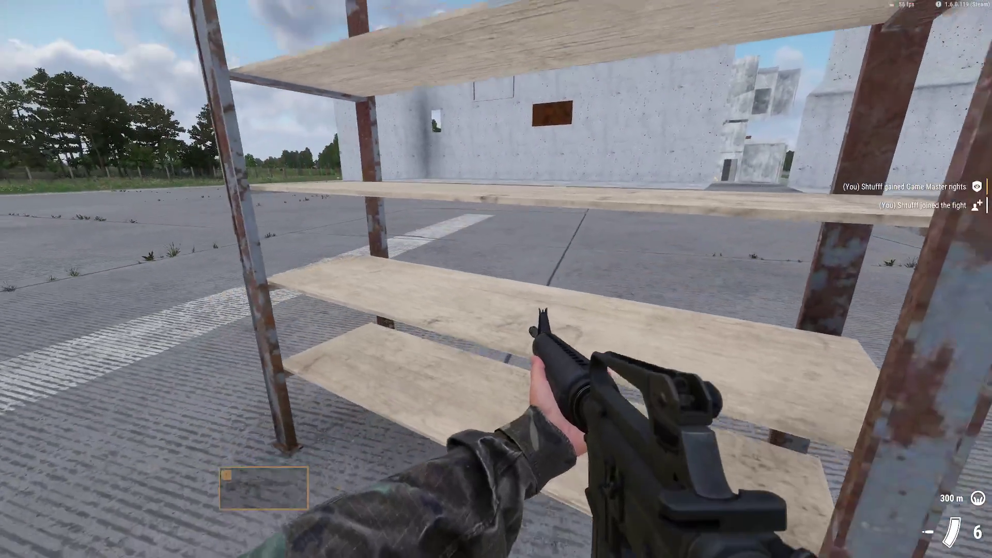
key(Escape)
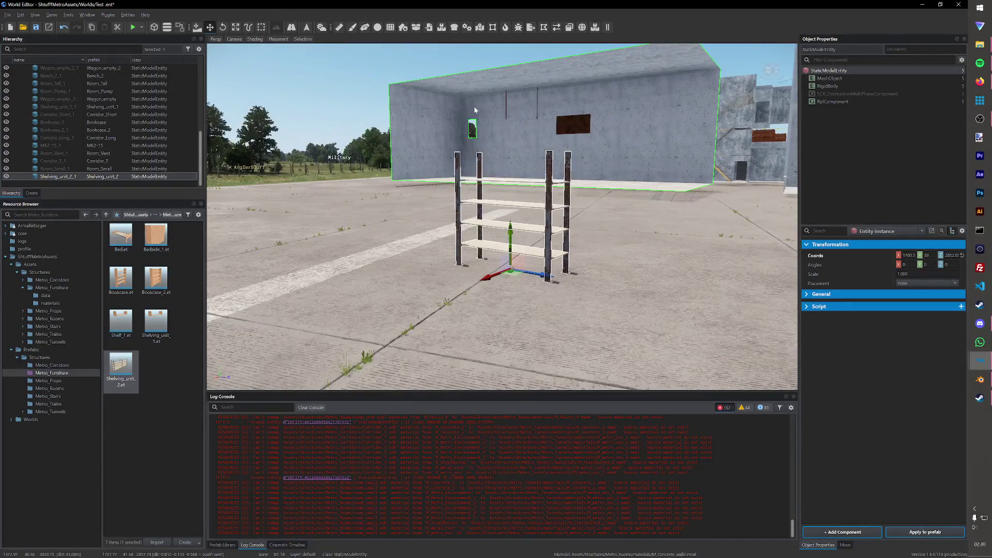
right_drag(475, 110, 476, 202)
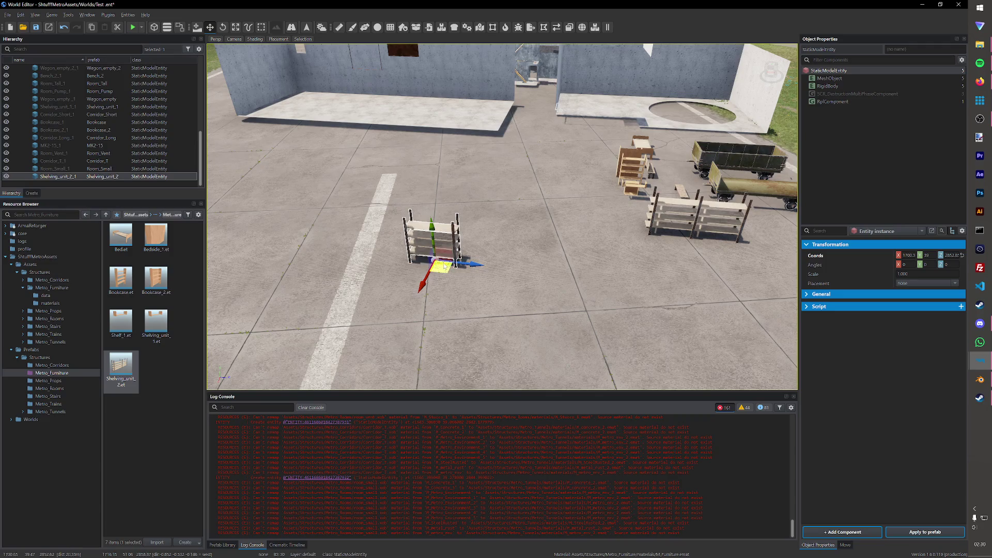
drag(442, 265, 702, 267)
Step: Save the Test world and switch over to Blender
key(ctrl+s)
key(alt+Tab)
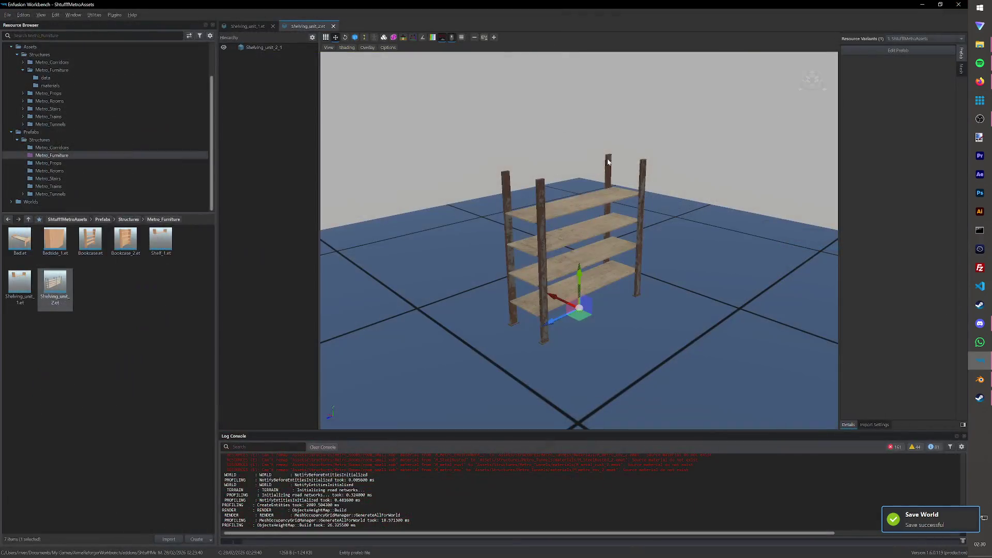
click(980, 379)
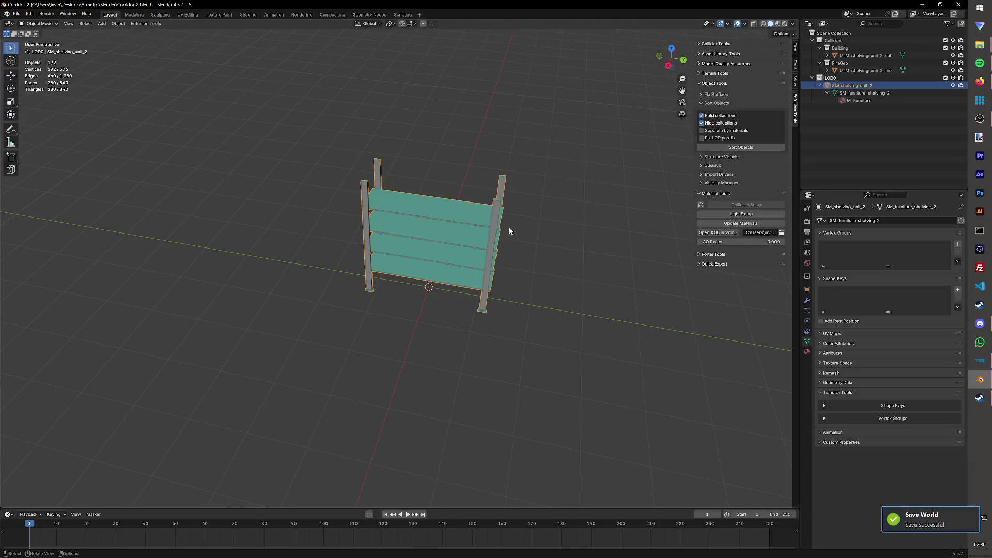
Step: Save the scene as shelving_unit_2.blend in a new Shelving_unit_2 folder under Base Furniture
middle_drag(549, 229, 570, 235)
key(ctrl+s)
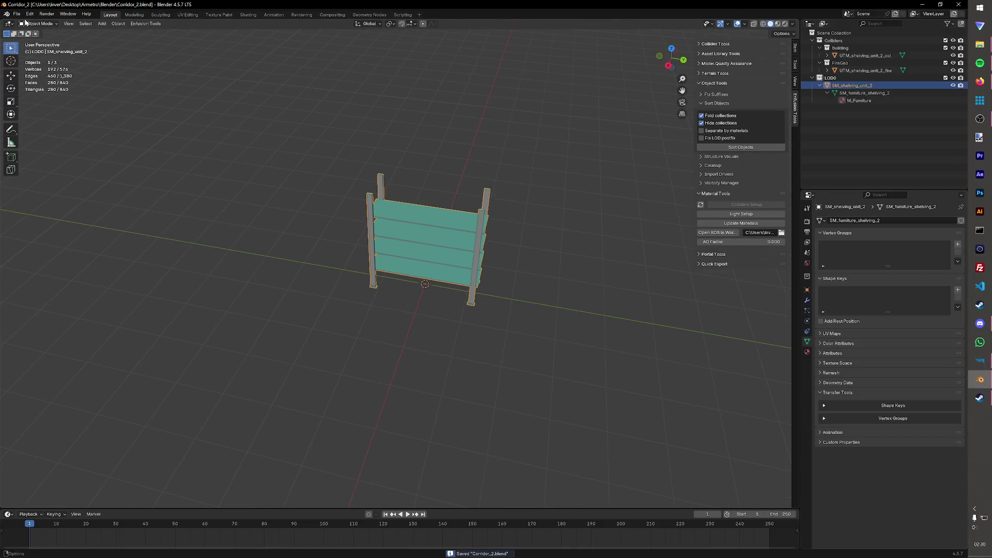
click(16, 14)
click(39, 78)
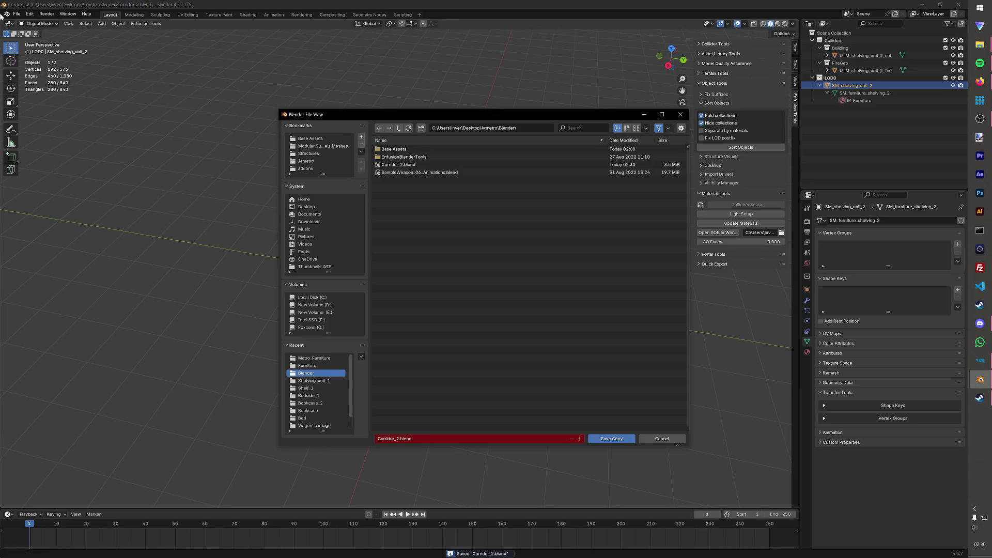
key(Escape)
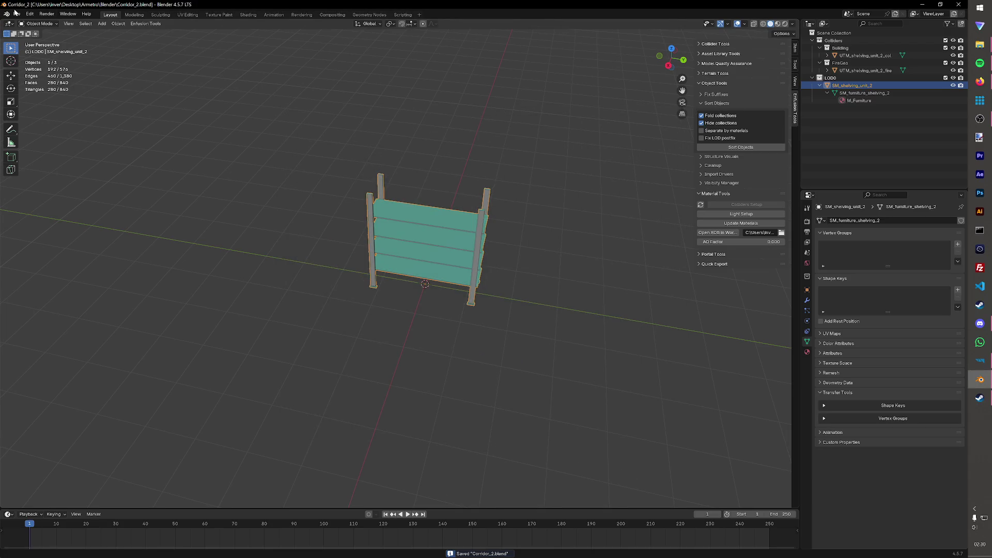
click(15, 14)
click(31, 70)
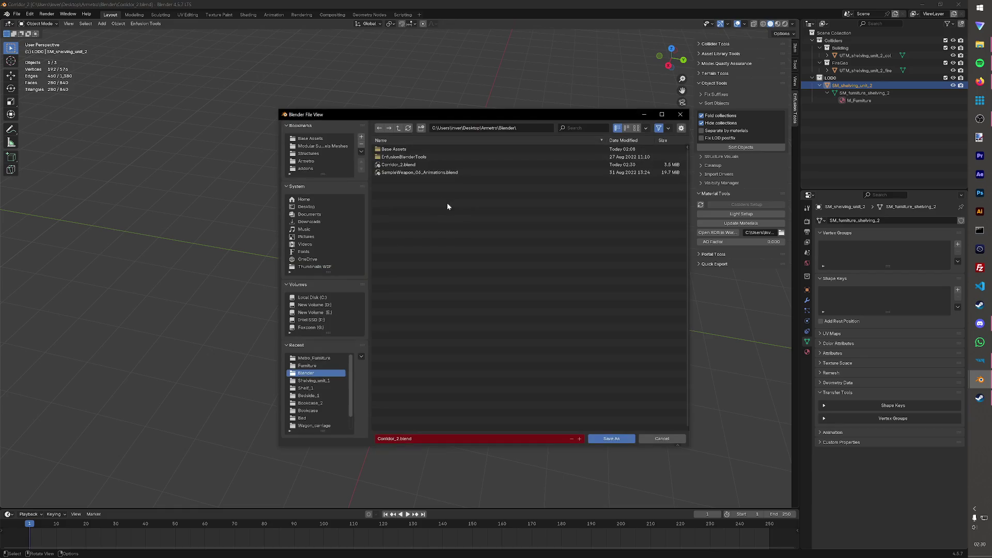
double_click(394, 149)
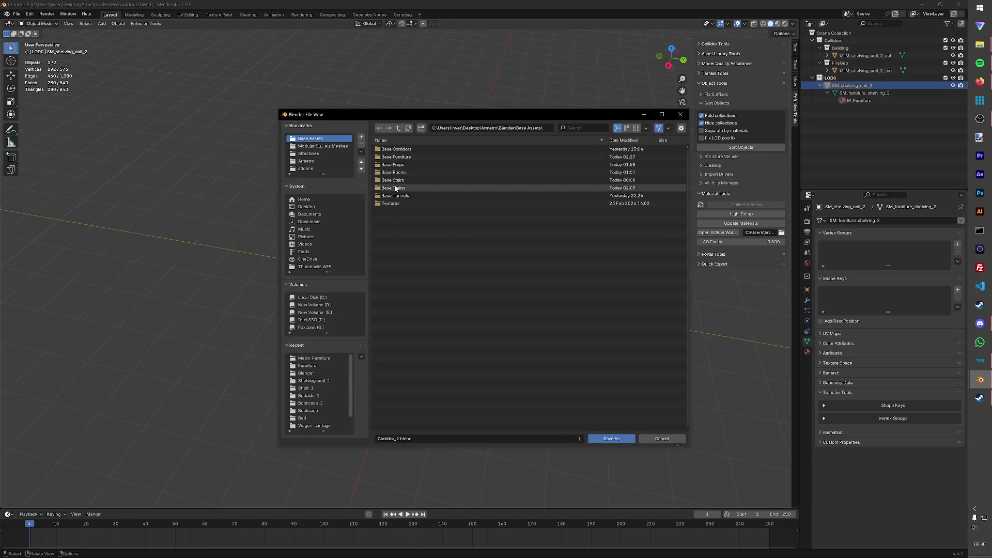
double_click(400, 160)
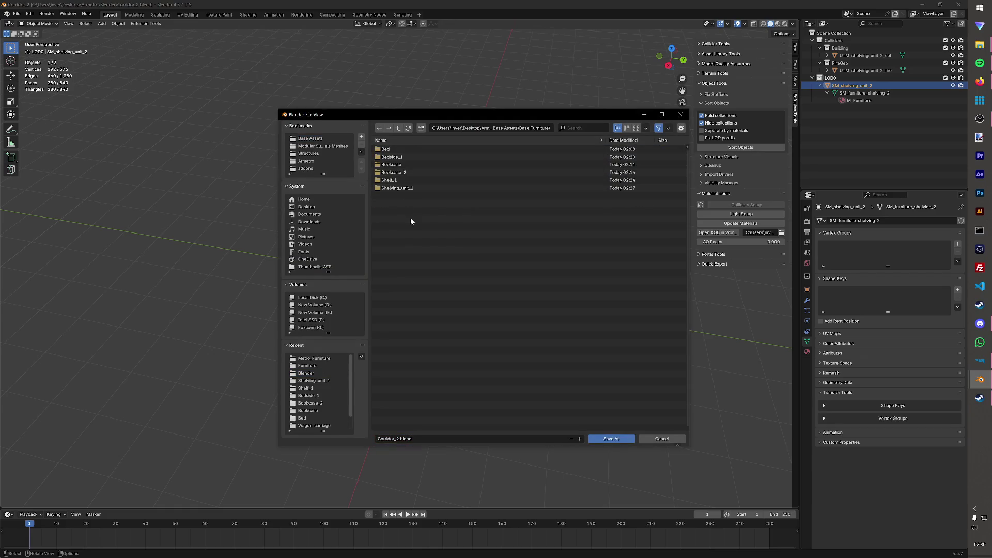
click(421, 127)
text(Shelving_unit)
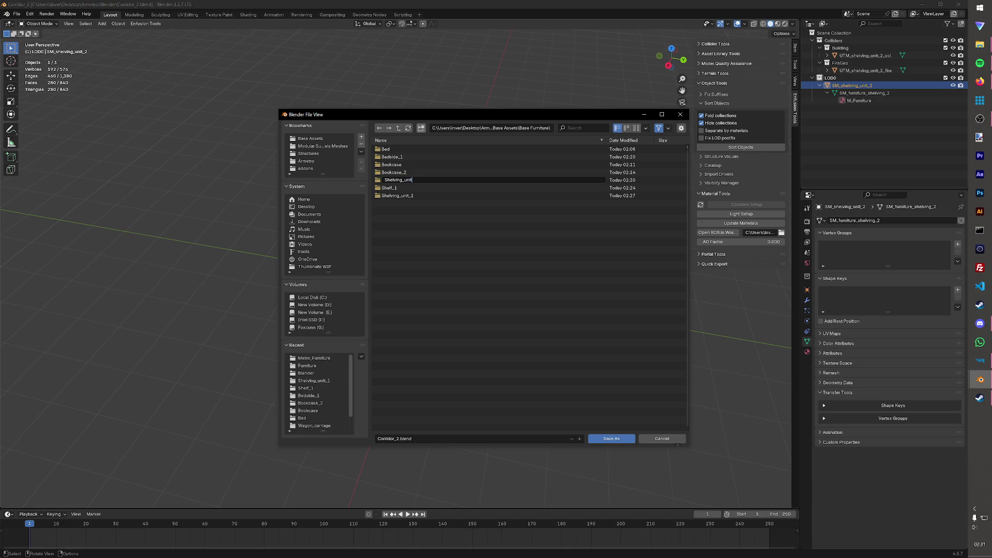
text(_2)
key(Return)
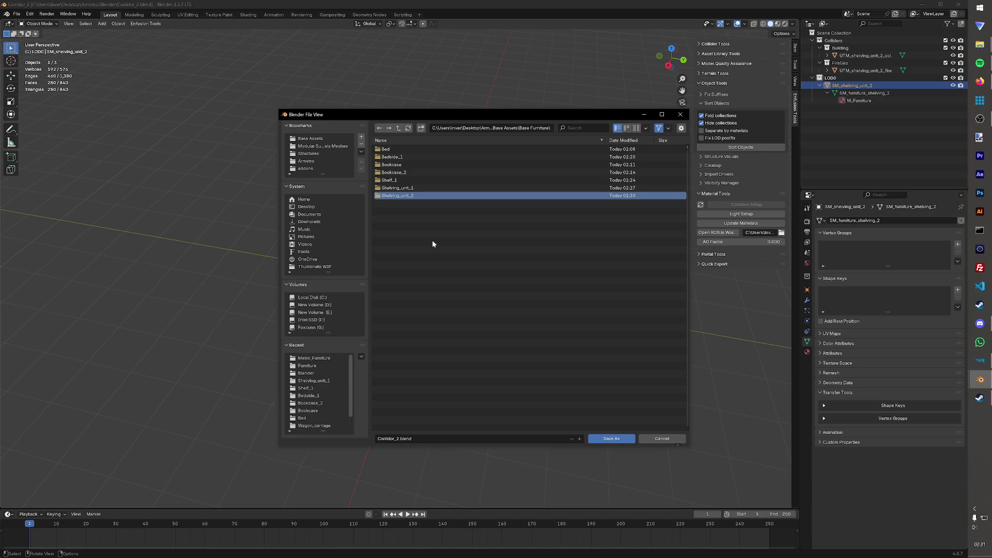
key(Return)
click(422, 438)
text(S)
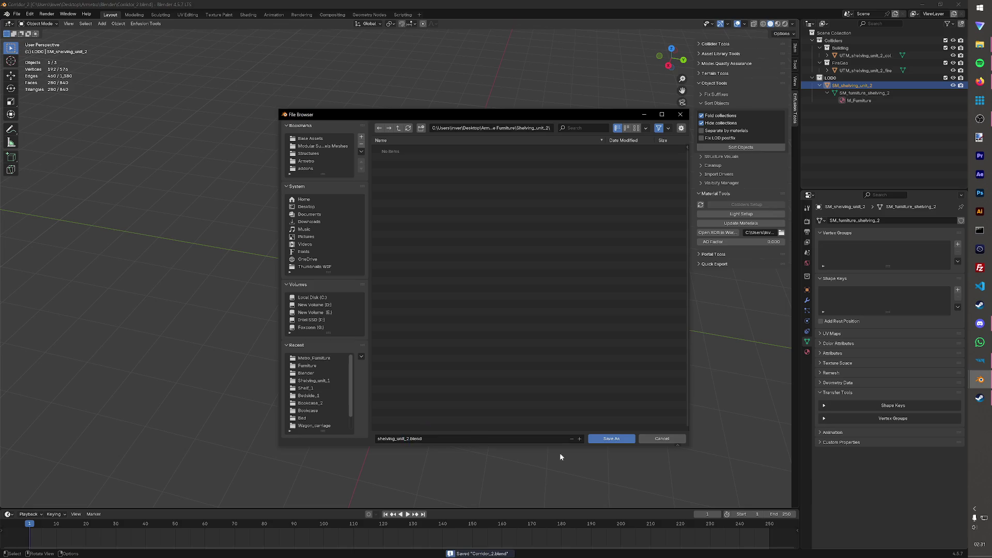
click(609, 439)
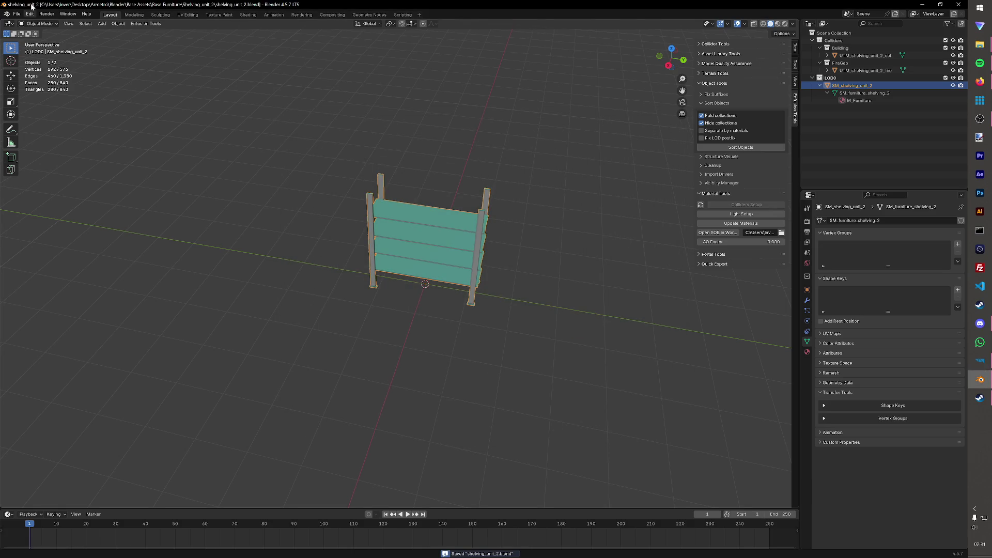
Step: Reopen Corridor_2.blend and delete all the shelving unit objects
key(ctrl+o)
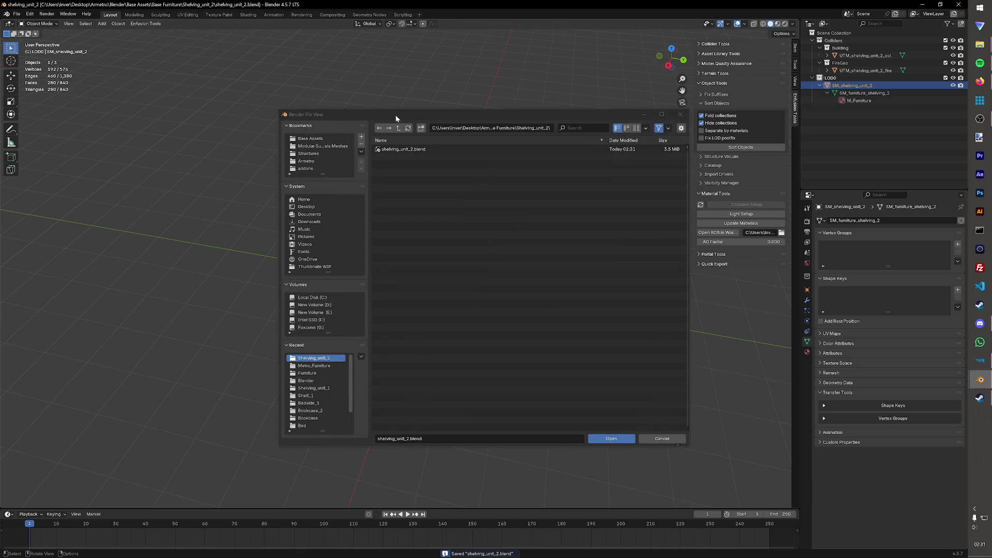
click(307, 381)
click(399, 165)
click(612, 438)
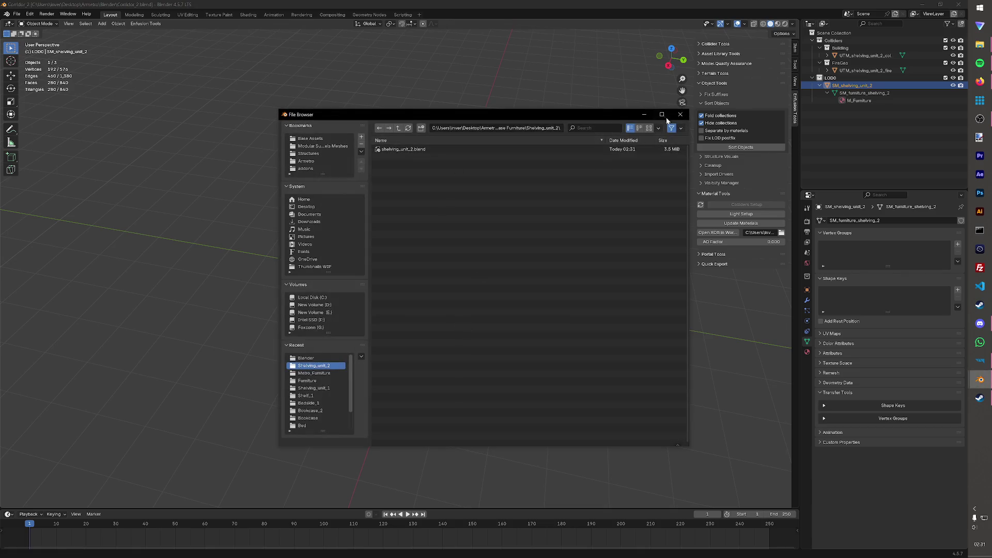
click(680, 115)
key(a)
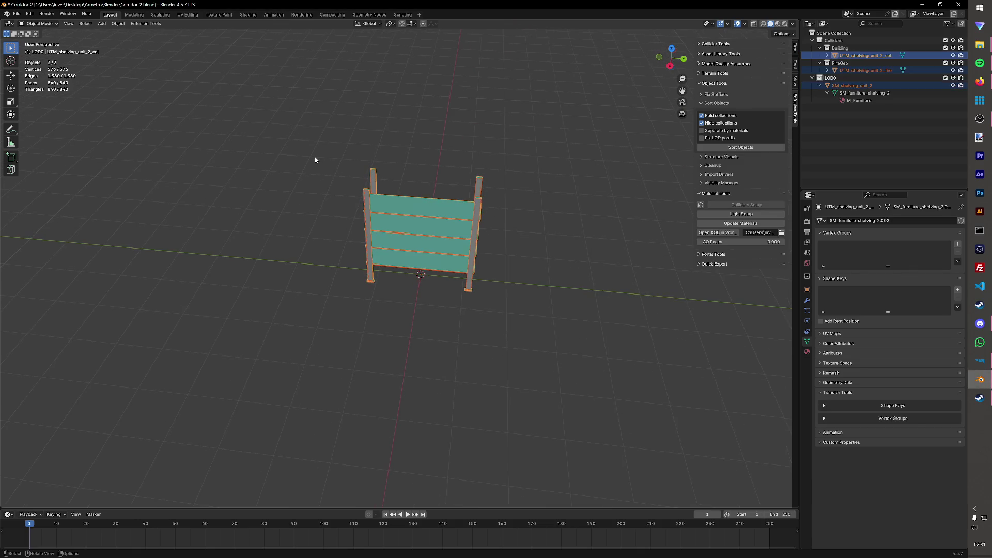
key(Delete)
Step: Start an FBX import from the File menu
click(6, 14)
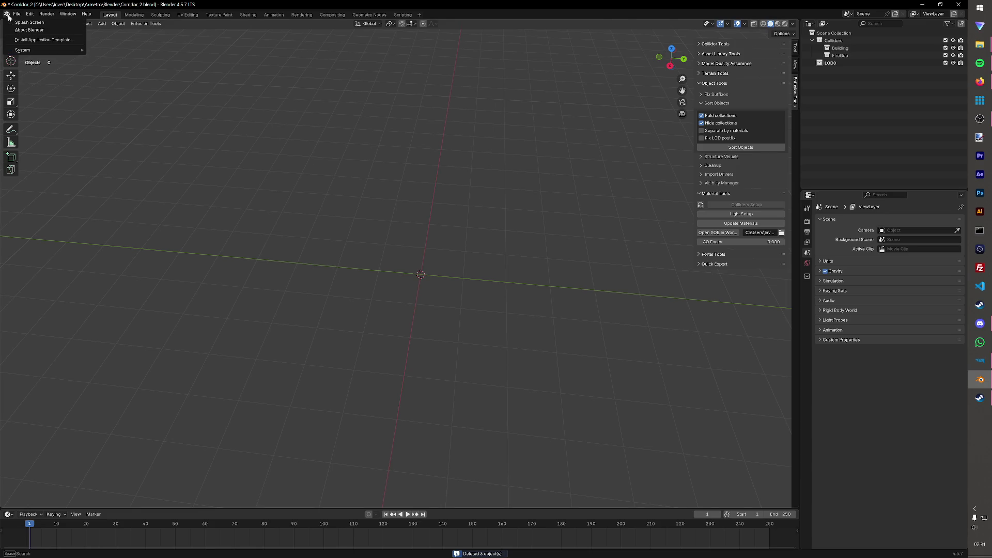
click(17, 15)
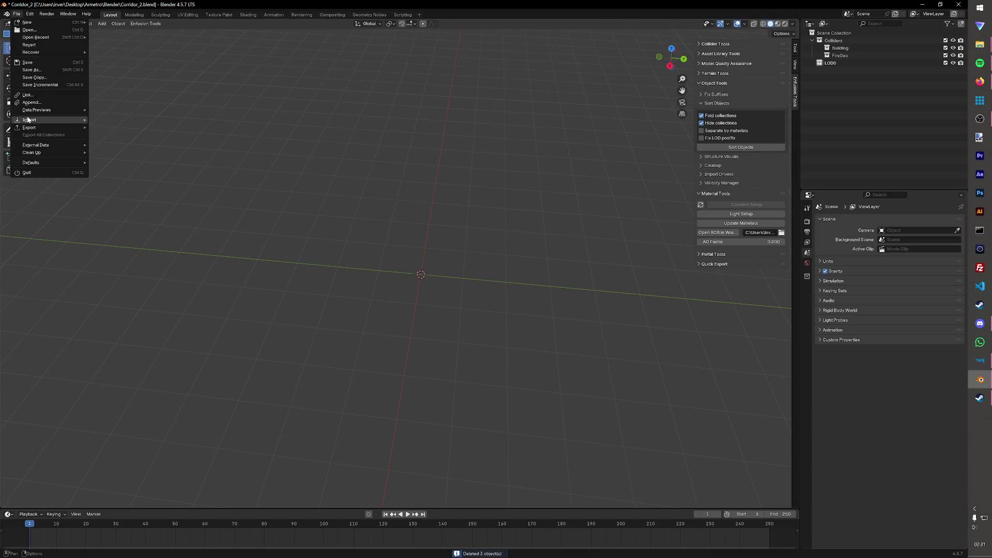
mouse_move(30, 120)
click(117, 165)
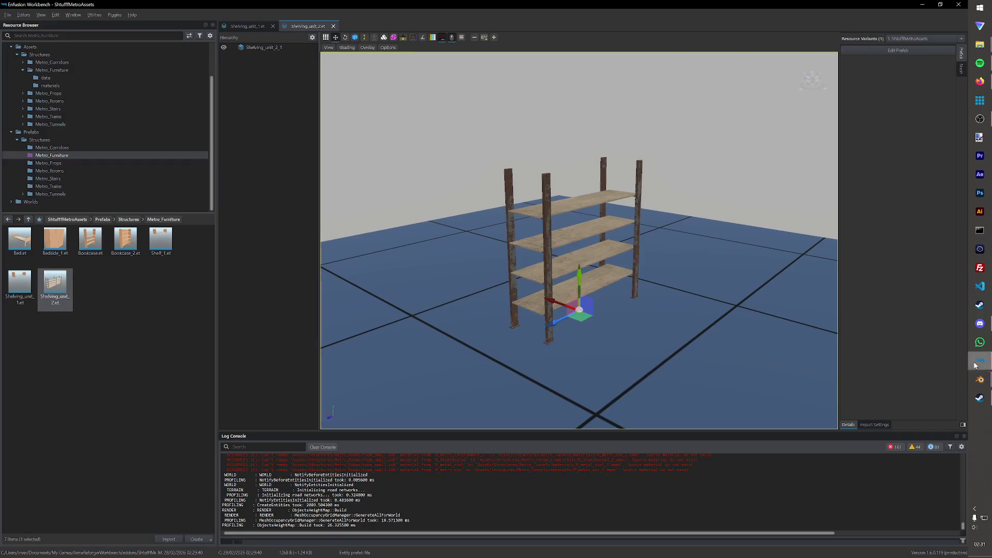
Step: Open bed.xob from Metro_Furniture and check its import settings and runtime details
click(47, 78)
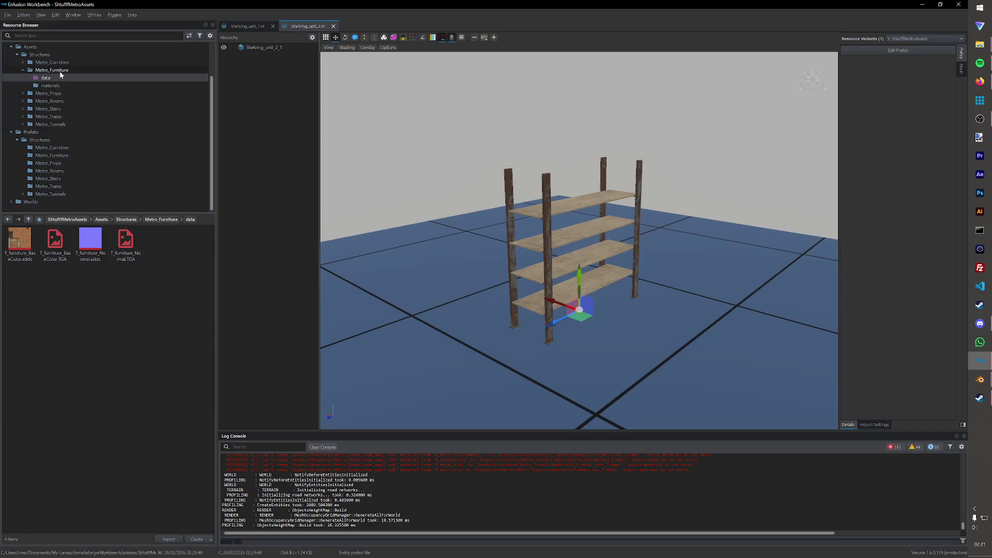
click(52, 71)
double_click(160, 241)
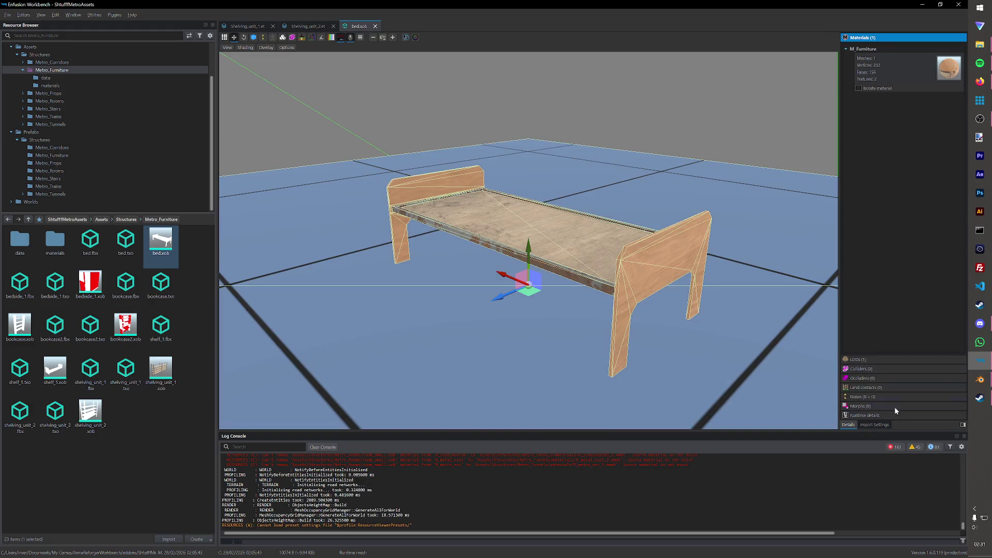
click(874, 424)
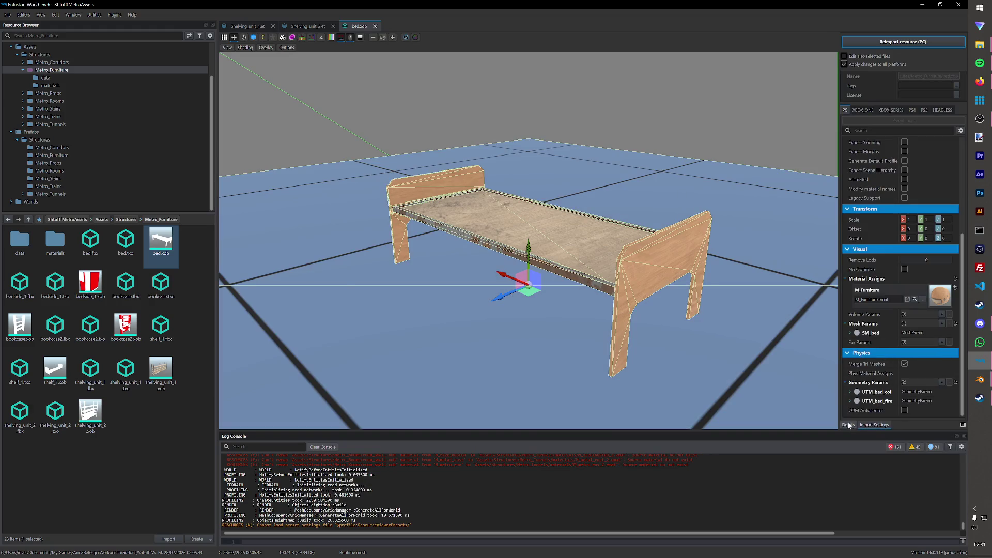
click(850, 424)
click(868, 415)
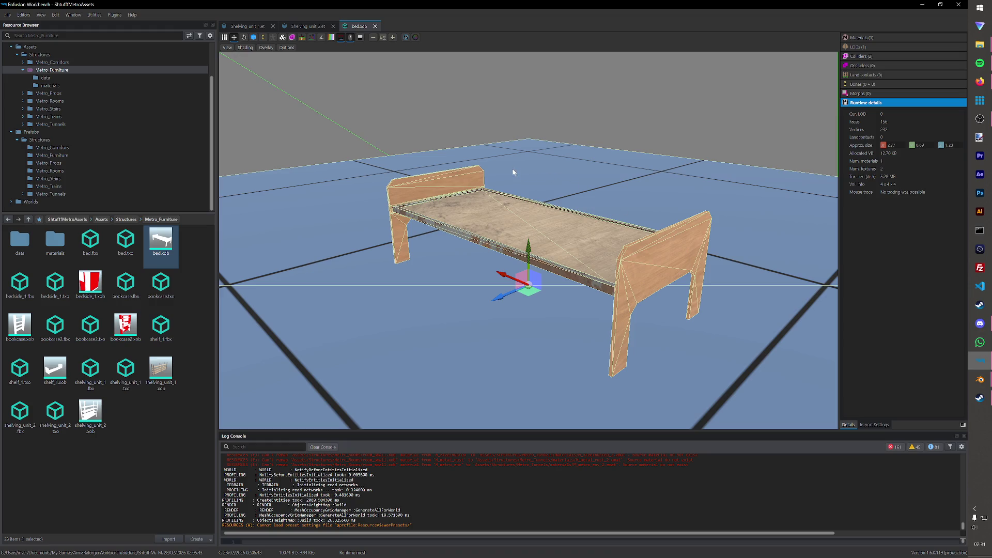
Step: Orbit around the bed, then close the bed, Shelving_unit_2 and Shelving_unit_1 tabs
drag(455, 162, 470, 190)
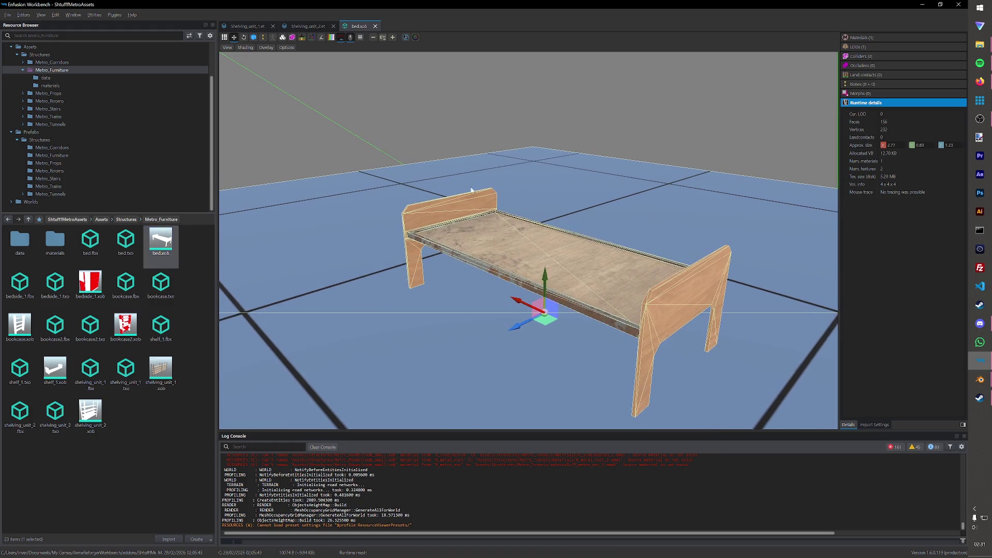
drag(635, 241, 605, 256)
scroll(604, 256, up, 3)
scroll(605, 256, up, 2)
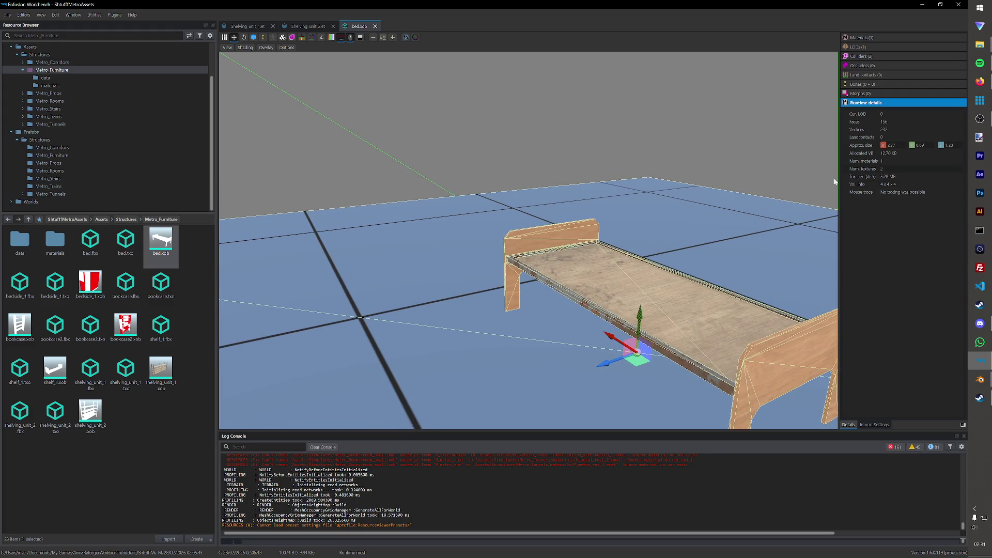
drag(744, 270, 687, 288)
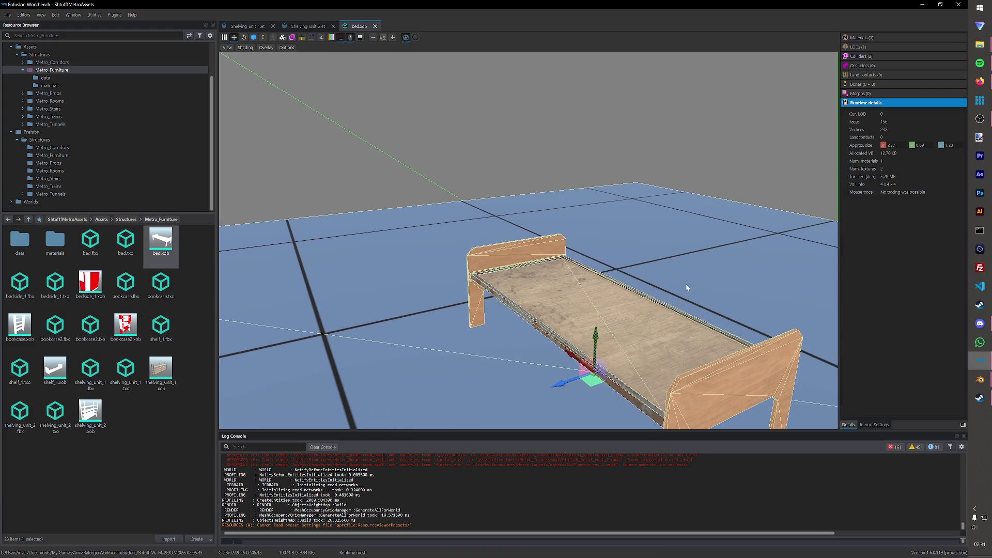
click(377, 26)
click(333, 26)
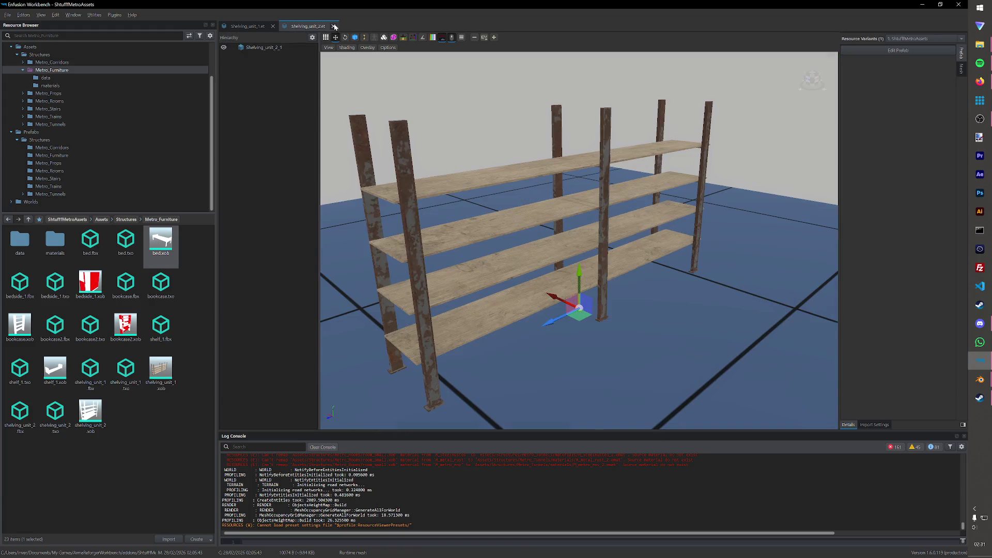
click(277, 27)
click(154, 475)
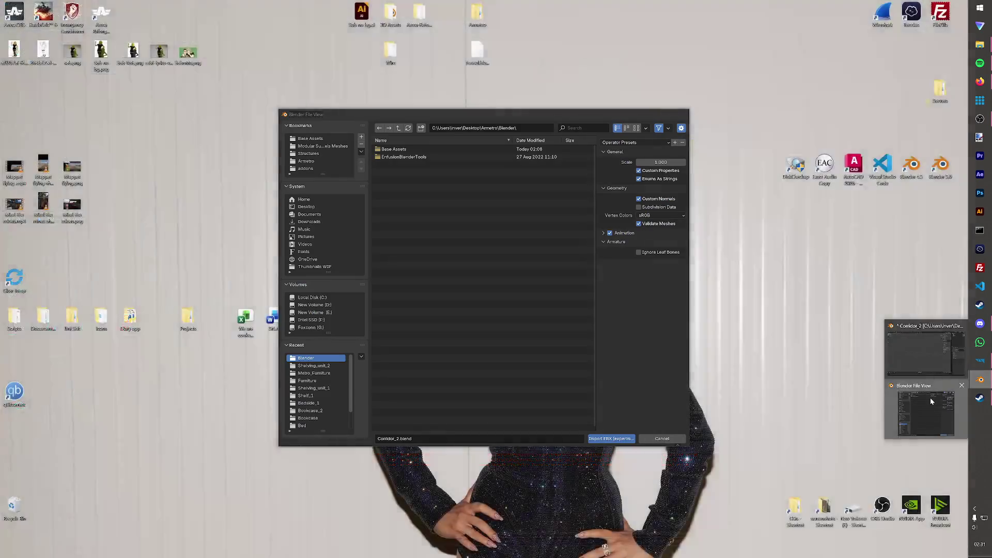
Step: Import the stool FBX from the Furniture folder into Corridor_2
click(930, 398)
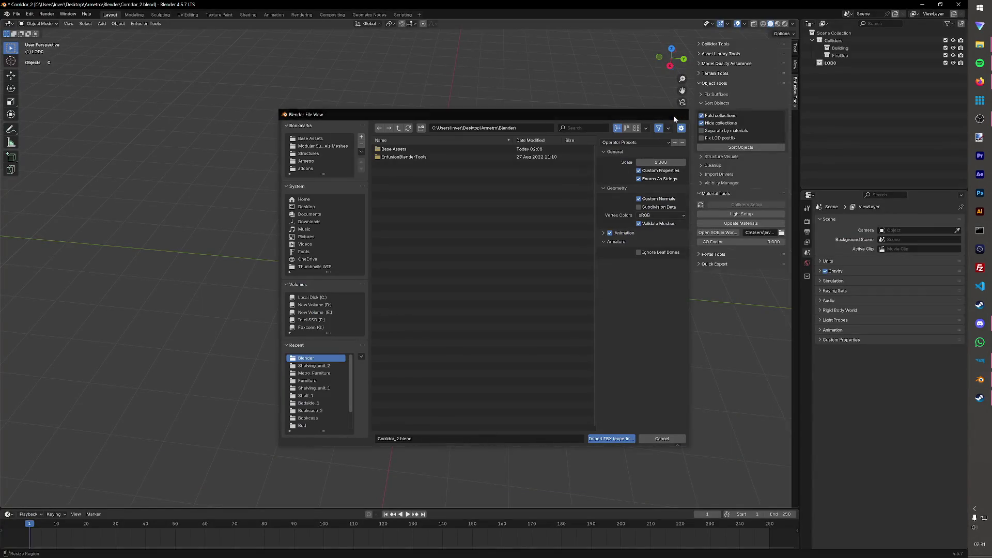
click(678, 115)
click(15, 14)
mouse_move(30, 120)
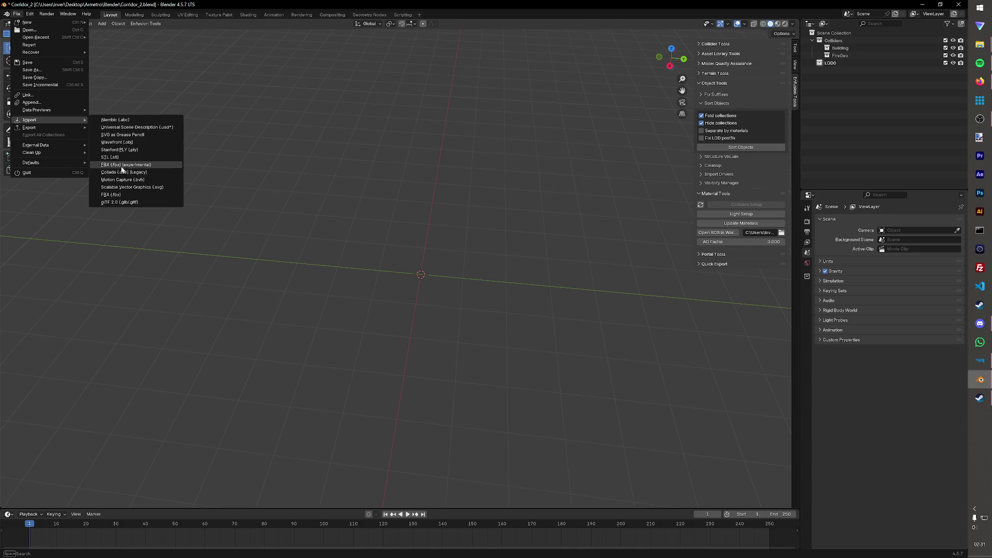
click(128, 165)
click(321, 146)
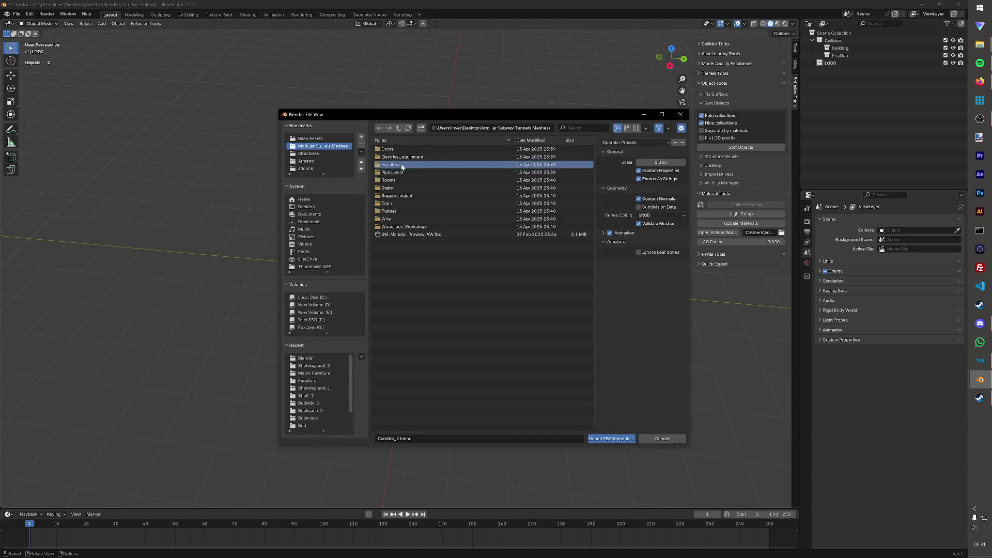
click(391, 165)
click(419, 211)
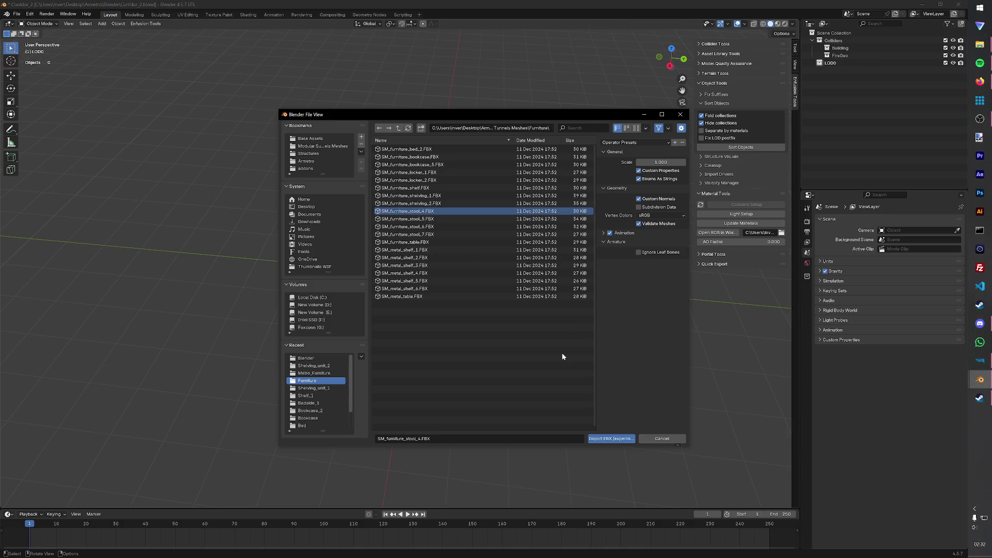
click(618, 439)
scroll(579, 391, up, 3)
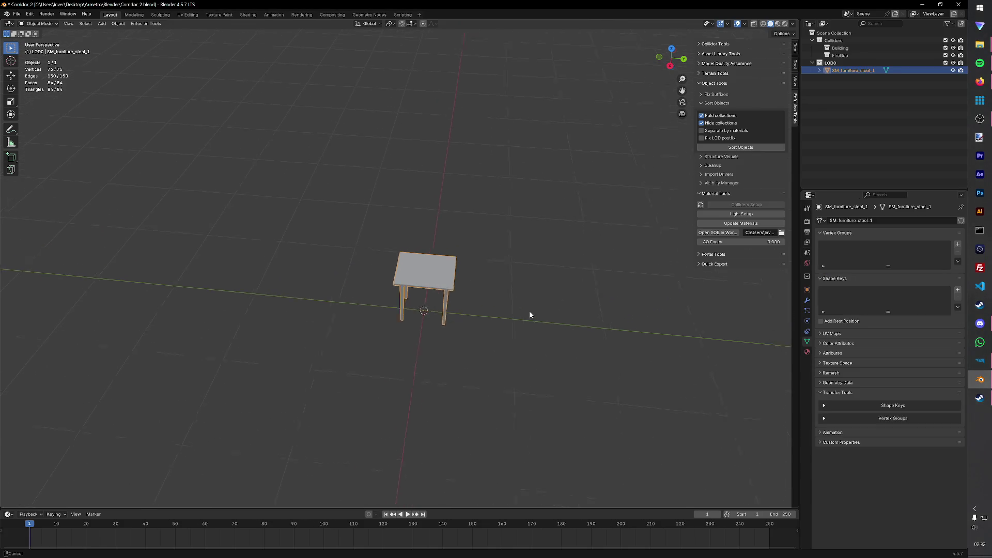
Step: Rename the imported stool to SM_stool_1 and save the file
middle_drag(578, 352, 504, 271)
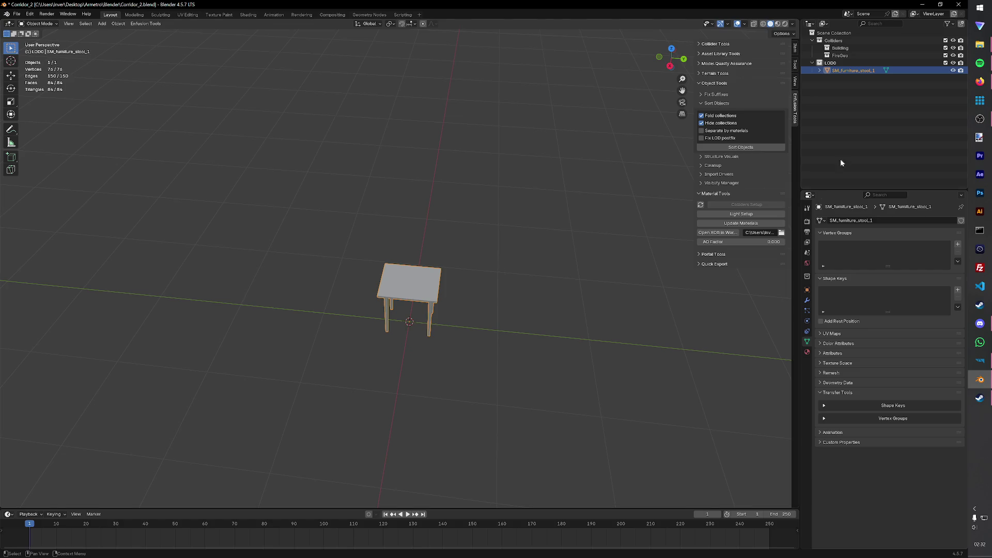
double_click(864, 73)
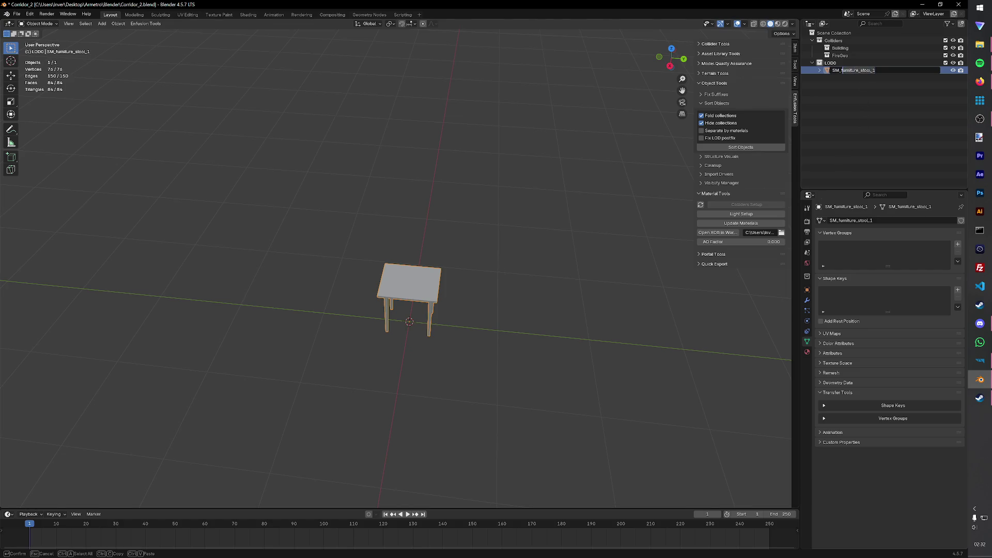
key(BackSpace)
text(s)
text(1)
key(Return)
key(ctrl+s)
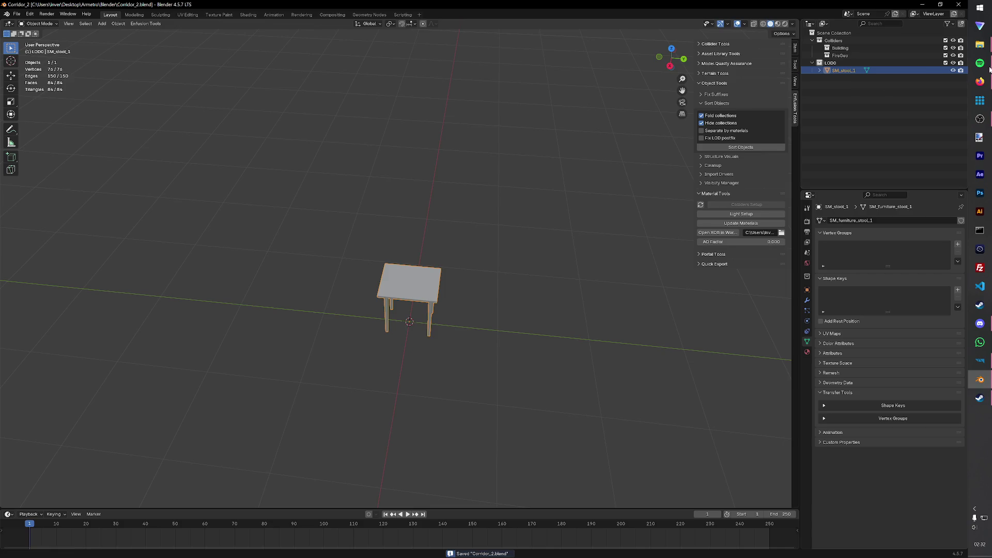
Step: Duplicate the stool in place and begin renaming the copy
key(shift+d)
key(Escape)
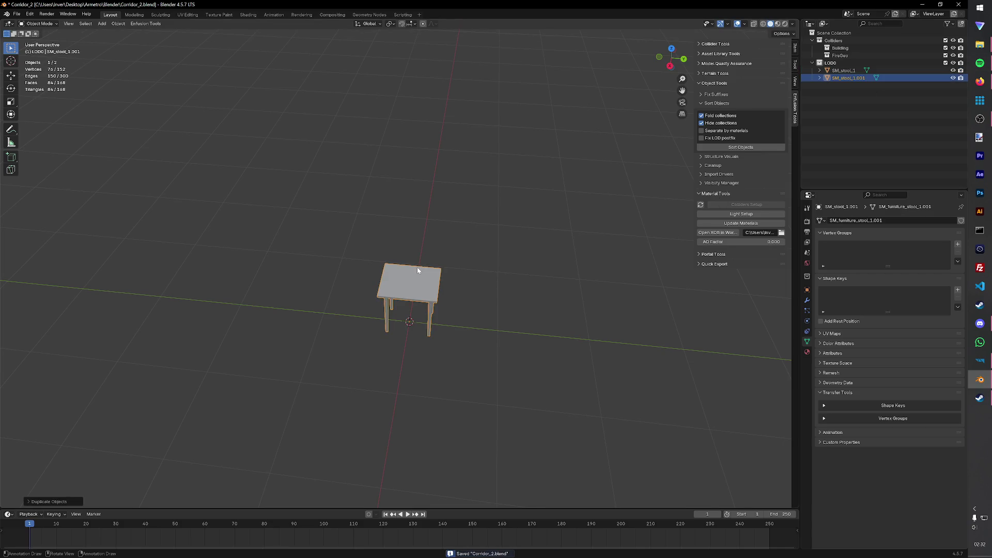
double_click(851, 79)
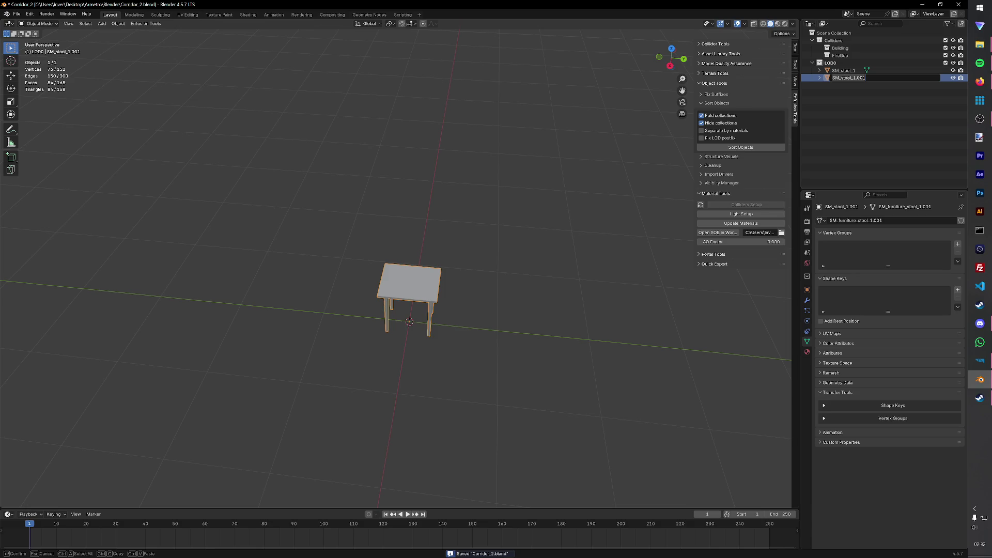
text(SM)
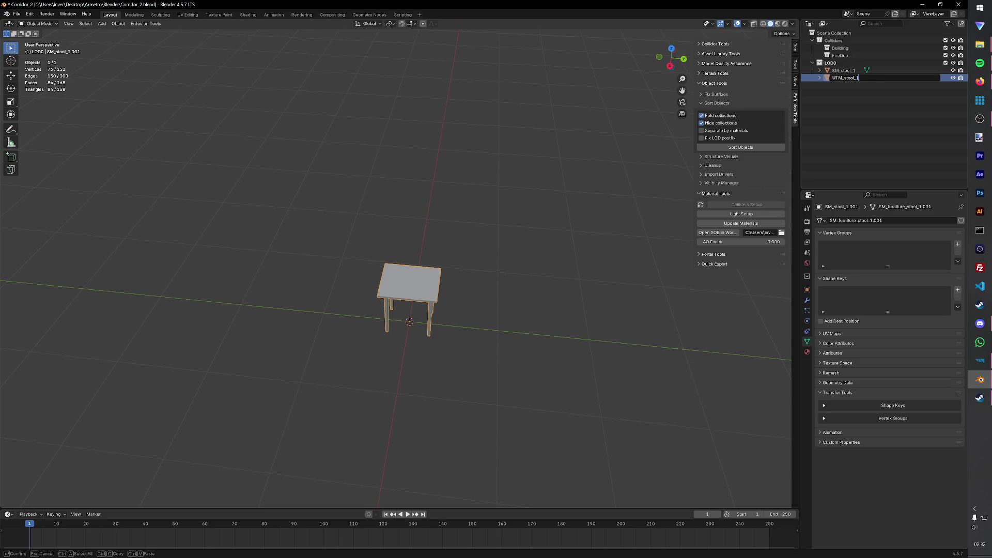
text(_col)
Step: Confirm the collider name UTM_stool_1_col, save, and select only that collider
key(Return)
key(ctrl+s)
click(508, 220)
middle_drag(510, 270, 451, 289)
key(a)
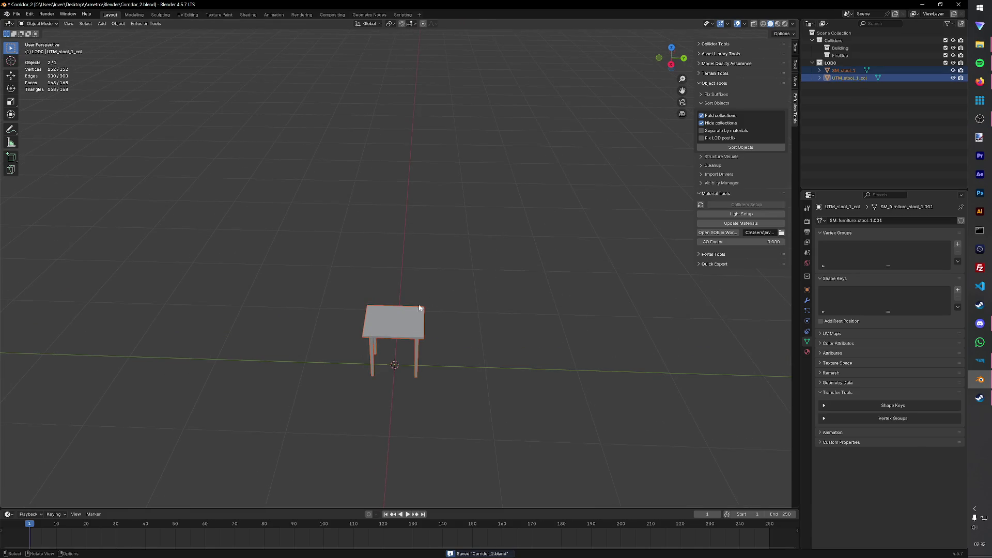
click(849, 78)
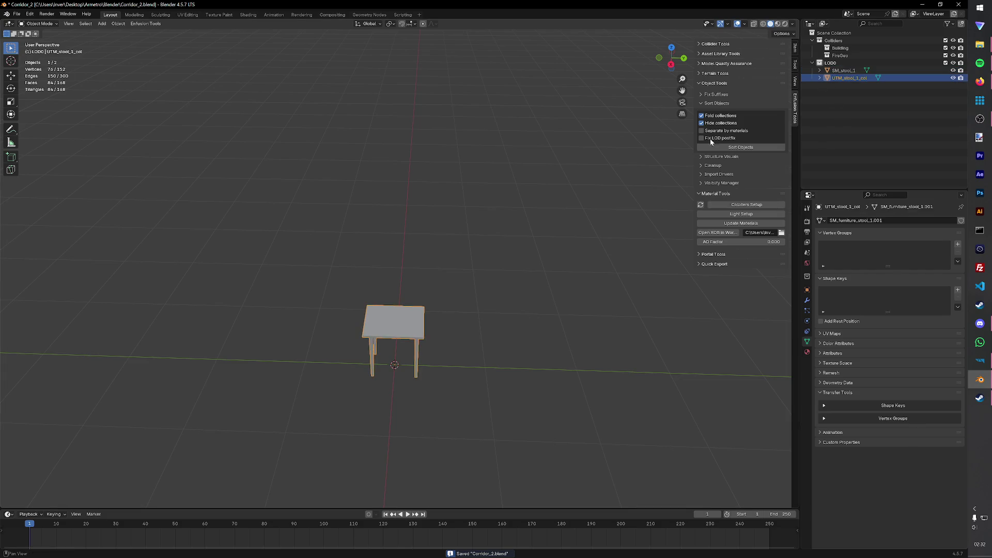
click(845, 71)
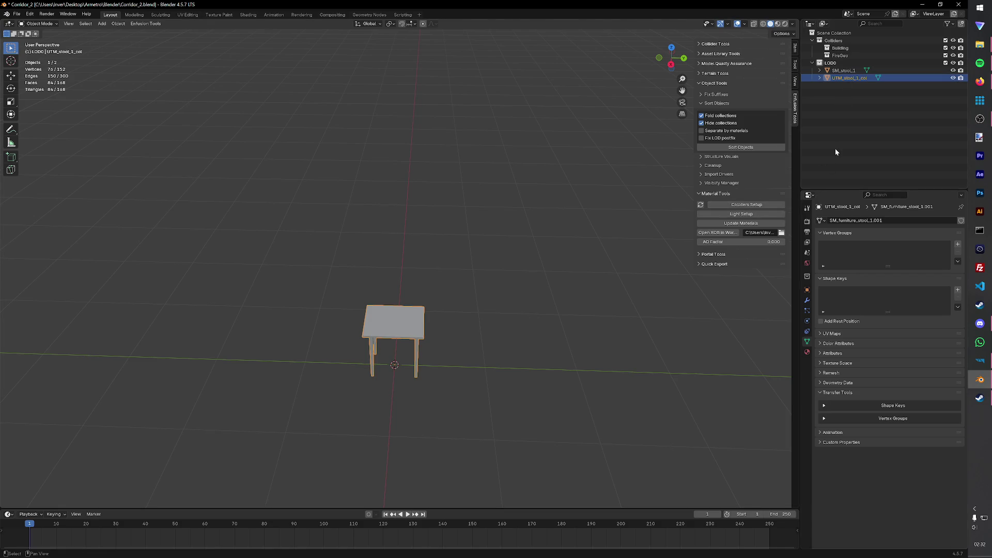
Step: Duplicate the collider in place, name the copy UTM_stool_1_fire and save
key(shift+d)
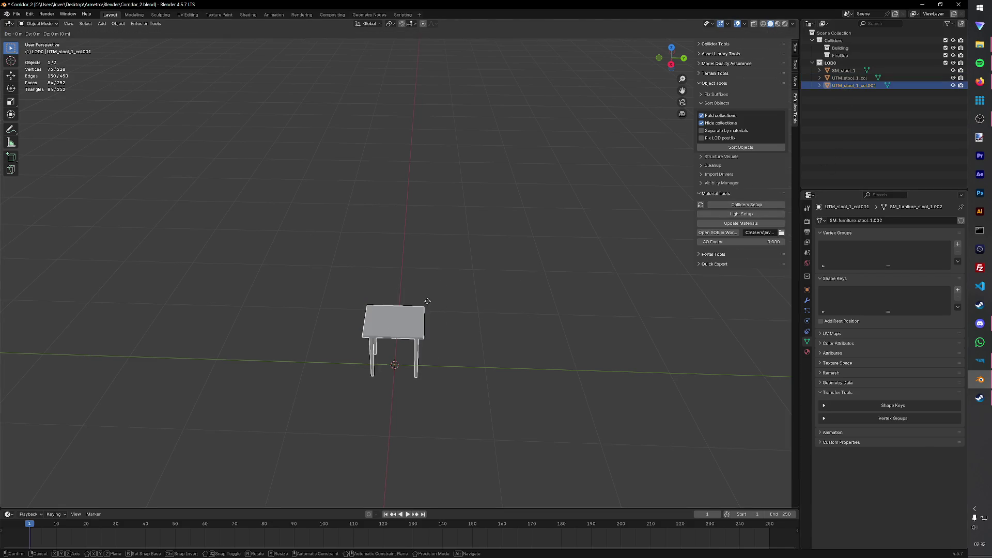
click(428, 304)
key(ctrl+z)
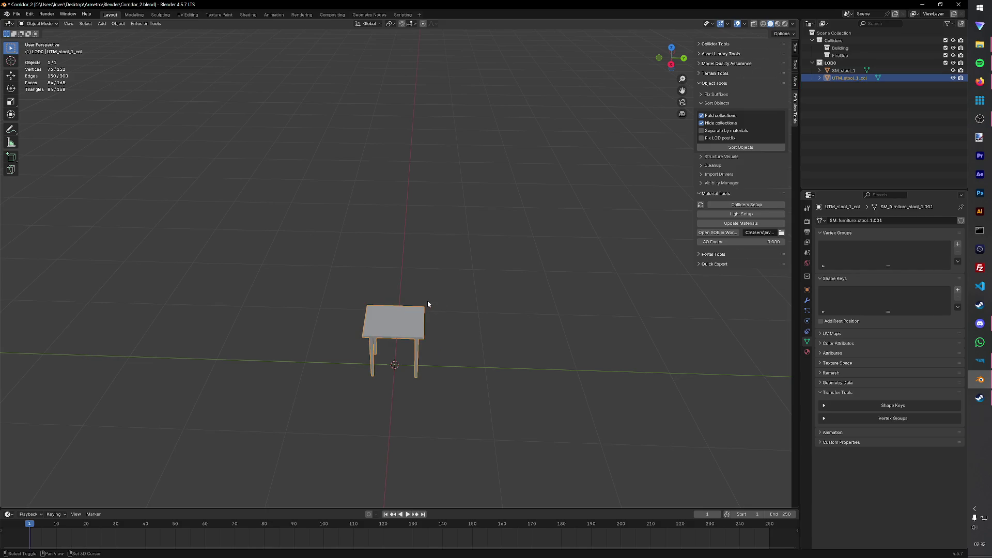
key(ctrl+shift+z)
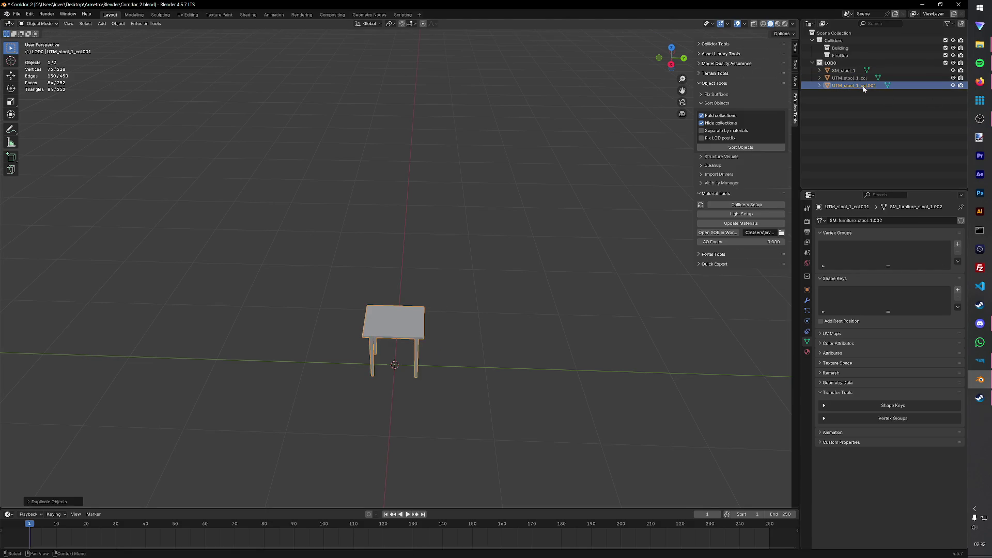
double_click(860, 85)
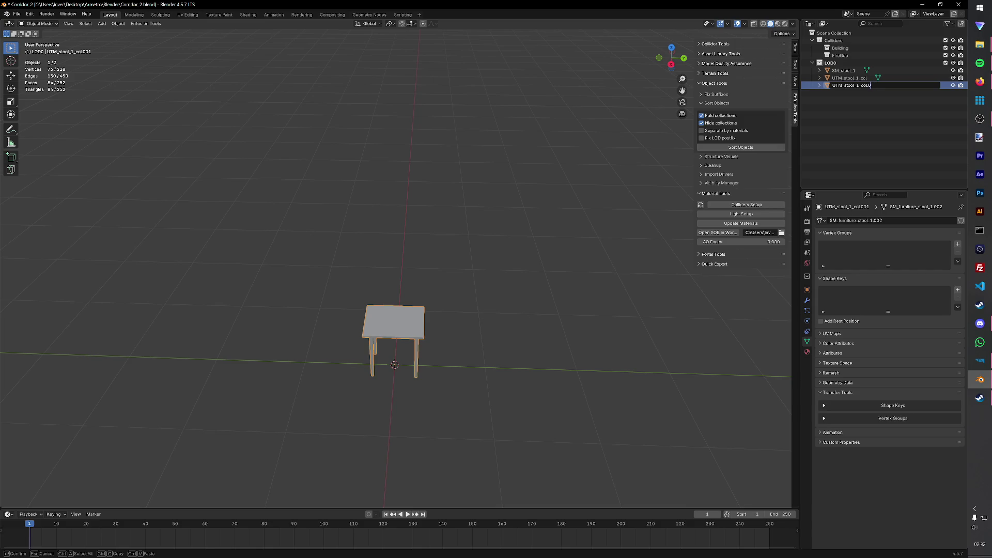
text(fire)
key(Return)
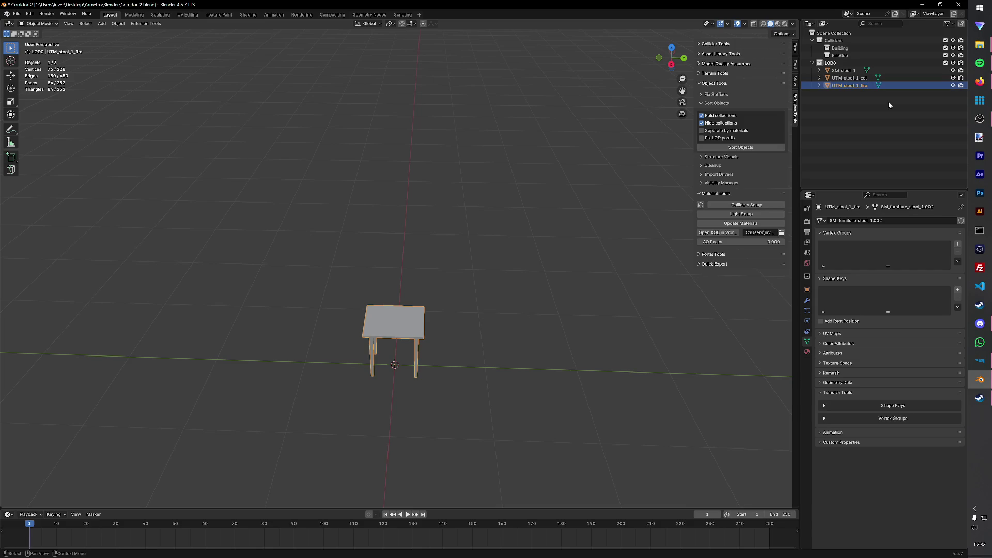
key(ctrl+s)
Step: Set up UTM_stool_1_fire as a Wood collider on the FireGeo layer preset
click(748, 203)
click(764, 217)
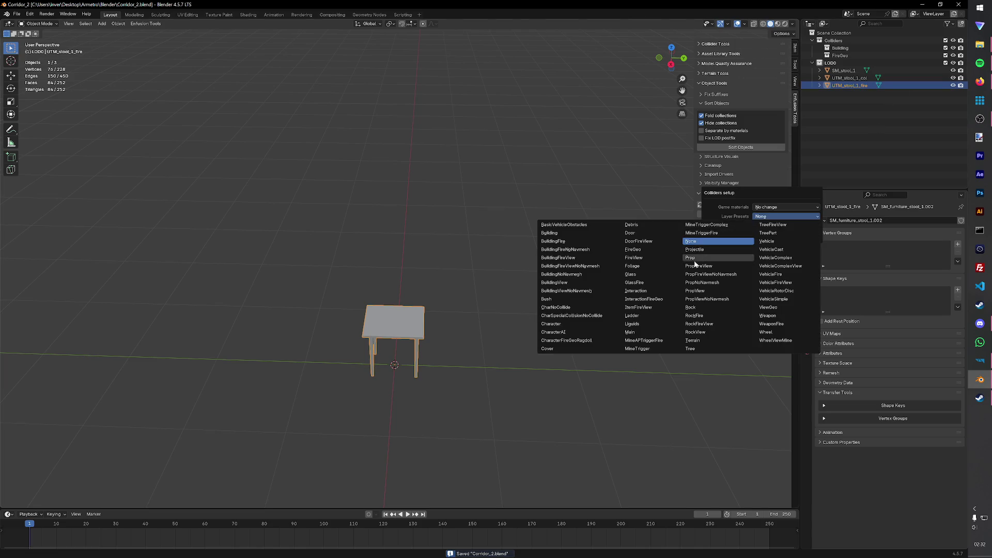
click(785, 206)
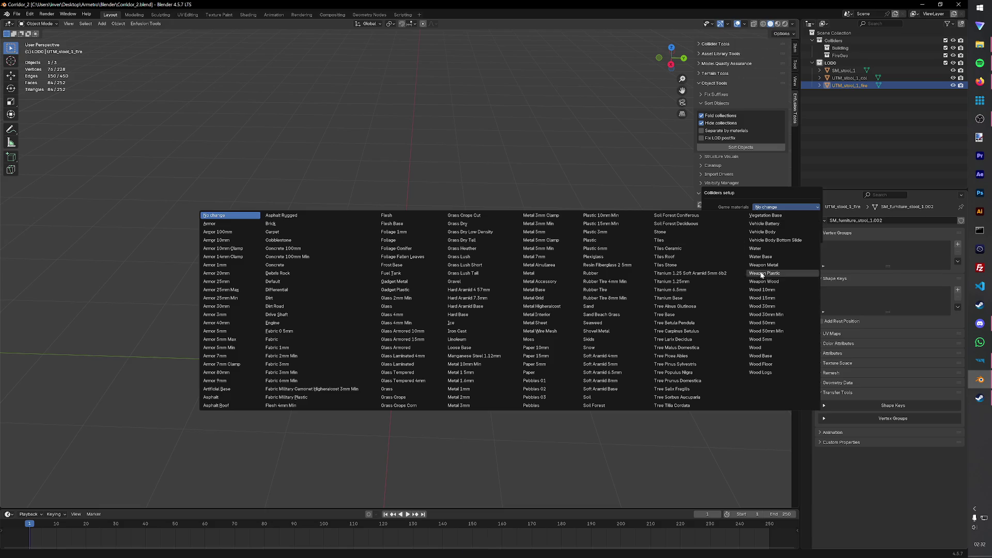
click(767, 346)
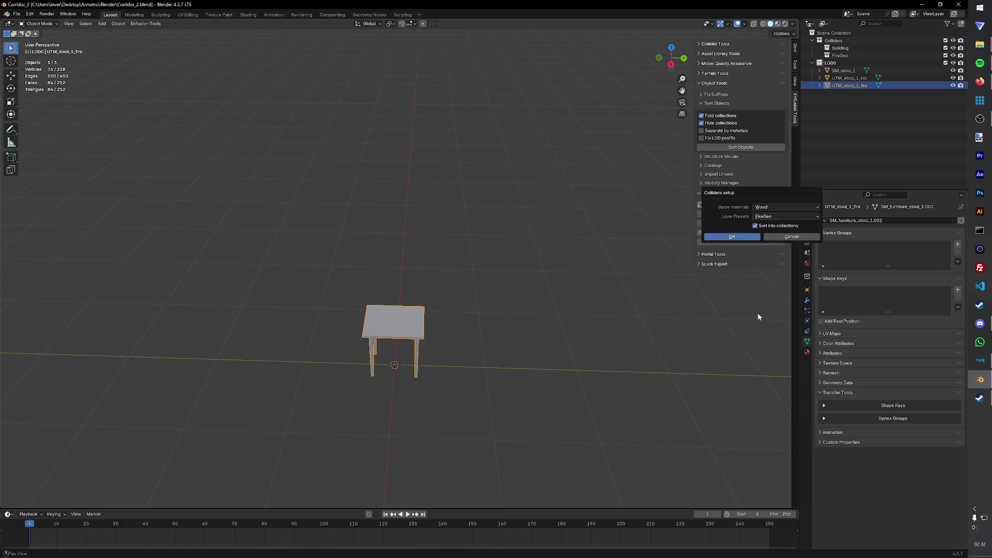
click(737, 235)
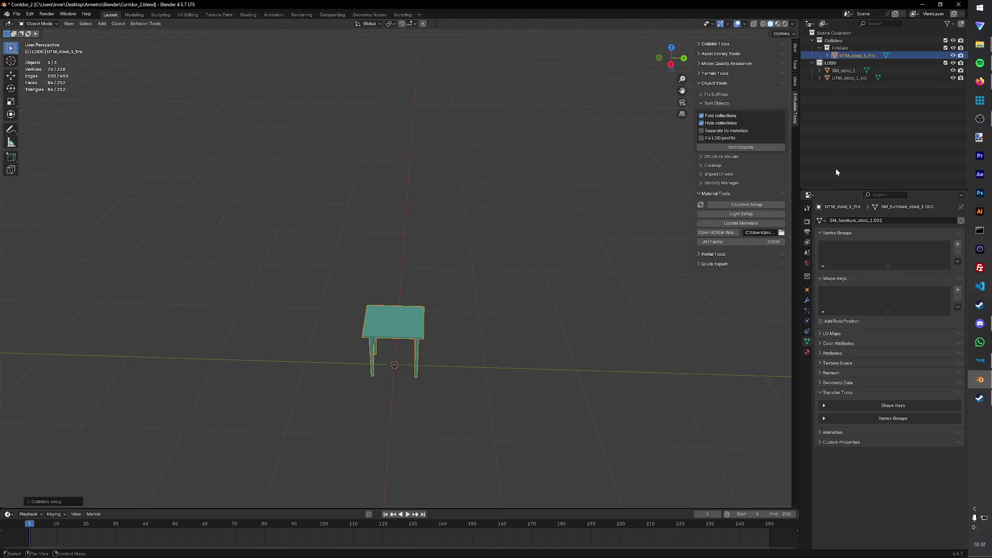
Step: Set up UTM_stool_1_col as a Wood collider on the BuildingFire layer preset
click(733, 206)
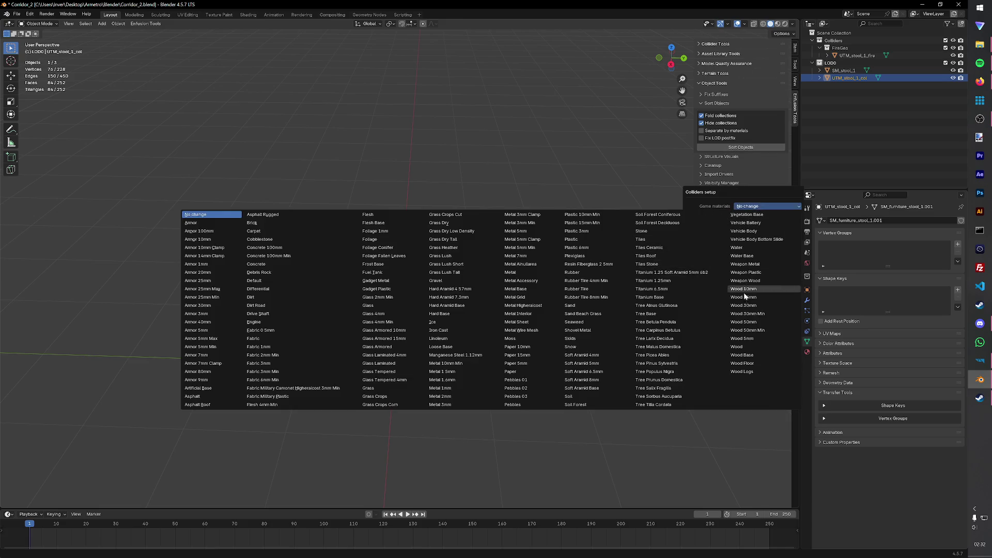
click(745, 346)
click(763, 215)
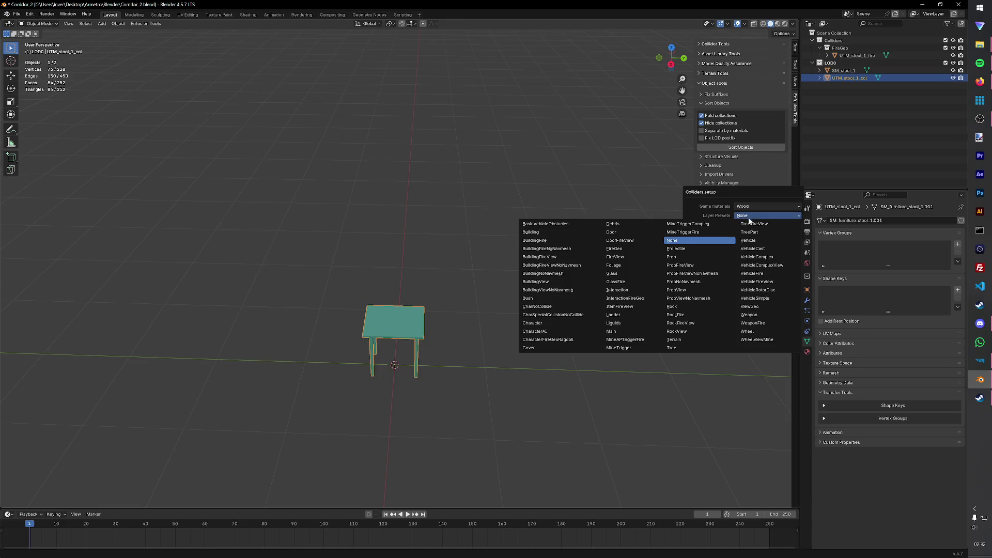
click(547, 243)
click(713, 236)
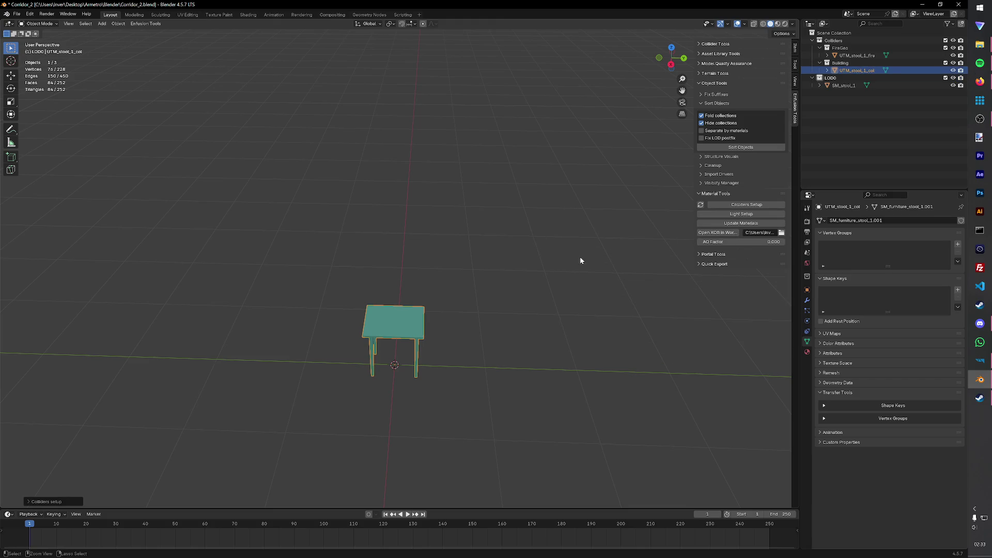
click(584, 195)
click(822, 85)
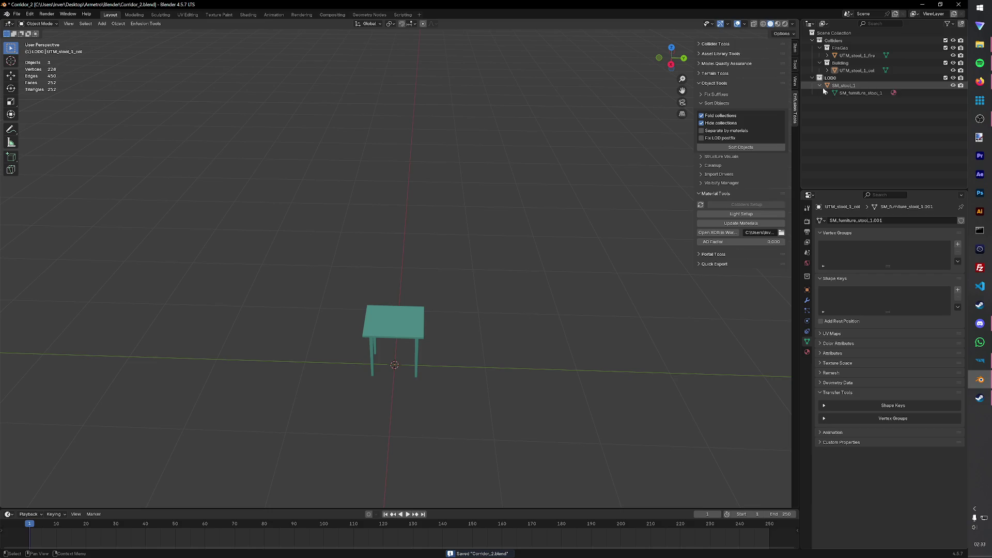
Step: Rename the stool material to M_Furniture and save
double_click(862, 100)
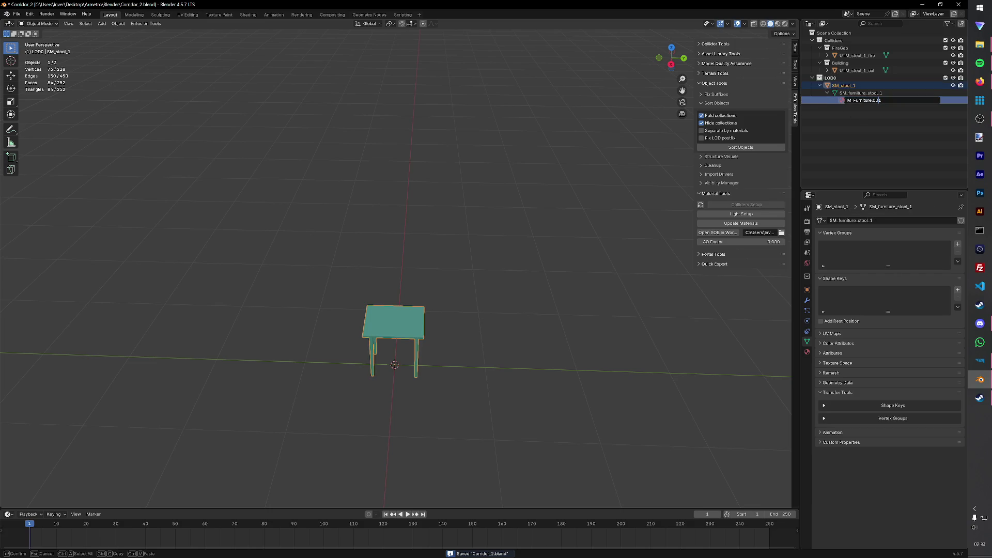
key(BackSpace)
key(Return)
key(ctrl+s)
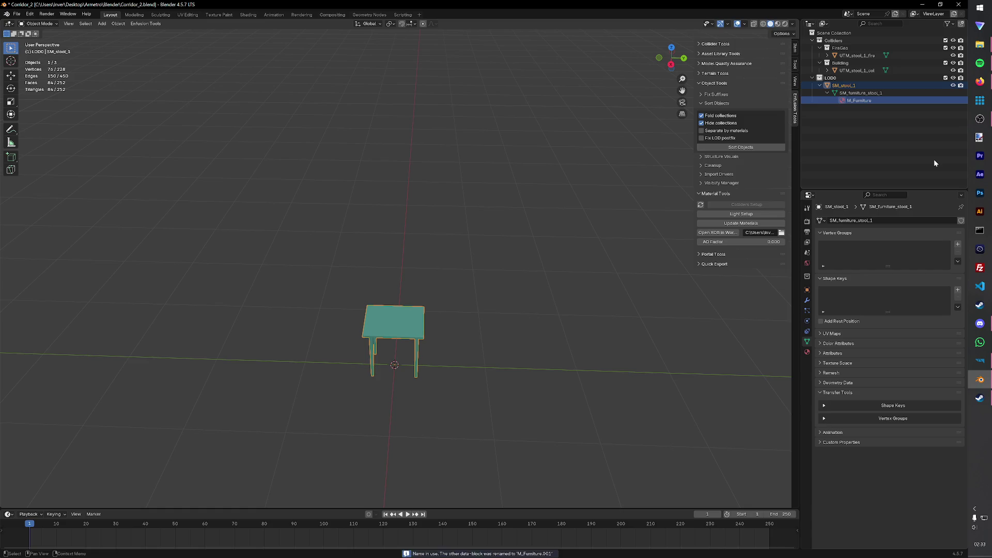
Step: Save the scene as Stool_1.blend in a new Stool_1 folder under Base Furniture
click(16, 14)
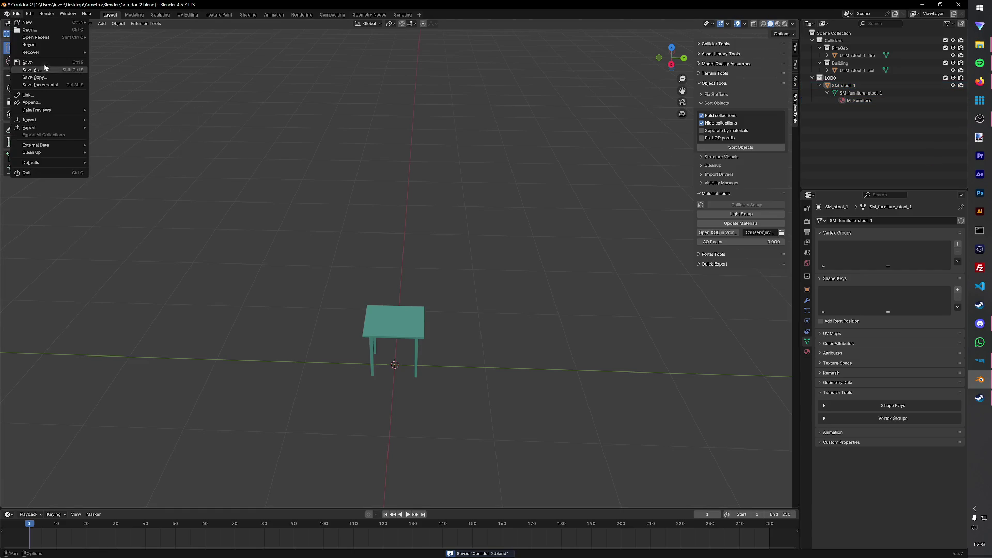
click(31, 69)
click(395, 149)
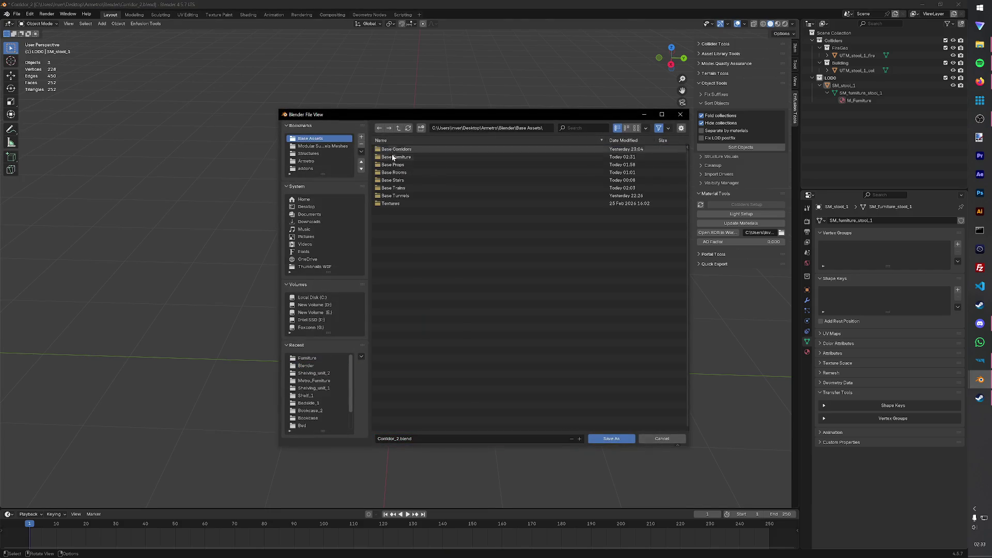
click(391, 157)
click(421, 128)
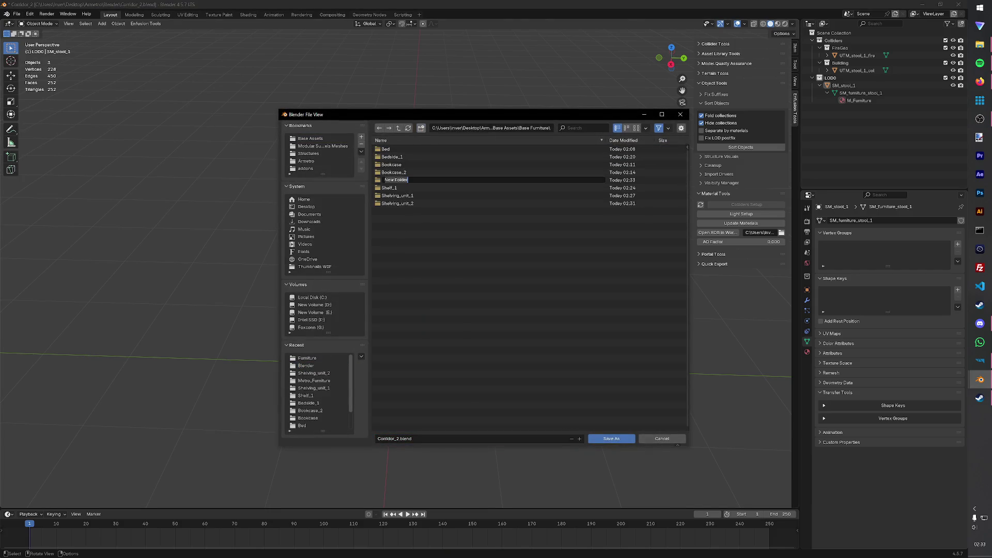
text(Stool_1)
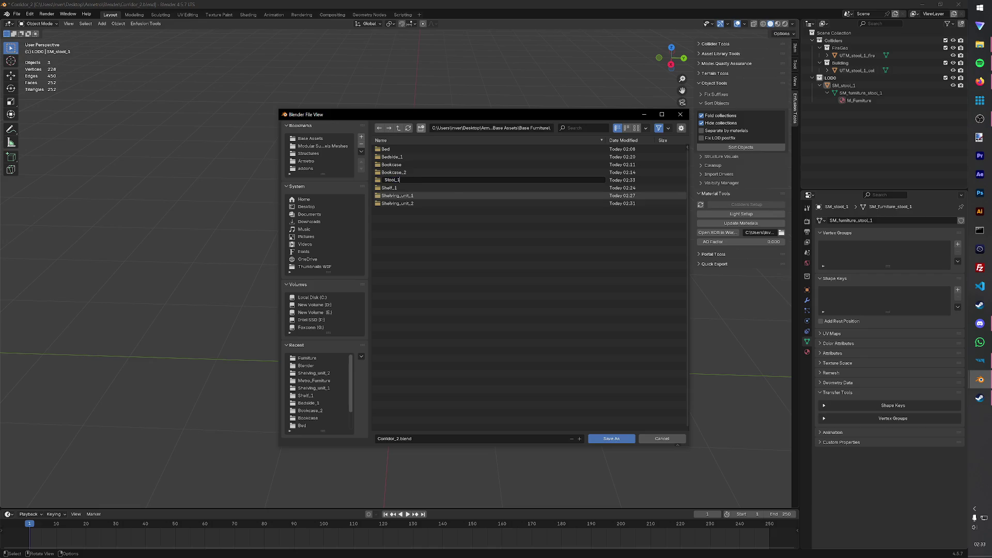
key(Return)
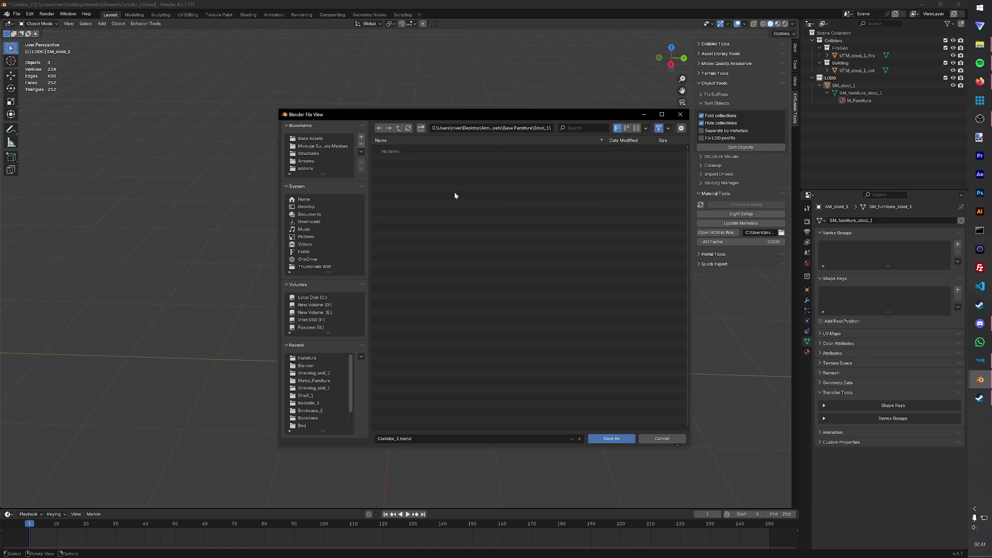
click(465, 439)
text(Stool_)
text(1)
key(Return)
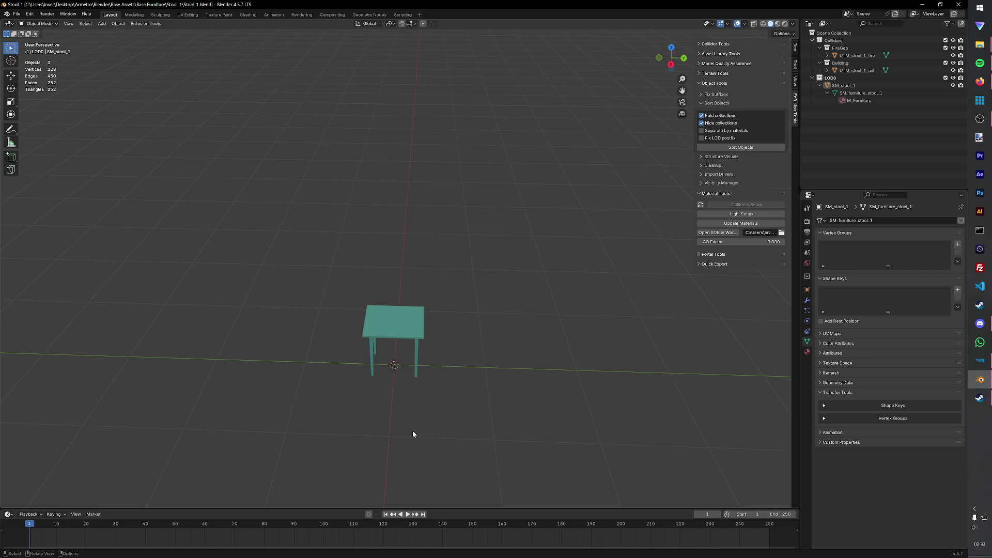
Step: Export the stool as FBX into the Structures > Metro_Furniture assets folder
click(143, 23)
mouse_move(146, 40)
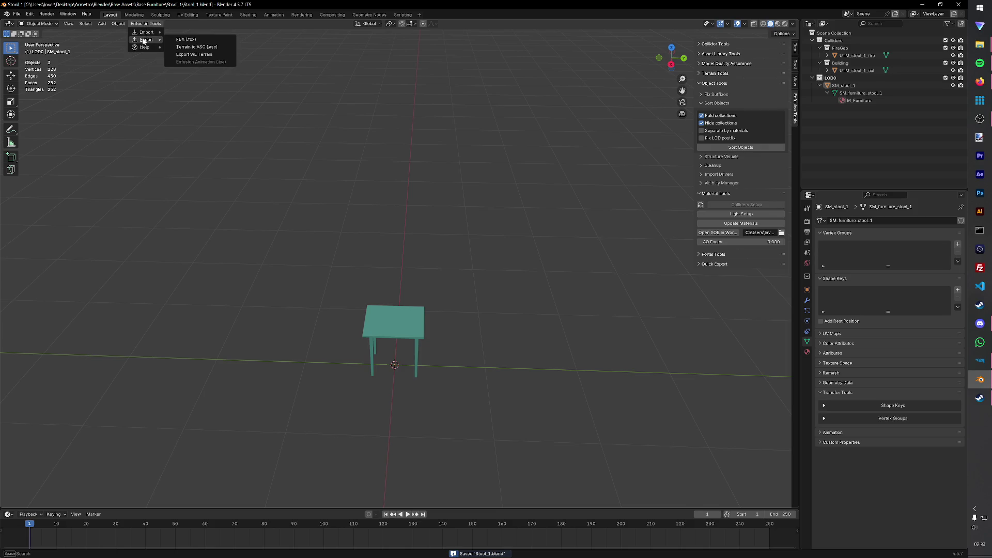
click(186, 39)
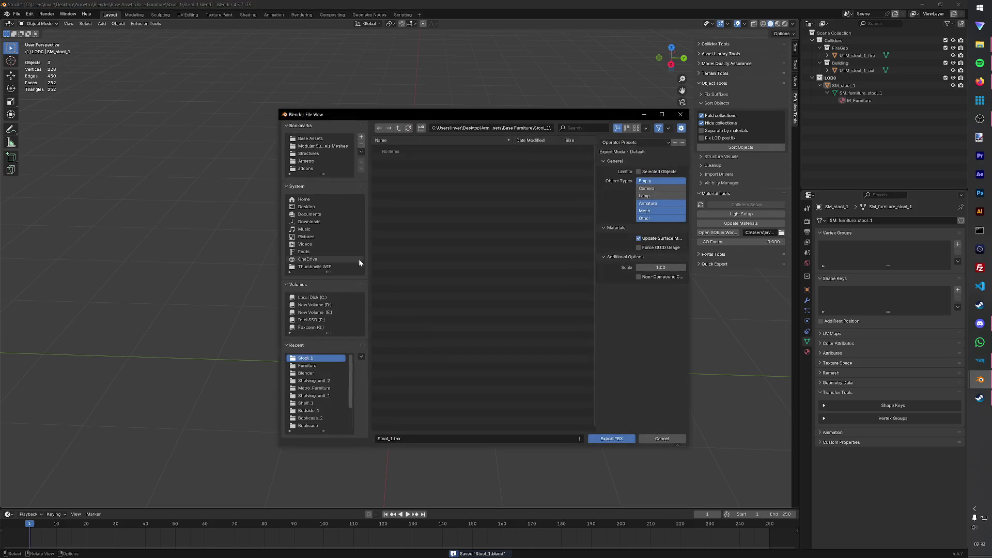
click(318, 145)
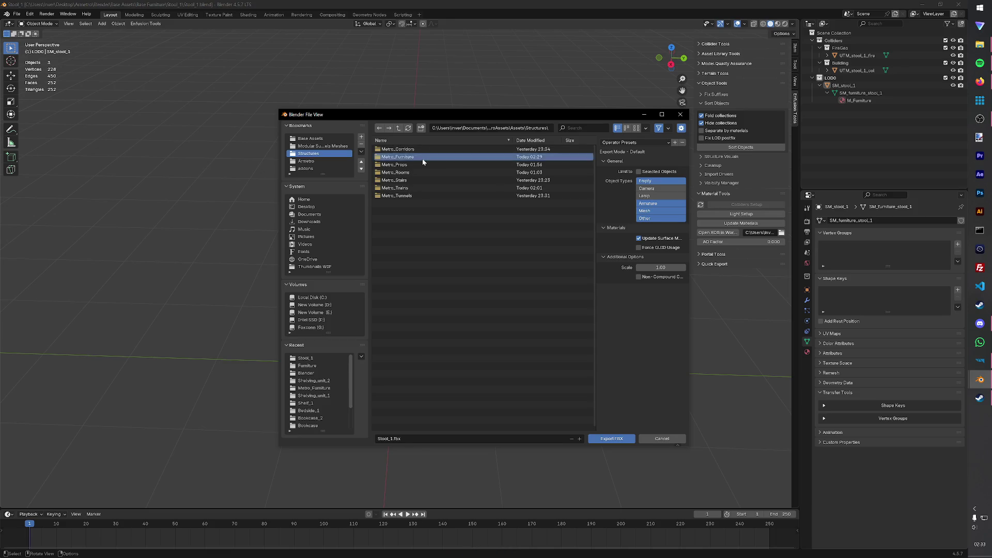
double_click(396, 156)
click(609, 438)
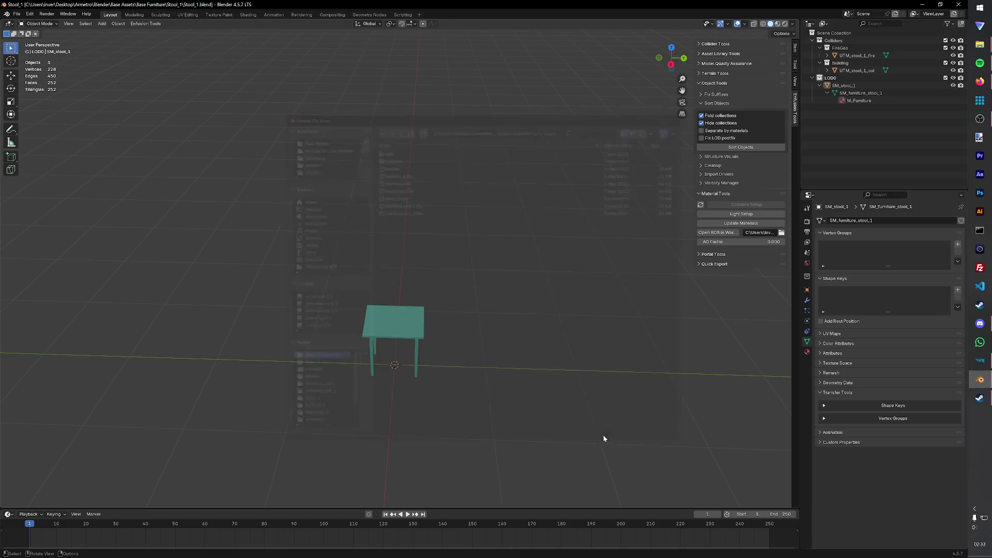
click(980, 361)
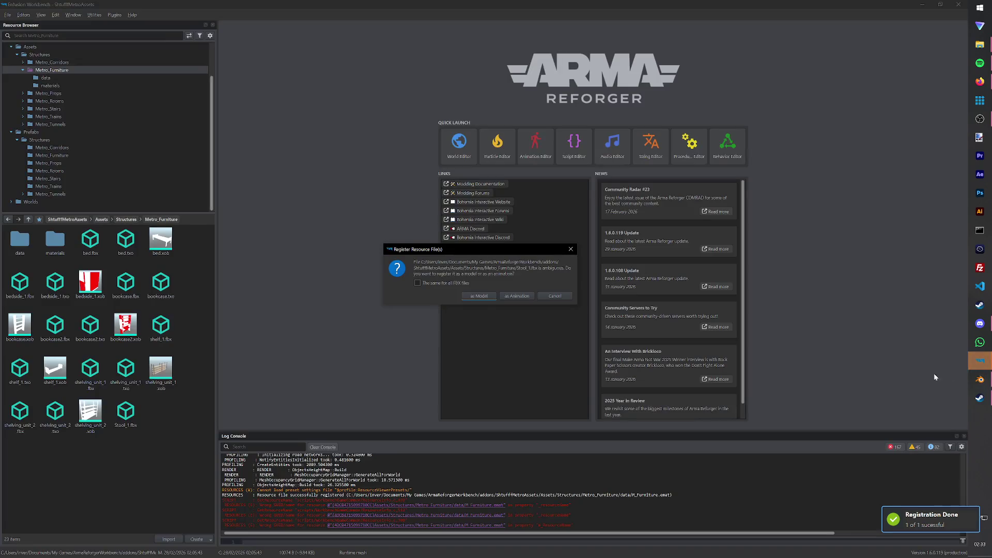
Step: Register the FBX as a model, duplicate Shelving_unit_2.et as Stool_1.et and open it
click(491, 302)
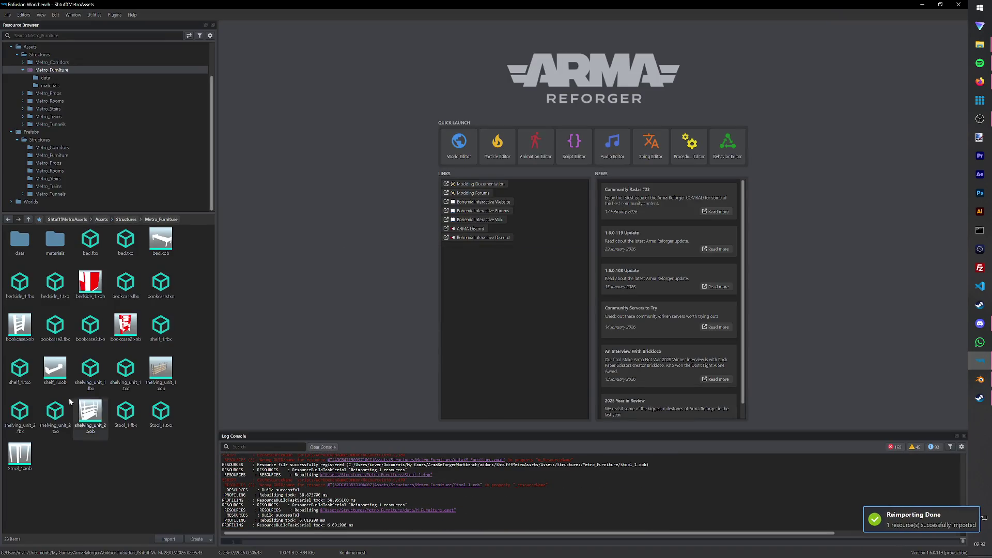
click(50, 194)
click(53, 155)
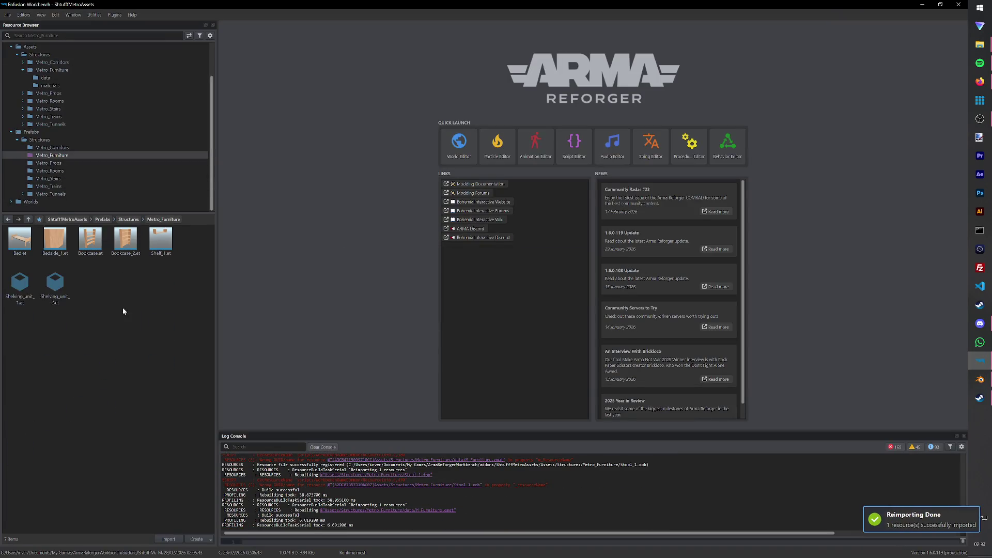
right_click(58, 290)
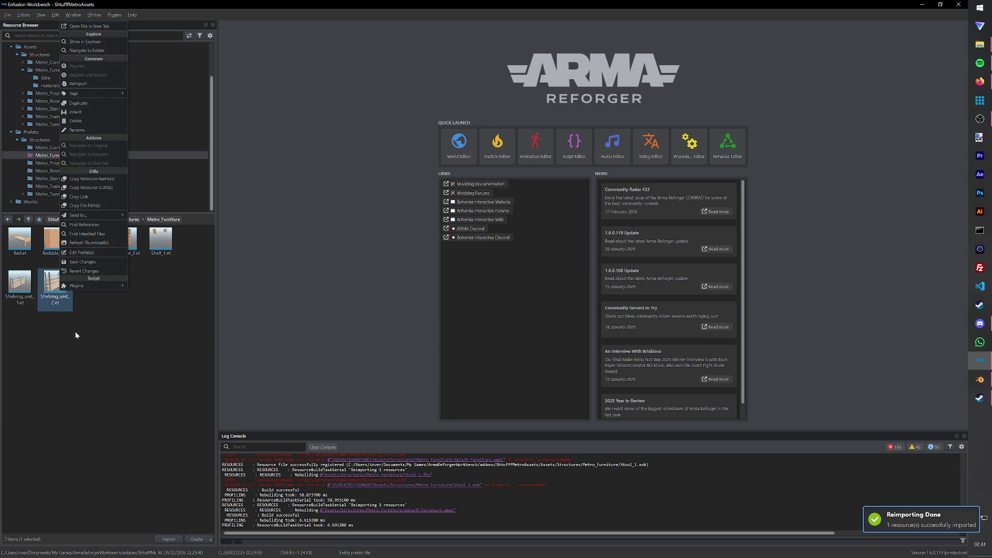
click(78, 103)
text(Stool_1)
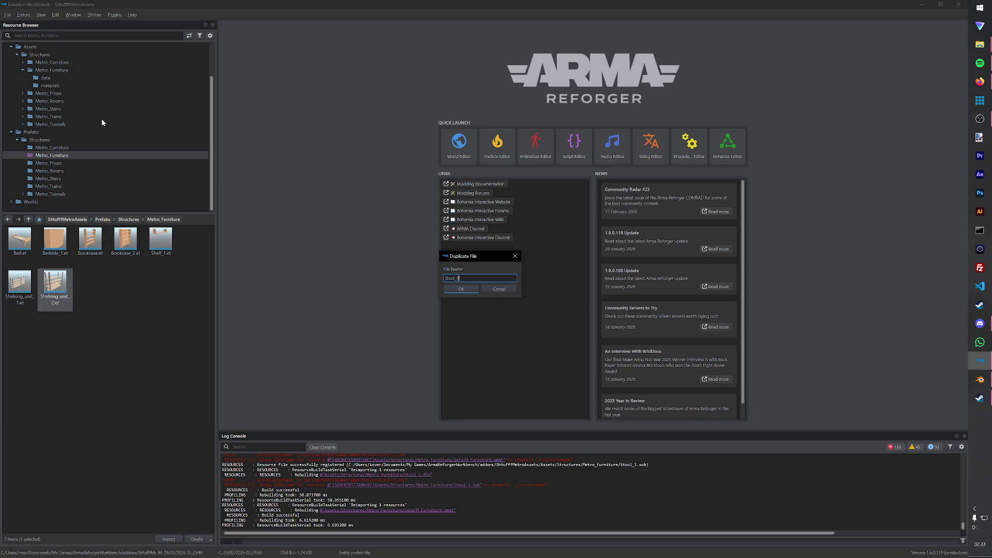
key(Return)
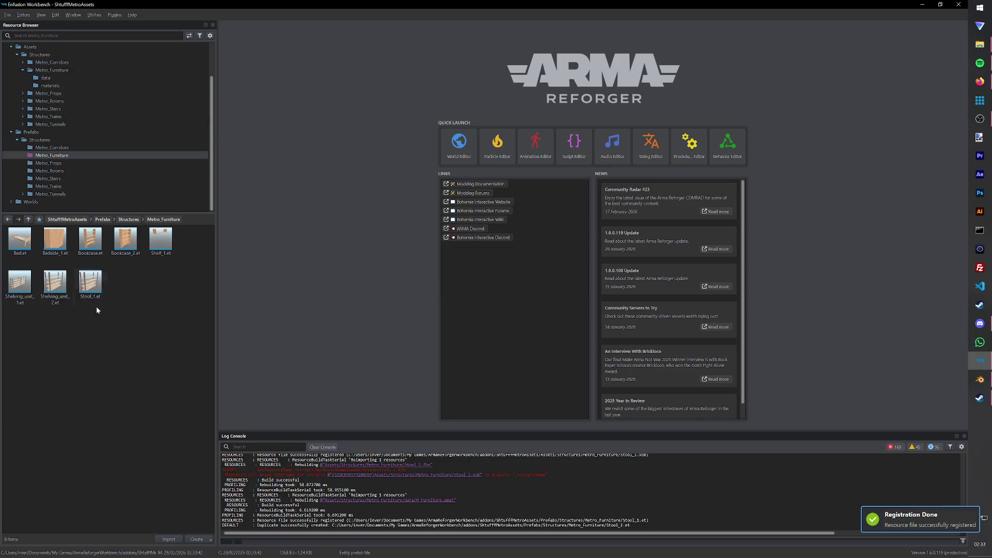
double_click(90, 283)
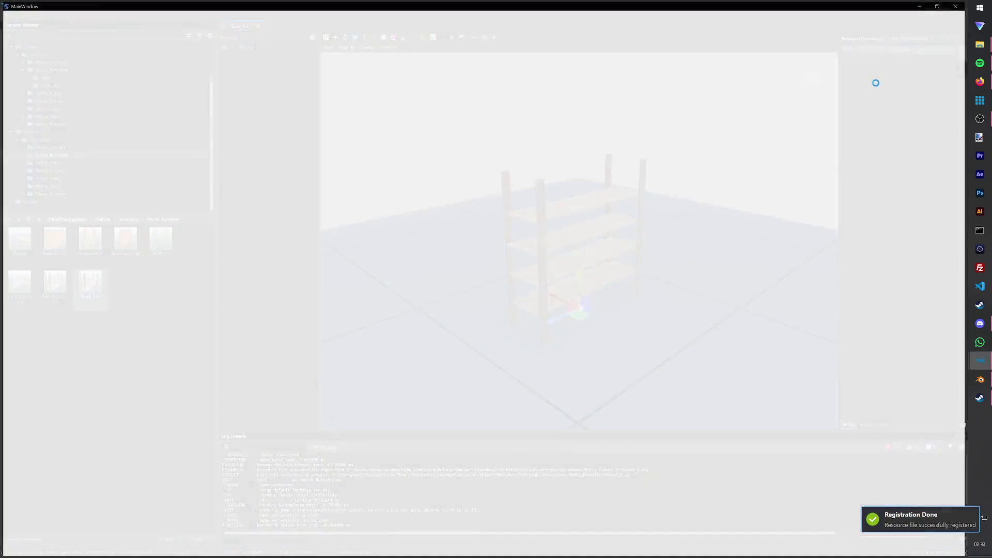
Step: Swap the prefab's MeshObject to Stool_1.xob, then load the Test.ent world
click(875, 78)
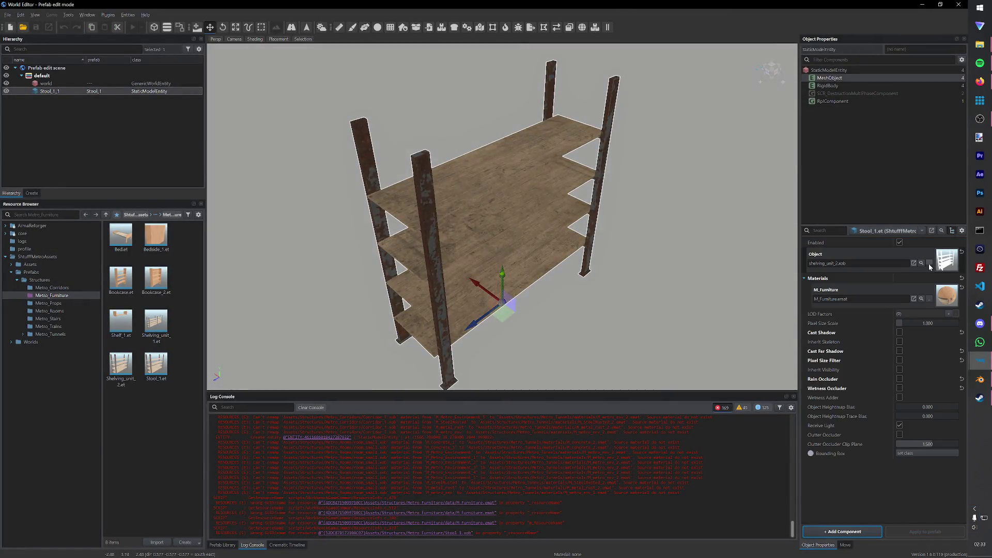
click(929, 264)
click(357, 284)
click(607, 395)
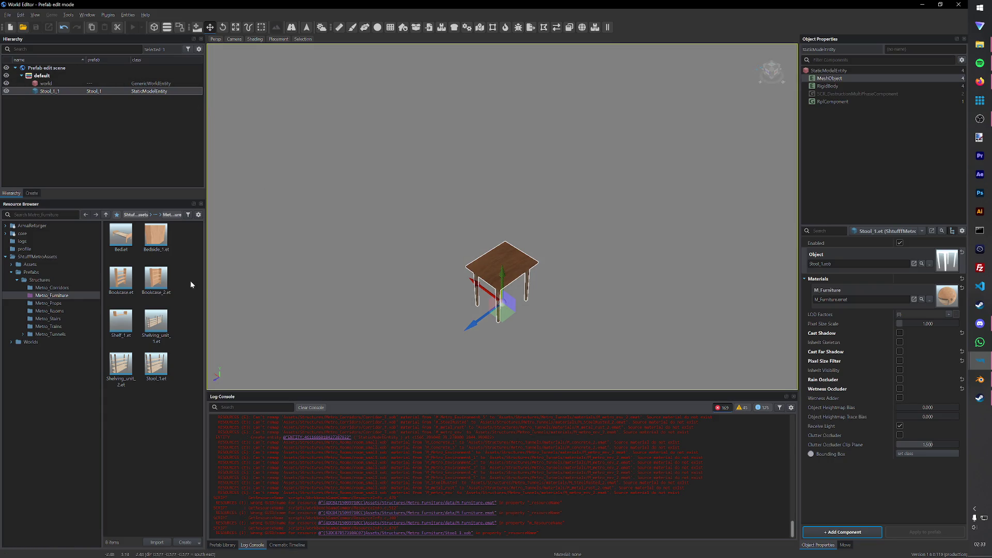
scroll(277, 278, up, 3)
click(9, 14)
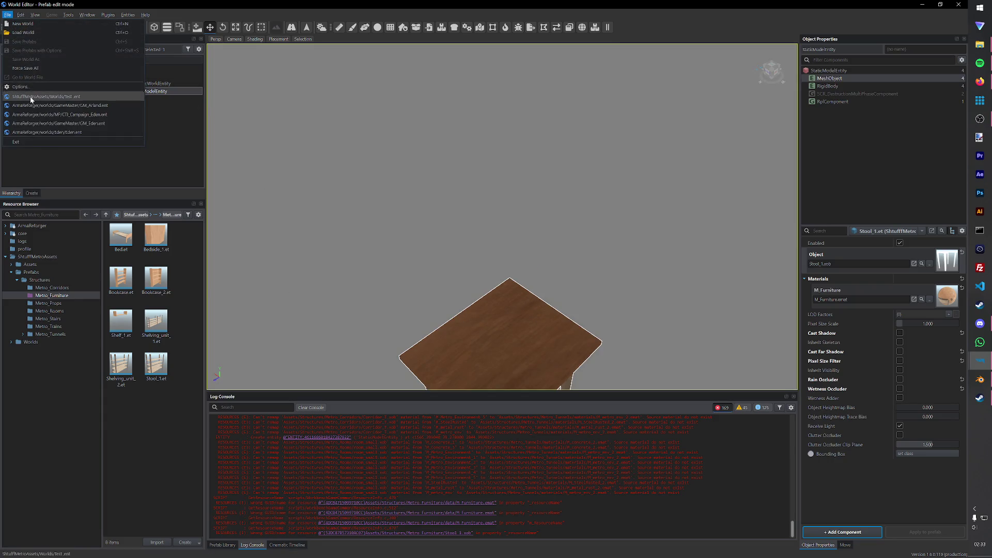
click(28, 96)
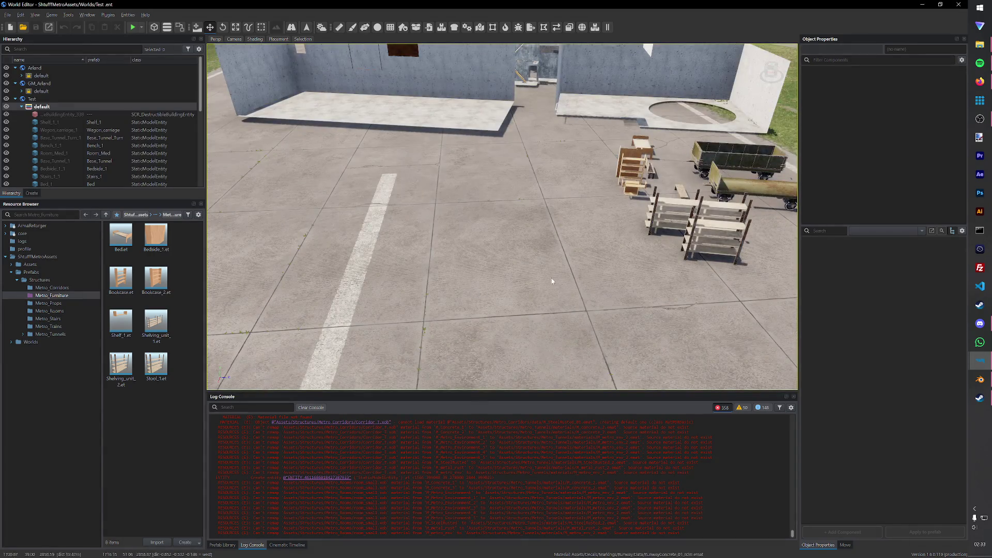
Step: Place a Stool_1 instance, shoot it in play mode, move it beside the shelves and save
drag(477, 285, 465, 264)
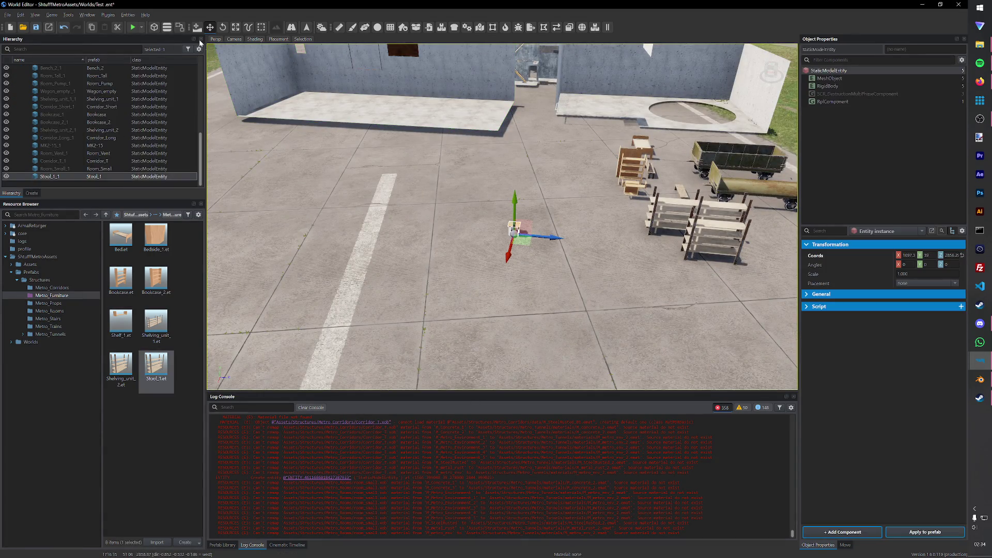
click(134, 28)
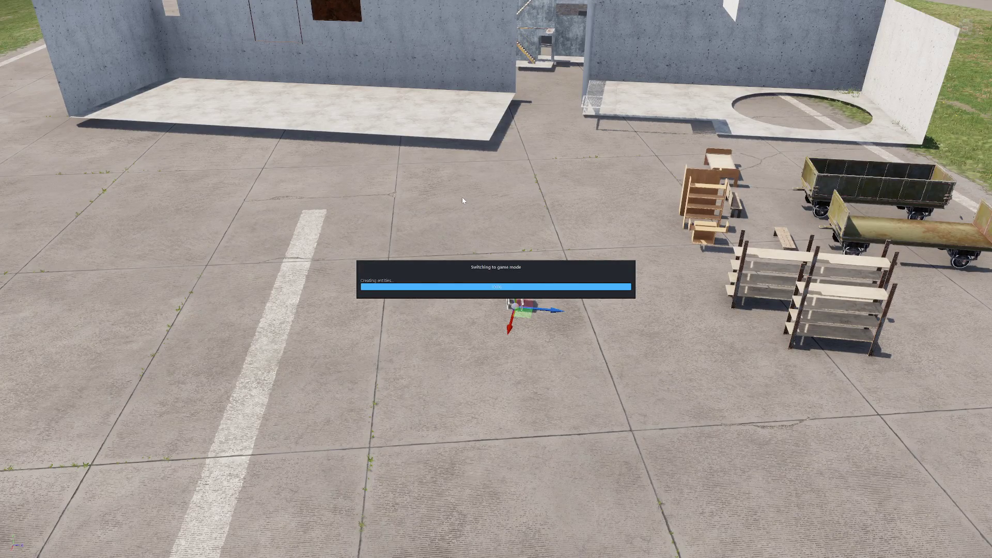
key(w)
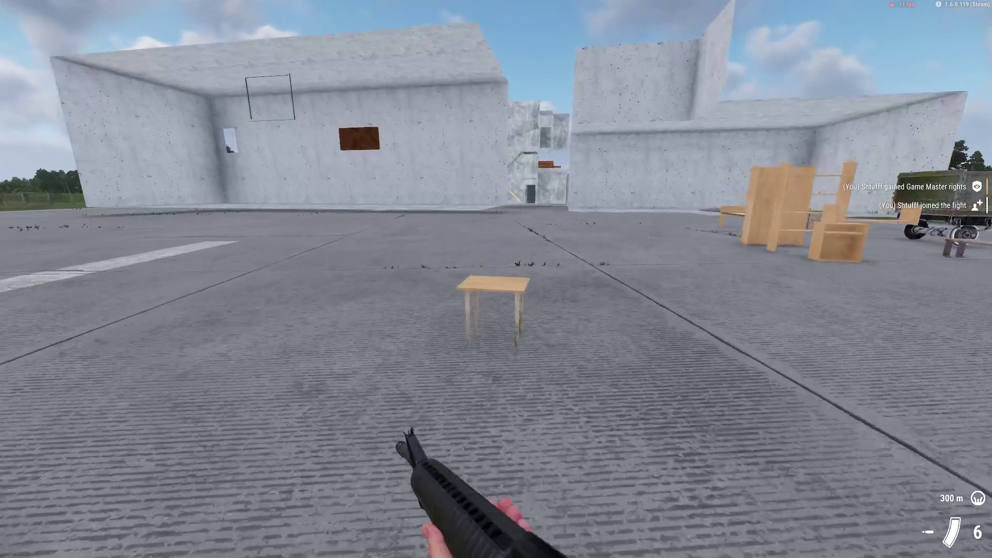
click(497, 279)
key(Escape)
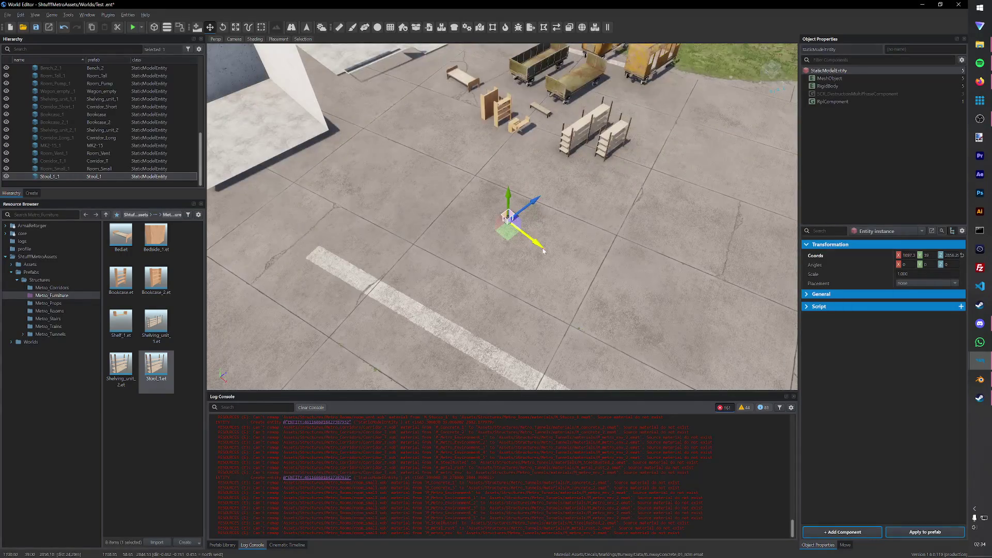
drag(543, 249, 508, 186)
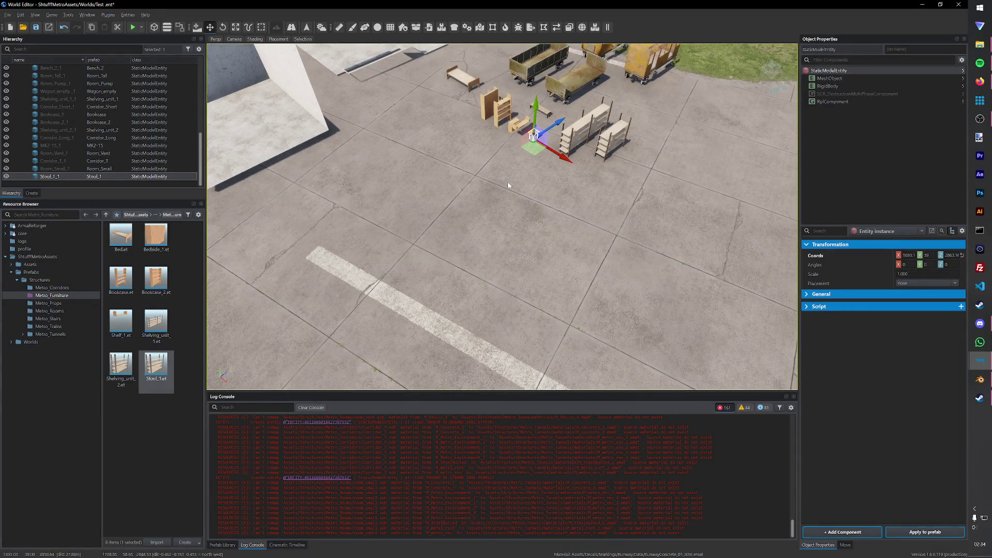
key(ctrl+s)
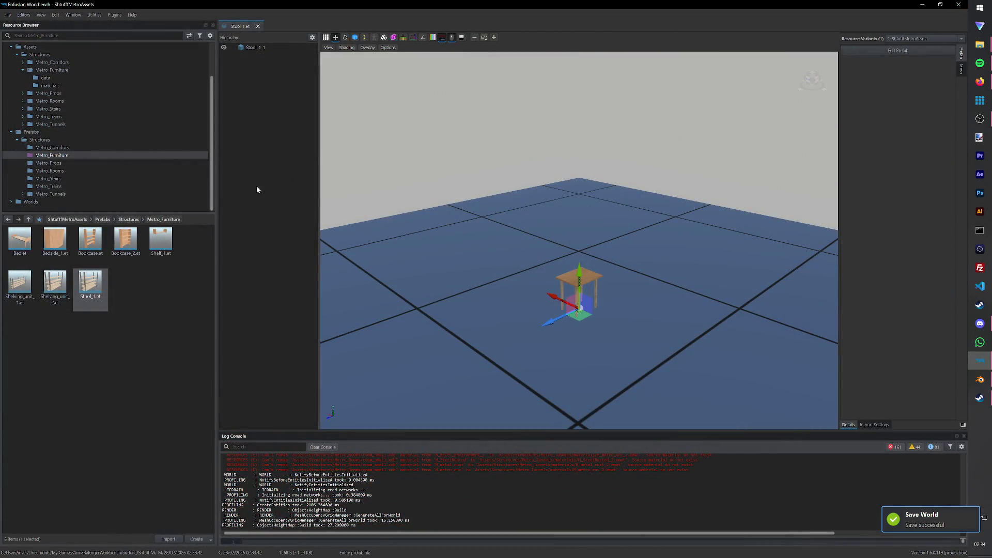
Step: Delete the M_Furniture material asset from the data folder and return to Blender
click(146, 272)
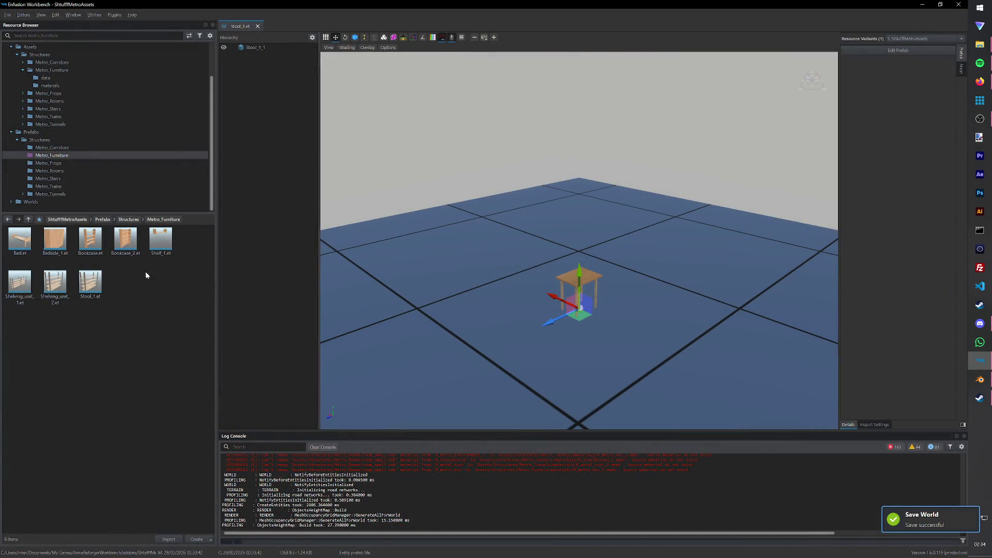
click(52, 80)
click(25, 265)
key(Delete)
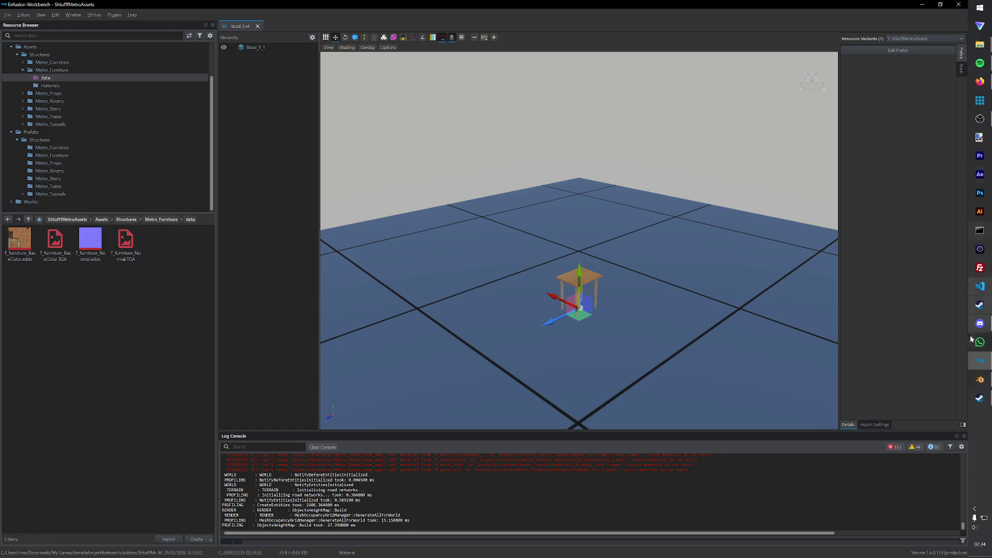
click(980, 380)
middle_drag(502, 291, 489, 284)
key(a)
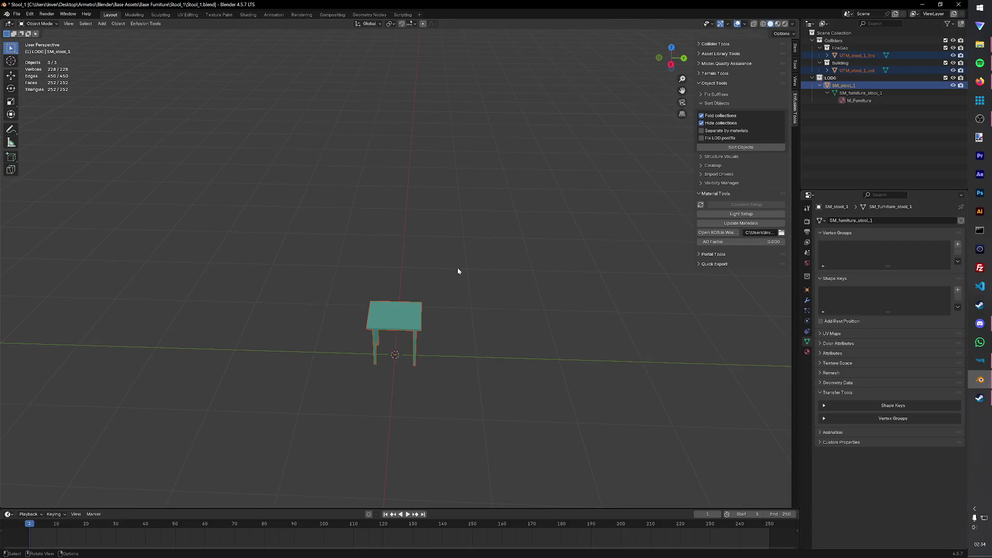
Step: Save Stool_1.blend, open Corridor_2.blend and delete its leftover objects
click(17, 14)
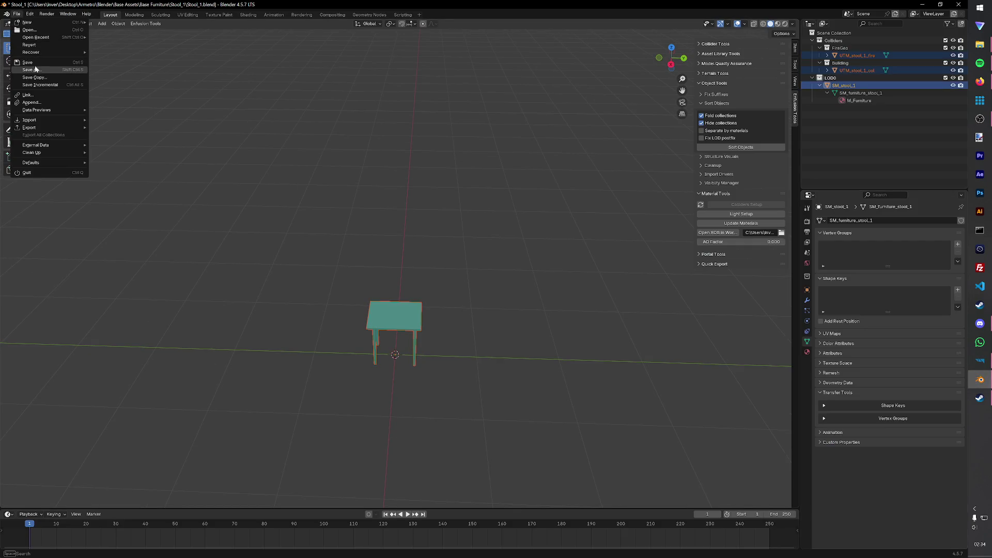
click(37, 31)
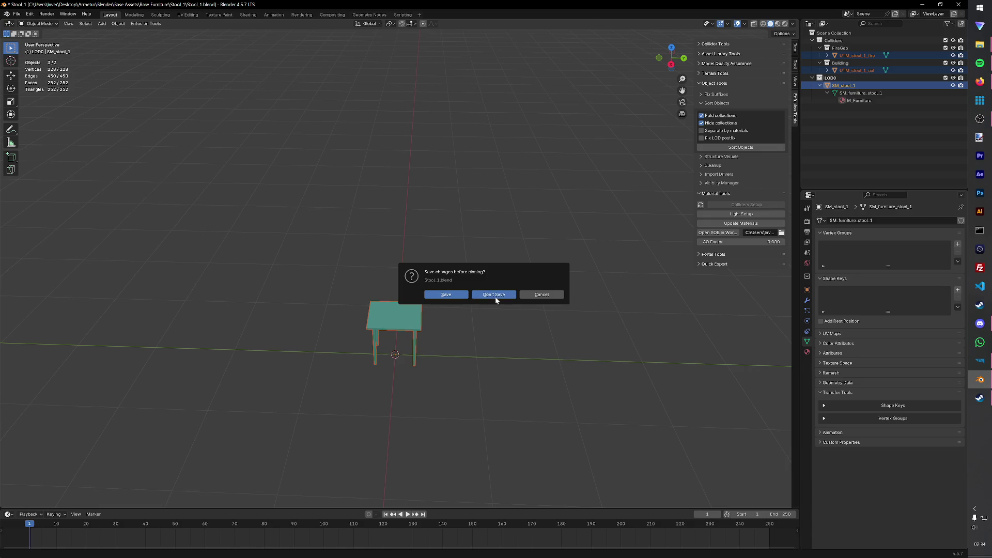
click(481, 295)
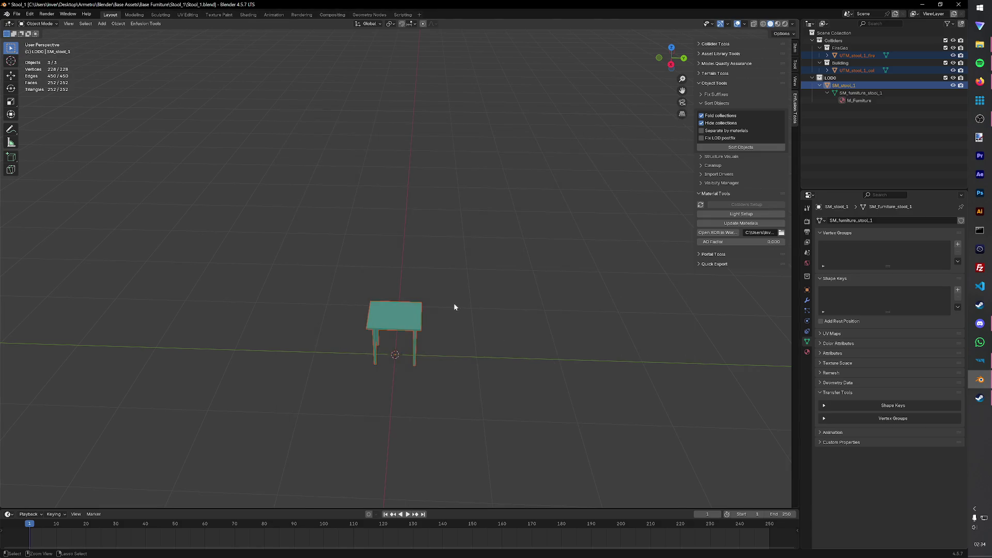
click(17, 15)
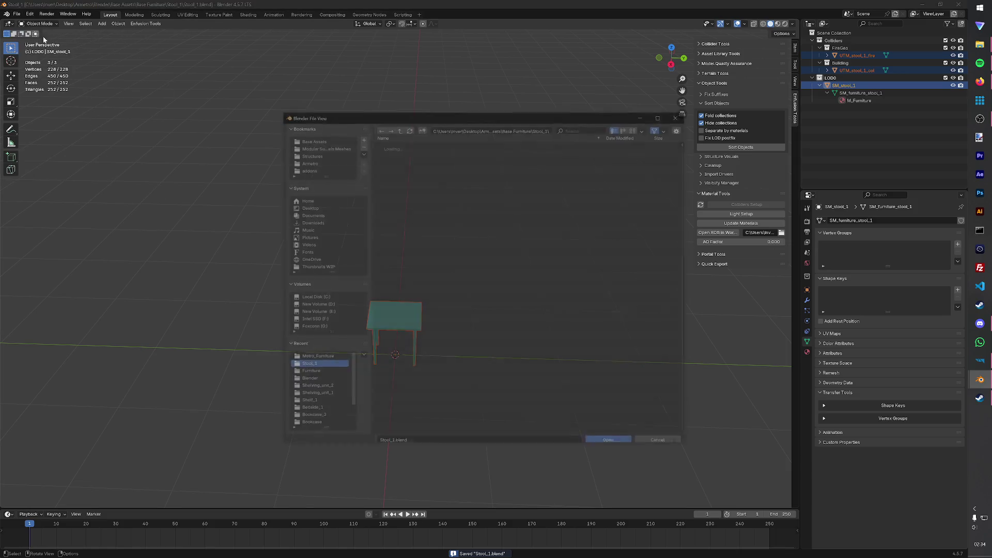
click(398, 128)
click(306, 381)
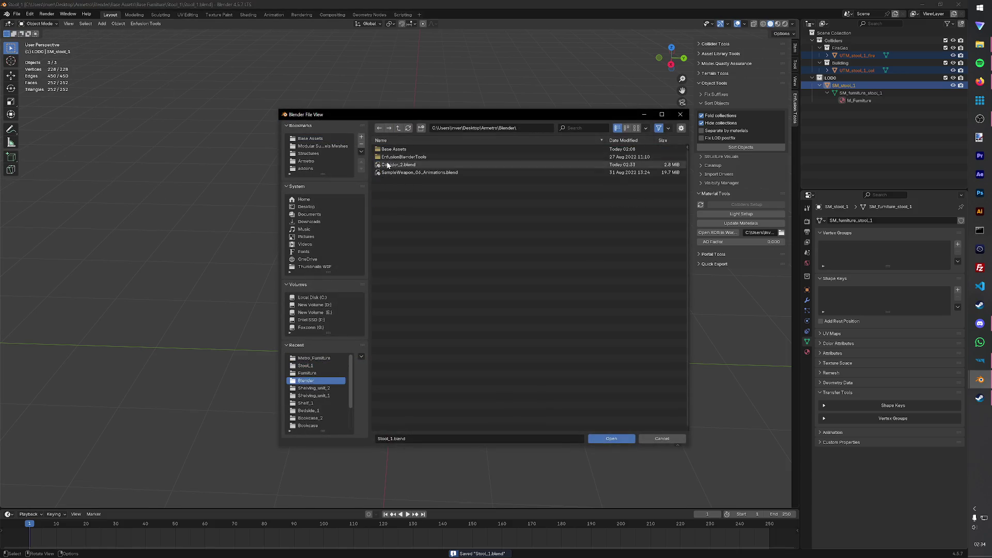
double_click(403, 166)
key(Delete)
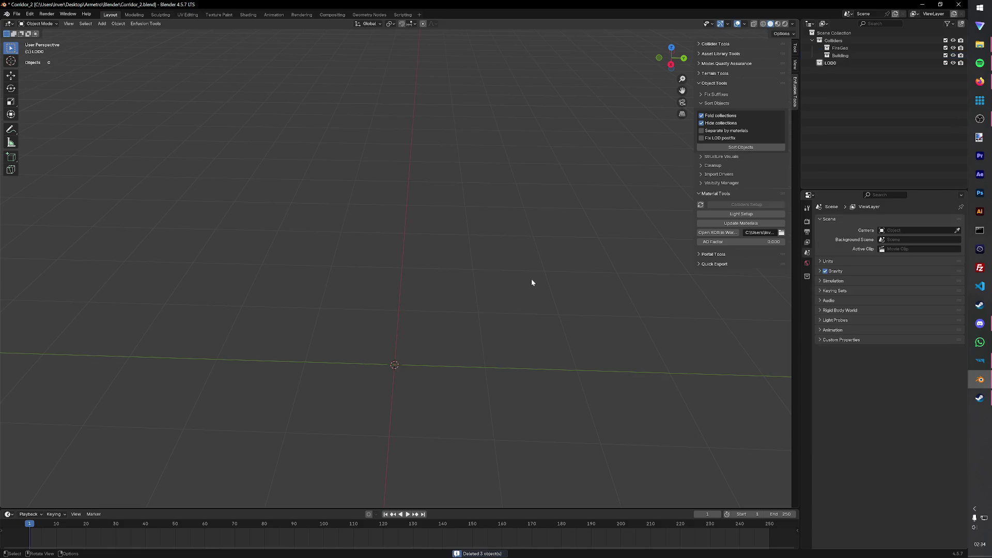
Step: Import SM_furniture_stool_5.FBX from the modular Furniture folder
click(15, 15)
mouse_move(30, 120)
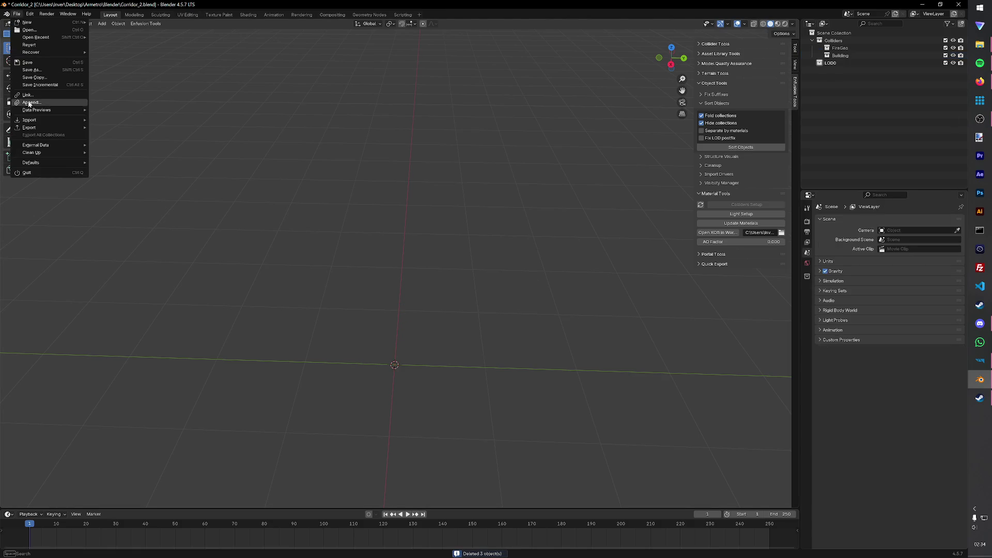
click(116, 165)
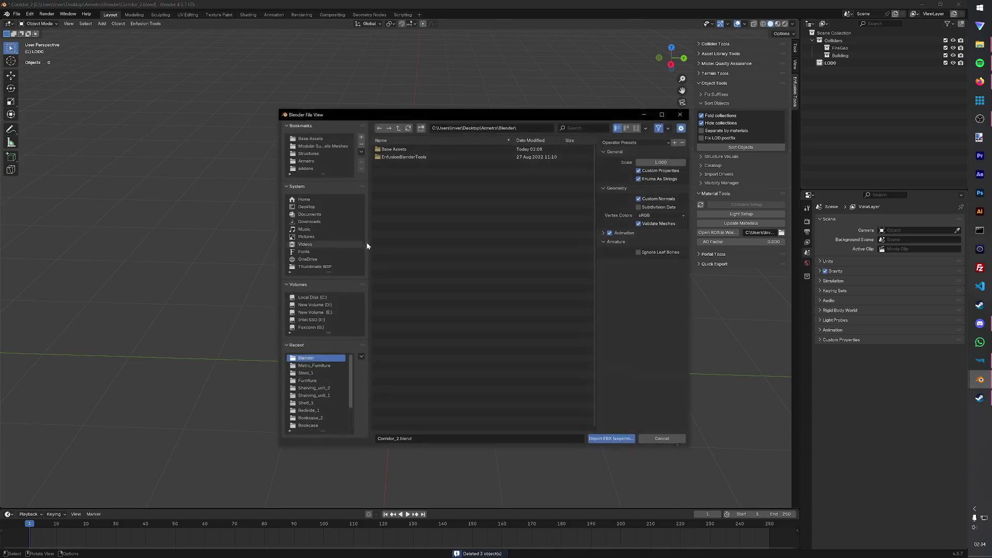
click(322, 145)
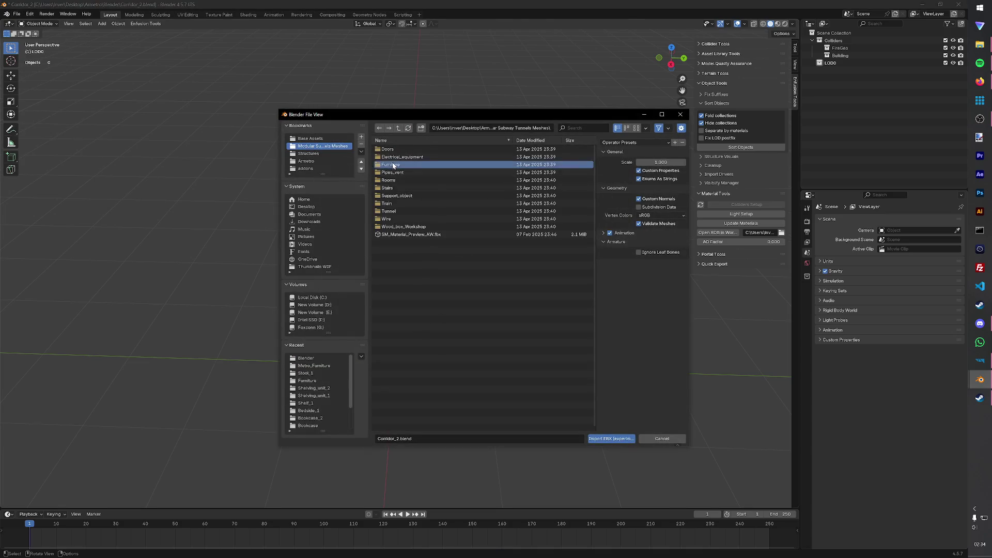
double_click(390, 164)
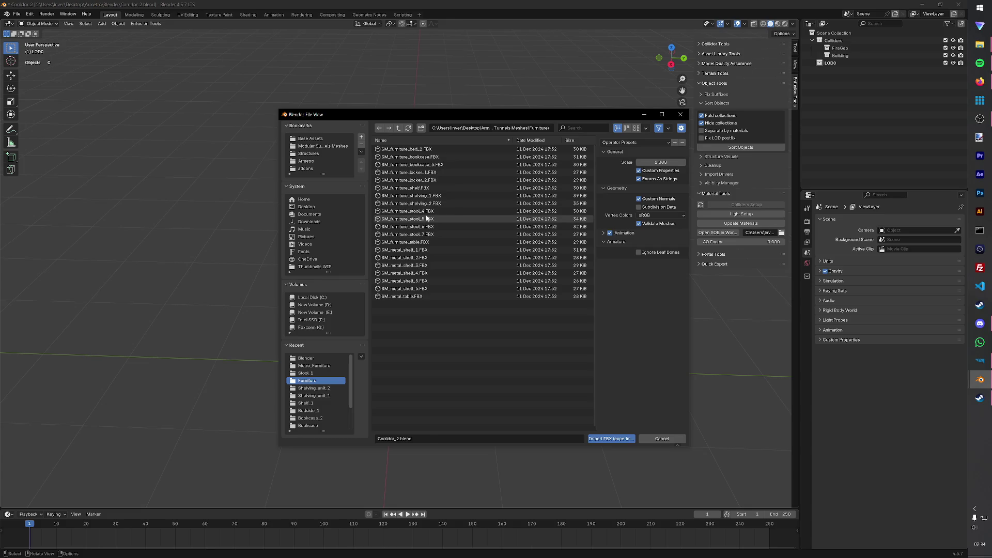
click(427, 222)
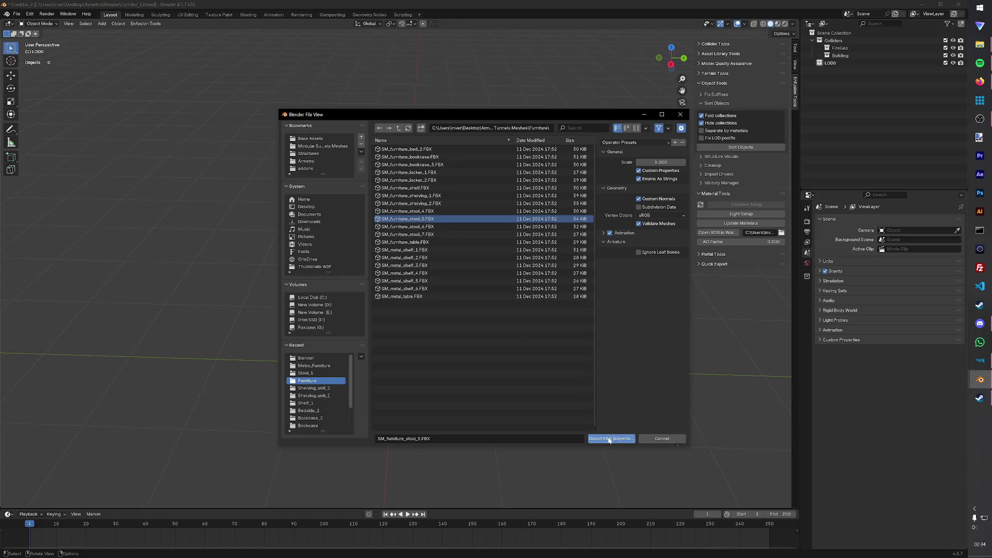
click(611, 439)
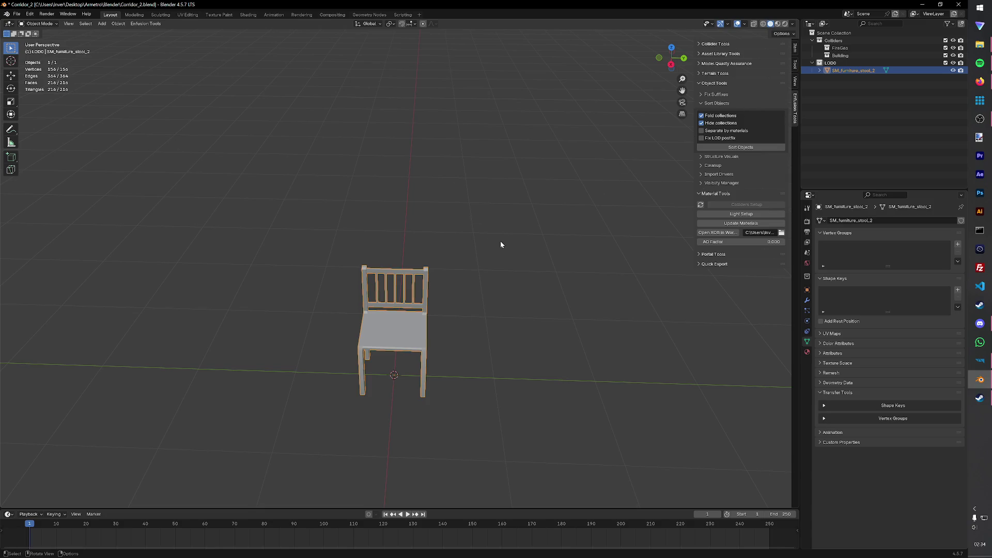
Step: Rename the imported chair object to SM_stool_2
double_click(875, 70)
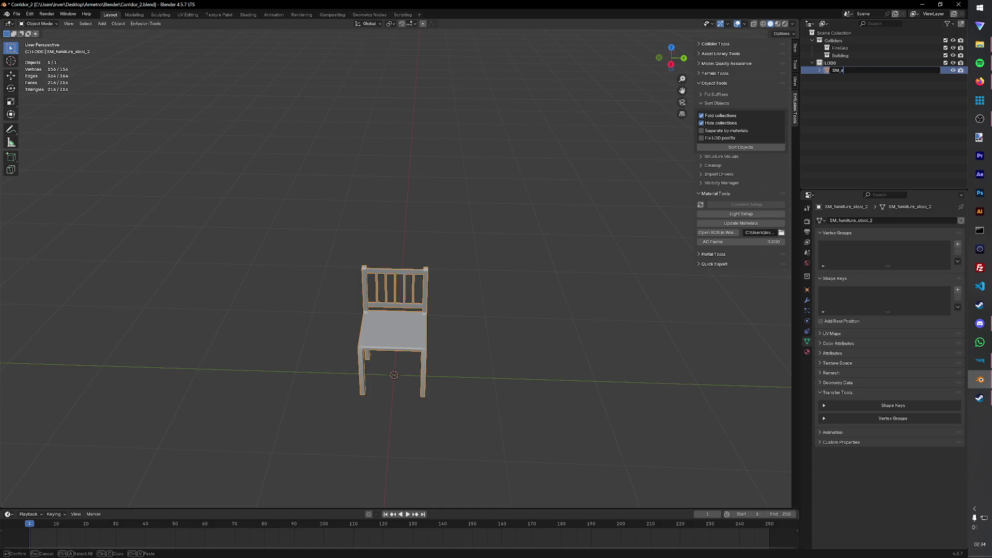
text(stool-2)
key(Return)
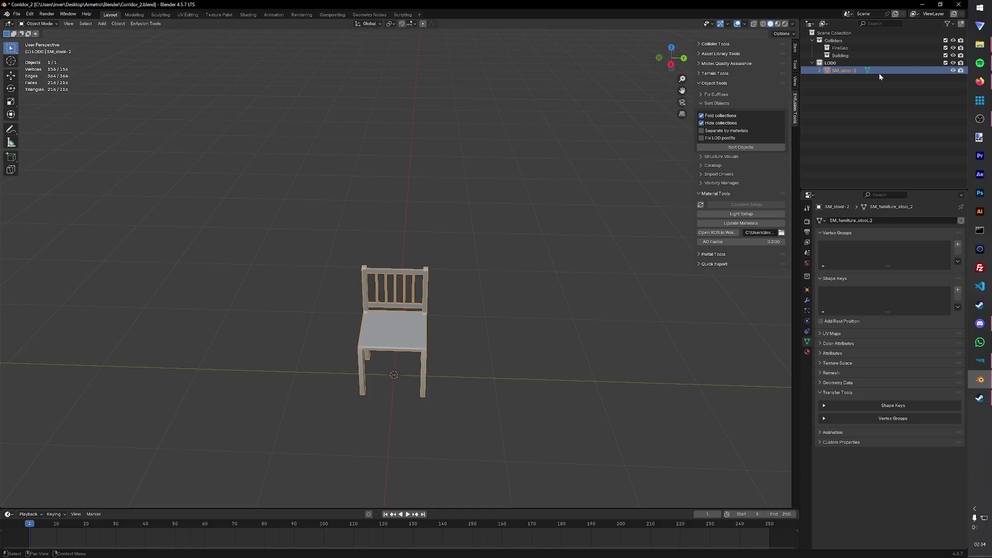
double_click(878, 71)
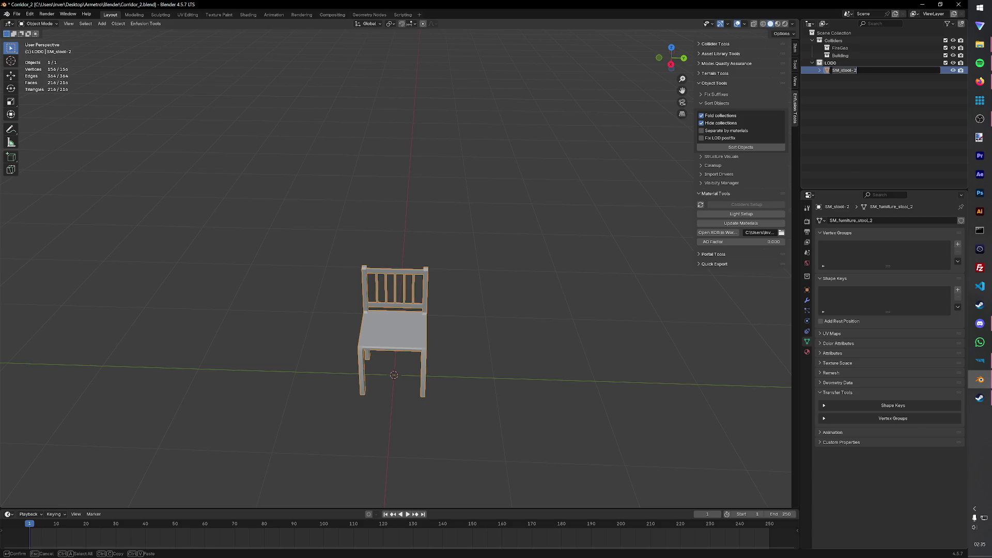
key(Return)
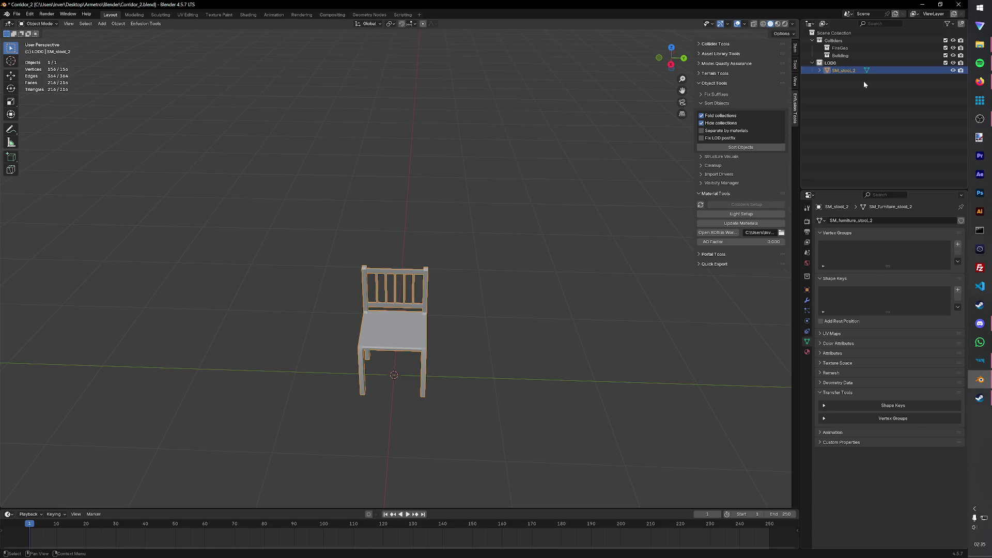
Step: Duplicate the stool in place as UTM_stool_2_col and save
click(382, 340)
key(shift+d)
right_click(382, 329)
double_click(885, 78)
key(BackSpace)
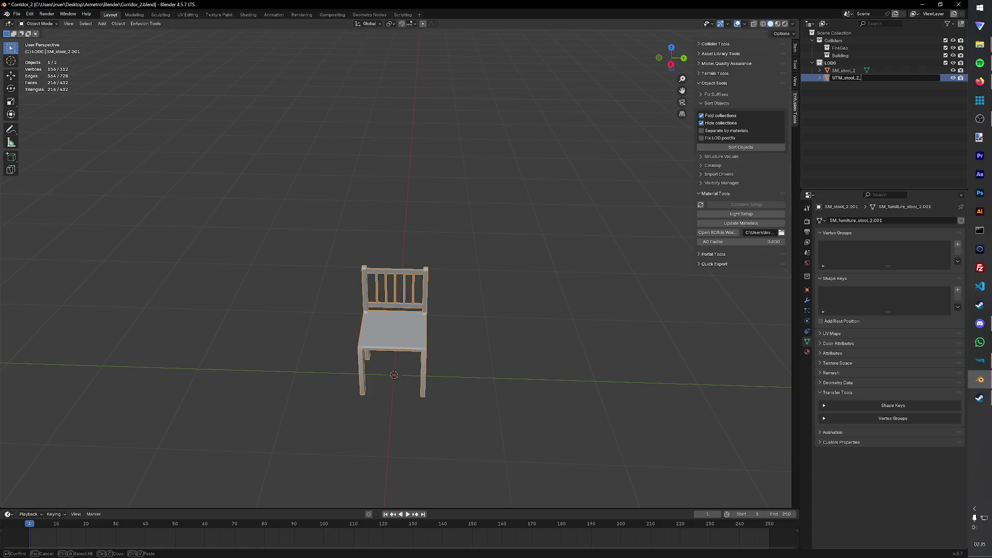
text(col)
key(Return)
key(ctrl+s)
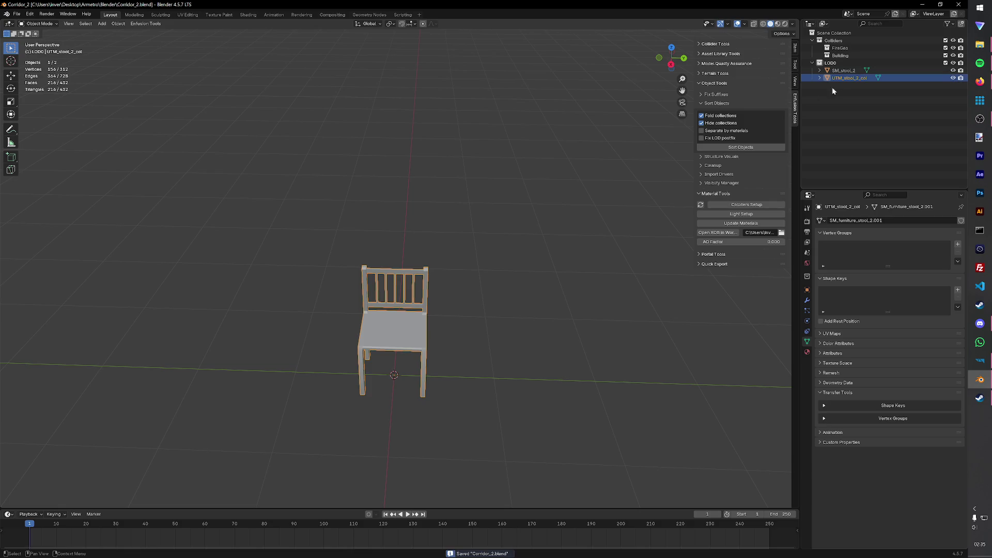
Step: Duplicate the collider in place as UTM_stool_2_fire and save
click(379, 338)
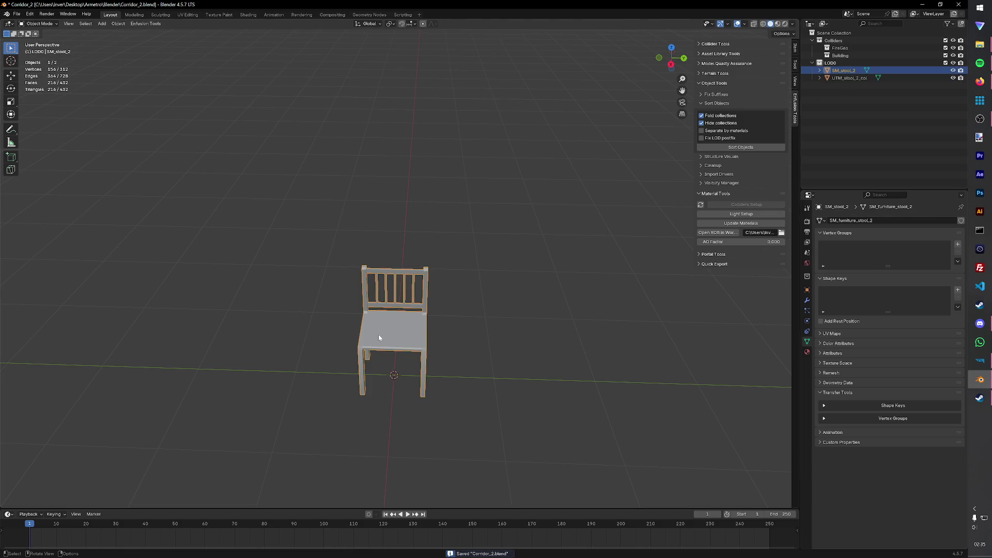
click(410, 326)
key(shift+d)
right_click(410, 326)
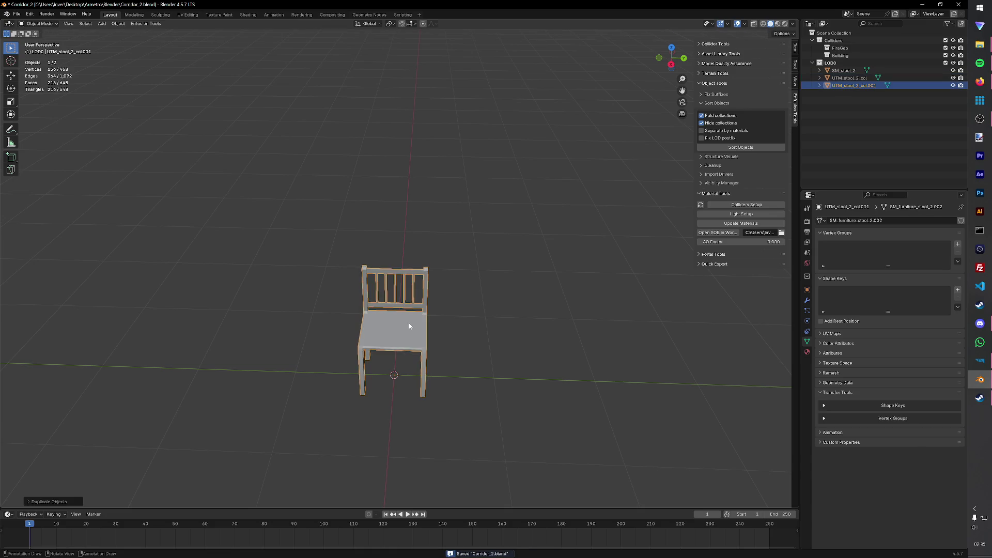
double_click(853, 85)
text(fra)
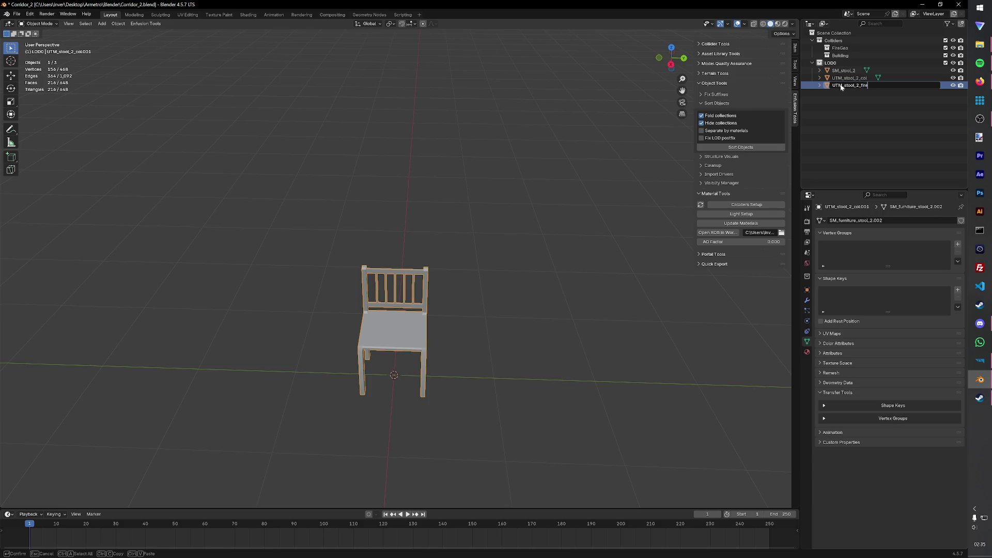
key(Return)
key(ctrl+s)
click(731, 206)
click(765, 217)
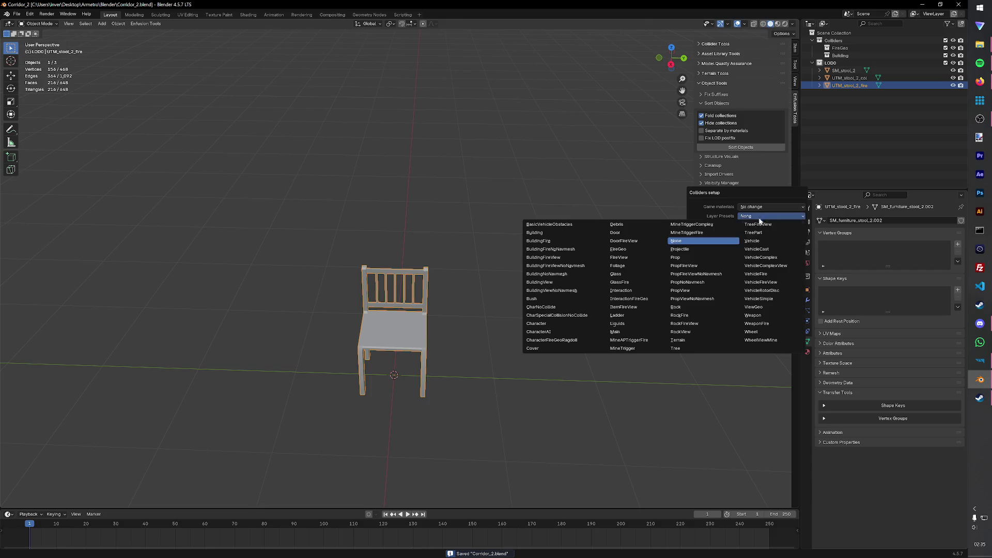
Step: Make UTM_stool_2_fire a Wood collider with the FireGeo layer preset
click(643, 251)
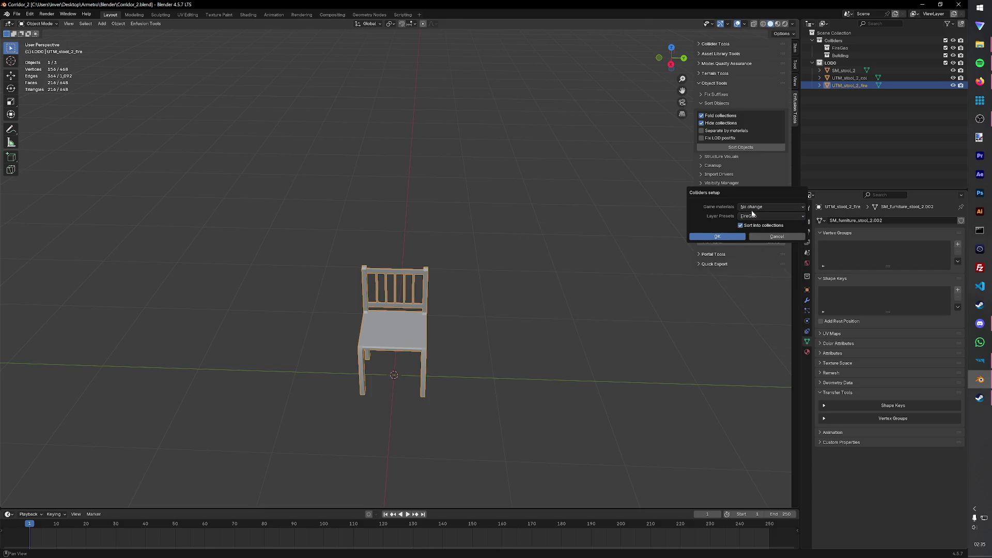
click(772, 207)
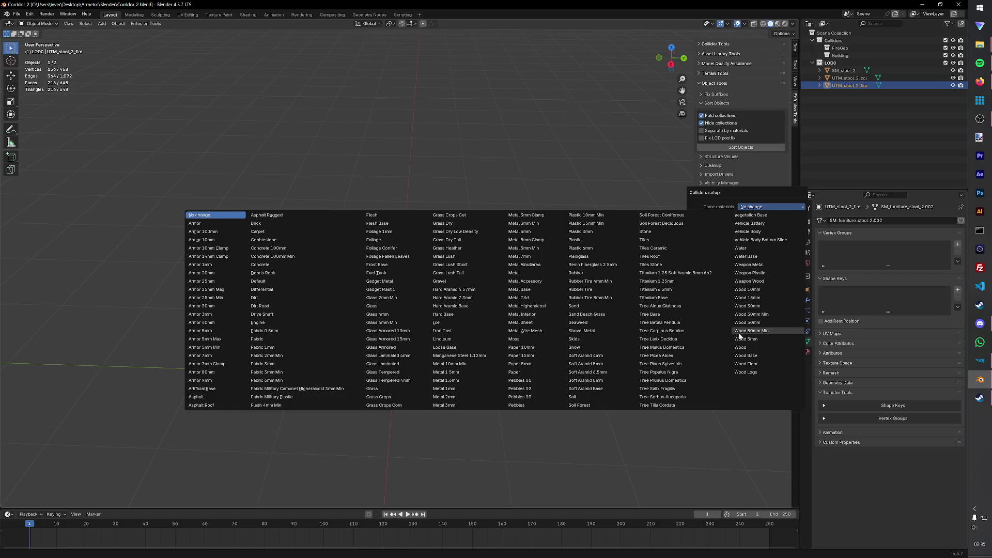
click(741, 346)
click(745, 238)
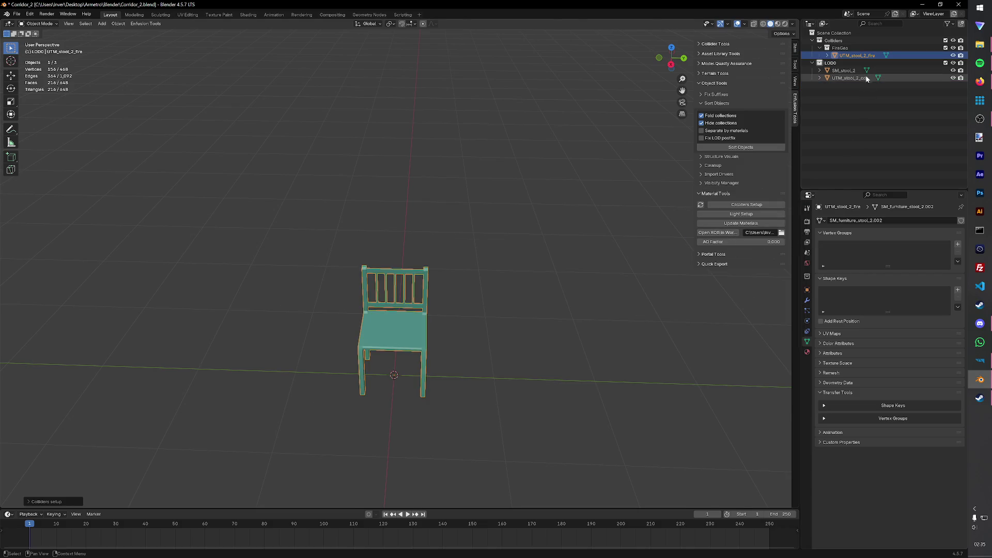
Step: Make UTM_stool_2_col a Wood collider with the Building layer preset
click(737, 205)
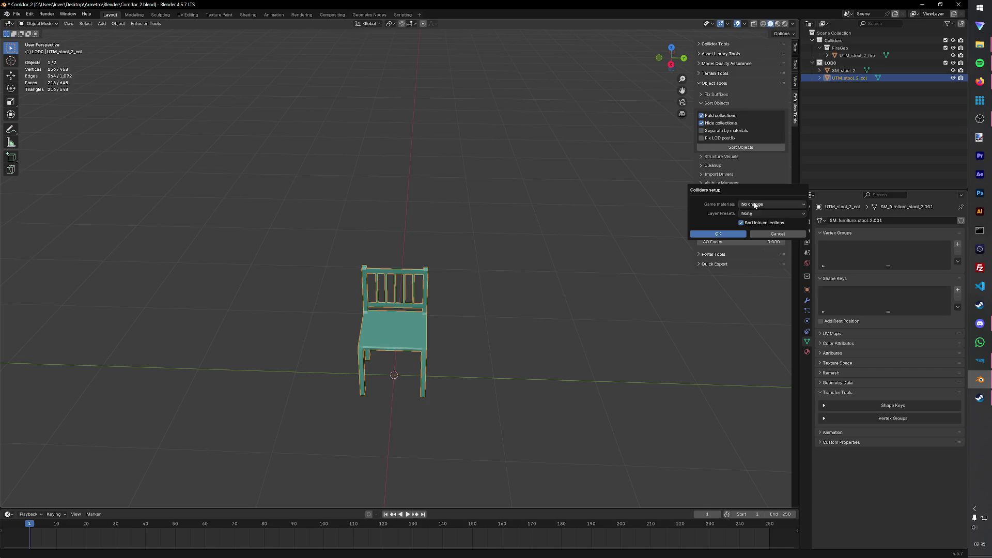
click(771, 204)
click(744, 341)
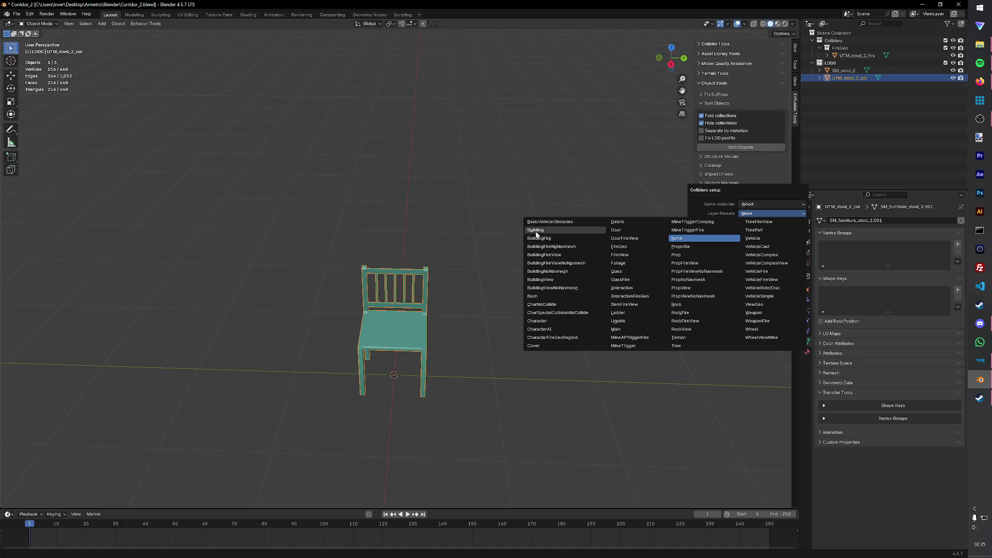
click(543, 238)
click(733, 242)
click(824, 113)
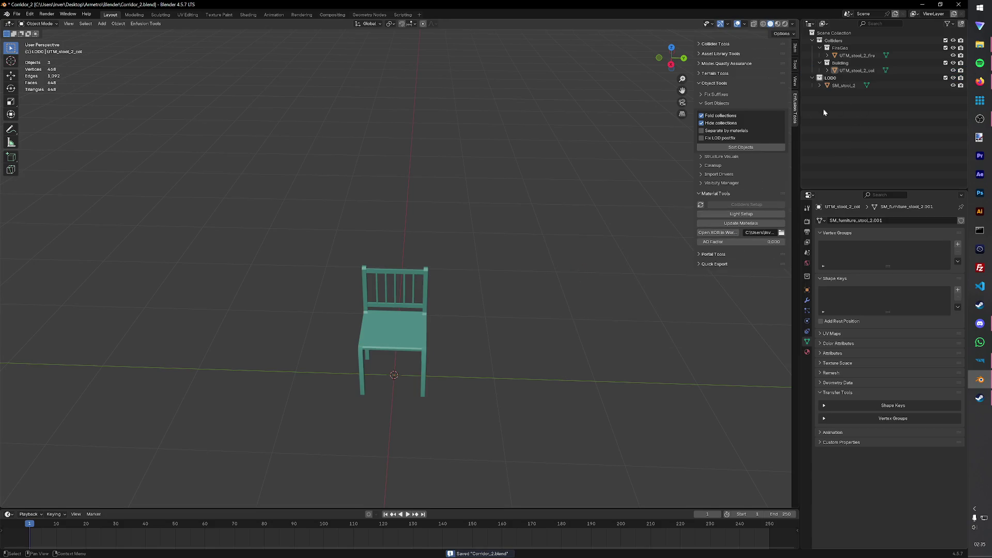
click(133, 15)
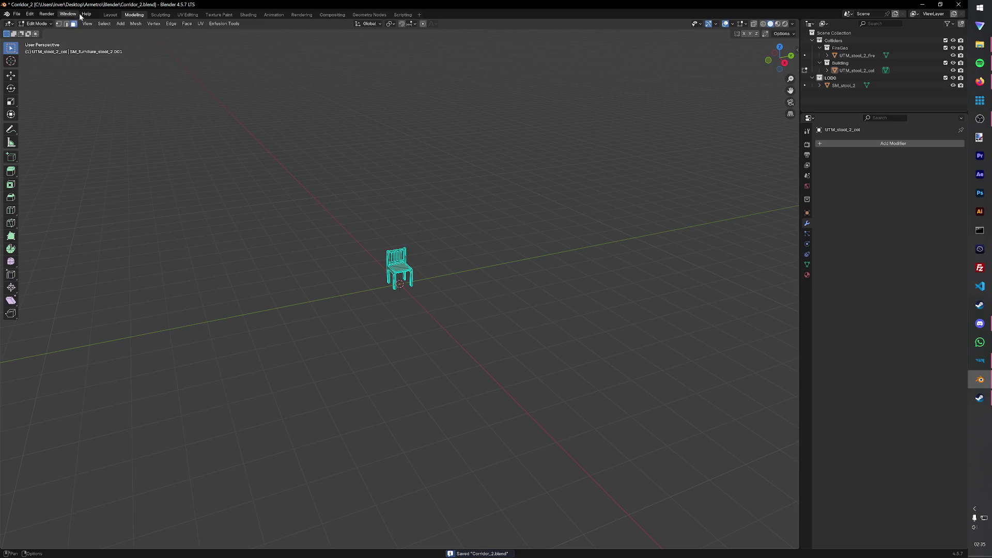
click(110, 14)
click(145, 24)
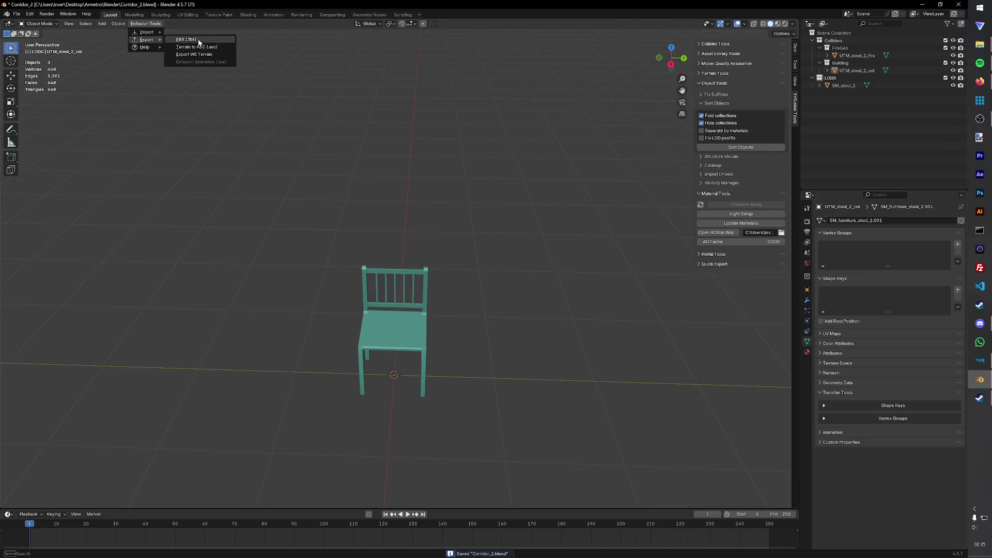
Step: Abandon the FBX export and start a Save As into the Base Assets/Base Furniture folder
click(199, 39)
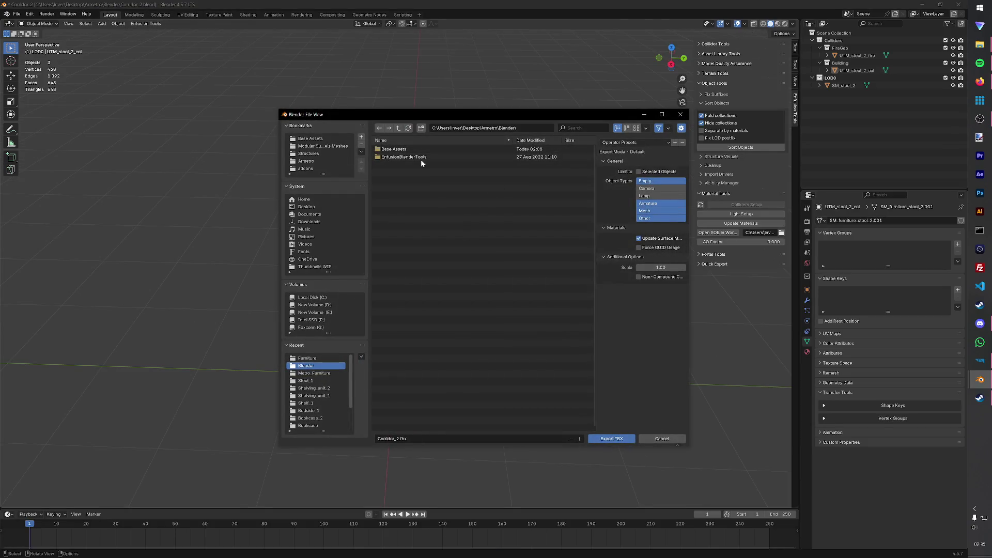
click(680, 114)
click(16, 14)
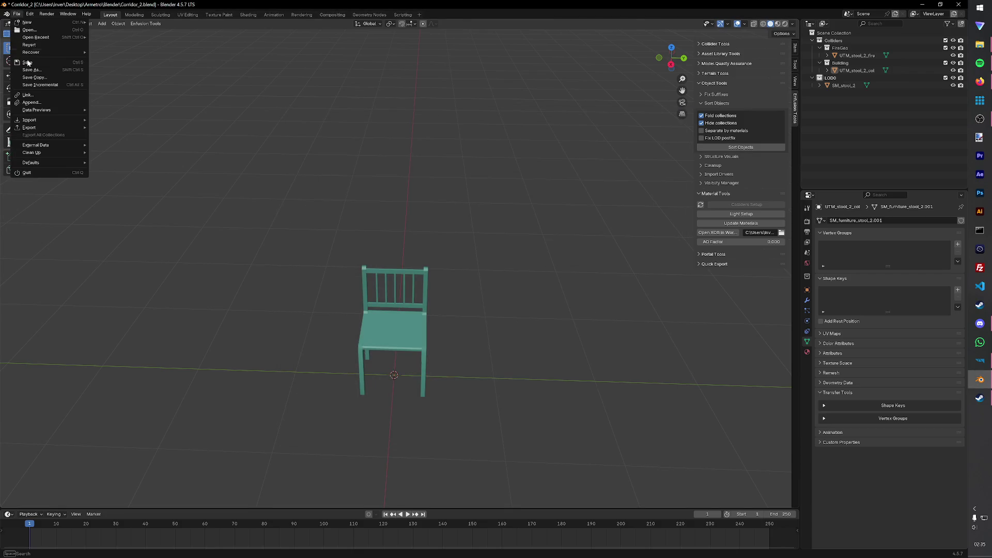
click(37, 71)
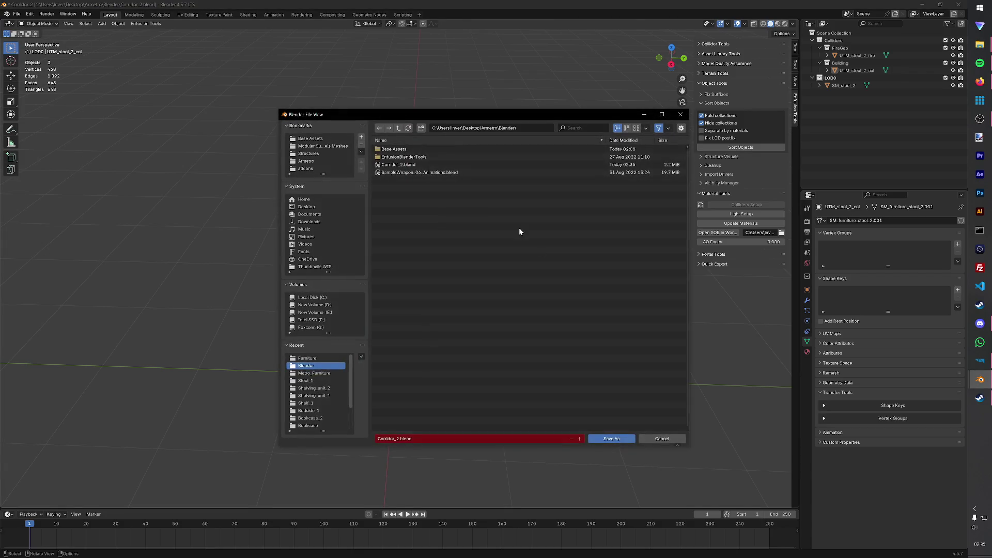
double_click(392, 158)
double_click(395, 157)
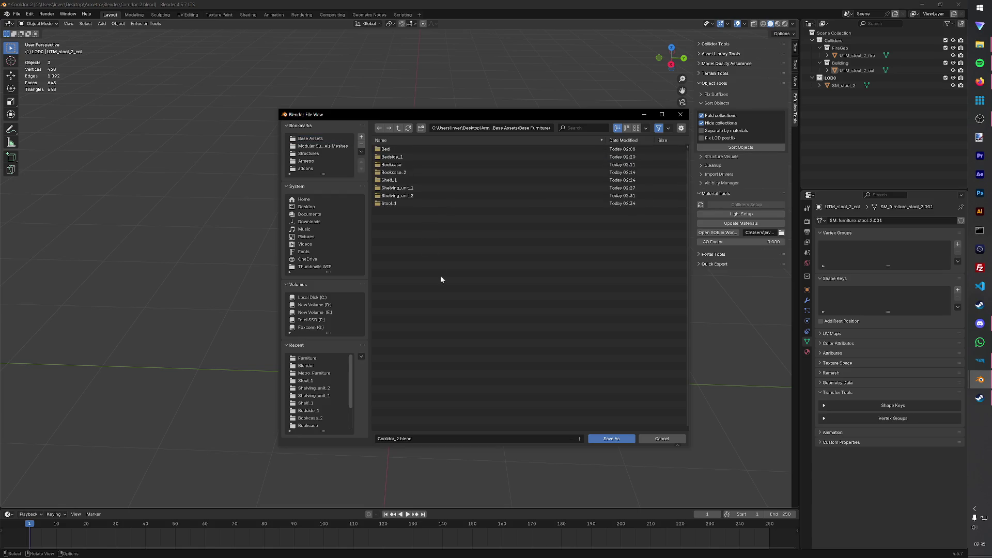
Step: Create a Stool_2 folder there and save the scene inside it as stool_2.blend
click(421, 128)
text(Sto)
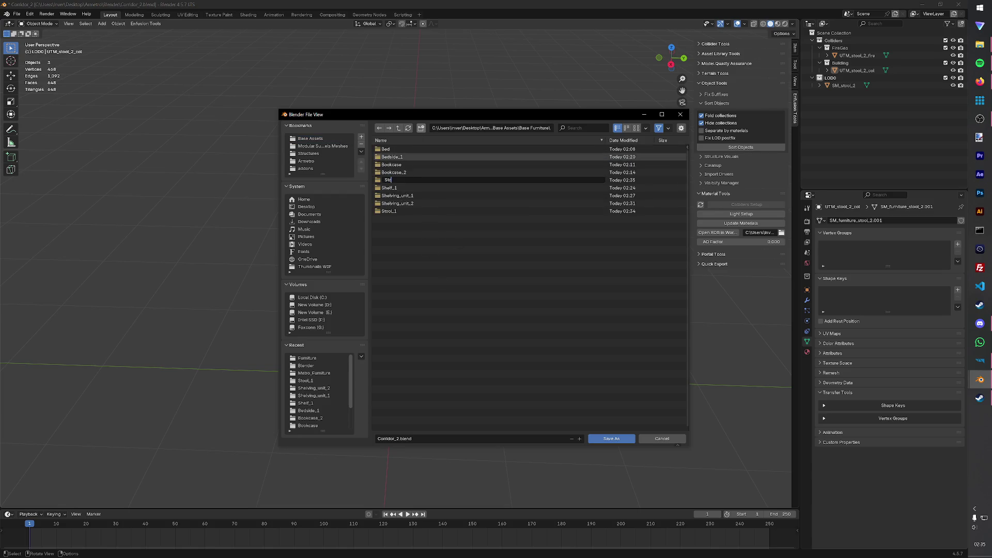
text(ol_2)
key(Return)
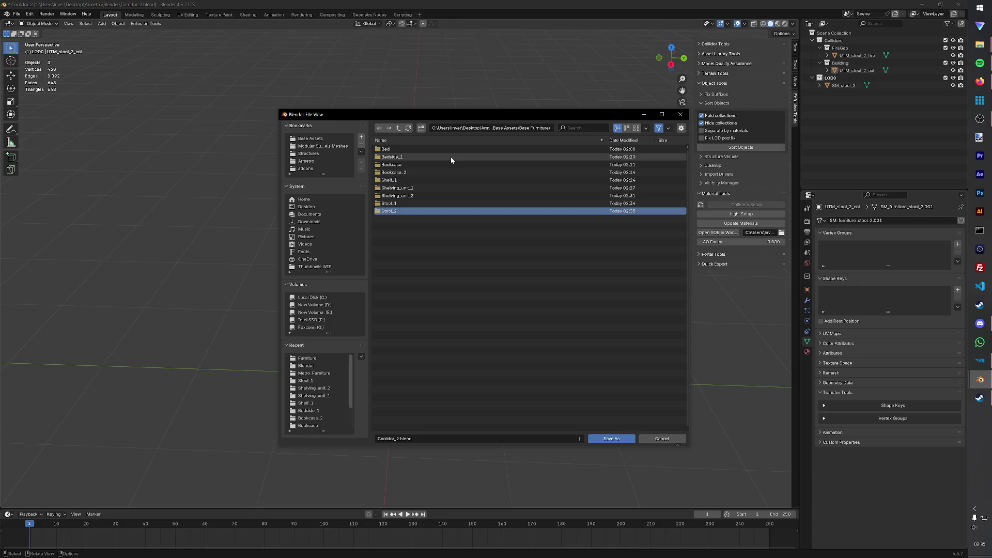
key(Return)
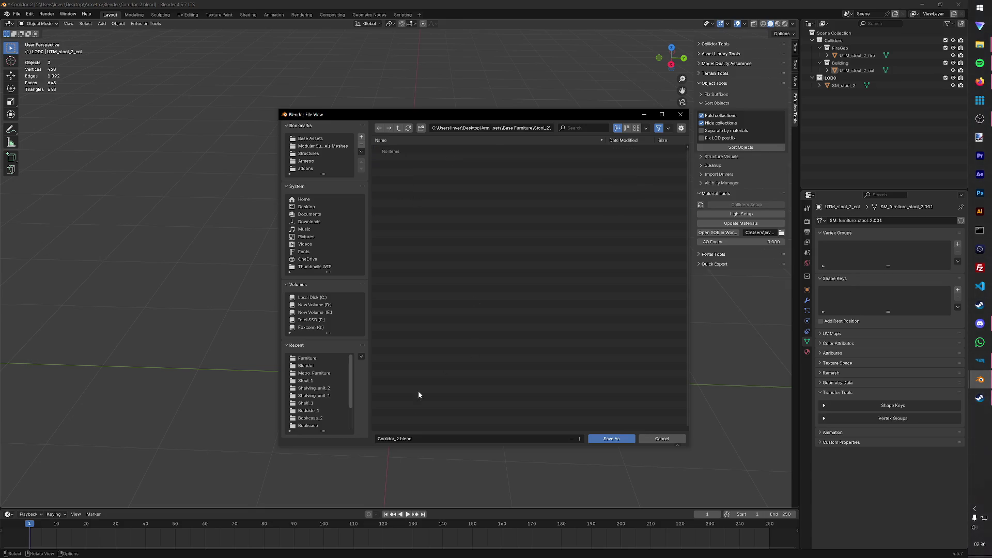
click(397, 439)
text(S)
key(Return)
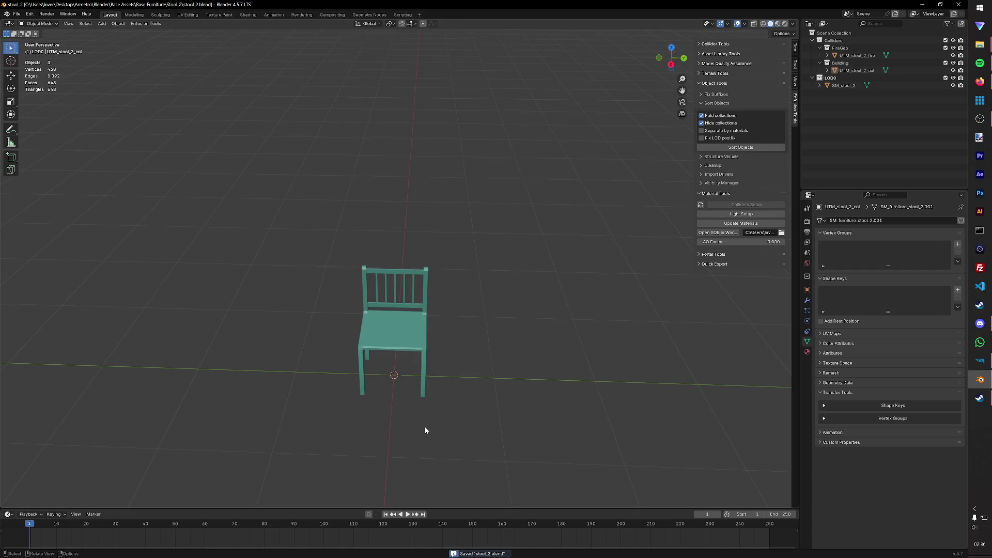
click(146, 24)
mouse_move(146, 39)
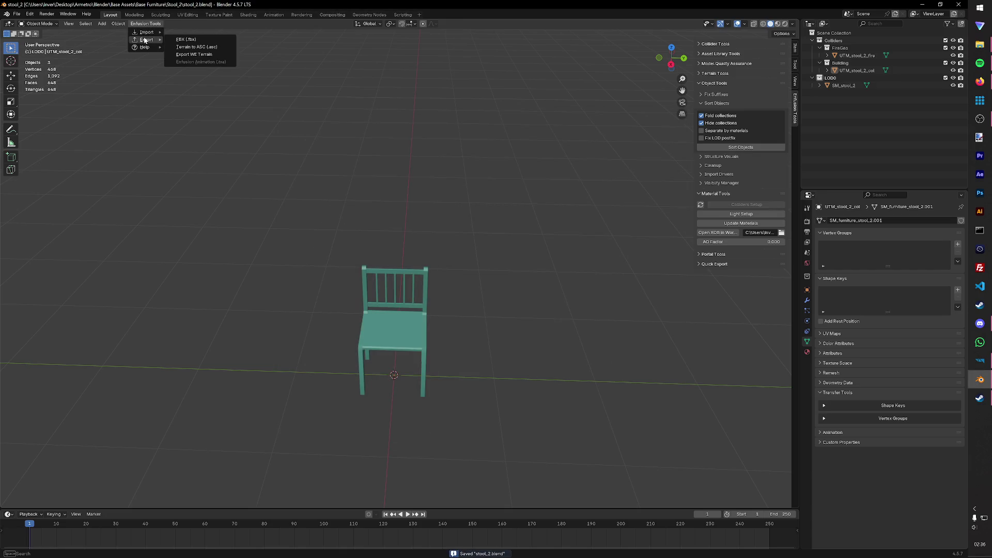
Step: Export the chair as stool_2.fbx into the Structures Metro_Furniture folder via Enfusion Tools
click(186, 39)
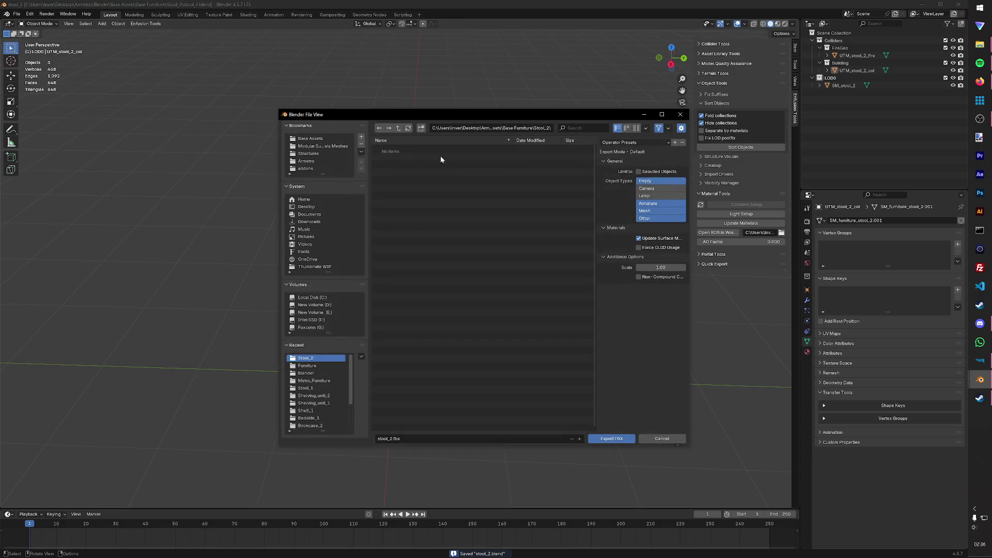
click(310, 153)
click(412, 157)
double_click(412, 157)
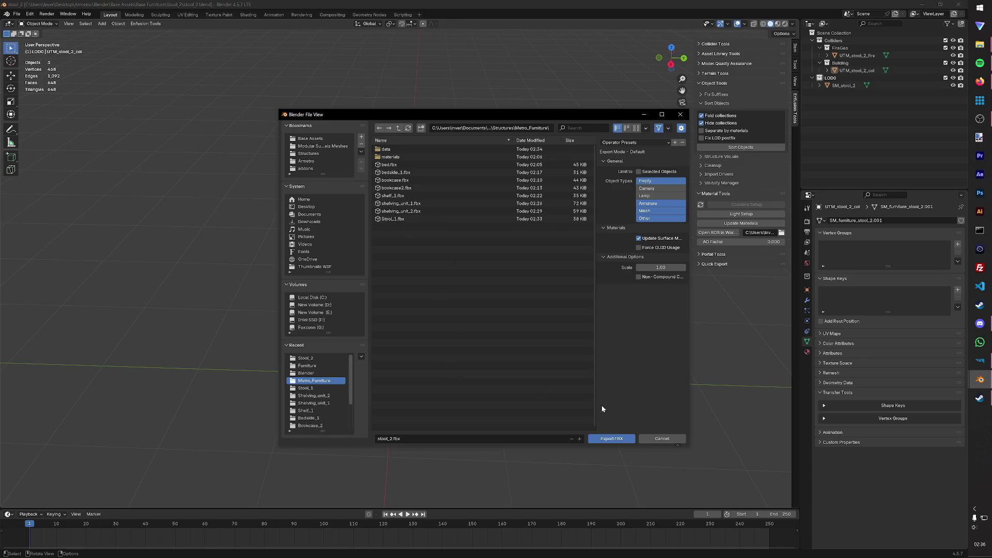
click(611, 437)
key(ctrl+s)
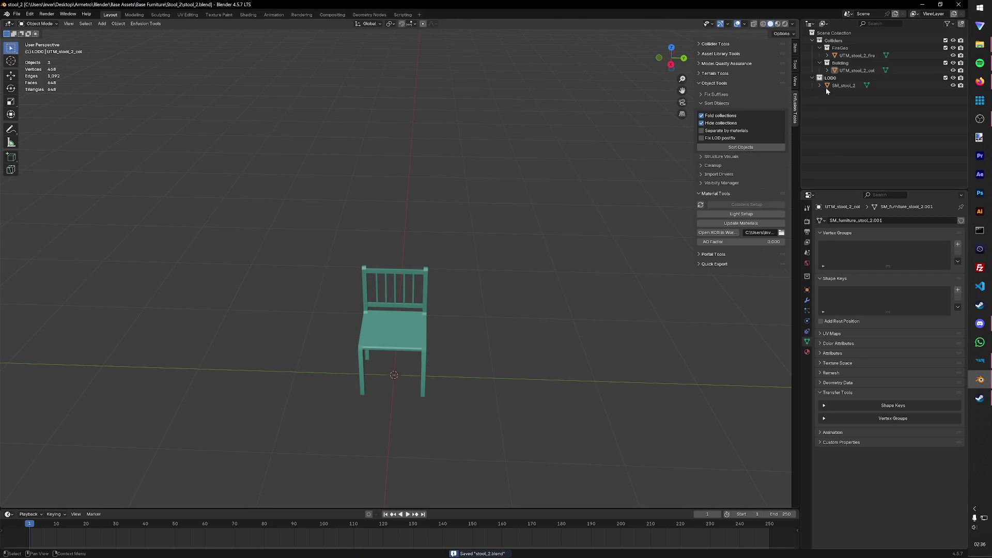
Step: Rename the stool's M_Furniture.002 material to M_Furniture in the Outliner and save the file
click(844, 86)
click(830, 93)
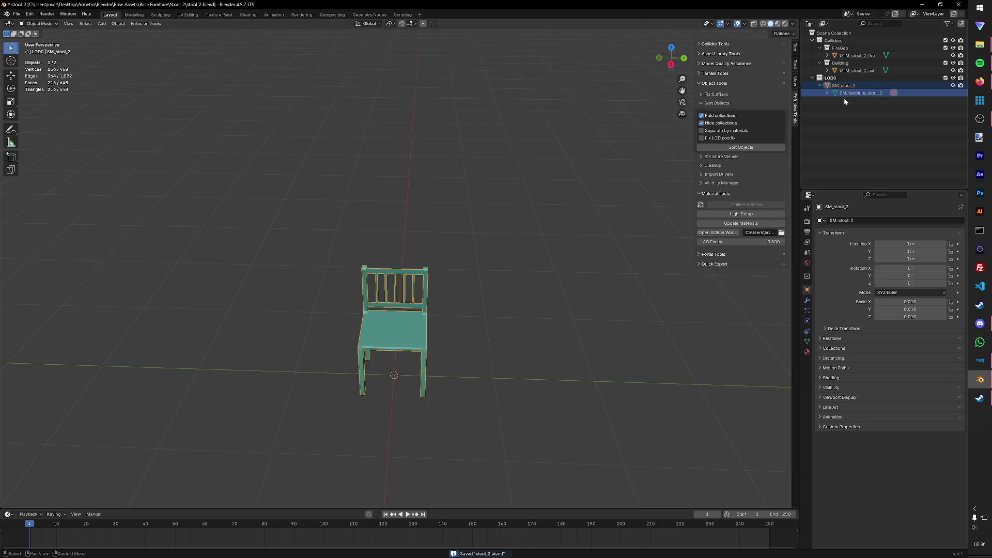
click(838, 101)
double_click(865, 99)
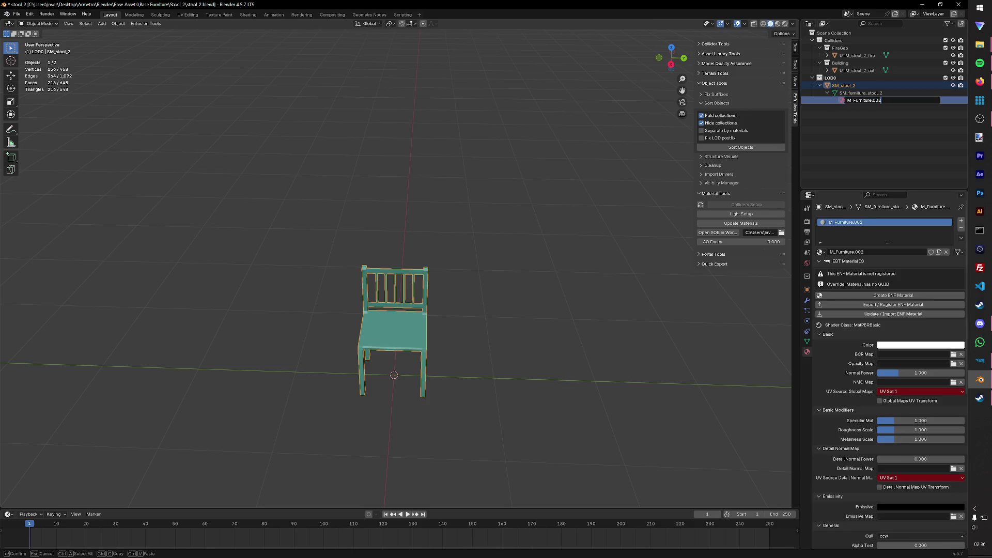
key(Return)
key(ctrl+s)
Step: Re-export the stool as stool_2.fbx with Enfusion Tools and switch to Enfusion Workbench
click(145, 23)
click(183, 43)
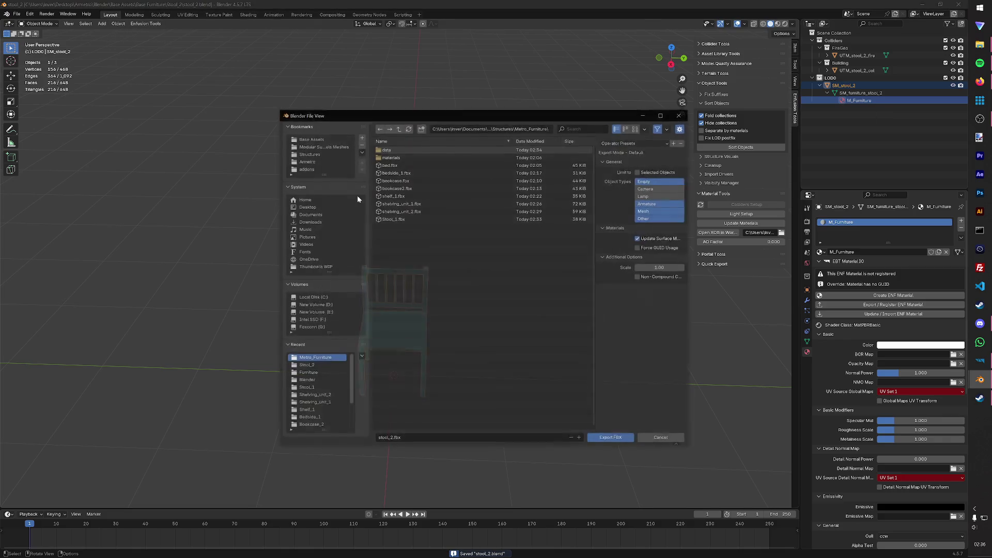
click(620, 437)
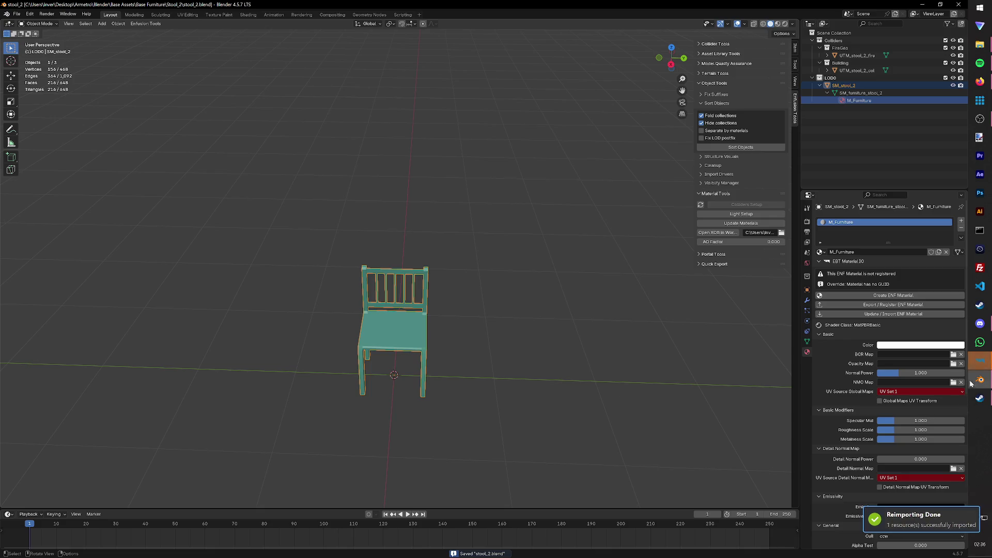
click(980, 361)
Step: Dismiss the reimport notice and back out of an accidental rename on Stool_1.et in Metro_Furniture prefabs
click(485, 294)
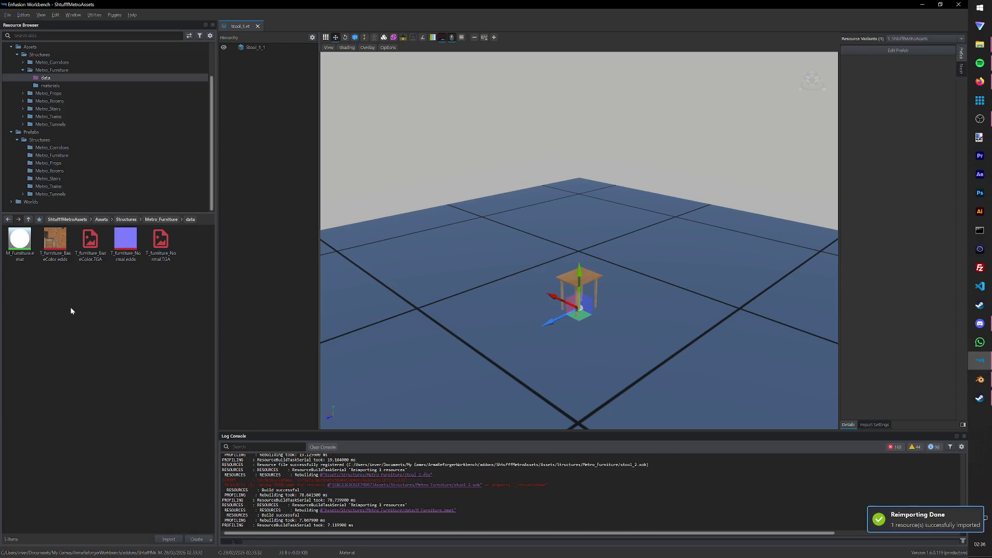
click(67, 156)
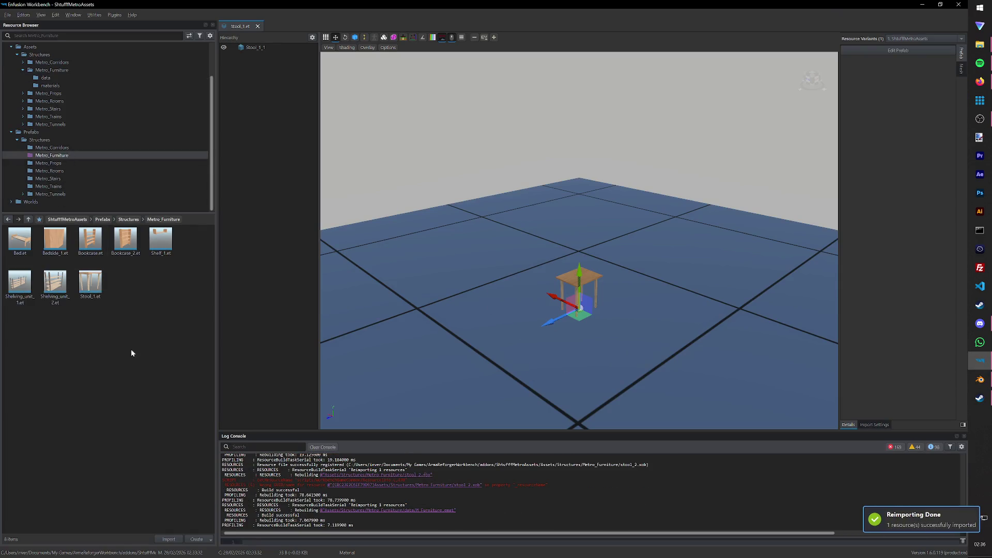
right_click(96, 288)
click(119, 393)
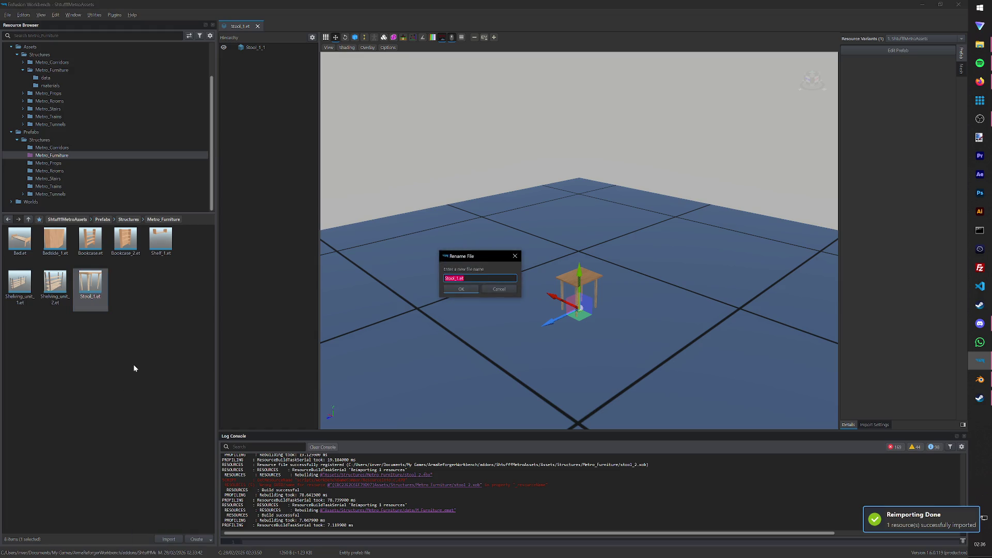
key(Escape)
Step: Duplicate Stool_1.et as Stool_2.et and open the new prefab for editing in World Editor
right_click(95, 290)
click(128, 370)
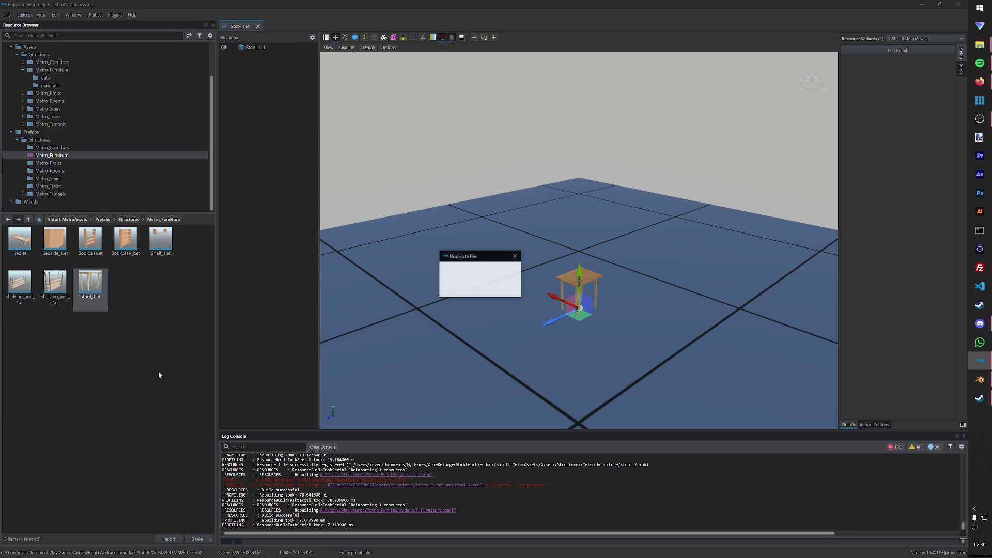
key(Return)
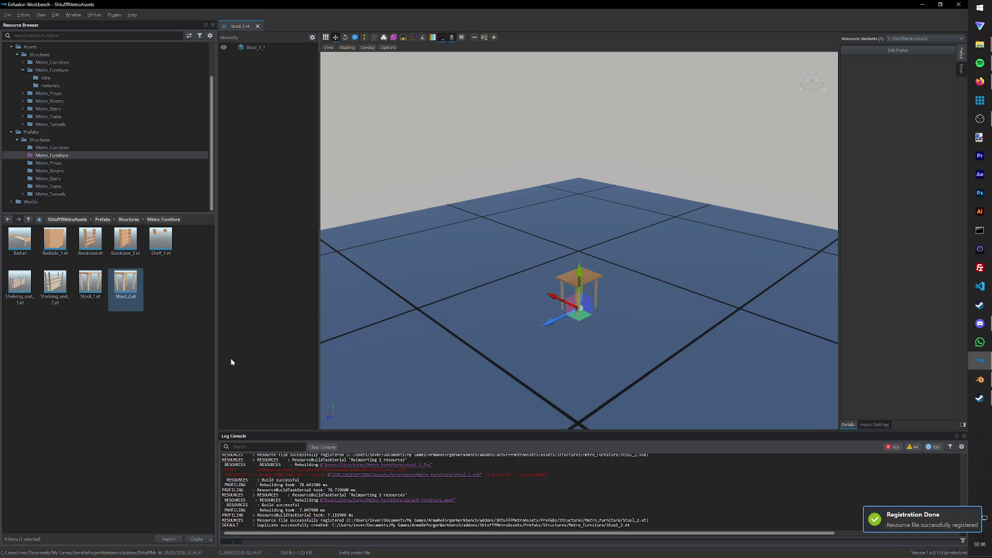
double_click(125, 286)
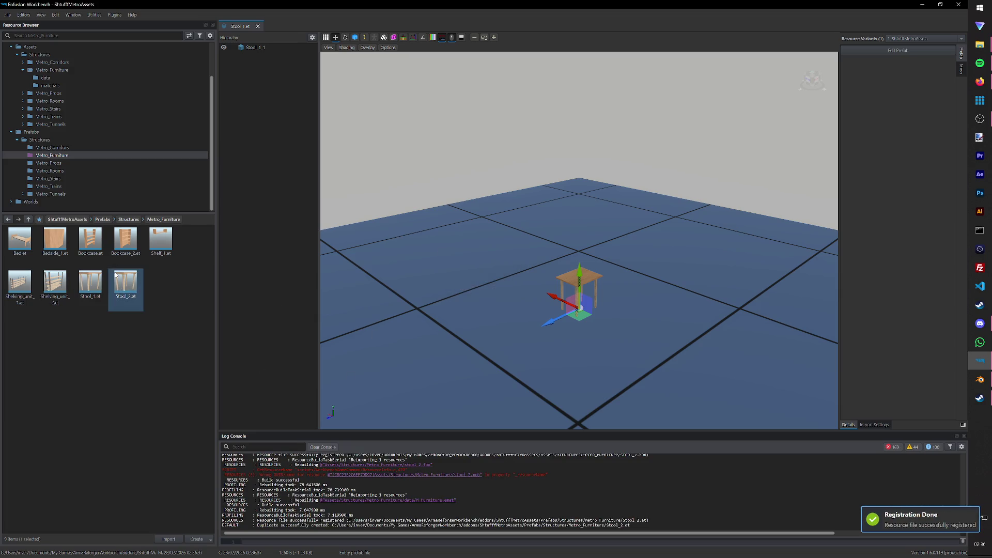
click(898, 51)
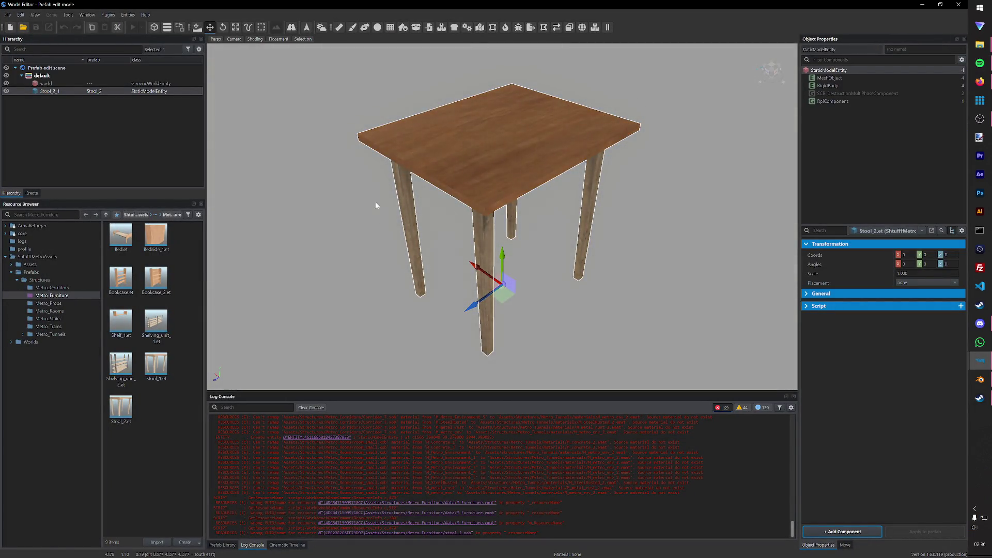
Step: Swap the Stool_2 prefab's MeshObject to stool_2.xob, then load the recent Test.ent world
click(846, 78)
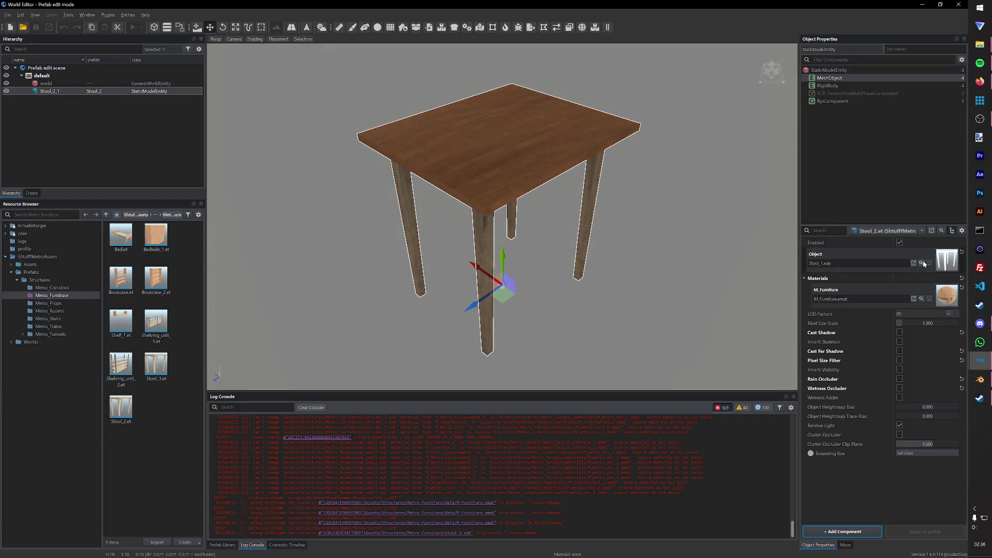
click(921, 263)
click(349, 290)
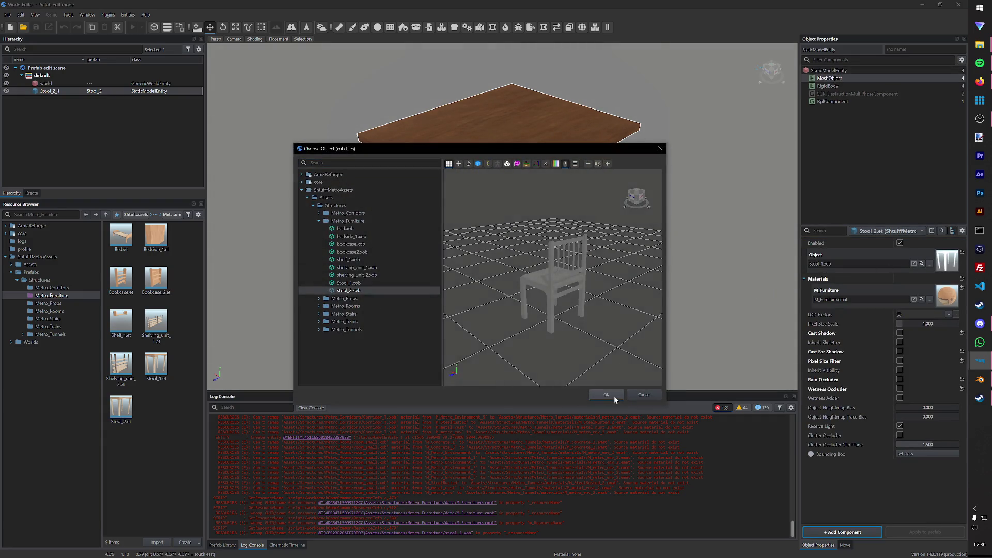
click(606, 395)
scroll(466, 170, down, 5)
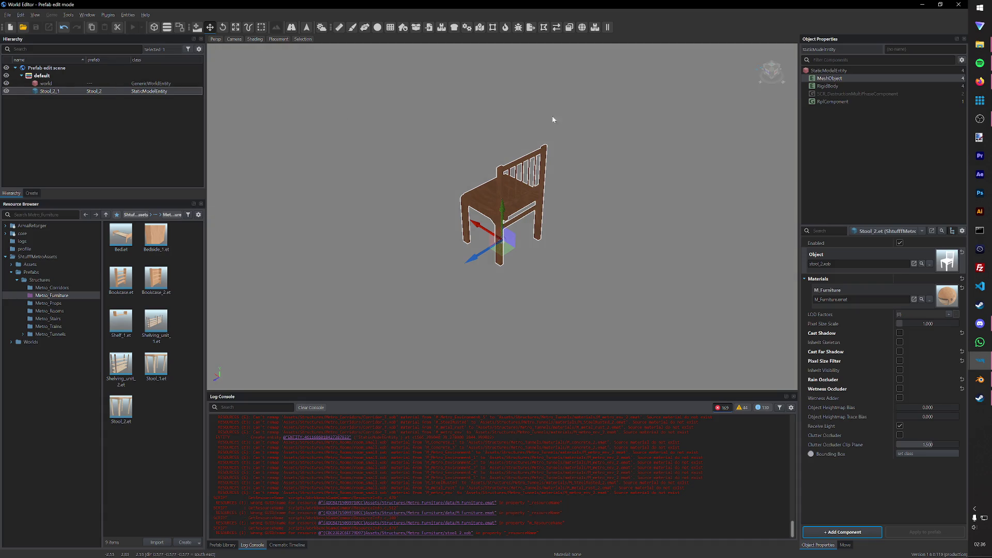
click(9, 15)
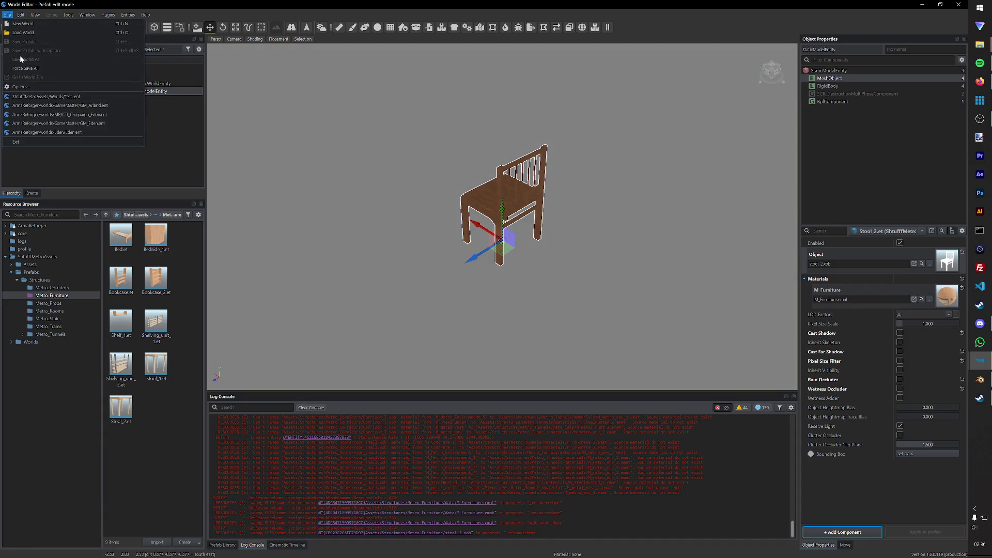
click(18, 97)
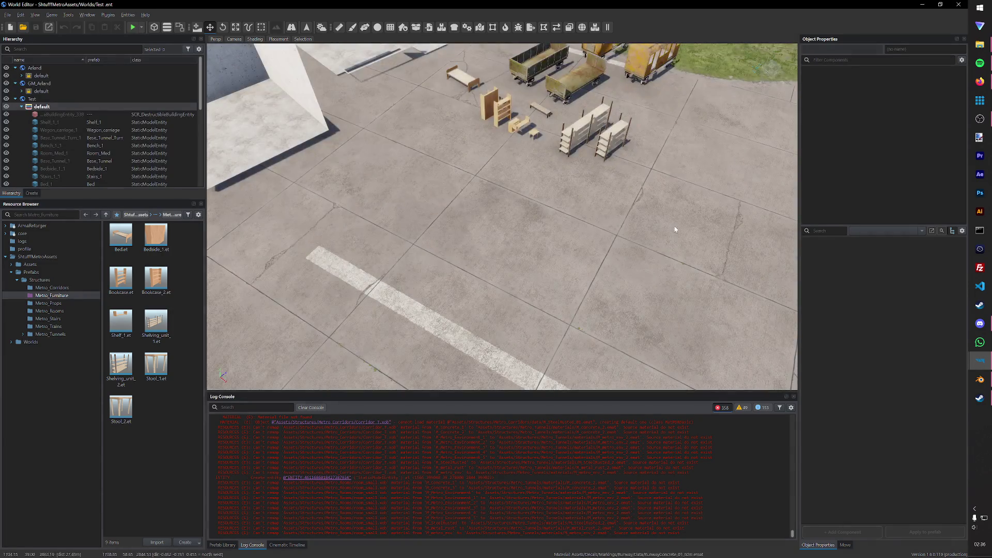
Step: Drag Stool_2.et into the world near the furniture, shoot it in play mode, and save the world
mouse_move(120, 407)
mouse_down()
mouse_move(200, 366)
mouse_move(256, 360)
mouse_move(450, 166)
mouse_up()
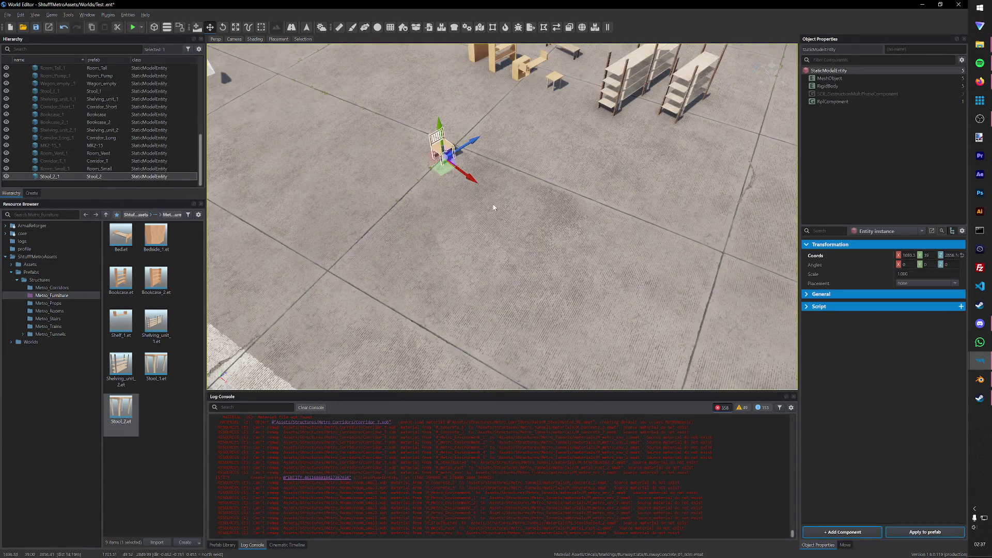
scroll(490, 208, up, 3)
click(133, 27)
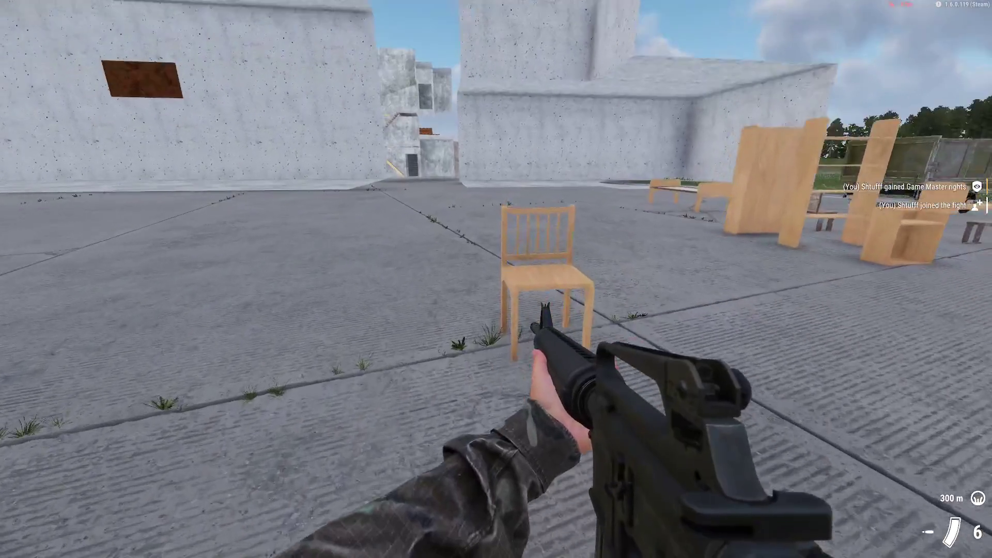
click(496, 279)
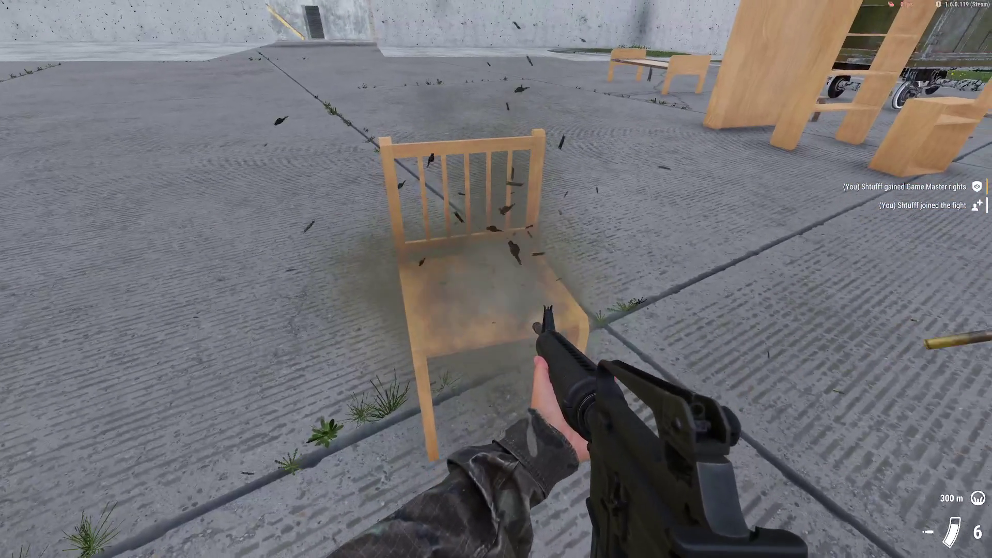
key(Escape)
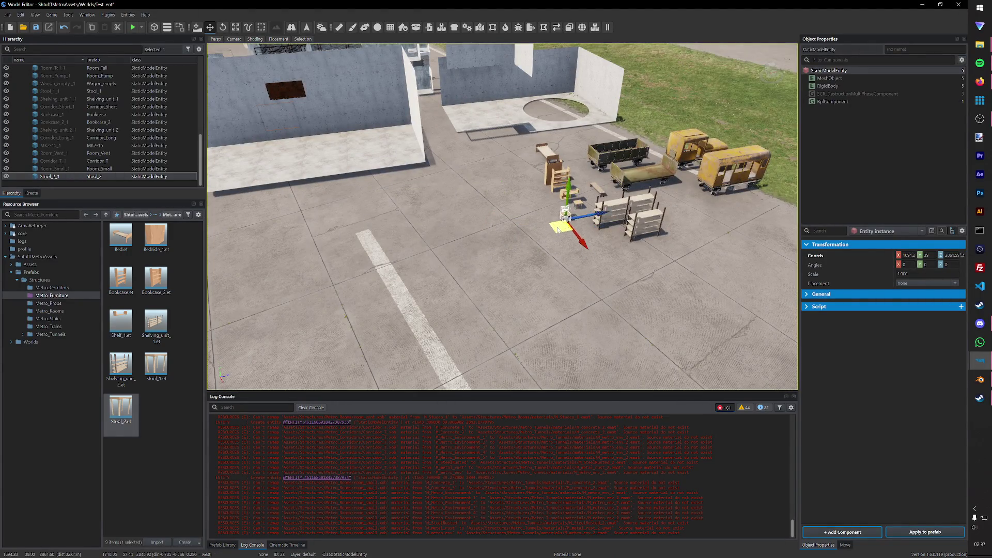
key(ctrl+s)
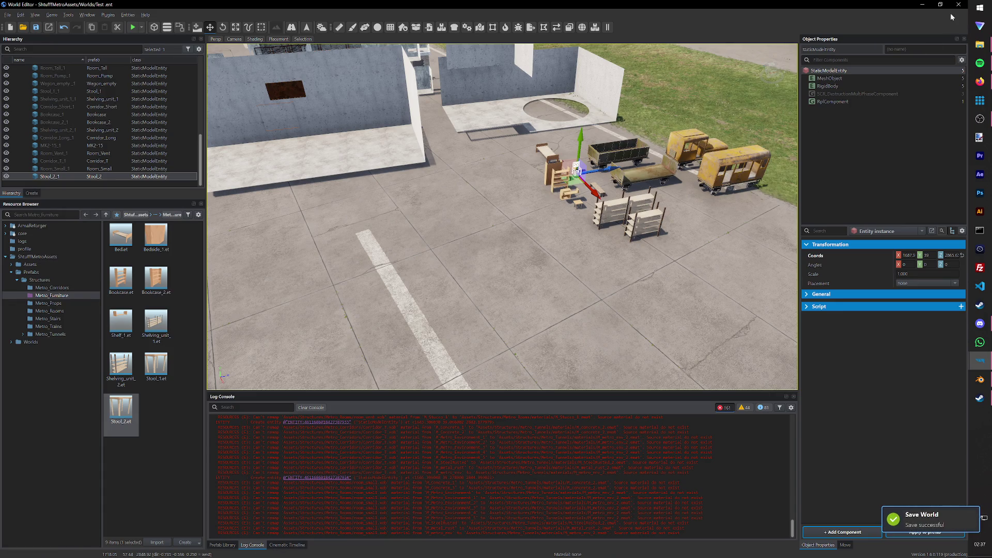
key(alt+Tab)
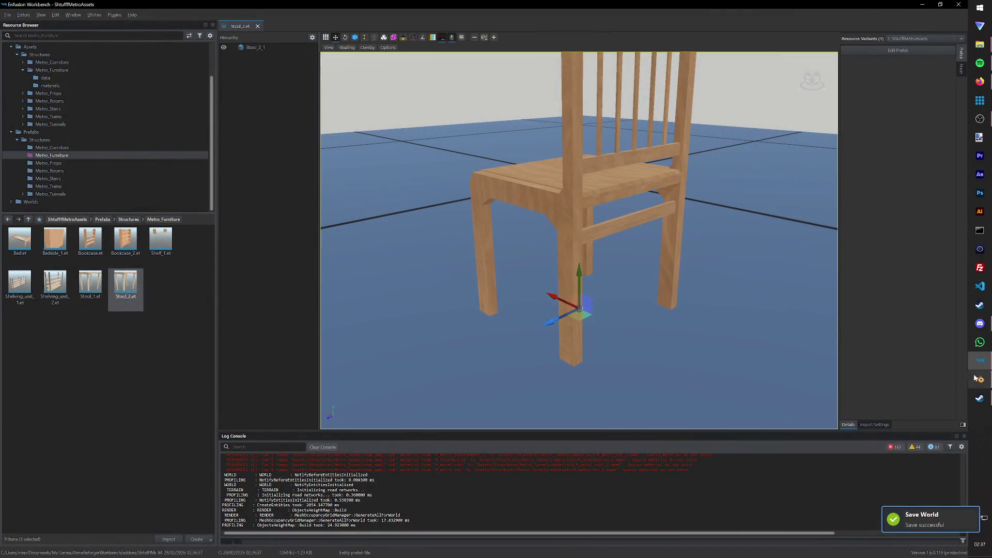
Step: Delete M_Furniture.emat from the Metro_Furniture data folder and switch back to Blender
click(45, 79)
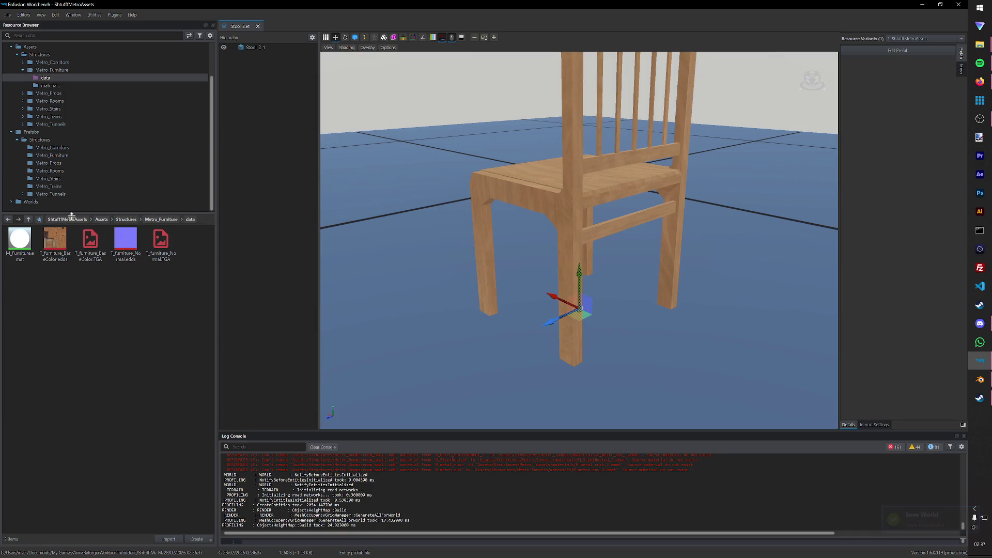
click(17, 247)
key(Delete)
key(Return)
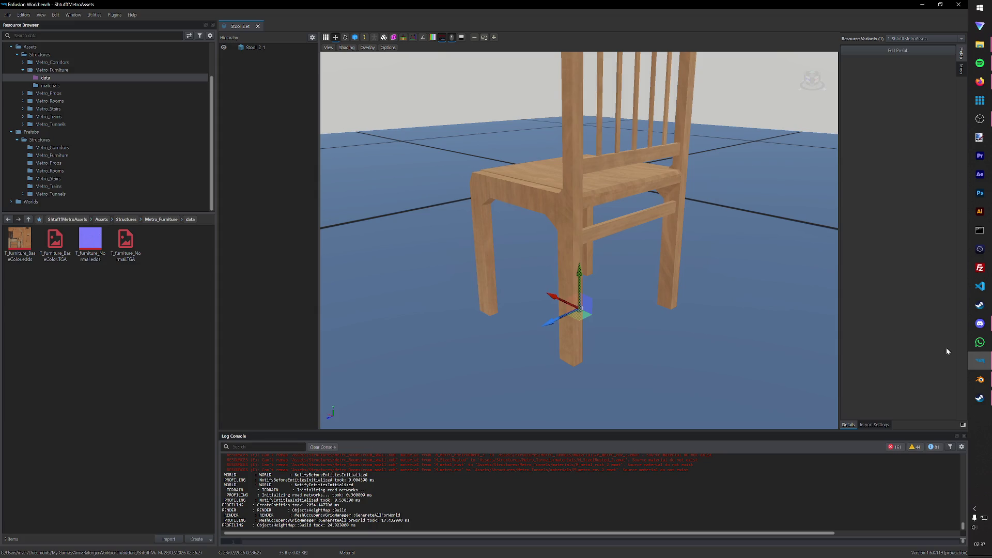
click(979, 379)
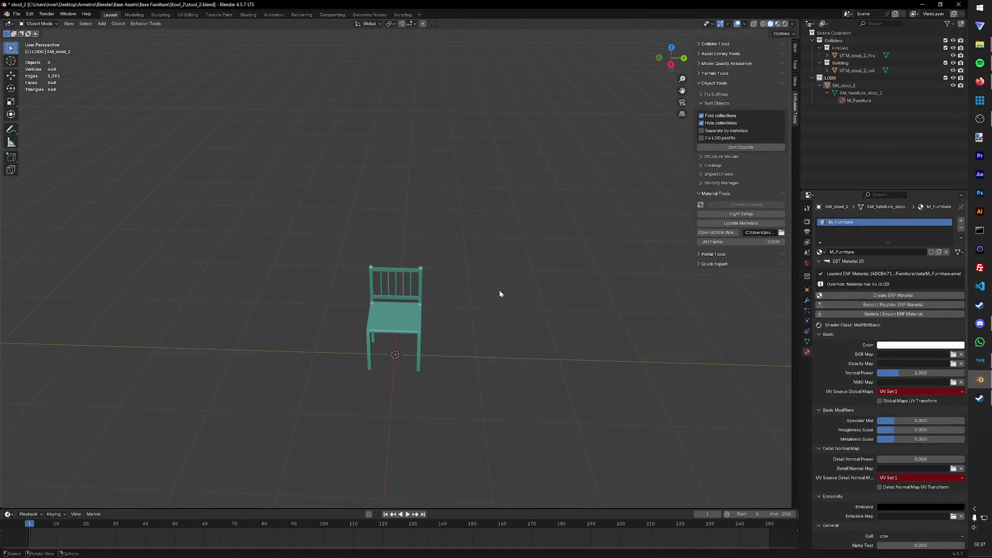
Step: Save, open Corridor_2.blend, delete everything in it and save the emptied file
key(ctrl+s)
click(16, 14)
click(31, 29)
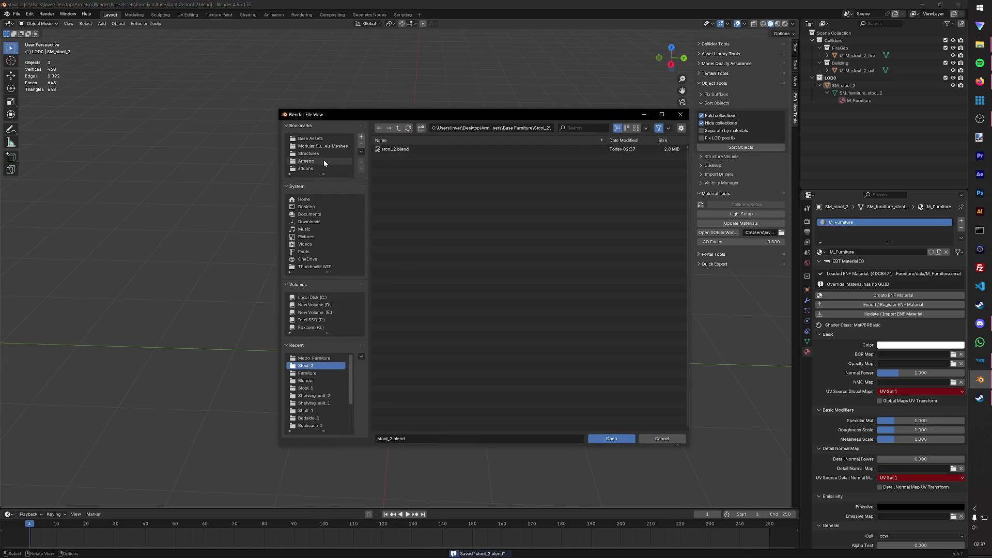
click(398, 127)
click(398, 128)
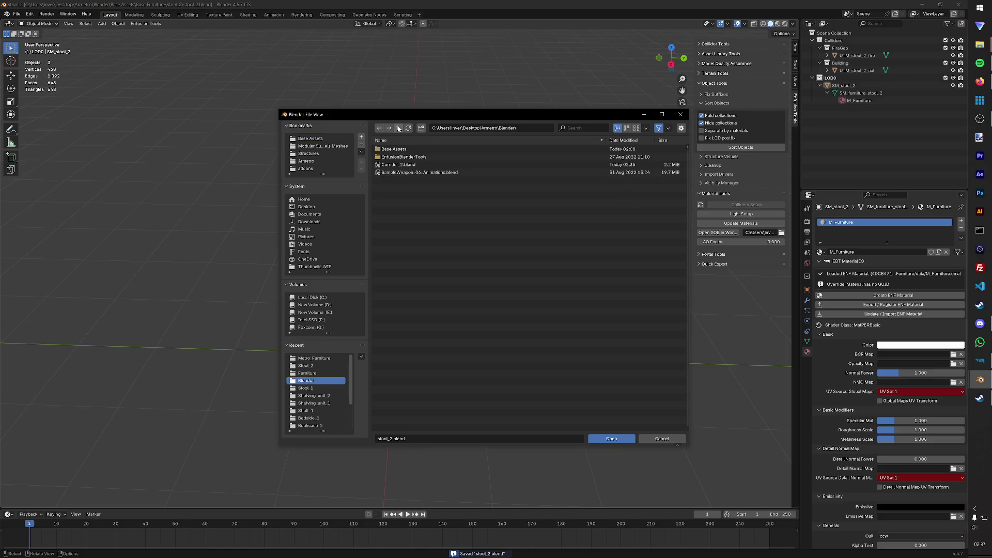
click(399, 165)
click(611, 439)
key(a)
key(Delete)
key(ctrl+s)
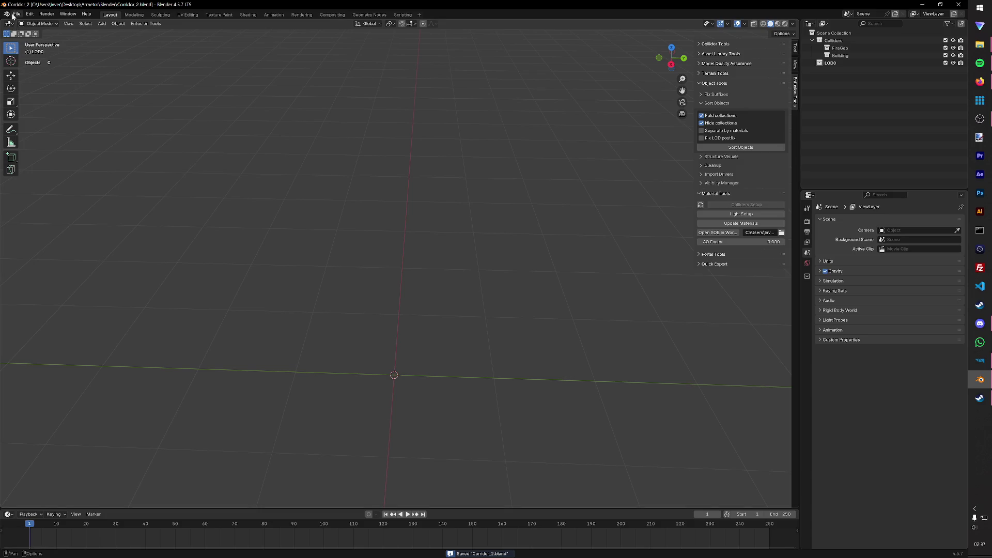
Step: Import SM_furniture_stool_6 from the Subway Tunnels Furniture folder, find it is a chair, and delete it
click(13, 15)
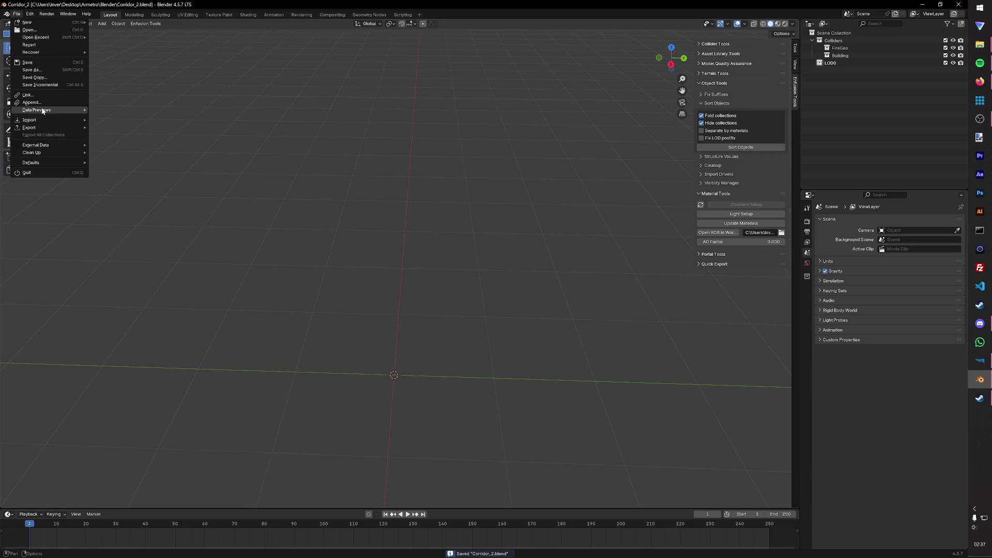
mouse_move(29, 120)
click(122, 164)
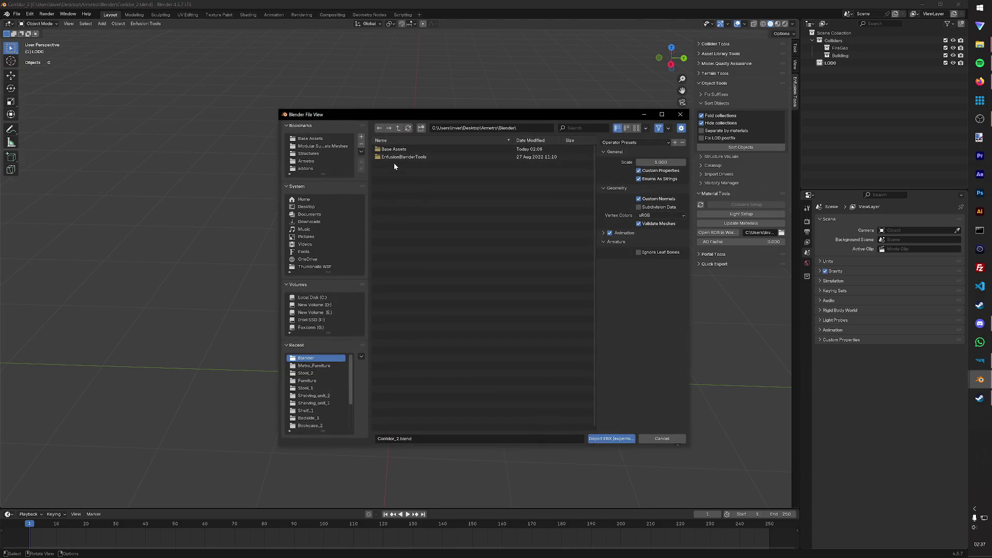
click(322, 146)
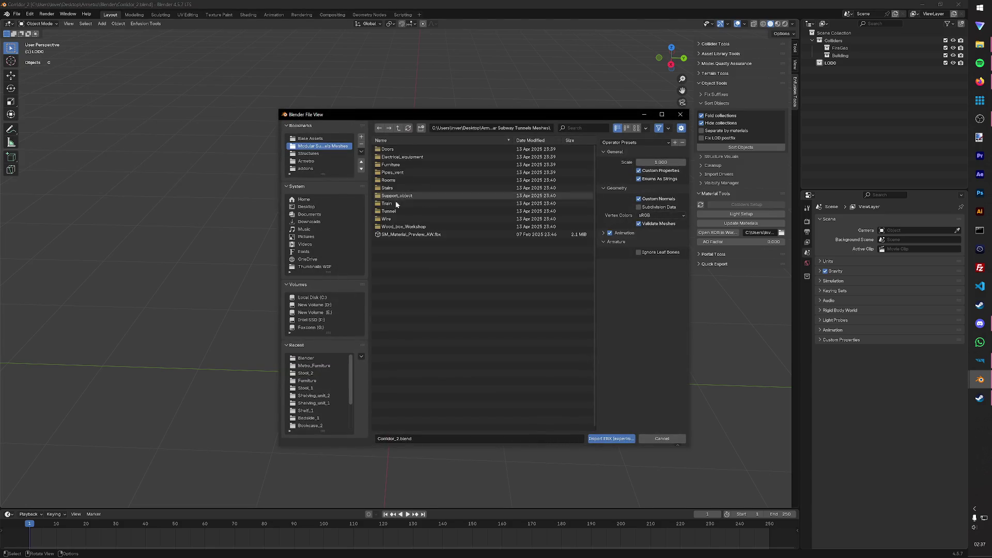
double_click(404, 165)
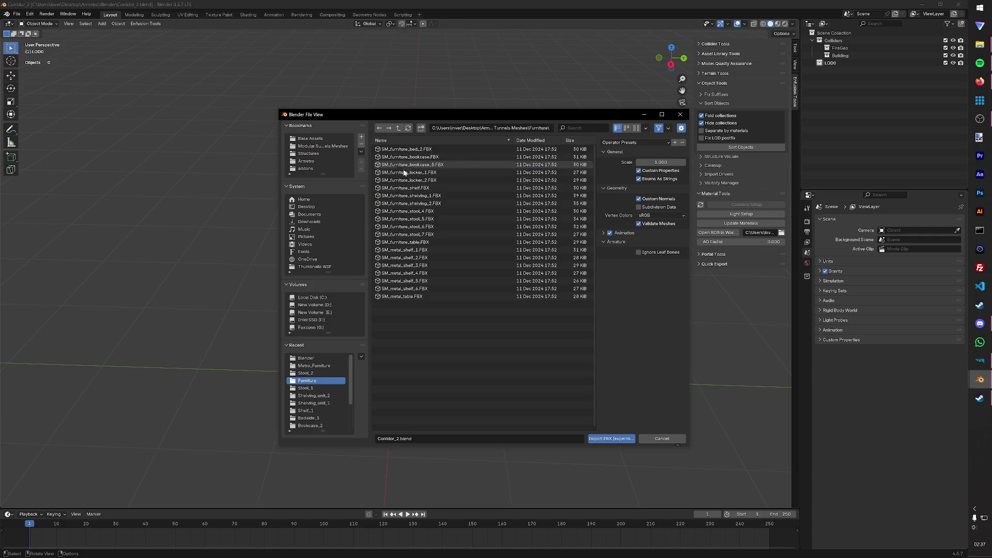
click(405, 226)
click(612, 438)
middle_drag(510, 328, 523, 339)
scroll(524, 344, up, 3)
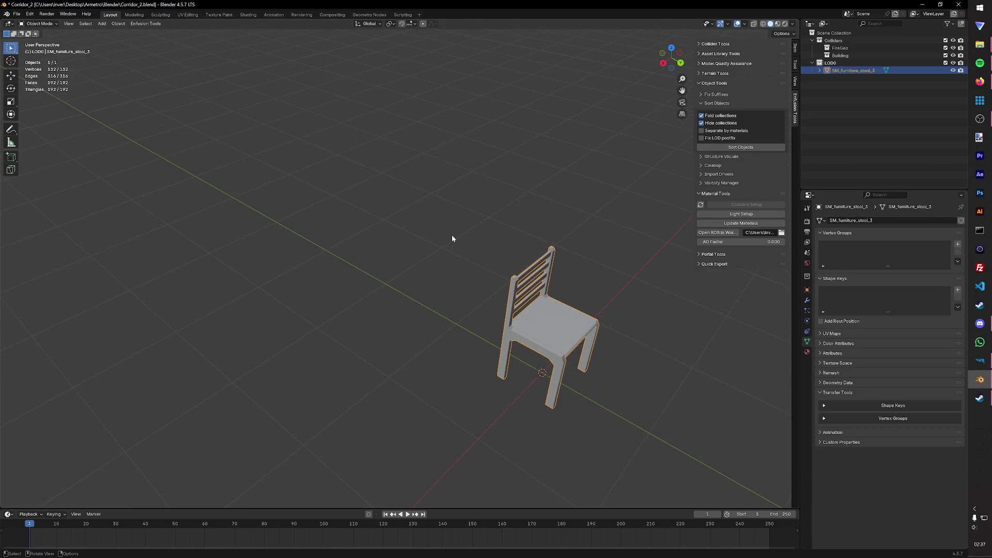
key(Delete)
Step: Import the small four-legged stool FBX from the same Furniture folder instead
click(17, 14)
mouse_move(30, 127)
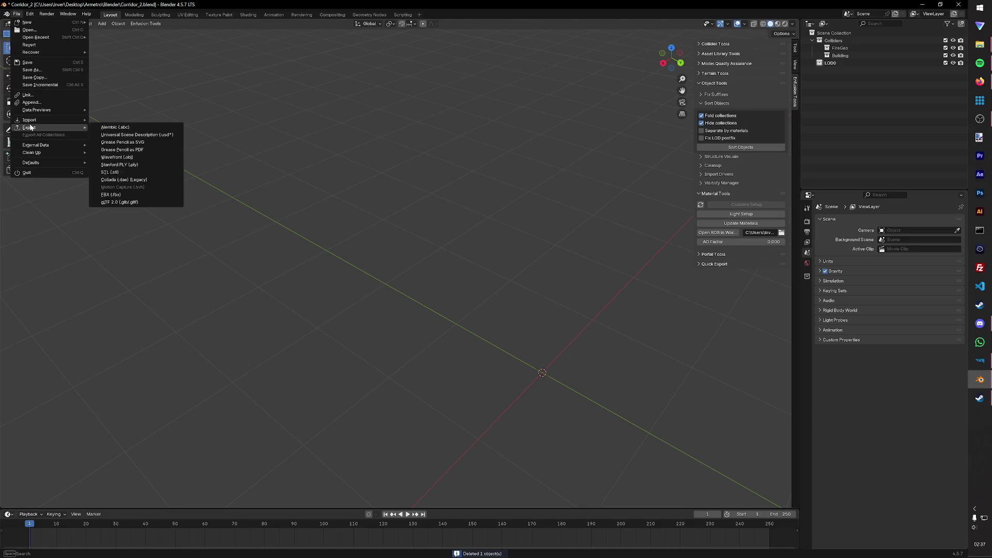
click(127, 171)
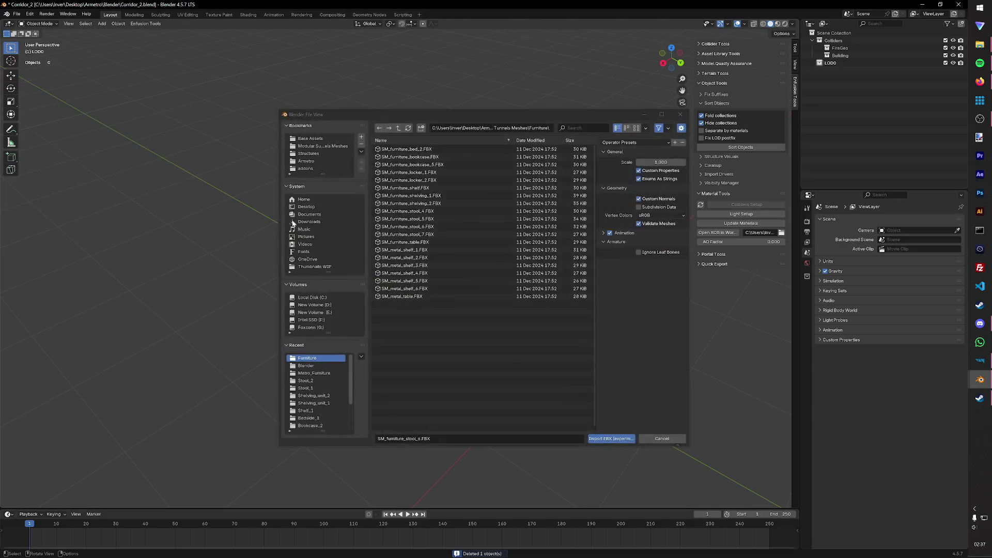
click(416, 235)
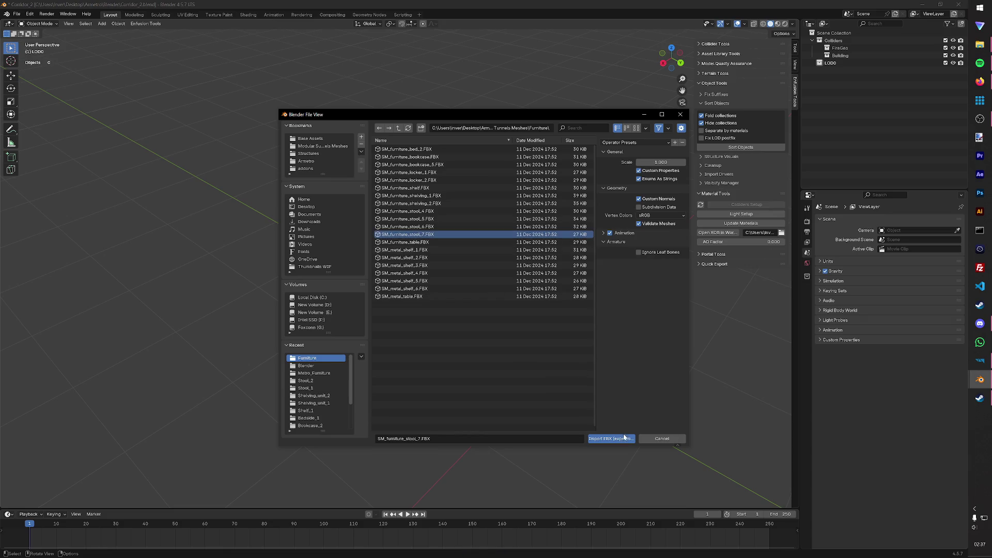
click(625, 438)
mouse_move(595, 341)
middle_down()
mouse_move(541, 357)
mouse_move(497, 342)
middle_up()
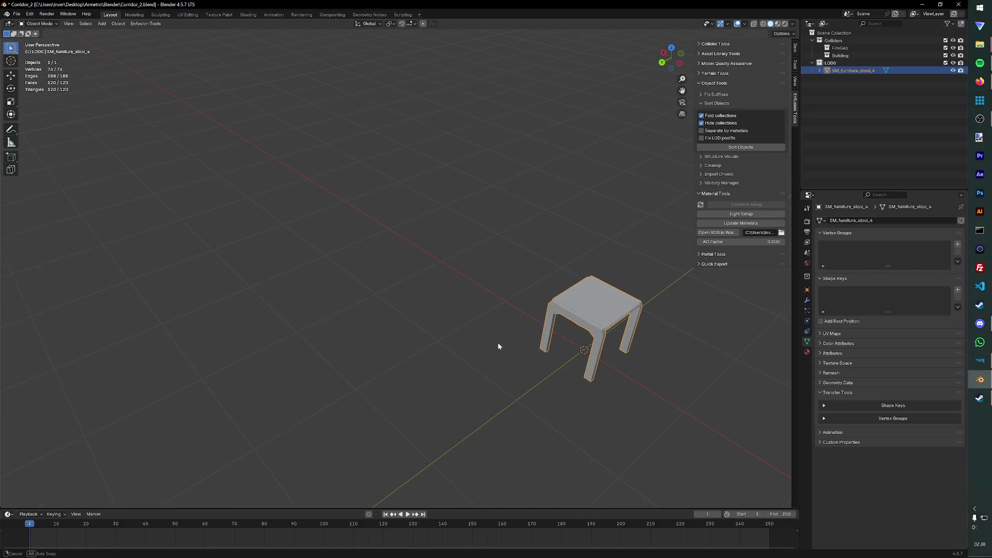
Step: Rename the imported stool to SM_stool_3 in the Outliner and save
click(467, 264)
middle_drag(467, 265, 459, 266)
click(458, 266)
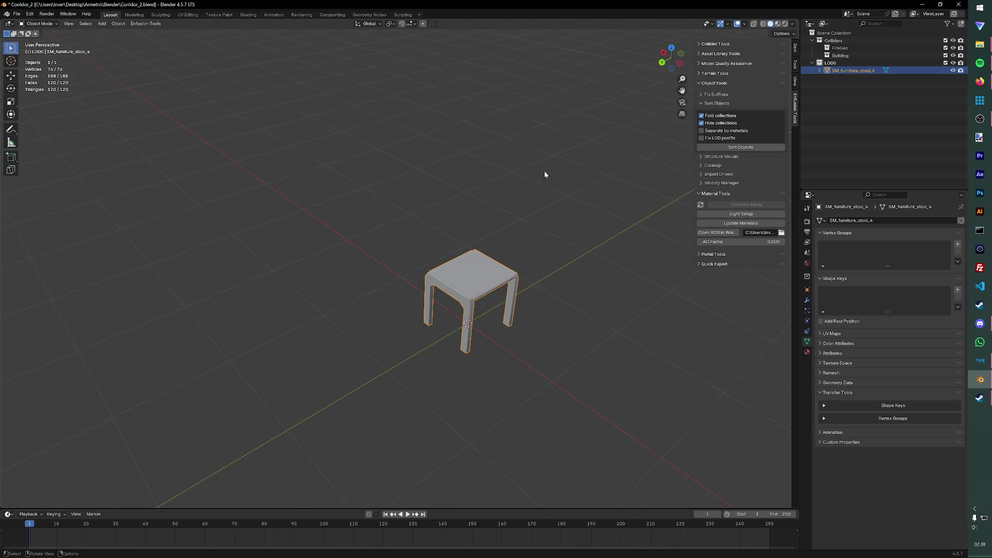
double_click(853, 70)
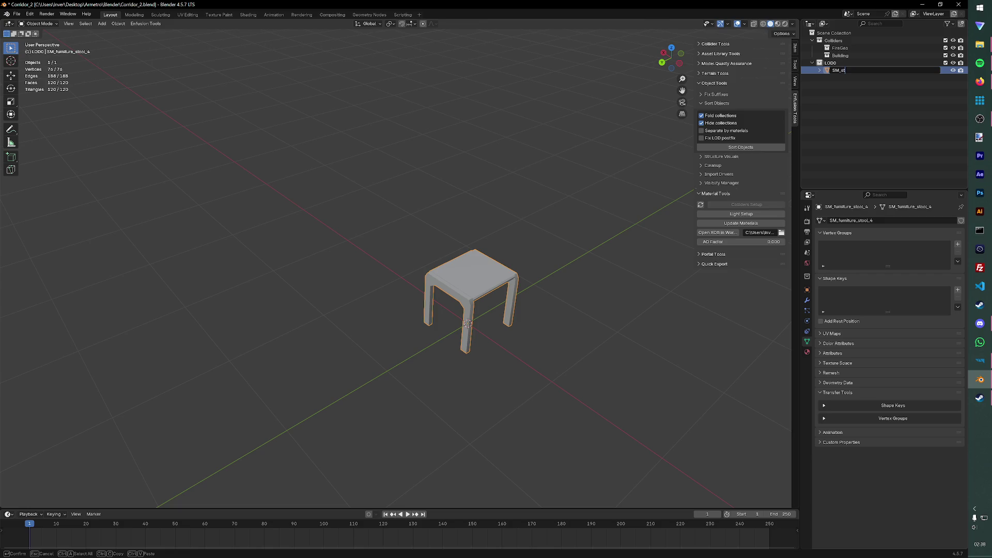
key(Return)
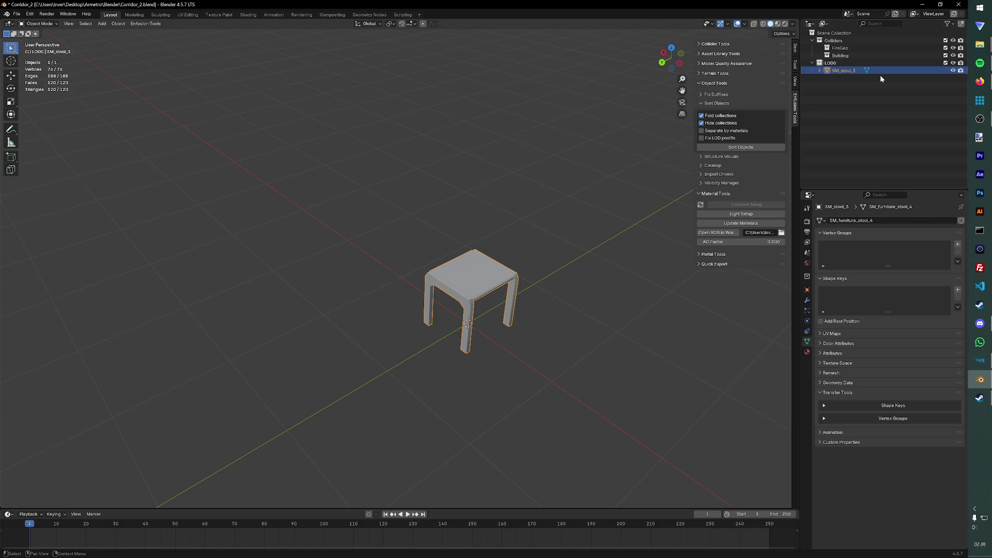
key(ctrl+s)
Step: Duplicate the stool in place and name the copy UTM_stool_3_col, then save
click(457, 224)
click(471, 255)
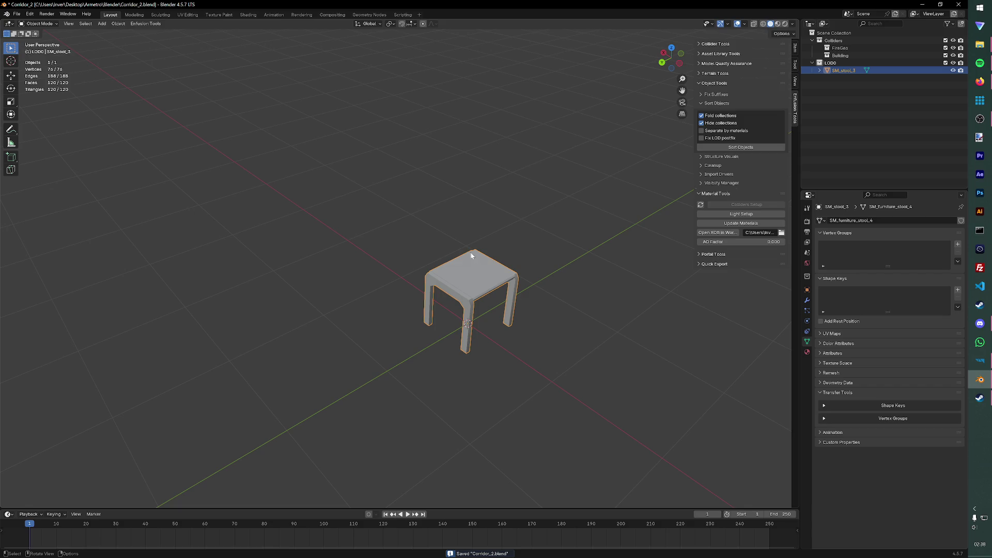
key(shift+d)
right_click(488, 228)
double_click(841, 78)
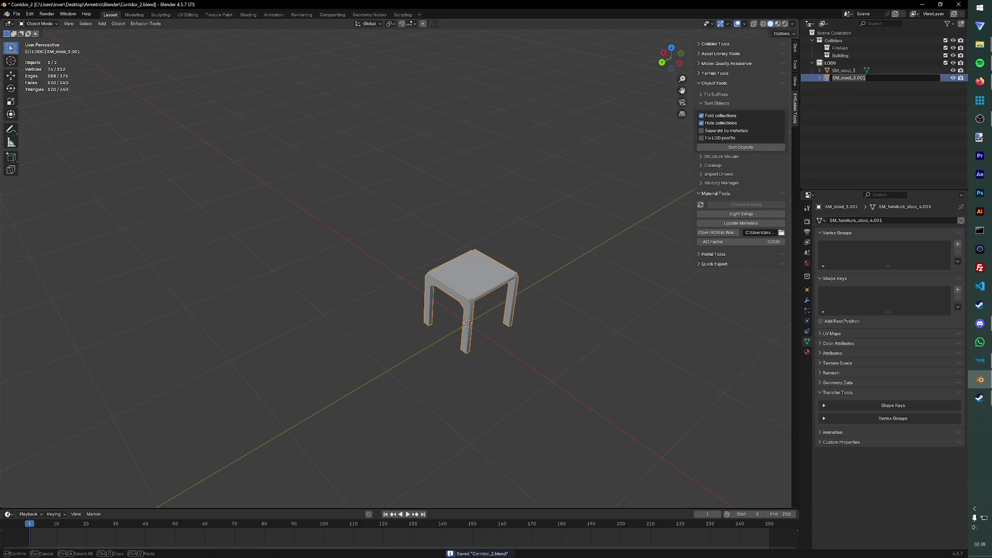
text(UCX_stool)
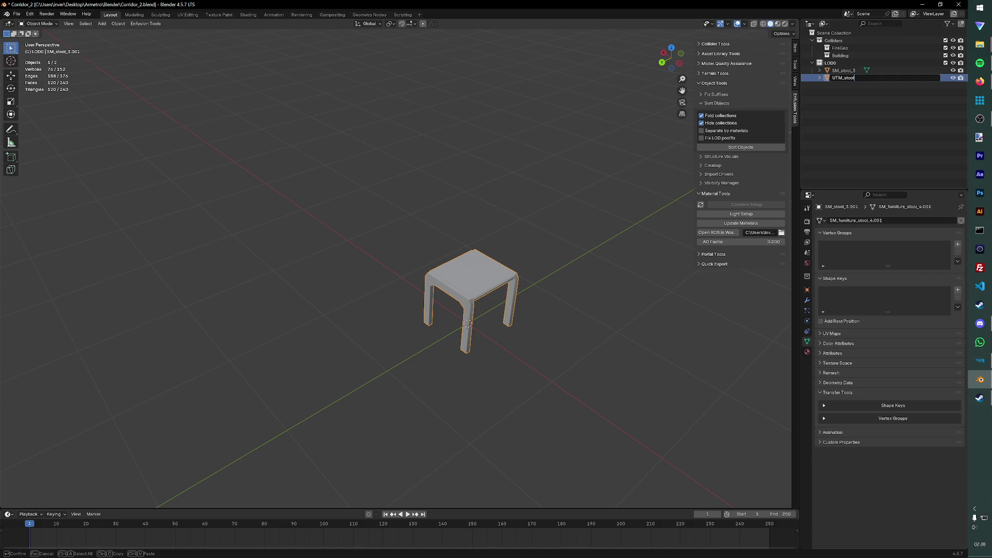
text(3)
key(Return)
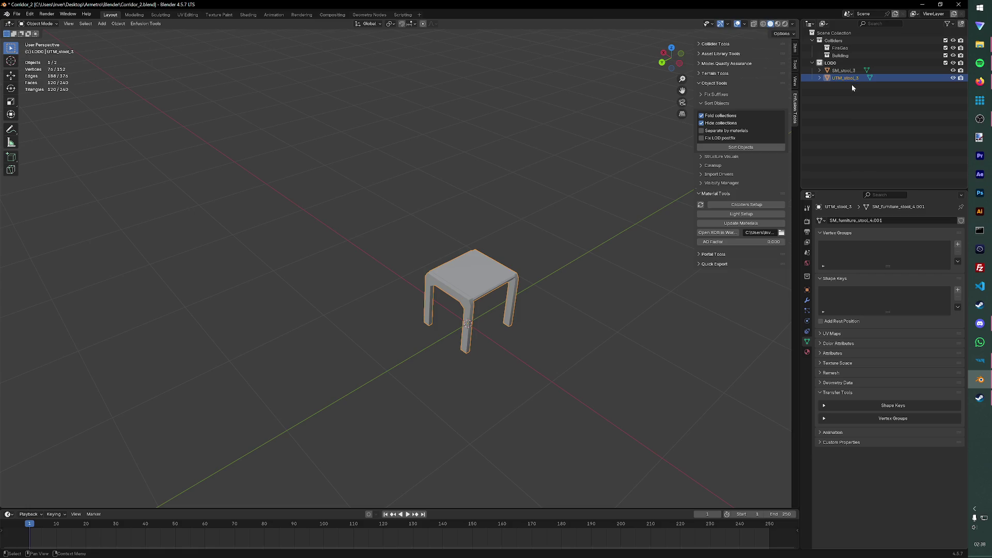
double_click(852, 79)
text(_col)
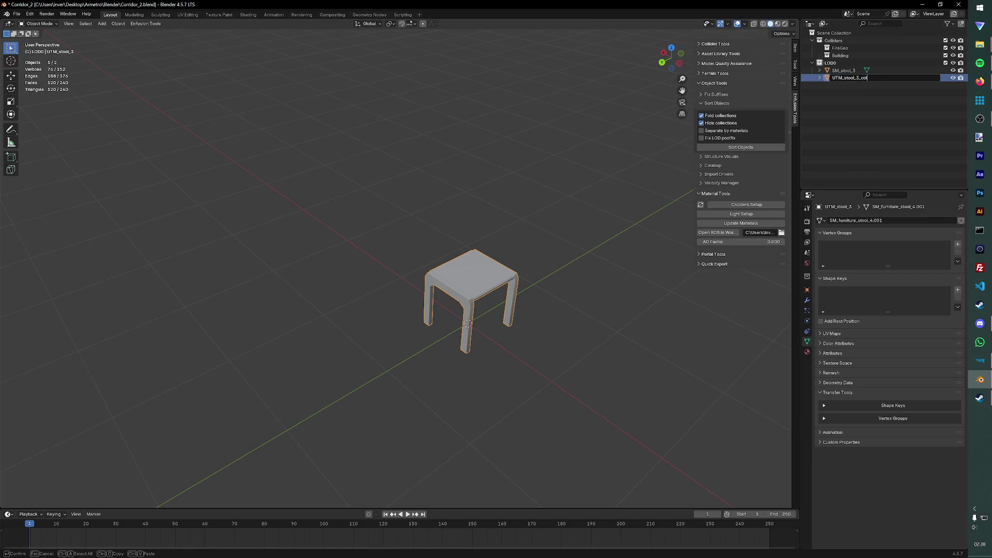
key(Return)
key(ctrl+s)
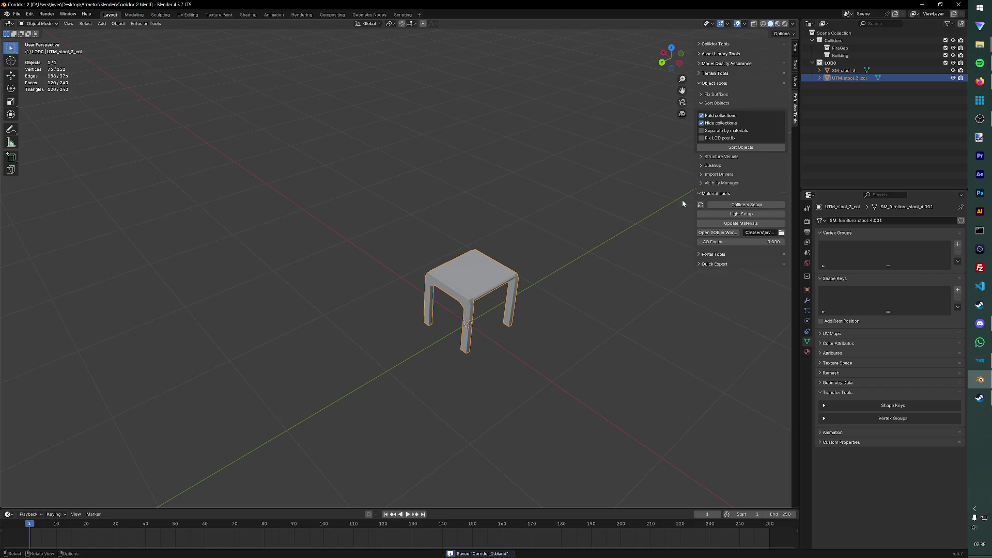
Step: Duplicate UTM_stool_3_col in place again and begin renaming the second collider copy
click(498, 248)
click(477, 264)
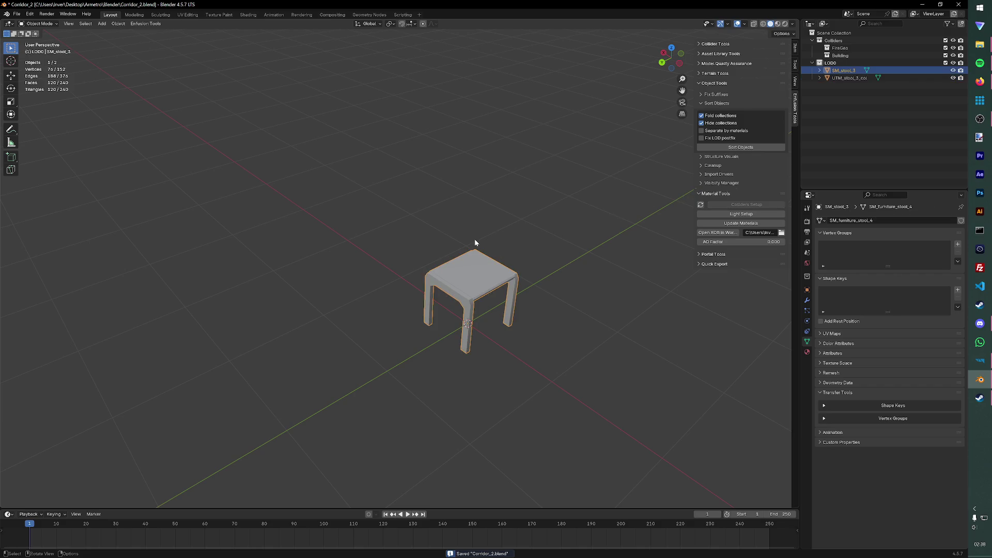
key(ctrl+z)
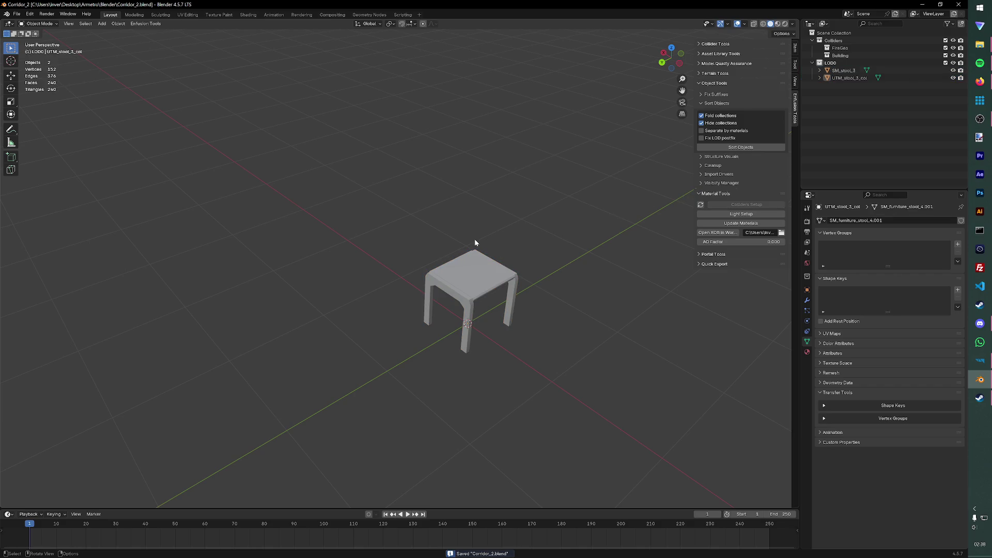
click(863, 78)
key(ctrl+z)
key(ctrl+shift+z)
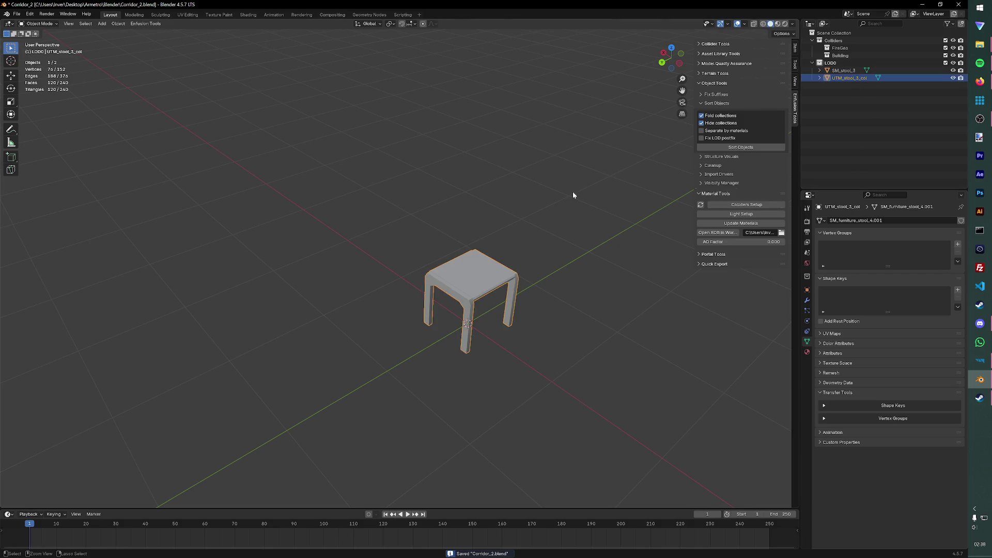
key(shift+d)
right_click(572, 195)
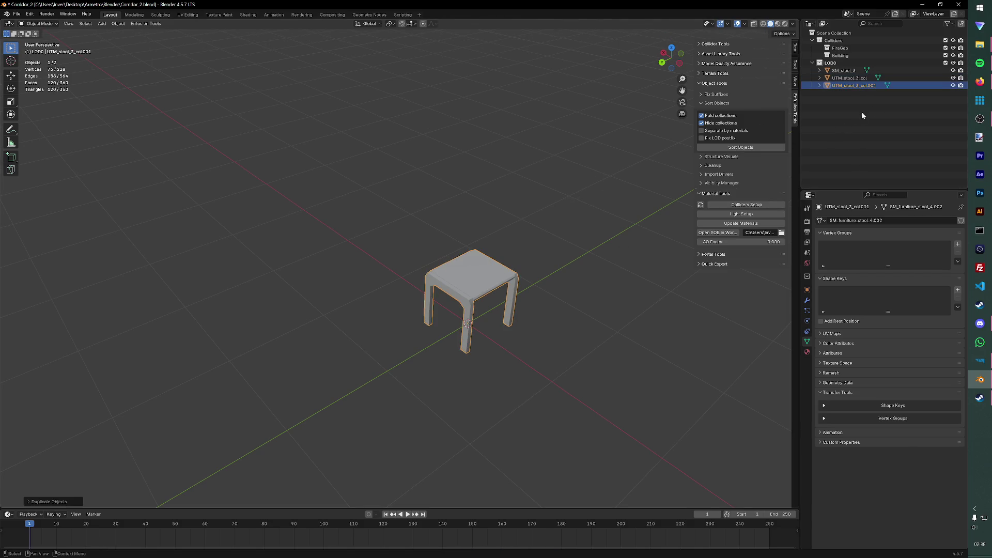
double_click(857, 85)
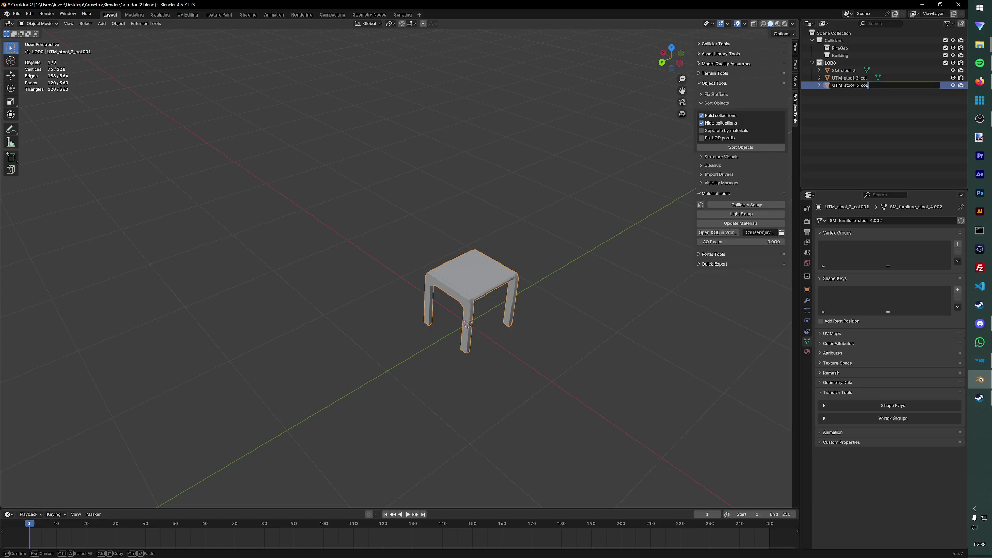
text(fire)
Step: Name the copy UTM_stool_3_fire and set it up as a Wood collider in the FireGeo layer
key(Return)
click(761, 205)
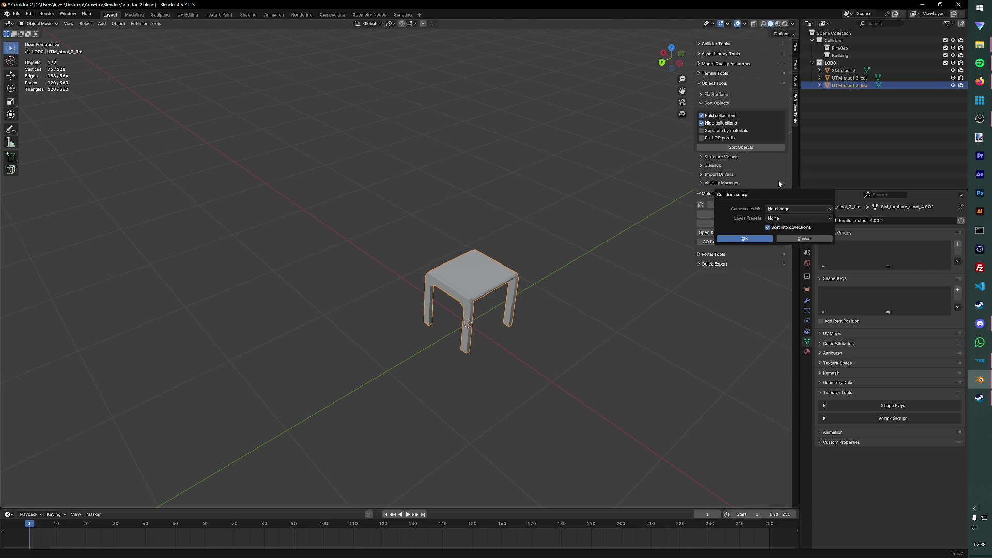
click(779, 210)
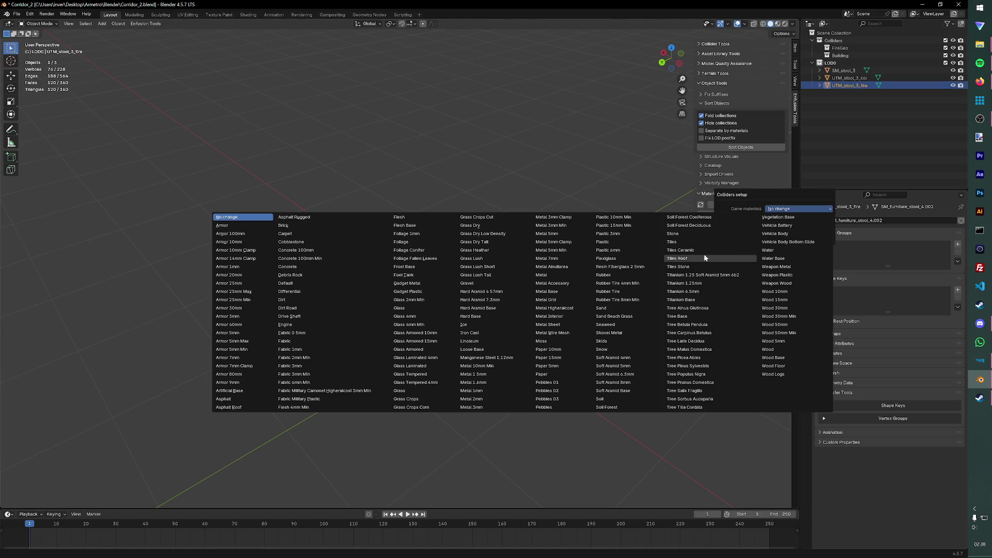
click(776, 349)
click(783, 218)
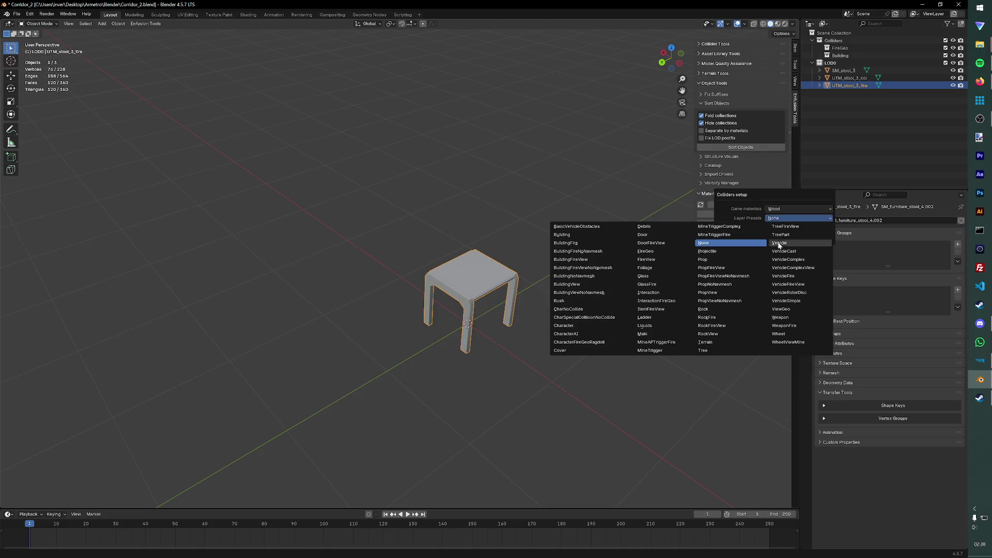
click(645, 261)
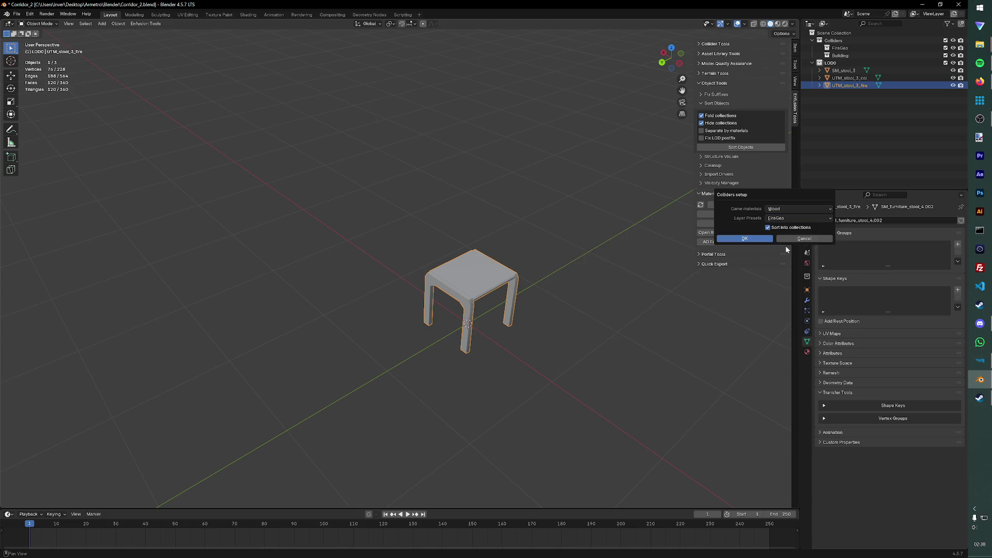
click(744, 240)
Step: Set UTM_stool_3_col up as a Wood collider in the Building layer and save the file
click(849, 77)
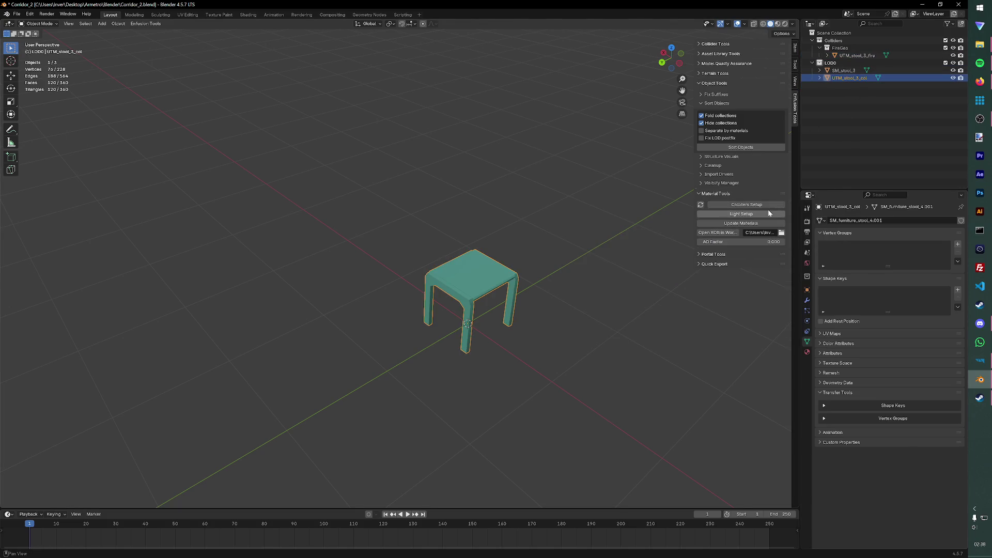
click(760, 205)
click(795, 207)
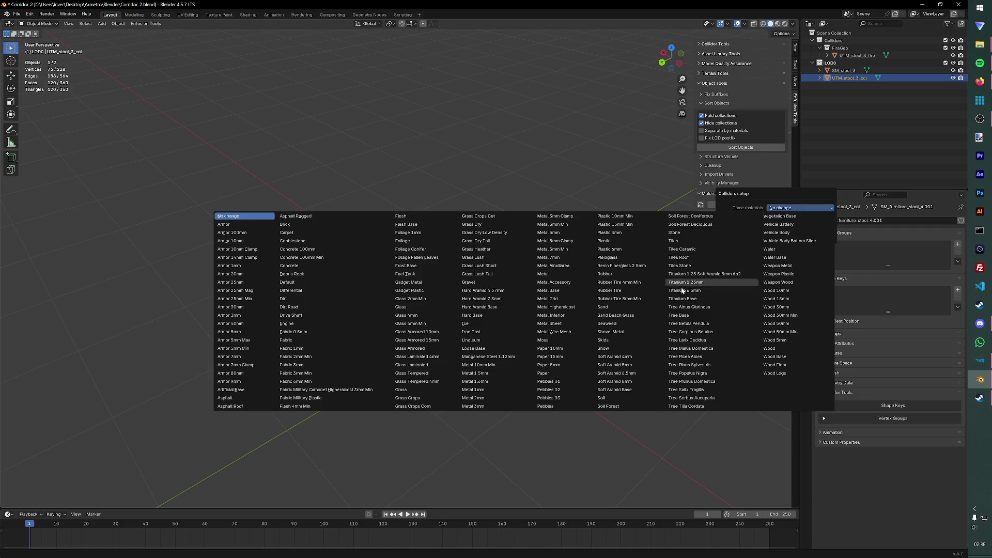
click(771, 349)
click(798, 217)
click(563, 233)
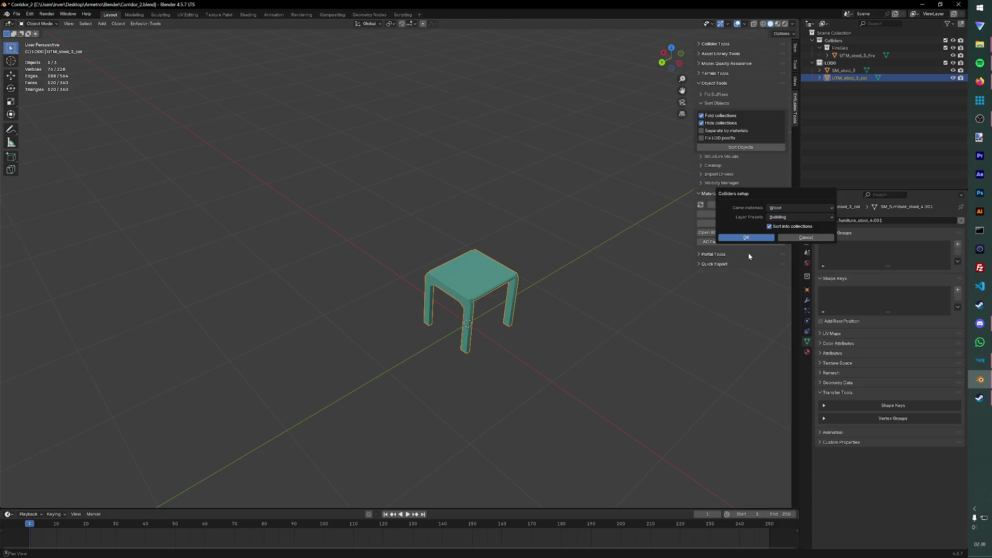
click(748, 234)
key(ctrl+s)
click(546, 202)
scroll(543, 198, down, 1)
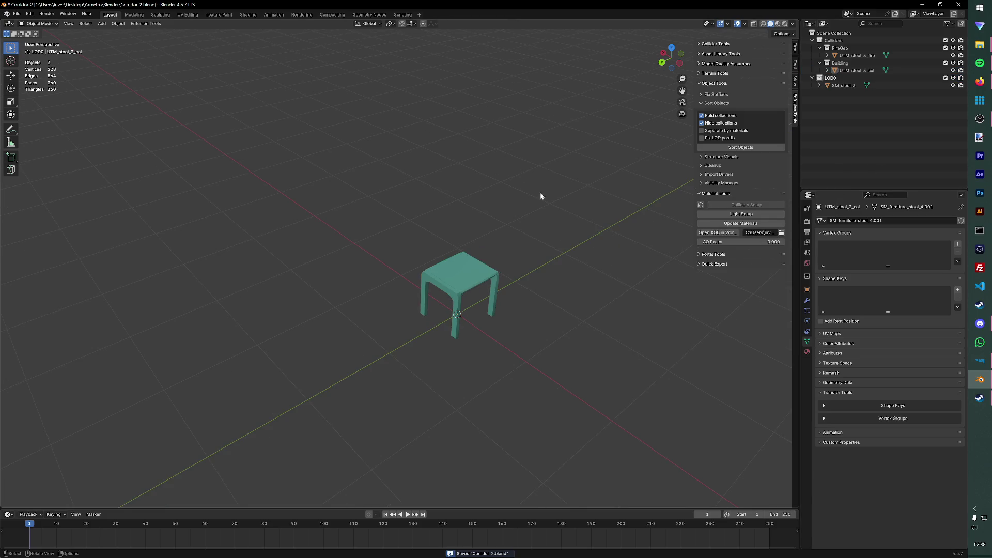
click(31, 69)
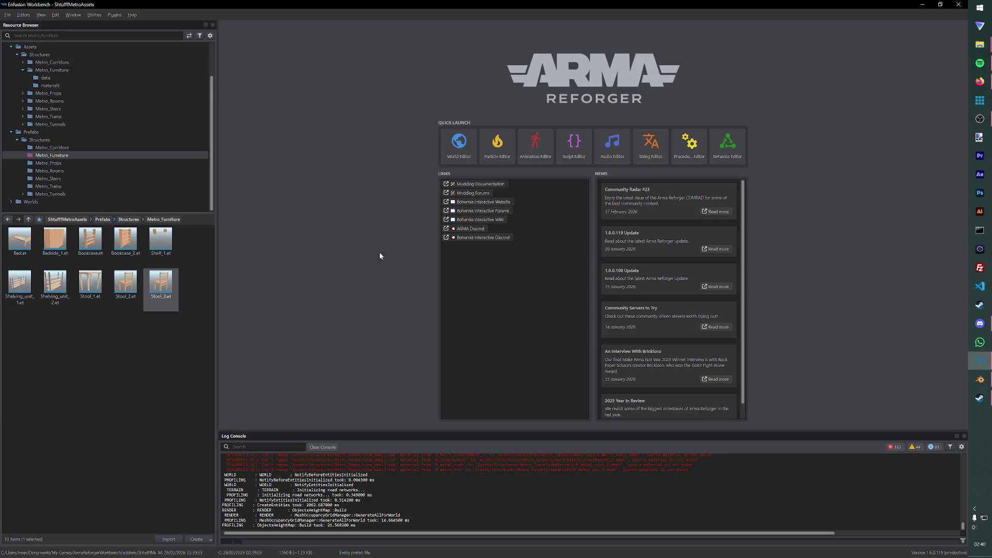
mouse_move(980, 361)
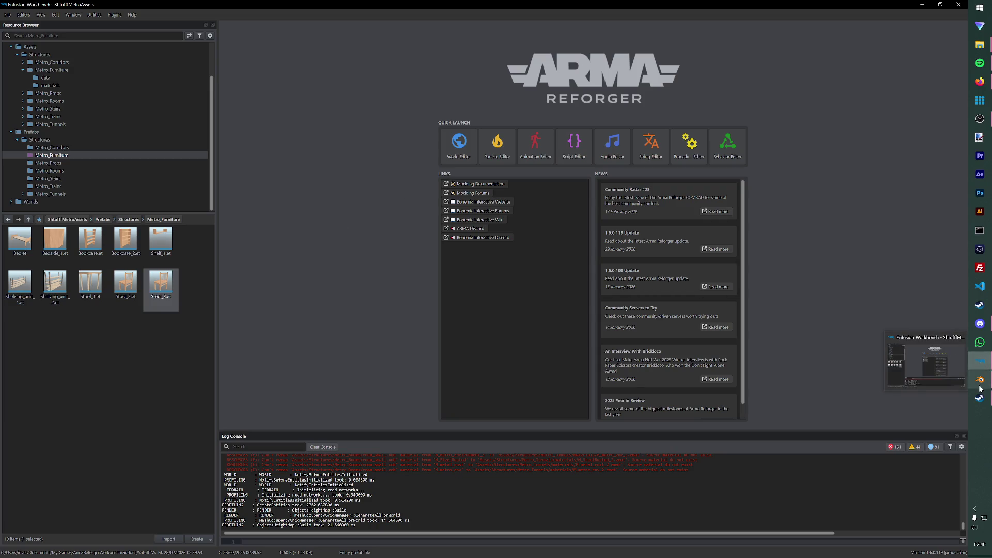
Step: Save the Stool_3.blend changes when prompted while starting to open another file
click(980, 380)
key(a)
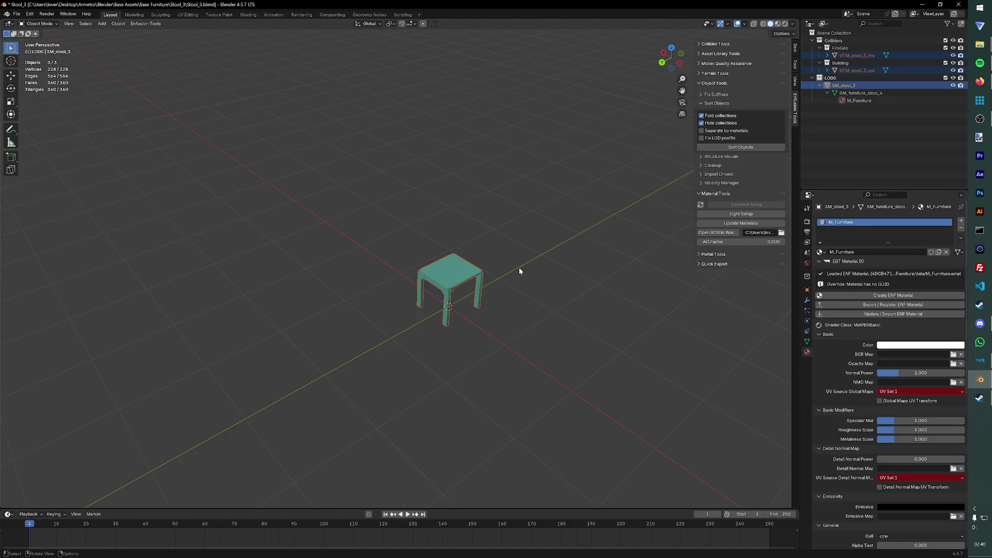
click(16, 15)
click(24, 31)
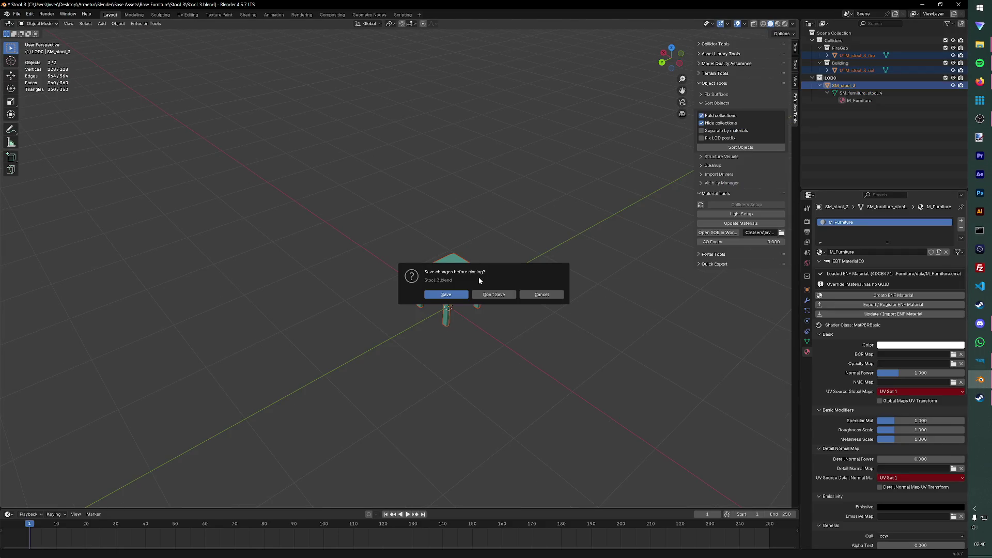
click(447, 294)
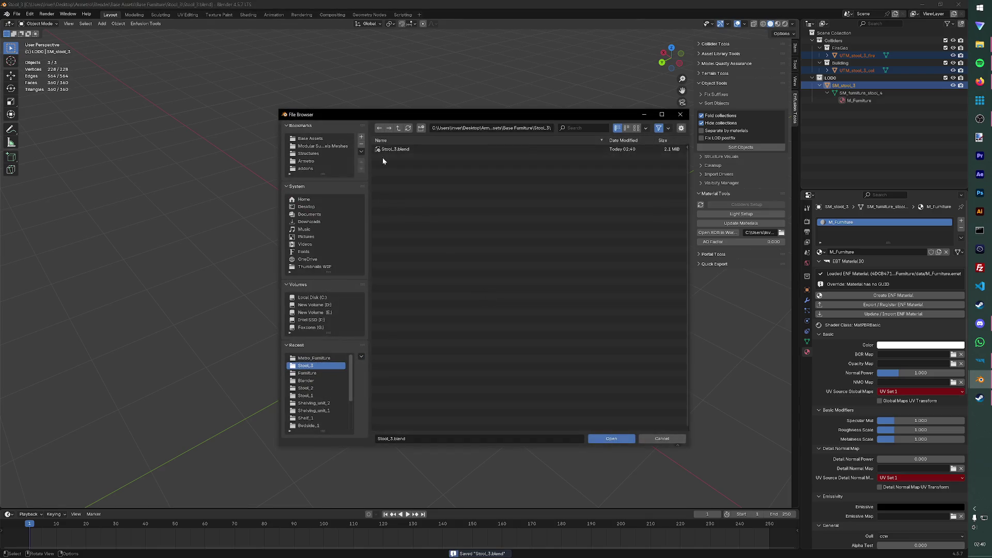
Step: Open Corridor_2.blend from the Blender folder and save it with the stool objects still present
click(399, 127)
click(306, 364)
click(395, 172)
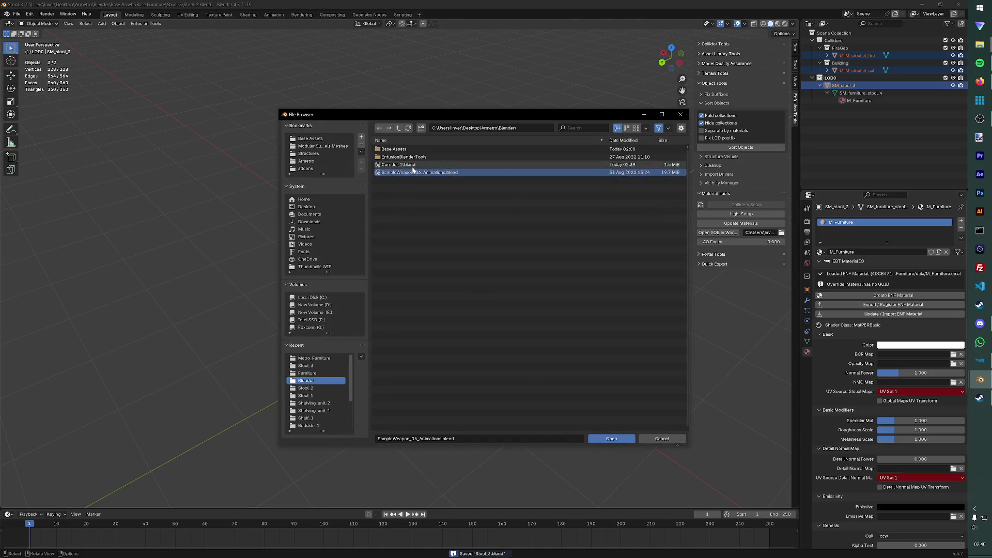
click(620, 440)
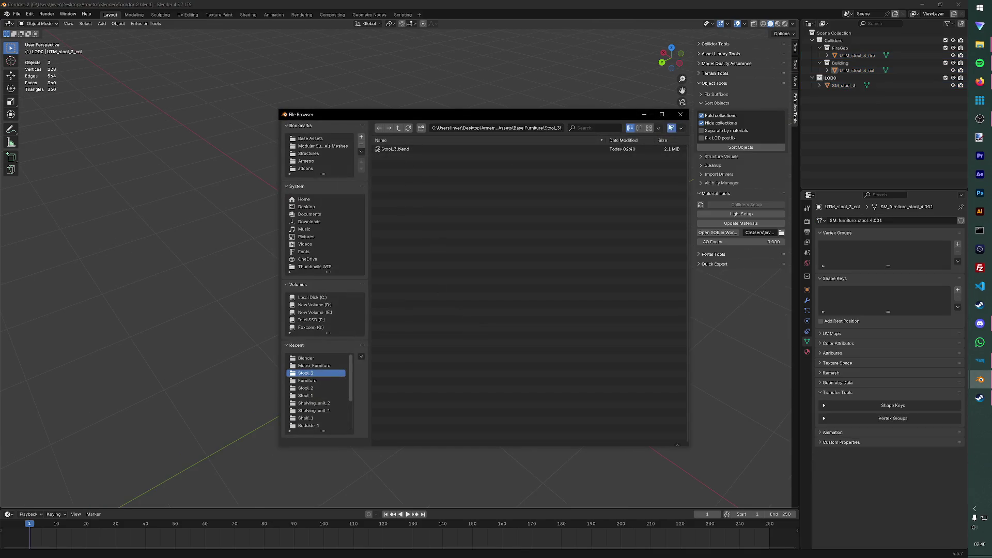
click(680, 115)
middle_drag(525, 188, 459, 187)
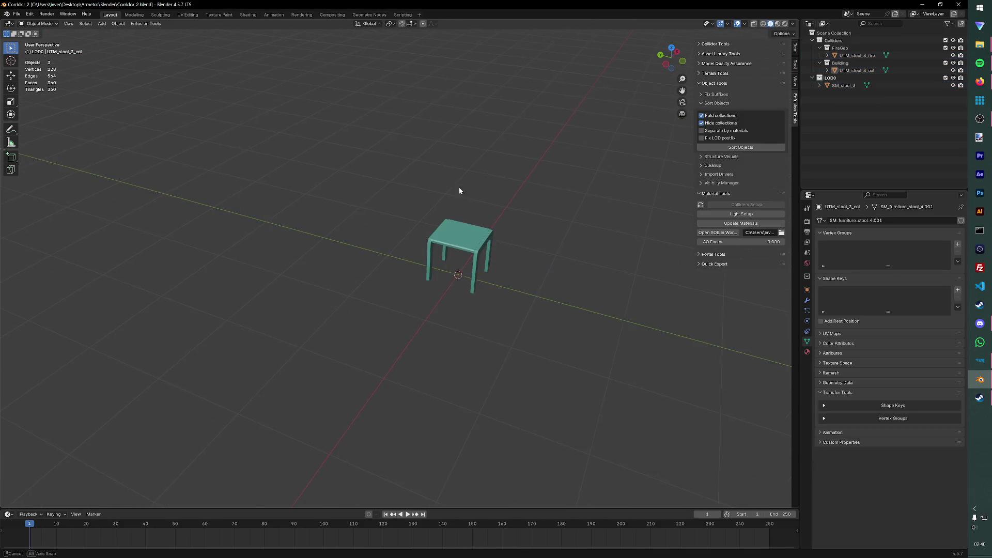
key(ctrl+s)
middle_drag(263, 152, 359, 189)
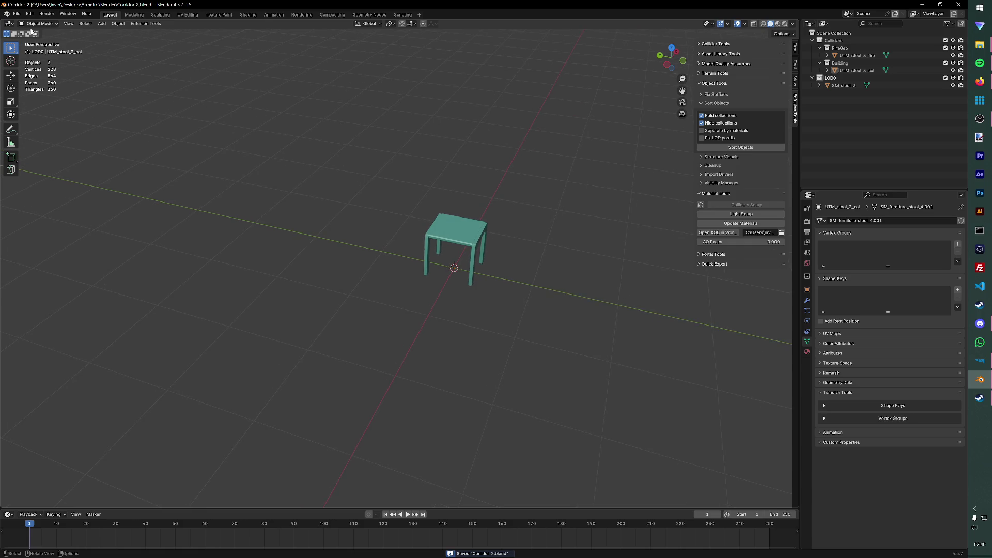
click(17, 14)
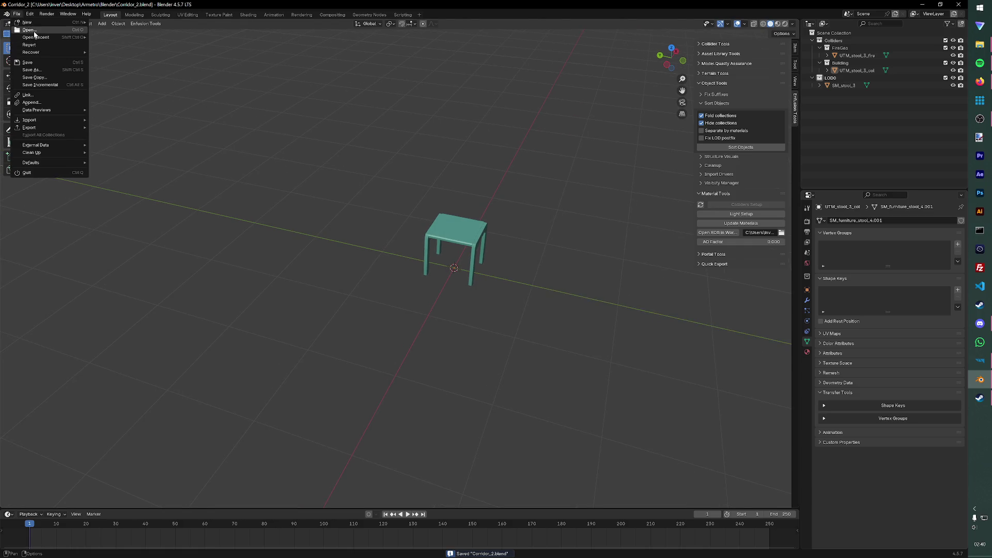
Step: Reload Corridor_2.blend, delete all stool objects and save the emptied scene
click(35, 31)
double_click(393, 164)
key(a)
key(Delete)
key(ctrl+s)
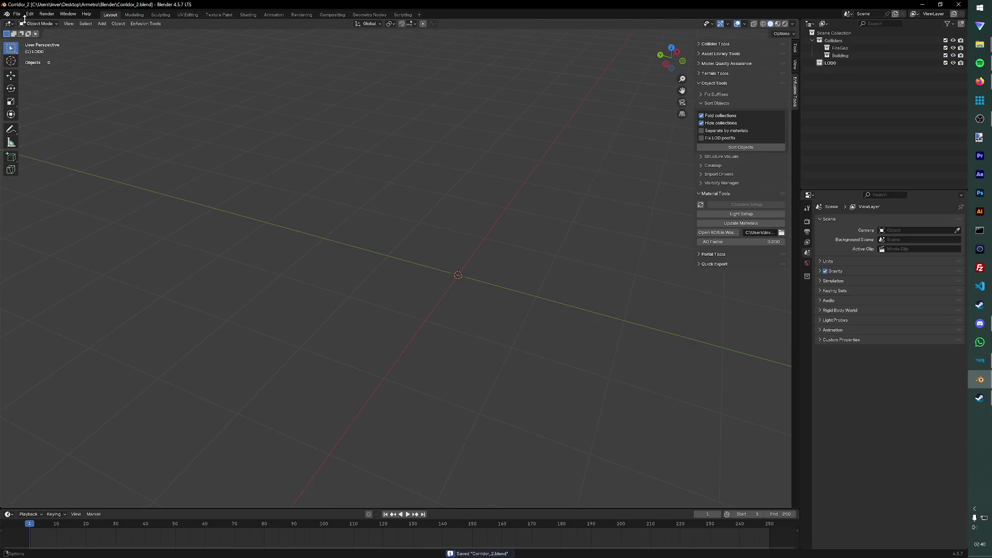
click(24, 17)
click(35, 31)
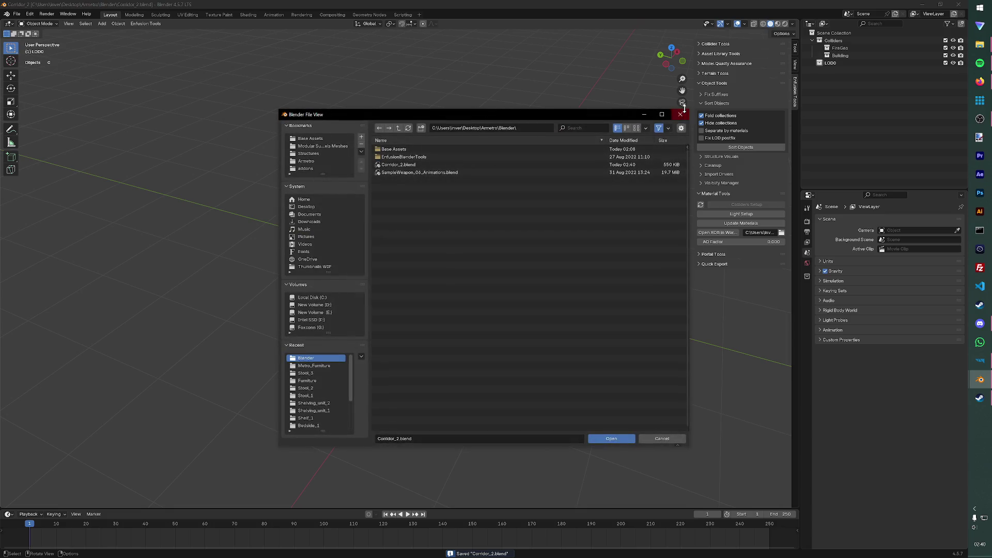
click(681, 114)
Step: Import SM_furniture_table.FBX from the Furniture meshes folder into the scene
click(16, 15)
mouse_move(32, 127)
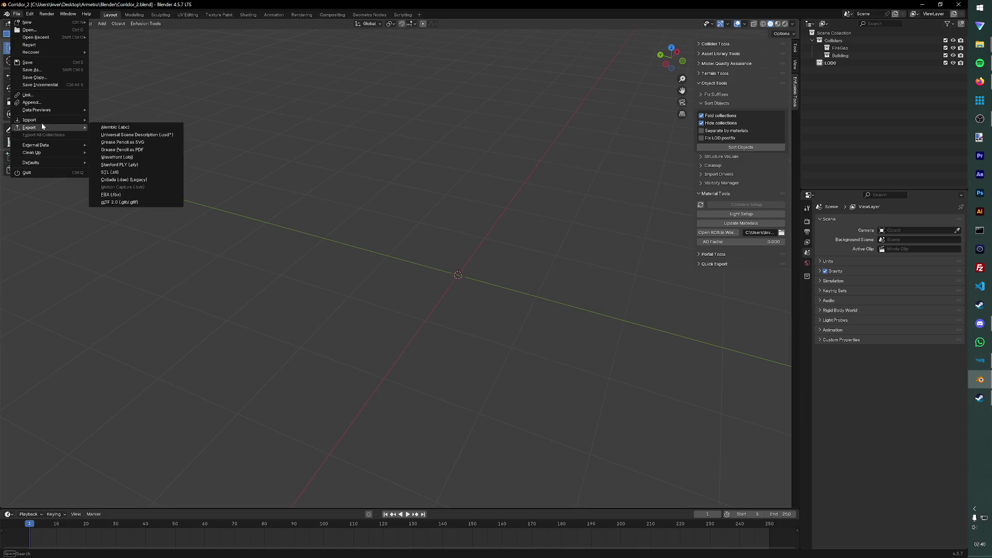
click(111, 165)
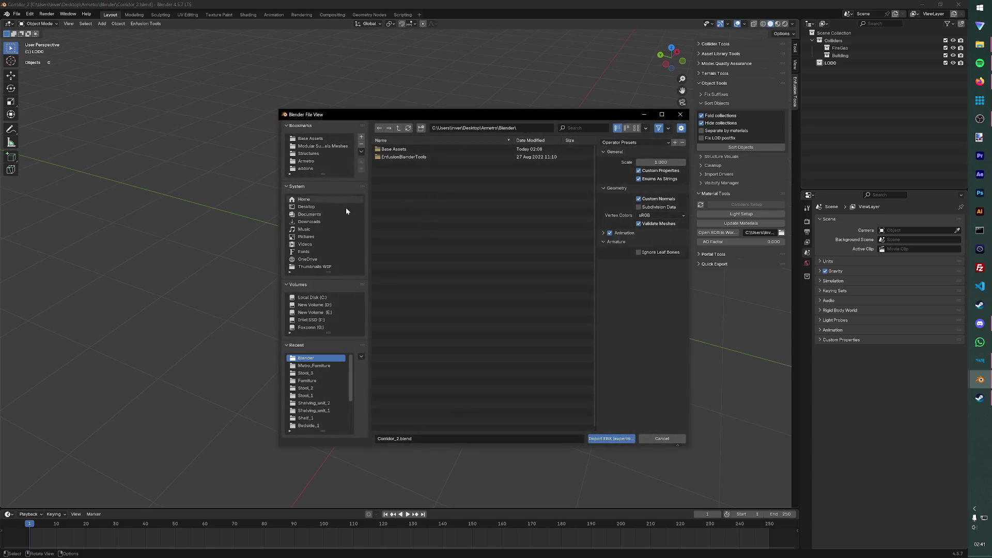
click(322, 146)
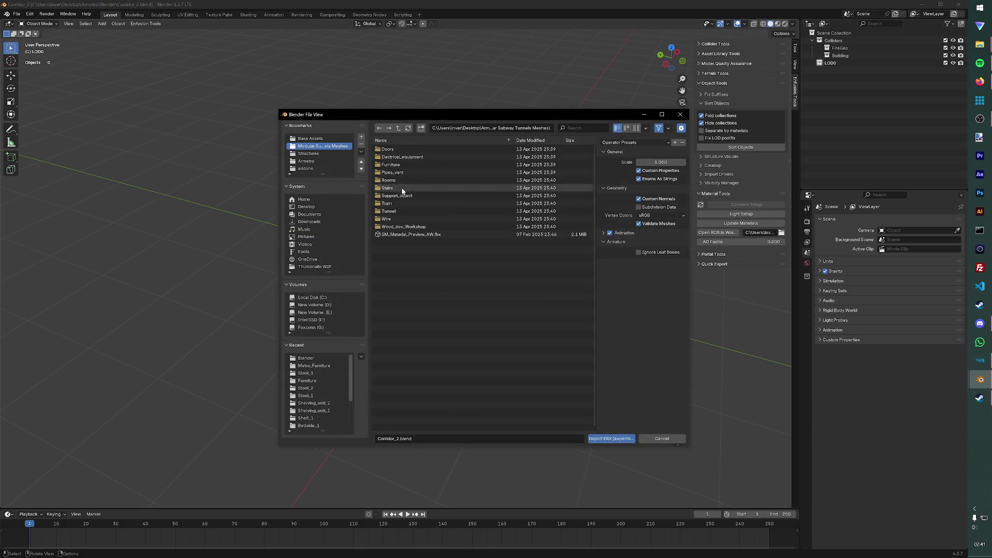
double_click(409, 165)
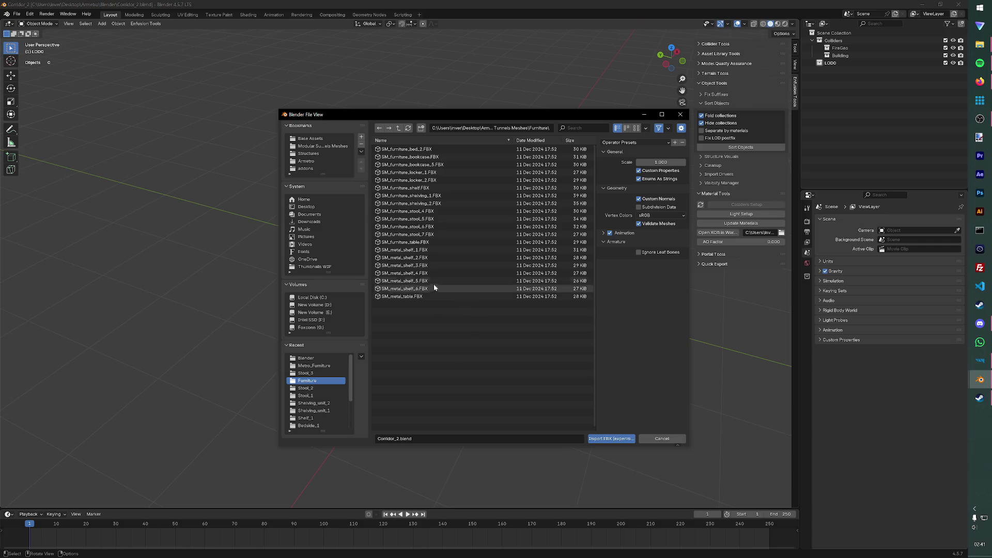
click(411, 243)
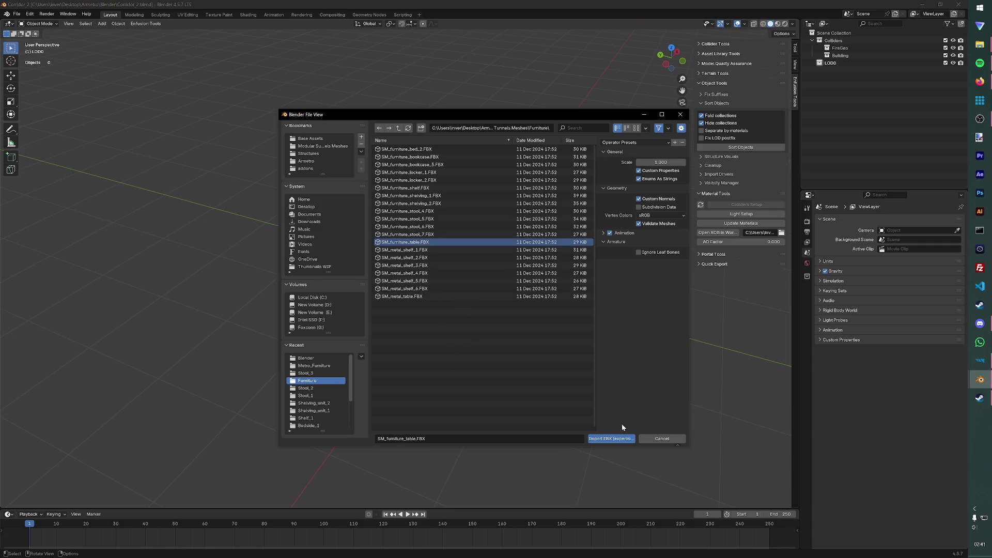
click(612, 439)
mouse_move(578, 363)
middle_down()
mouse_move(562, 280)
mouse_move(492, 376)
middle_up()
click(830, 102)
double_click(860, 70)
text(SM_table)
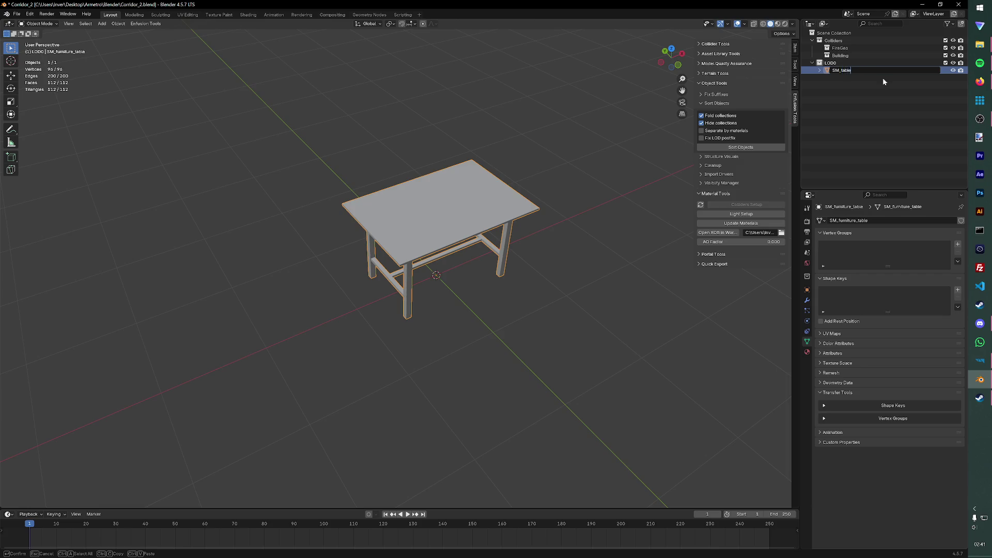
Step: Rename the table SM_table, save, and duplicate it in place as UTM_table_col
key(Return)
key(ctrl+s)
key(shift+d)
key(Escape)
double_click(845, 77)
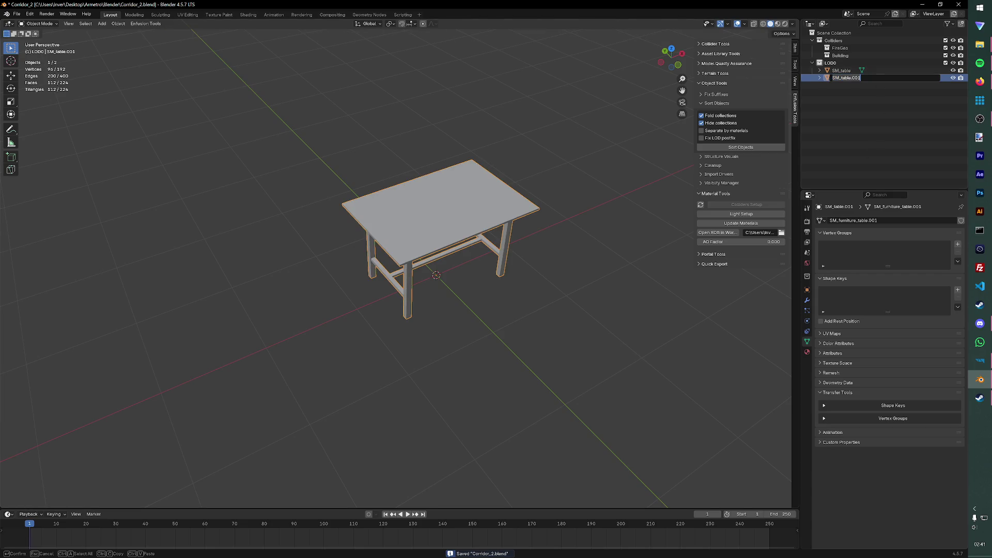
text(UT)
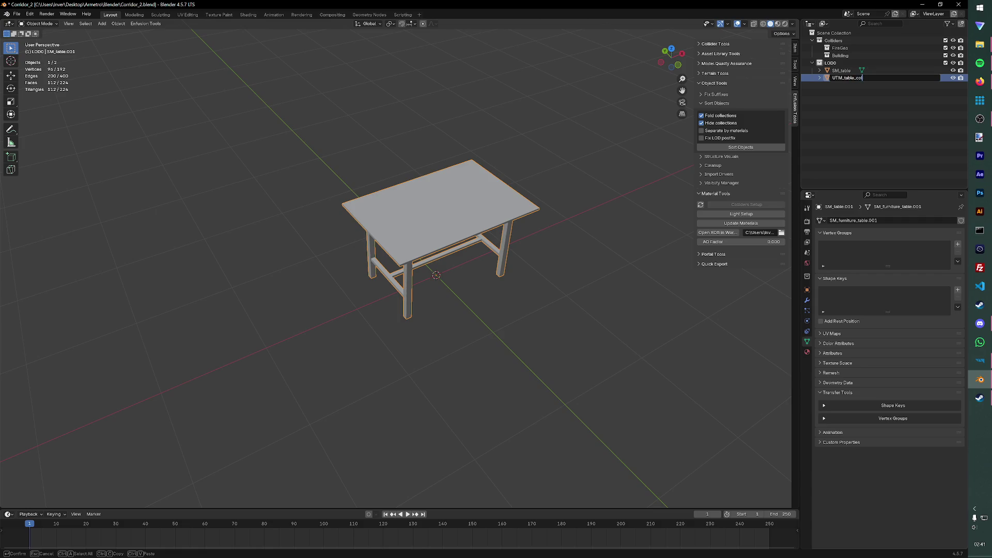
key(Return)
key(ctrl+s)
Step: Duplicate SM_table in place again as UTM_table_fire and save
click(650, 196)
click(462, 201)
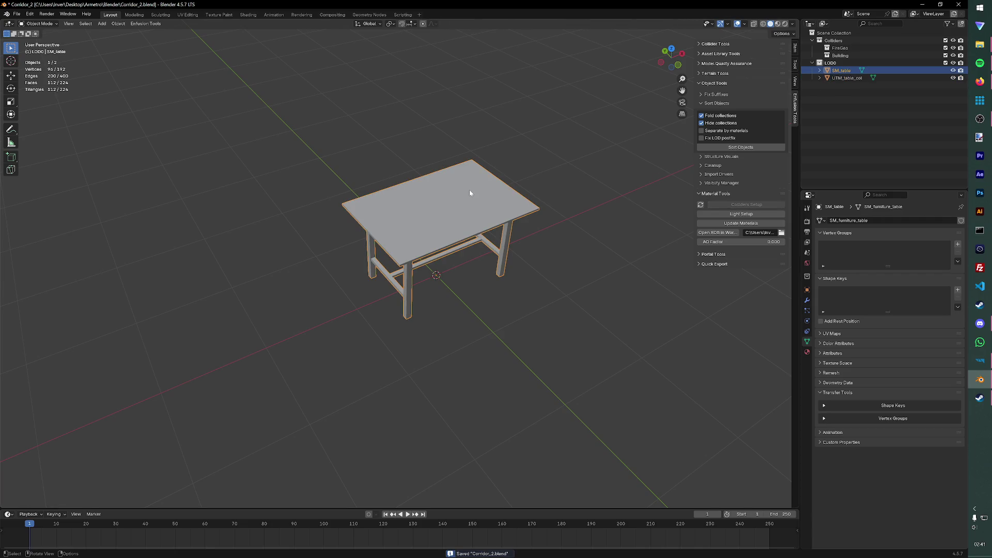
key(shift+d)
right_click(470, 193)
double_click(846, 78)
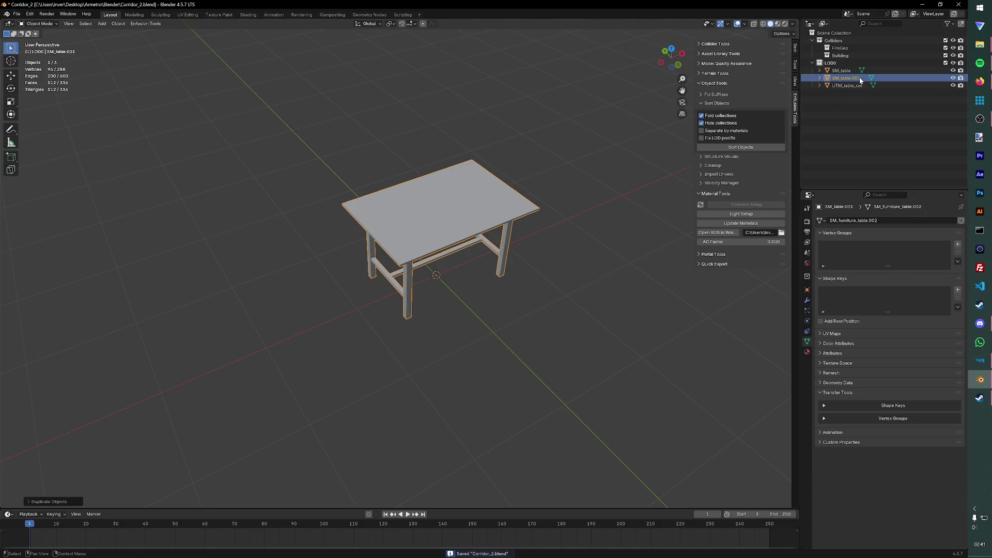
text(UT)
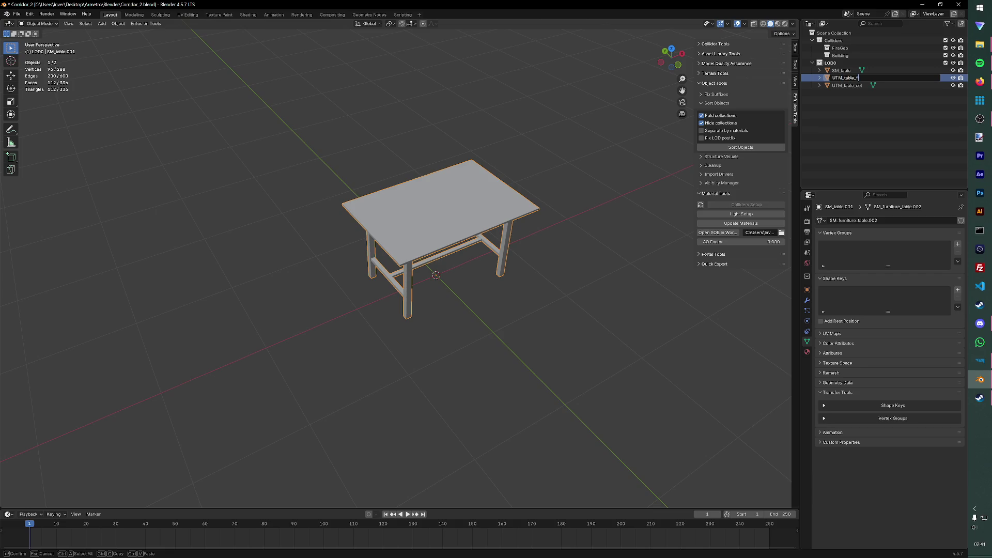
text(ire)
key(Return)
key(ctrl+s)
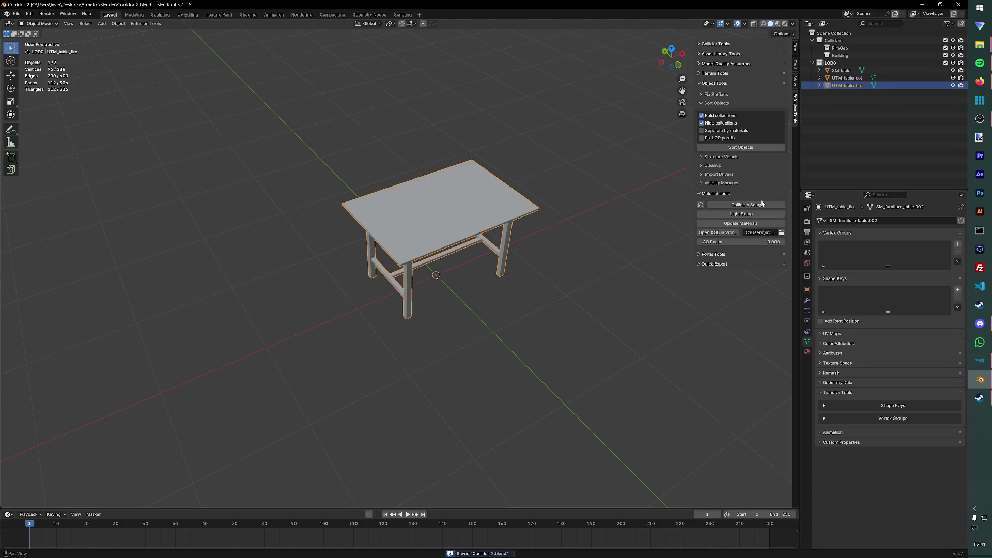
Step: Run Colliders Setup on UTM_table_fire, assigning its FireGeo layer preset and game material
click(761, 204)
click(780, 216)
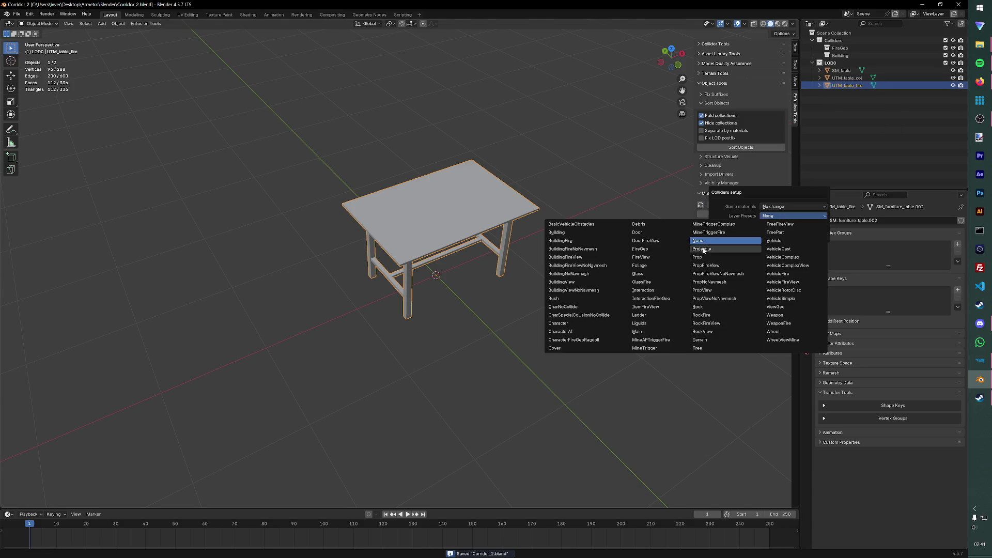
click(659, 247)
click(791, 207)
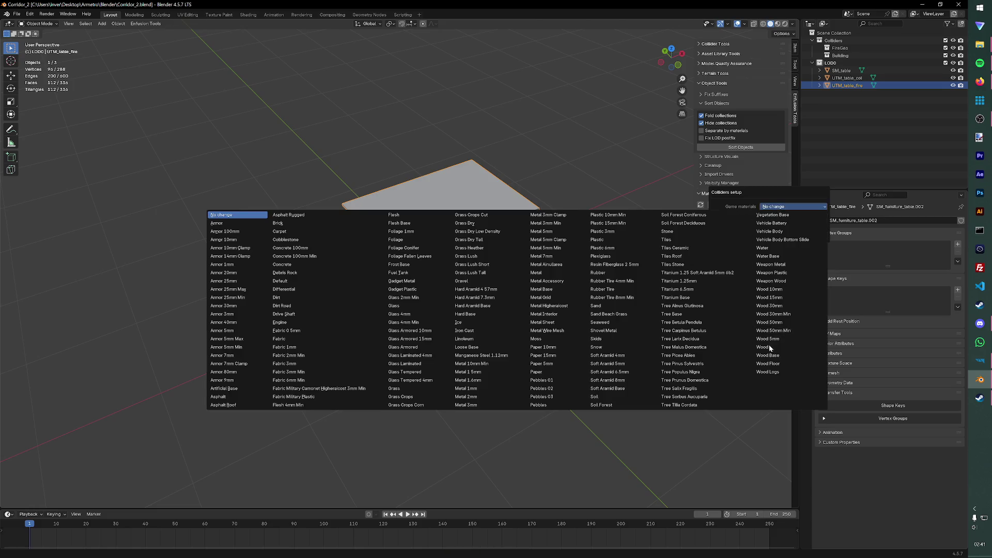
click(773, 348)
click(740, 236)
Step: Run Colliders Setup on UTM_table_col with Wood game material and Building layer, then save
click(847, 78)
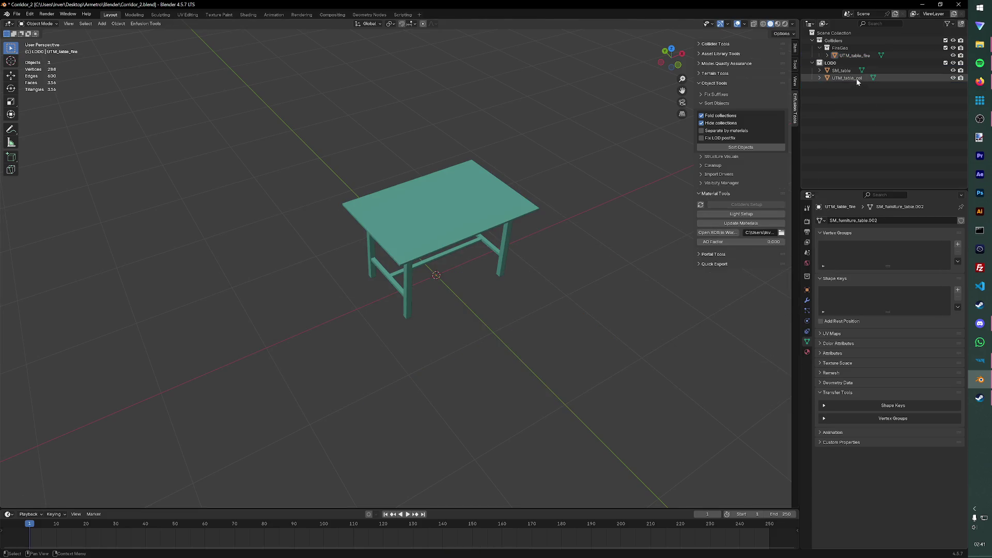
click(733, 203)
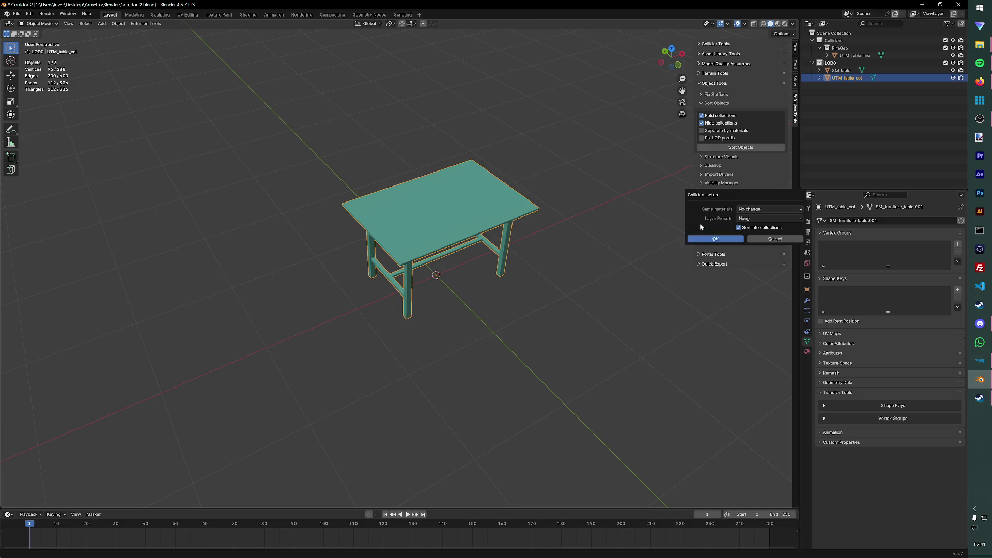
click(763, 209)
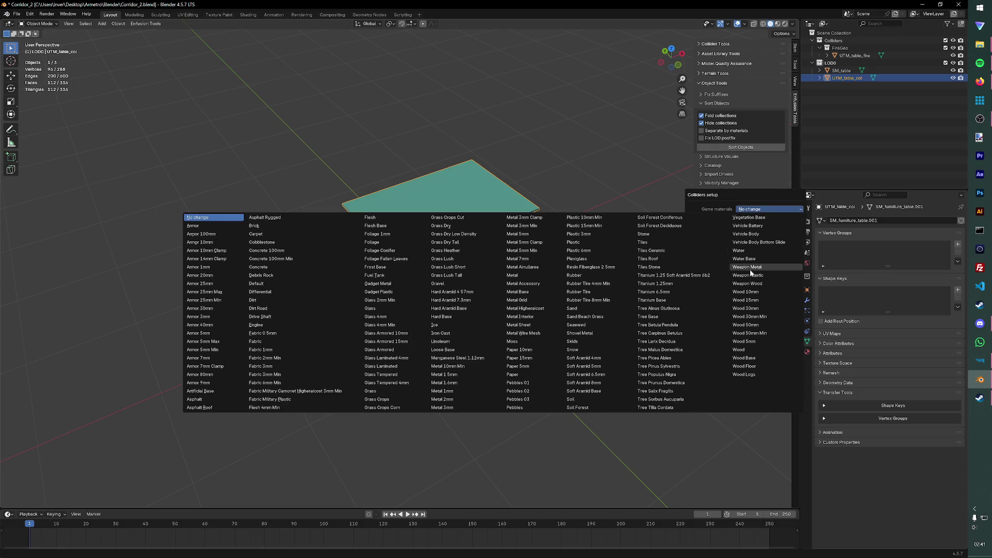
click(740, 350)
click(749, 221)
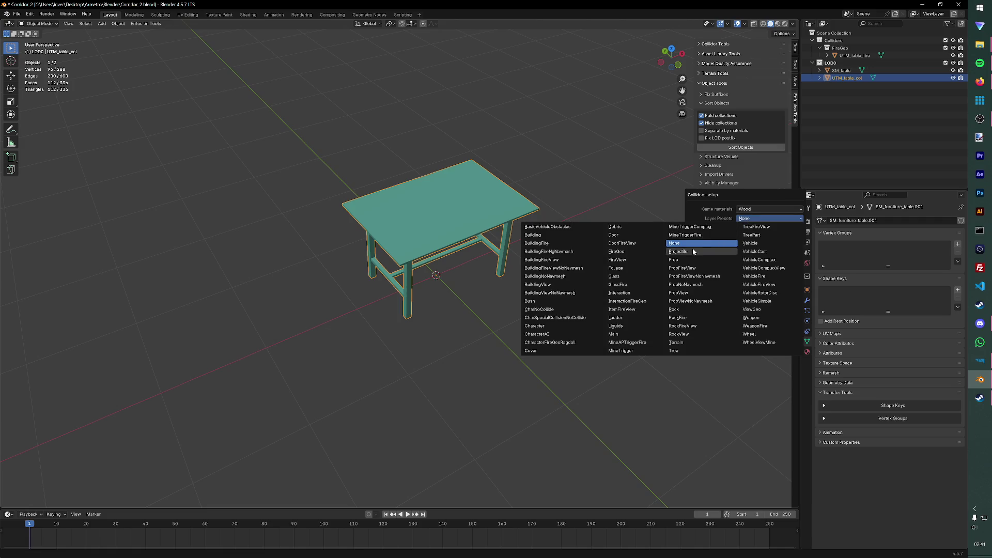
click(562, 251)
click(725, 241)
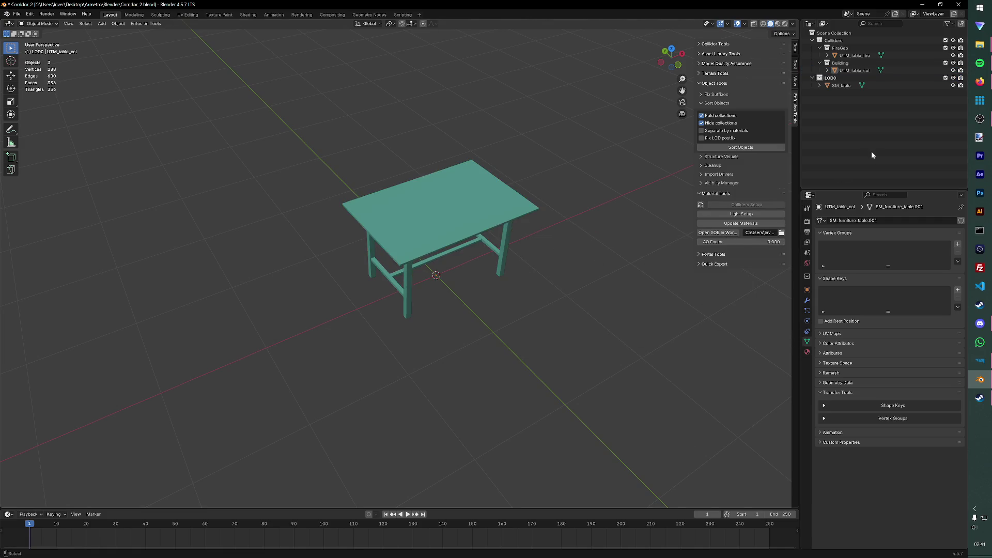
key(ctrl+s)
click(822, 87)
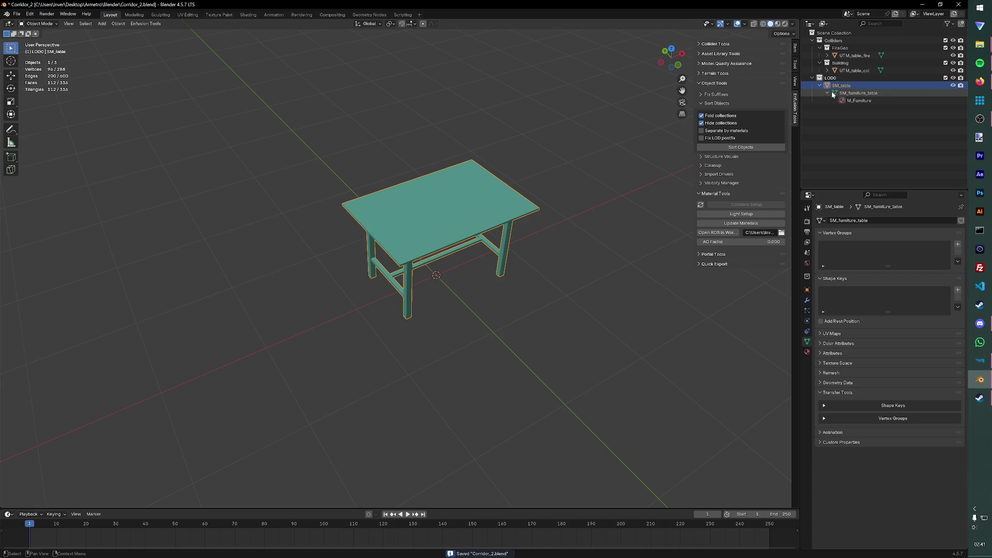
Step: Save the scene as Table.blend in a new Table folder under Base Furniture
click(842, 100)
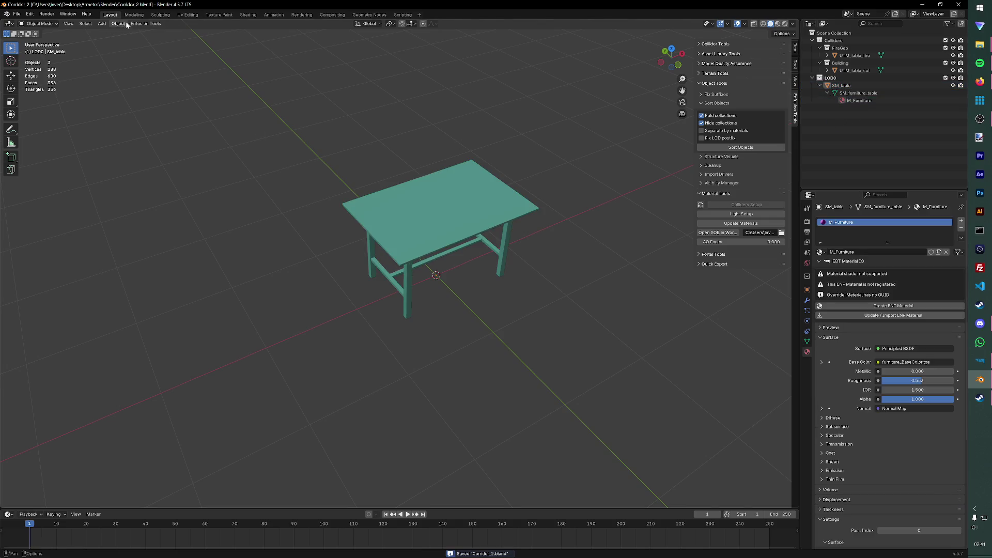
click(17, 14)
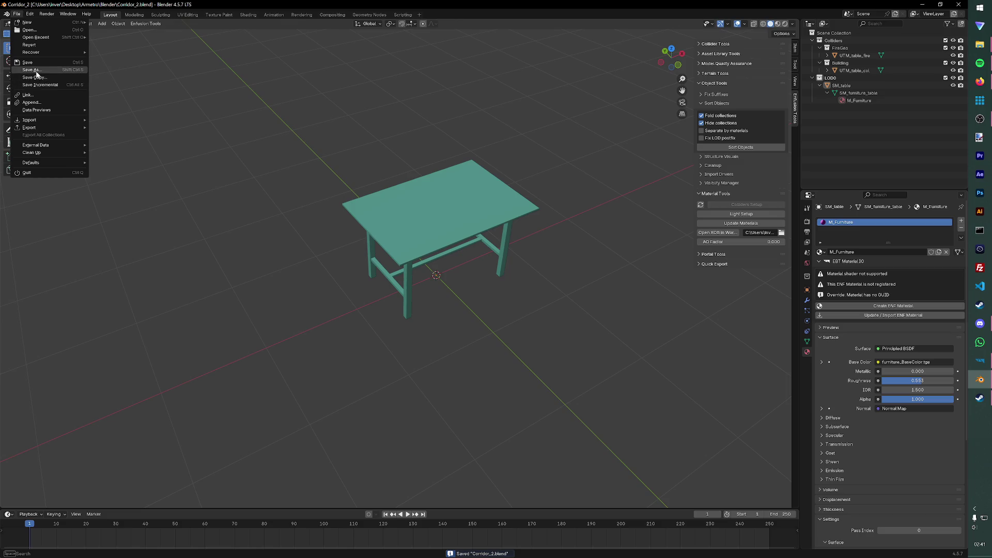
click(36, 71)
double_click(391, 157)
text(iTa)
key(Return)
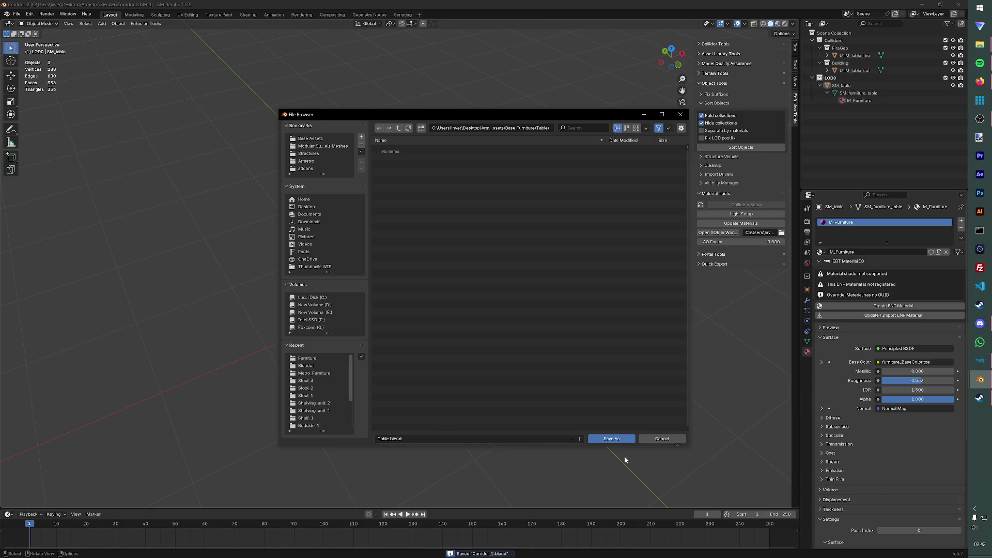
click(625, 440)
Step: Export Table.fbx into the Metro_Furniture folder with the Enfusion tools exporter
click(145, 23)
mouse_move(146, 40)
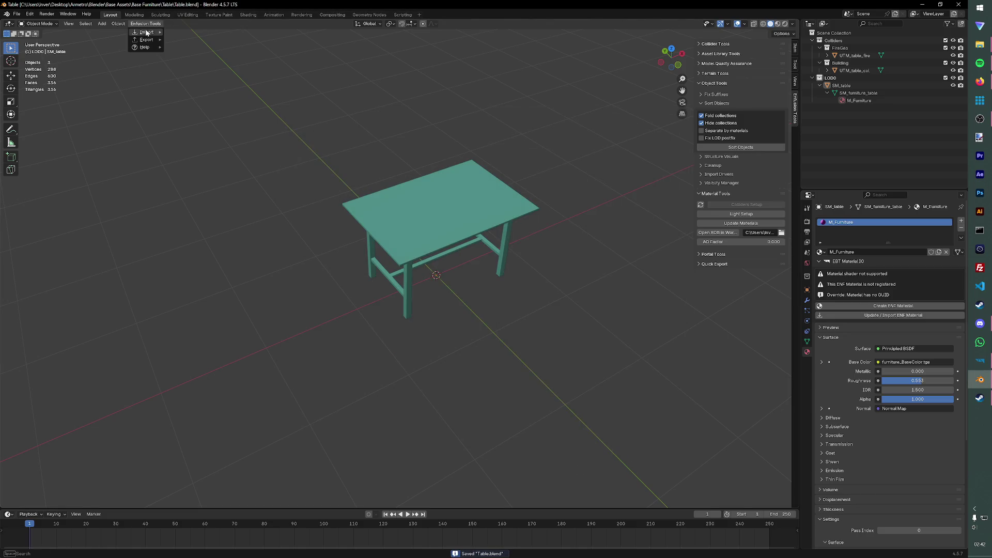
click(186, 39)
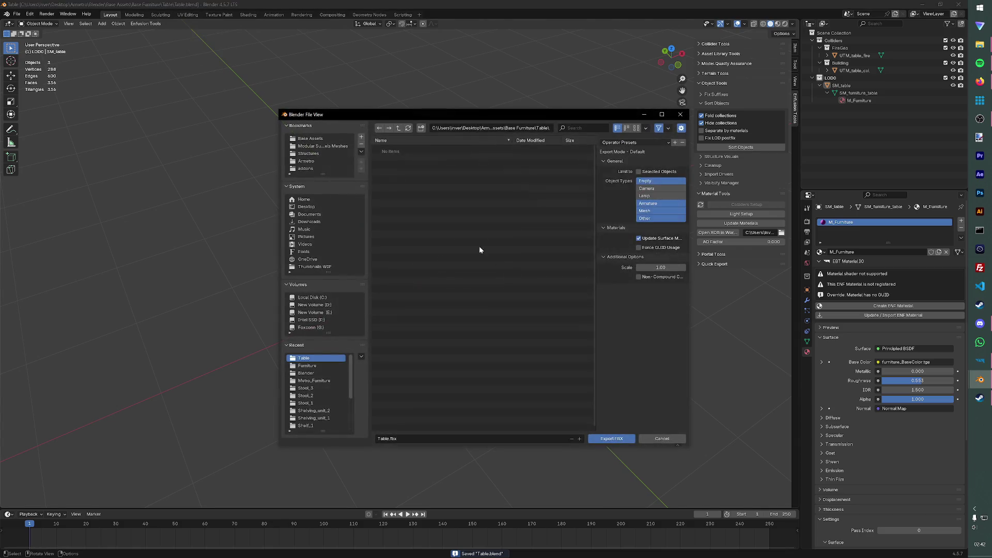
click(310, 153)
click(411, 156)
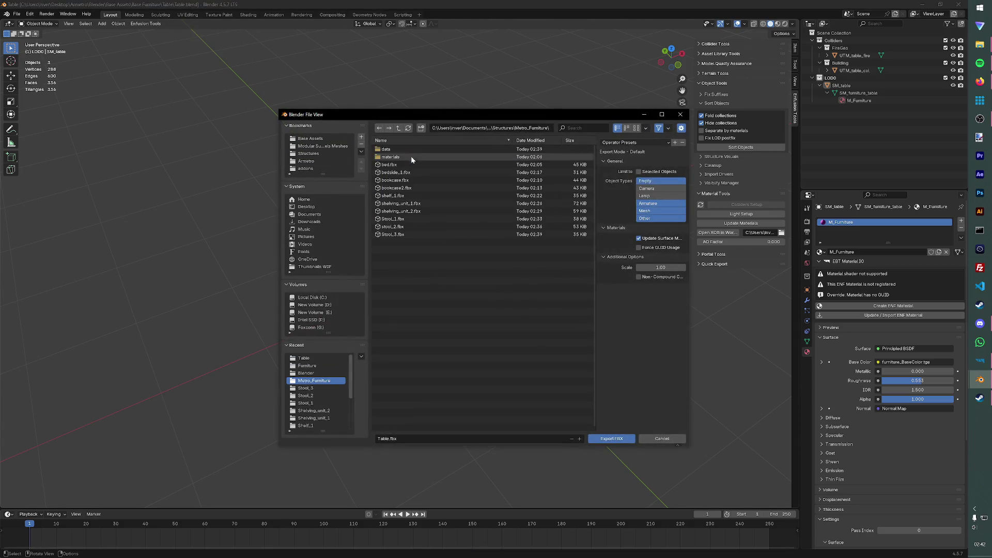
click(620, 438)
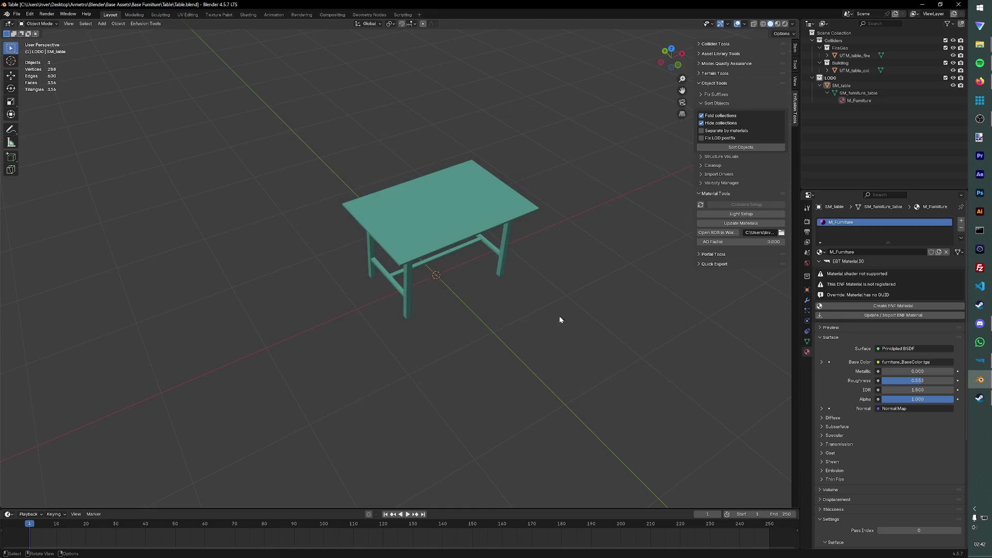
click(980, 358)
Step: Register the table model, duplicate Stool_3.et as Table and open the Table prefab
click(481, 295)
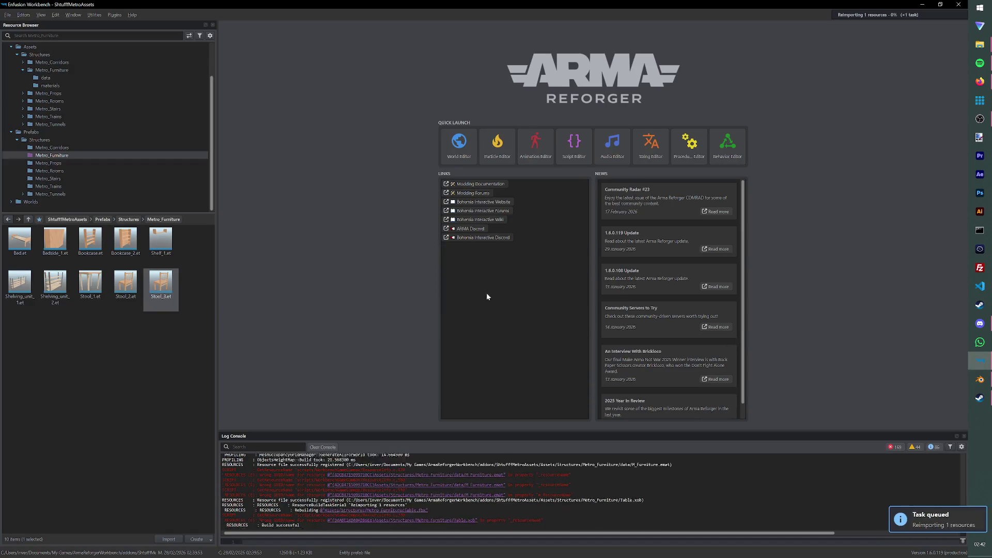
right_click(168, 289)
click(186, 364)
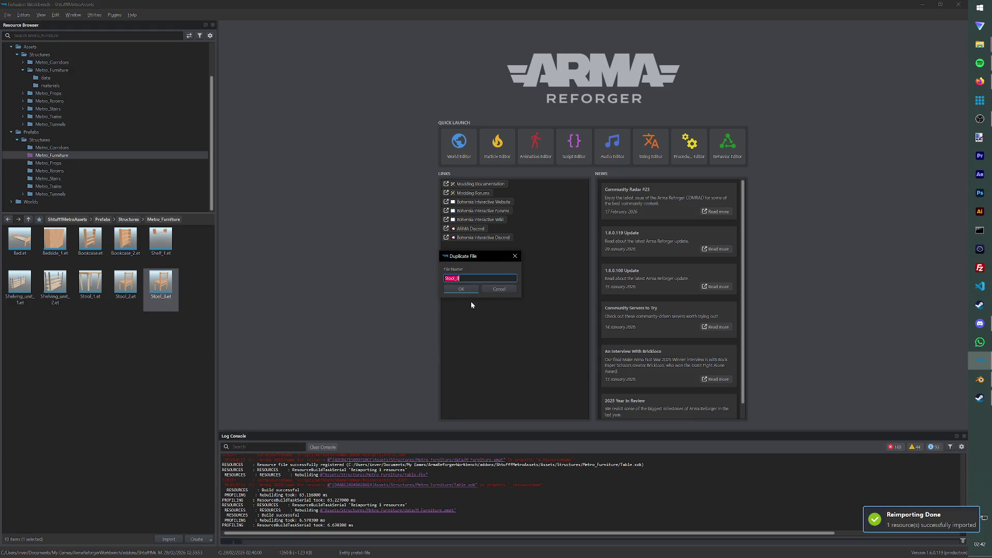
text(STable)
key(Return)
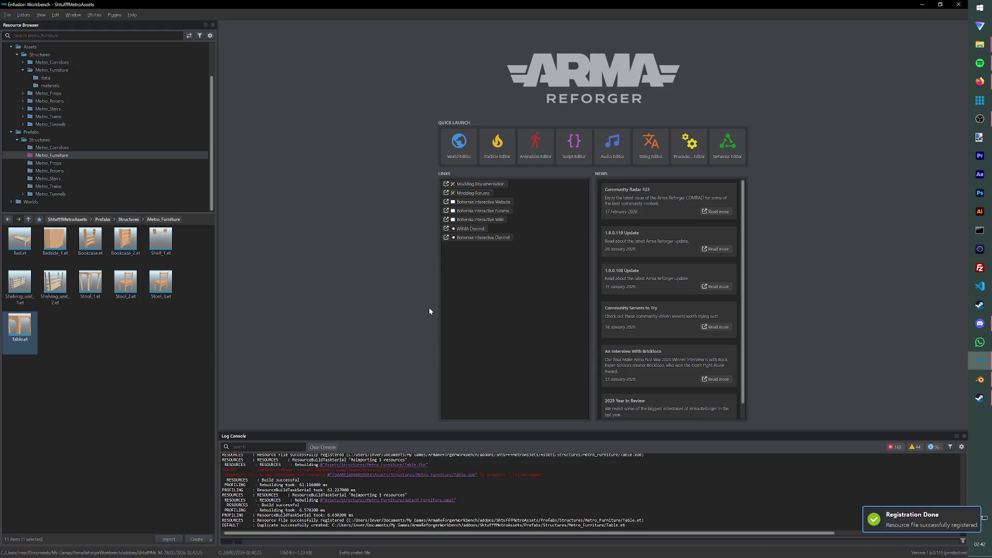
double_click(35, 328)
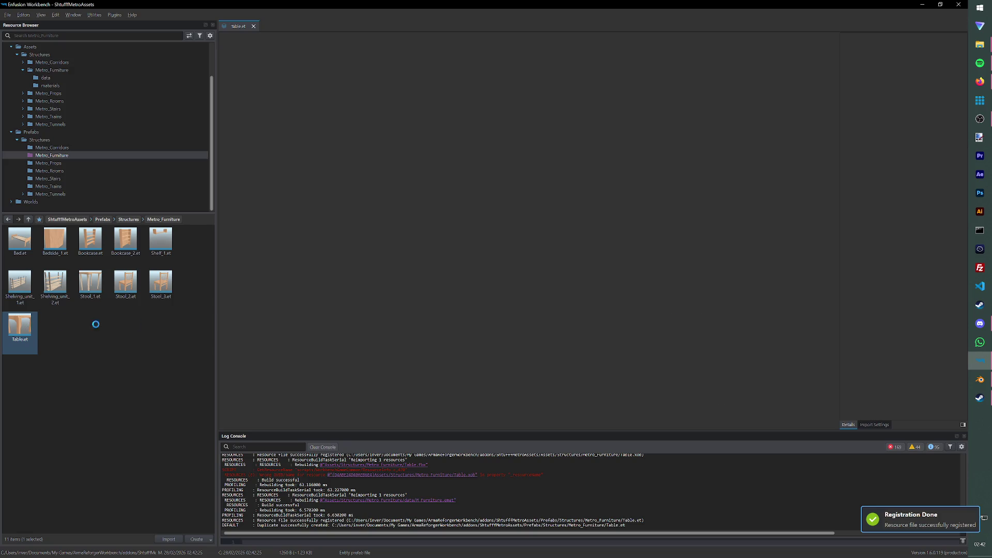
Step: Set the Table prefab's MeshObject to use the Table.xob mesh
click(896, 50)
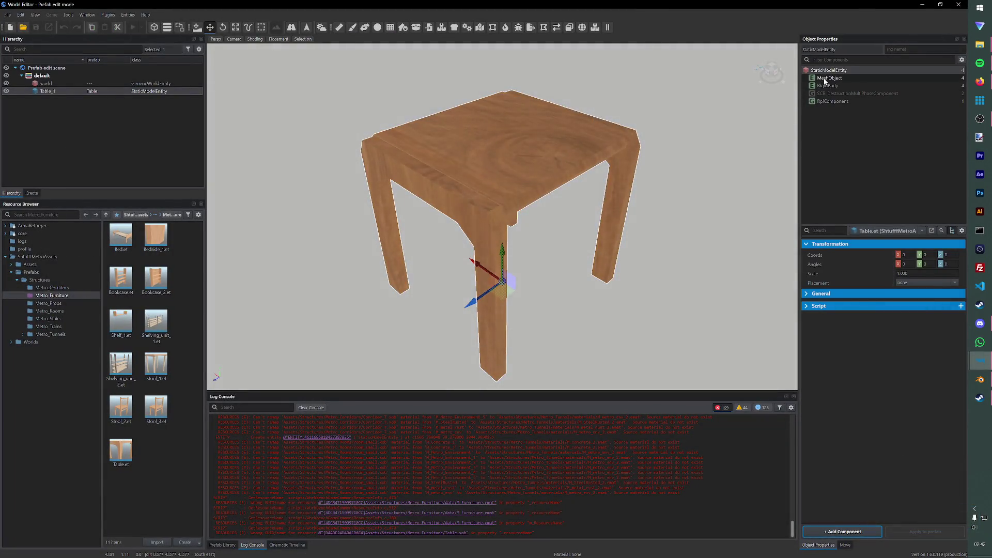
click(828, 78)
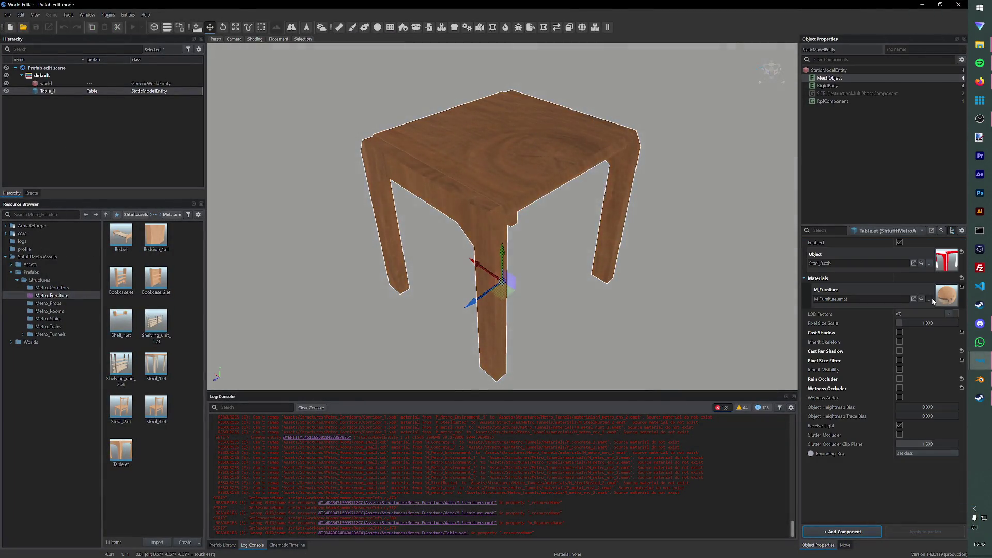
click(914, 299)
click(661, 149)
click(914, 264)
click(353, 306)
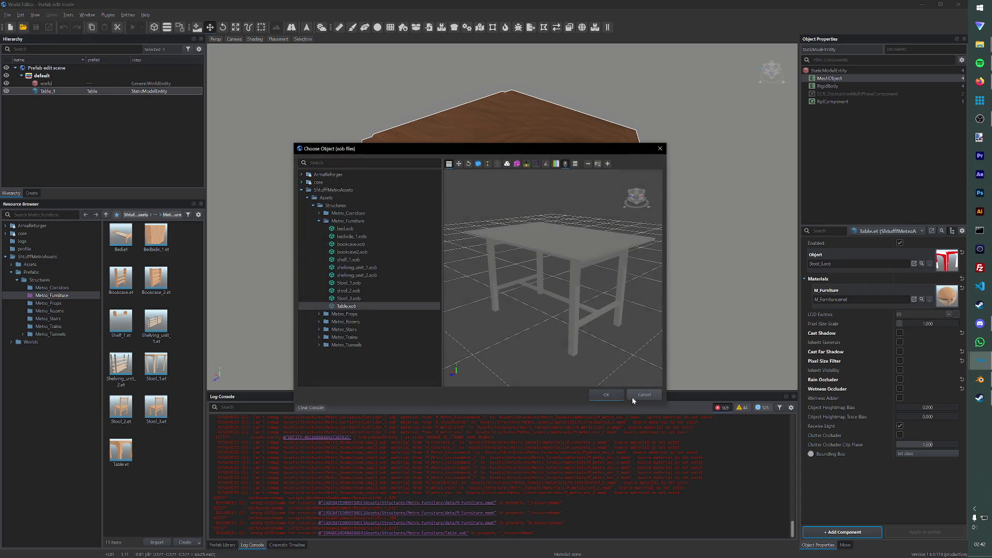
click(606, 395)
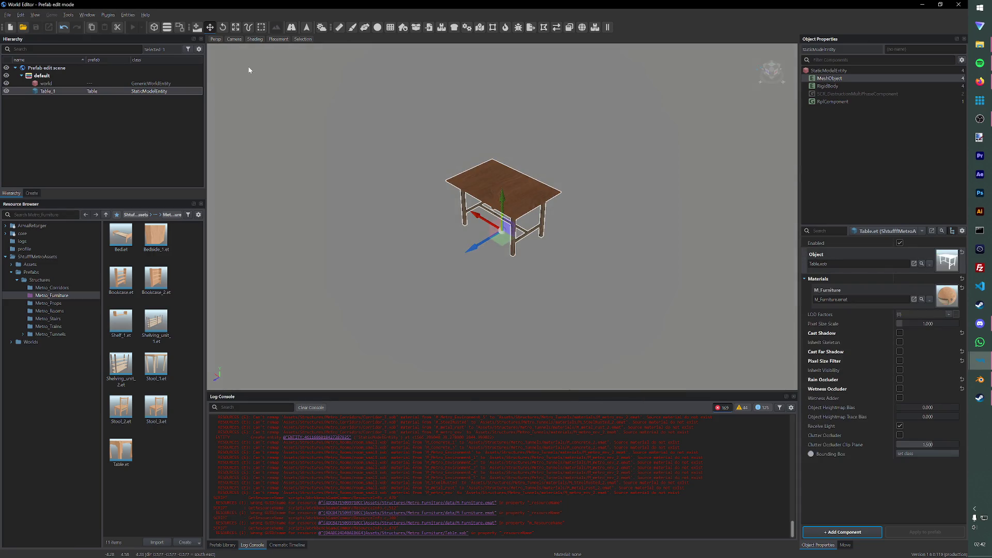
Step: Load the Test world from the File menu
click(7, 15)
click(21, 96)
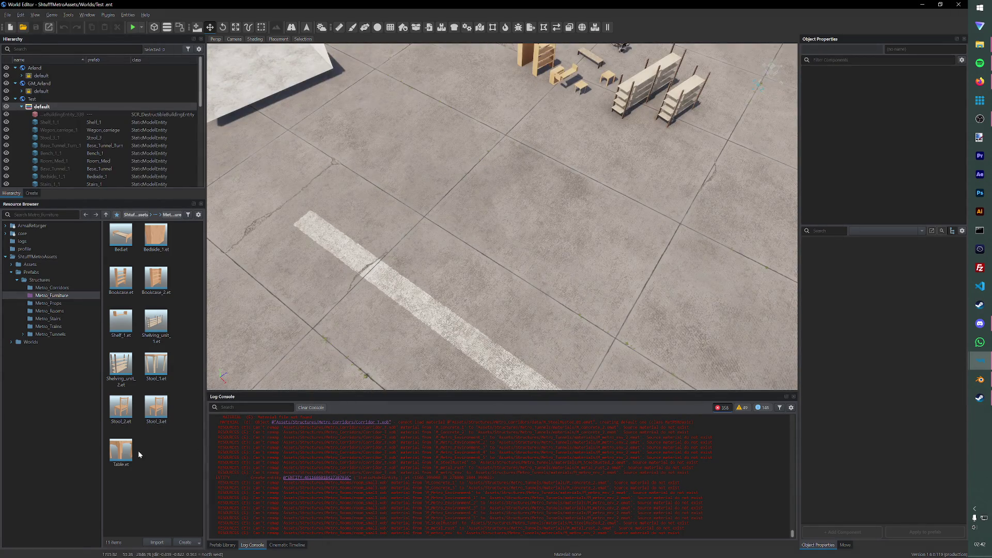
Step: Place Table.et in the world, play test by shooting and vaulting onto it, then return to editing
drag(121, 452, 442, 233)
click(134, 27)
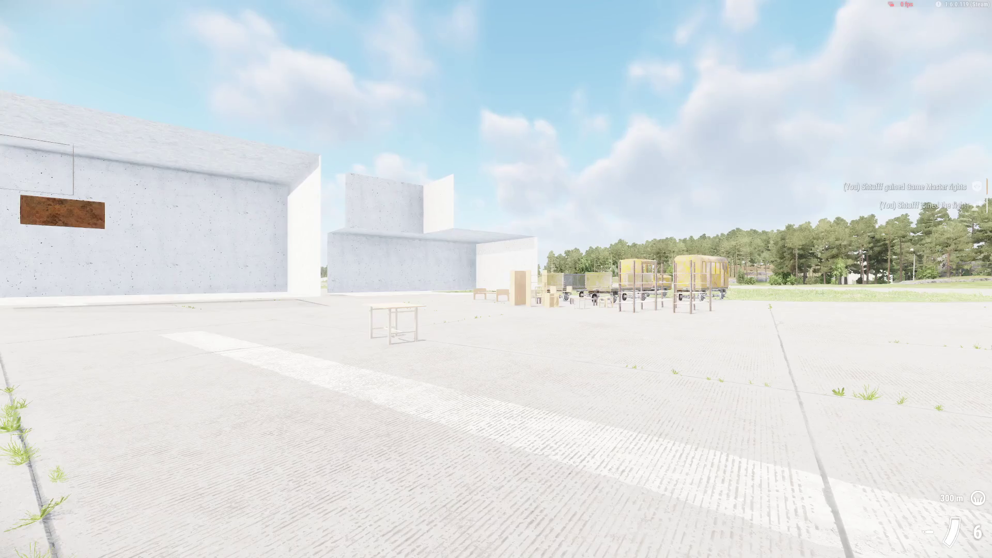
key(w)
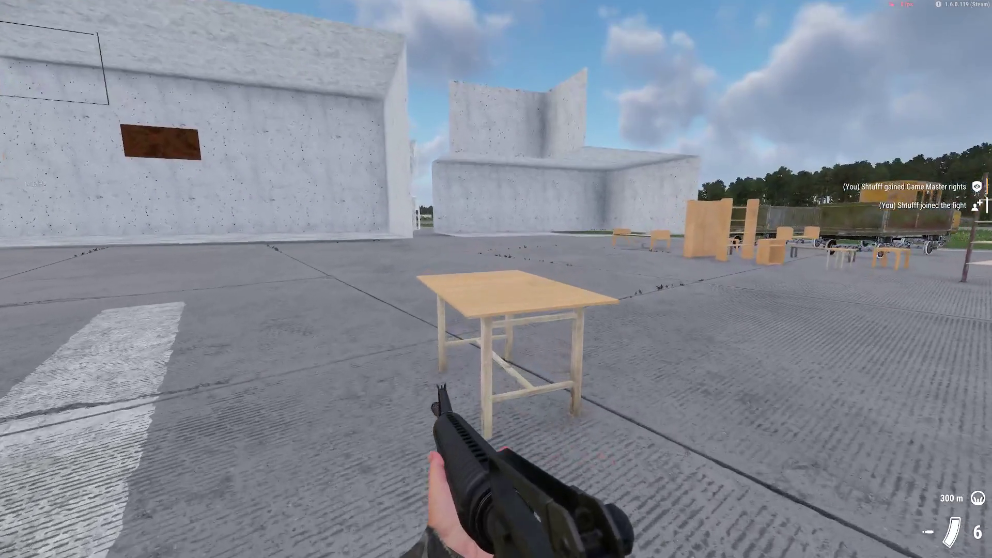
click(496, 279)
key(w)
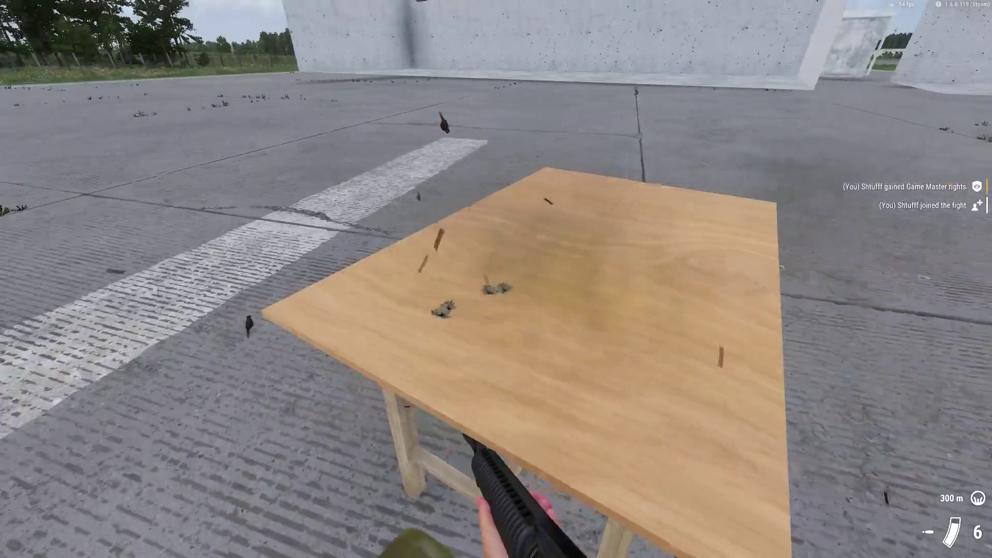
key(v)
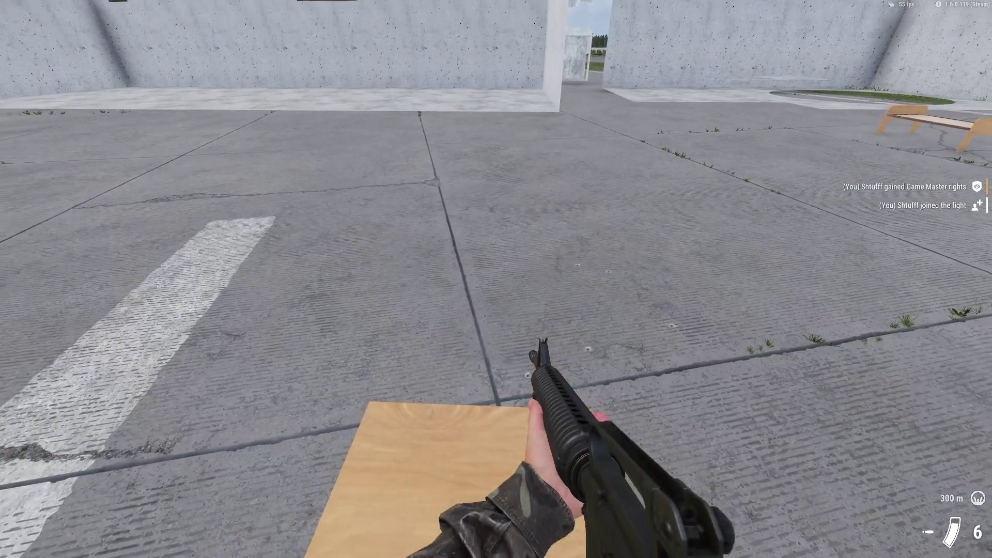
key(y)
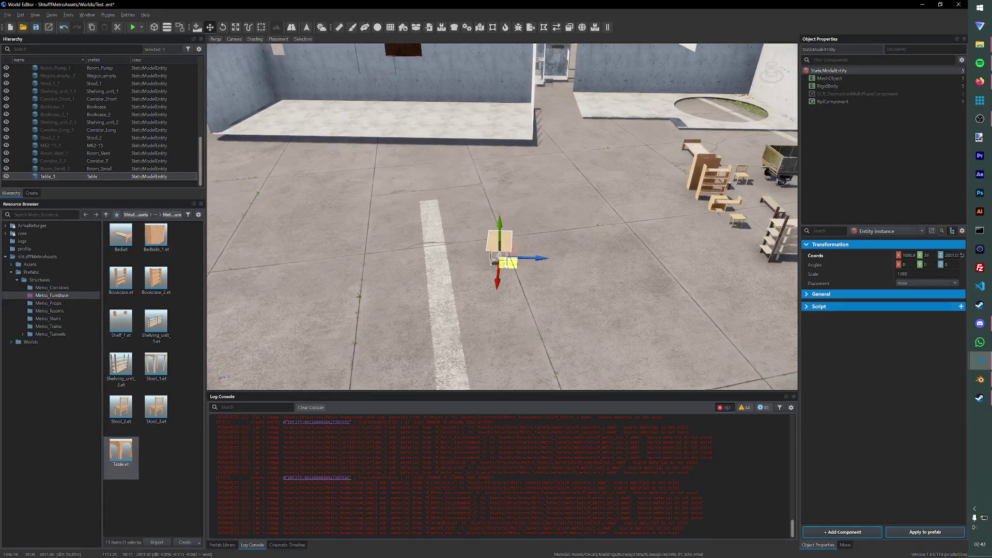
Step: Save the Test world, then switch through Workbench back to Blender
key(ctrl+s)
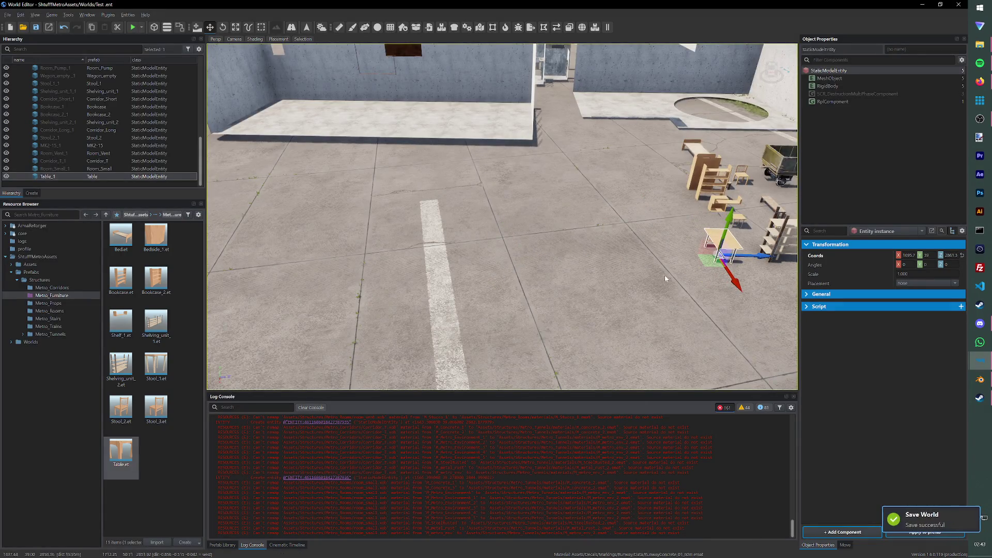
scroll(685, 276, down, 3)
scroll(635, 237, down, 3)
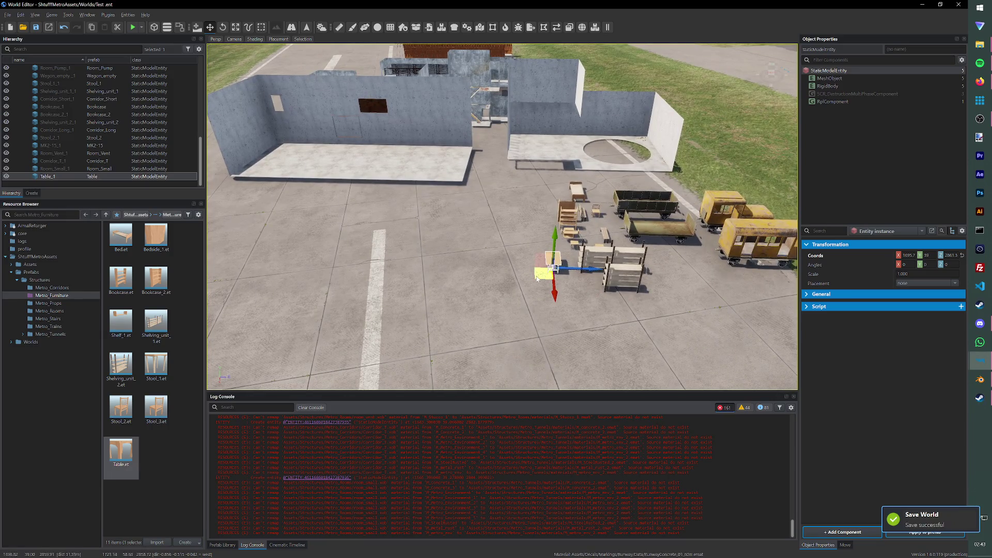
scroll(606, 245, up, 3)
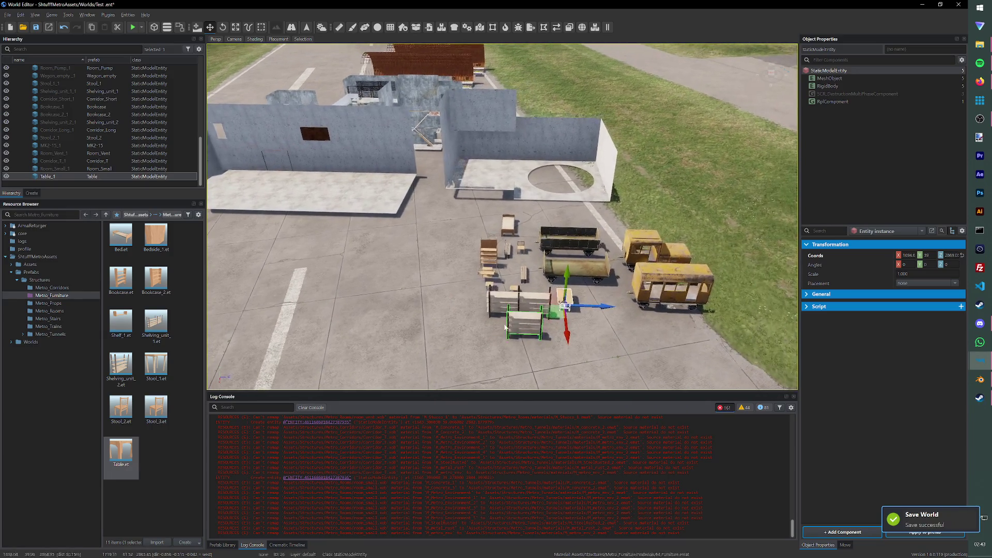
click(959, 4)
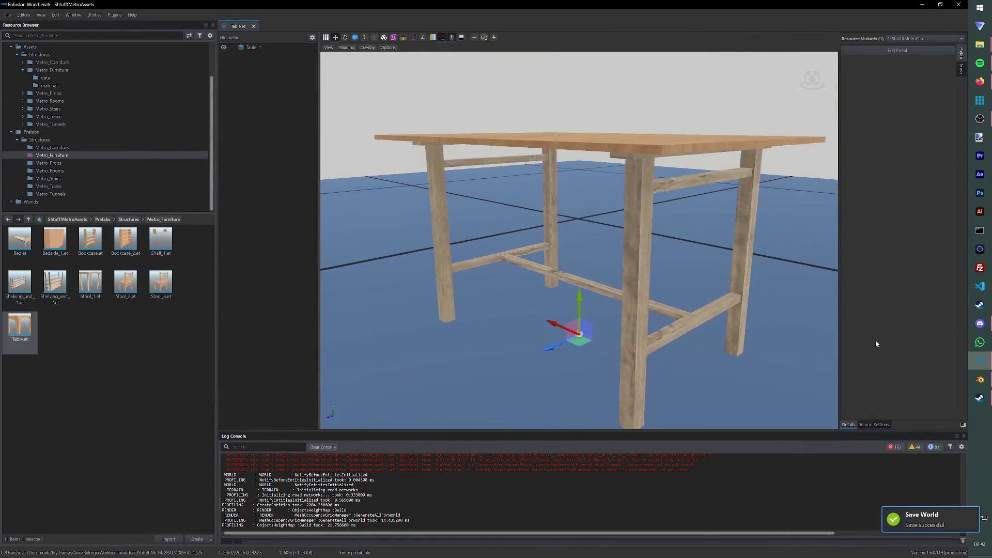
click(979, 380)
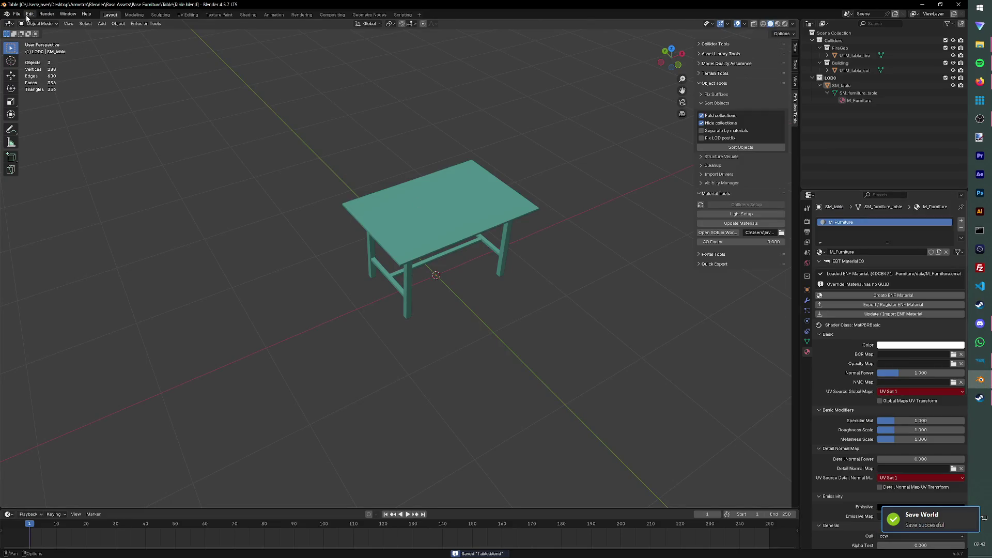
Step: Save the table work over Corridor_2.blend in the Blender folder and reopen it
click(15, 13)
click(31, 31)
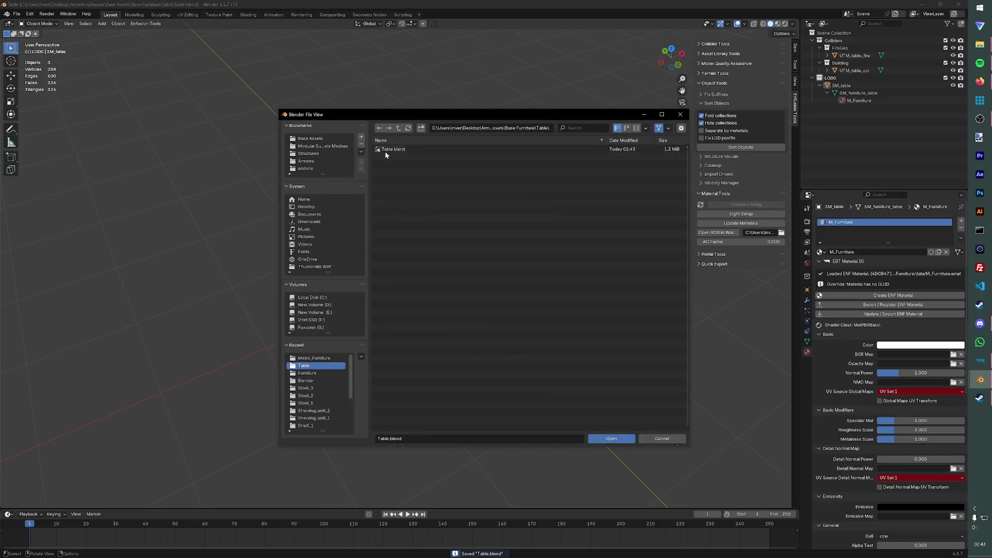
click(398, 128)
click(397, 128)
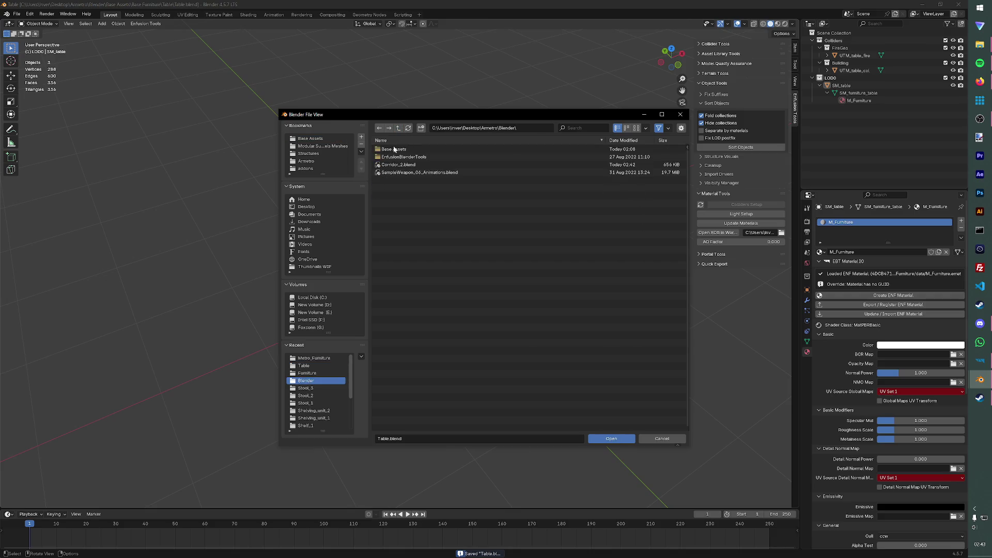
click(465, 164)
click(612, 439)
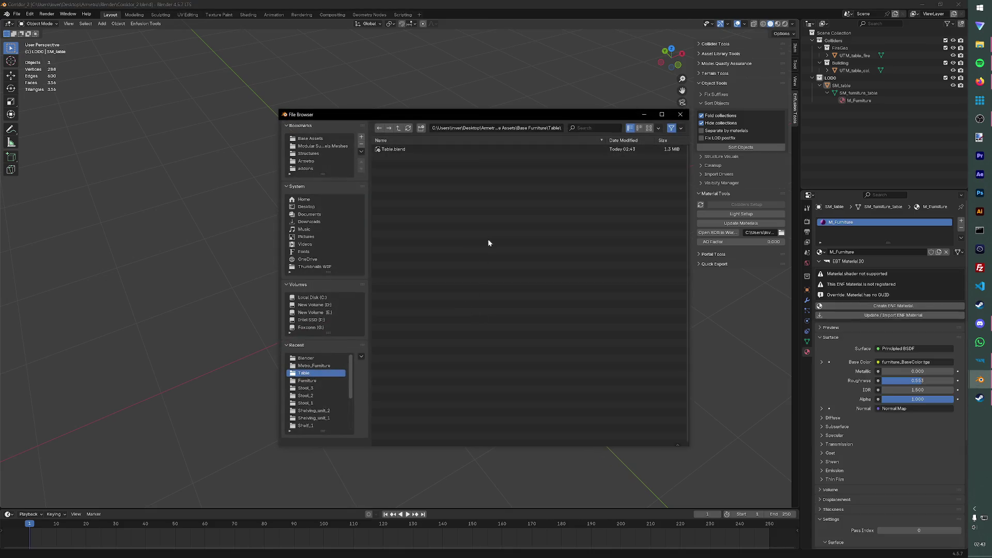
click(400, 127)
click(400, 127)
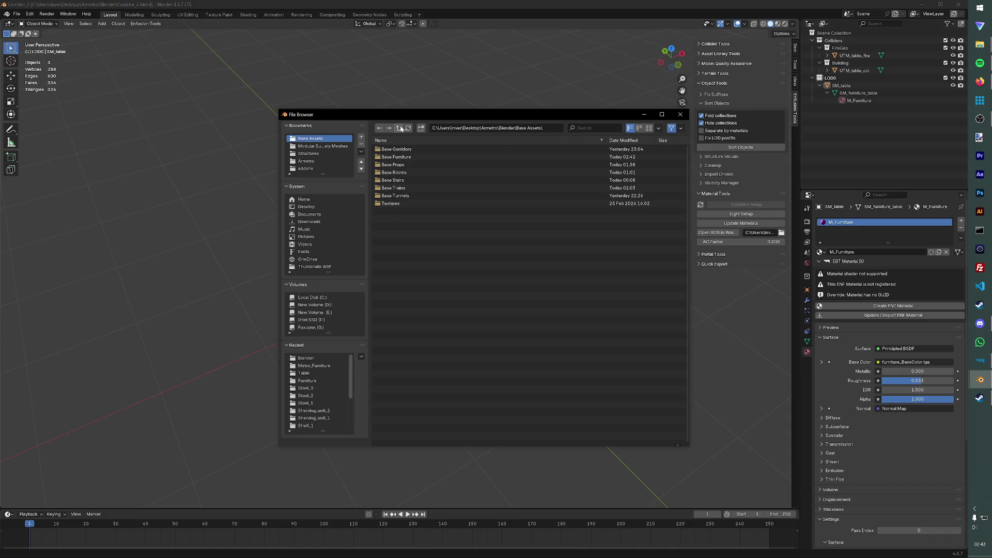
click(418, 165)
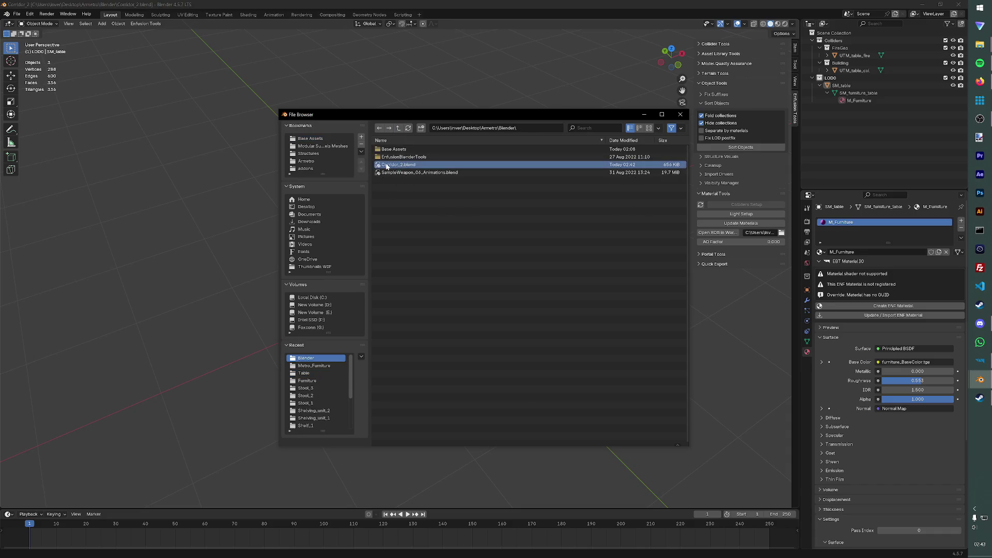
click(680, 114)
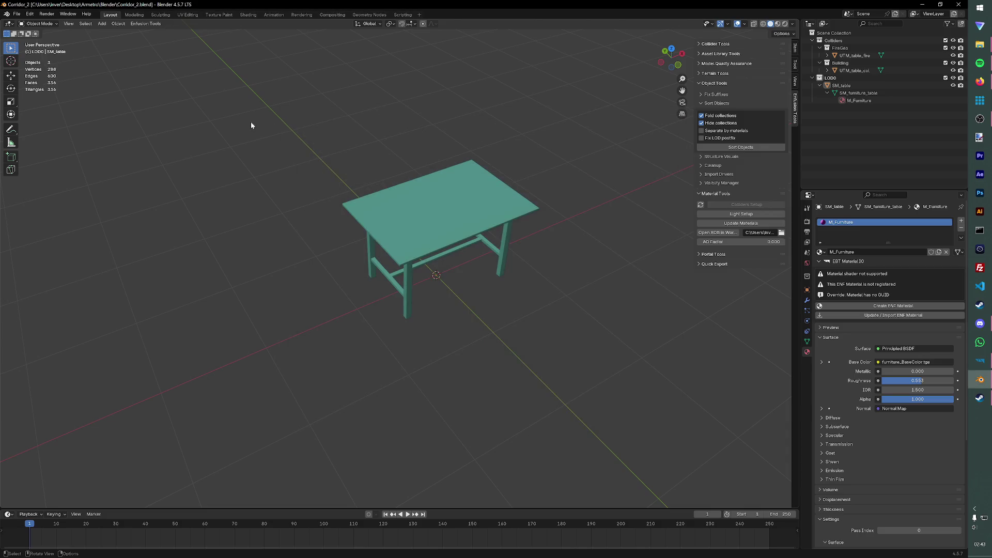
key(ctrl+s)
Step: Delete all three table objects to leave the scene empty
key(a)
key(Delete)
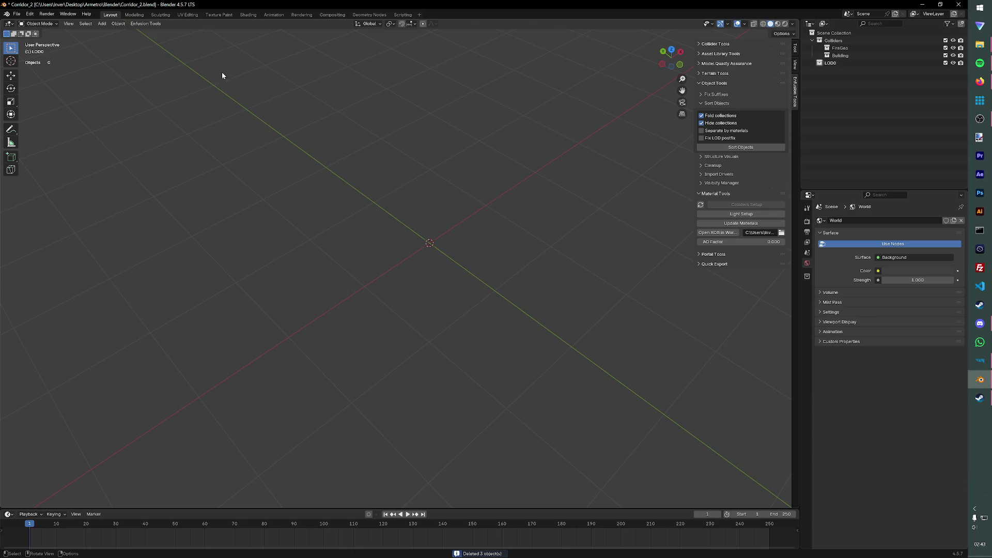
Step: Import SM_metal_shelf_1.FBX from the Modular Tunnels Meshes Furniture folder into the scene
click(14, 14)
mouse_move(30, 120)
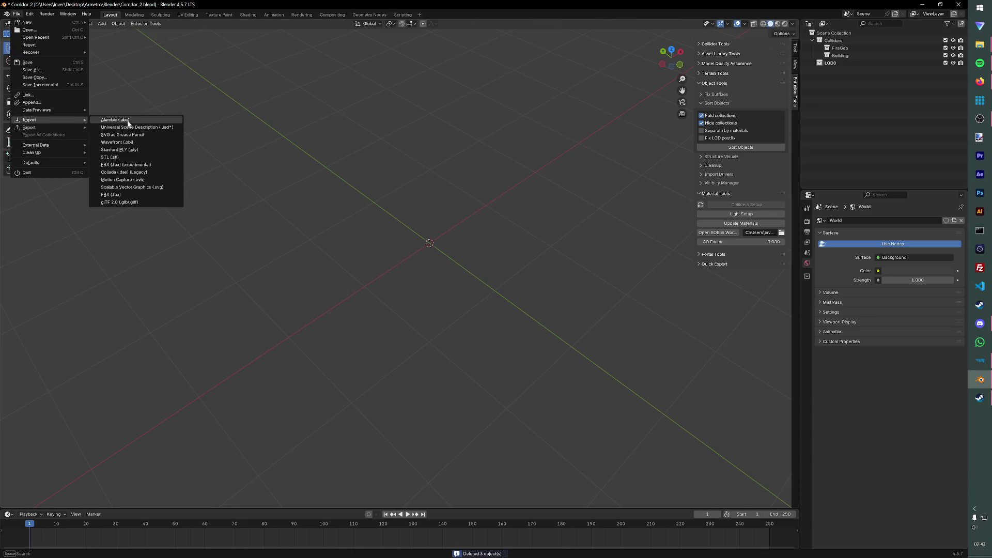
click(127, 164)
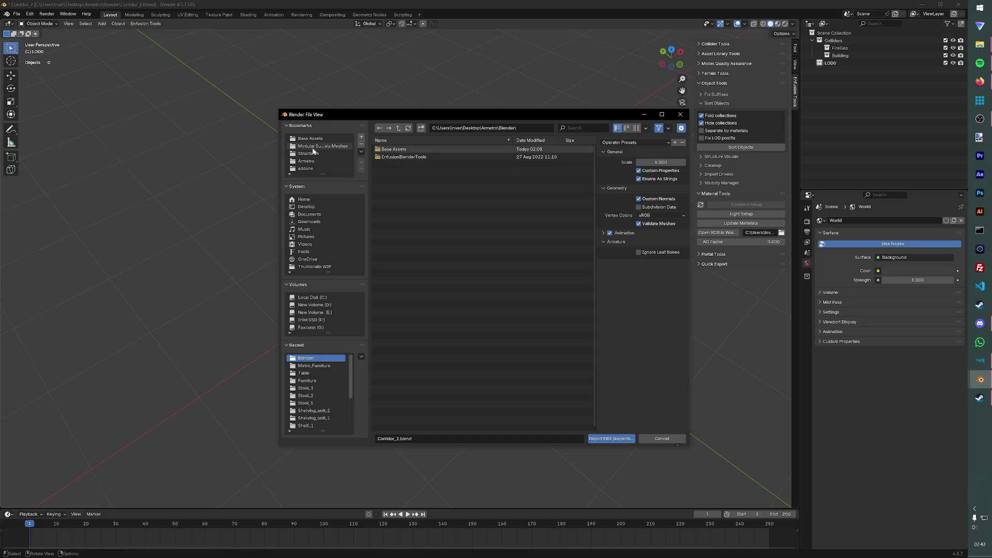
click(314, 146)
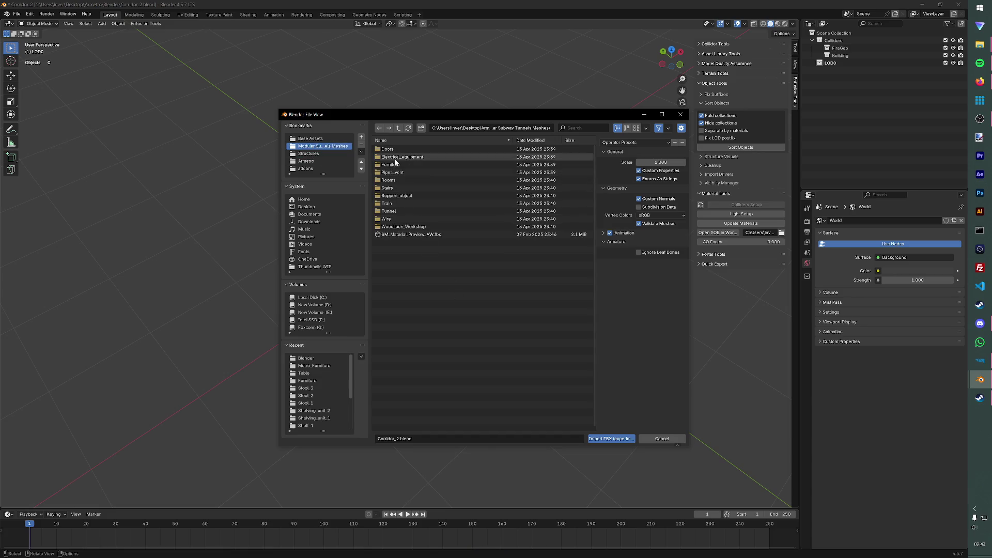
double_click(394, 165)
click(403, 250)
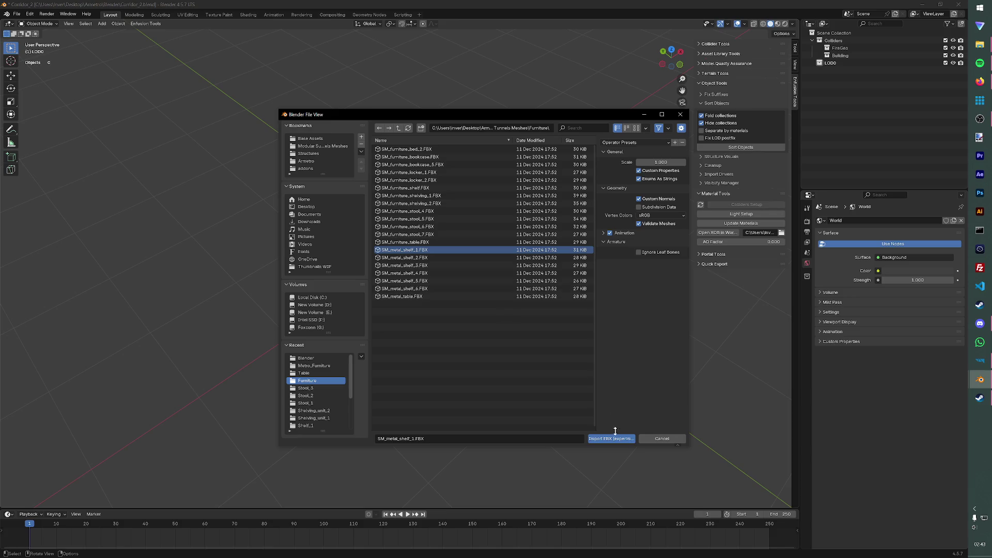
click(612, 438)
mouse_move(574, 402)
middle_down()
mouse_move(550, 287)
mouse_move(536, 271)
mouse_move(431, 305)
middle_up()
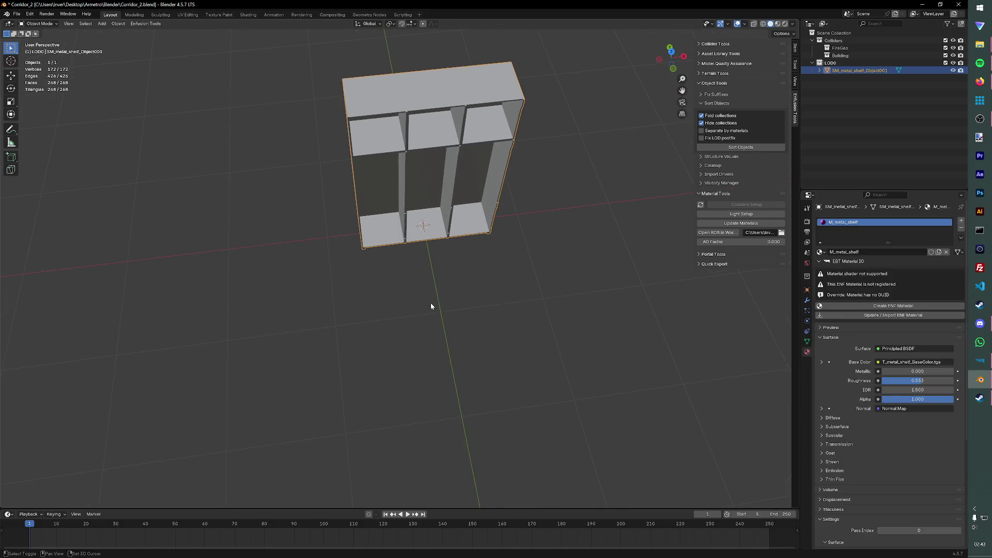
click(820, 70)
click(827, 77)
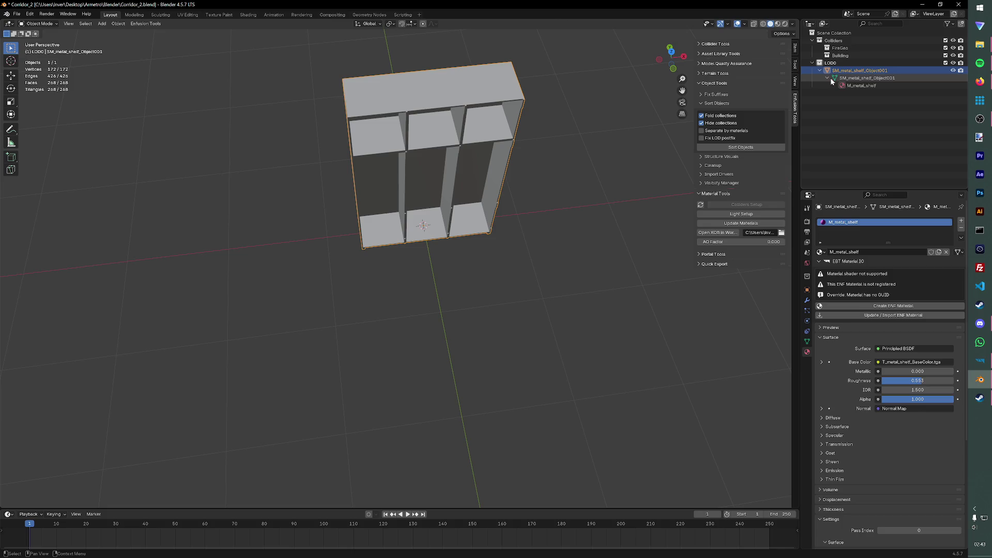
mouse_move(590, 190)
middle_down()
mouse_move(424, 203)
mouse_move(499, 220)
middle_up()
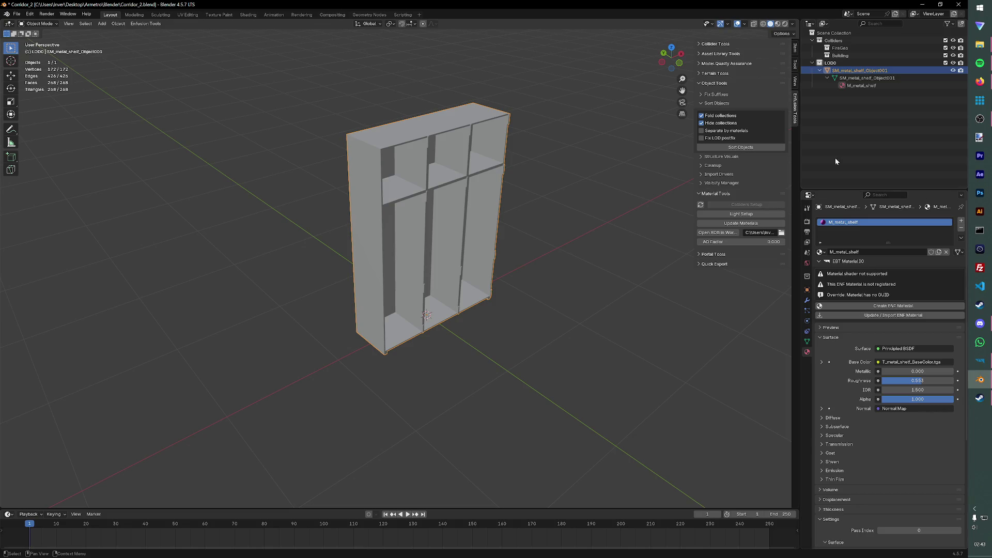
Step: Rename the imported object to SM_metal_shelf_1 and save the file
double_click(873, 71)
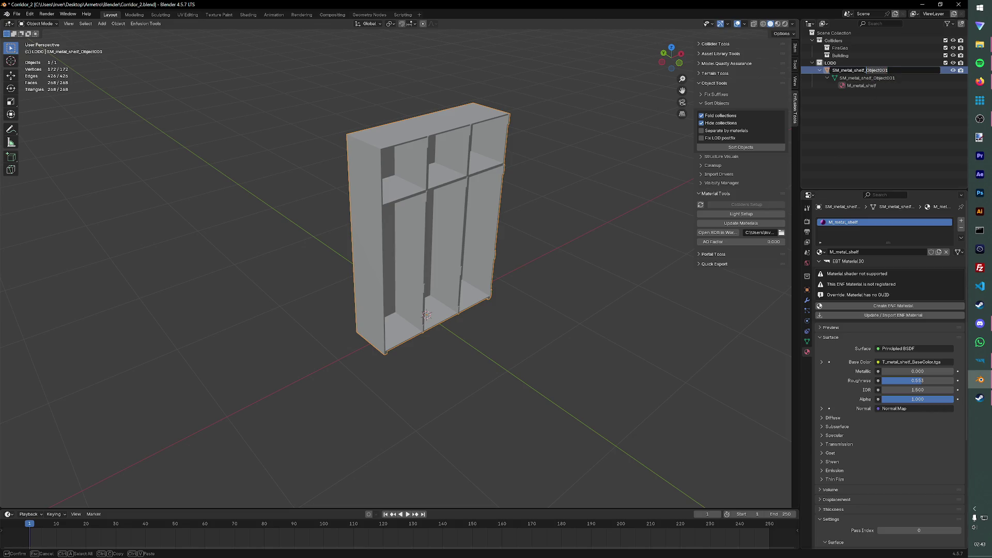
key(BackSpace)
text(1)
key(Return)
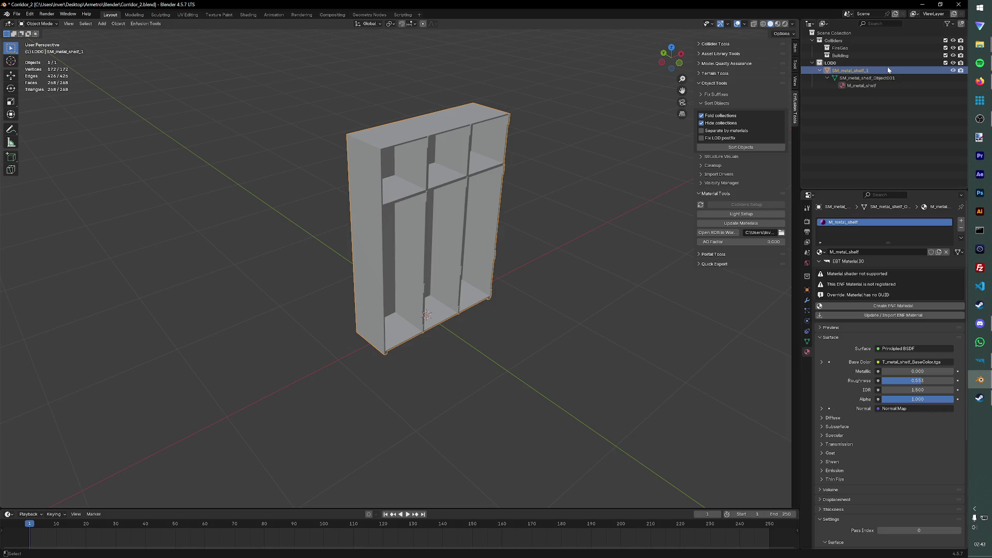
key(ctrl+s)
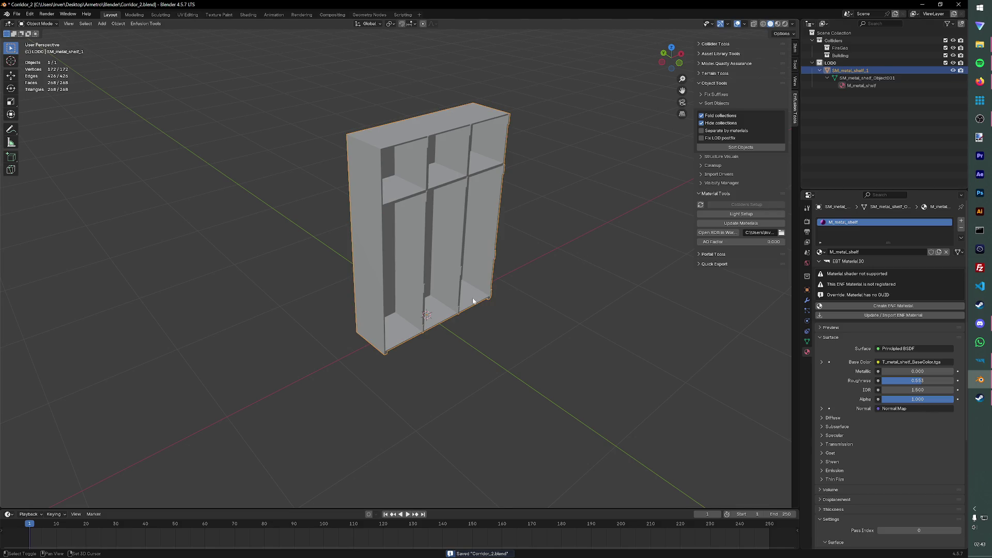
Step: Duplicate the shelf in place and begin renaming the copy
key(shift+d)
key(Escape)
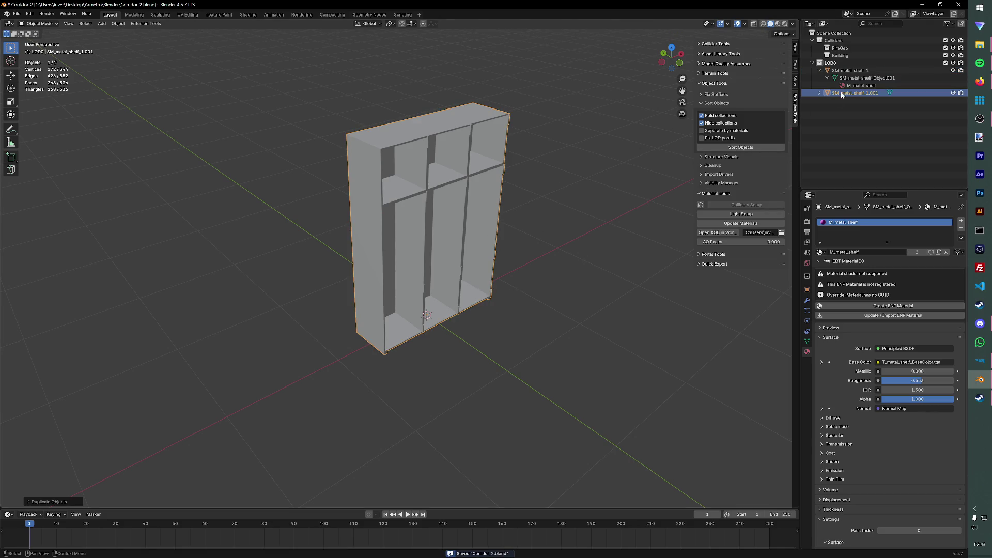
double_click(857, 93)
key(End)
key(BackSpace)
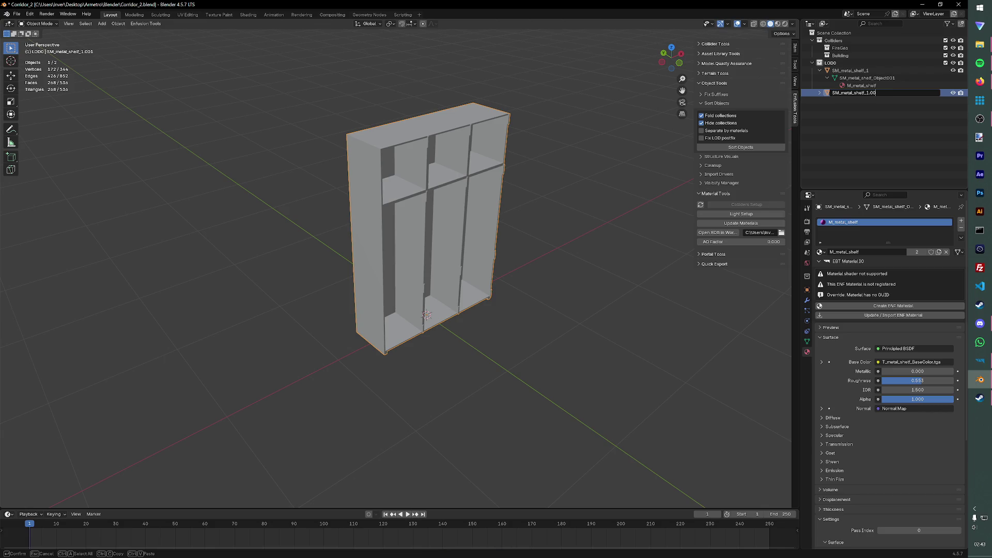
Step: Name the duplicate UTM_metal_shelf_1_col and save the file
key(Delete)
key(Delete)
text(utm)
key(Return)
double_click(875, 94)
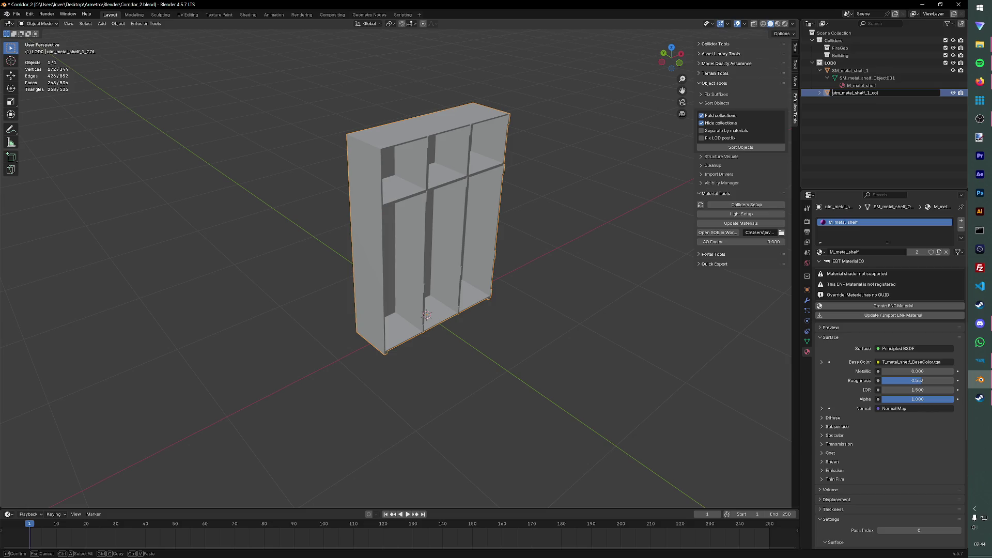
key(Delete)
key(Delete)
key(Delete)
text(UTM)
key(Return)
key(ctrl+s)
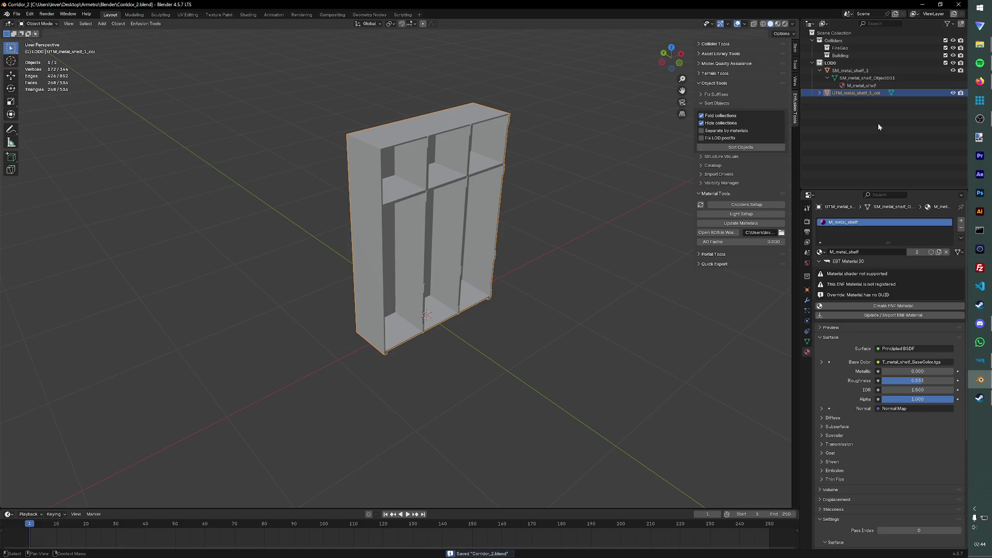
Step: Duplicate the collider copy in place as UTM_metal_shelf_1_fire and save
click(878, 128)
key(ctrl+z)
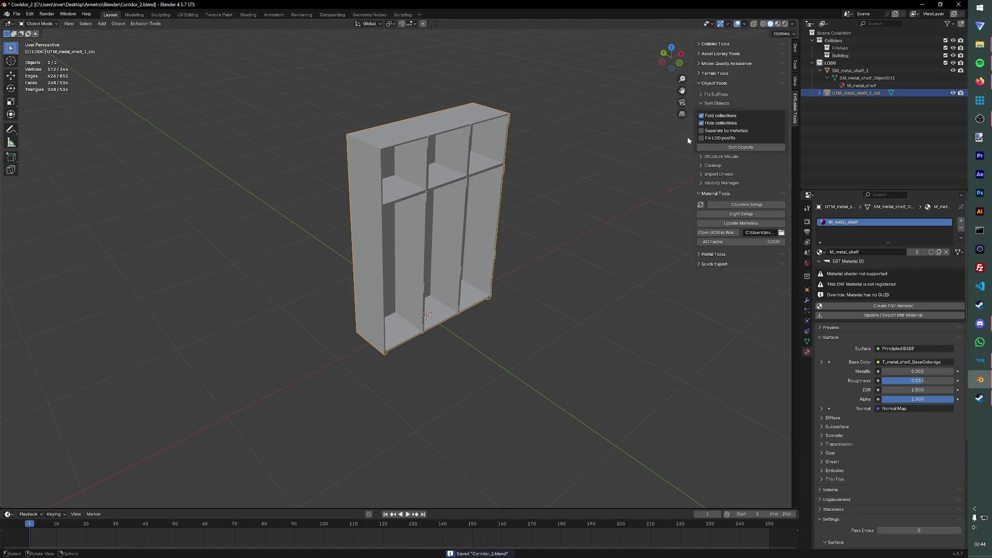
key(shift+d)
right_click(375, 176)
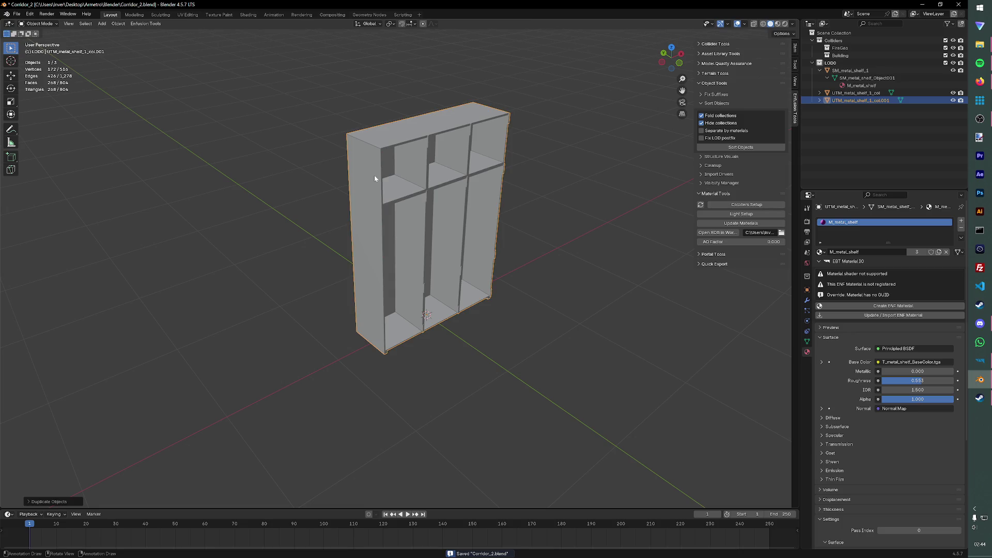
double_click(860, 100)
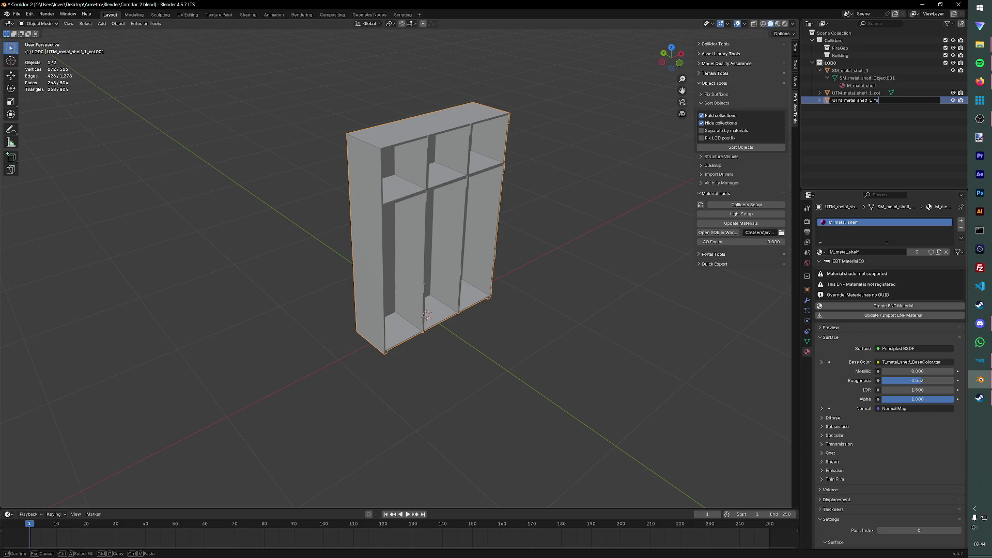
text(re)
key(Return)
key(ctrl+s)
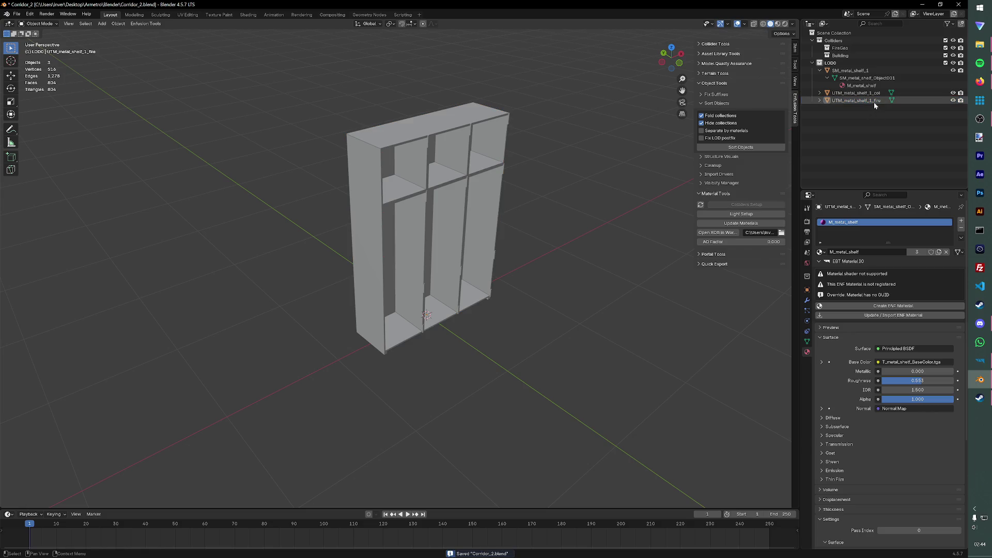
click(743, 205)
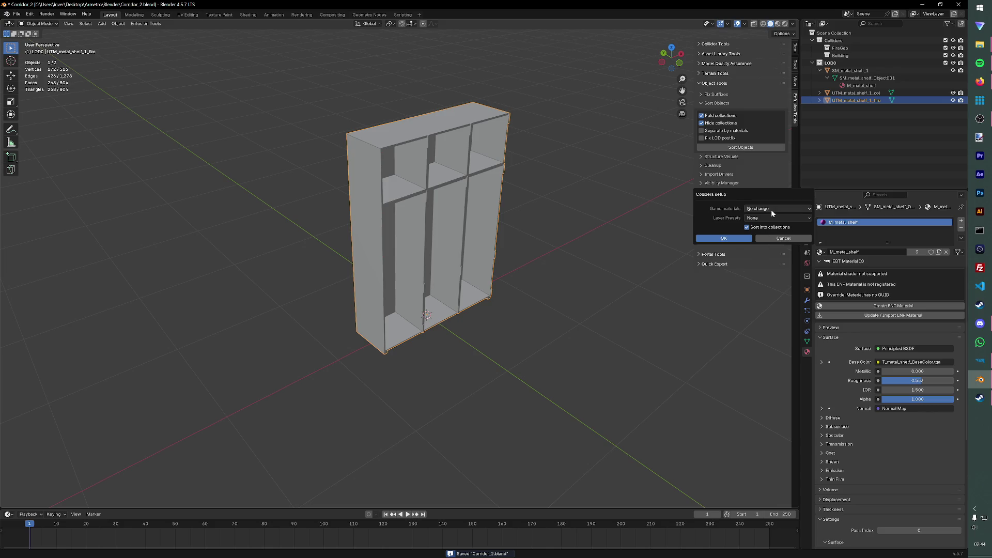
Step: Set up the fire copy as a Metal collider on the FireGeo layer preset and save
click(770, 210)
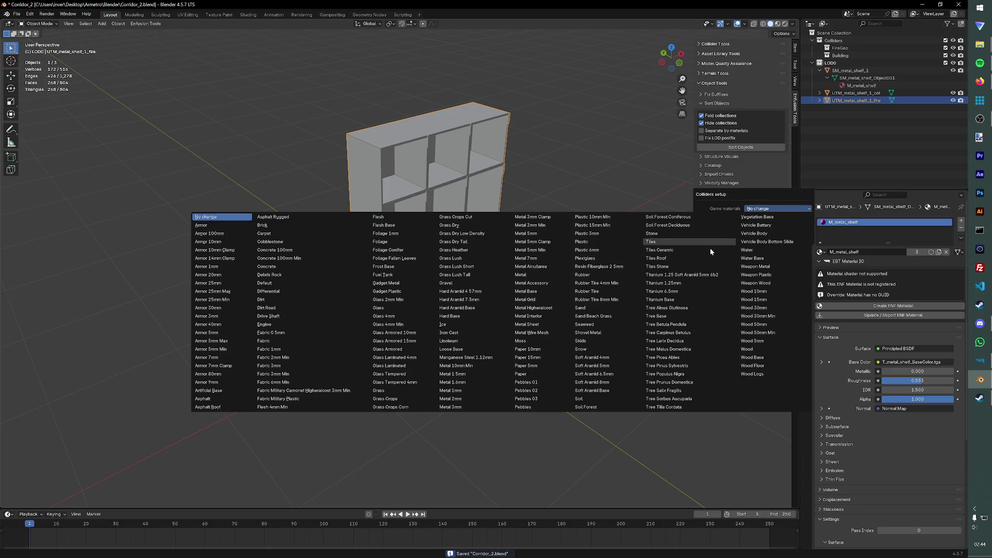
click(521, 275)
click(760, 220)
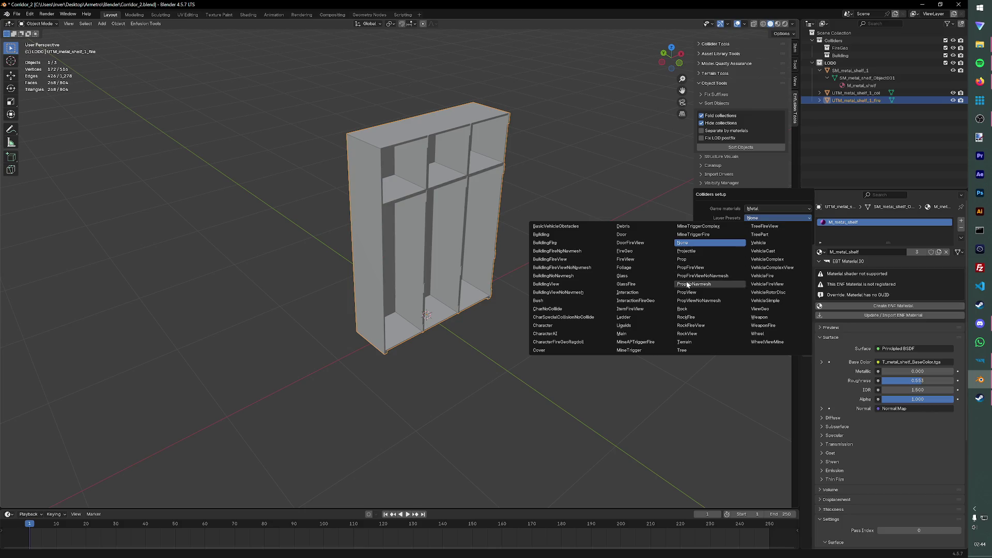
click(639, 252)
key(Return)
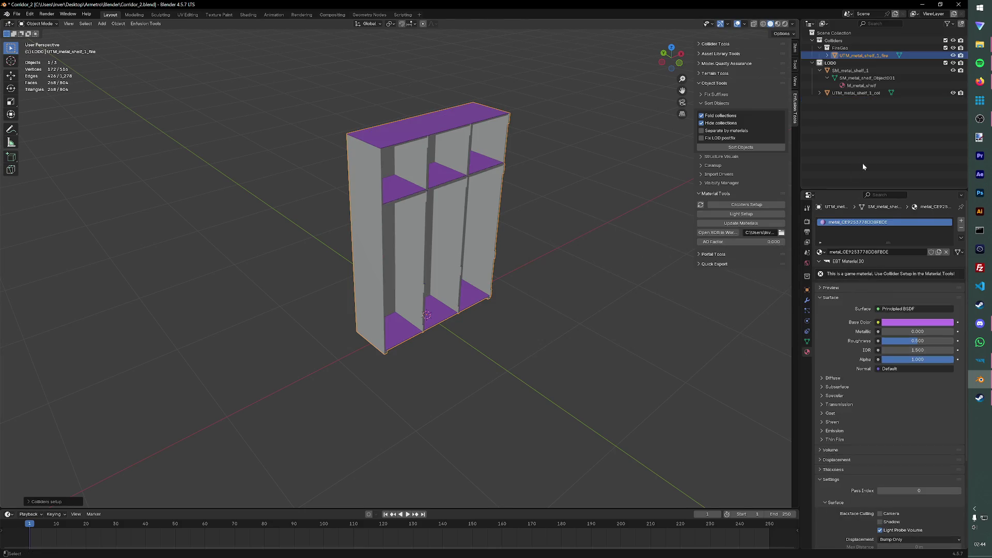
key(ctrl+s)
Step: Set up UTM_metal_shelf_1_col as a Metal collider on the Building layer preset and save
click(853, 93)
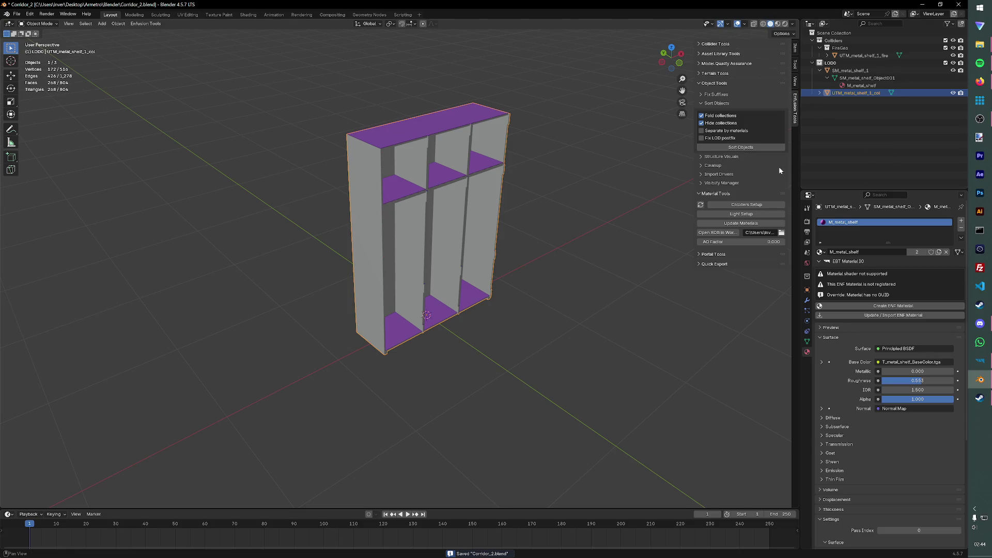
click(748, 205)
click(768, 208)
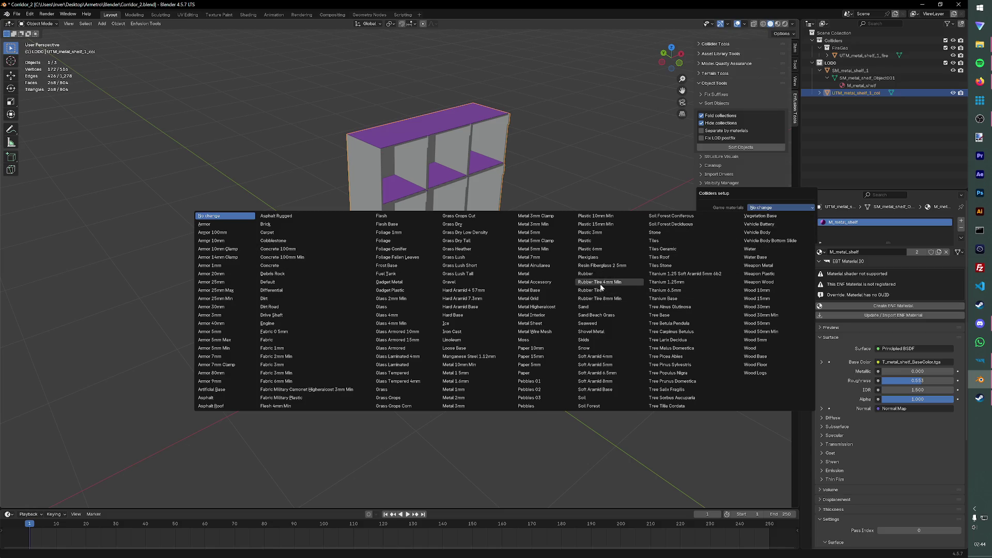
click(542, 273)
click(750, 208)
click(759, 217)
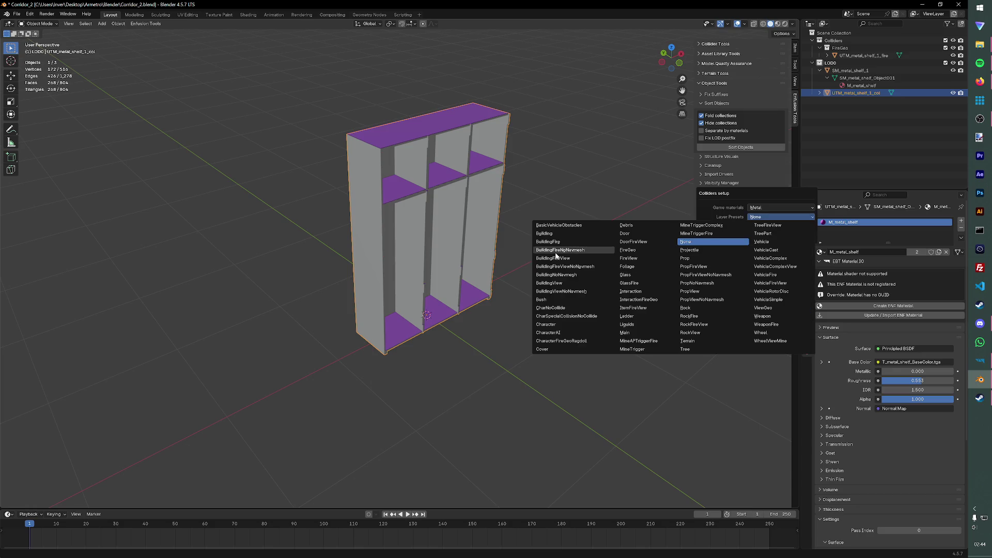
click(554, 233)
click(736, 235)
key(ctrl+s)
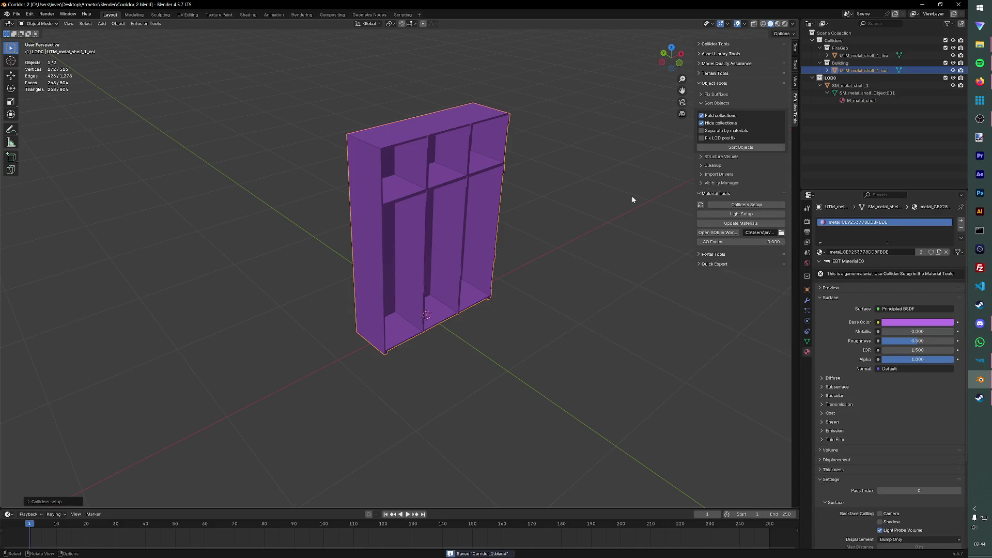
middle_drag(631, 198, 571, 213)
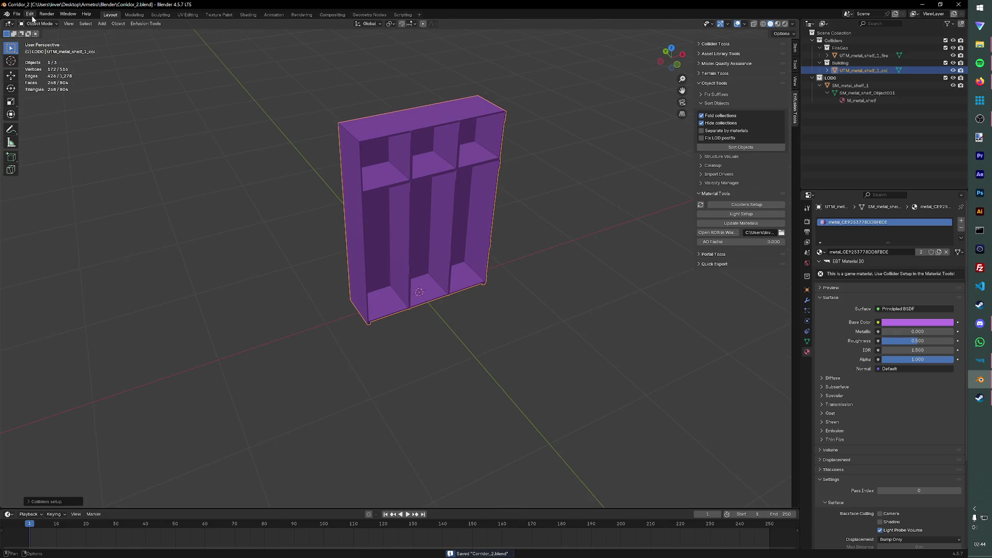
click(15, 14)
Step: Save the file as metal_unit_1.blend in a new Metal_unit_1 folder under Base Furniture
click(33, 70)
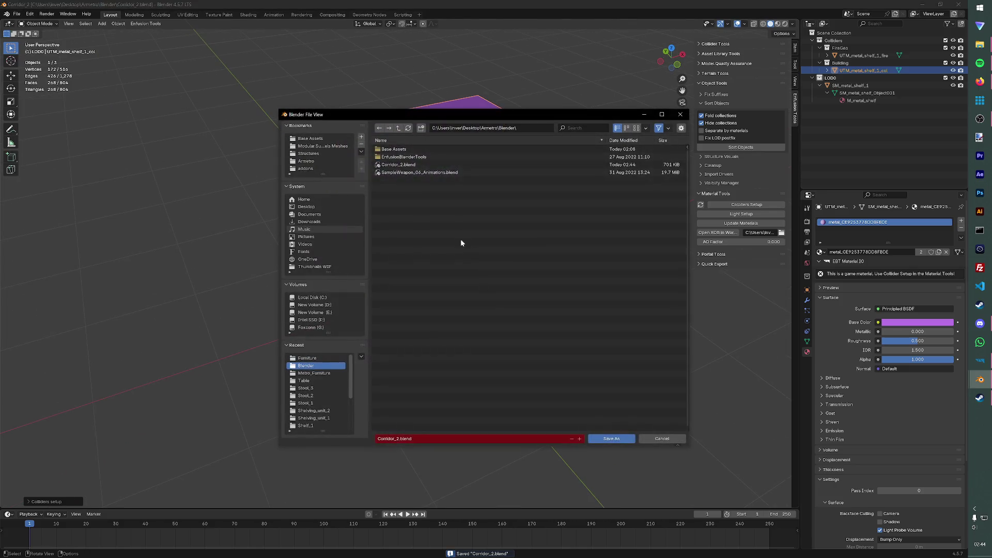
click(392, 149)
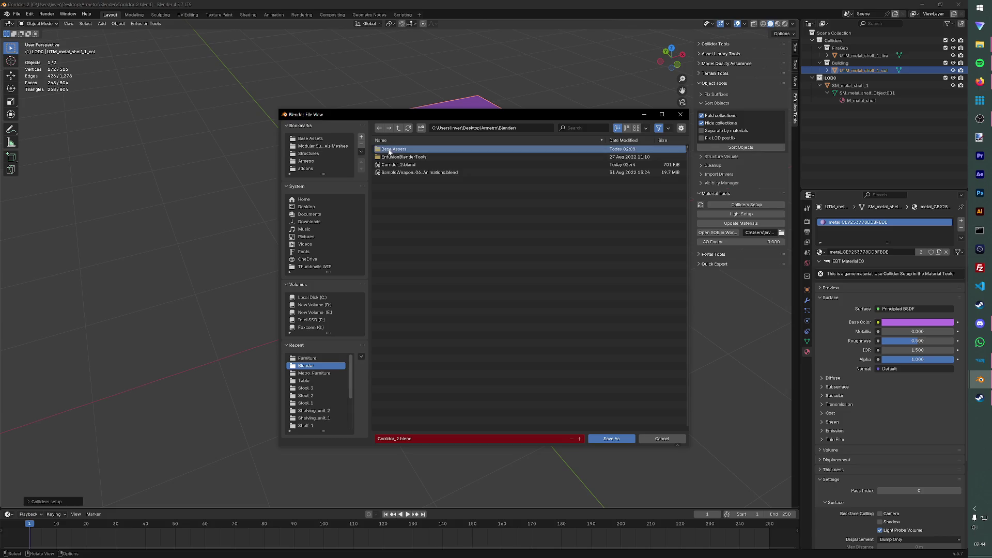
click(399, 159)
double_click(399, 162)
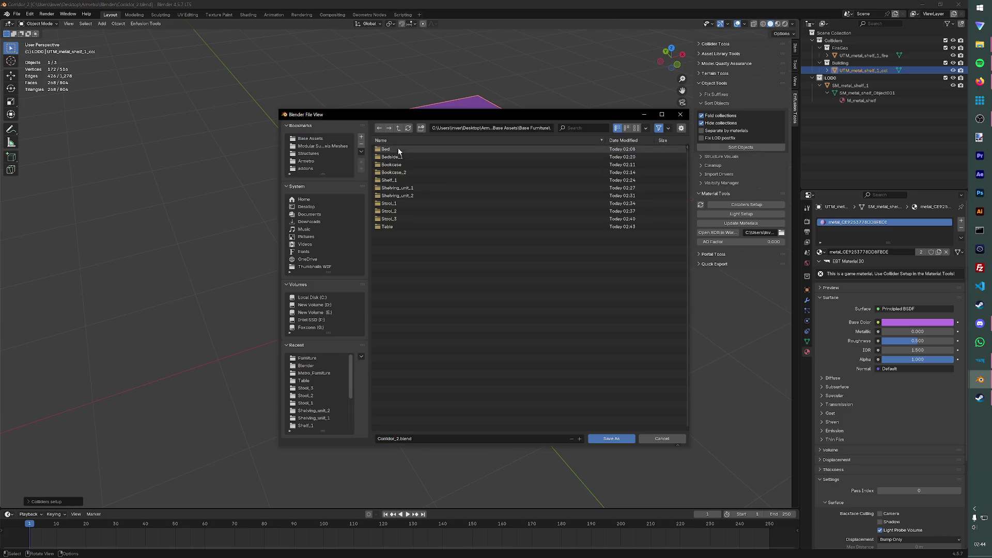
click(422, 128)
text(S)
text(Metal_unit_1)
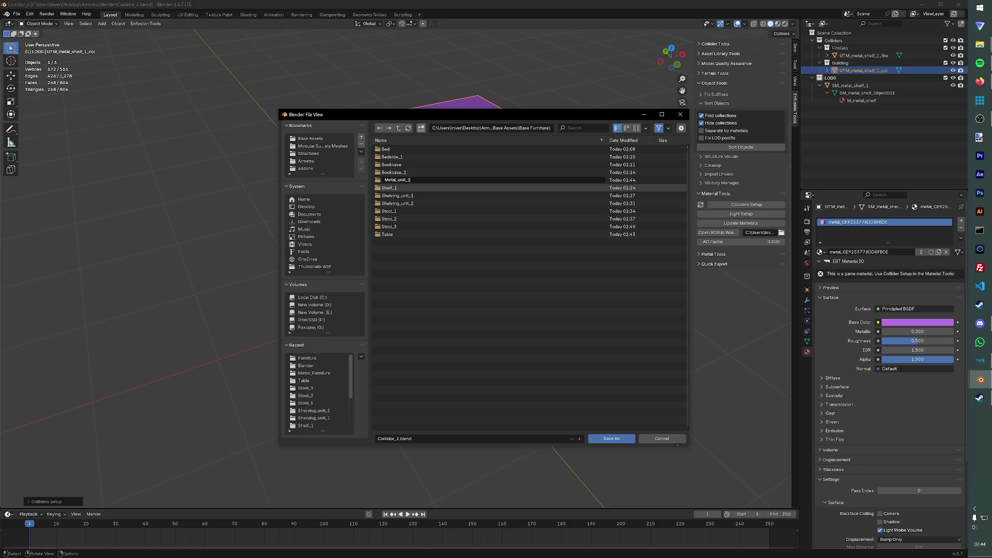
key(Return)
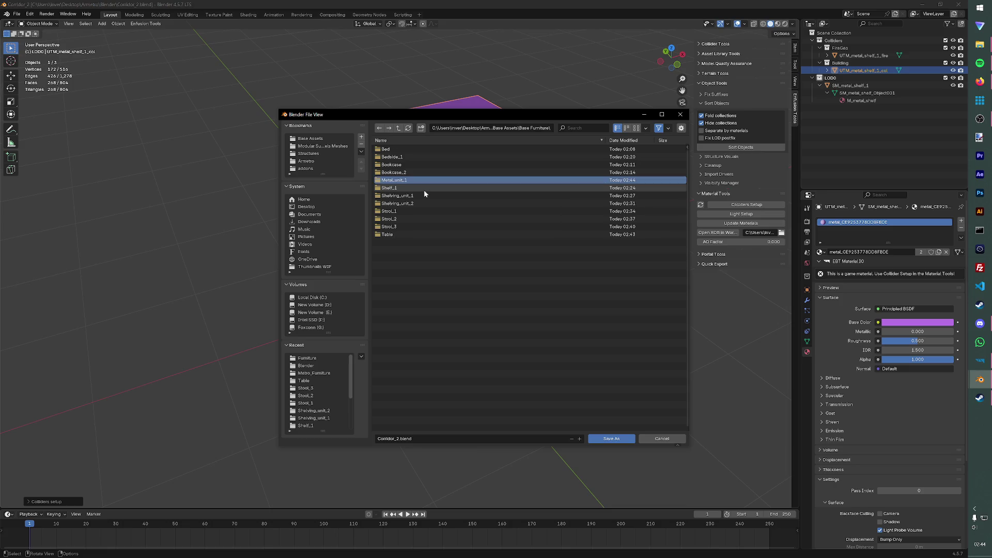
double_click(425, 183)
text(metal_unit)
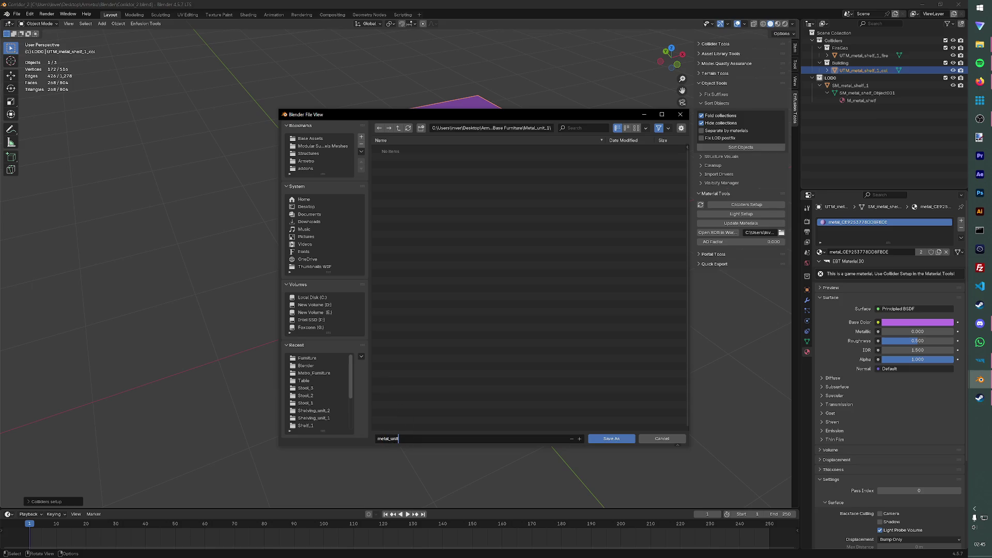
text(_1)
key(Return)
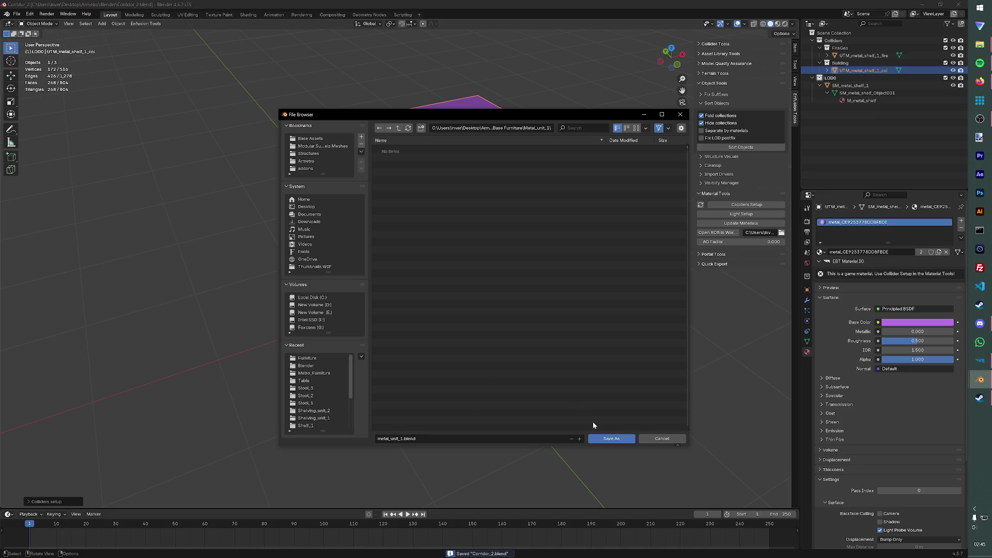
key(Return)
Step: Export metal_unit_1.fbx with Enfusion Tools into the Metro_Furniture folder and switch to Workbench
click(145, 23)
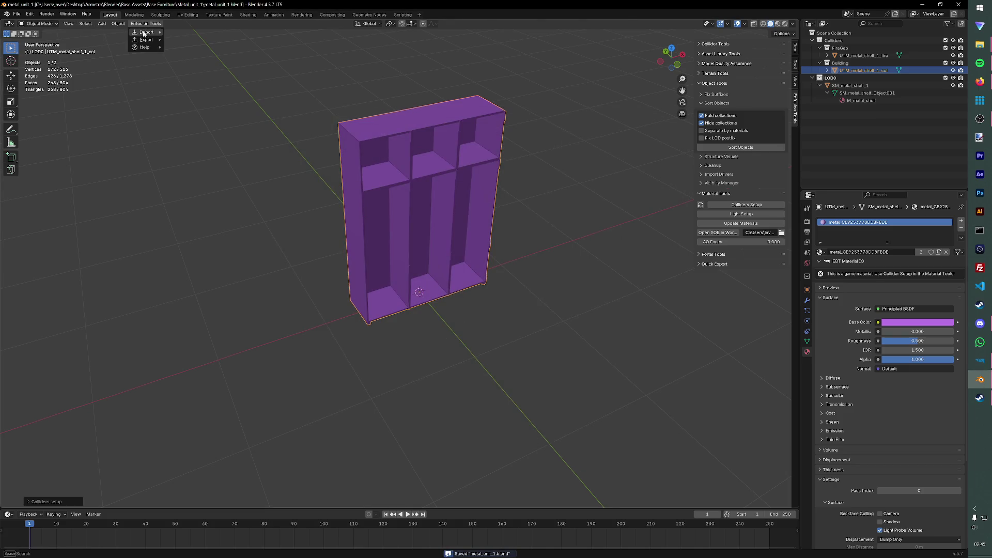
mouse_move(146, 38)
click(183, 44)
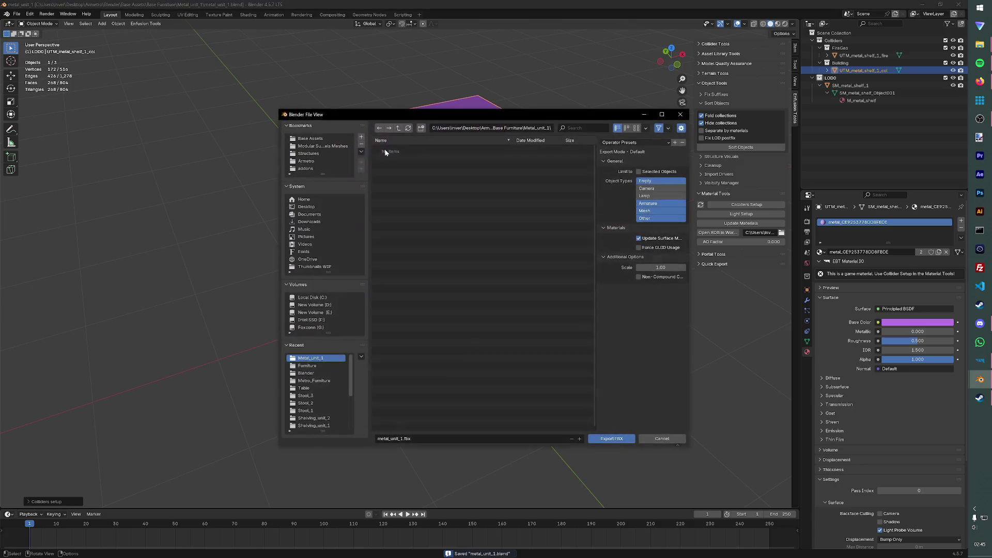
click(309, 153)
double_click(421, 164)
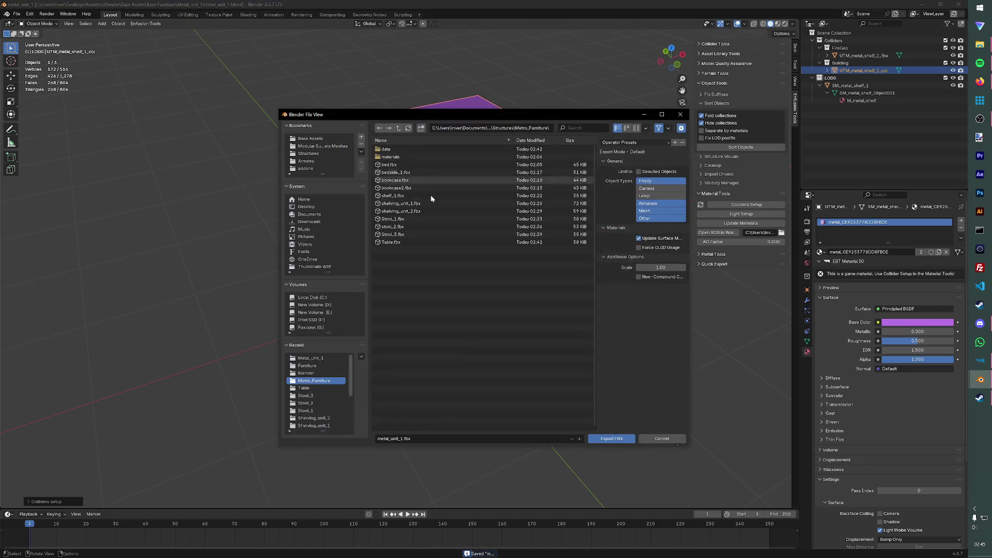
click(612, 438)
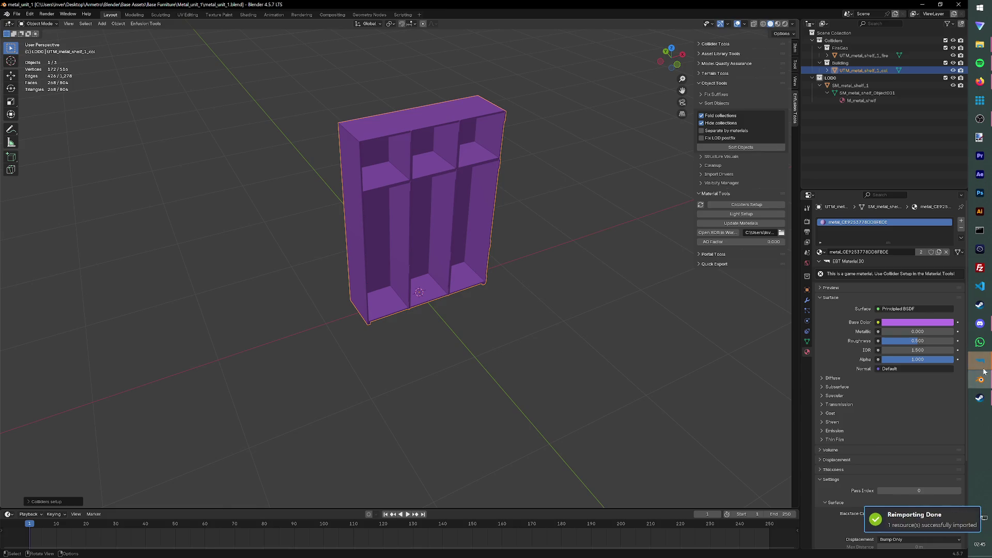
click(982, 363)
click(475, 297)
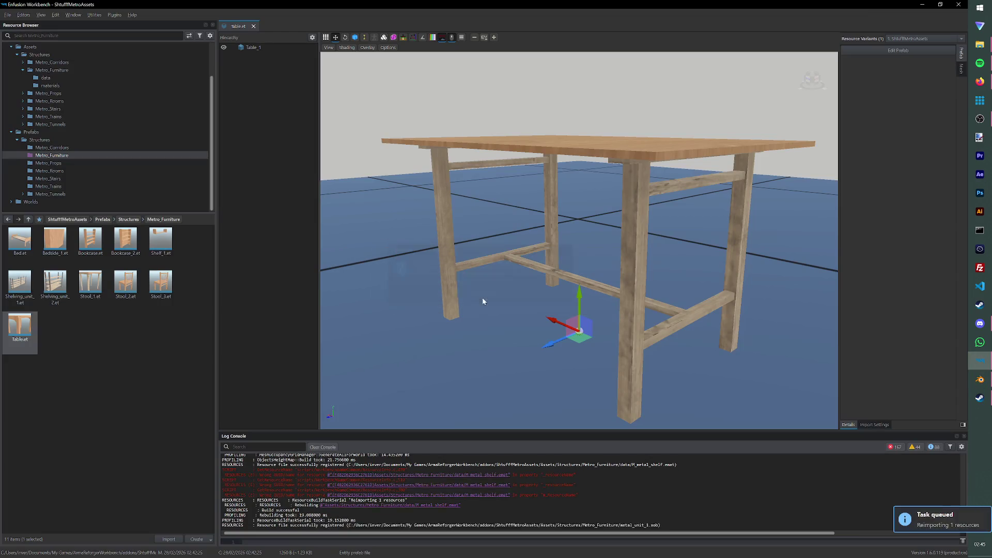
Step: Duplicate the Table.et prefab as Metal_unit_1 and open it for editing
right_click(20, 327)
click(53, 142)
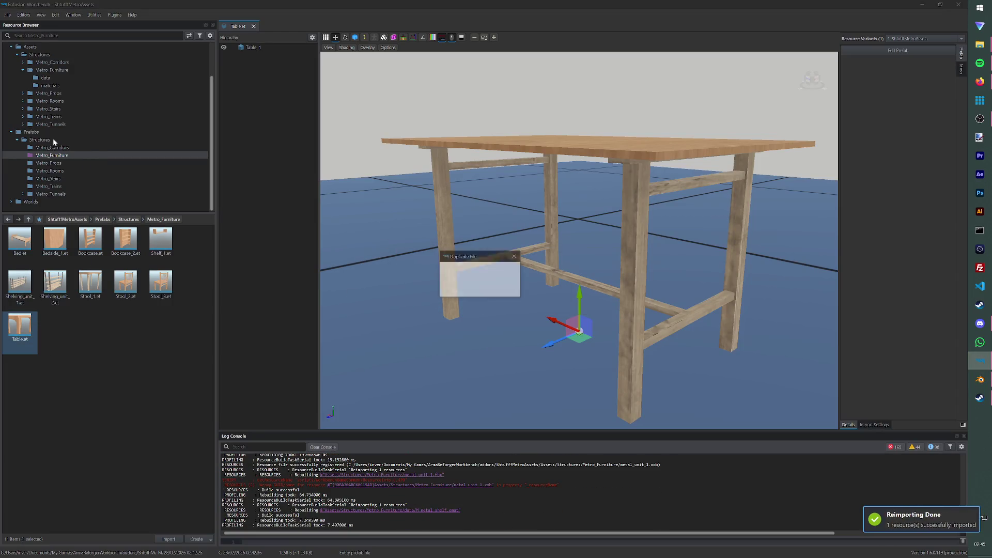
text(Metal_)
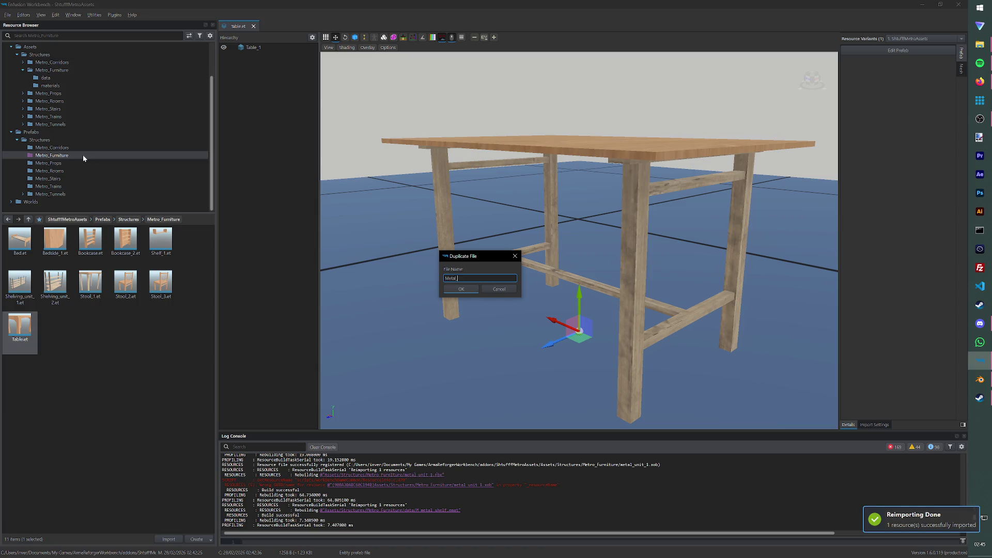
text(unit)
key(Return)
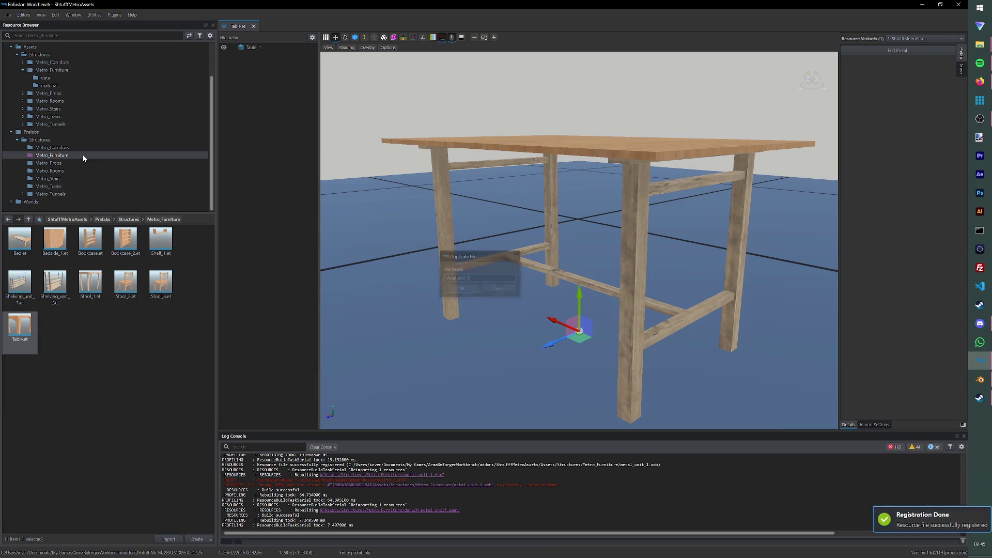
double_click(162, 238)
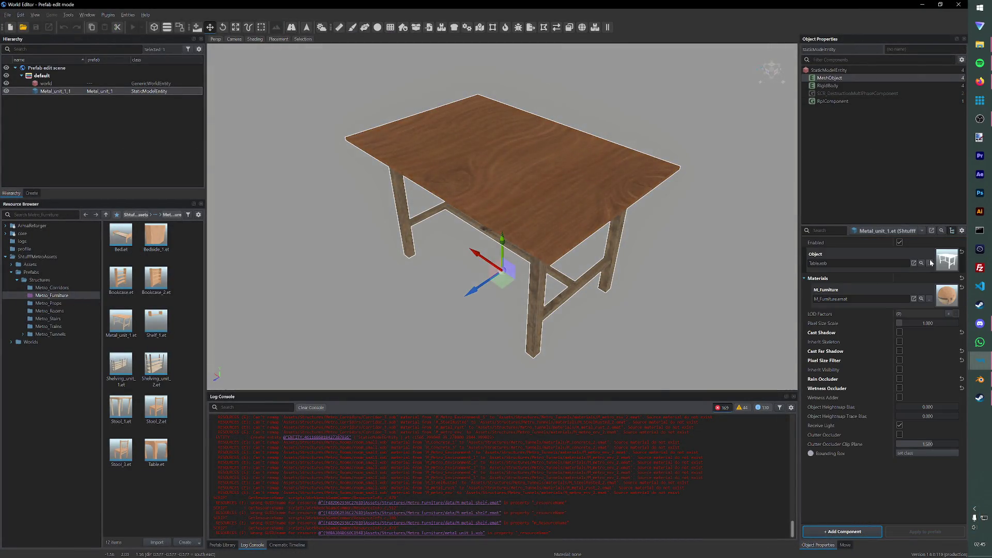
Step: Swap the prefab's MeshObject to the metal_unit_1.xob model
click(913, 263)
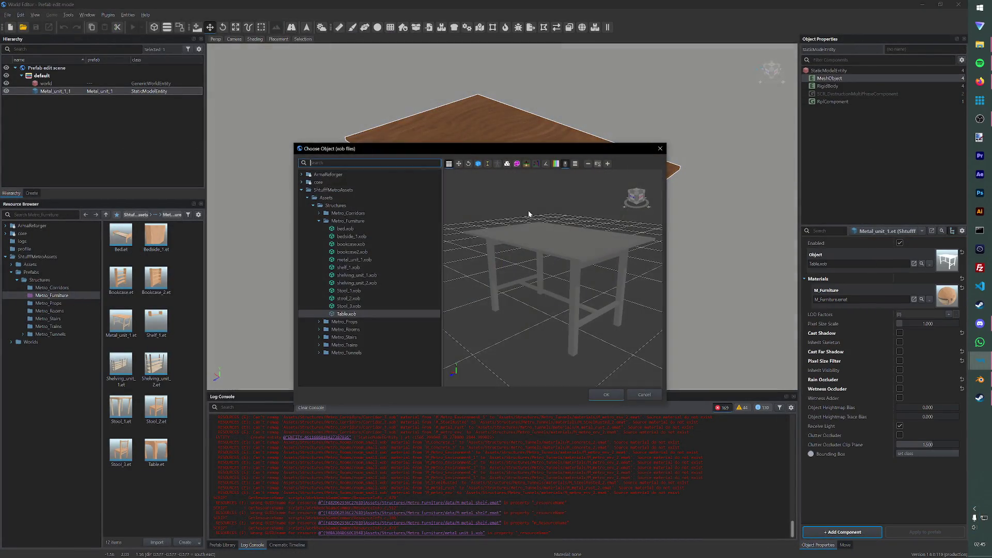
click(353, 260)
click(605, 395)
mouse_move(602, 248)
right_down()
mouse_move(481, 266)
mouse_move(509, 230)
right_up()
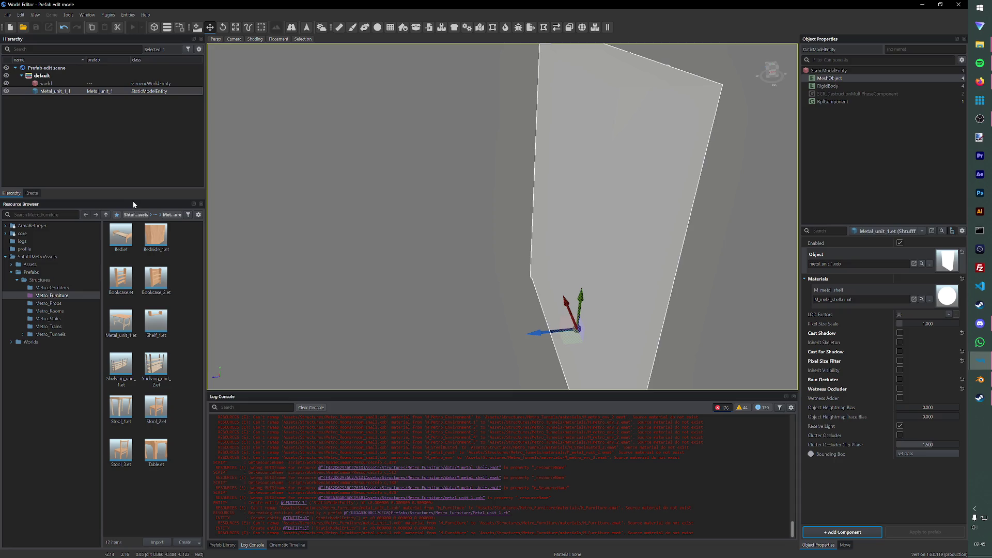
Step: In Metro_Furniture data, delete the M_Furniture material and move M_metal_shelf.emat into materials
click(39, 279)
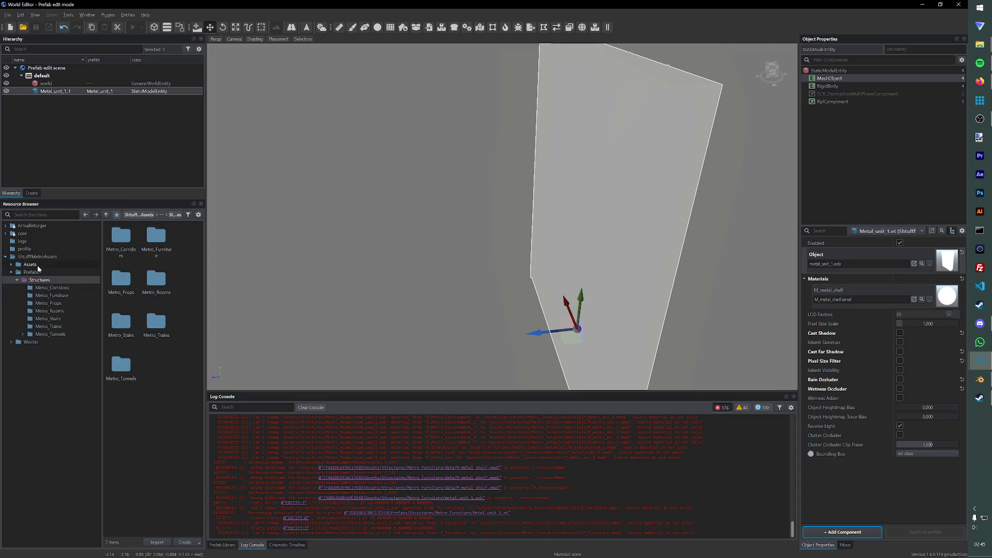
click(30, 264)
double_click(121, 236)
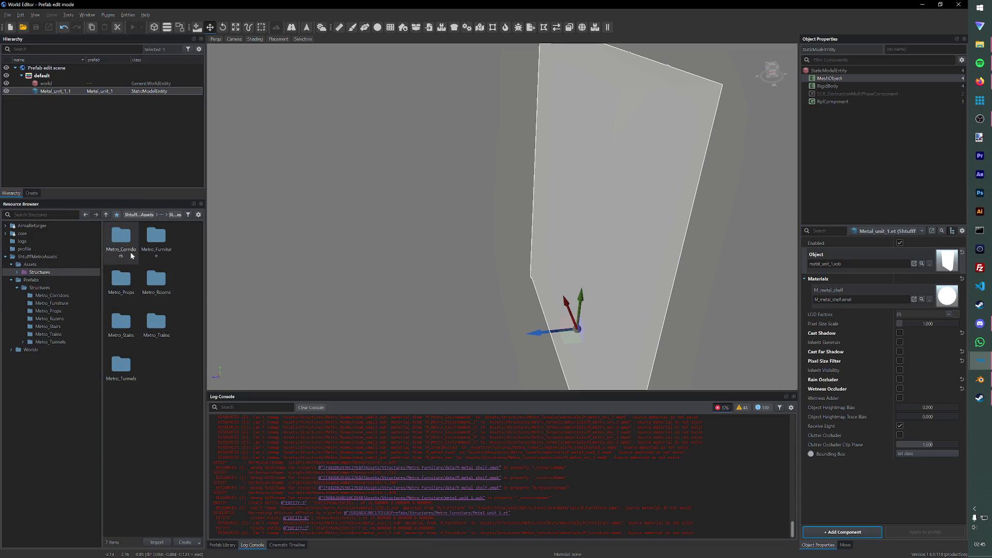
double_click(155, 240)
double_click(122, 237)
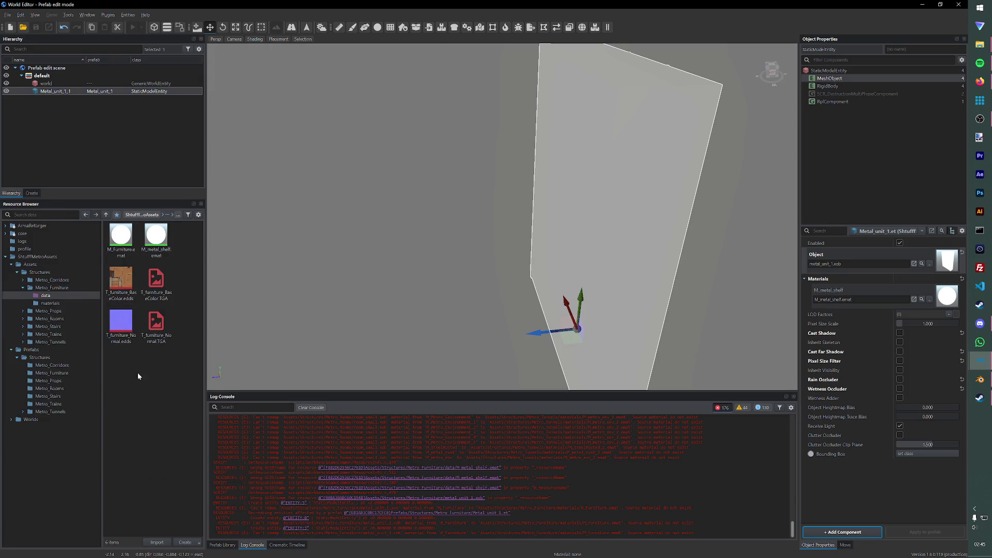
click(133, 241)
key(Delete)
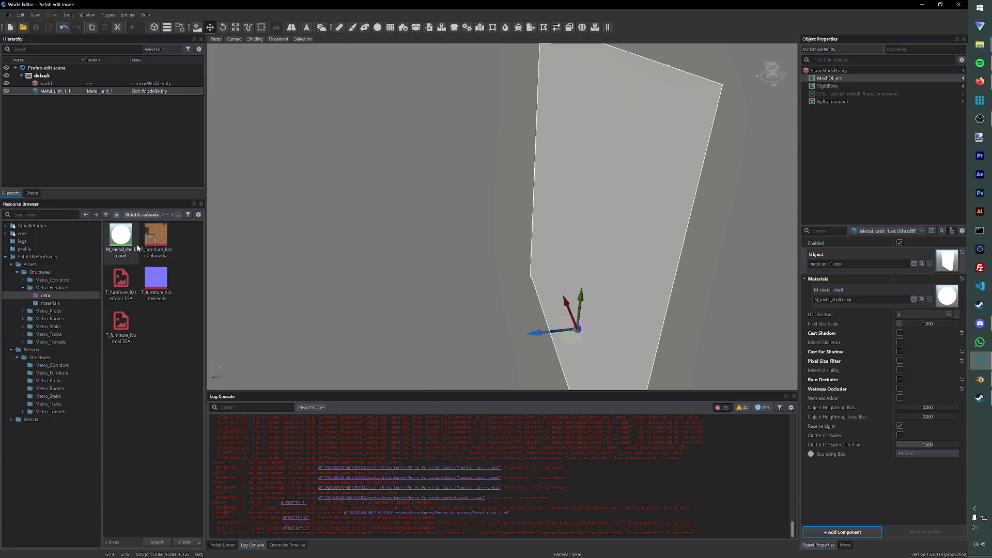
drag(128, 247, 51, 303)
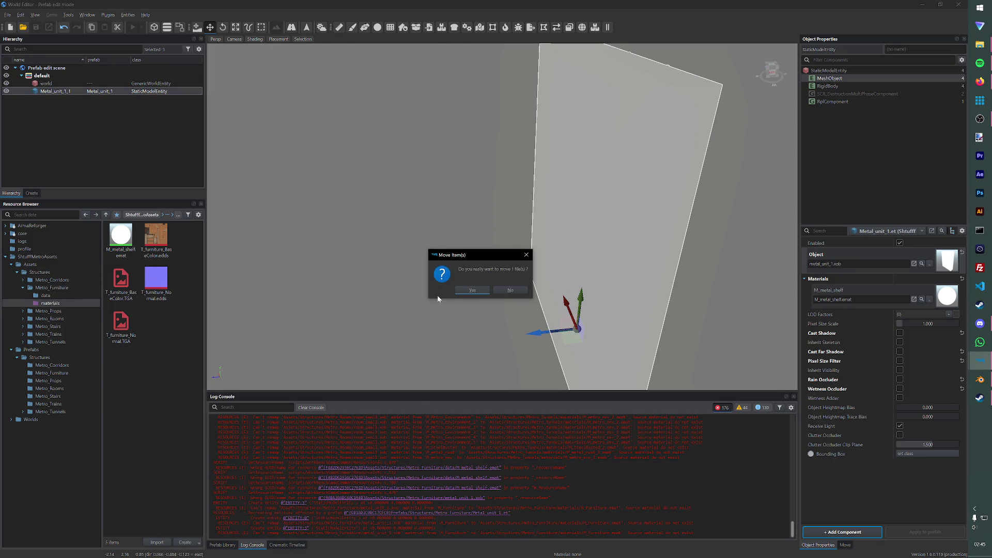
click(472, 291)
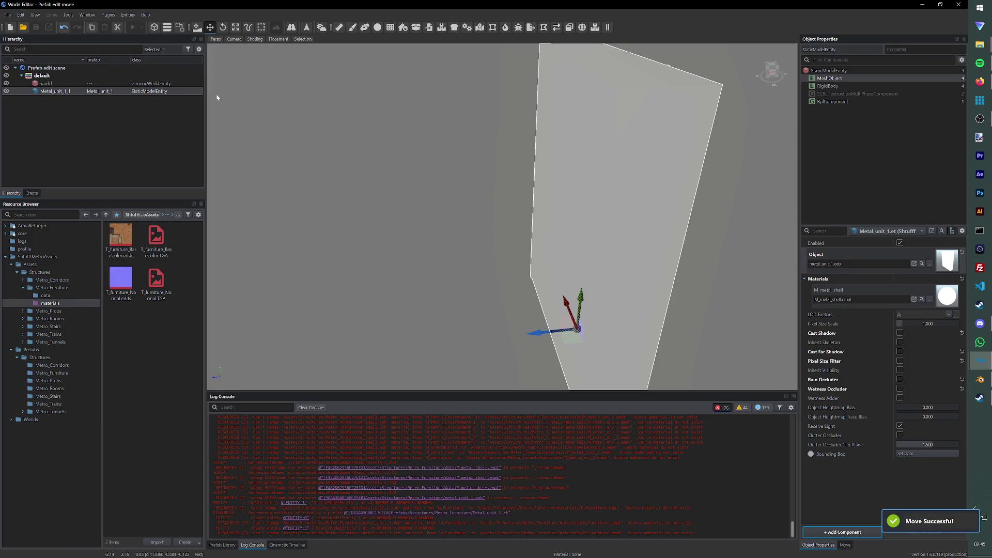
Step: Close World Editor and drag the metal shelf TGA textures from Explorer into the data folder
click(958, 4)
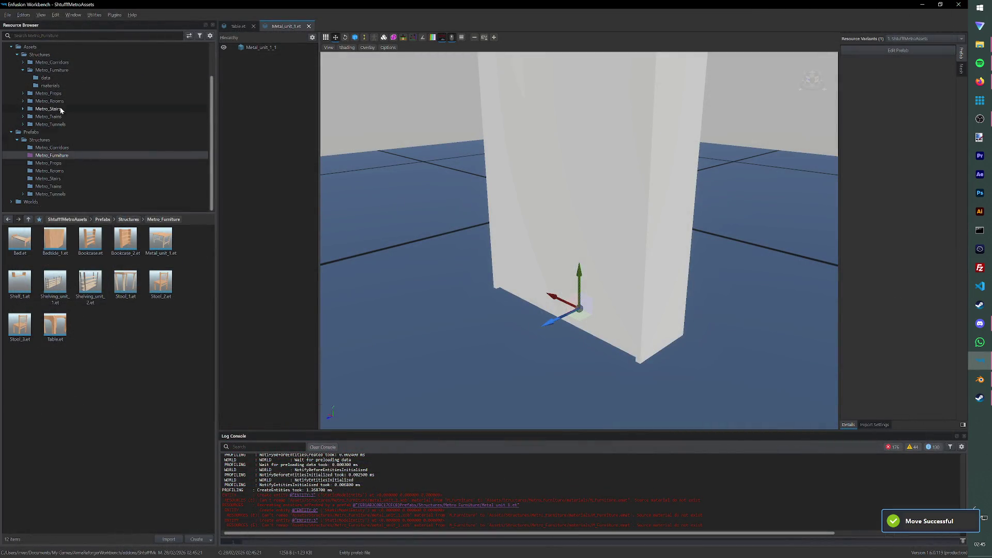
click(55, 86)
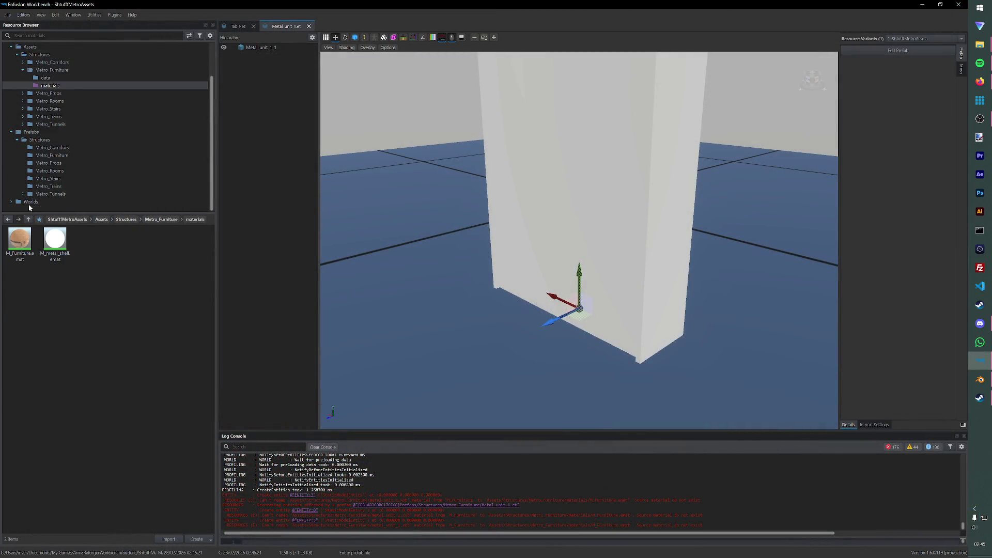
click(45, 78)
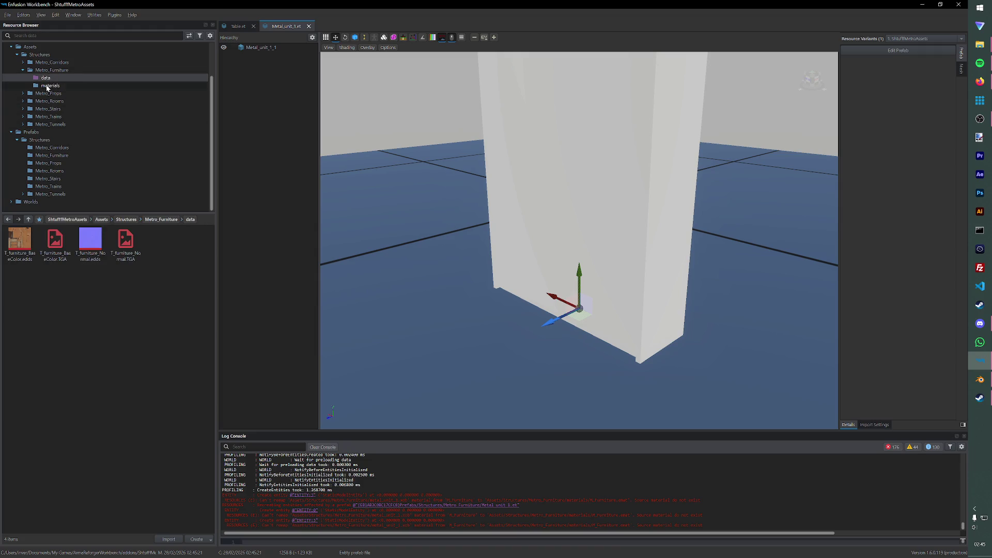
click(49, 86)
key(alt+Tab)
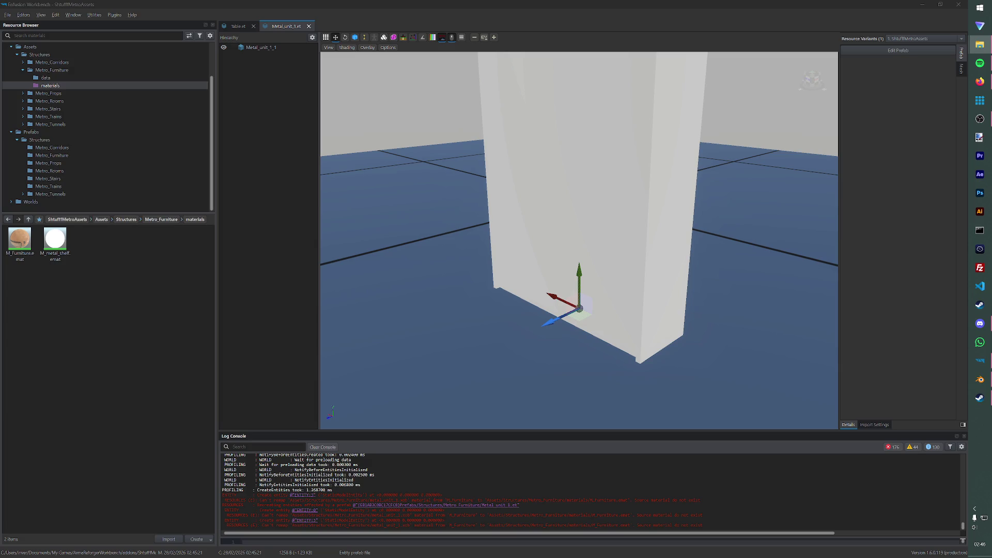
drag(3, 152, 71, 78)
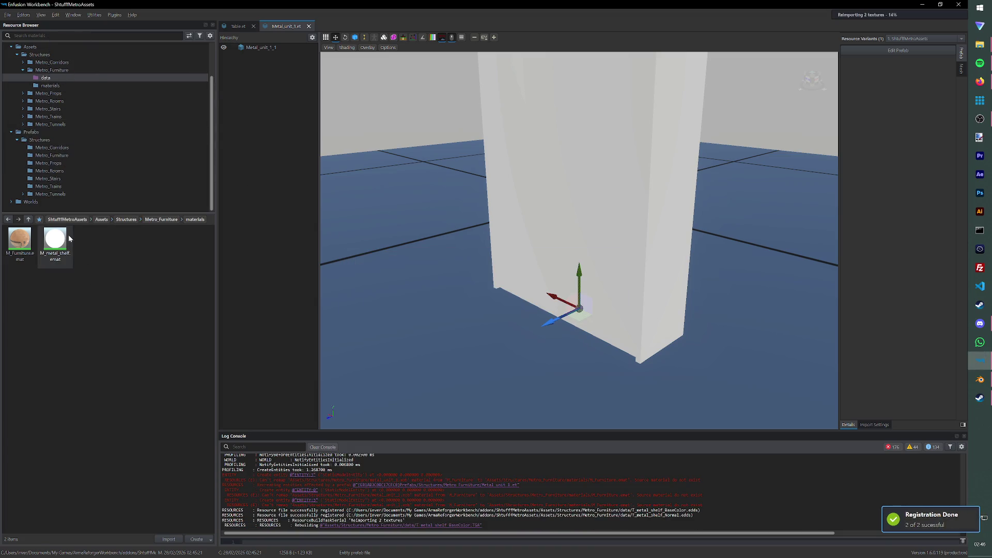